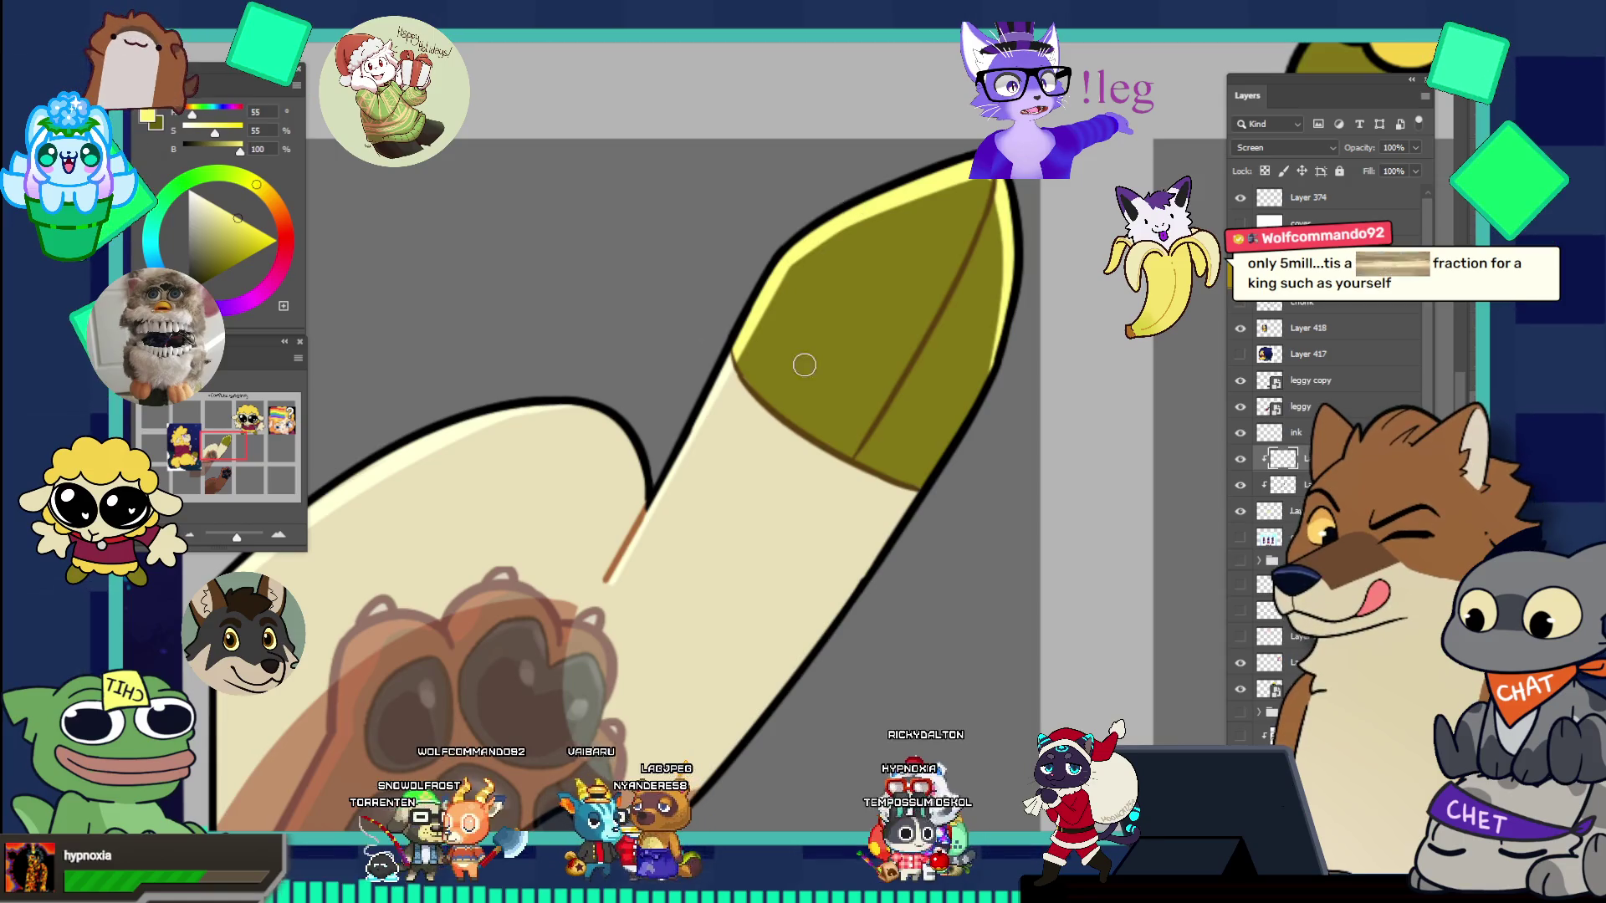
- Switch between the Move and Brush tools and dismiss the brush presets without changes
key(v)
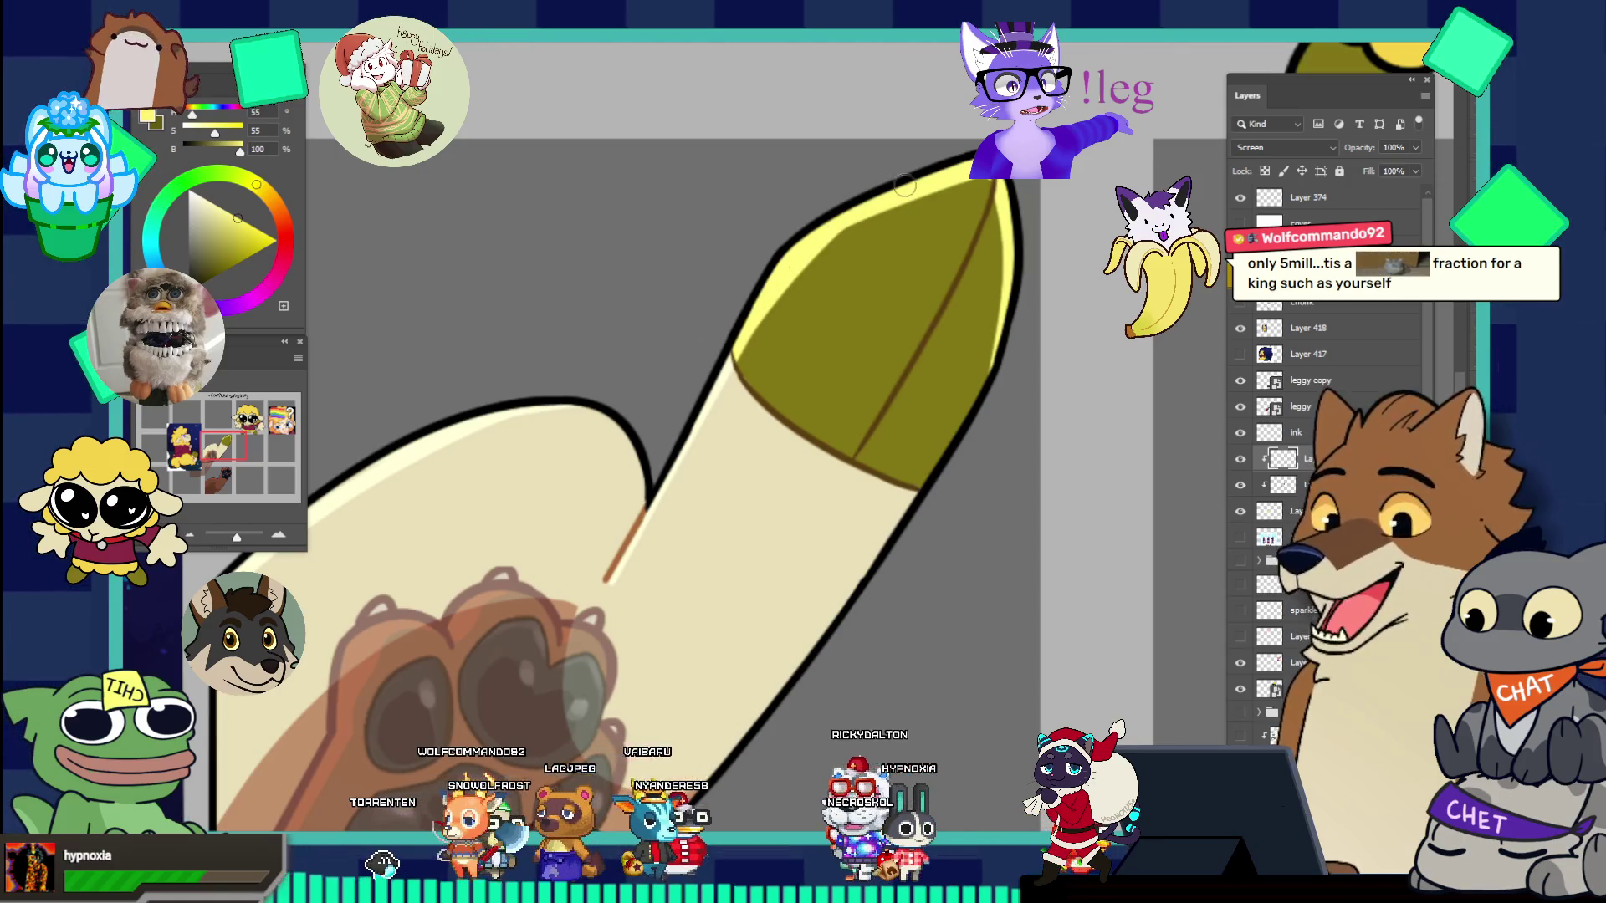
key(b)
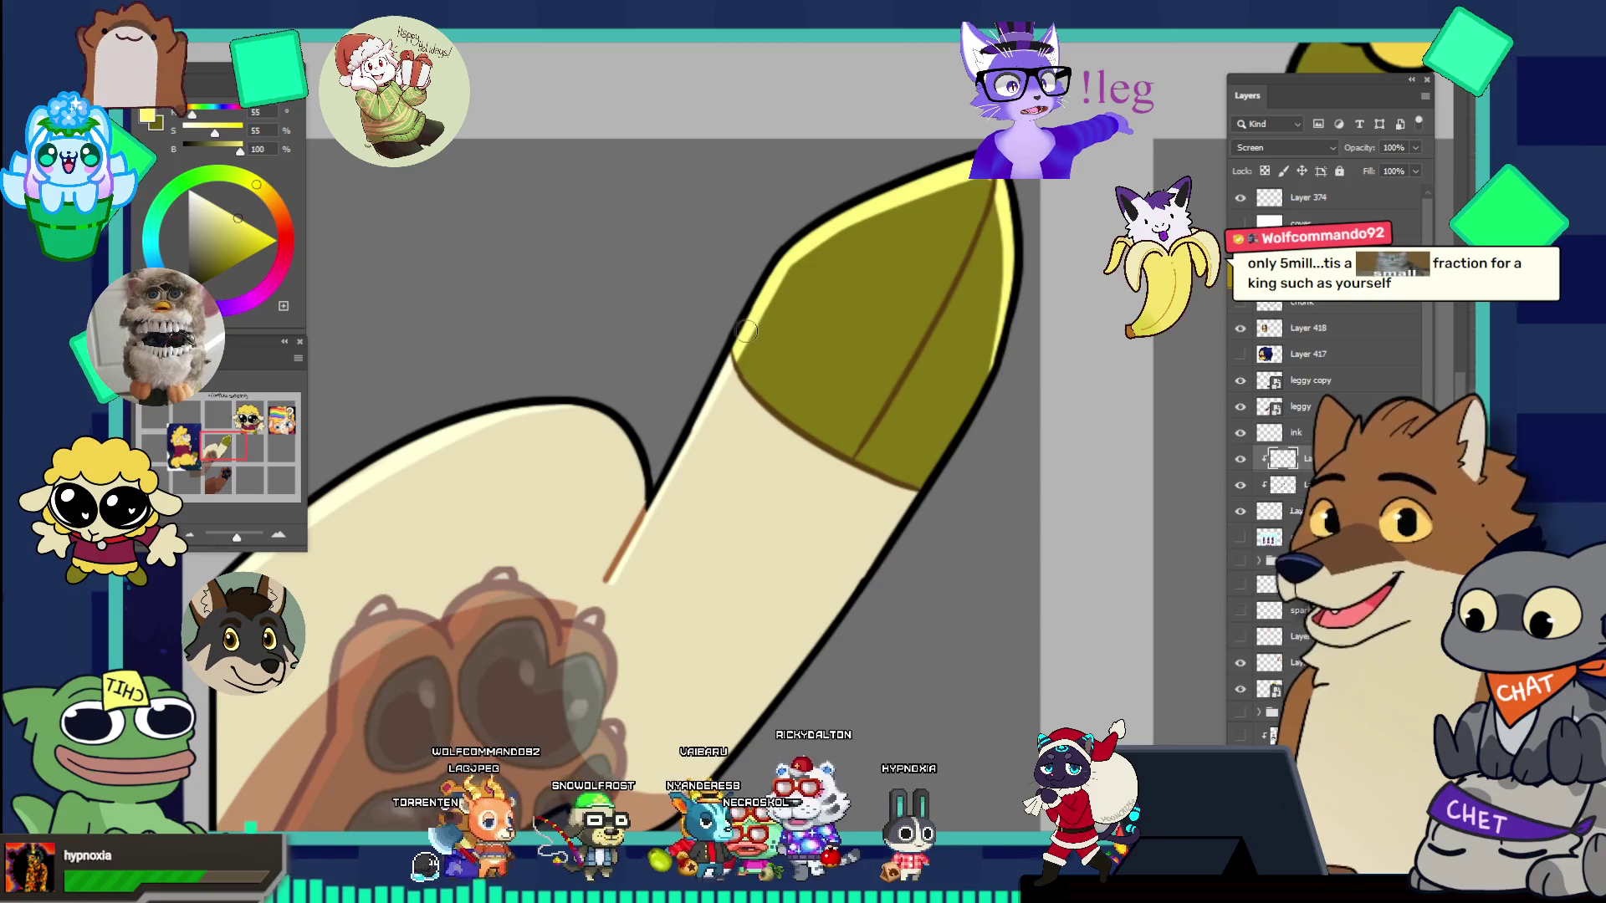
right_click(920, 203)
click(845, 184)
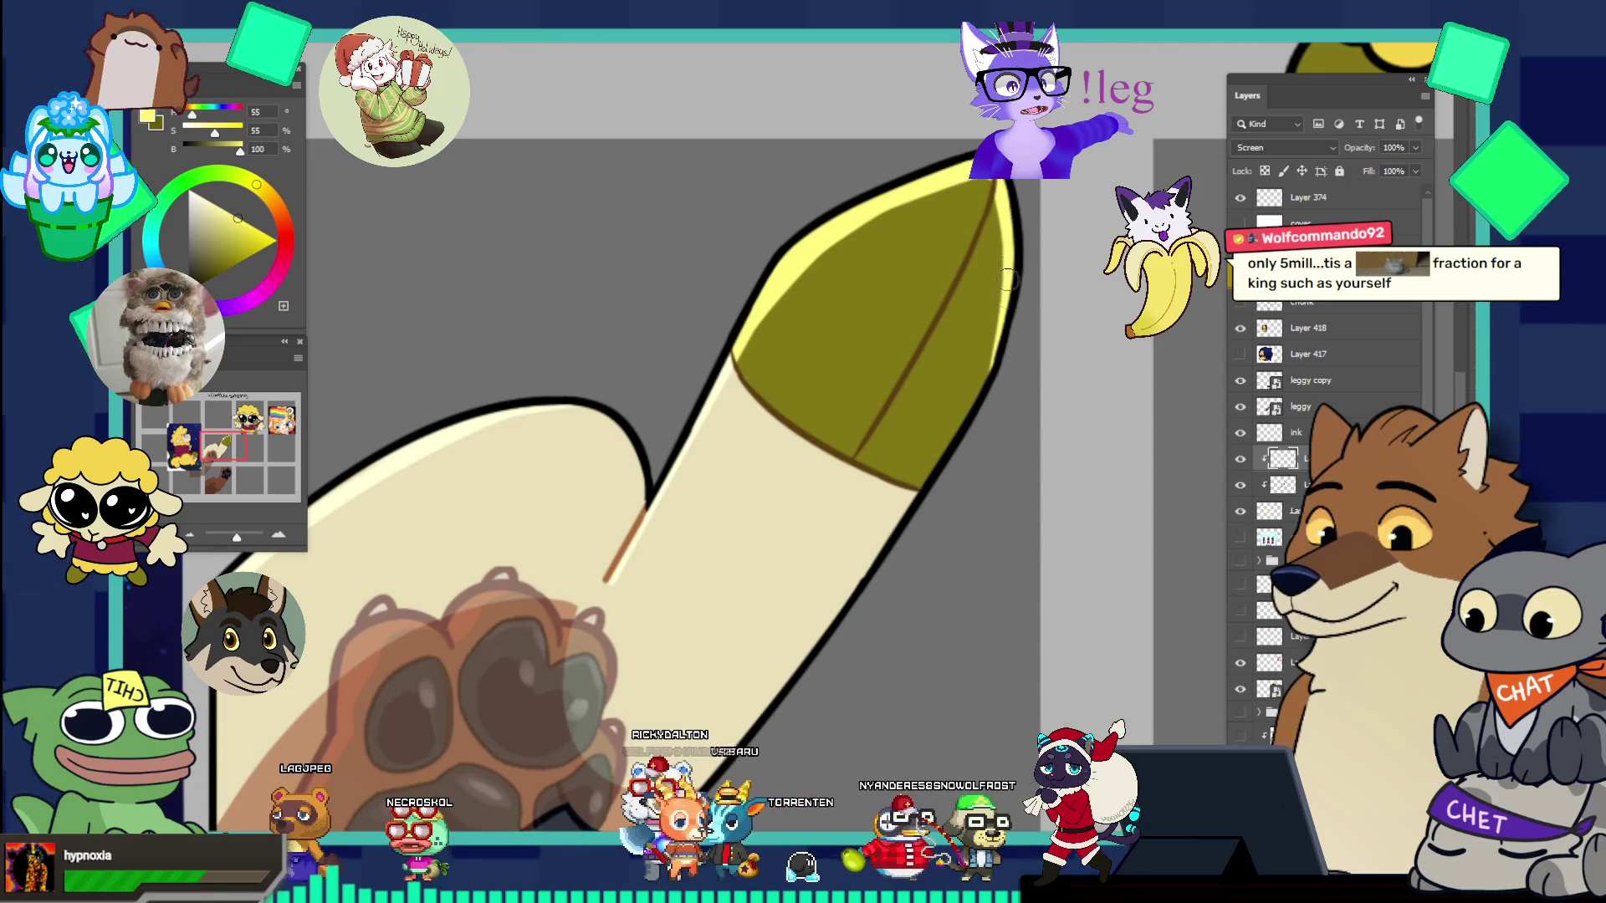
scroll(1017, 339, down, 5)
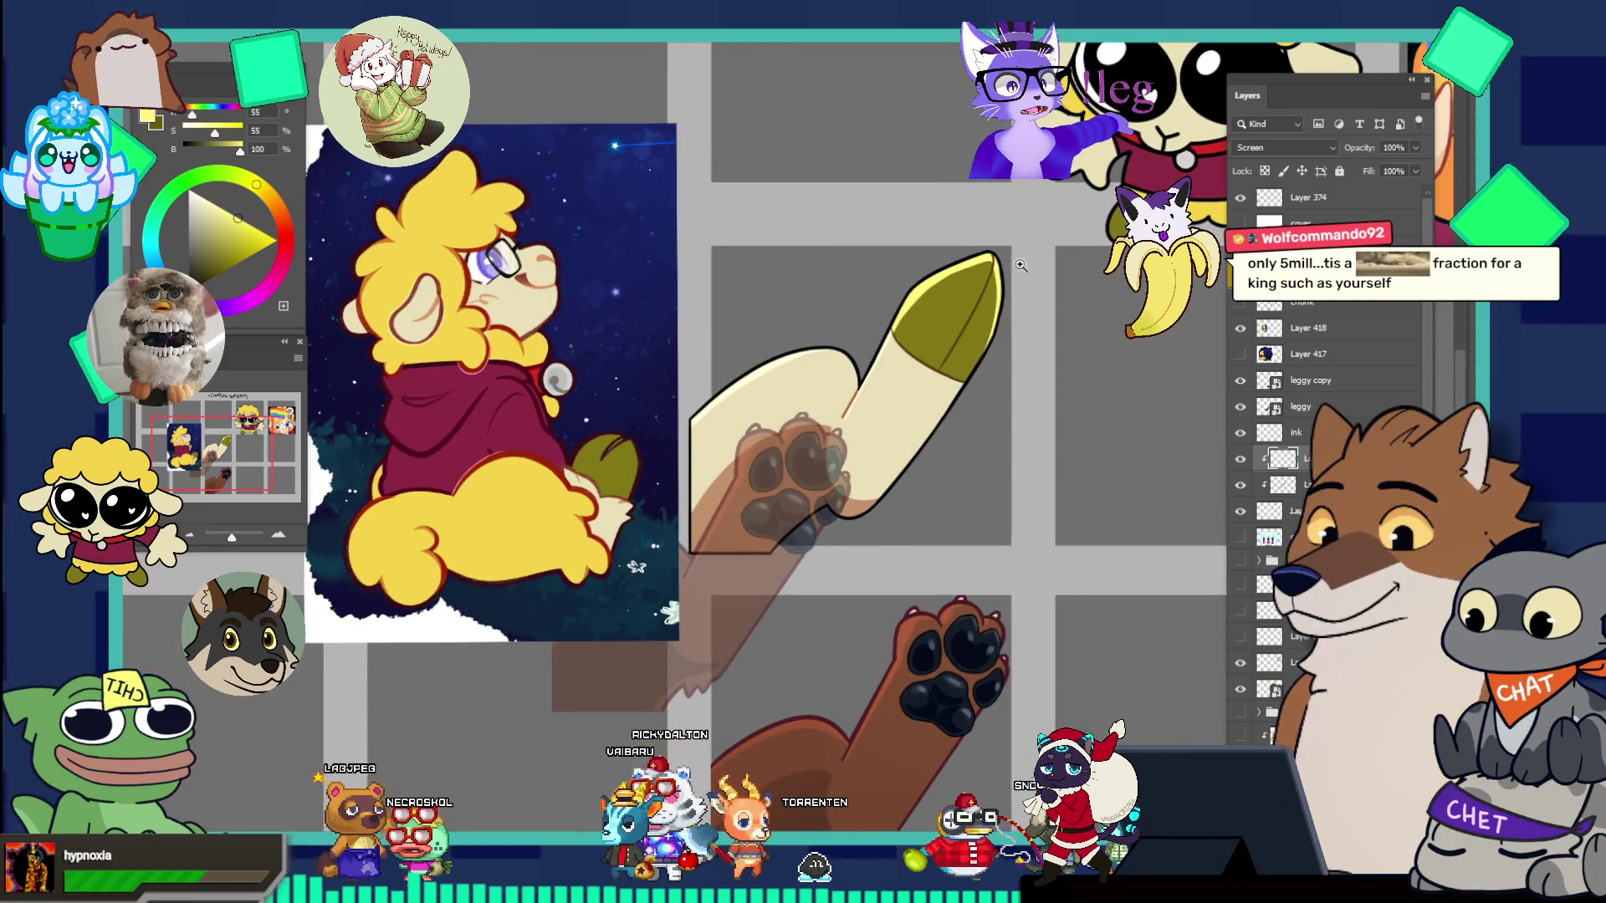
scroll(1064, 317, up, 5)
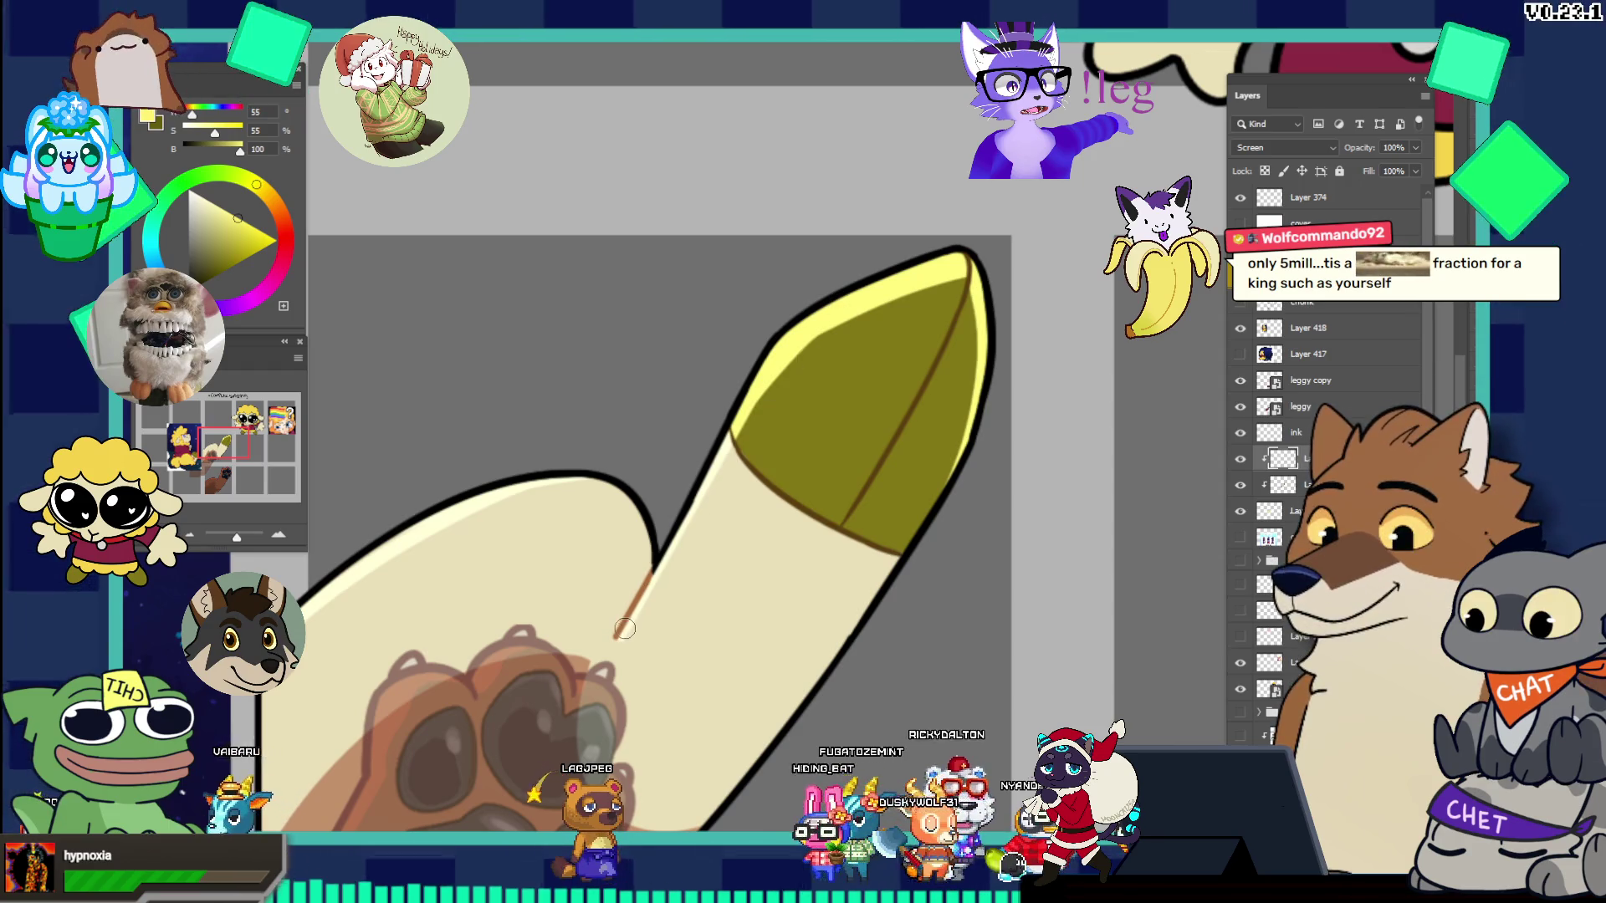
- Drag the translucent brown paw layer off the cream leg into the lower-left panel
key(v)
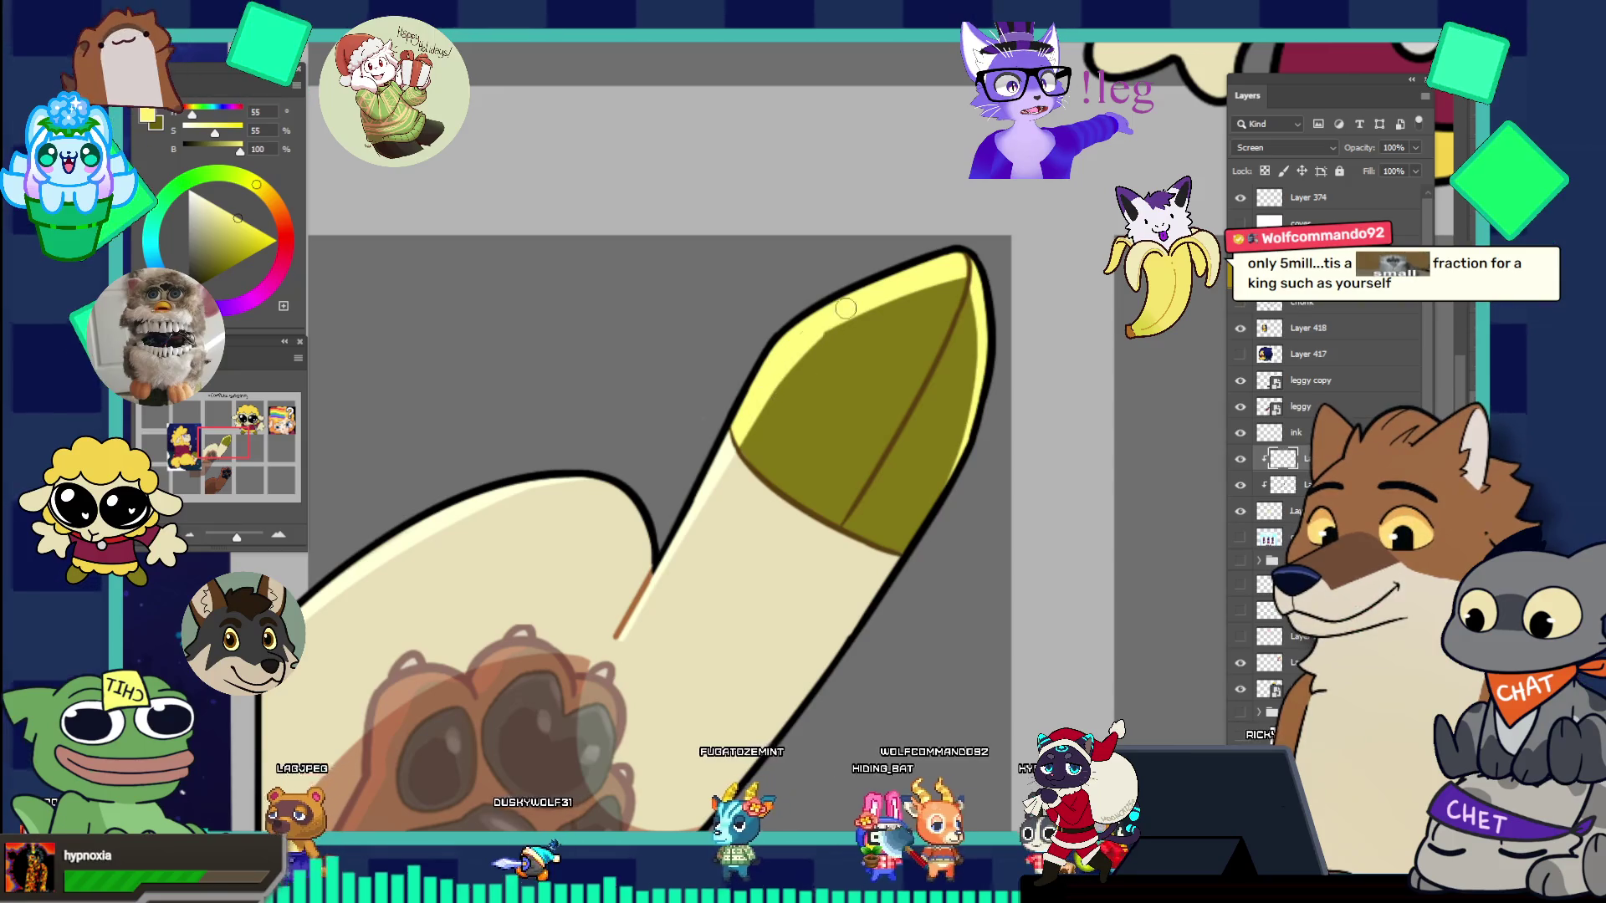
scroll(917, 225, down, 5)
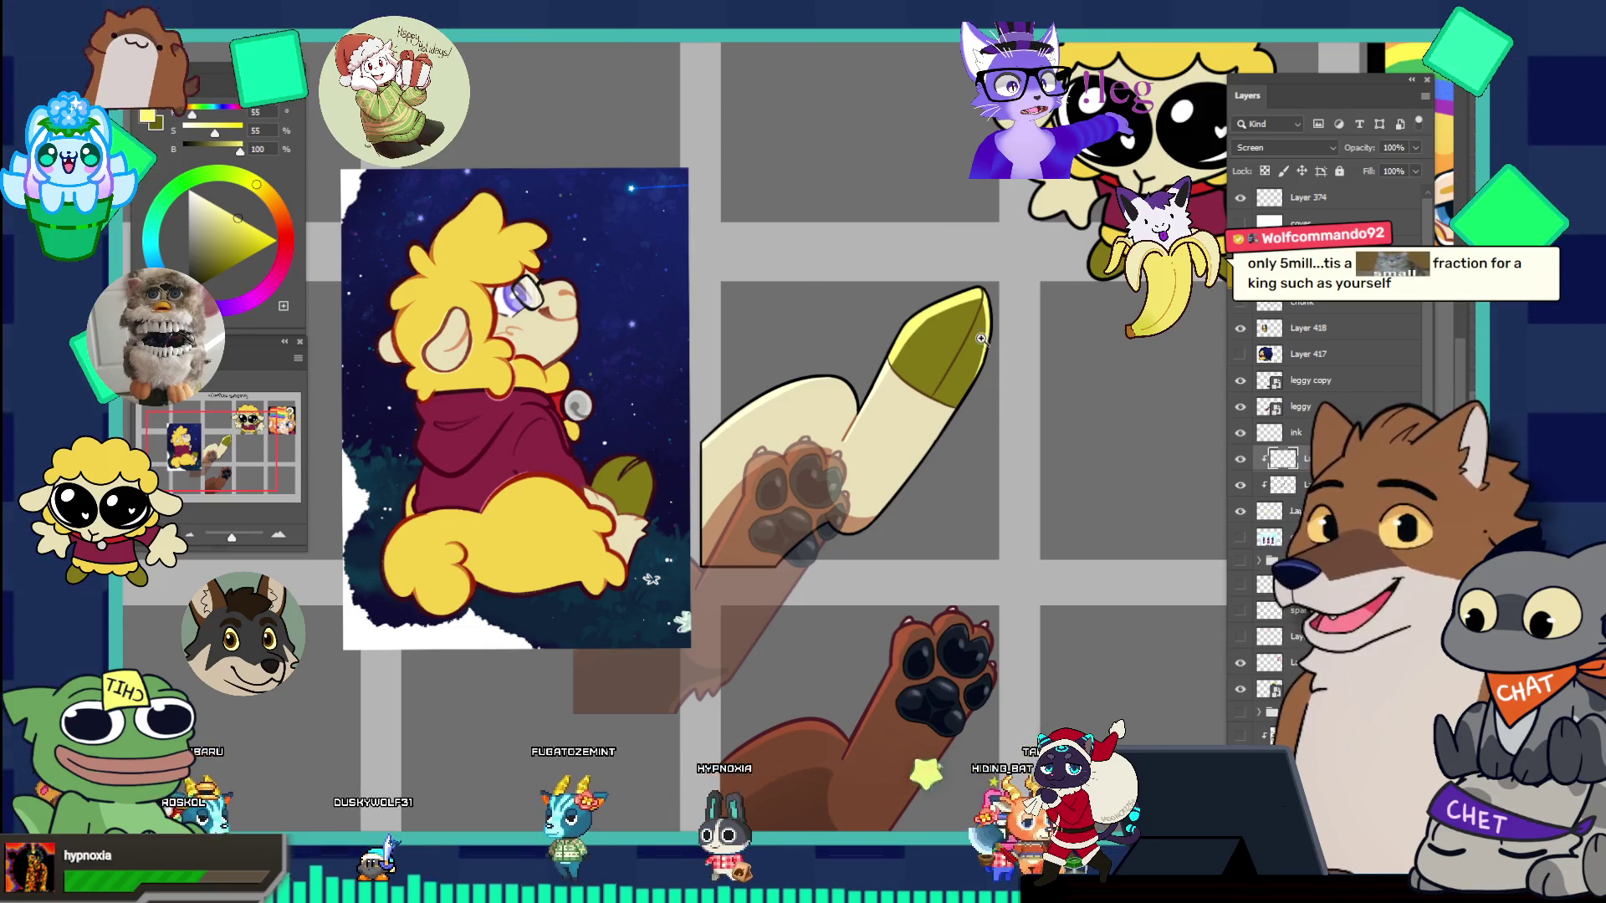
scroll(980, 342, up, 2)
scroll(970, 345, up, 2)
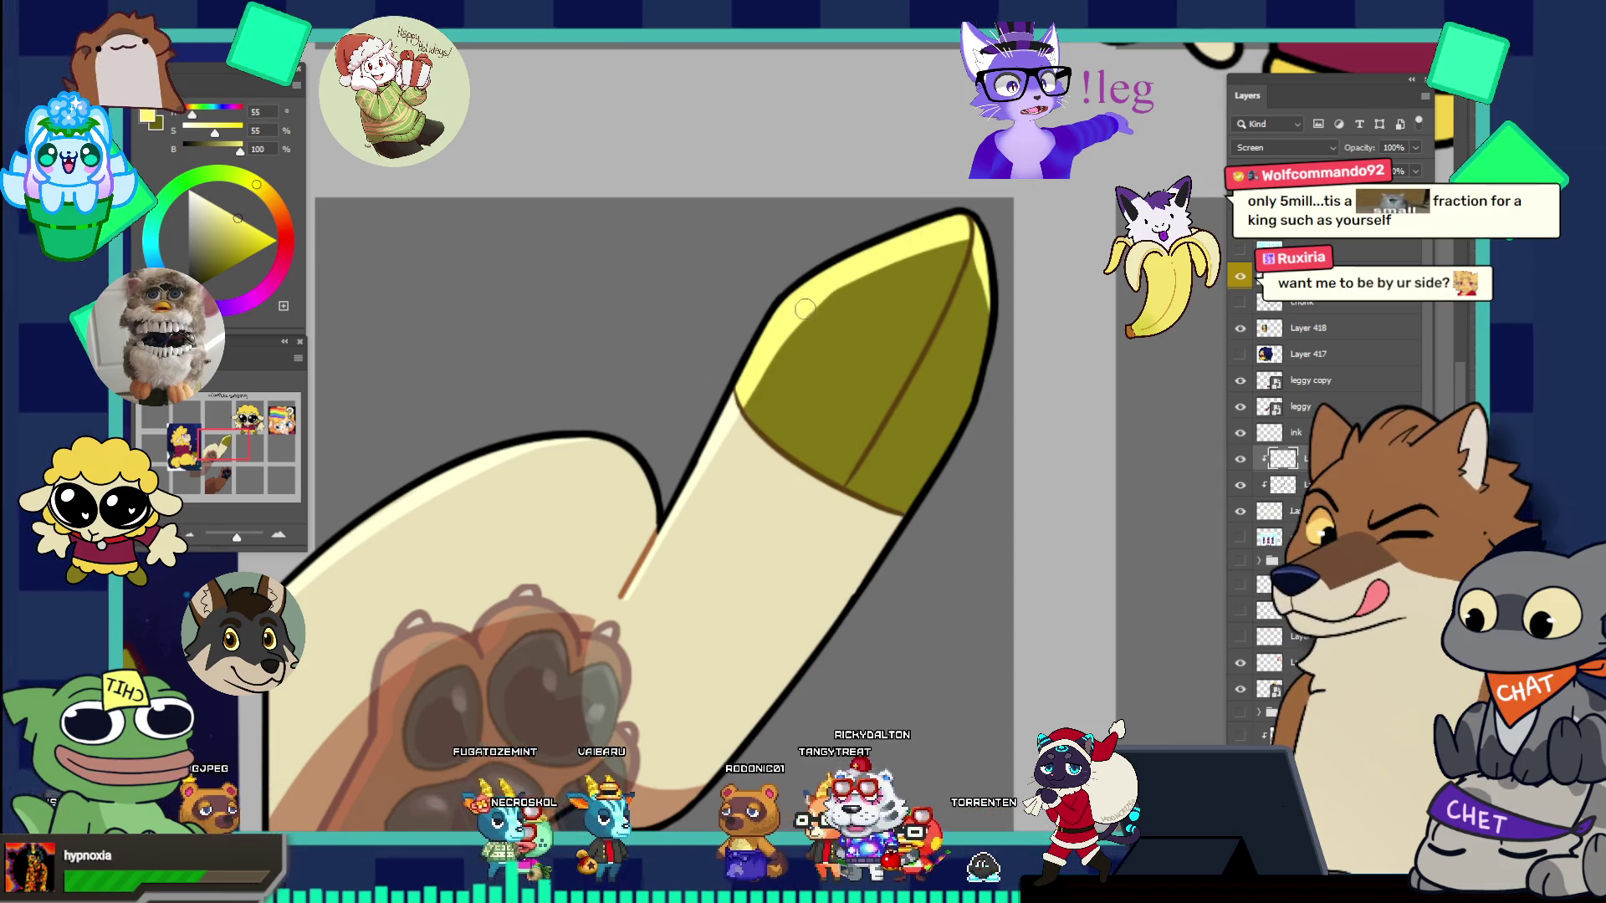
scroll(896, 260, down, 5)
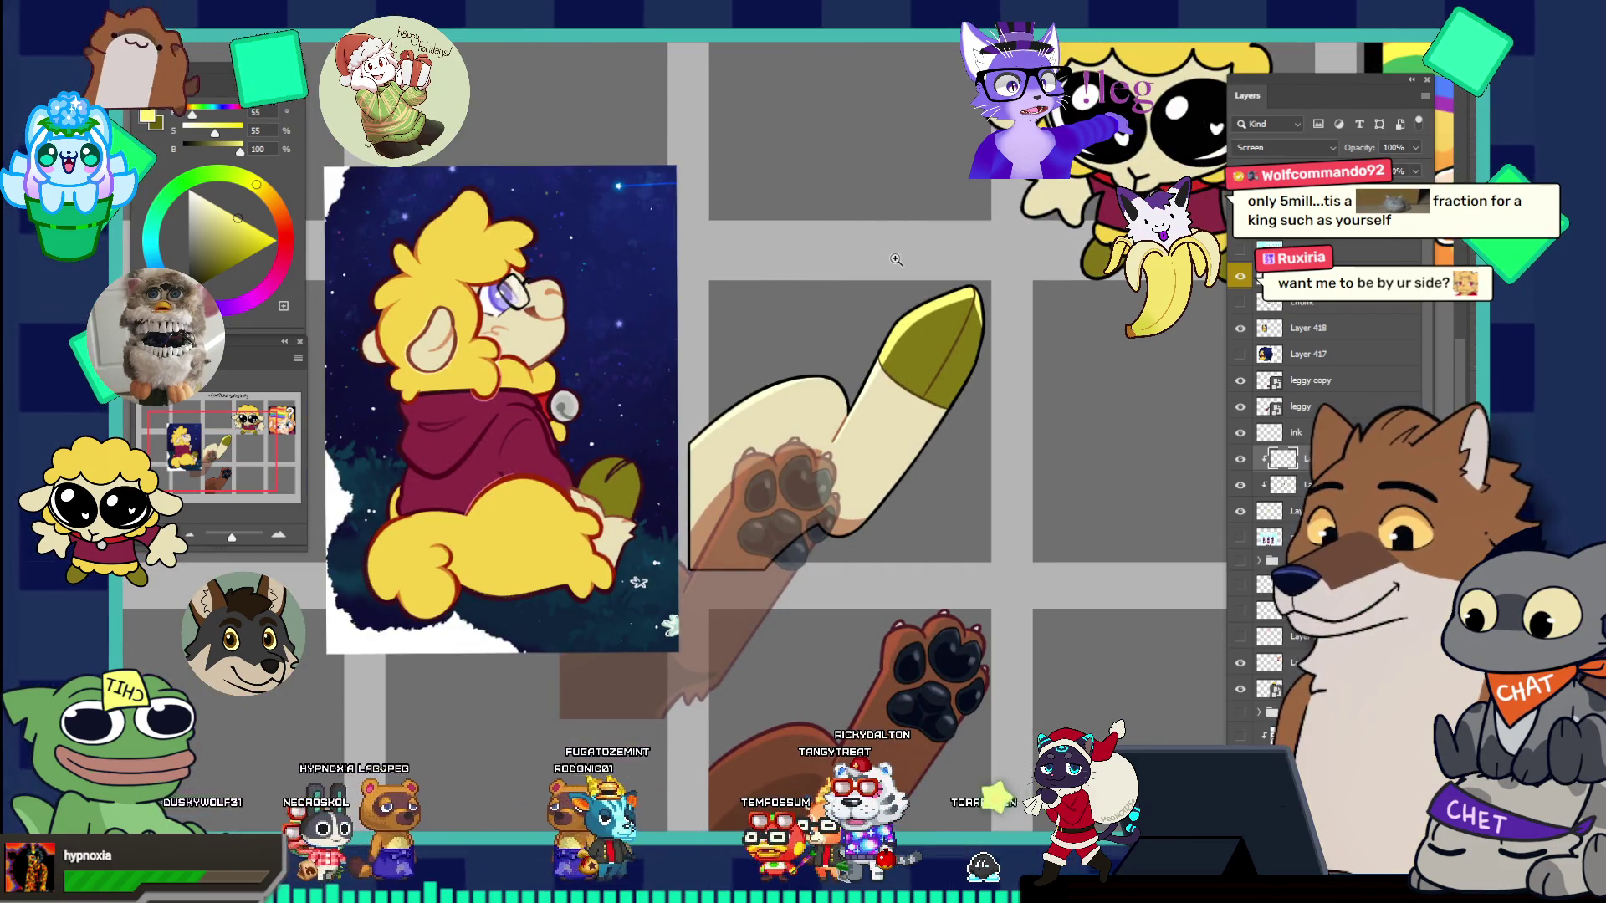
scroll(997, 312, up, 5)
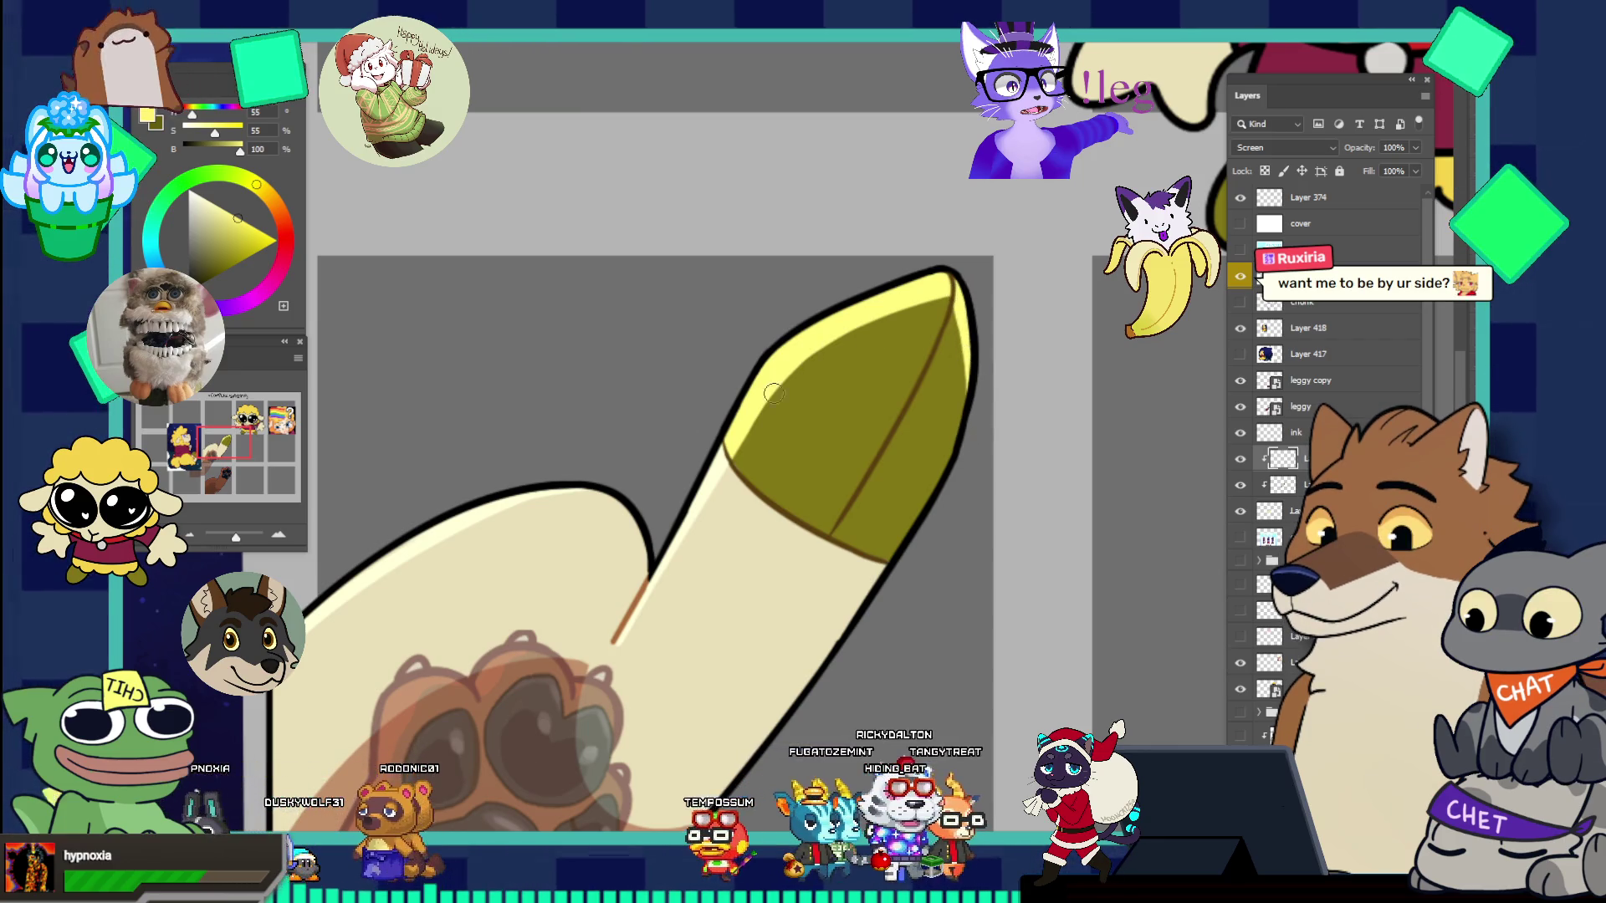
scroll(772, 262, down, 5)
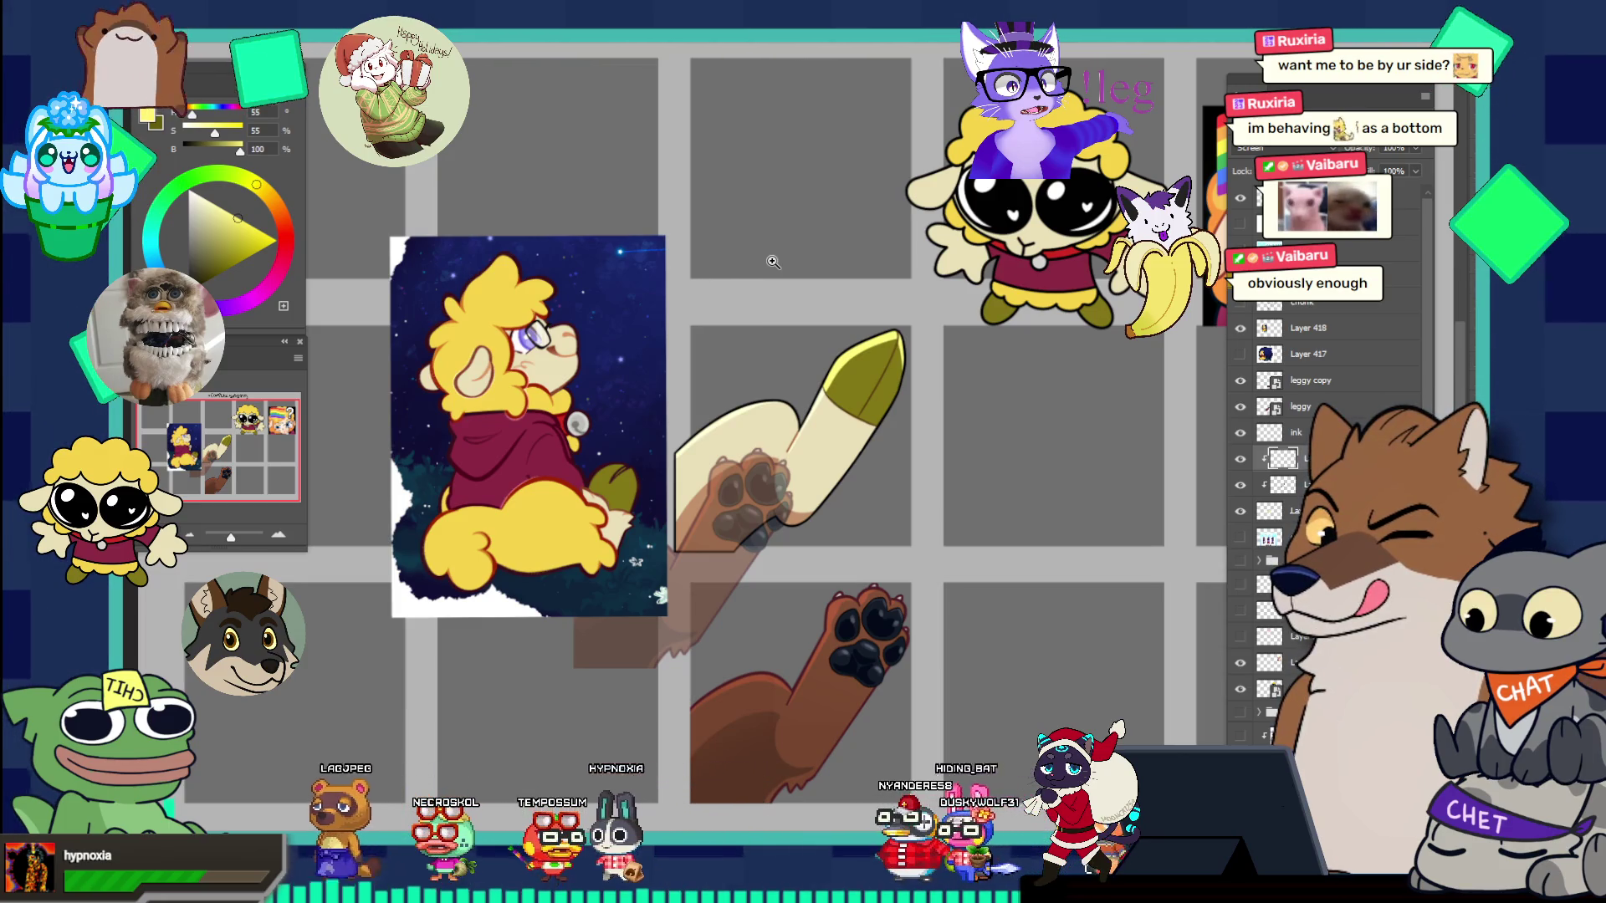
key(v)
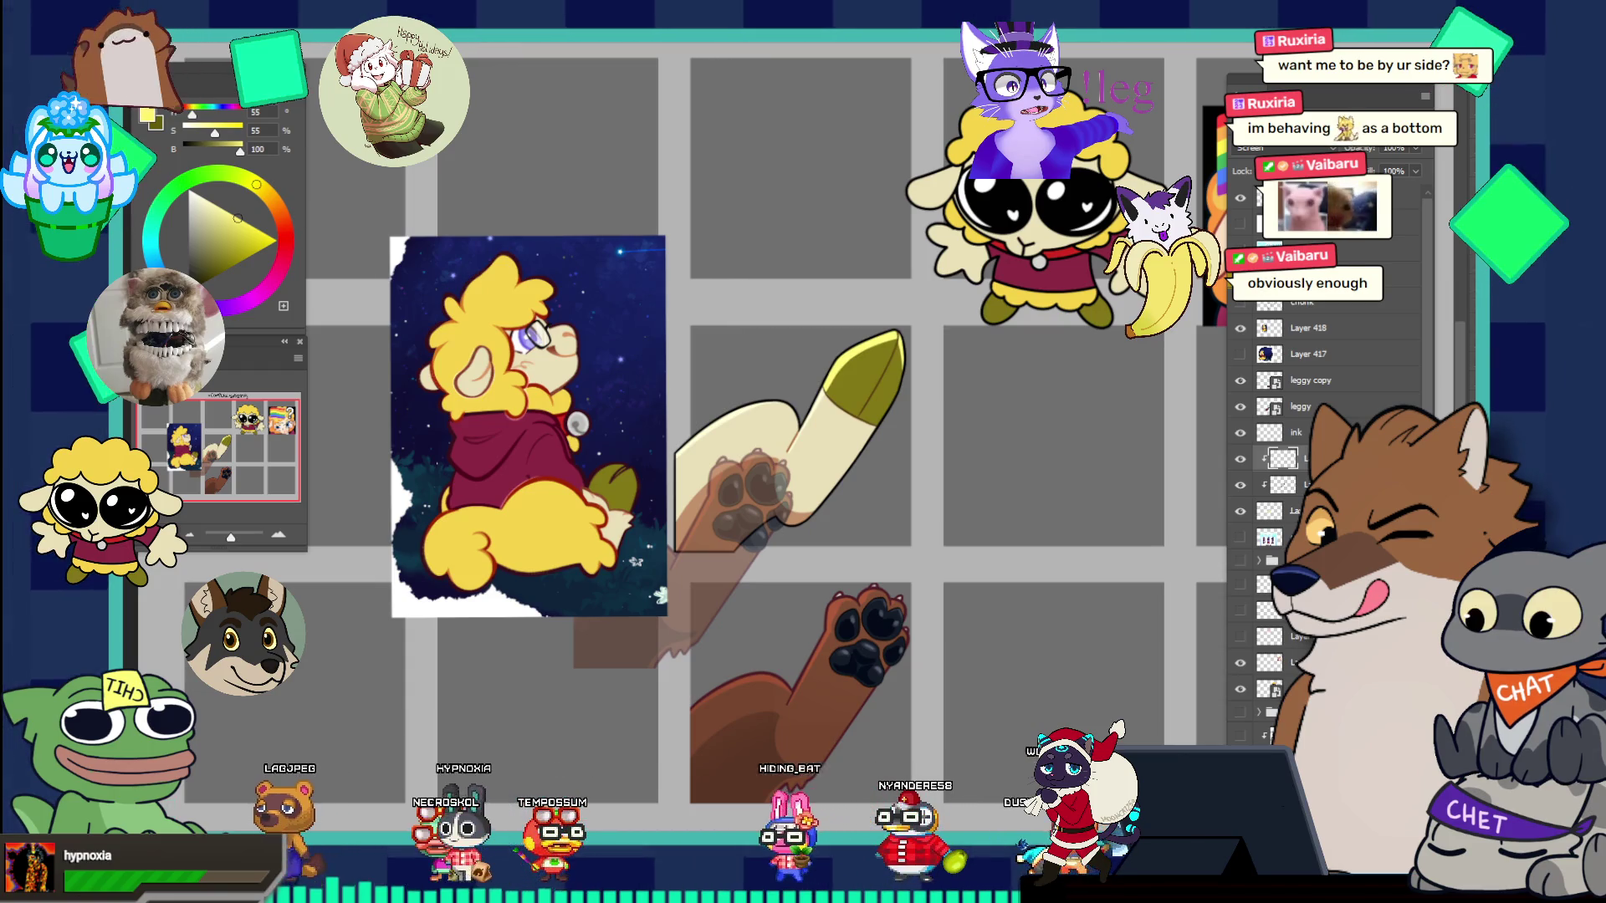
drag(694, 535, 544, 694)
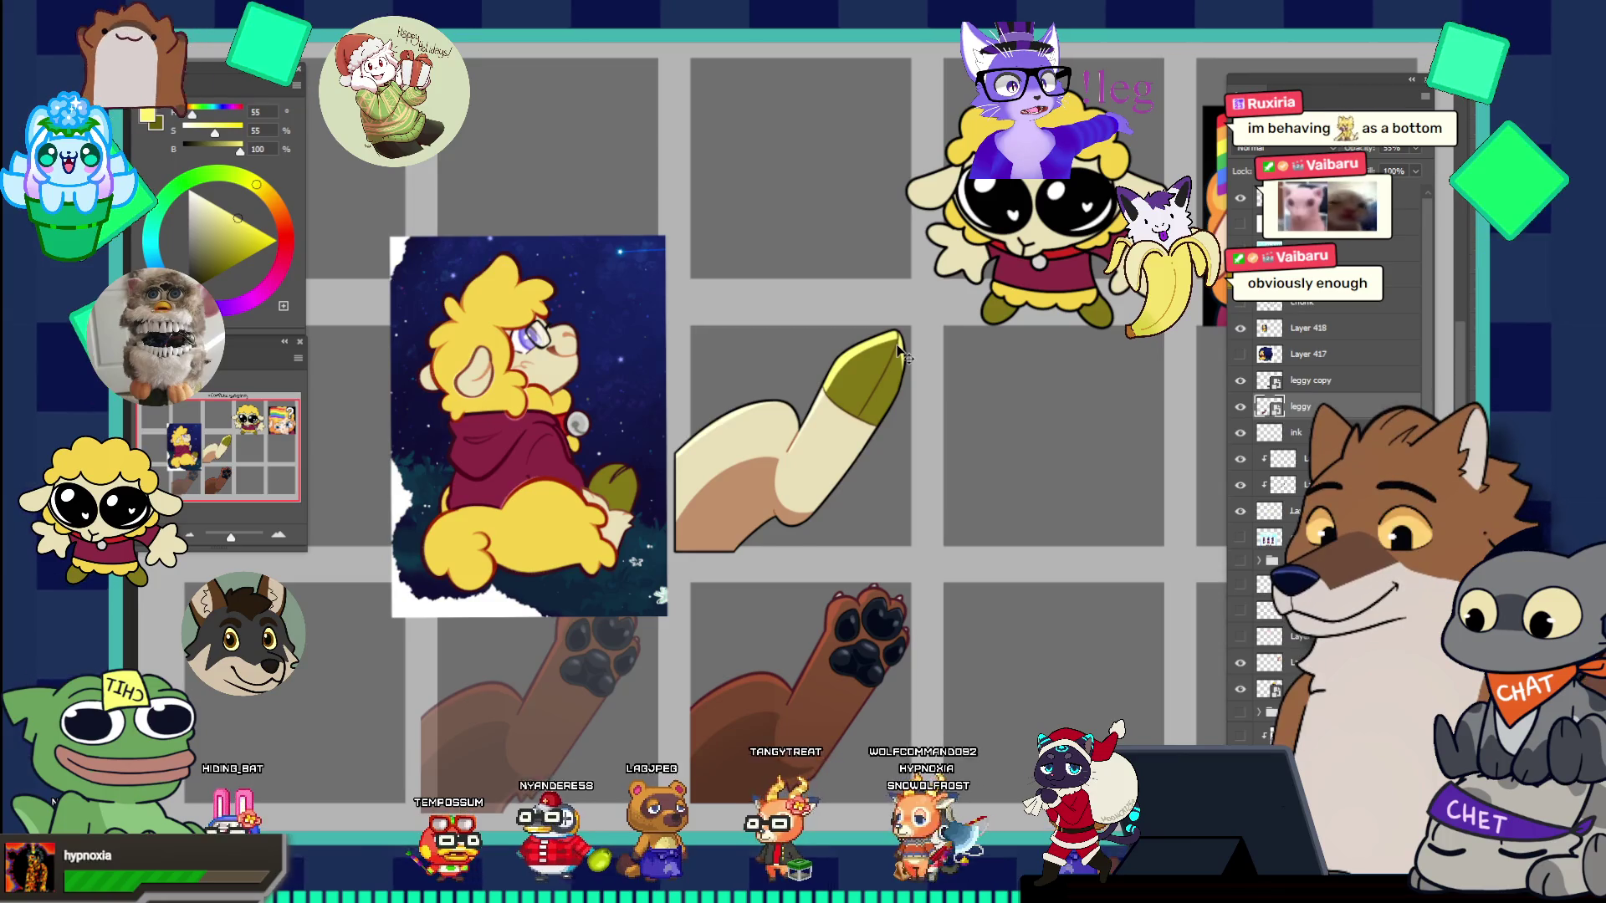
- Undo the accidental ink-outline nudge and zoom in on the leg's olive tip
drag(900, 352, 905, 366)
key(ctrl+z)
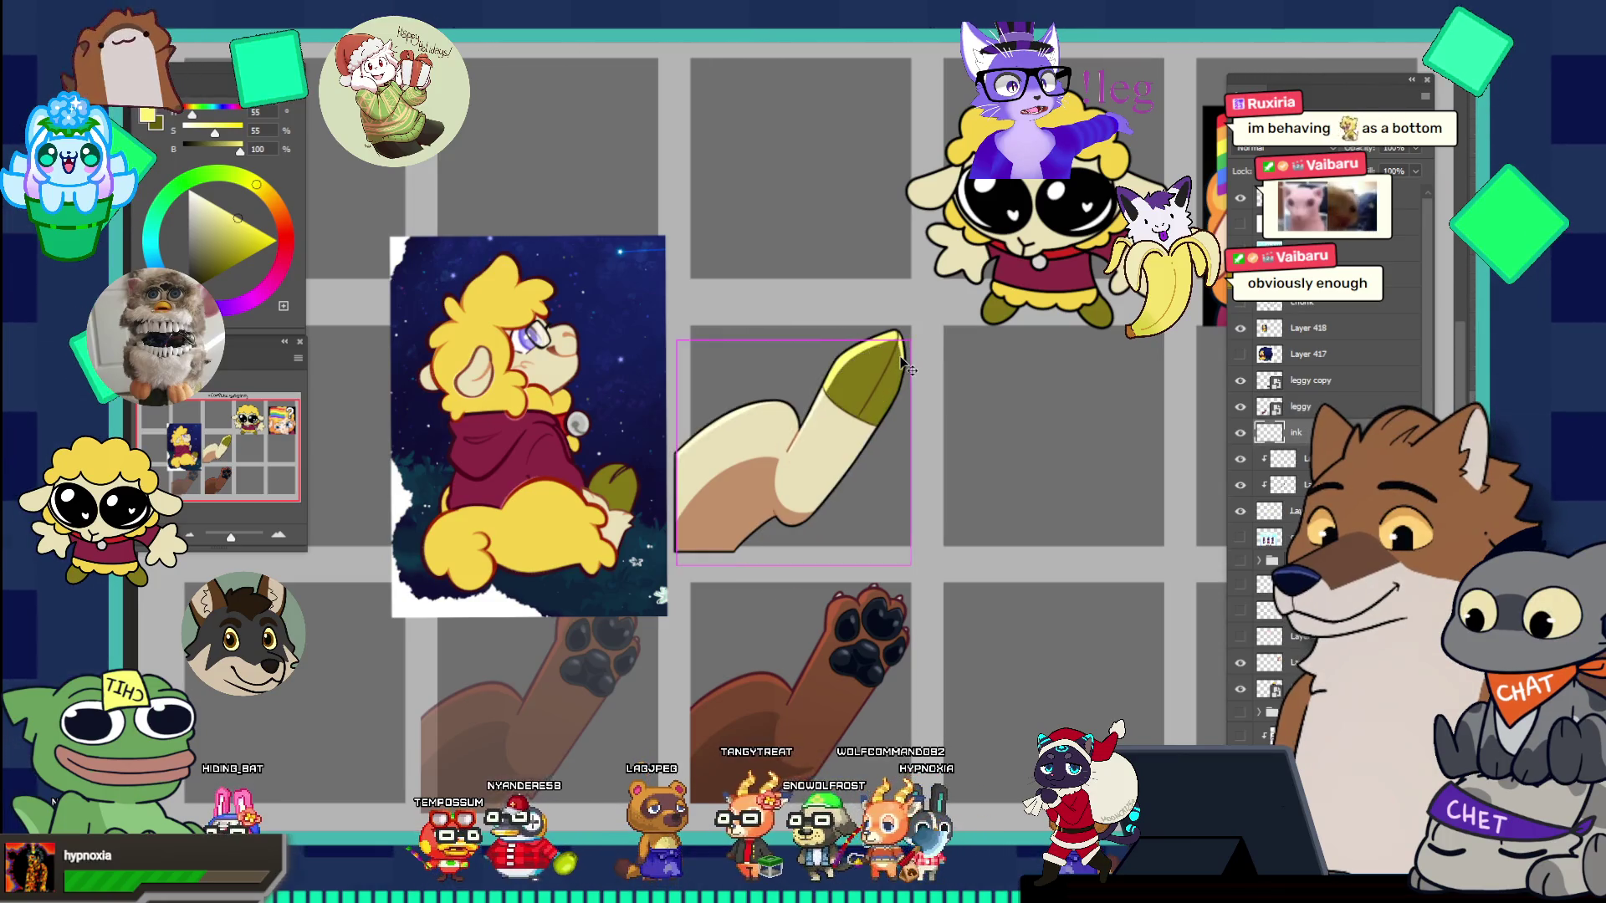
click(893, 364)
click(952, 299)
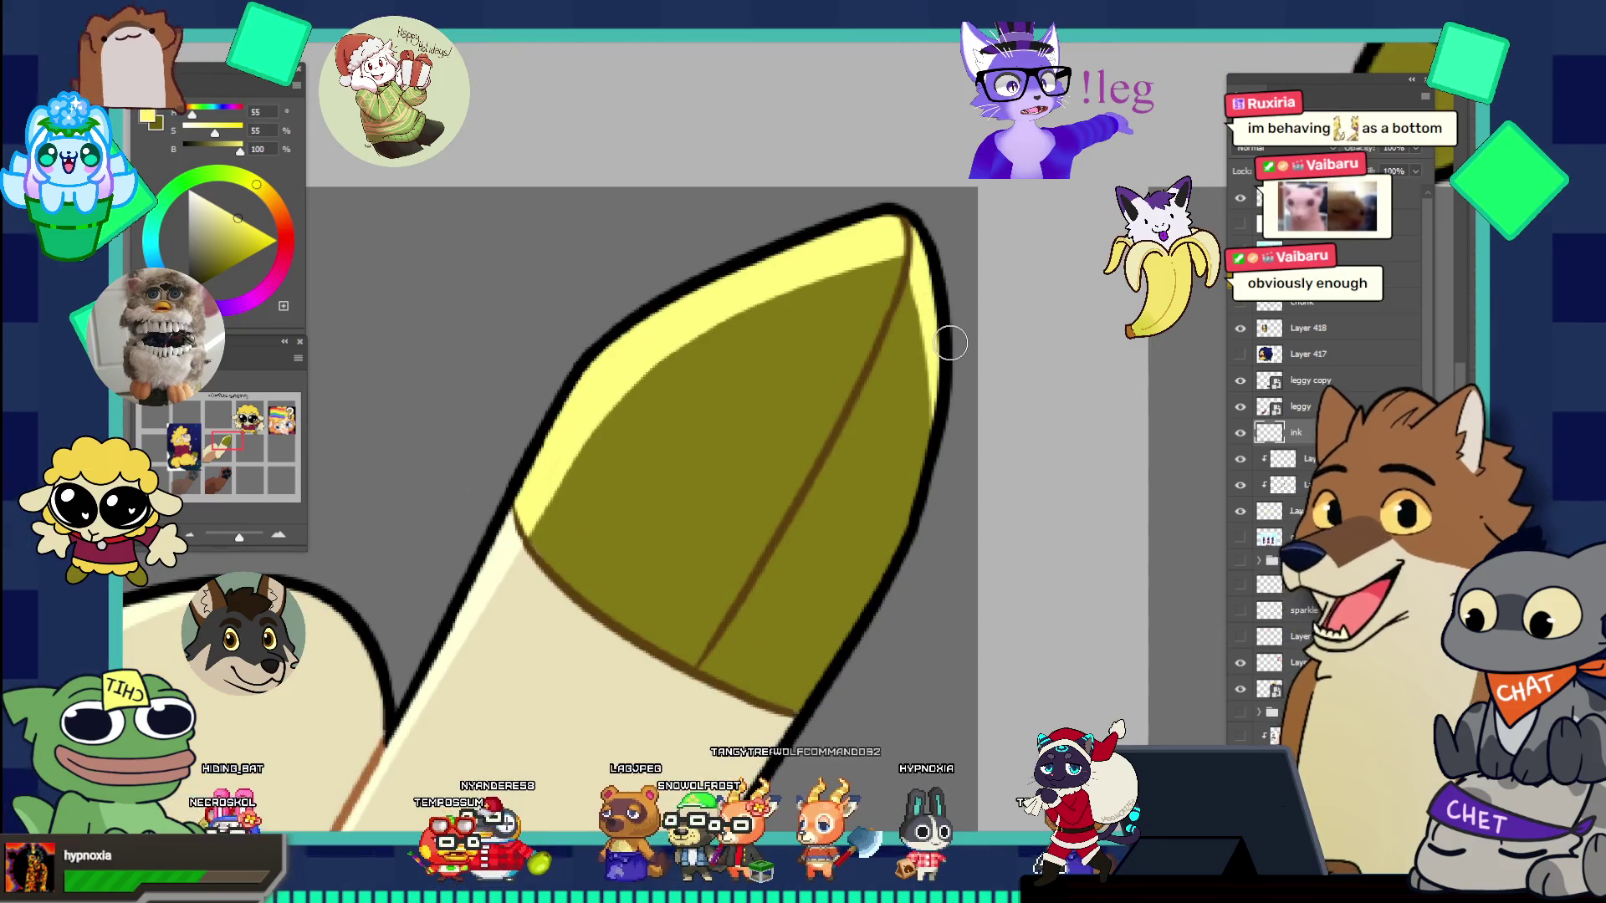
- Sample the dark olive and the brown line colour from the hoof, zooming around the leg
alt+click(953, 318)
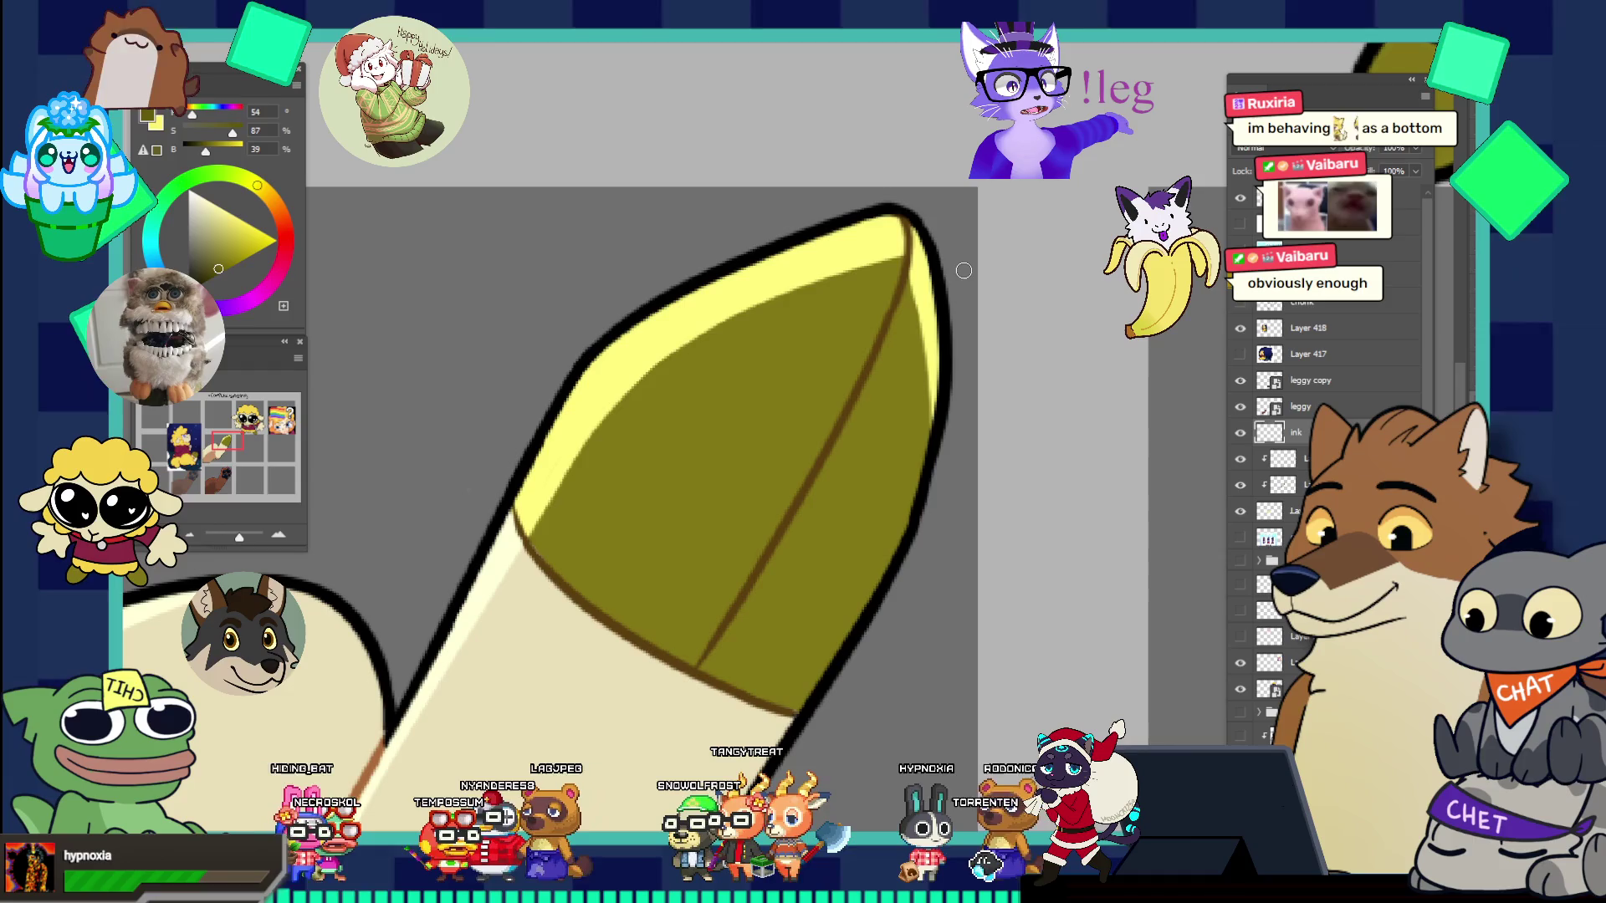
alt+click(845, 262)
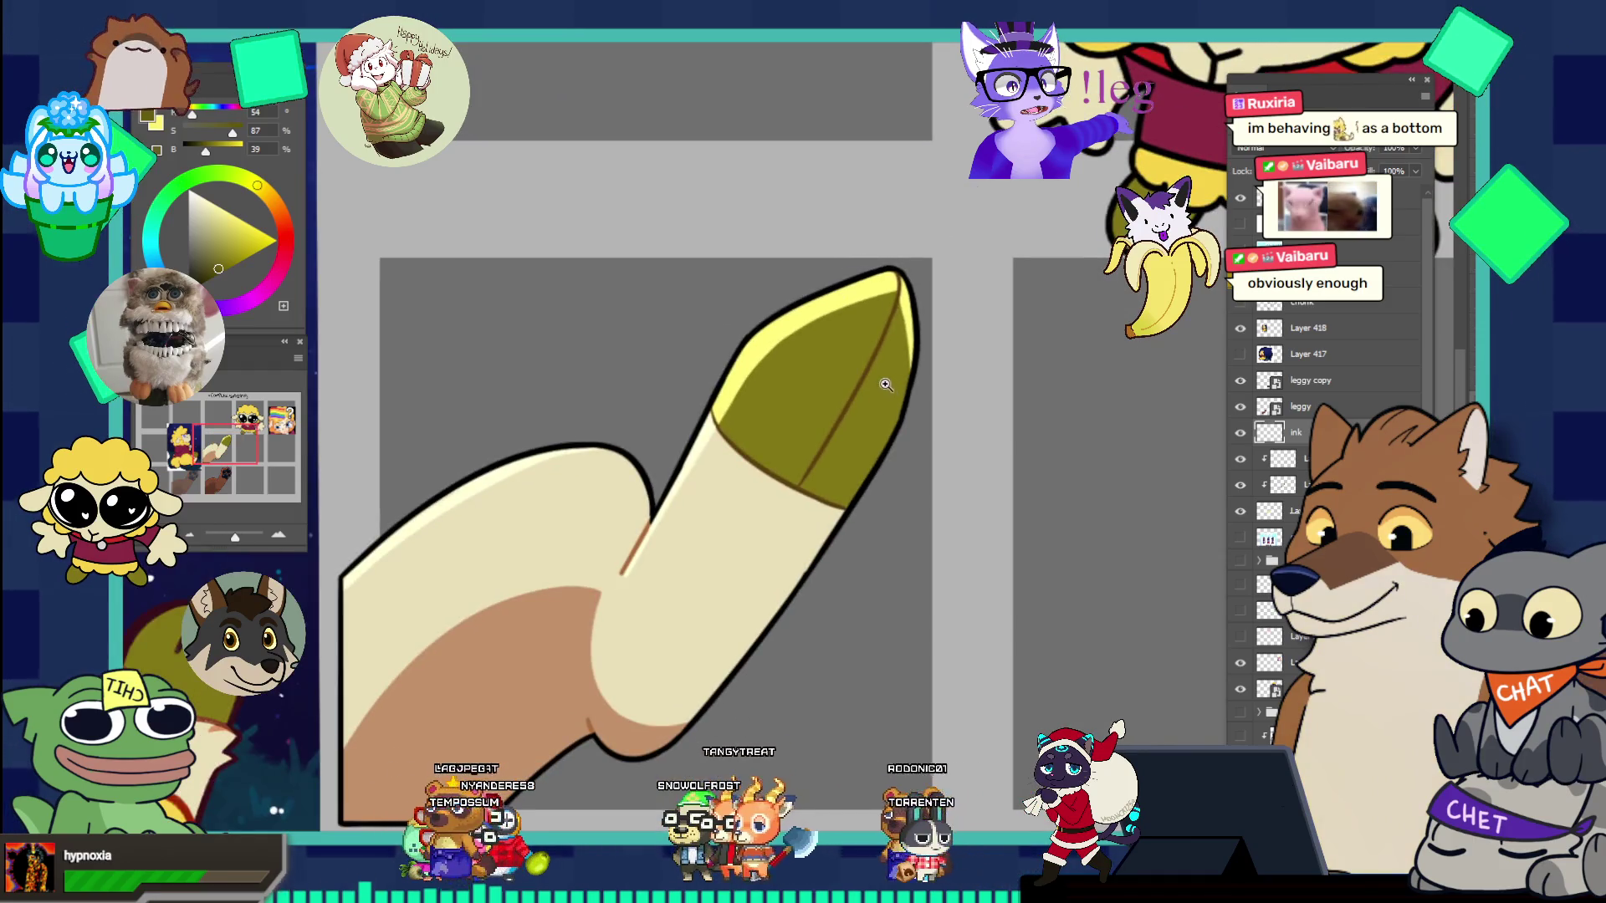
drag(885, 387, 915, 302)
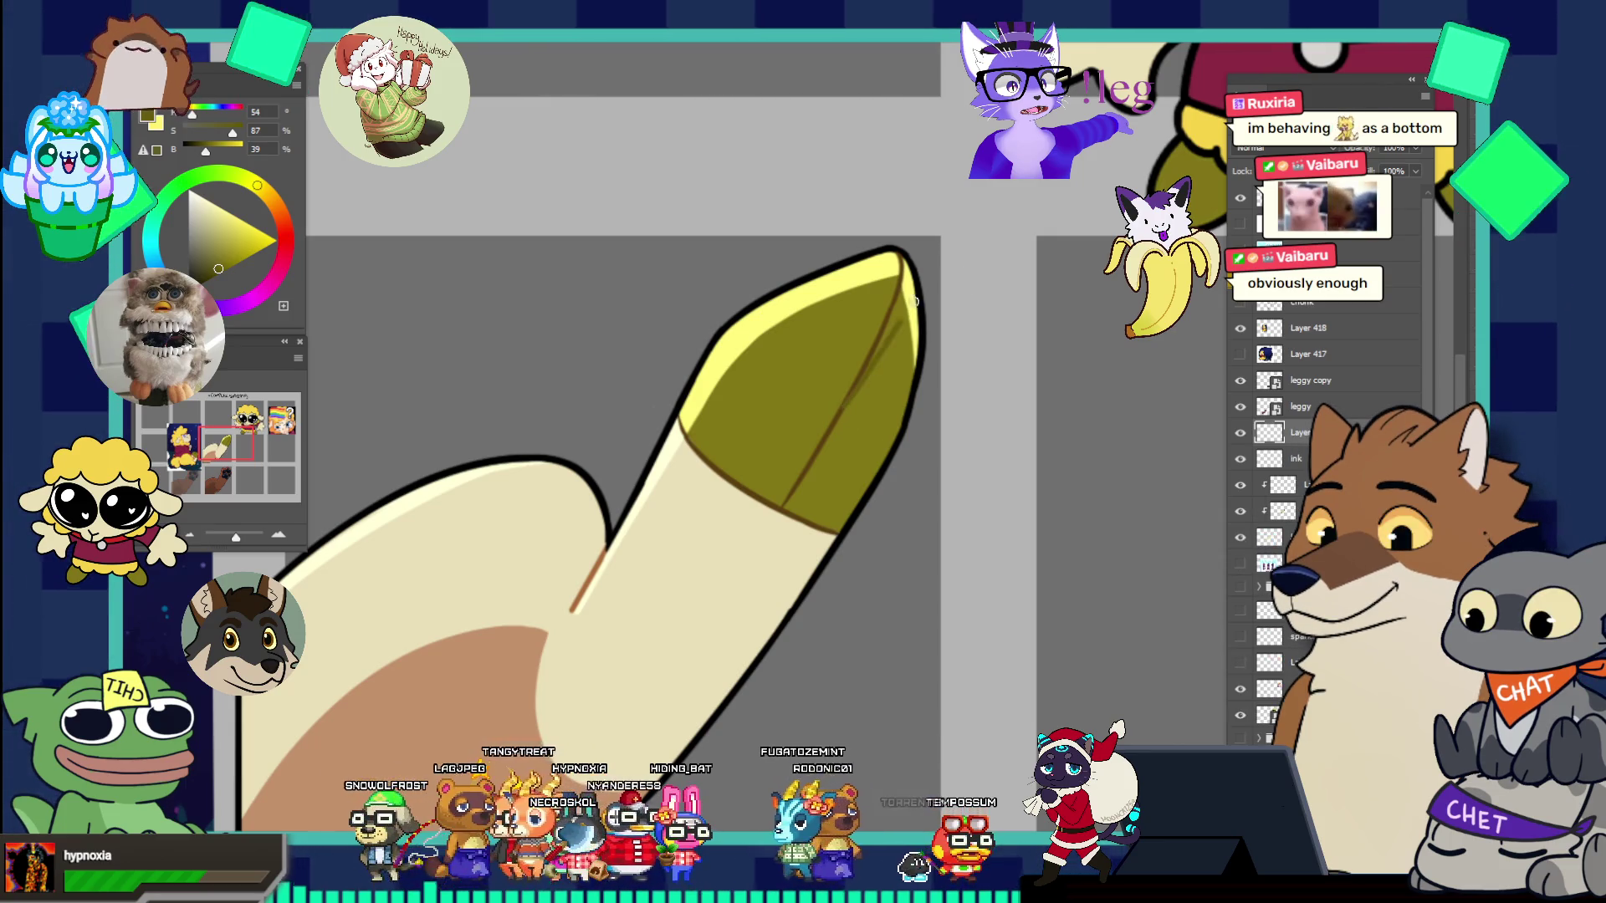
click(964, 364)
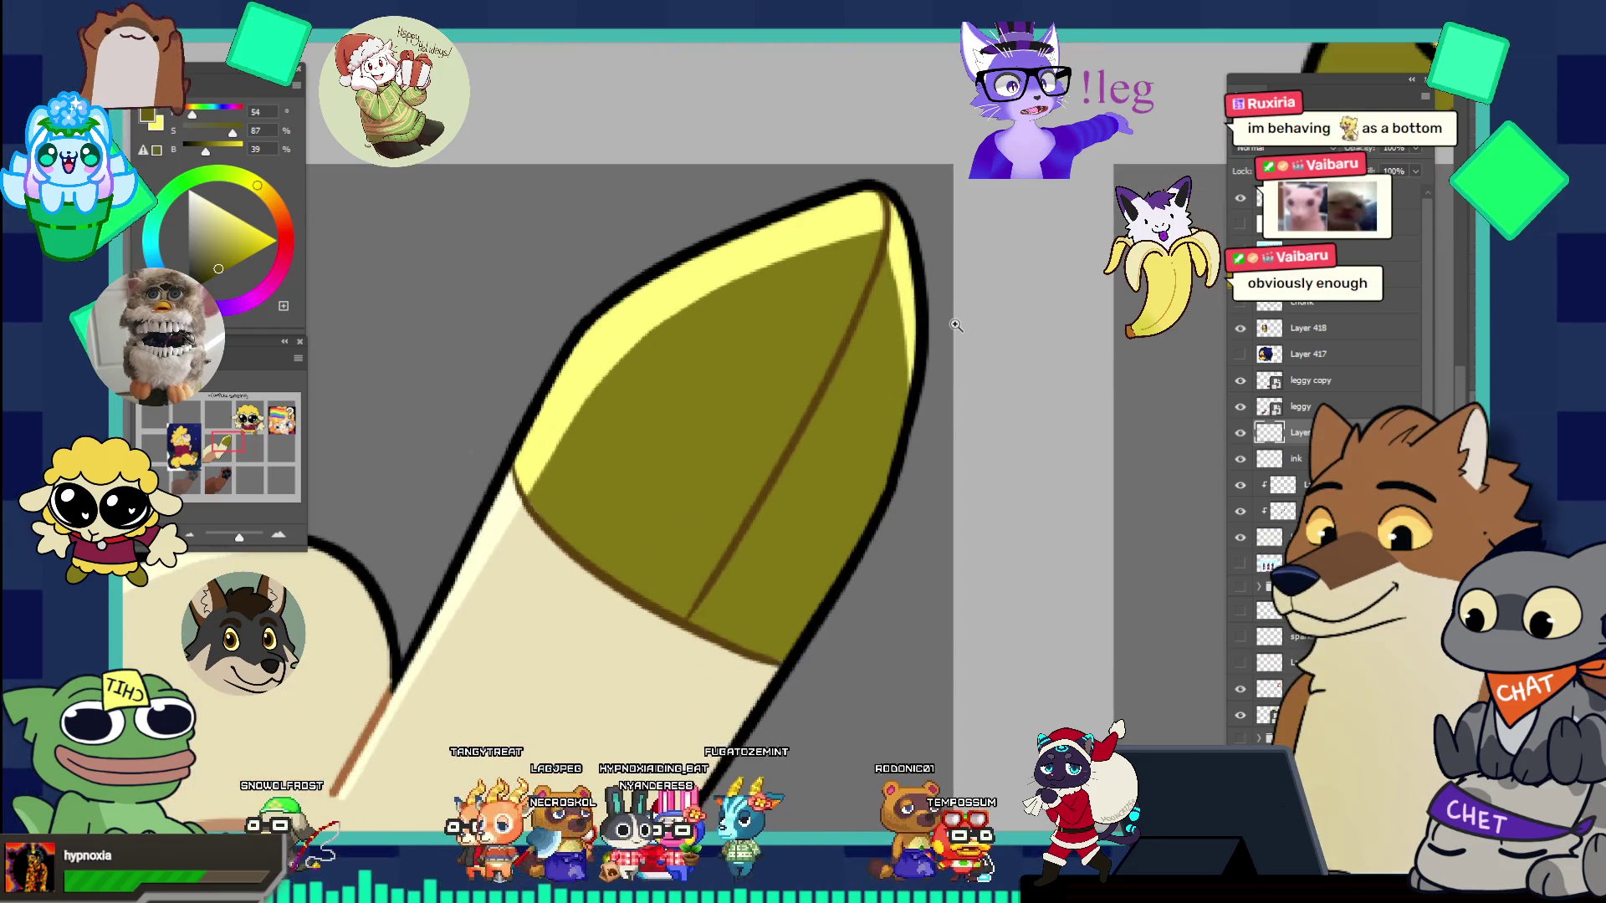
alt+click(798, 414)
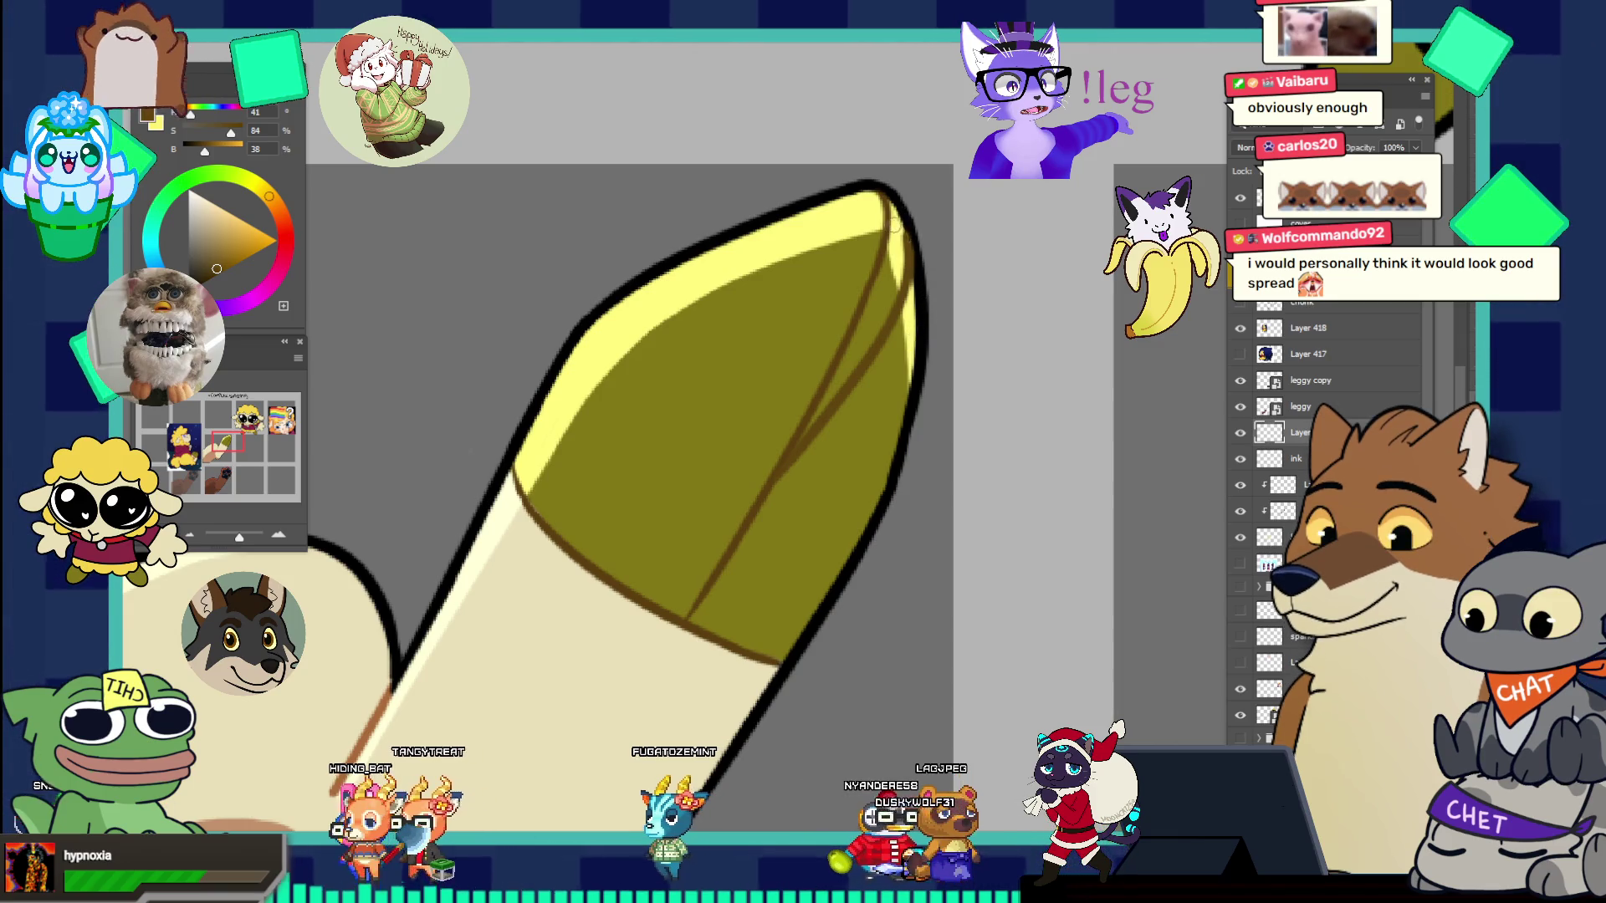
alt+click(922, 241)
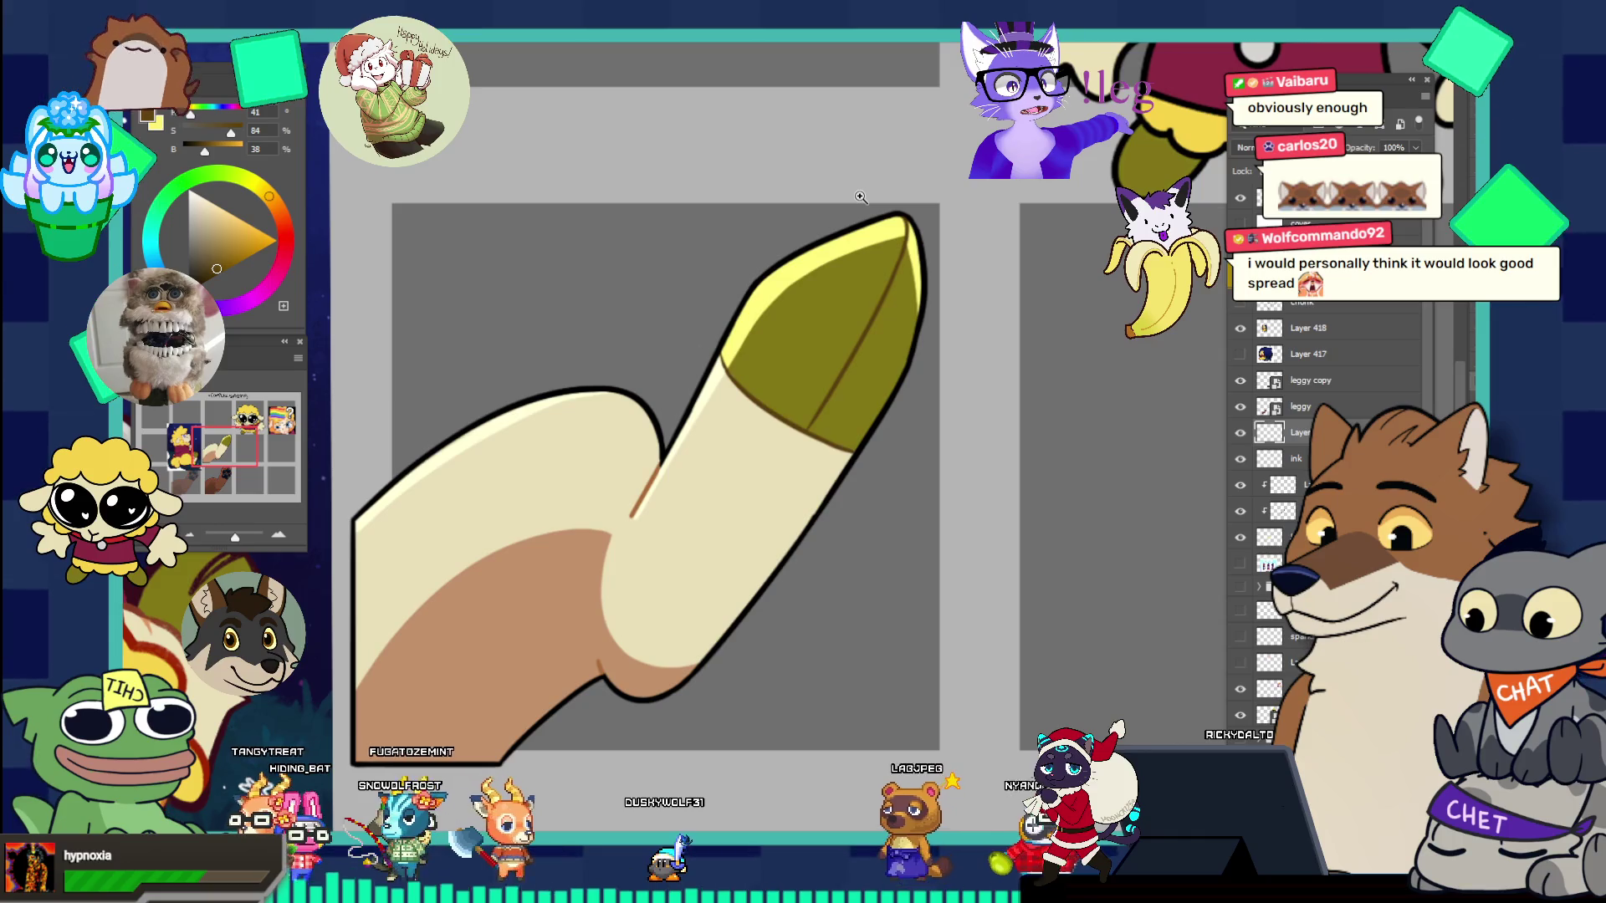
alt+click(776, 310)
alt+click(776, 310)
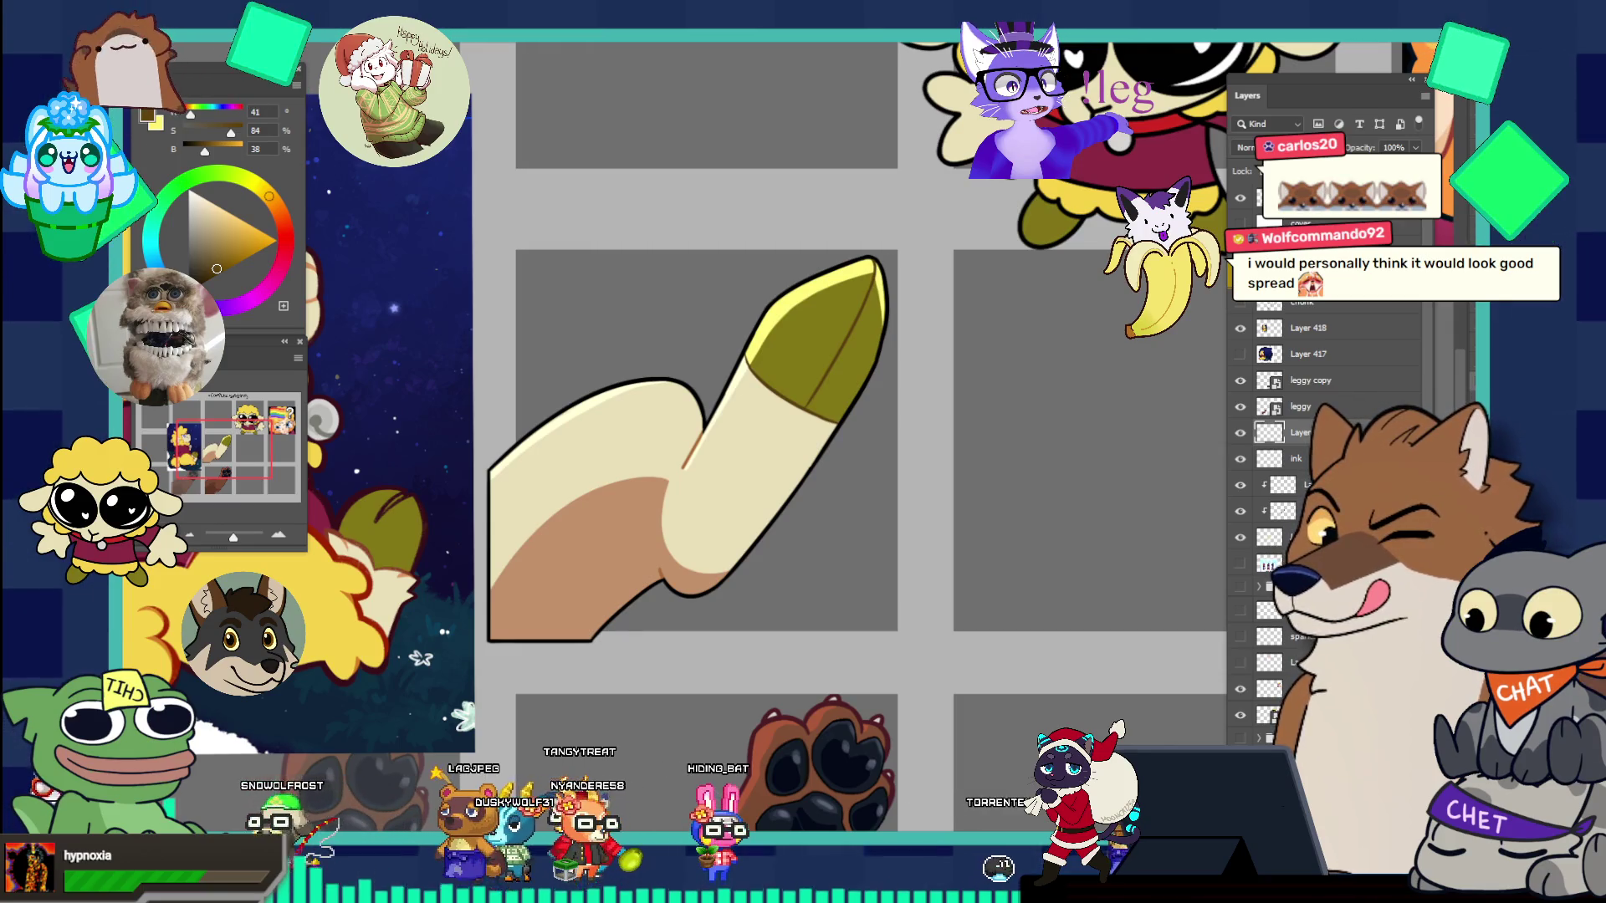
scroll(895, 353, up, 3)
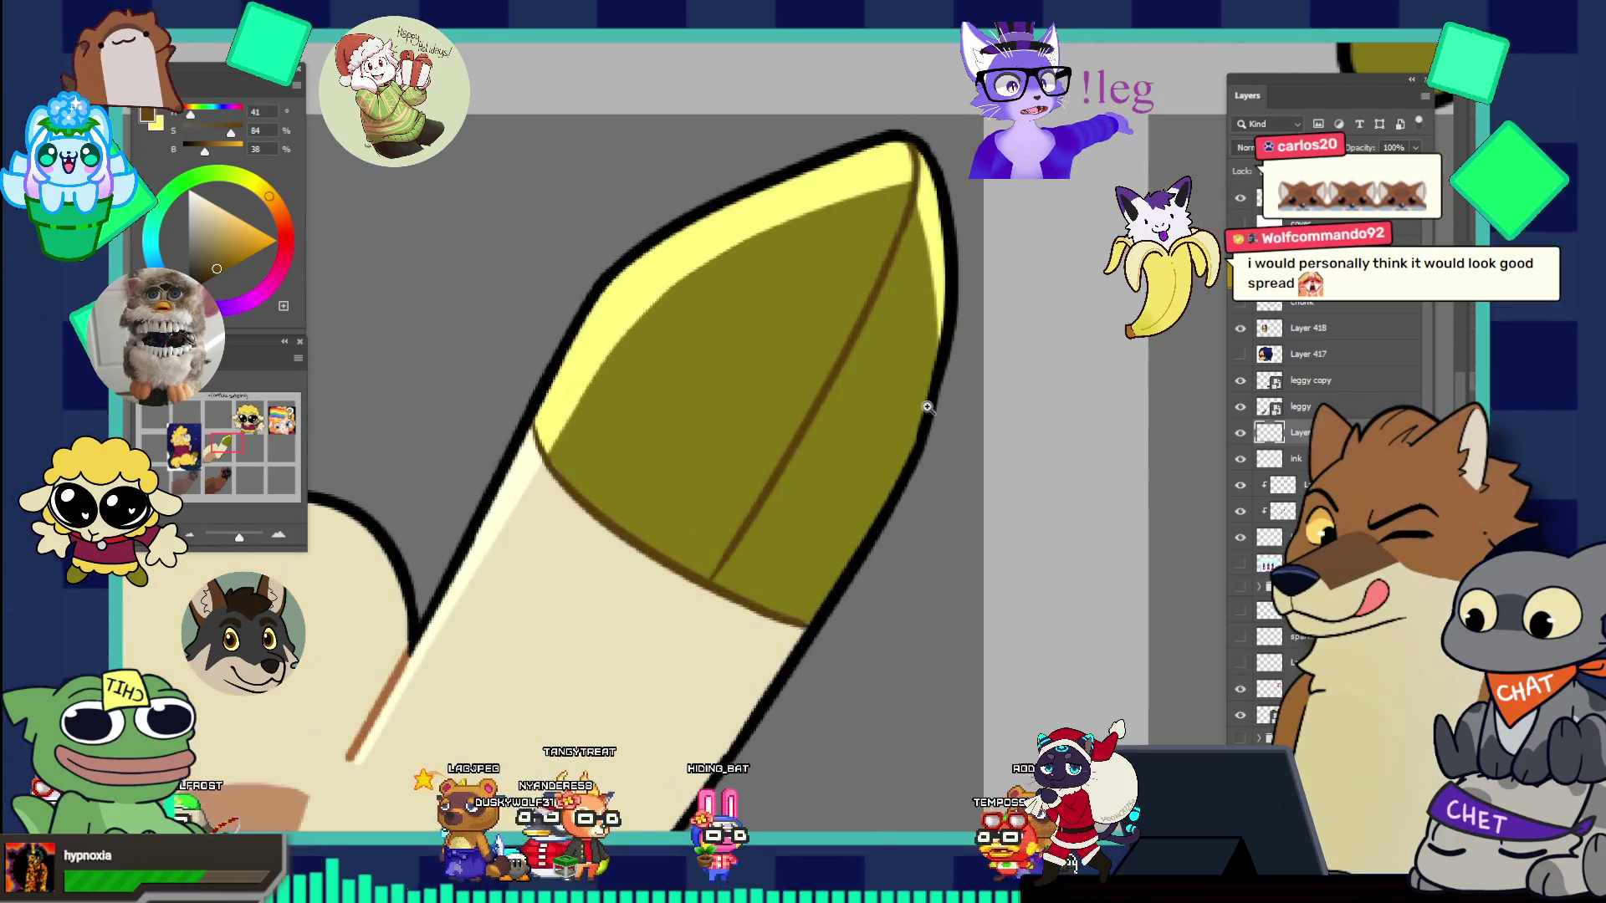
scroll(888, 335, down, 1)
scroll(886, 331, down, 4)
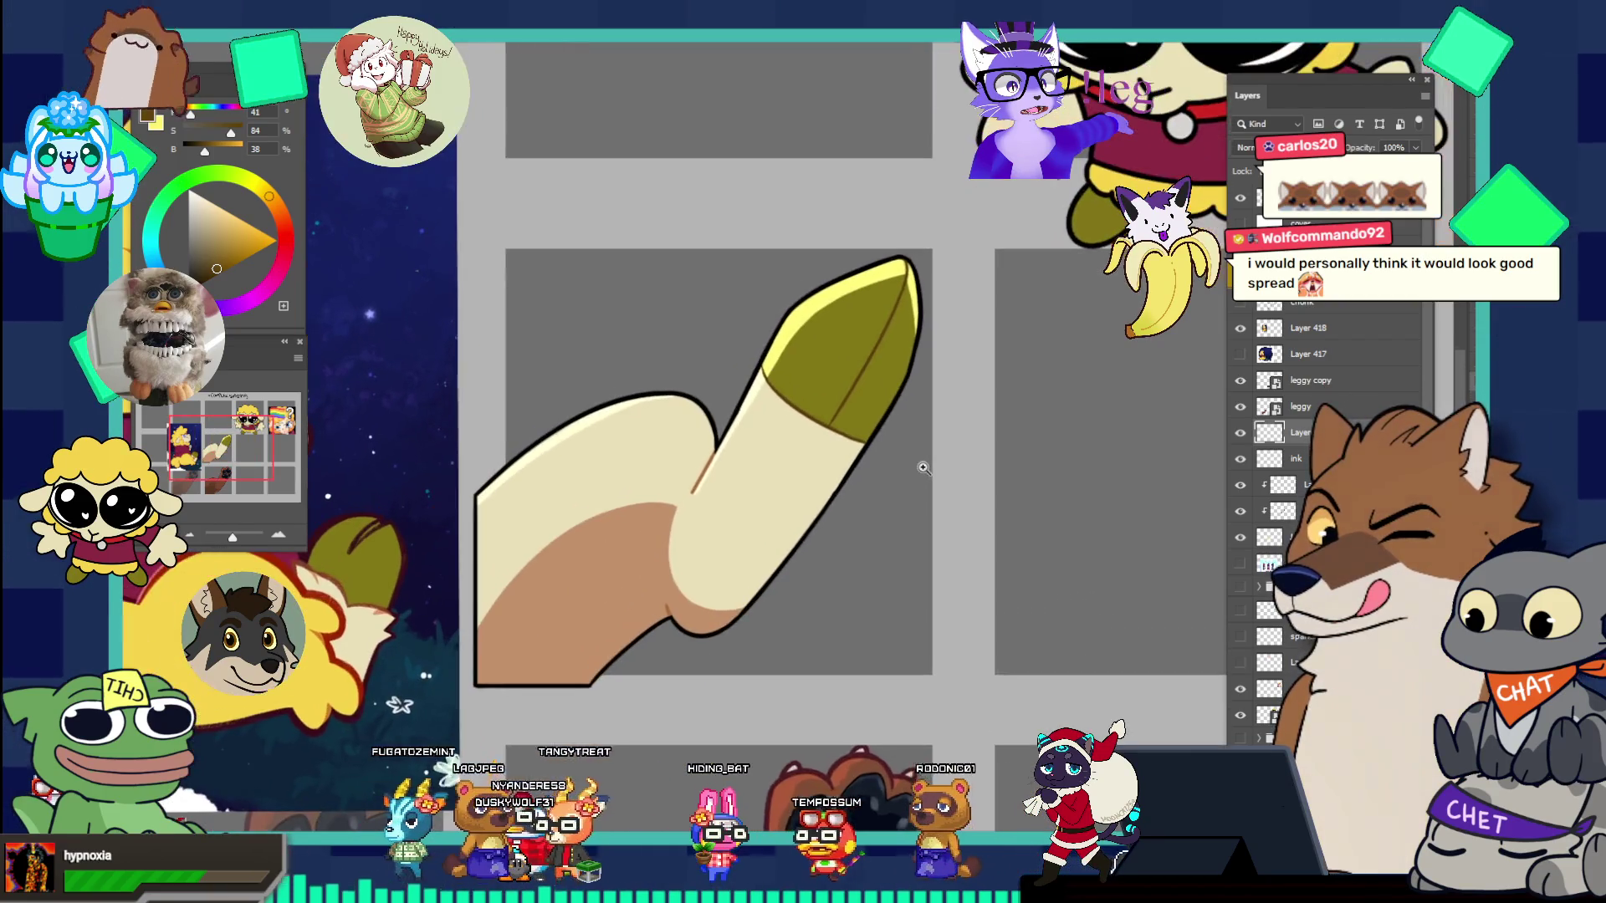
scroll(955, 378, up, 3)
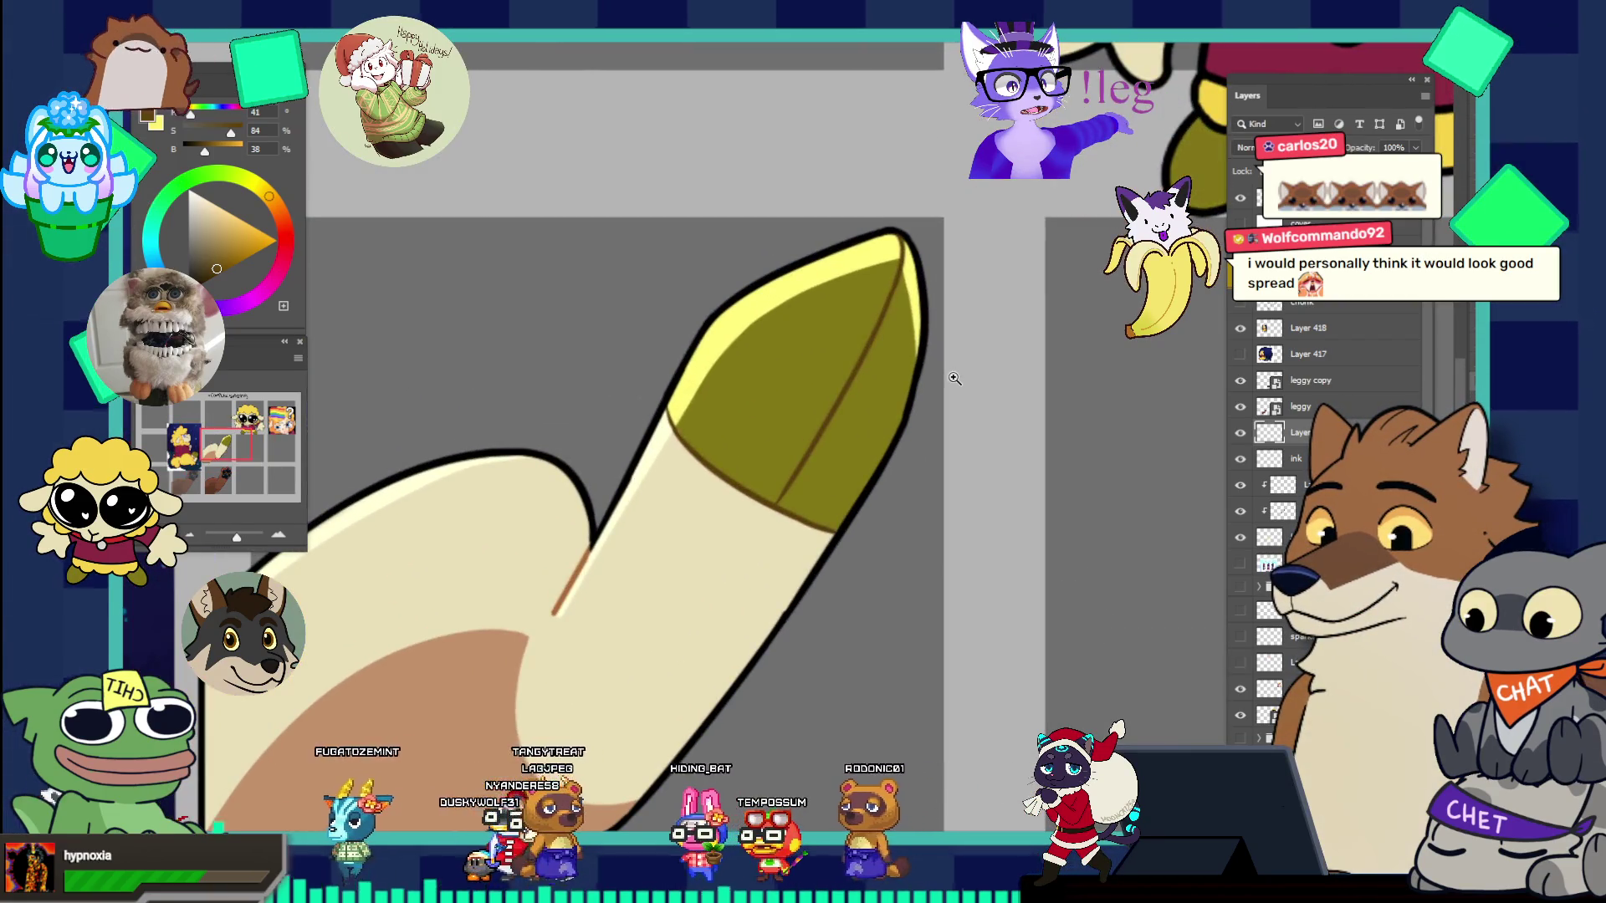
scroll(954, 378, down, 5)
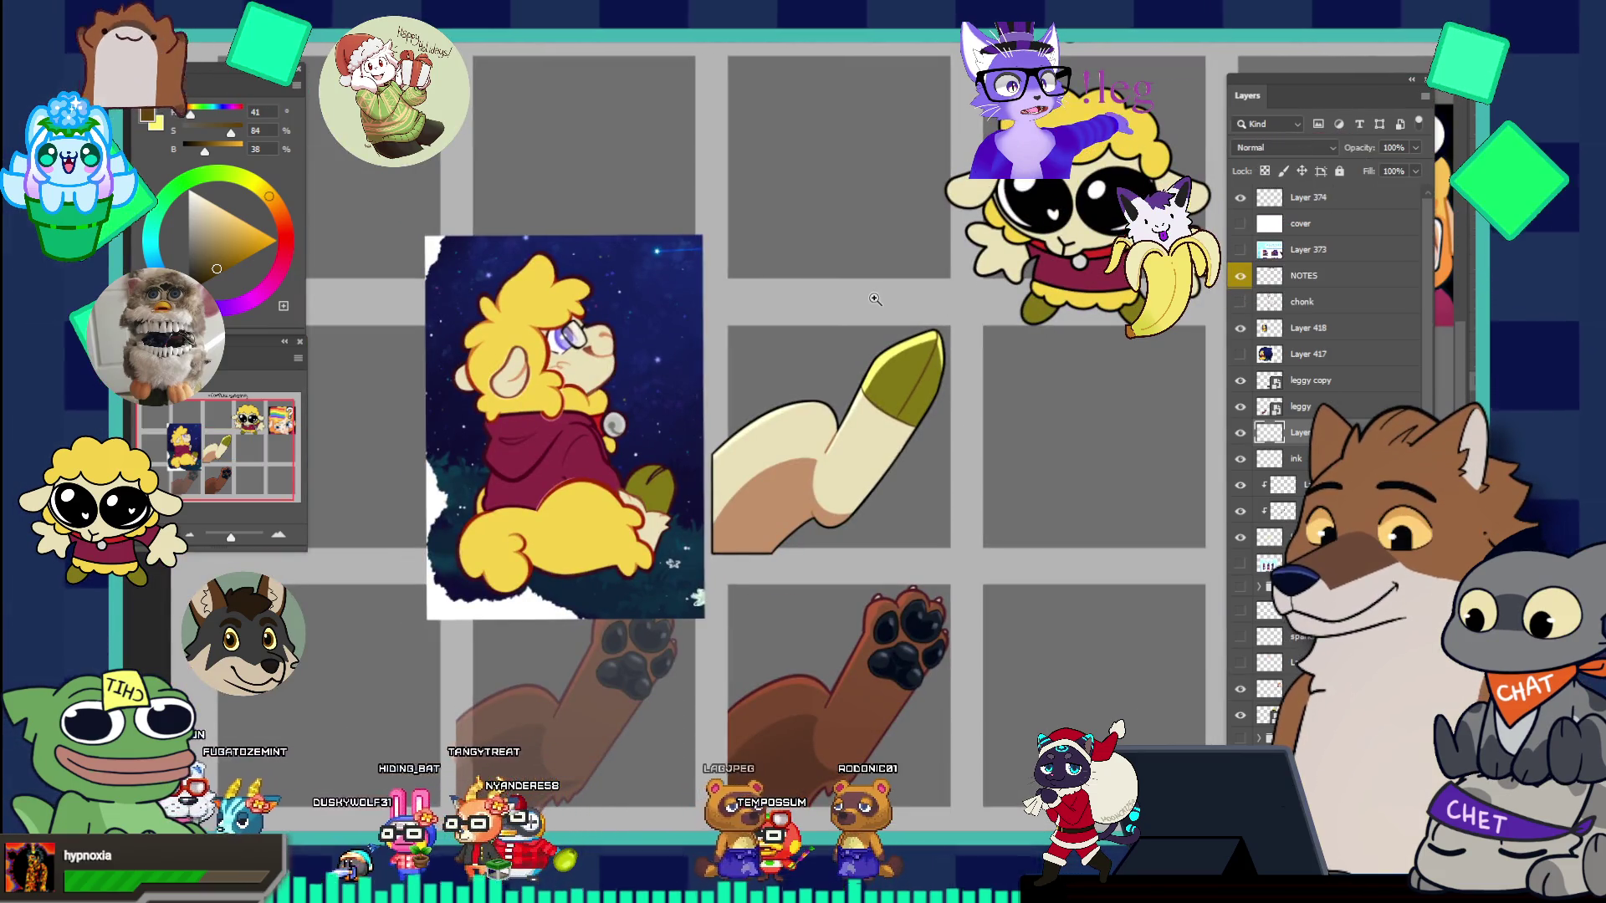
scroll(937, 413, up, 3)
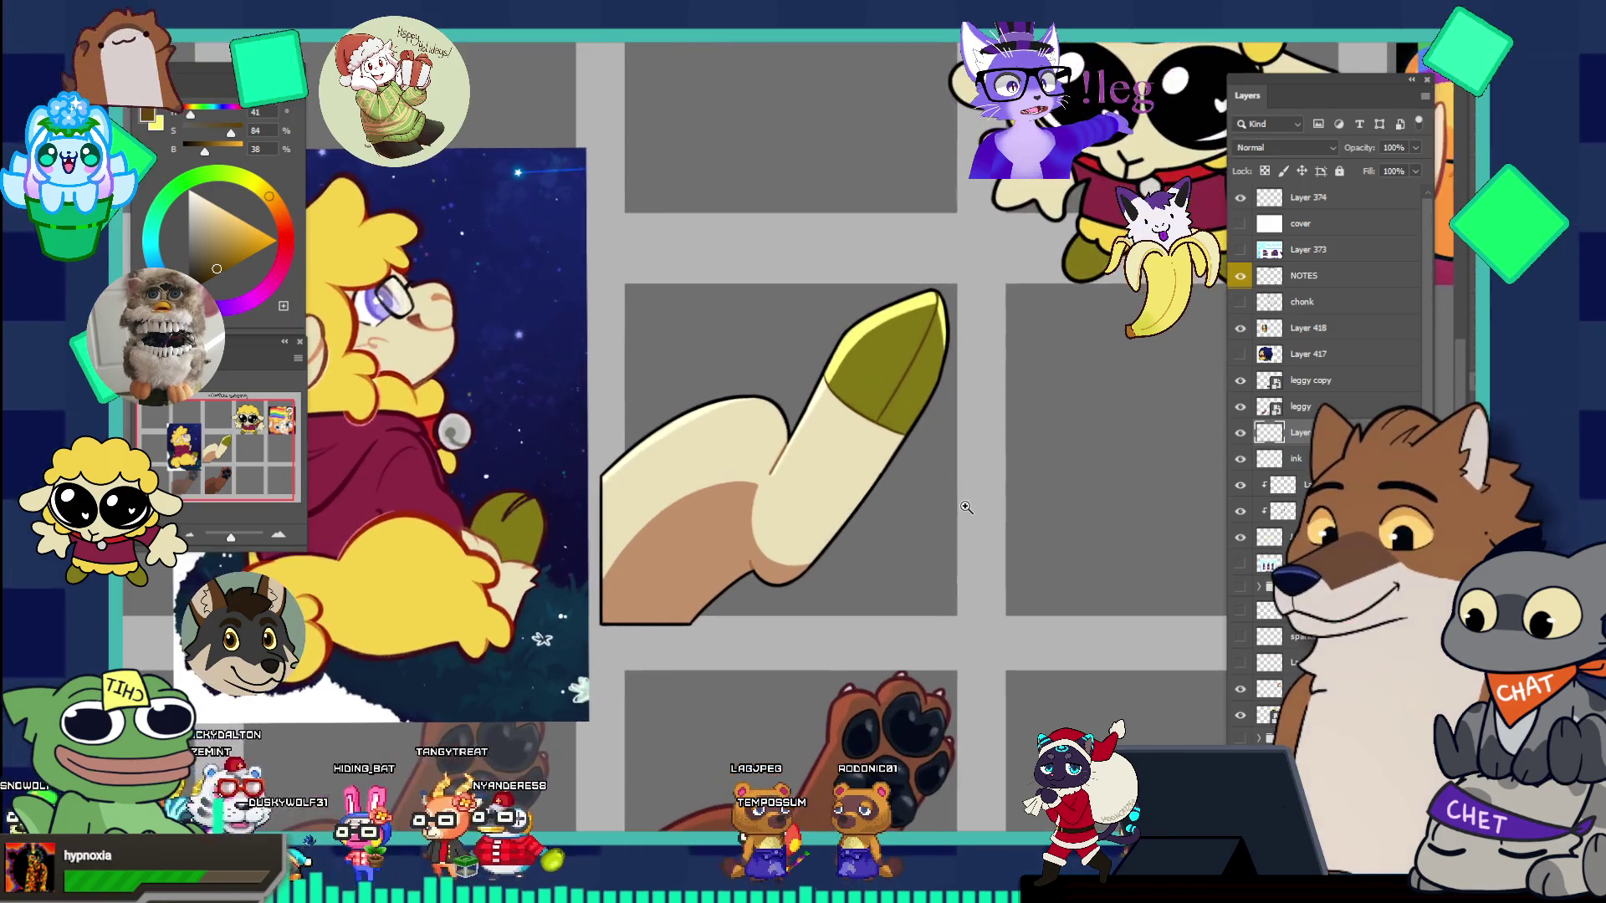
scroll(966, 507, up, 1)
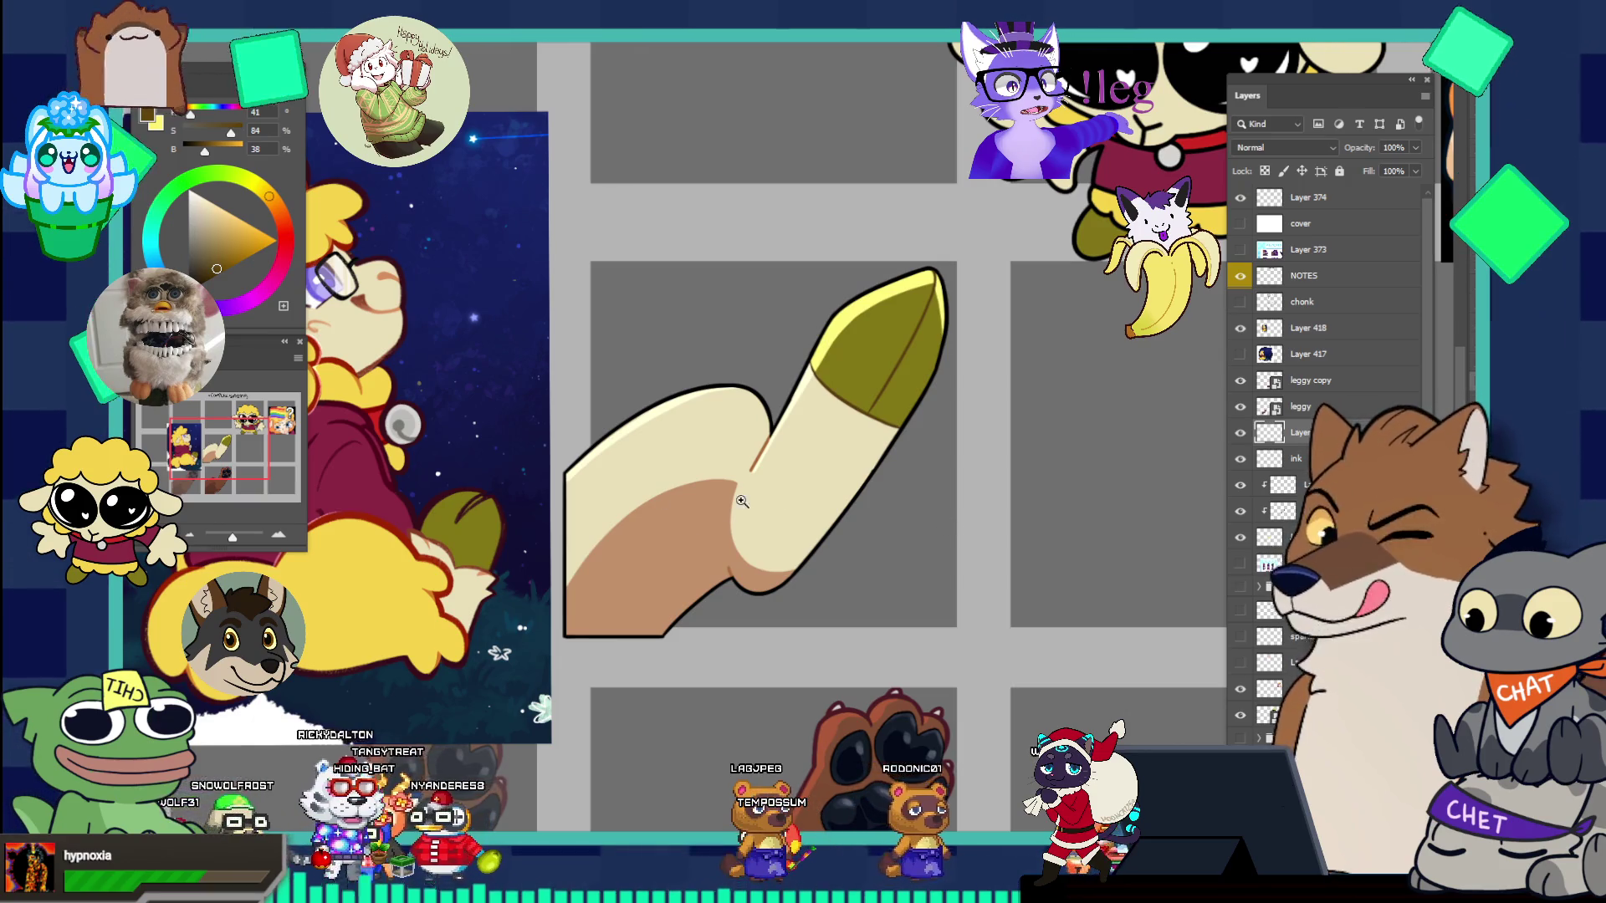
scroll(932, 368, up, 2)
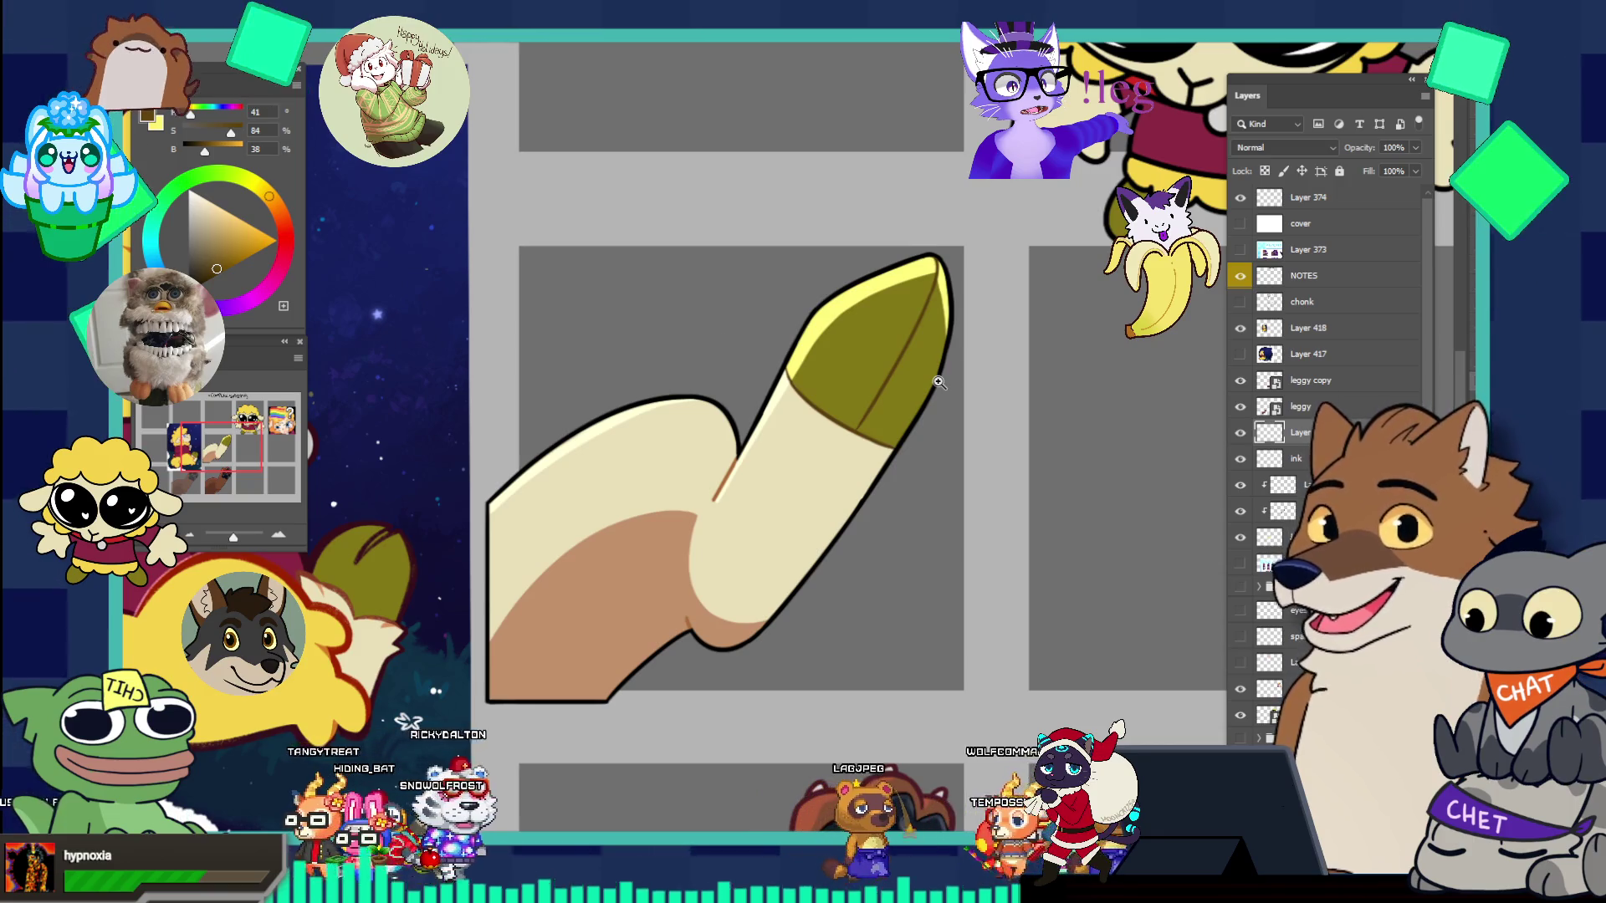
scroll(933, 362, up, 1)
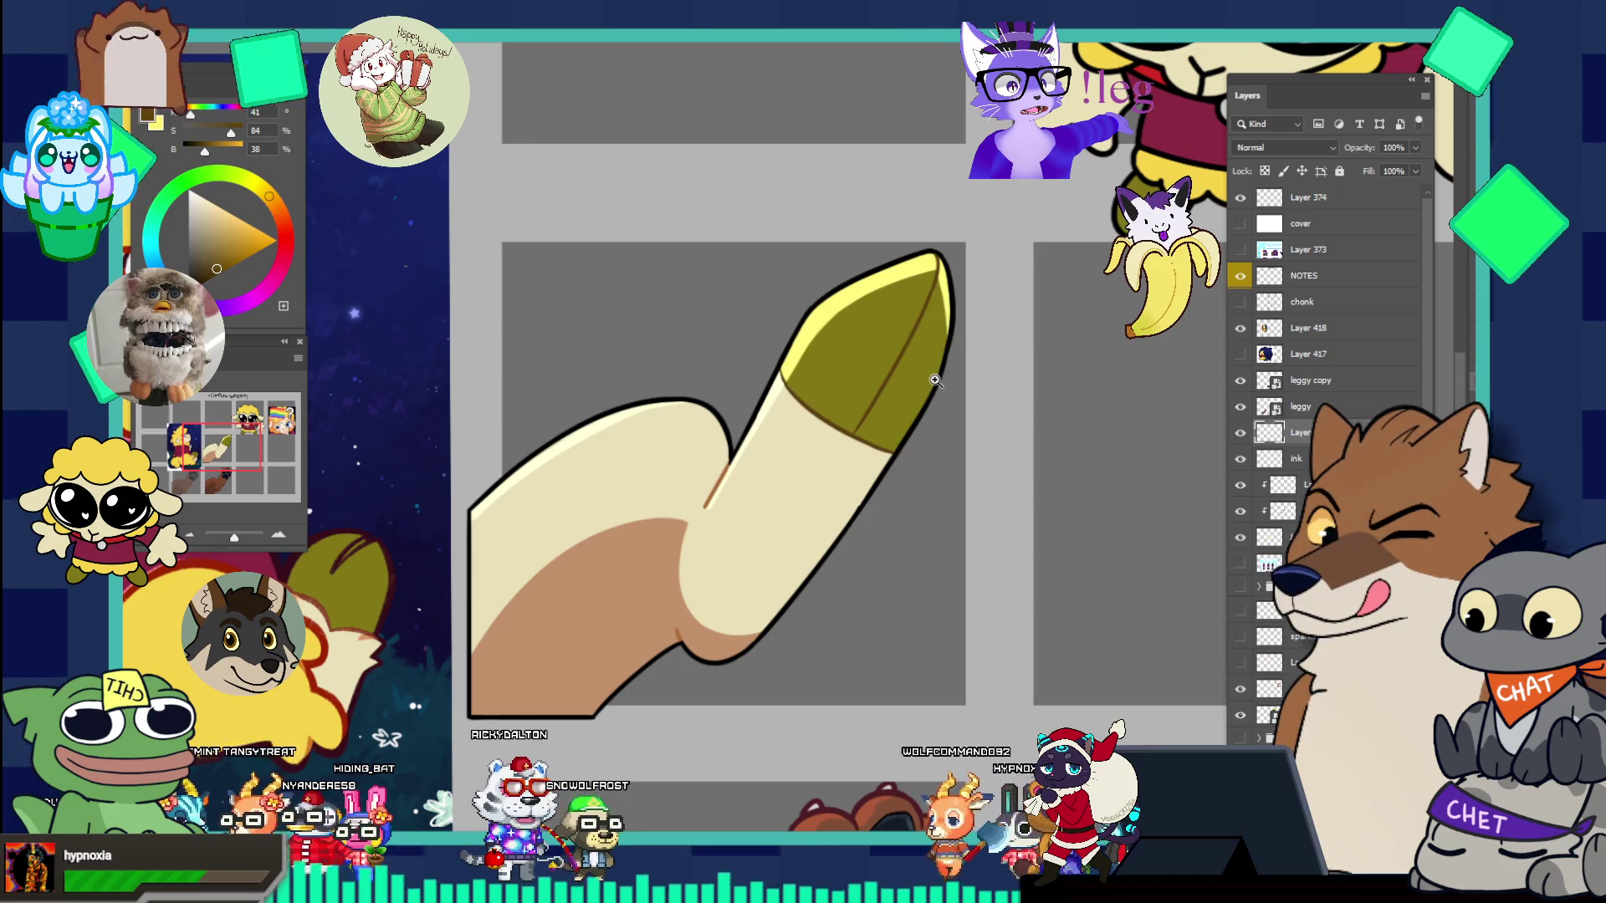
scroll(943, 284, up, 1)
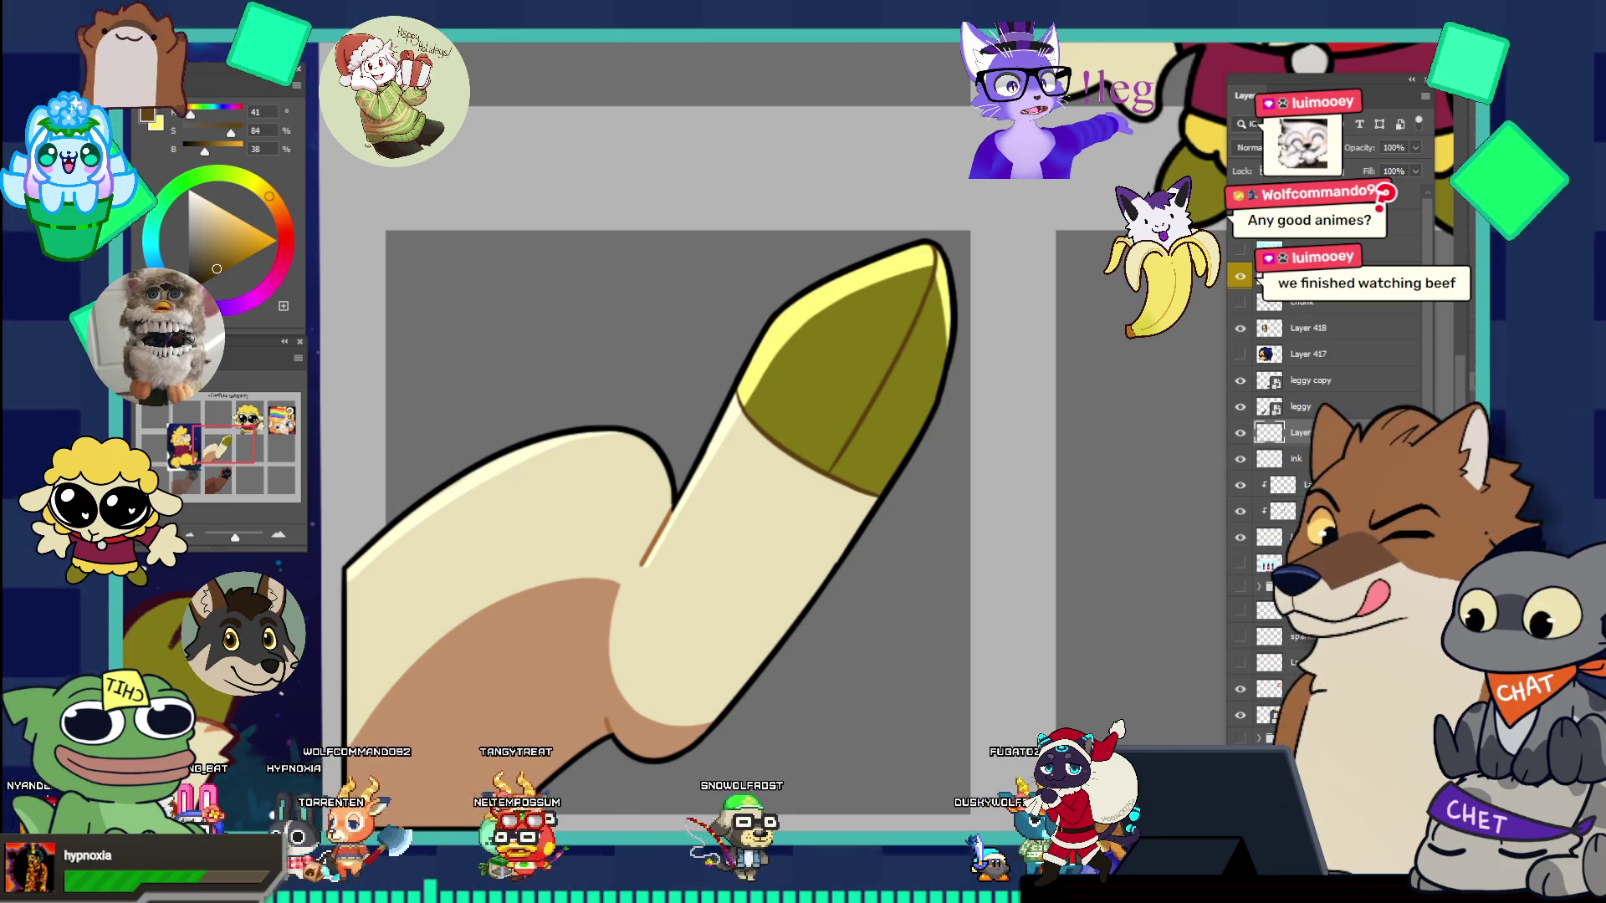
- Make the ink layer active and pick black as the paint colour
scroll(950, 284, up, 1)
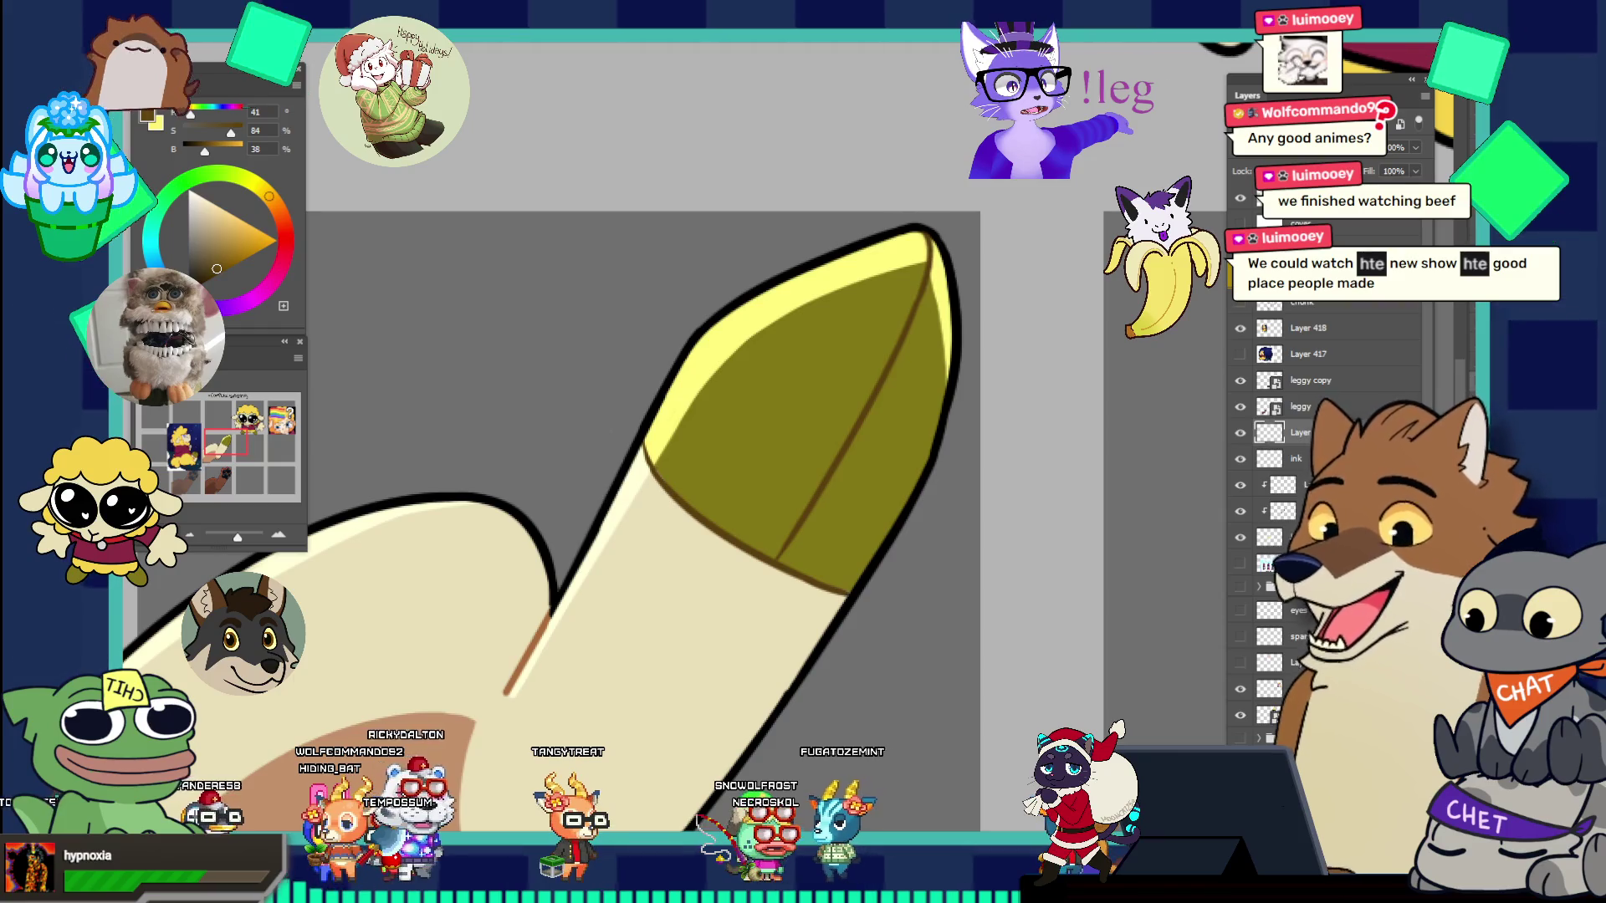
alt+click(901, 284)
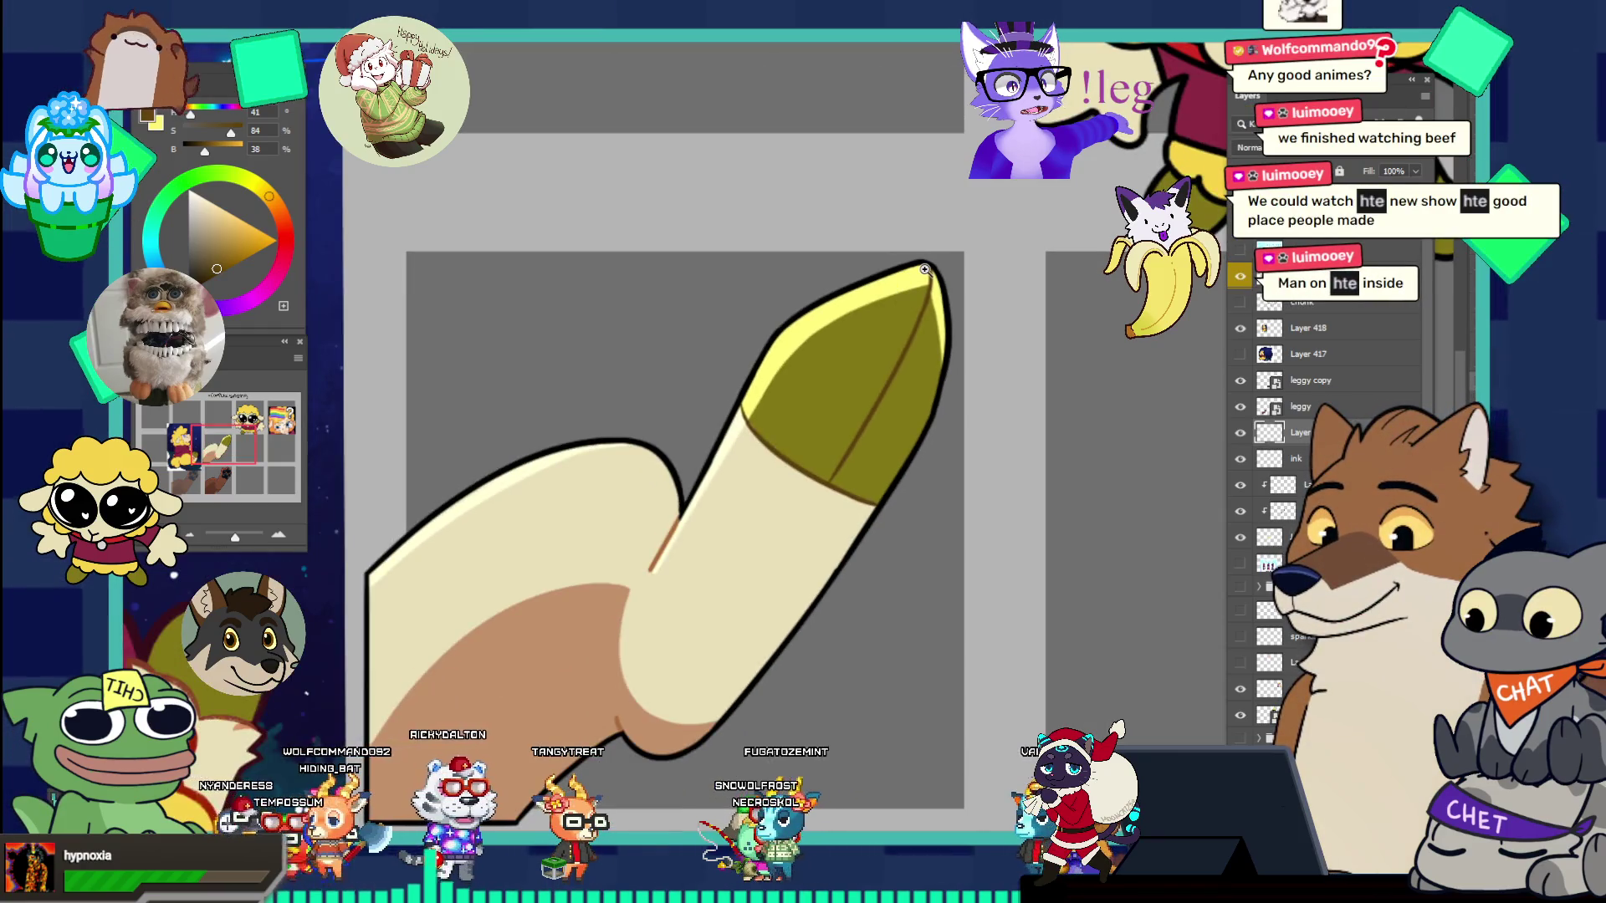
click(910, 292)
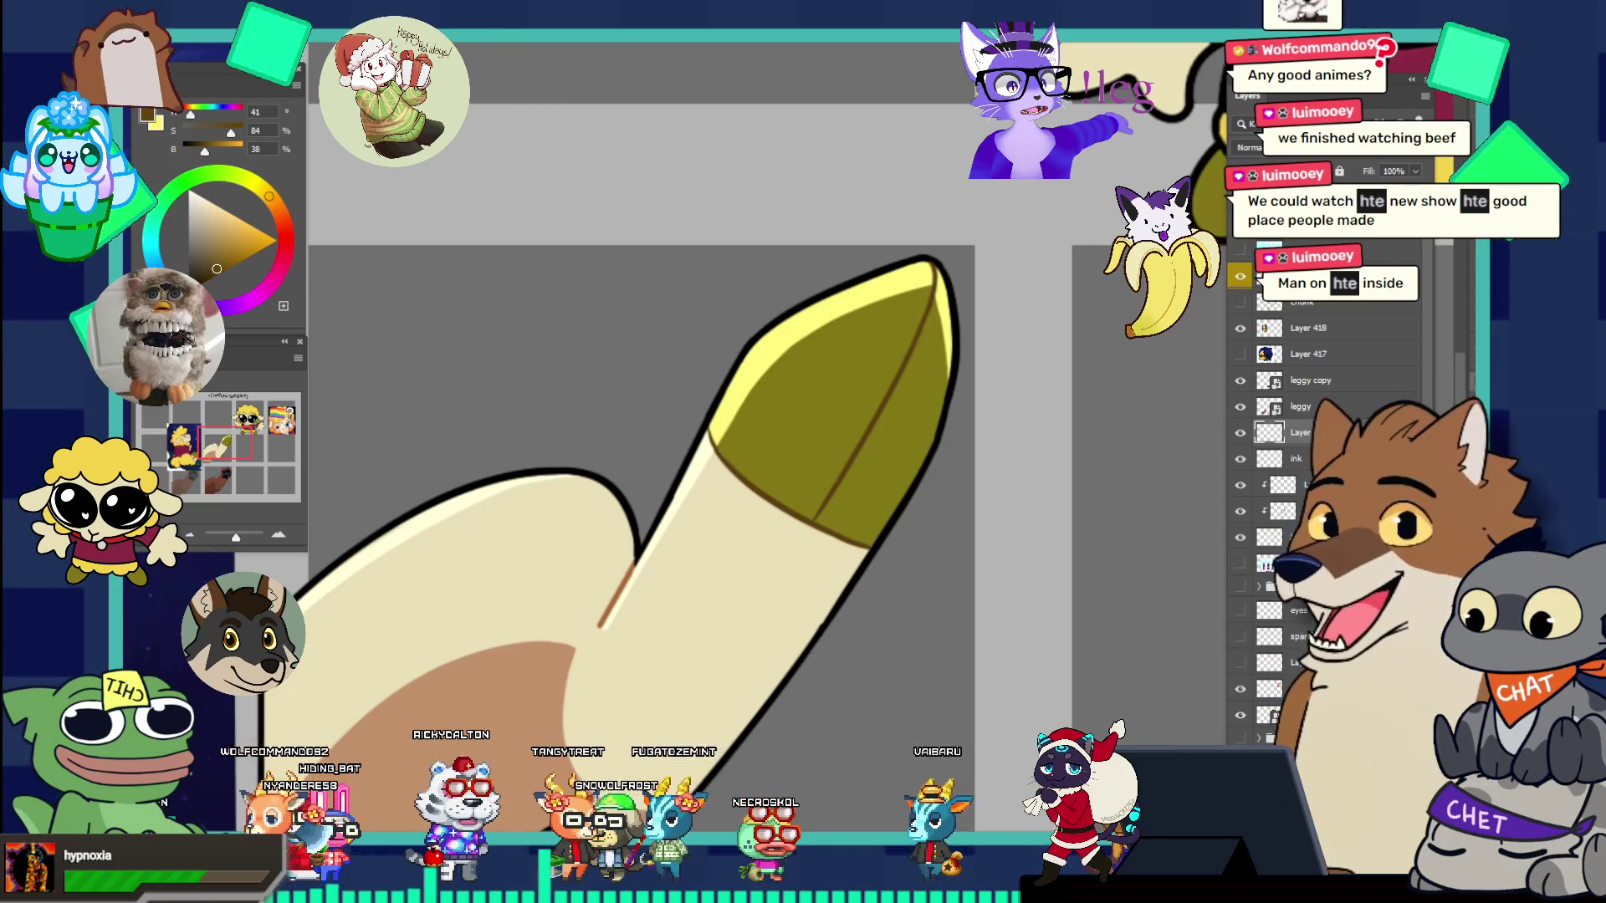
ctrl+click(948, 326)
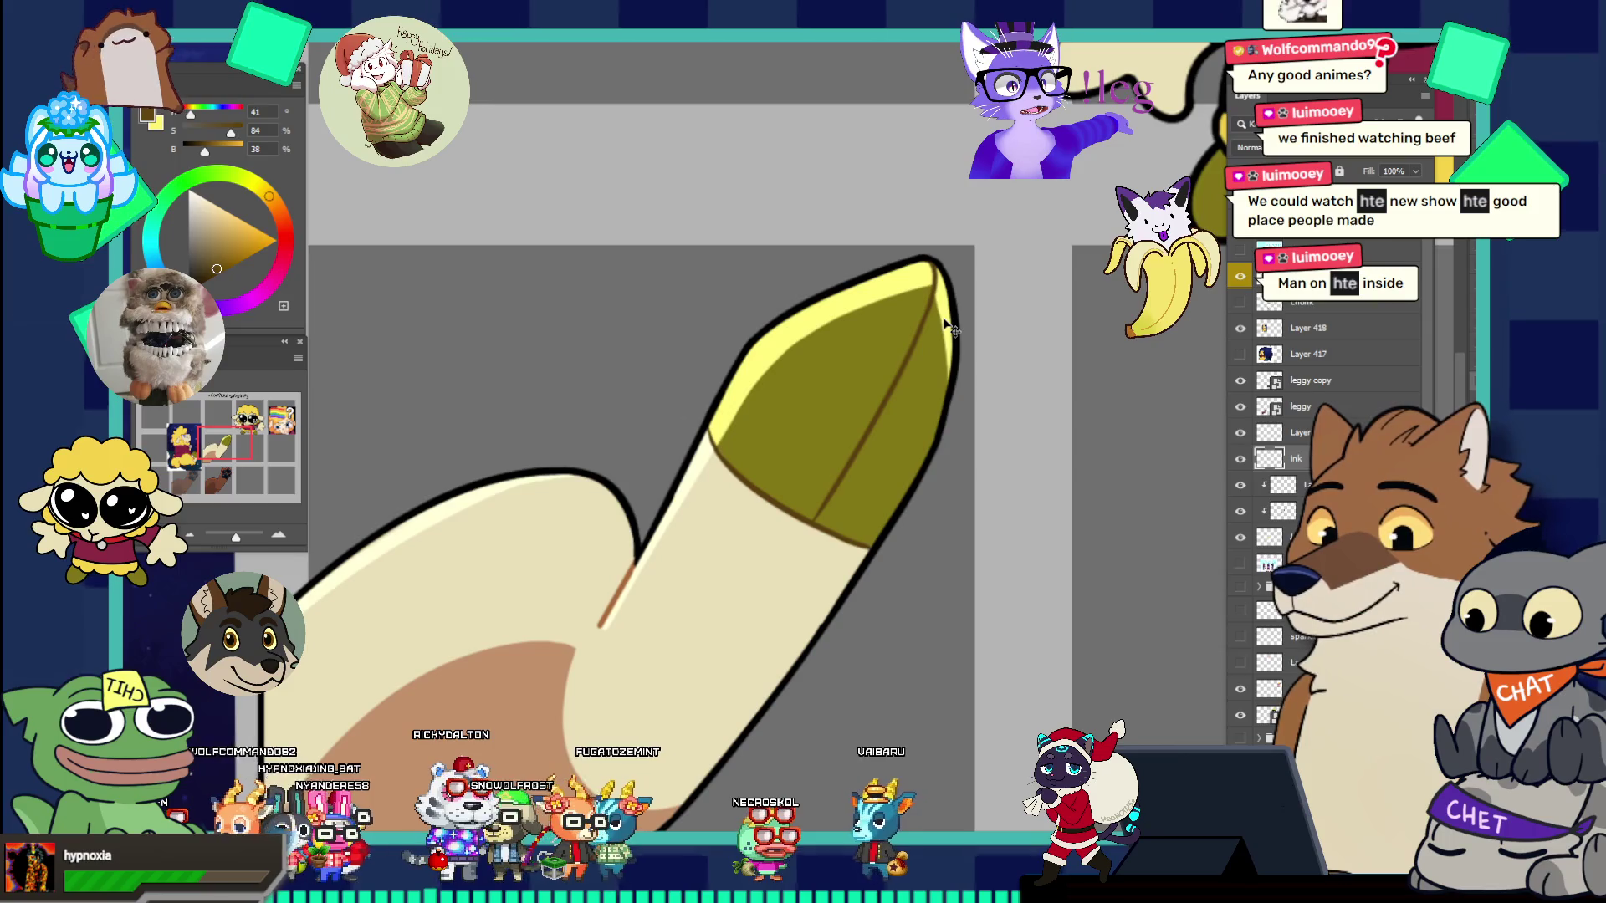
ctrl+click(954, 301)
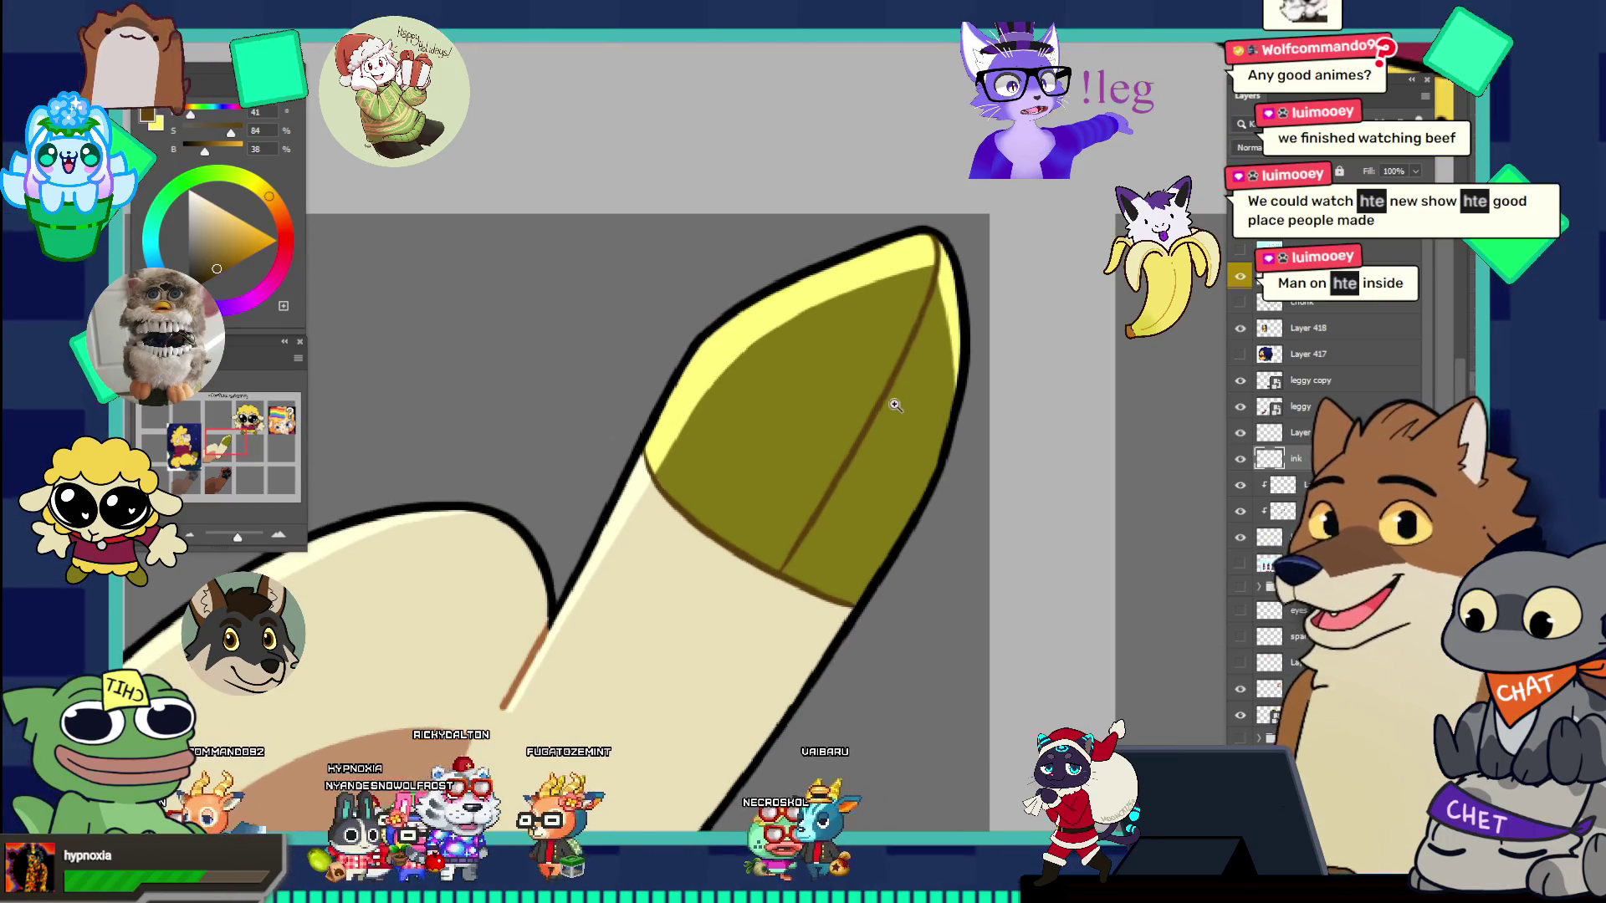
scroll(894, 405, down, 3)
scroll(928, 334, up, 1)
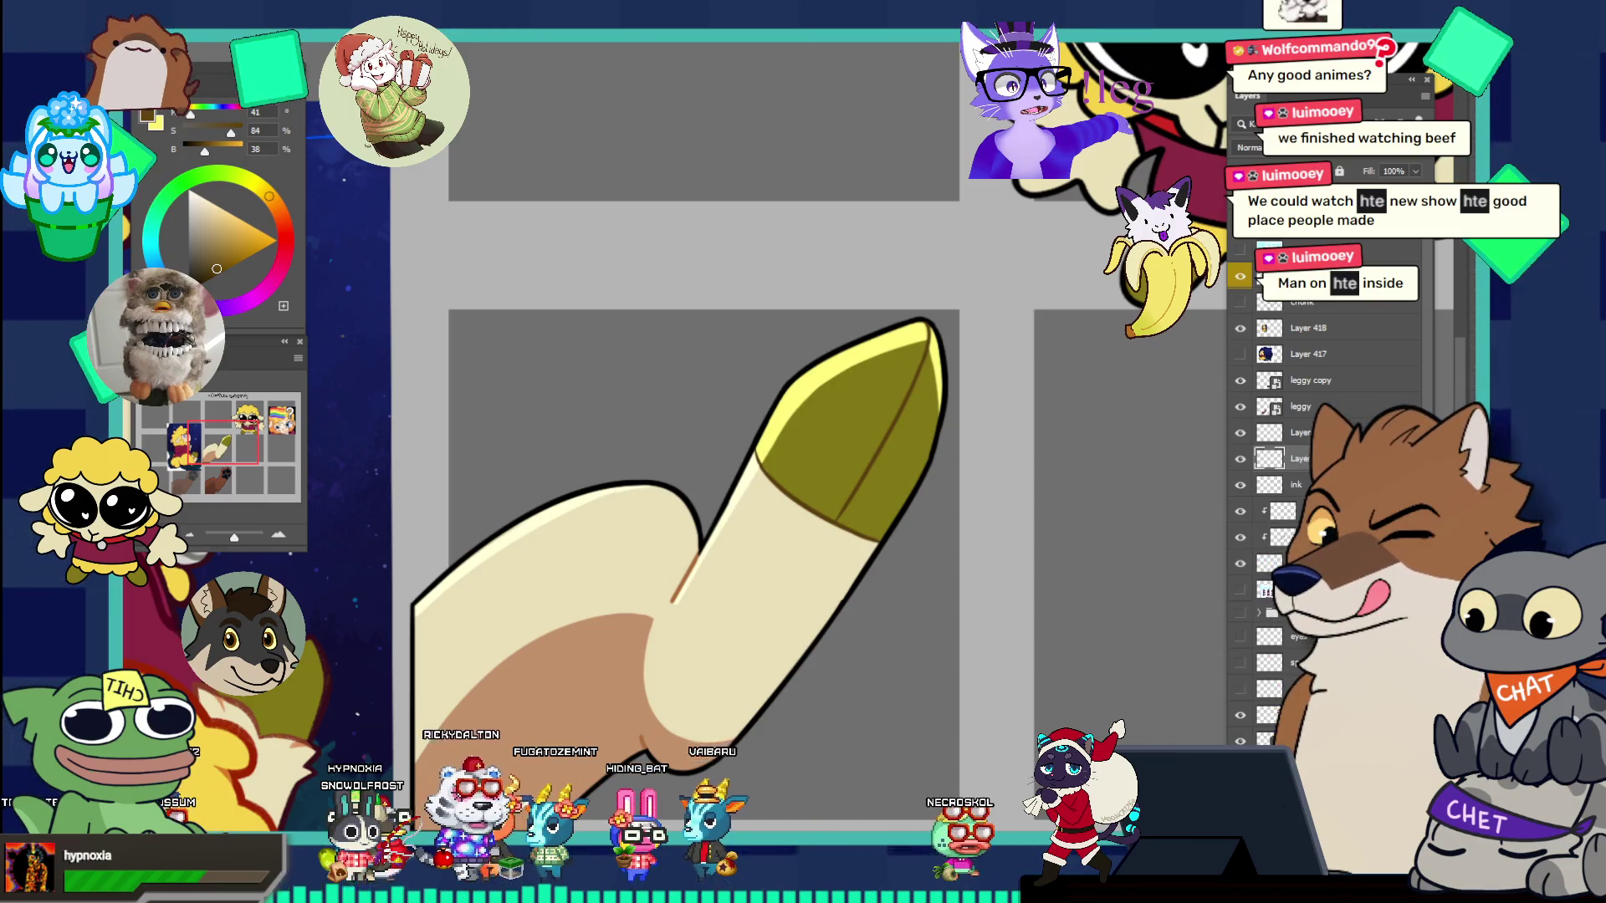
ctrl+click(836, 431)
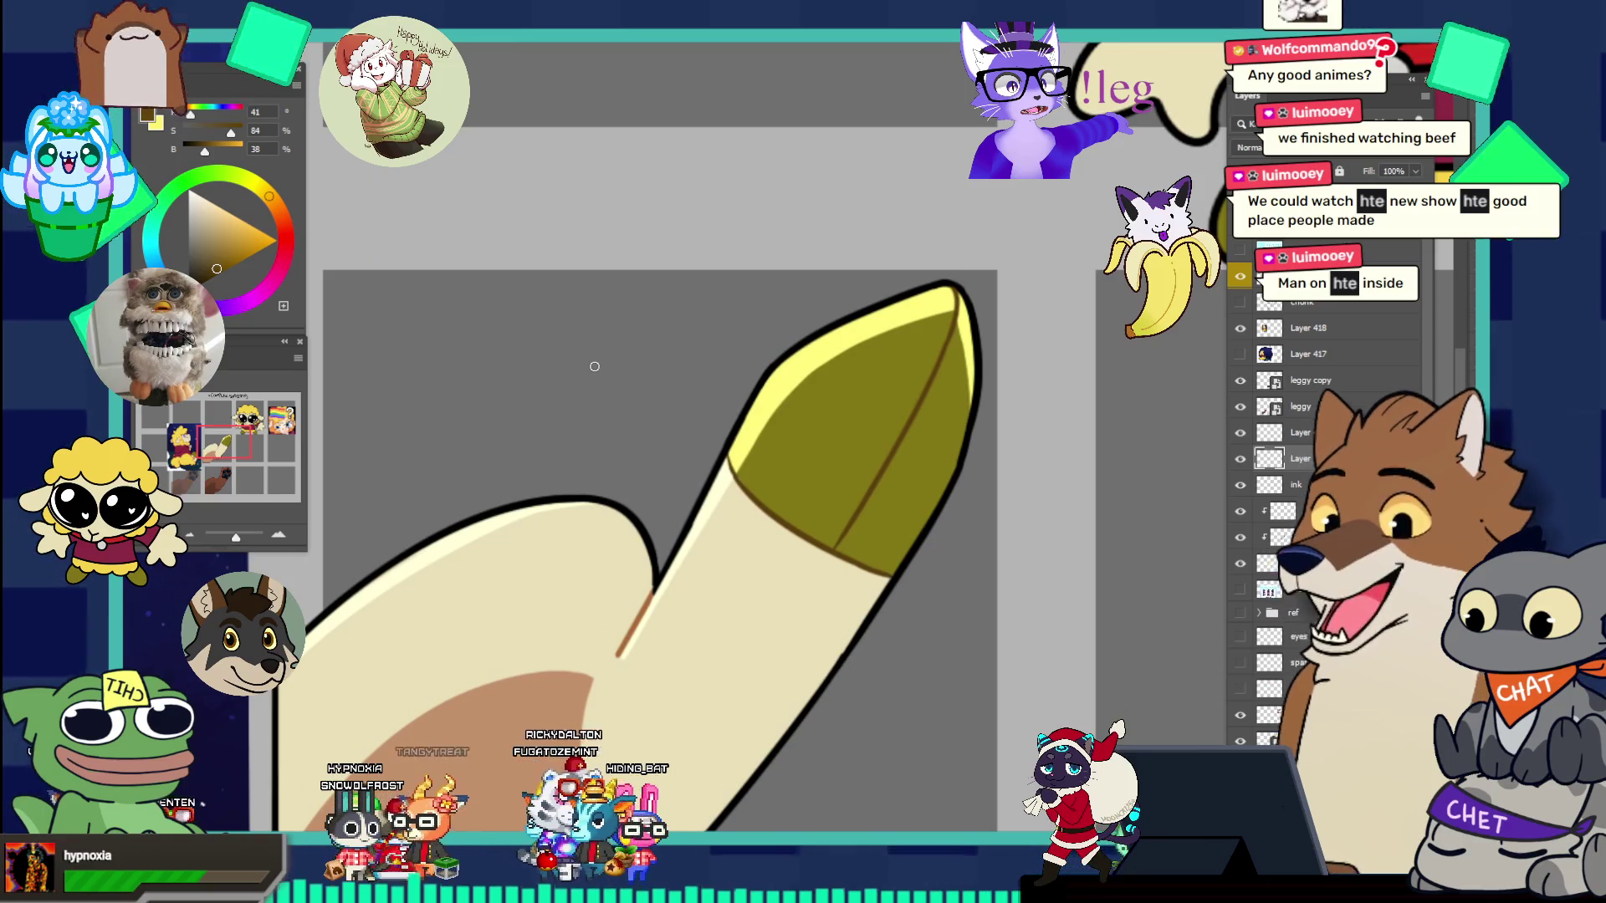
alt+click(725, 445)
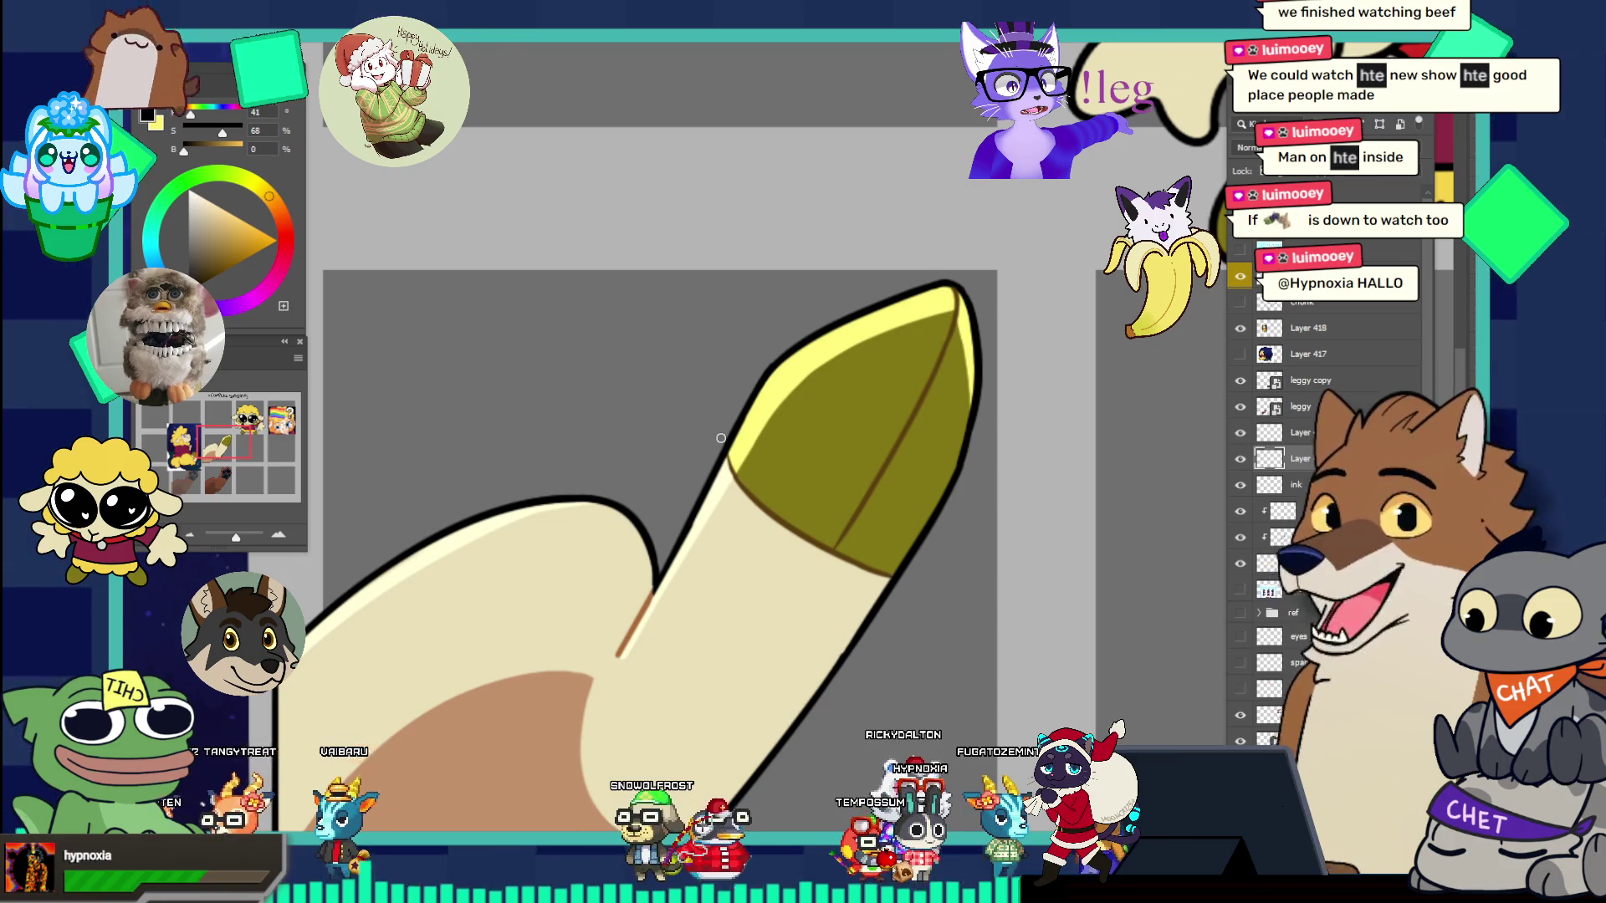
- Draw a straight black line across the hoof tip, undoing two stray strokes
drag(776, 367, 805, 315)
key(ctrl+z)
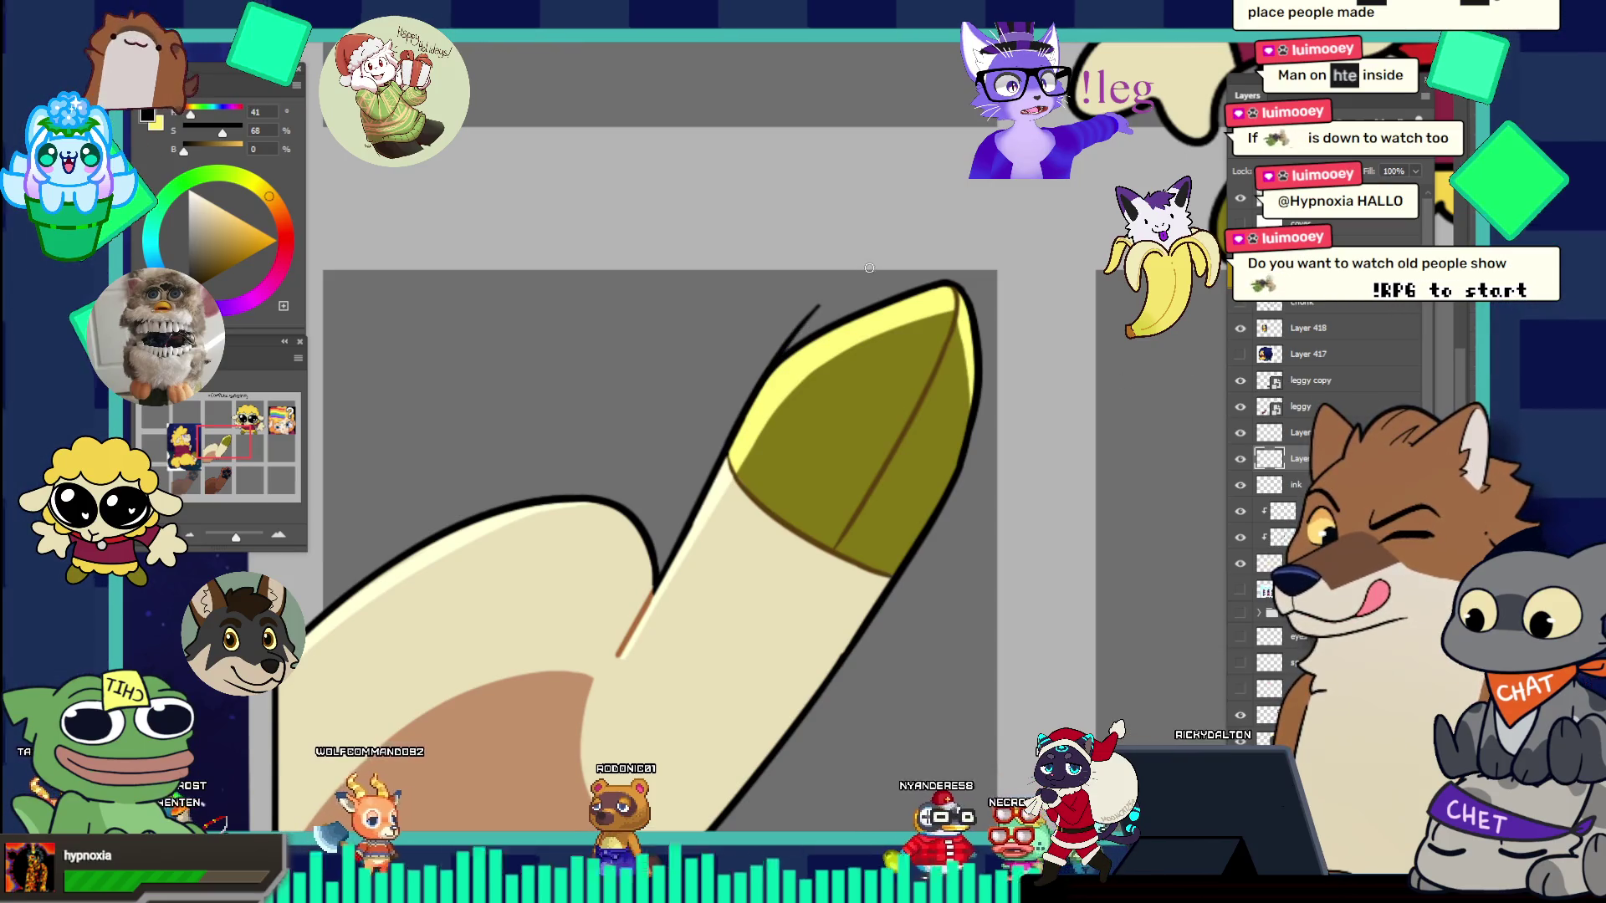
key(ctrl+z)
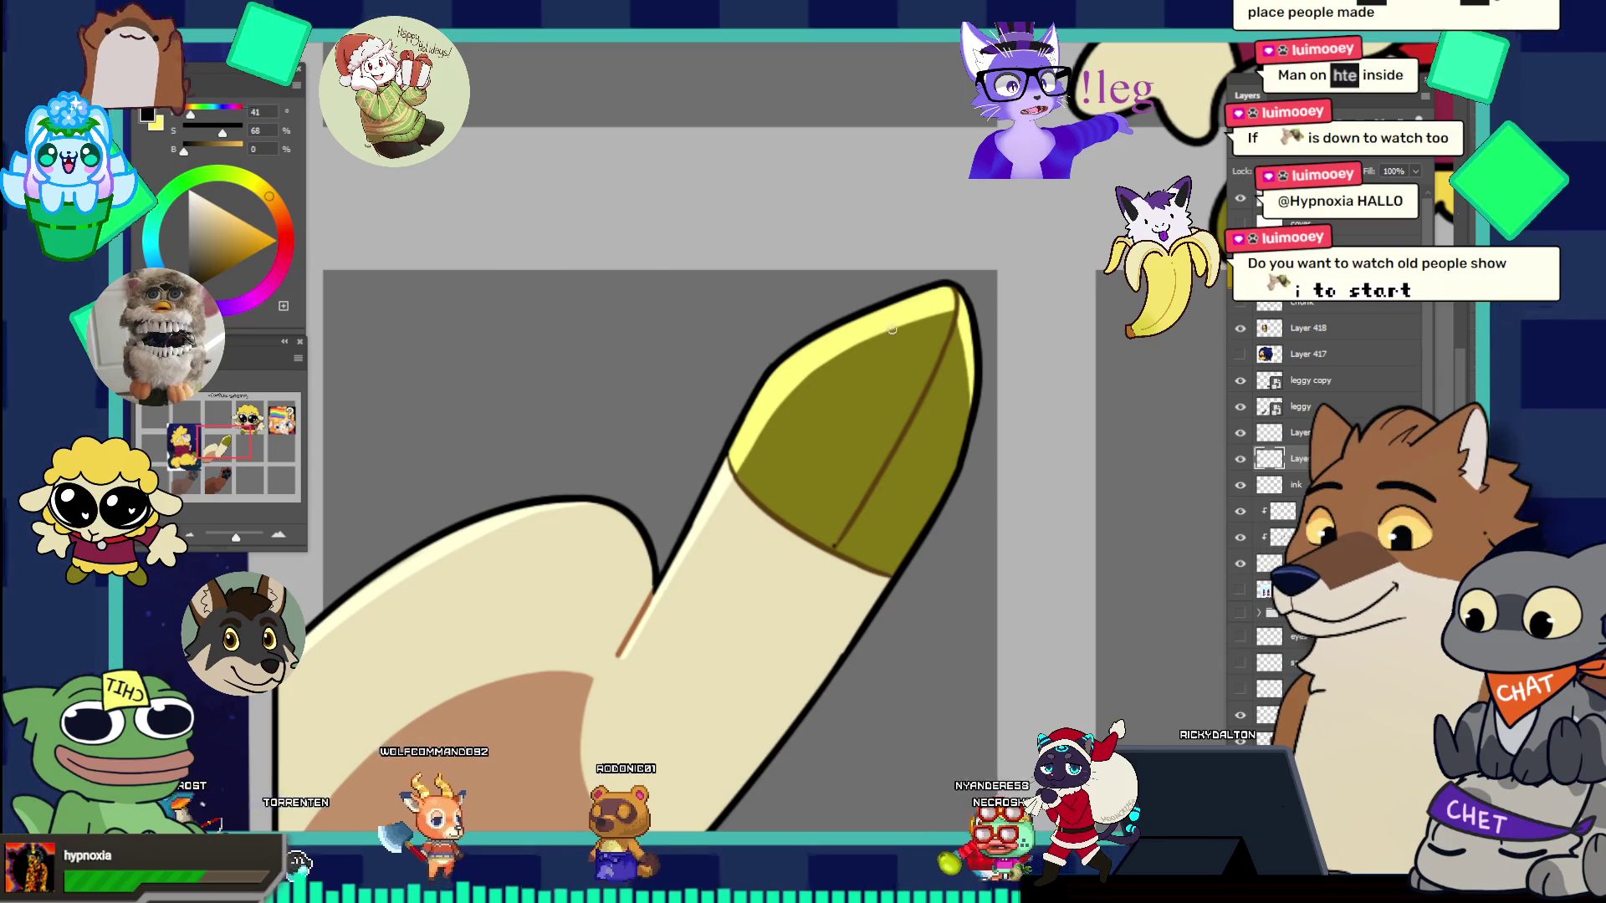
shift+click(917, 287)
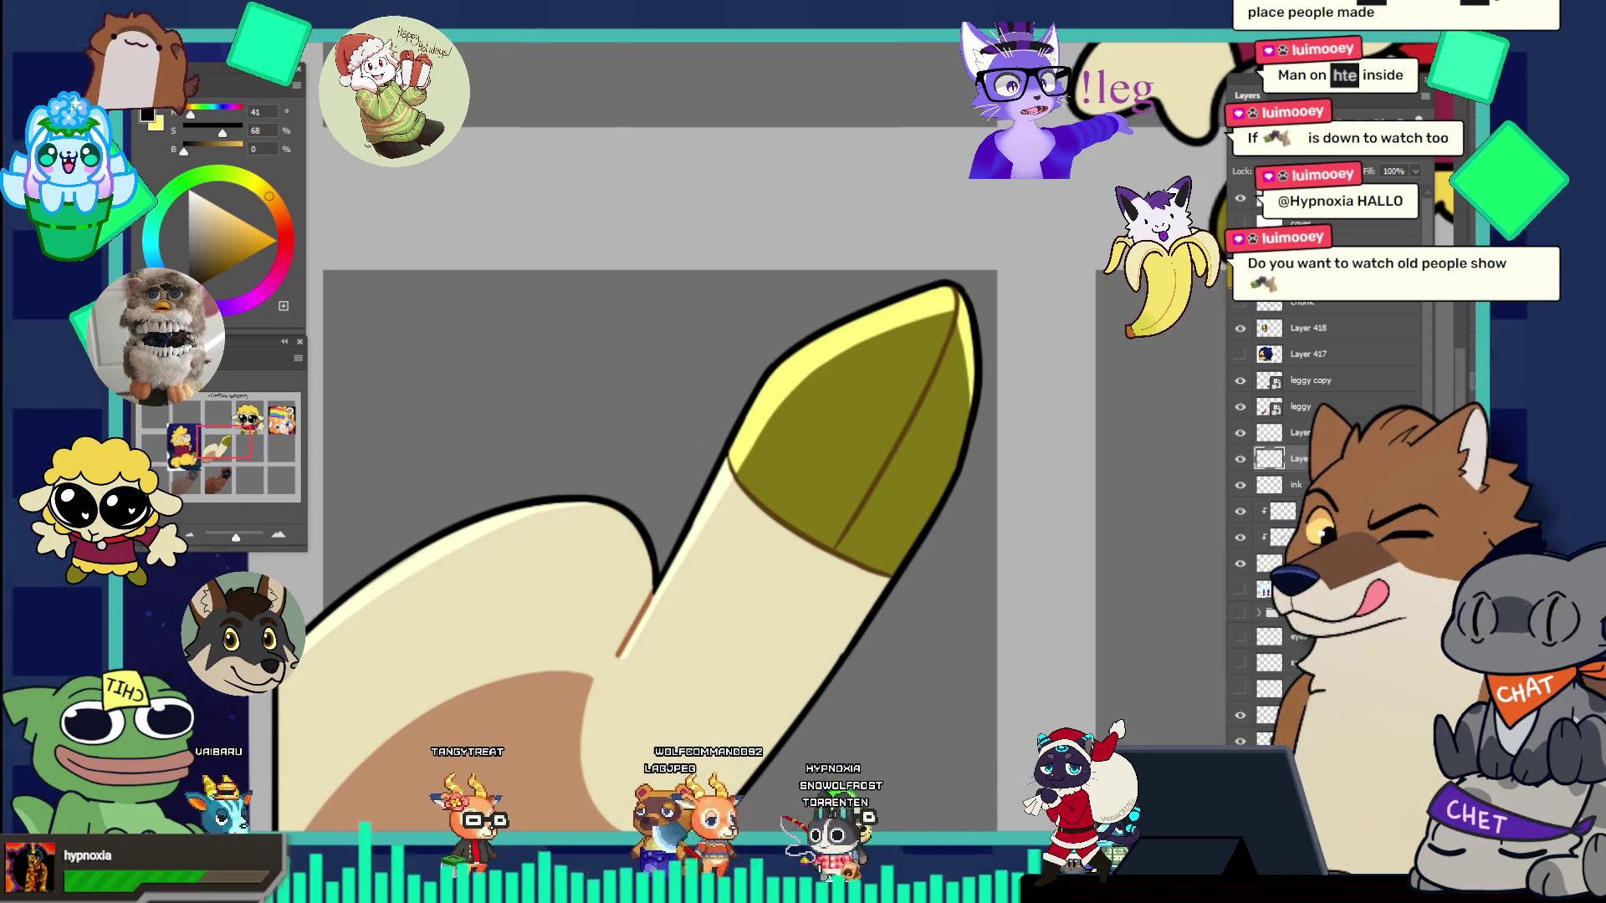
drag(649, 271, 600, 195)
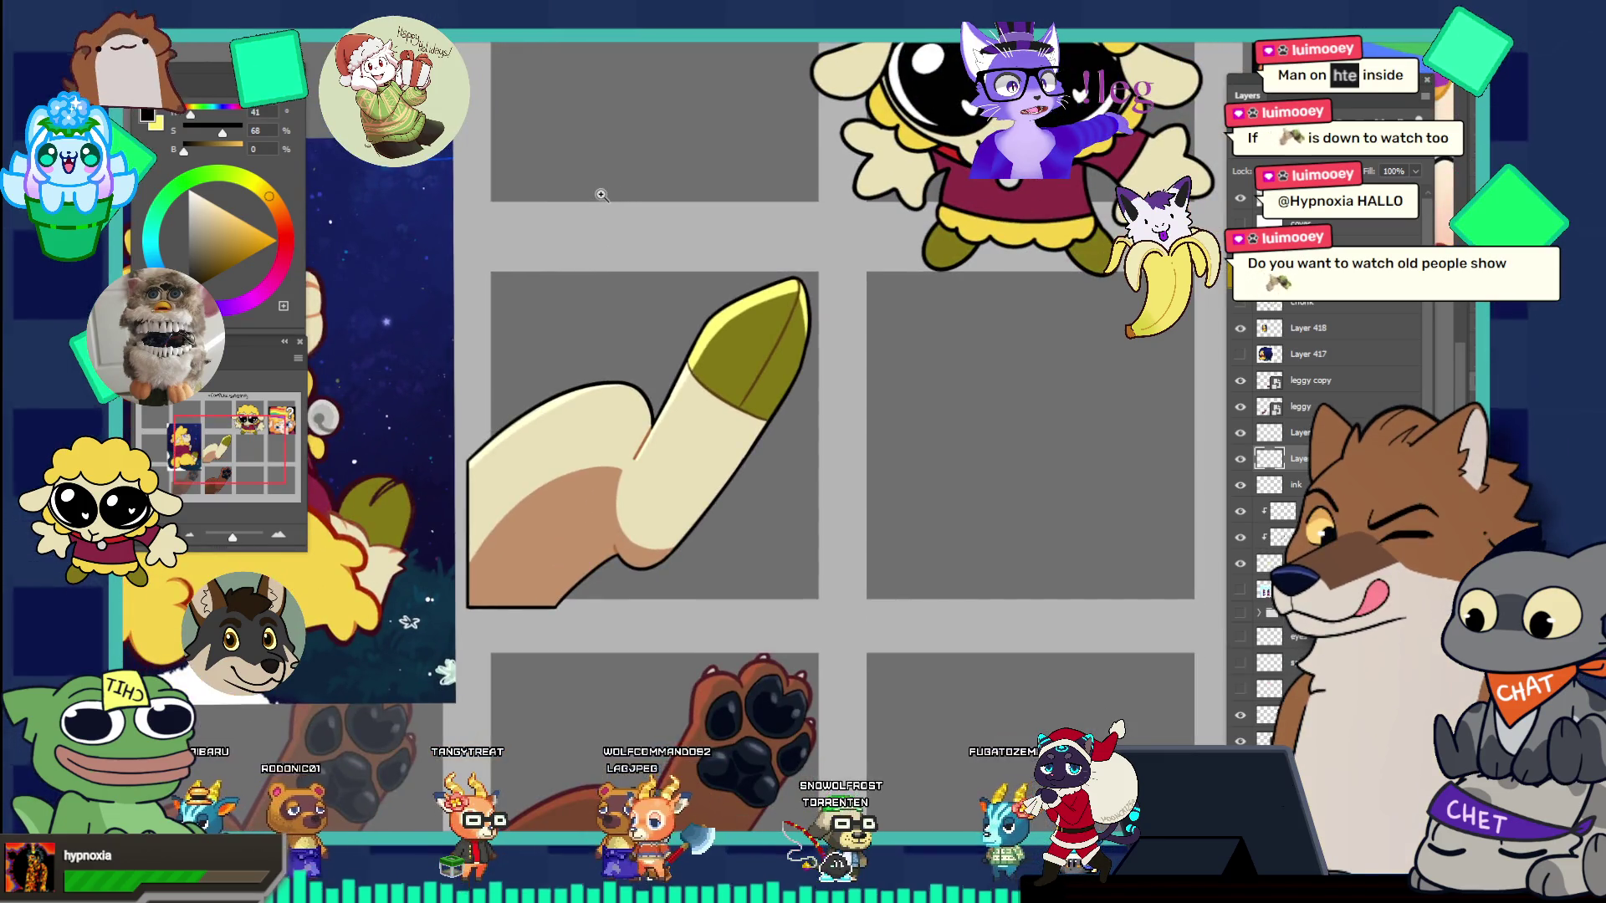
scroll(619, 210, down, 2)
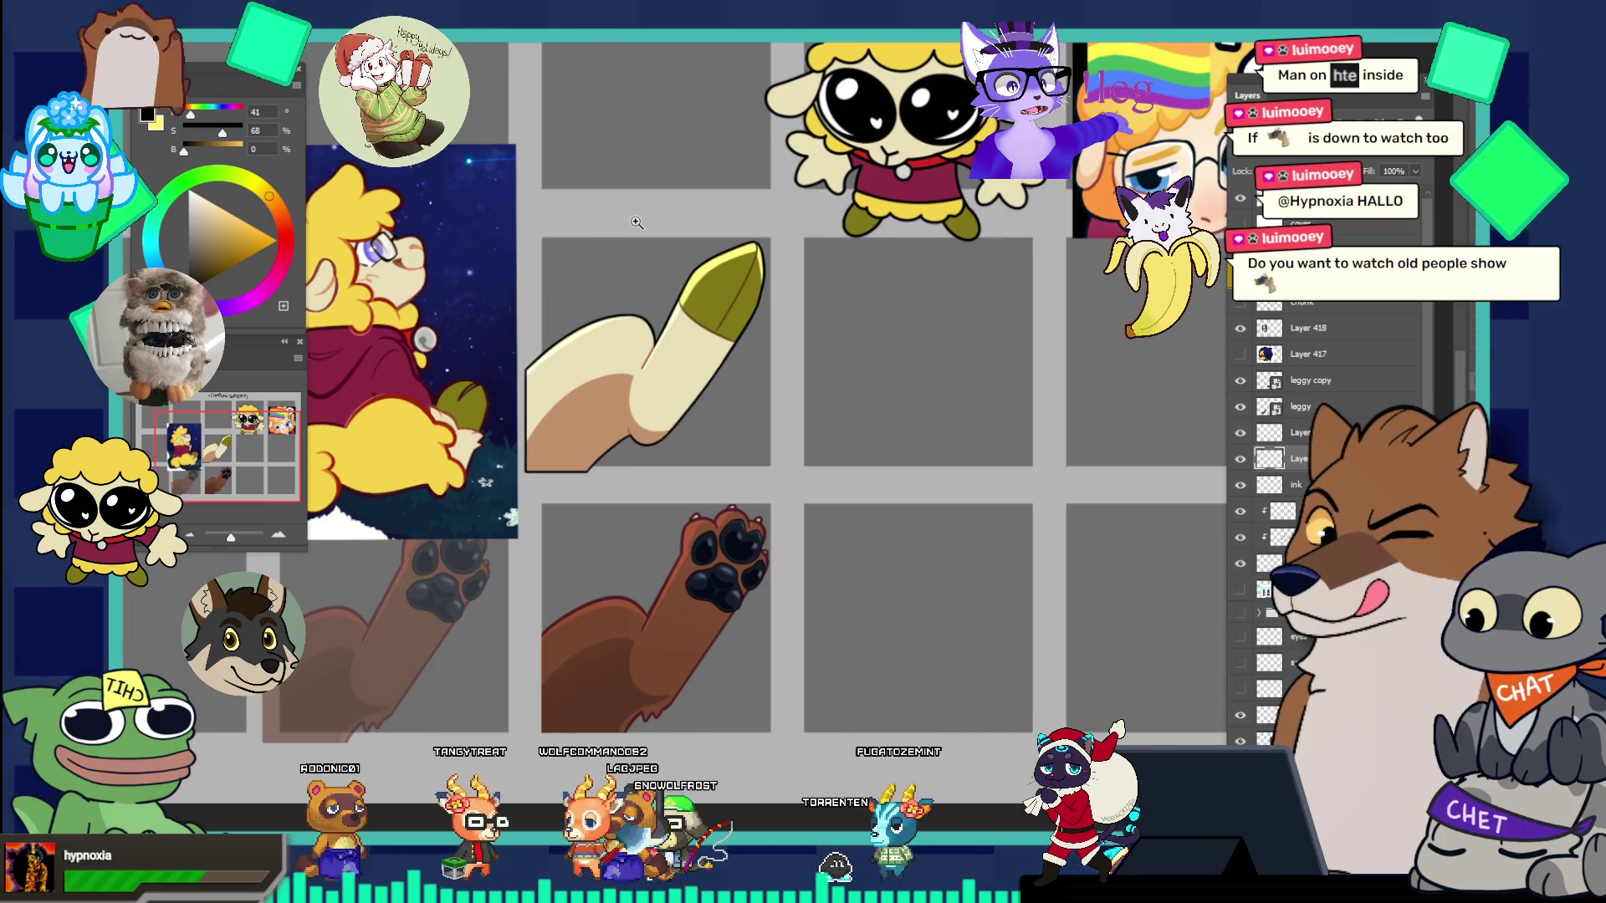
scroll(743, 314, up, 2)
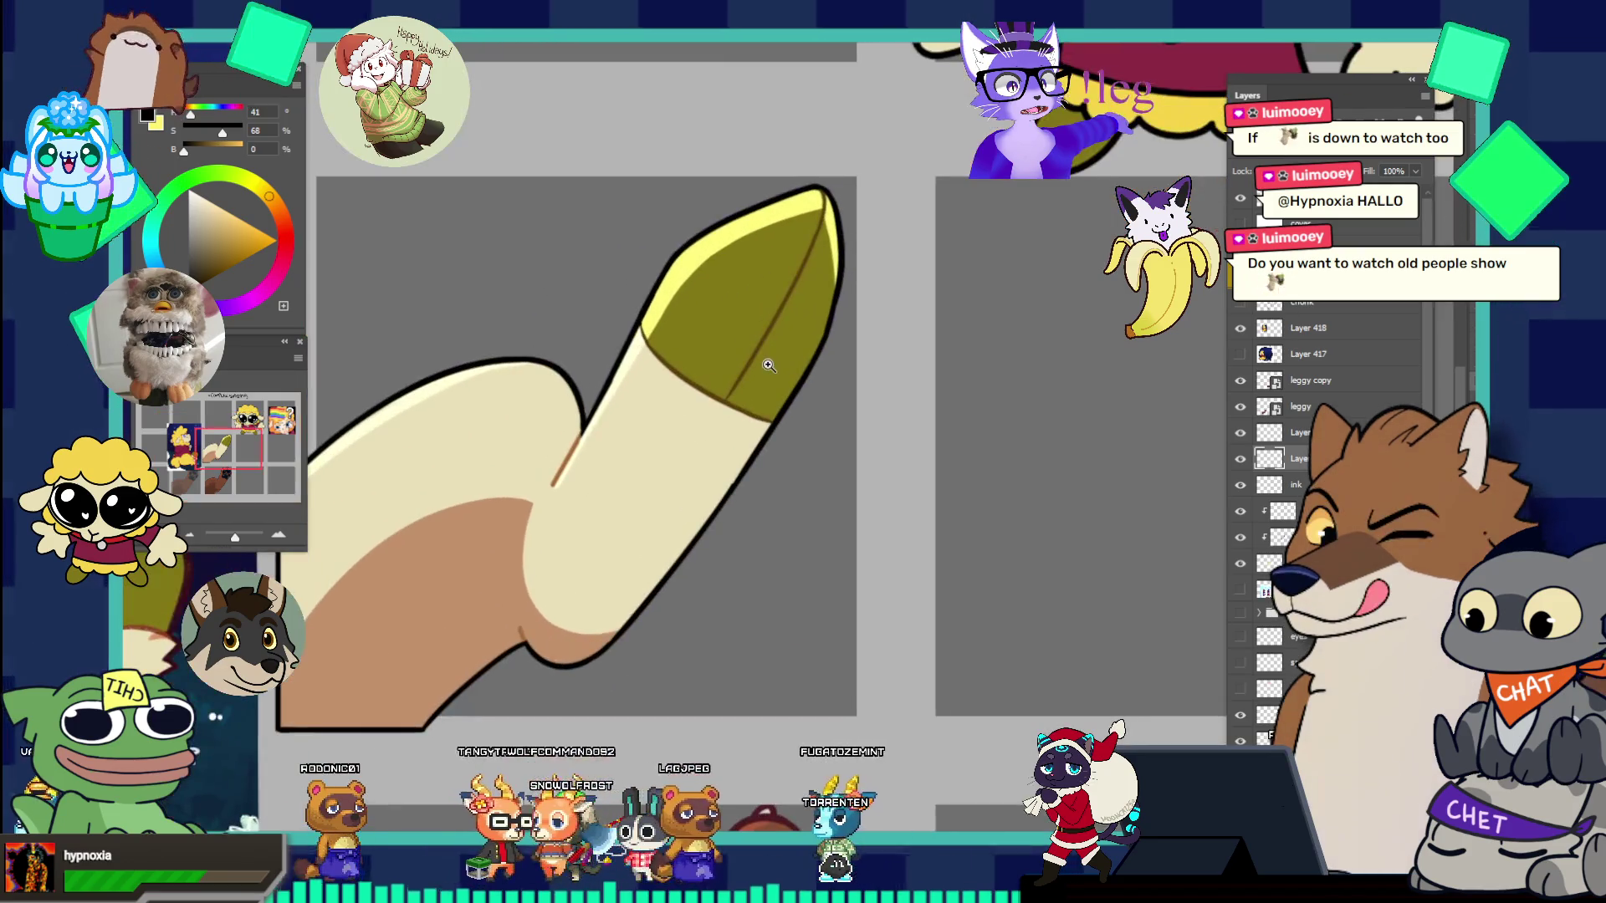
scroll(743, 314, down, 1)
scroll(746, 331, up, 1)
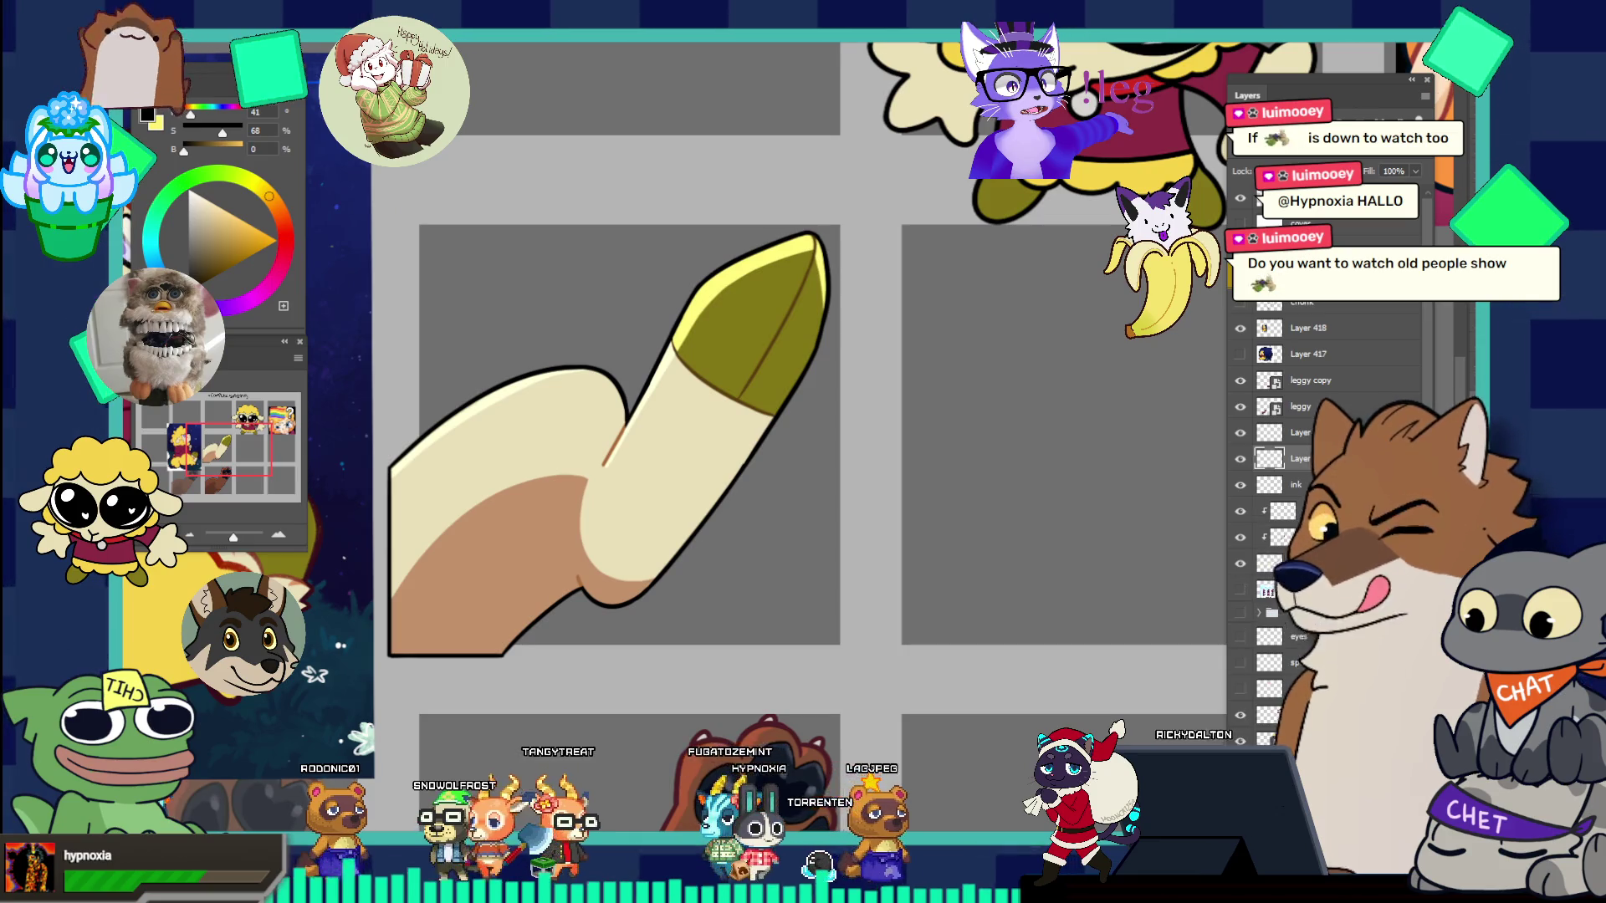
scroll(853, 350, up, 1)
scroll(854, 349, up, 1)
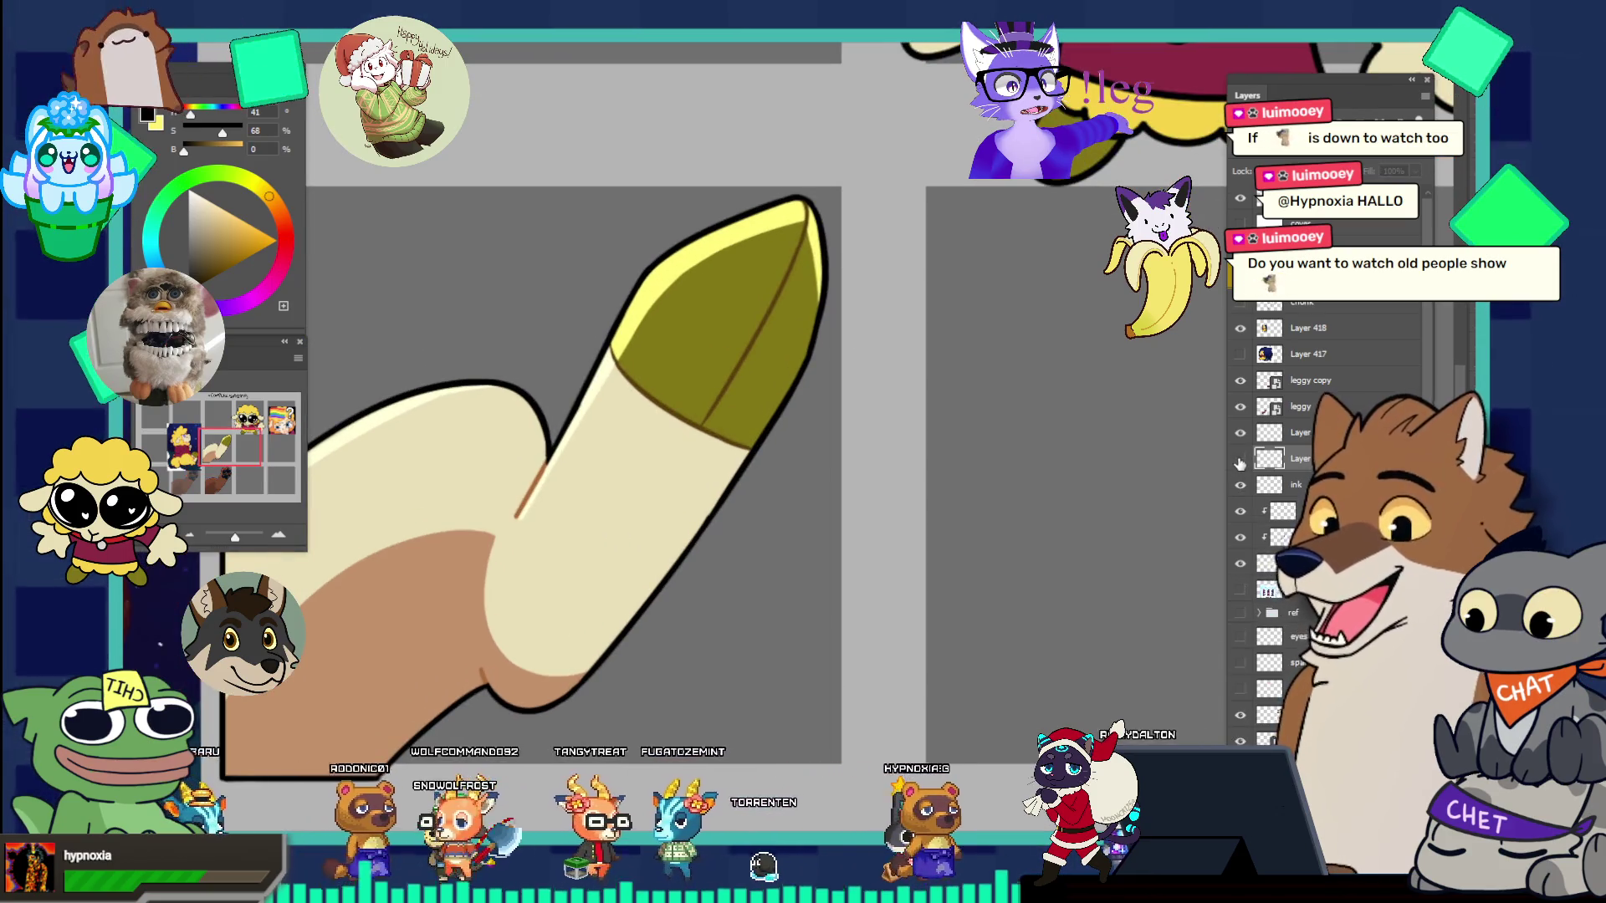
- Sketch the split hoof's outer outline and upper-left edge, undoing misplaced strokes
drag(642, 242, 604, 360)
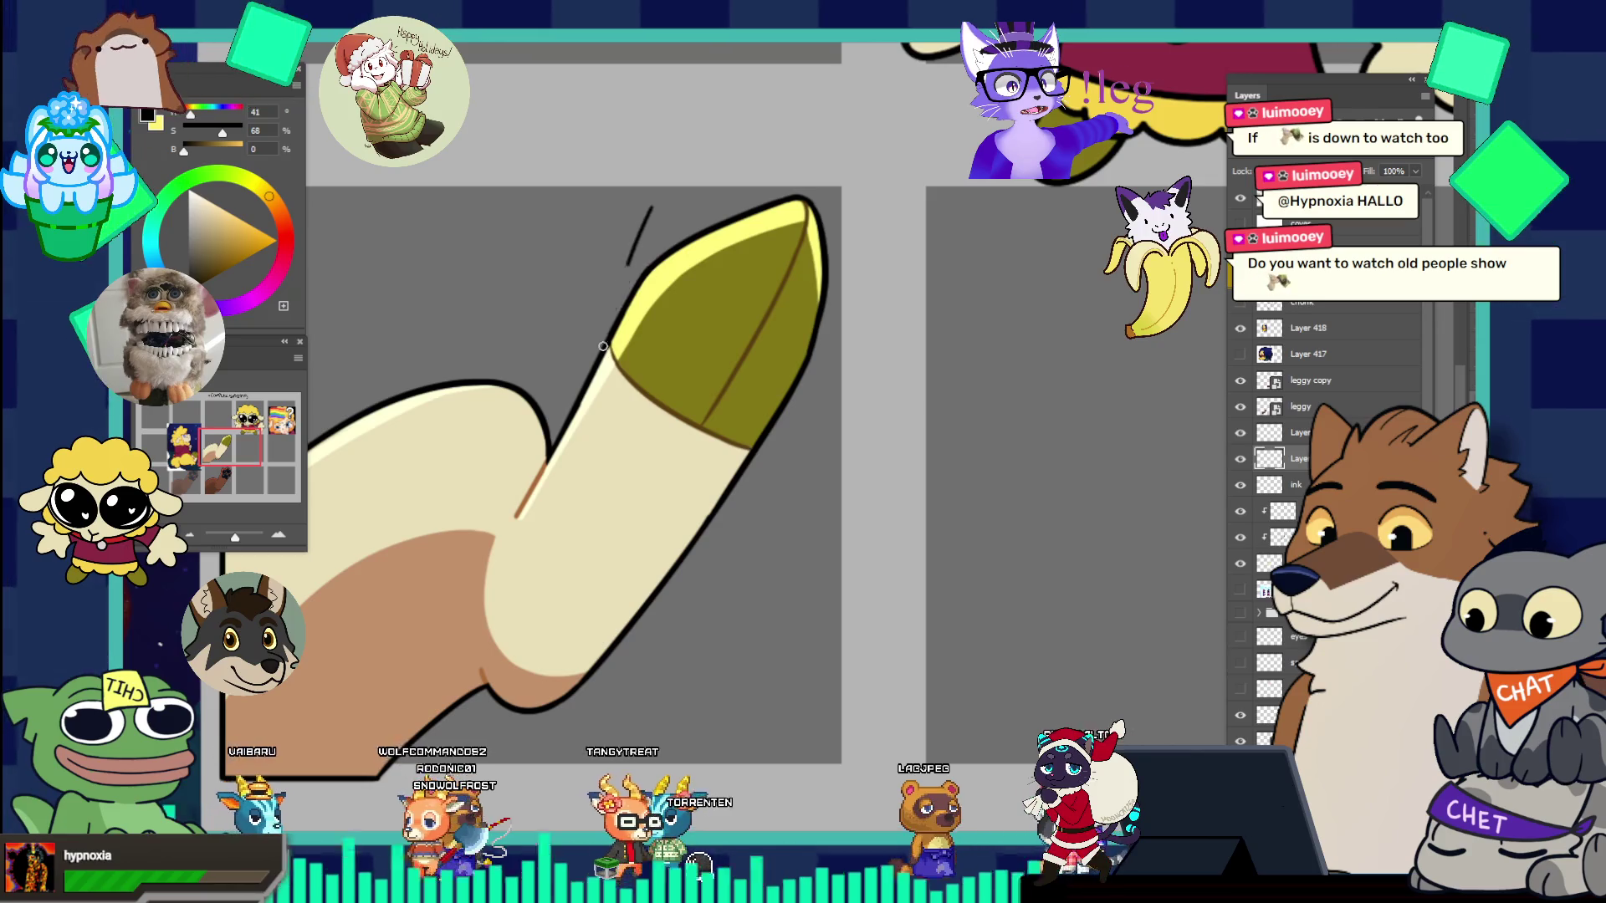
drag(669, 191, 601, 348)
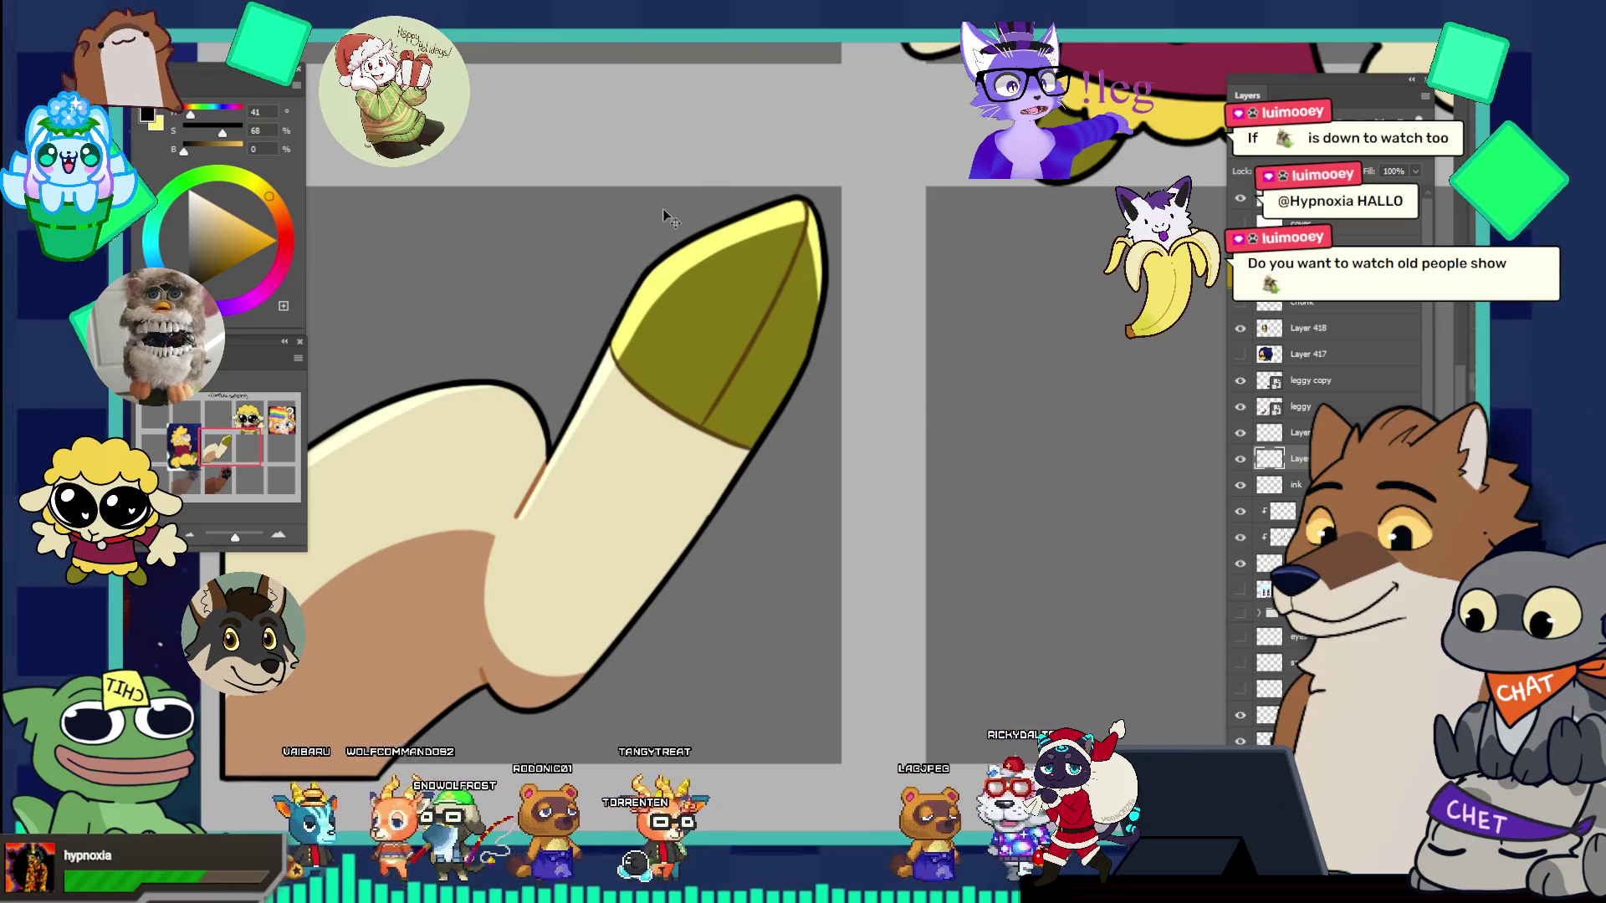
drag(661, 218, 610, 331)
key(ctrl+z)
mouse_move(644, 247)
mouse_down()
mouse_move(610, 334)
mouse_move(721, 188)
mouse_up()
key(ctrl+z)
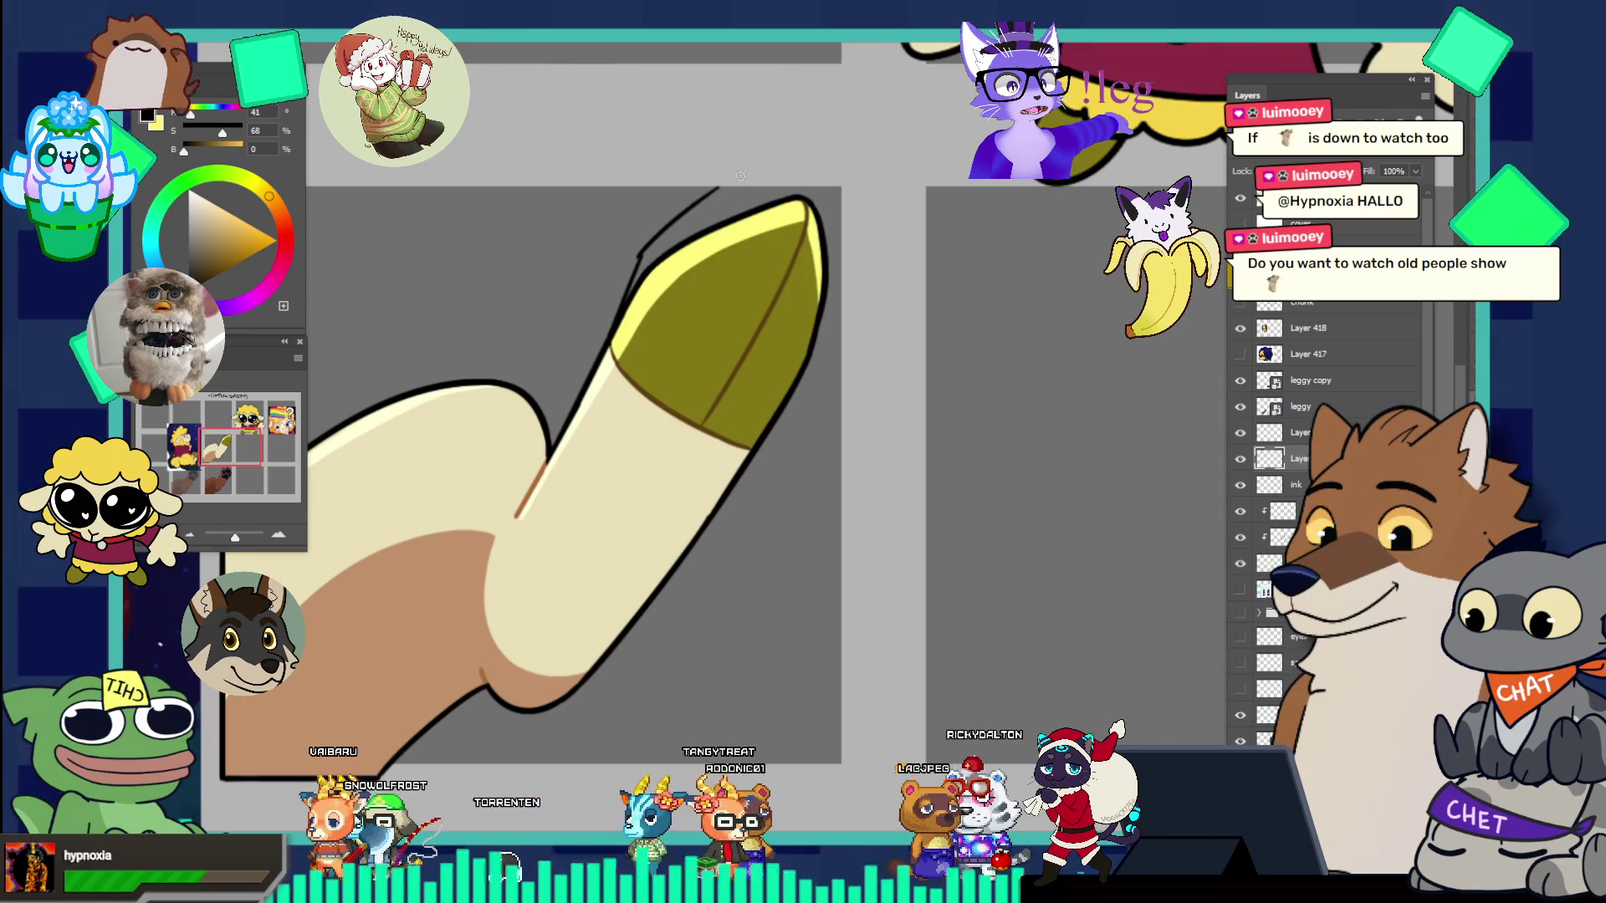
drag(645, 253, 751, 178)
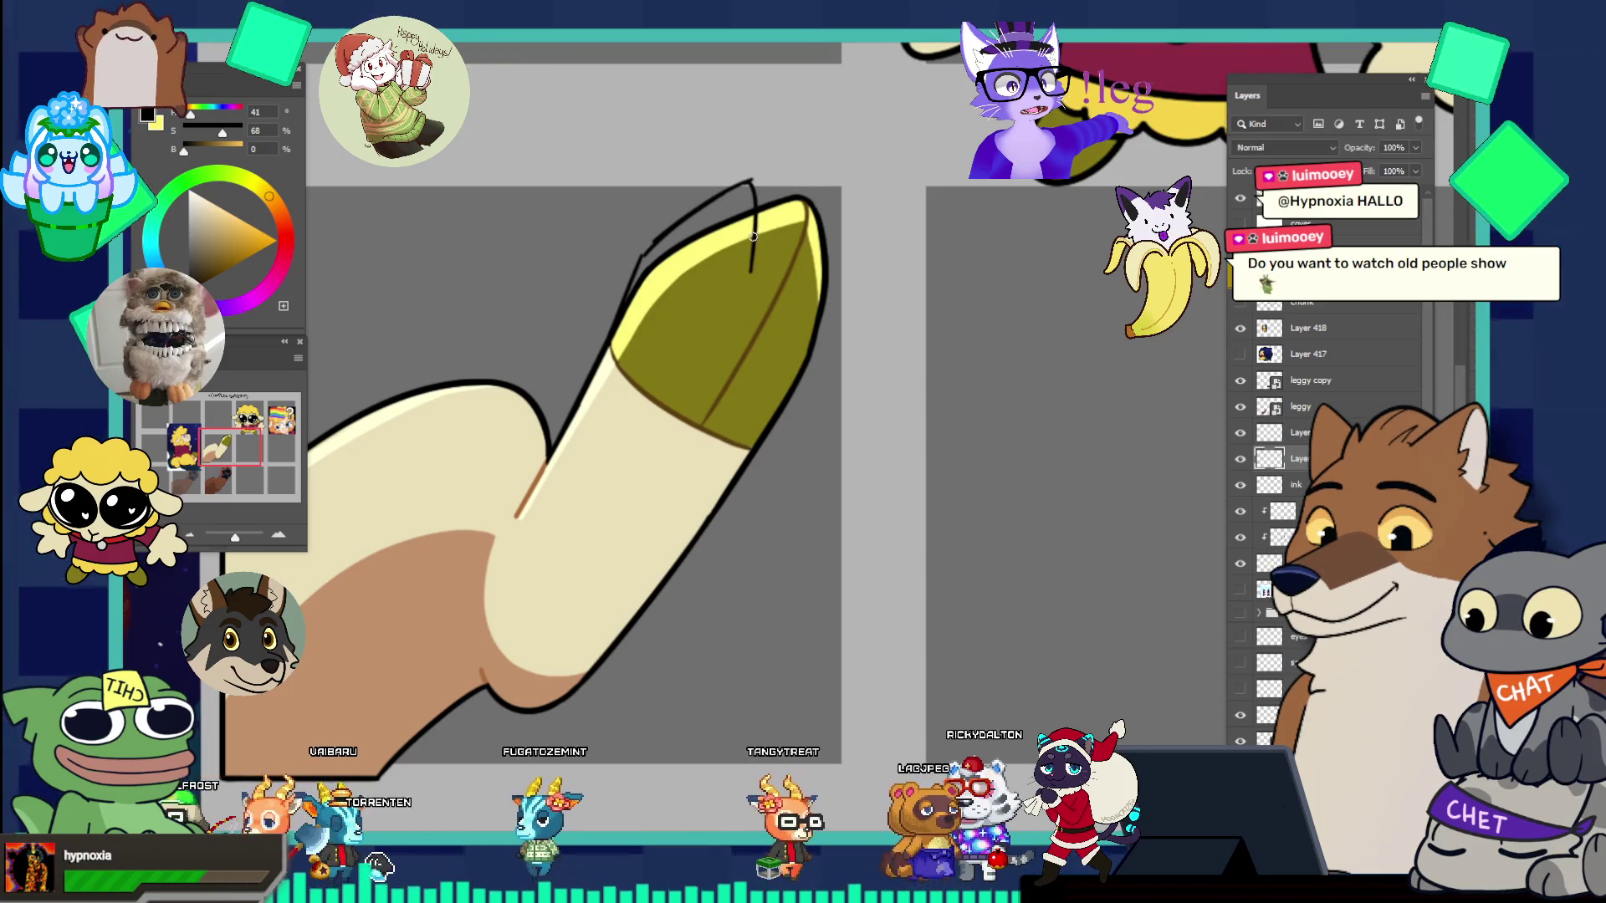
key(ctrl+z)
drag(751, 180, 763, 239)
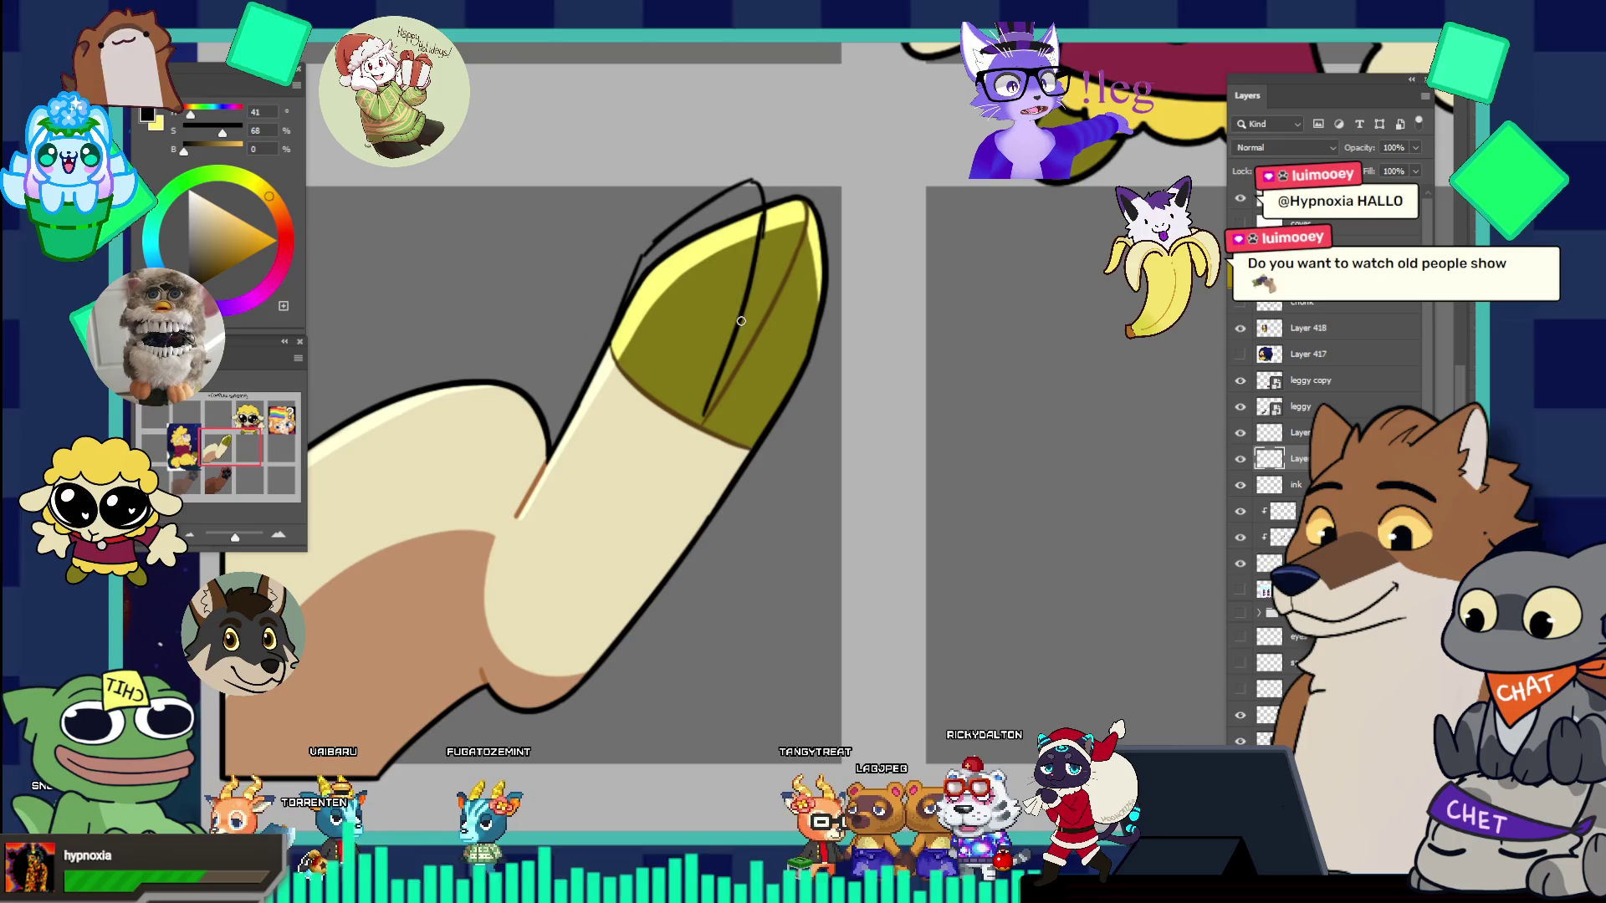
key(ctrl+z)
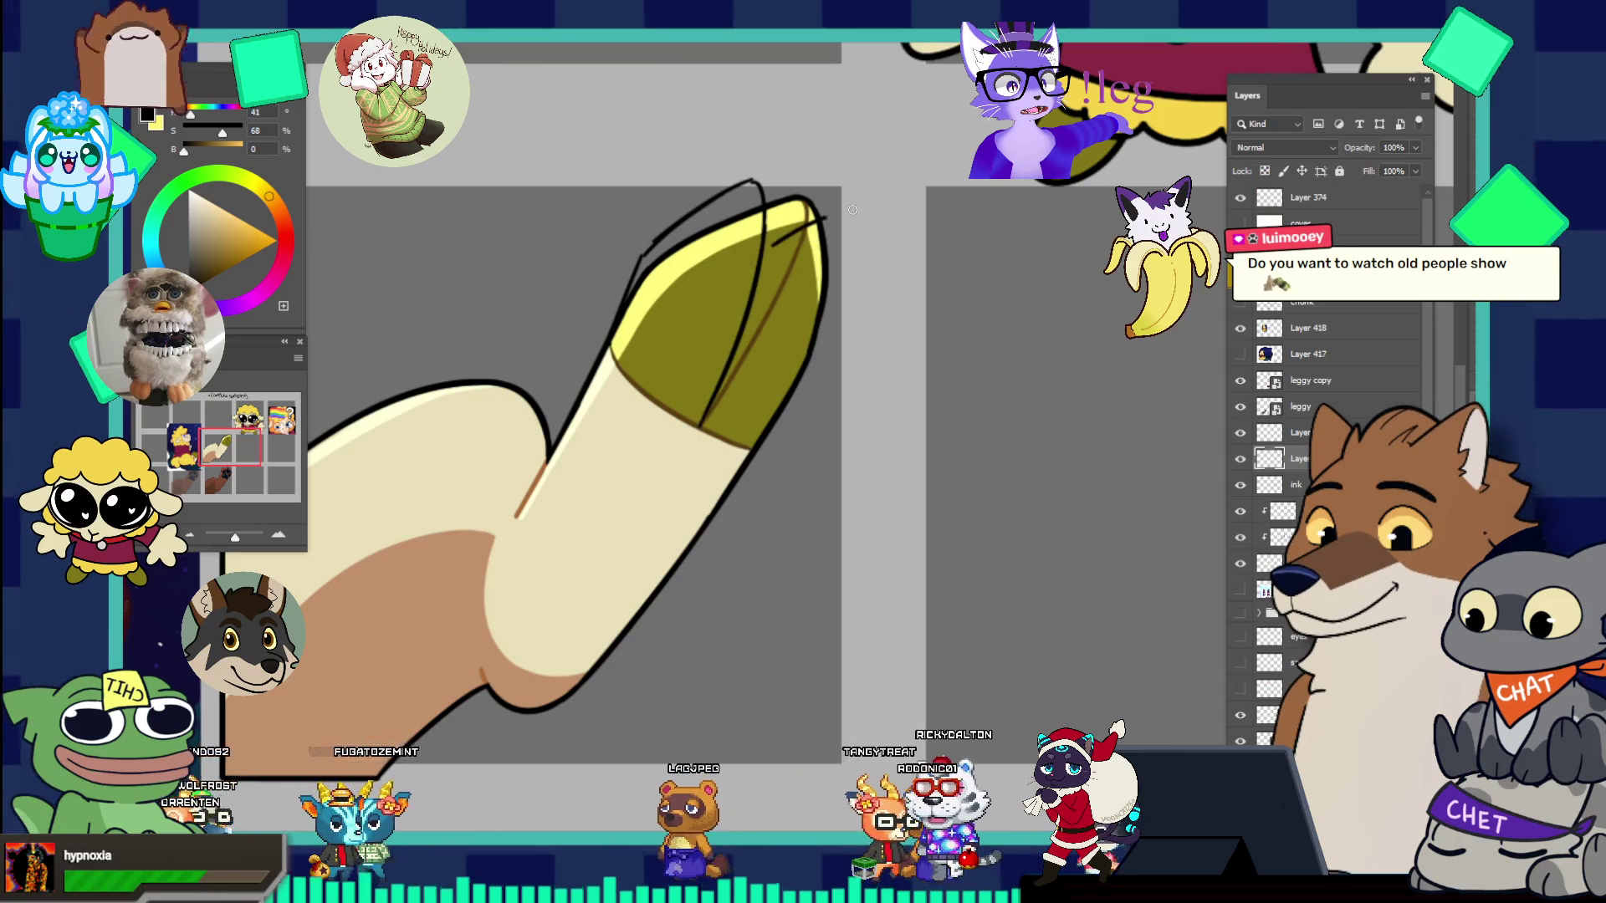
- Ink the split line through the olive hoof tip and its right edge
drag(765, 248, 839, 215)
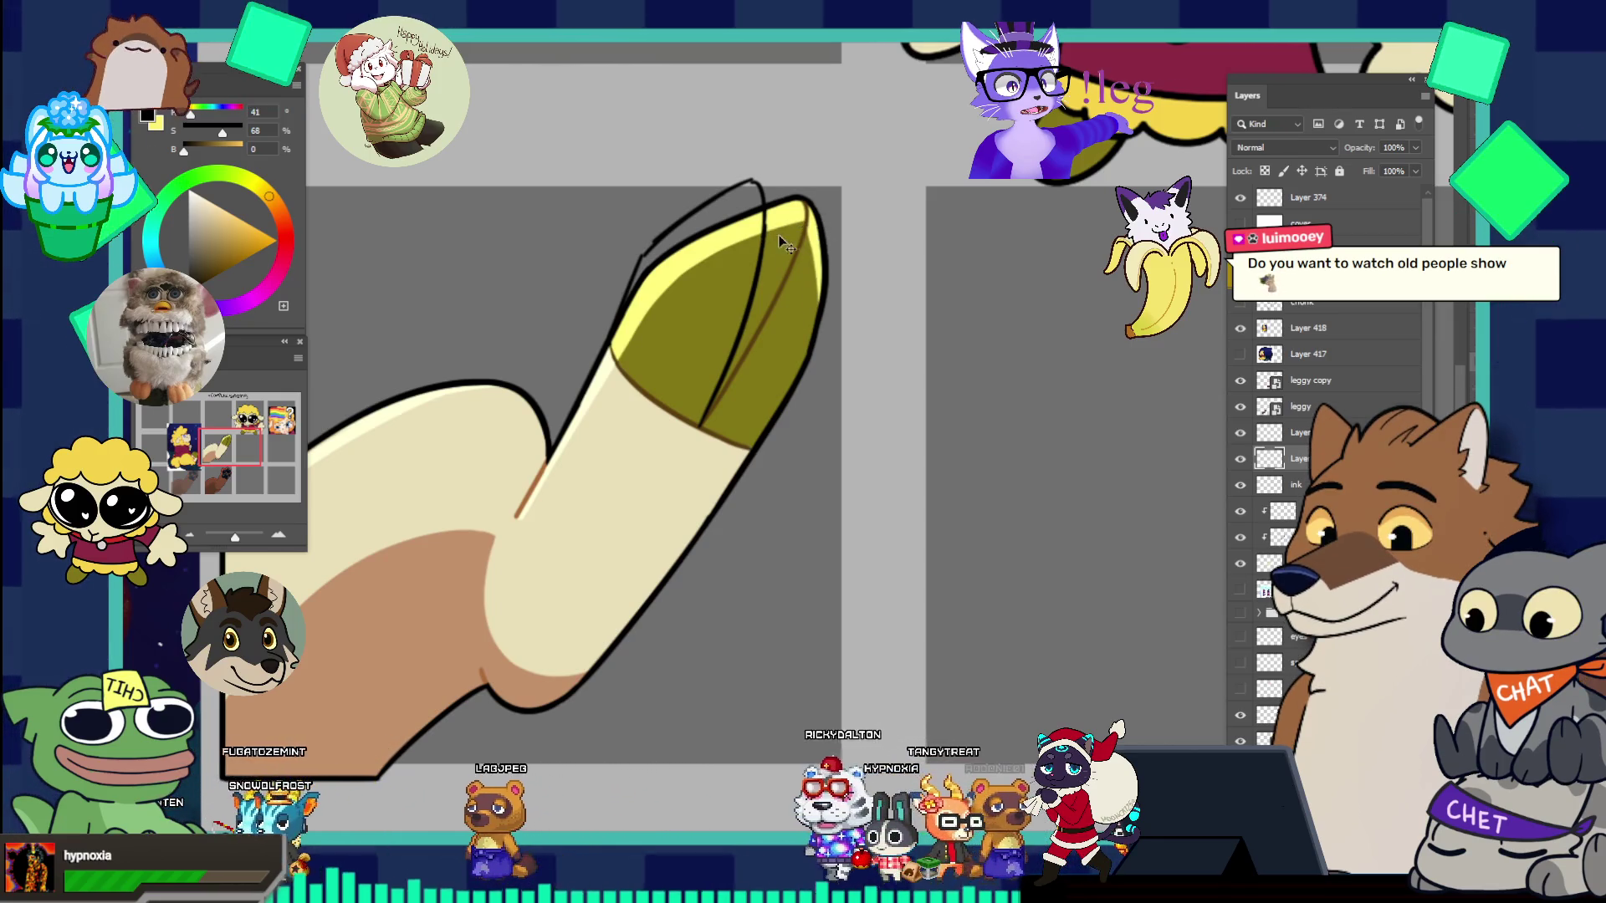
drag(824, 227, 828, 251)
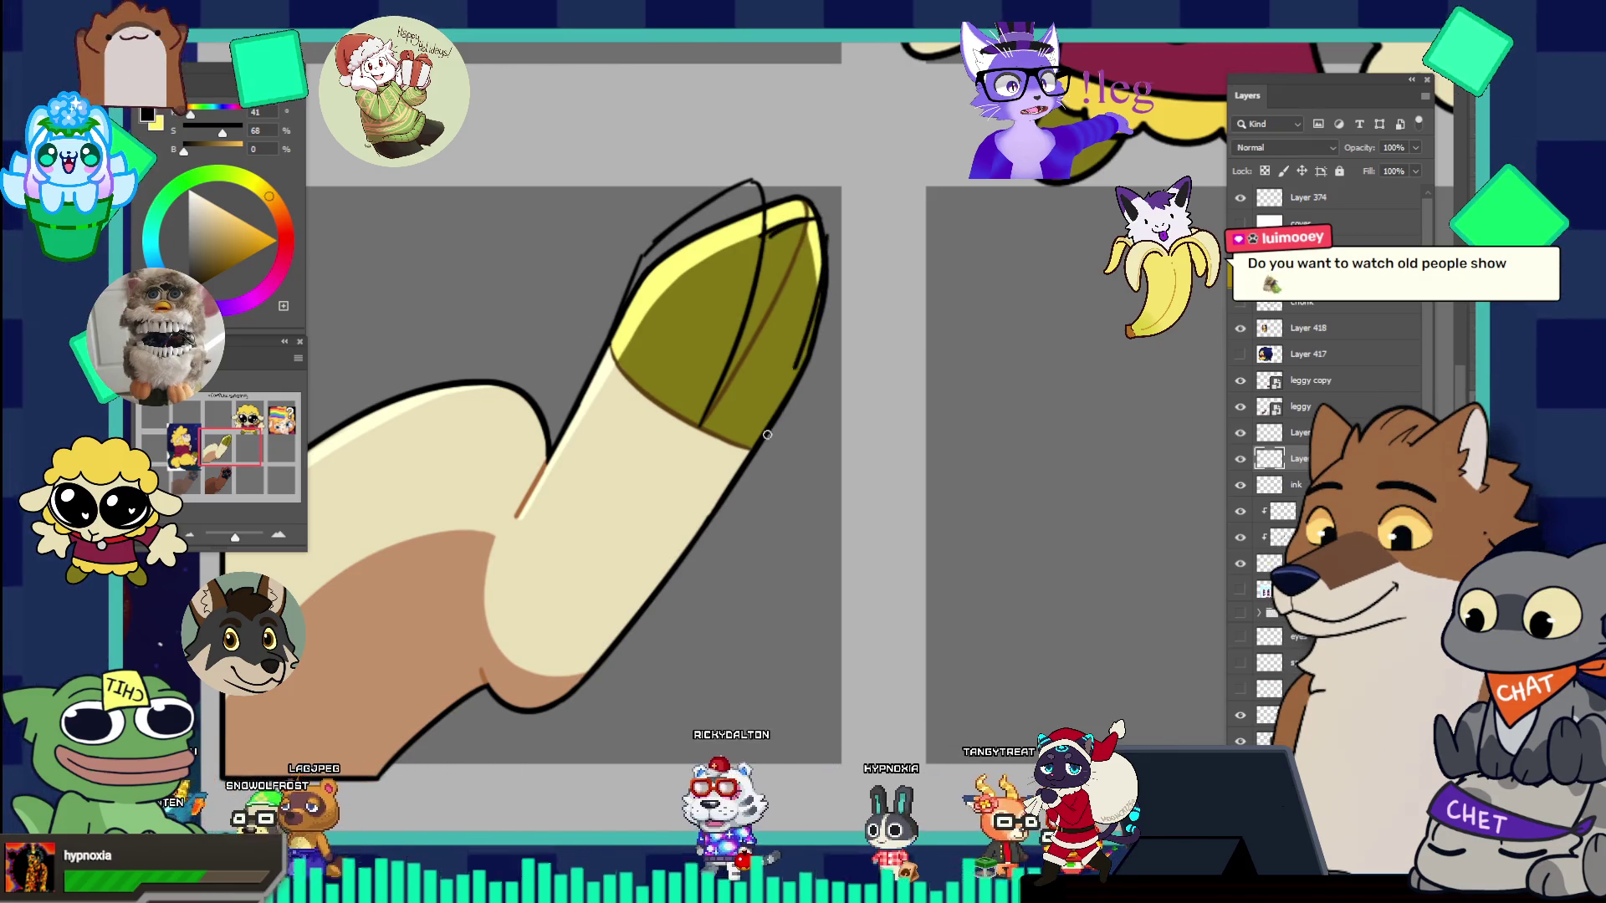
drag(805, 240, 758, 338)
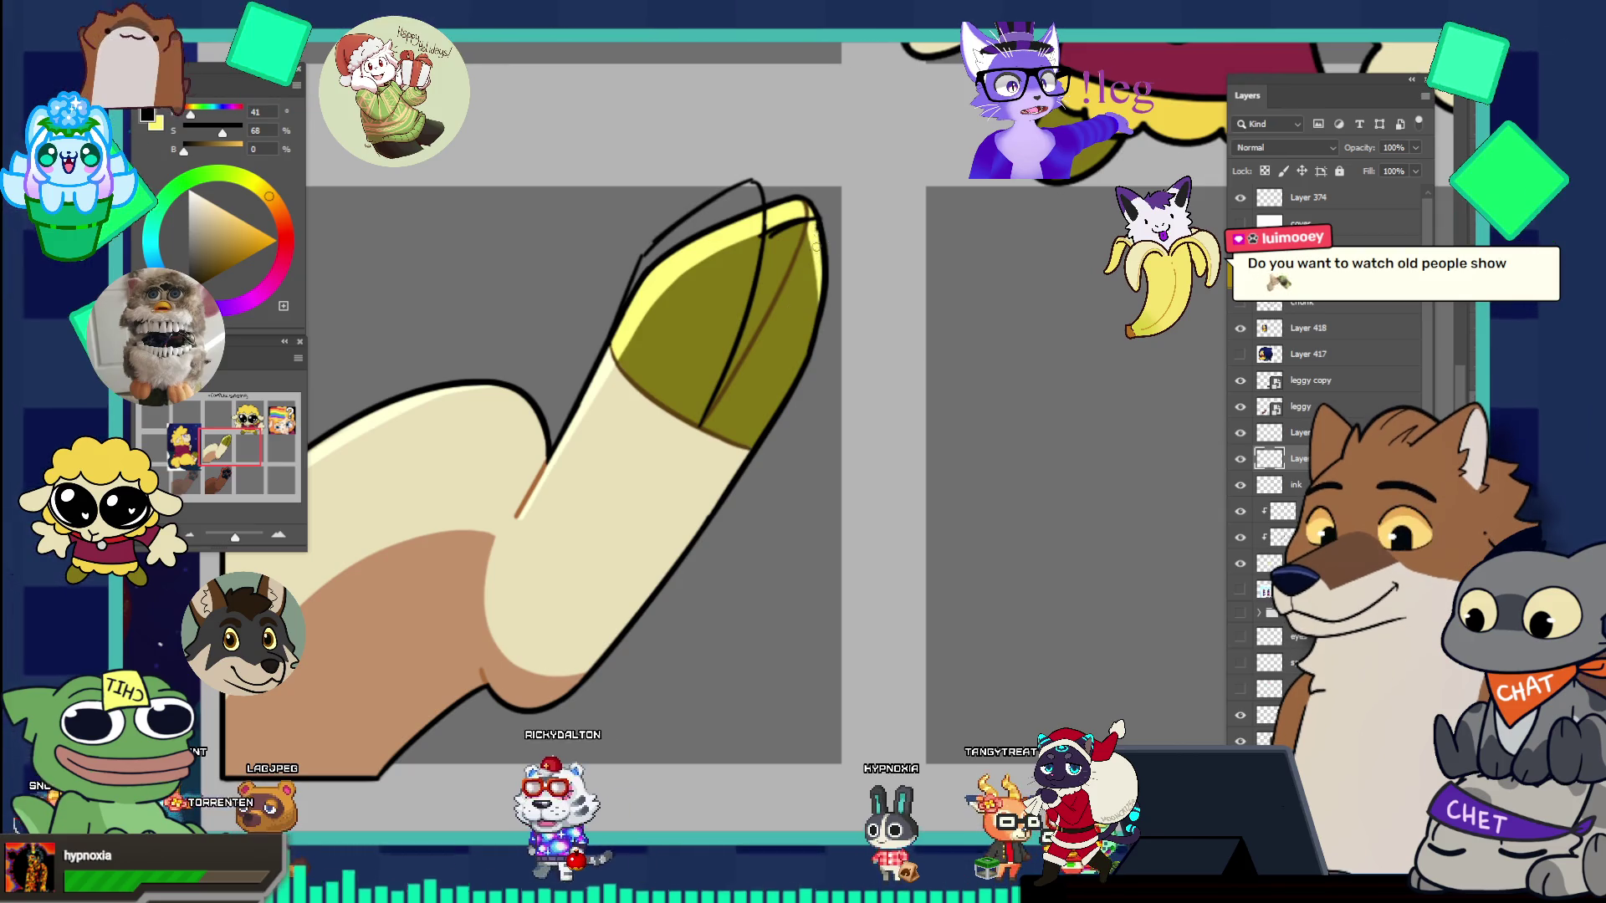
drag(815, 239, 704, 418)
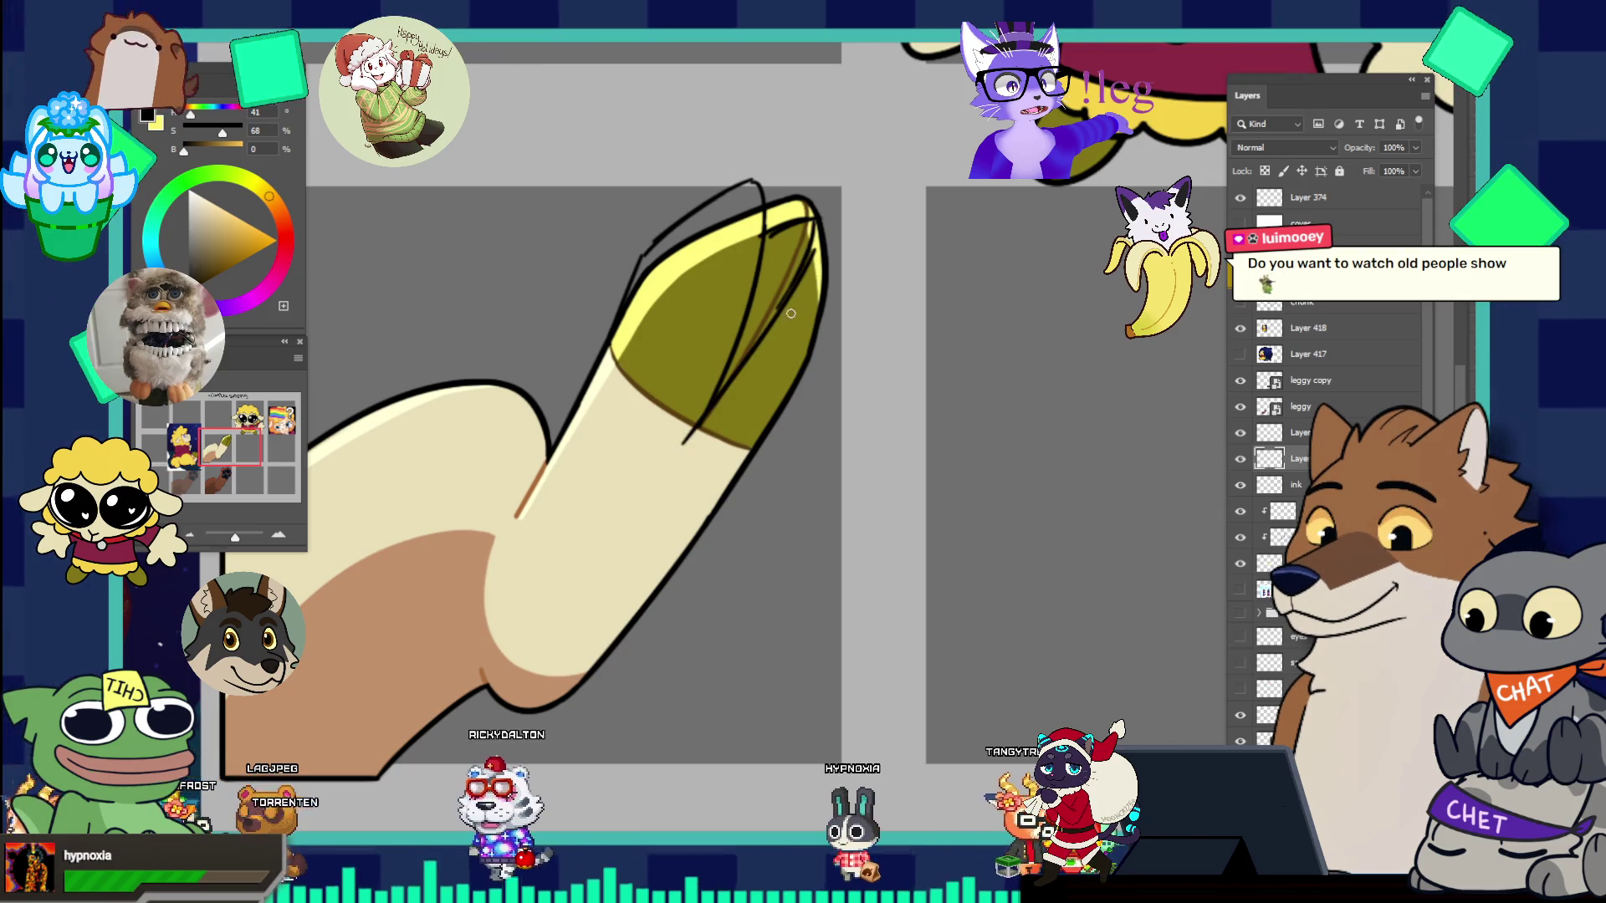
key(ctrl+z)
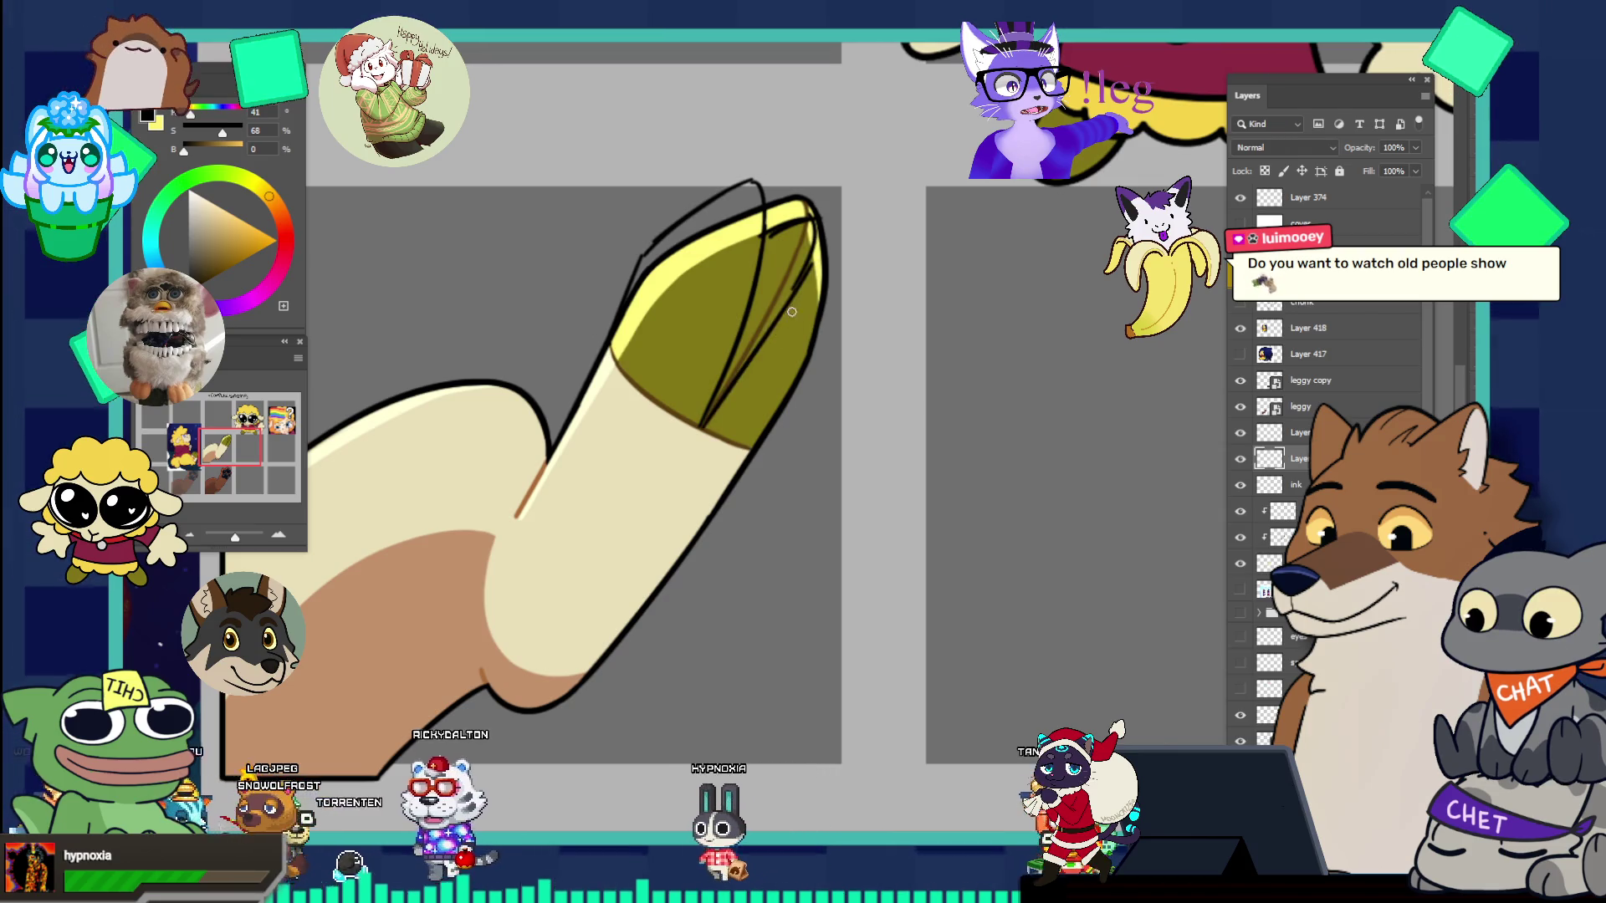
mouse_move(699, 426)
mouse_down()
mouse_move(811, 326)
mouse_move(801, 279)
mouse_move(750, 359)
mouse_move(801, 285)
mouse_up()
key(ctrl+z)
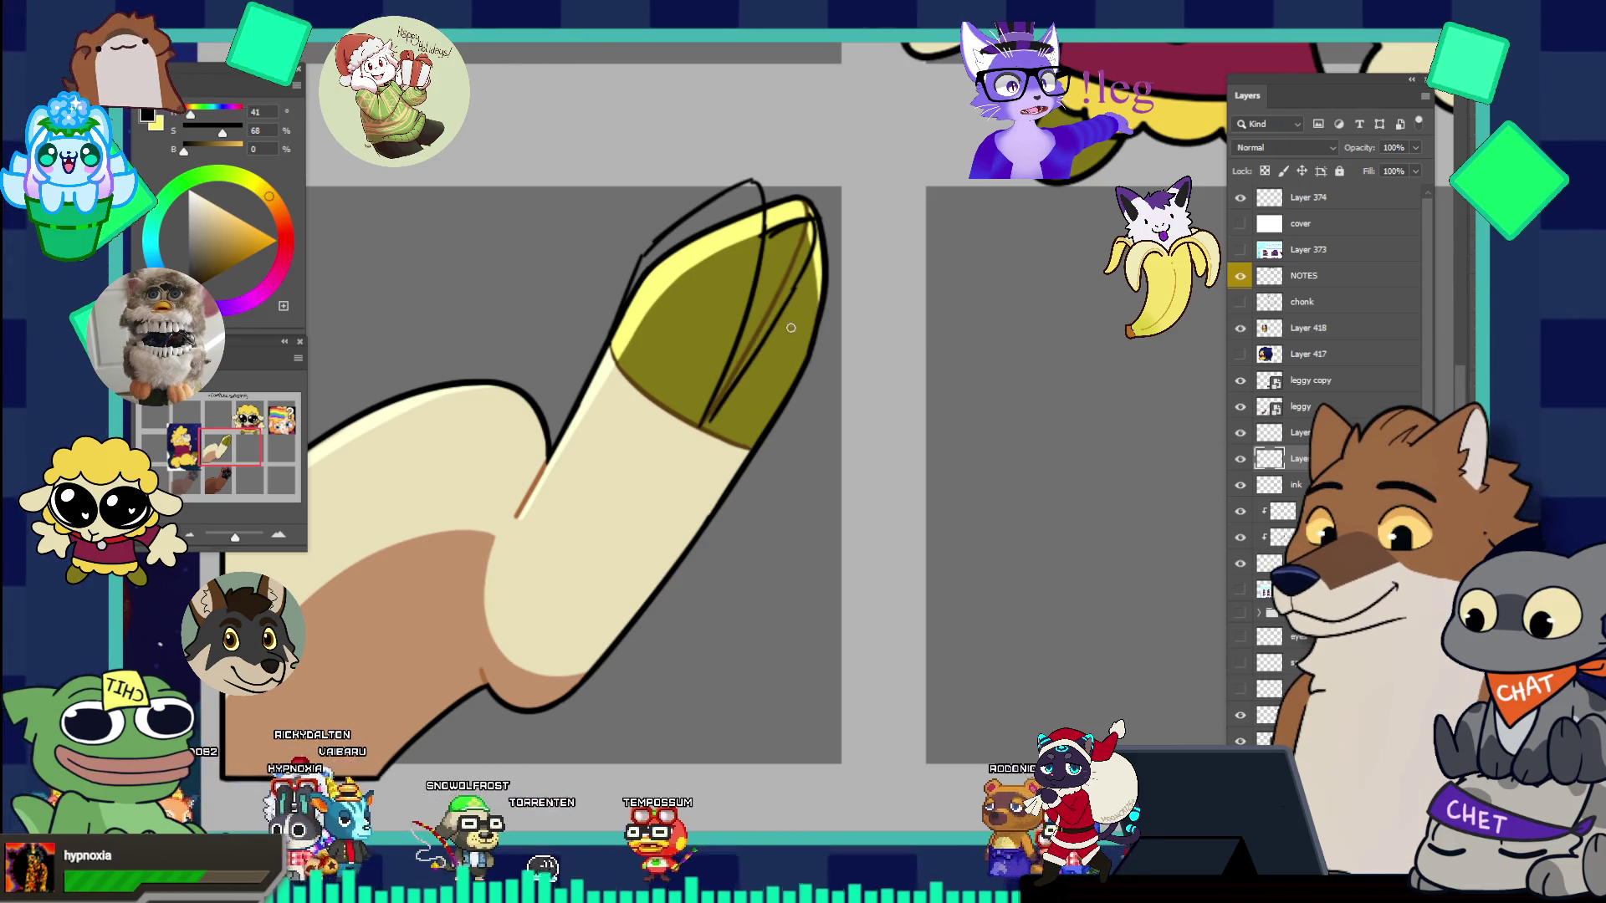
drag(724, 390, 809, 224)
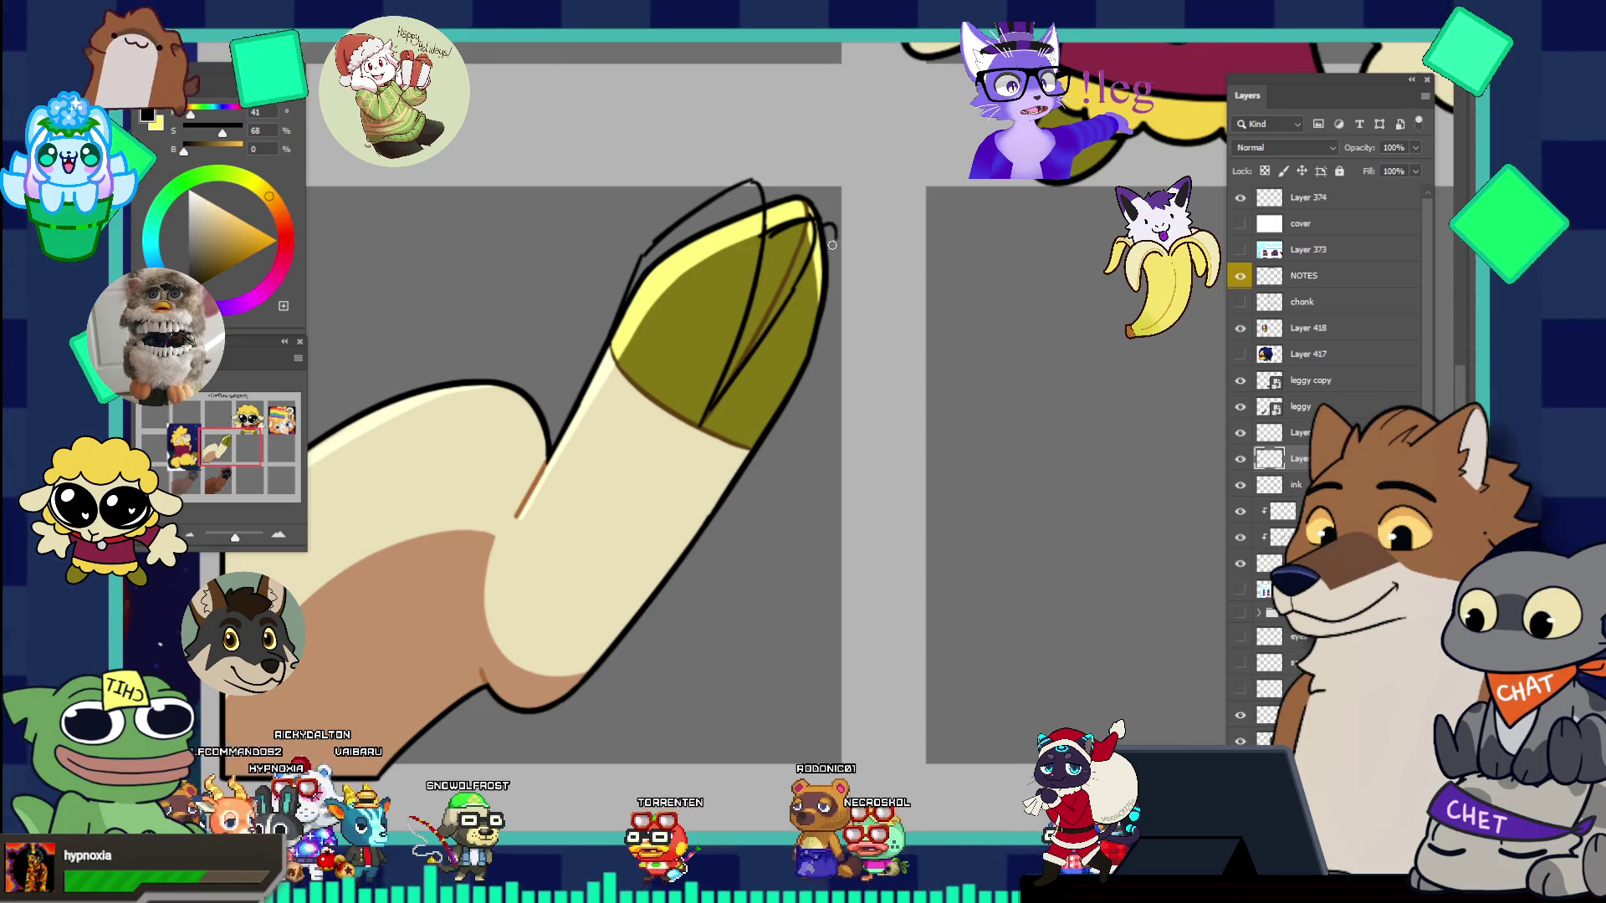
drag(814, 219, 813, 306)
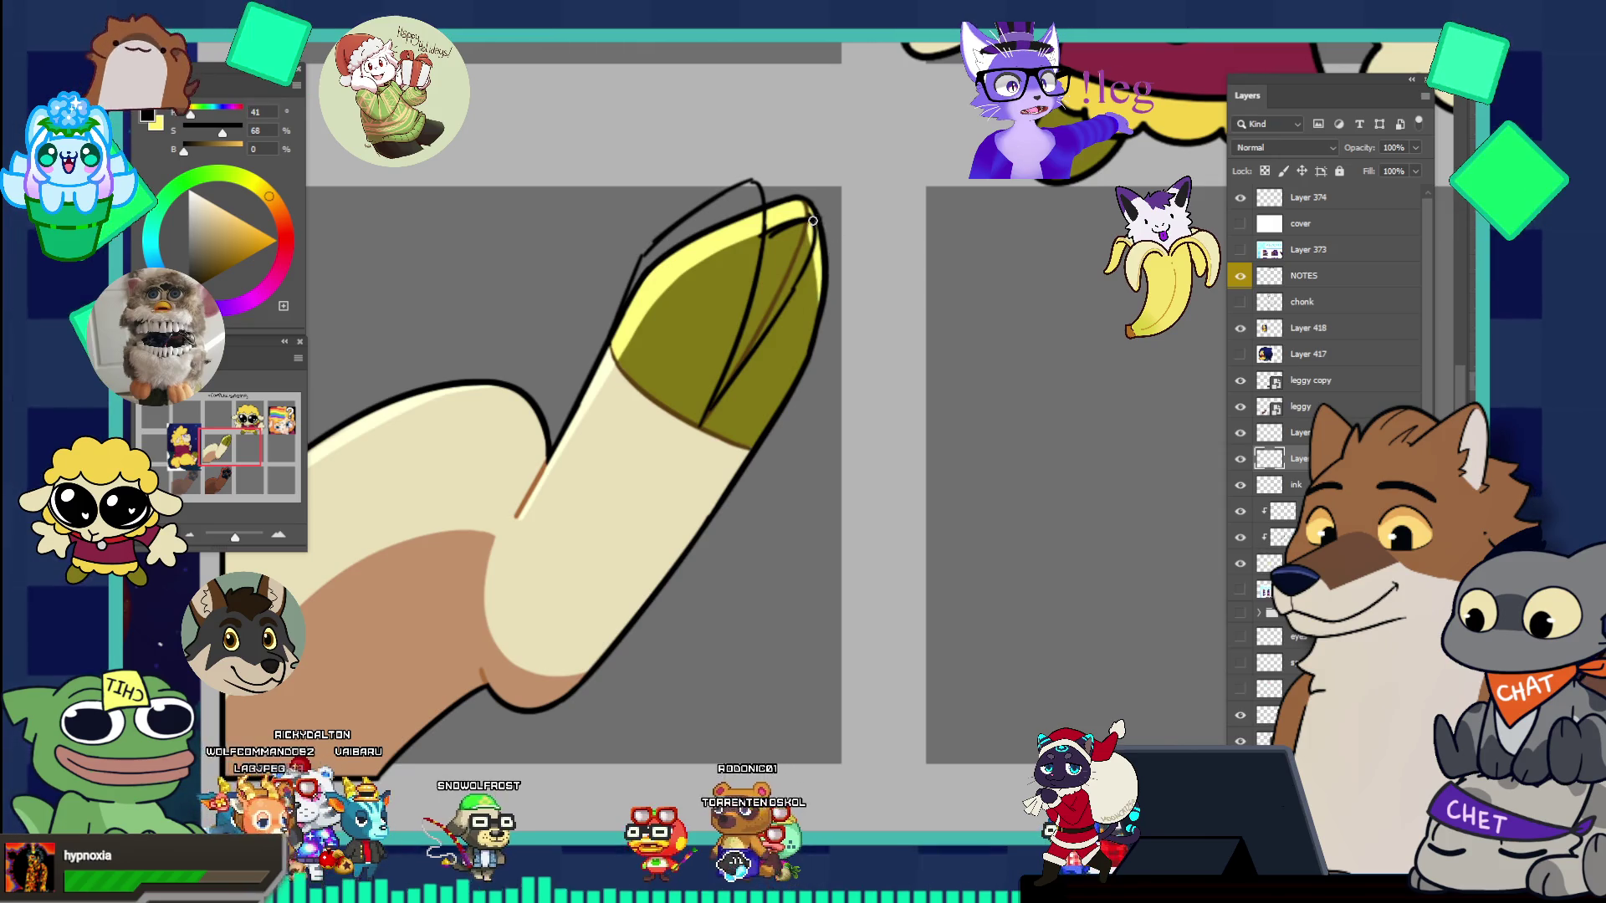
alt+click(743, 222)
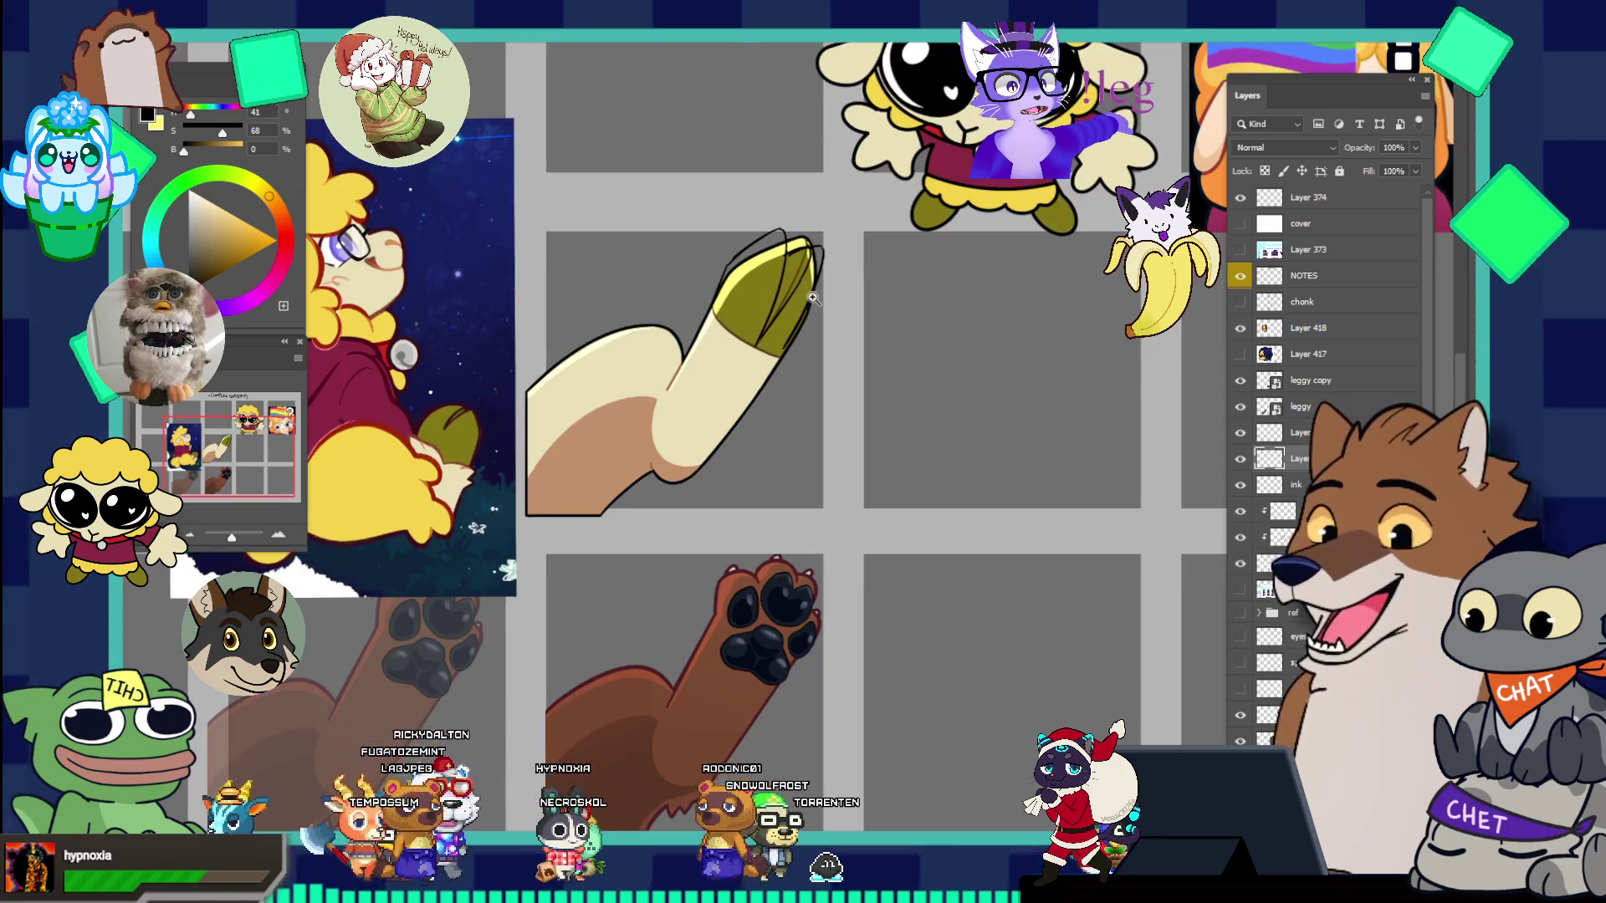
- Zoom in on the hoof panel and back out around the left panel to review the strokes
click(816, 340)
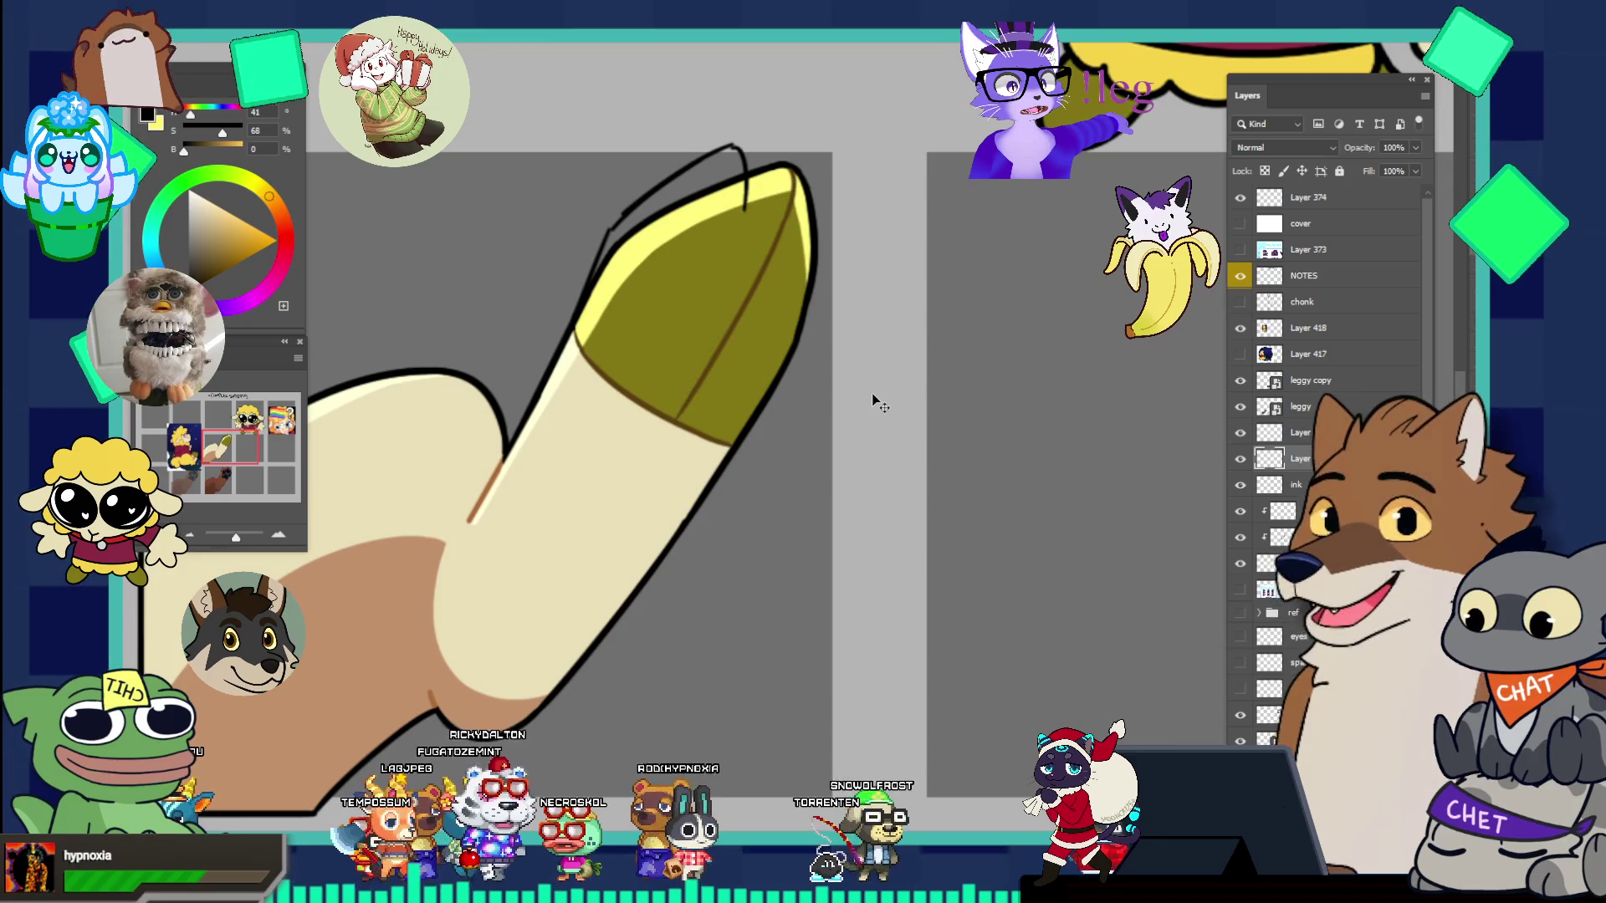
alt+click(694, 408)
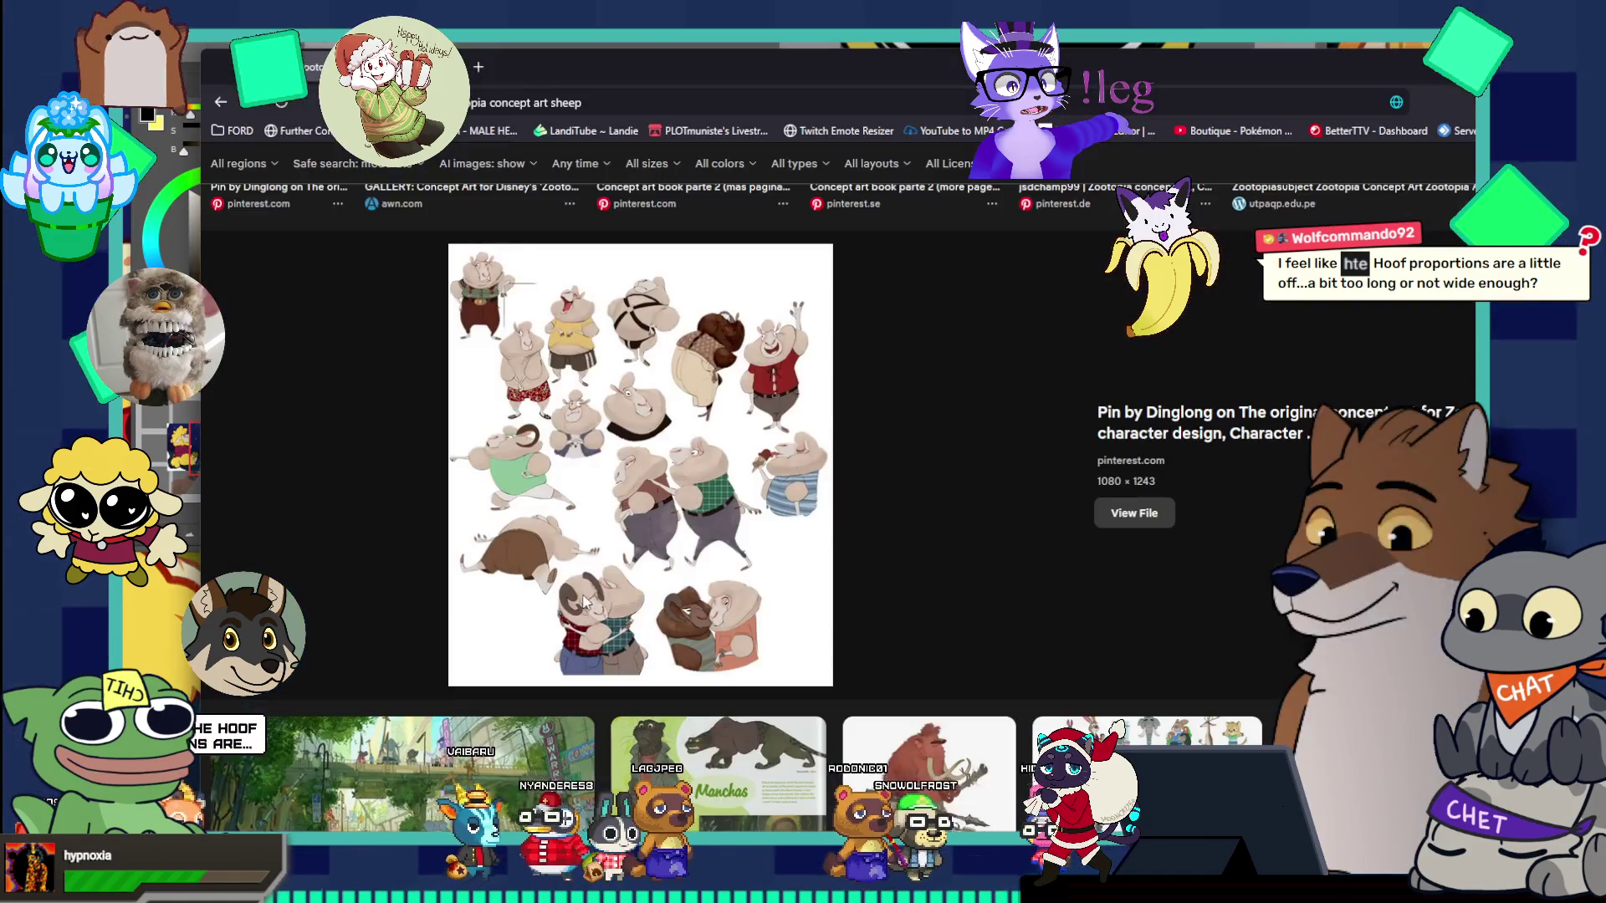
key(alt+Tab)
- Reposition and enlarge the Brave window over the drawing, showing the sheep concept-art results
drag(868, 67, 762, 21)
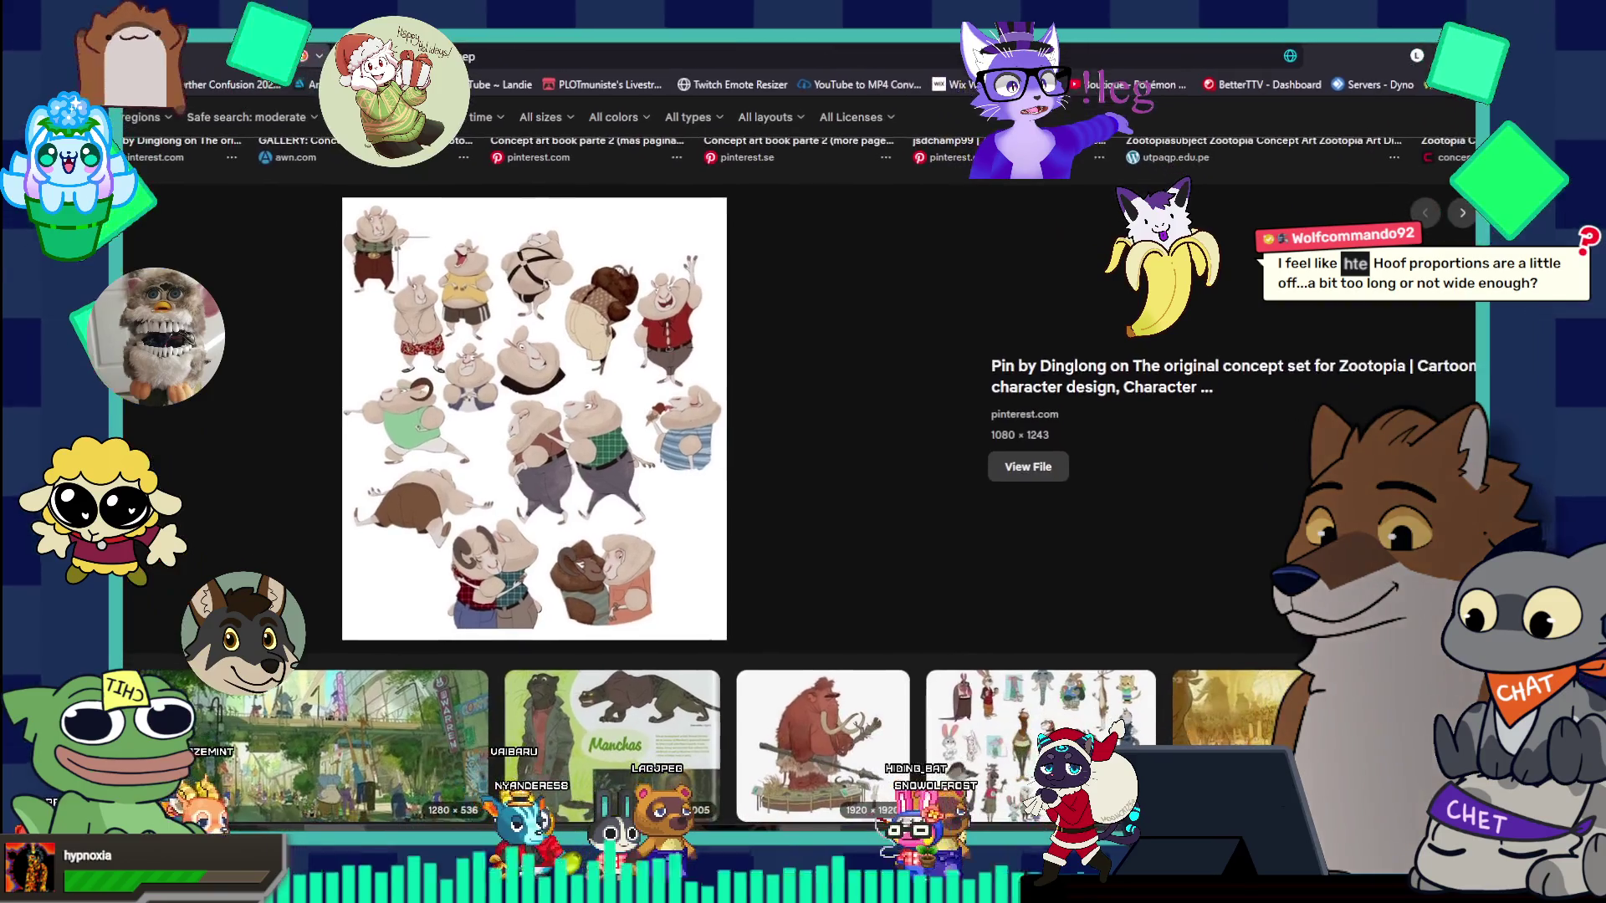
scroll(629, 479, down, 3)
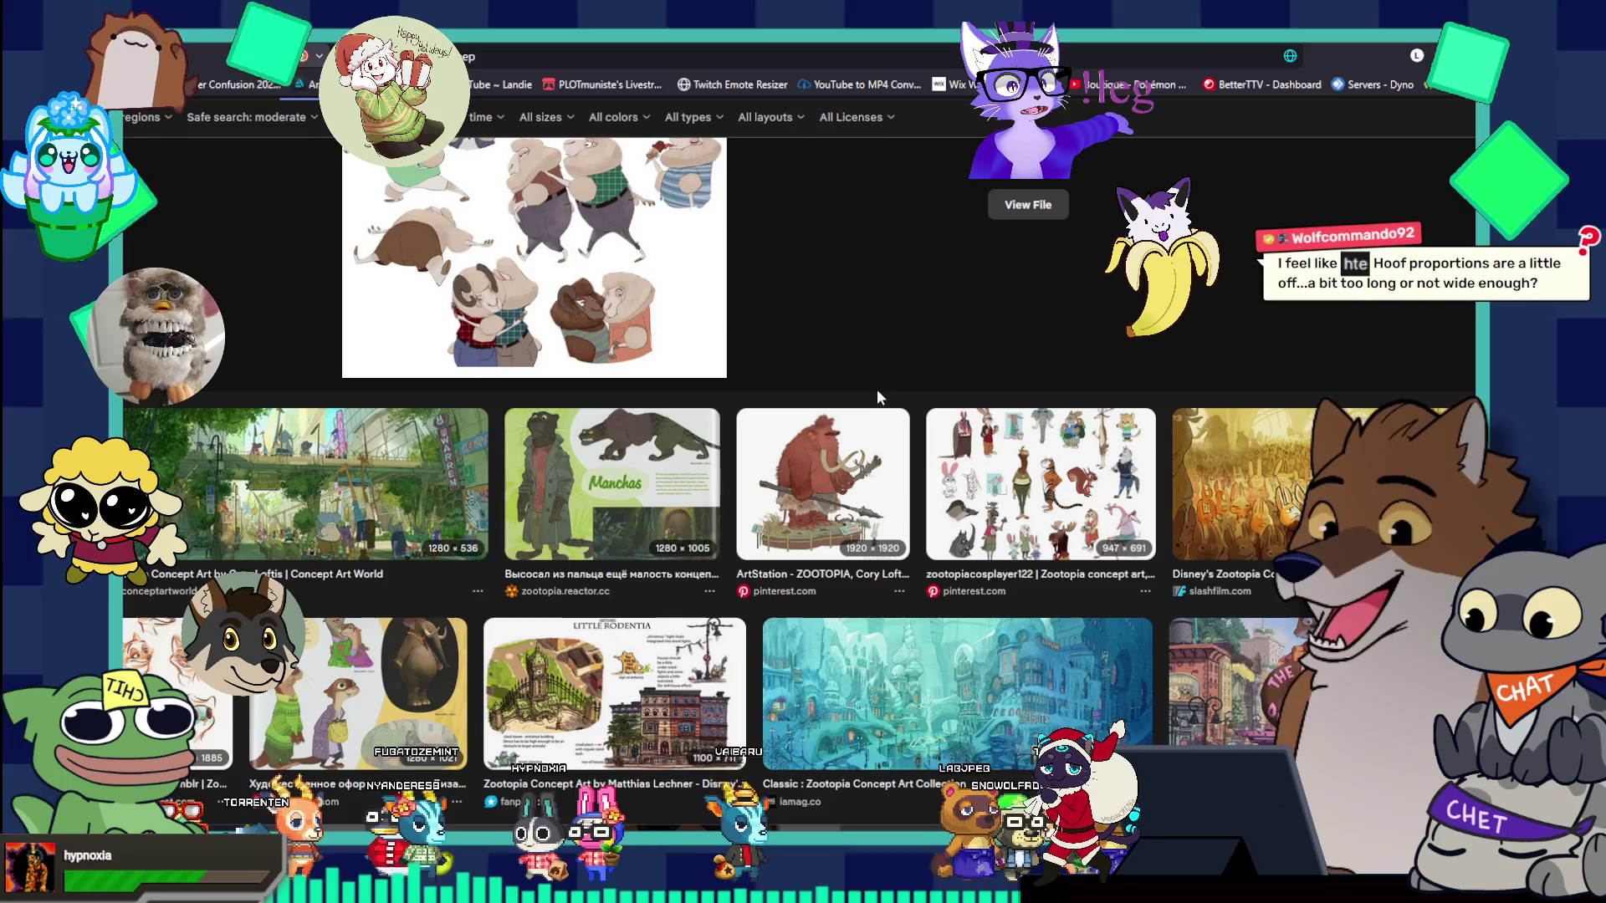
mouse_move(753, 17)
mouse_down()
mouse_move(428, 28)
mouse_move(962, 472)
mouse_move(1202, 719)
mouse_up()
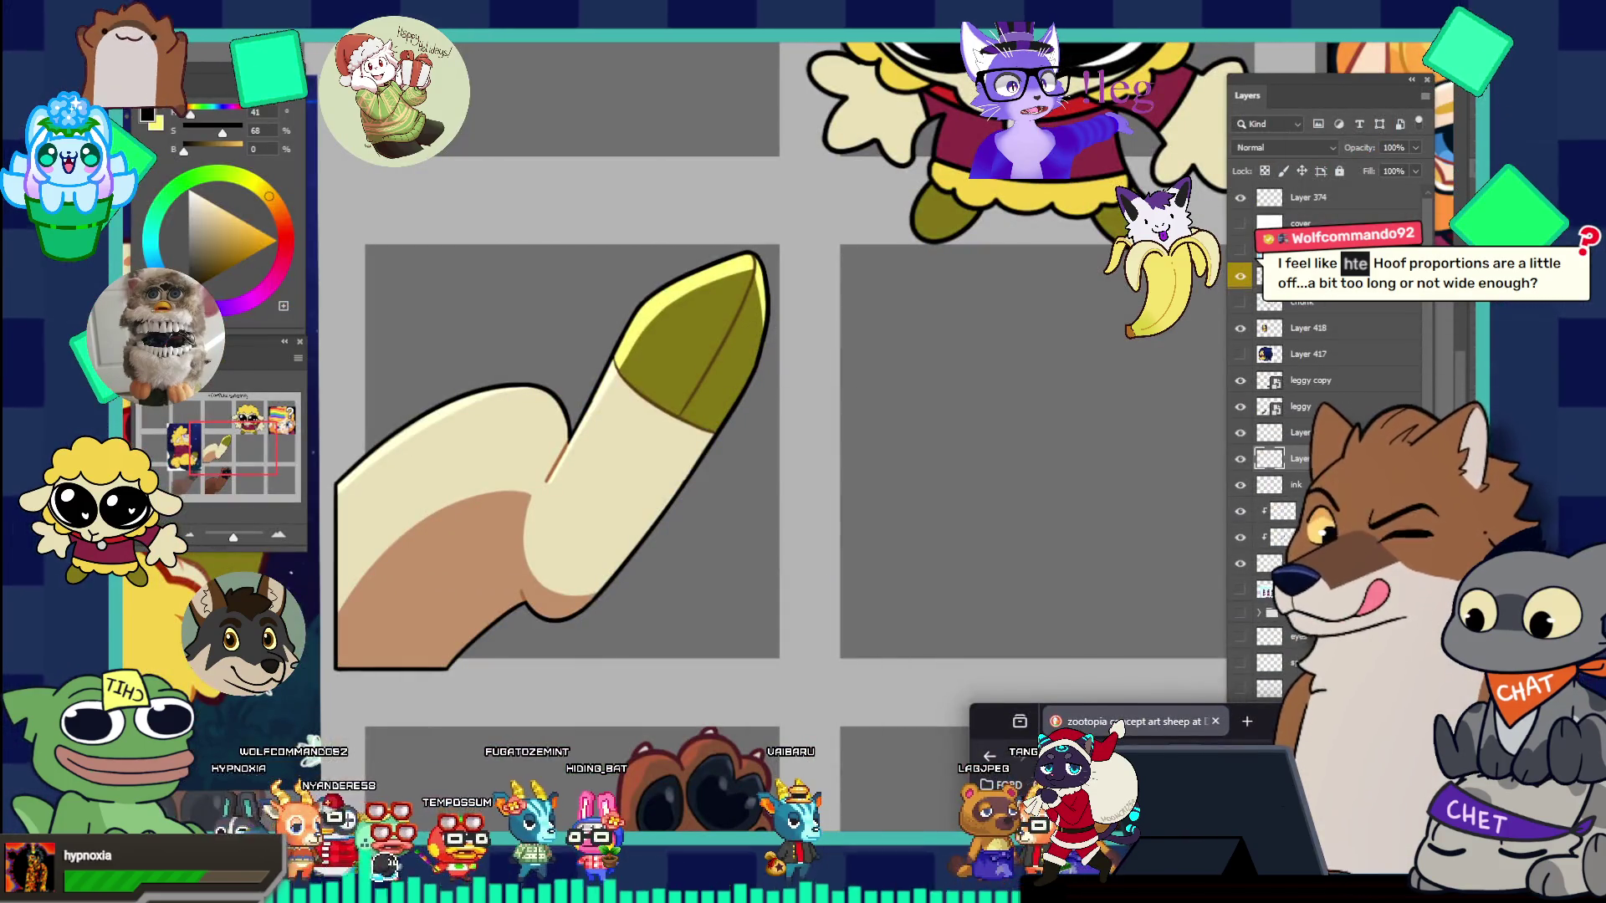
drag(1202, 718, 1099, 448)
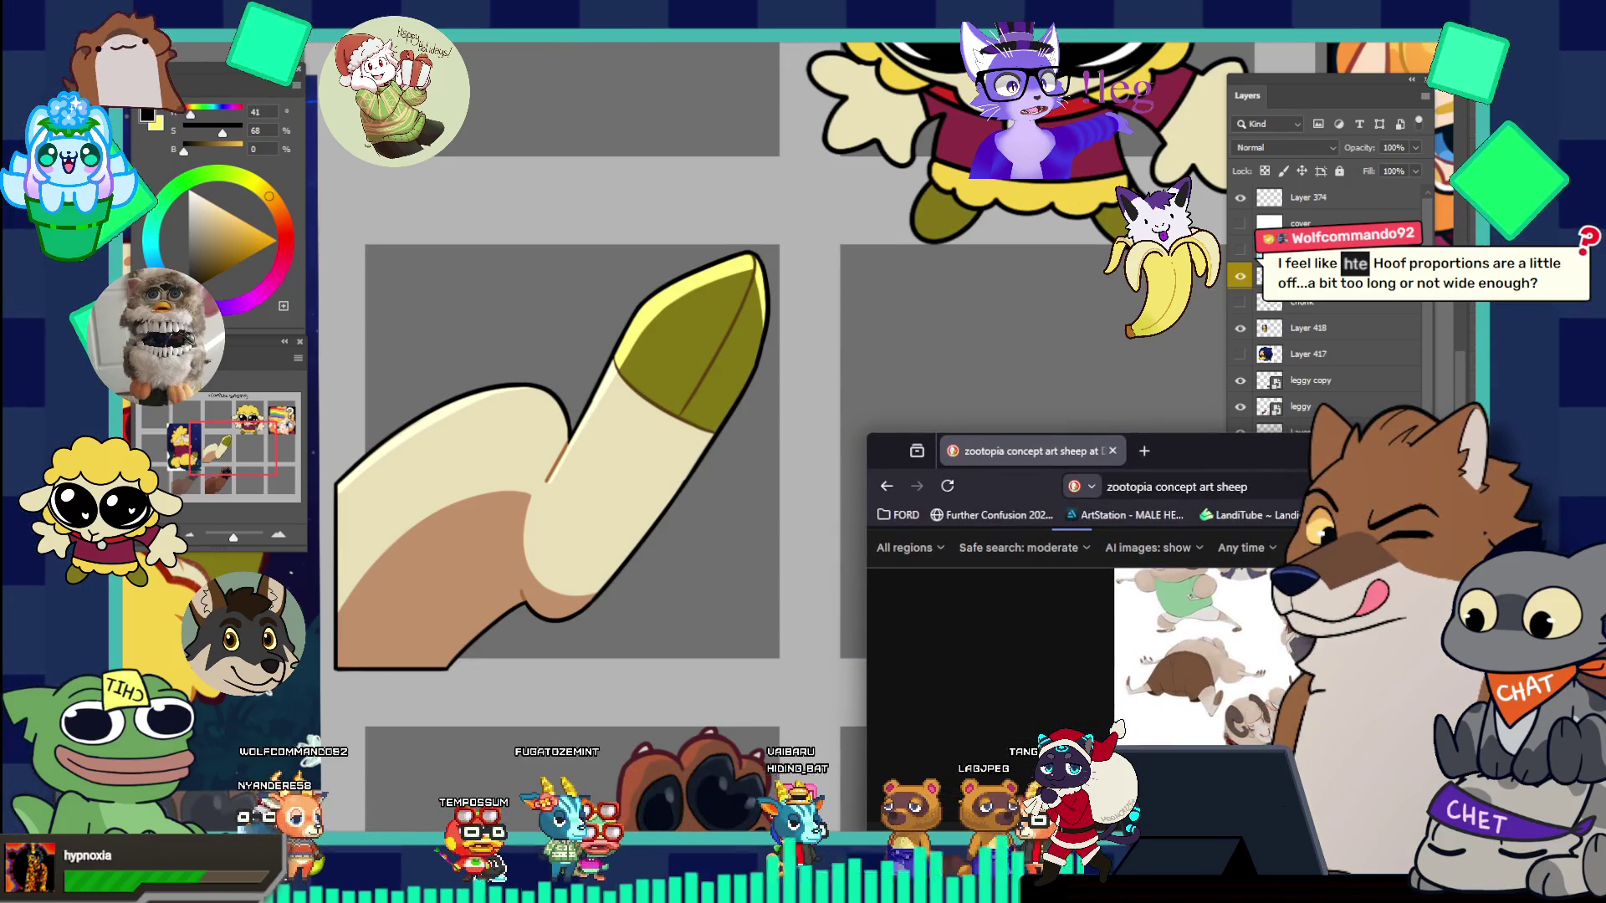
mouse_move(1099, 448)
mouse_down()
mouse_move(765, 348)
mouse_move(935, 224)
mouse_up()
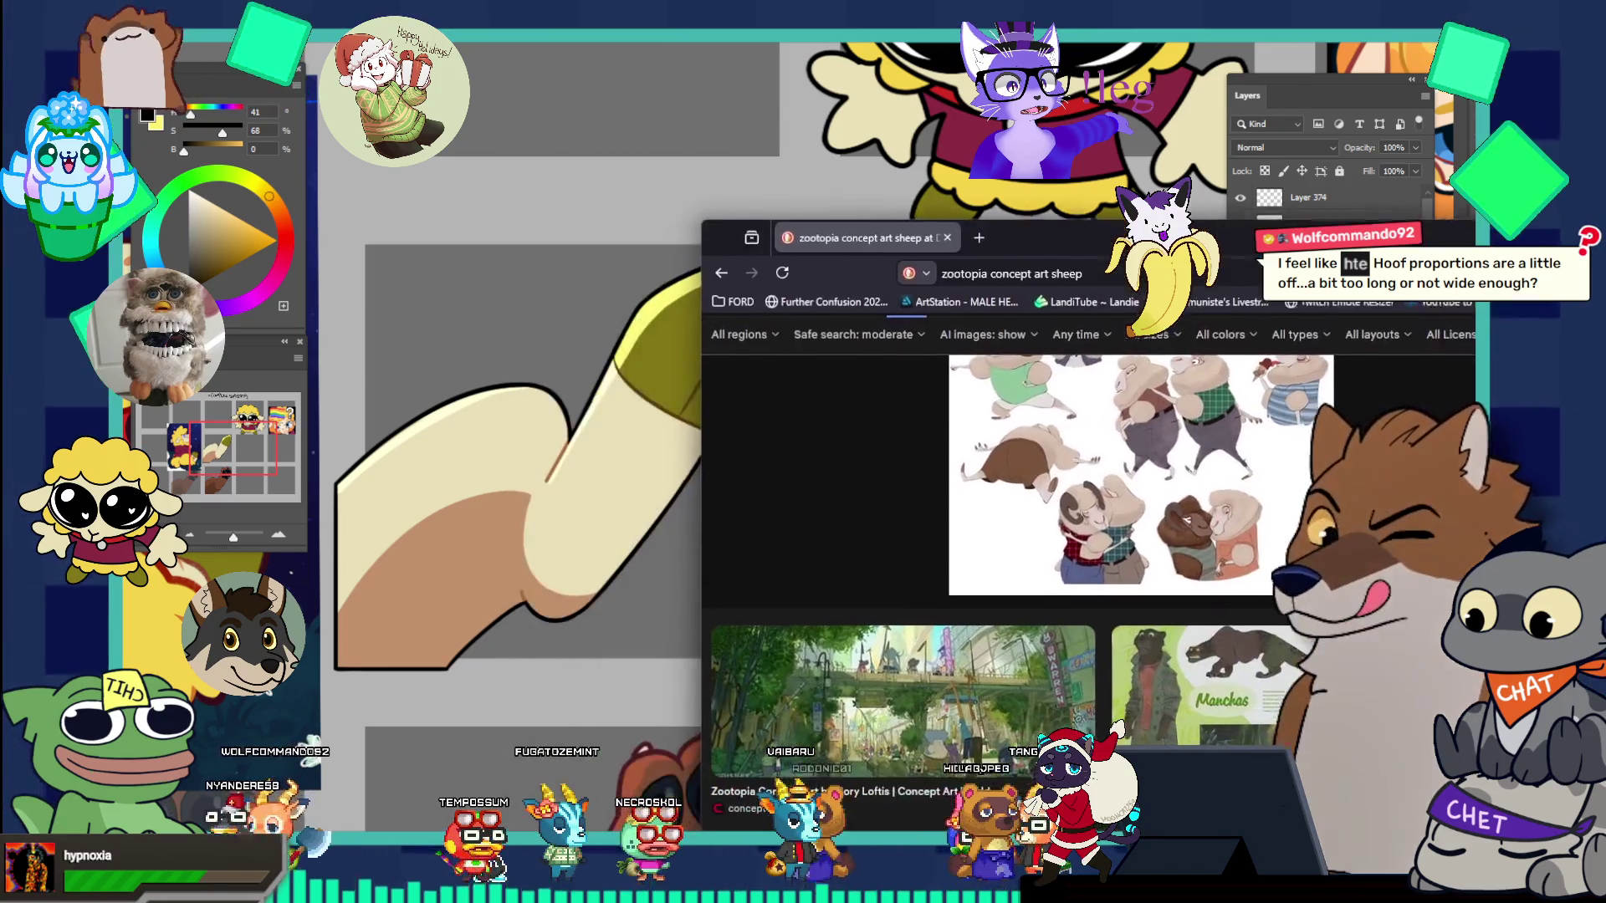
scroll(413, 609, up, 1)
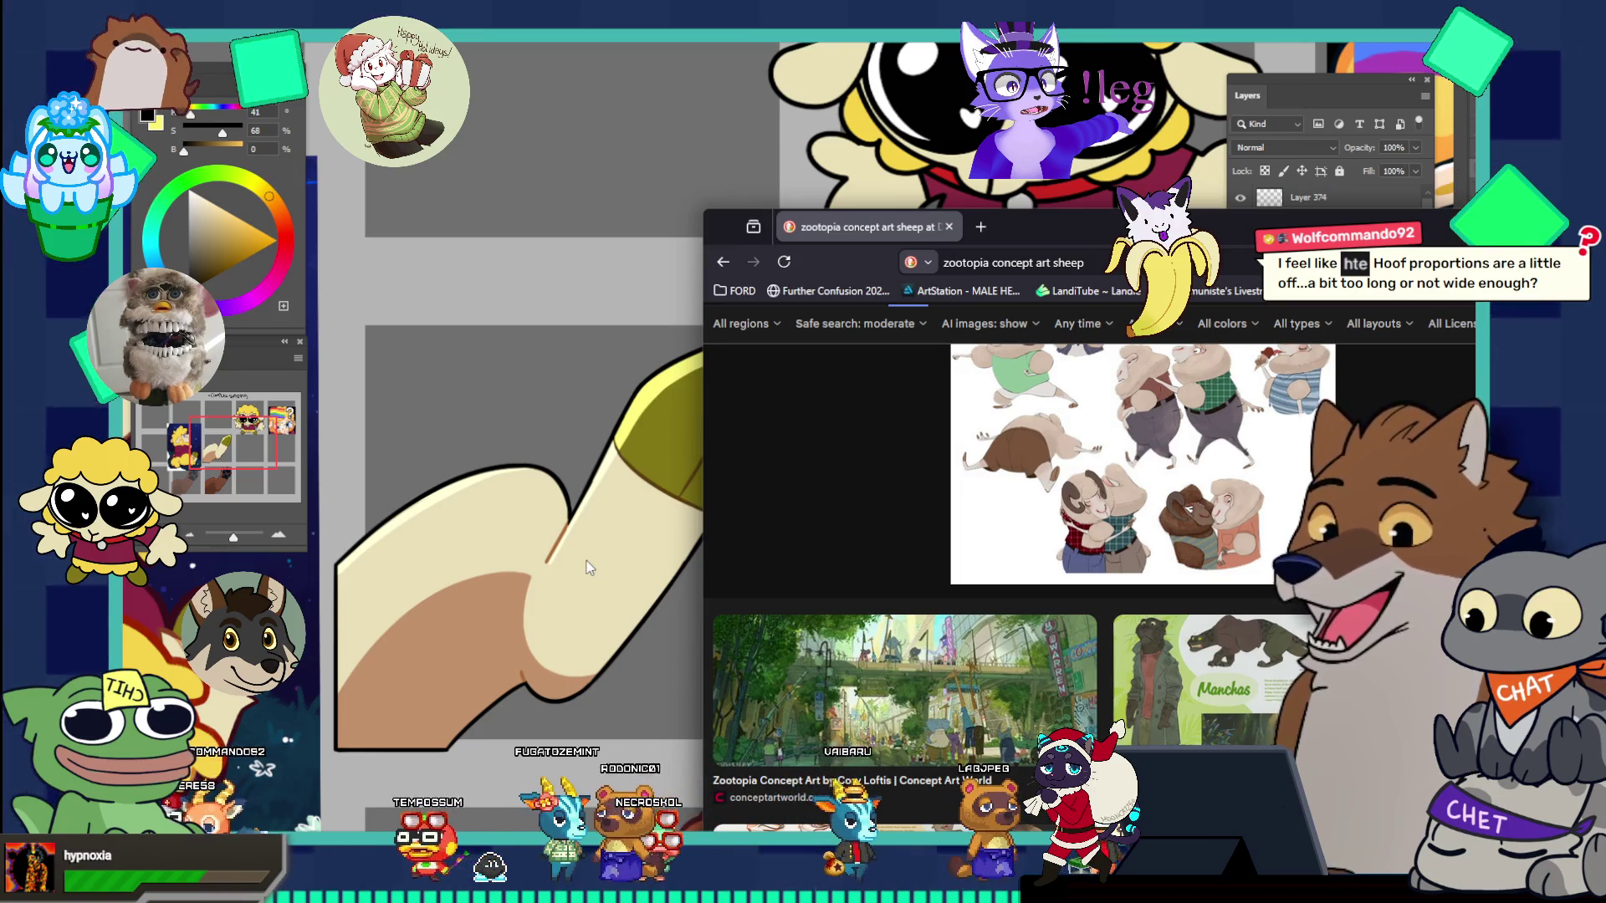
click(705, 559)
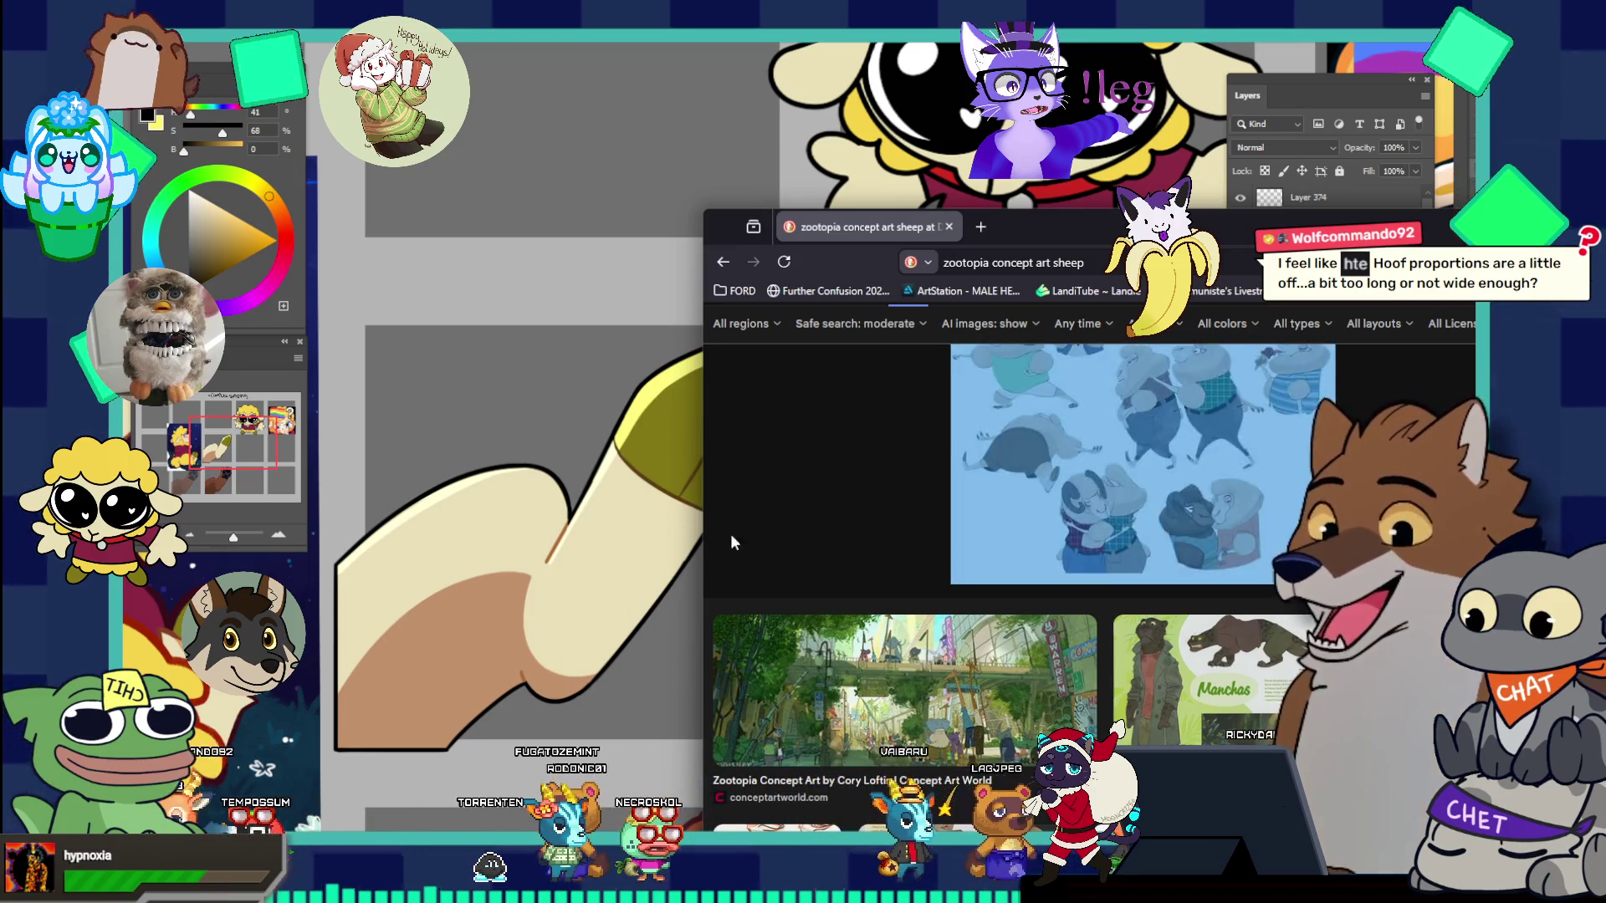
mouse_move(1138, 231)
mouse_down()
mouse_move(1042, 249)
mouse_move(1363, 25)
mouse_up()
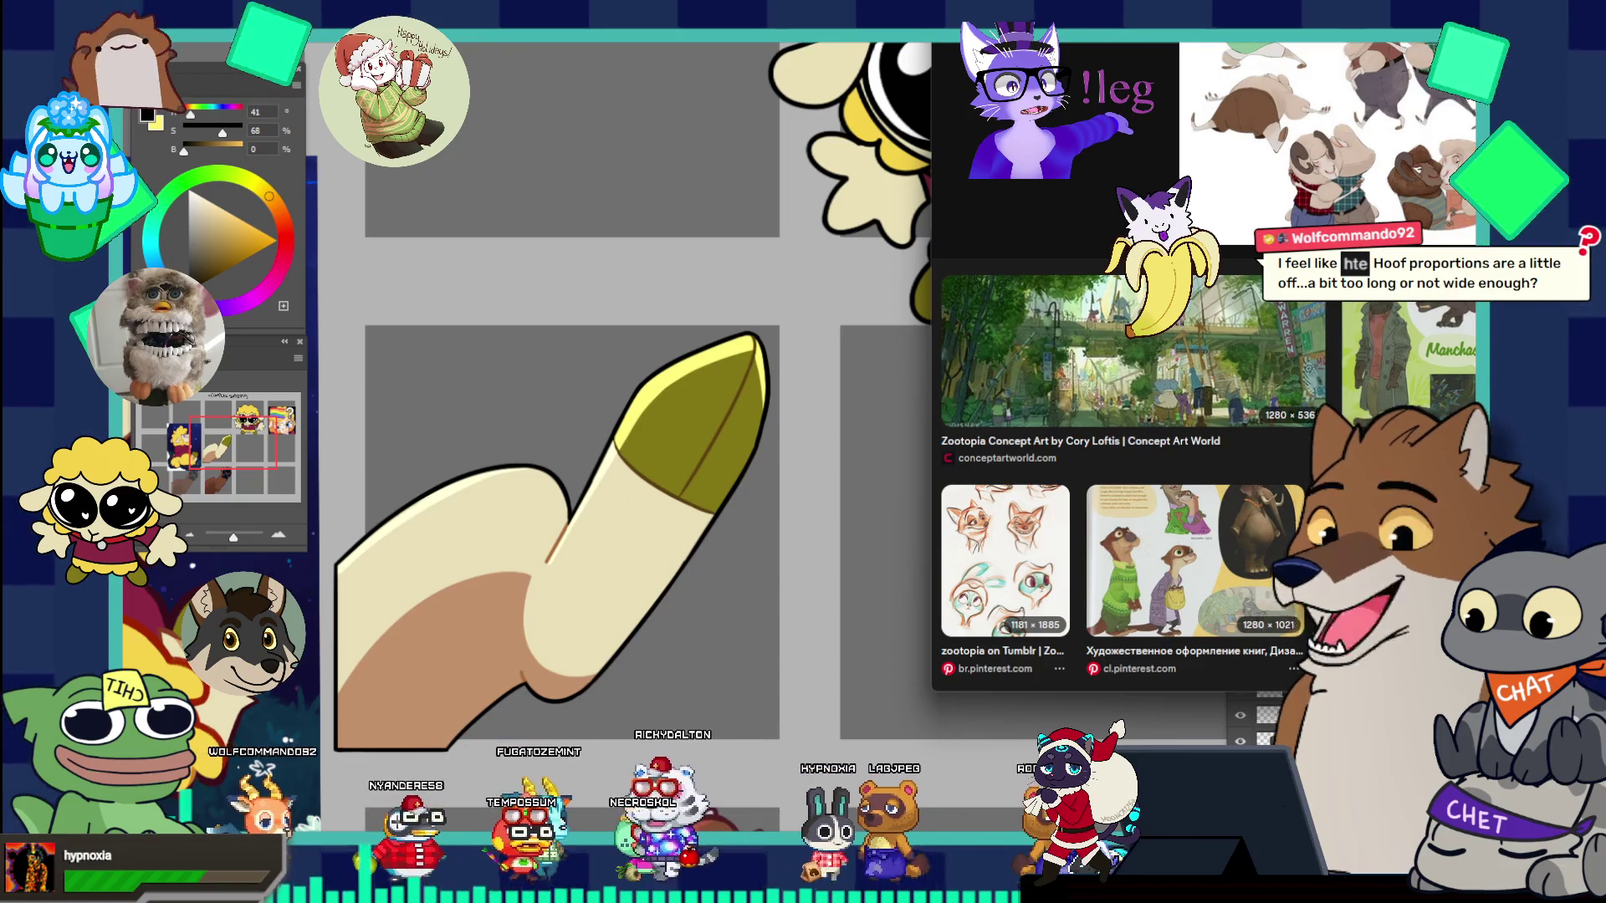
mouse_move(1088, 25)
mouse_down()
mouse_move(604, 153)
mouse_move(559, 90)
mouse_up()
scroll(469, 432, up, 3)
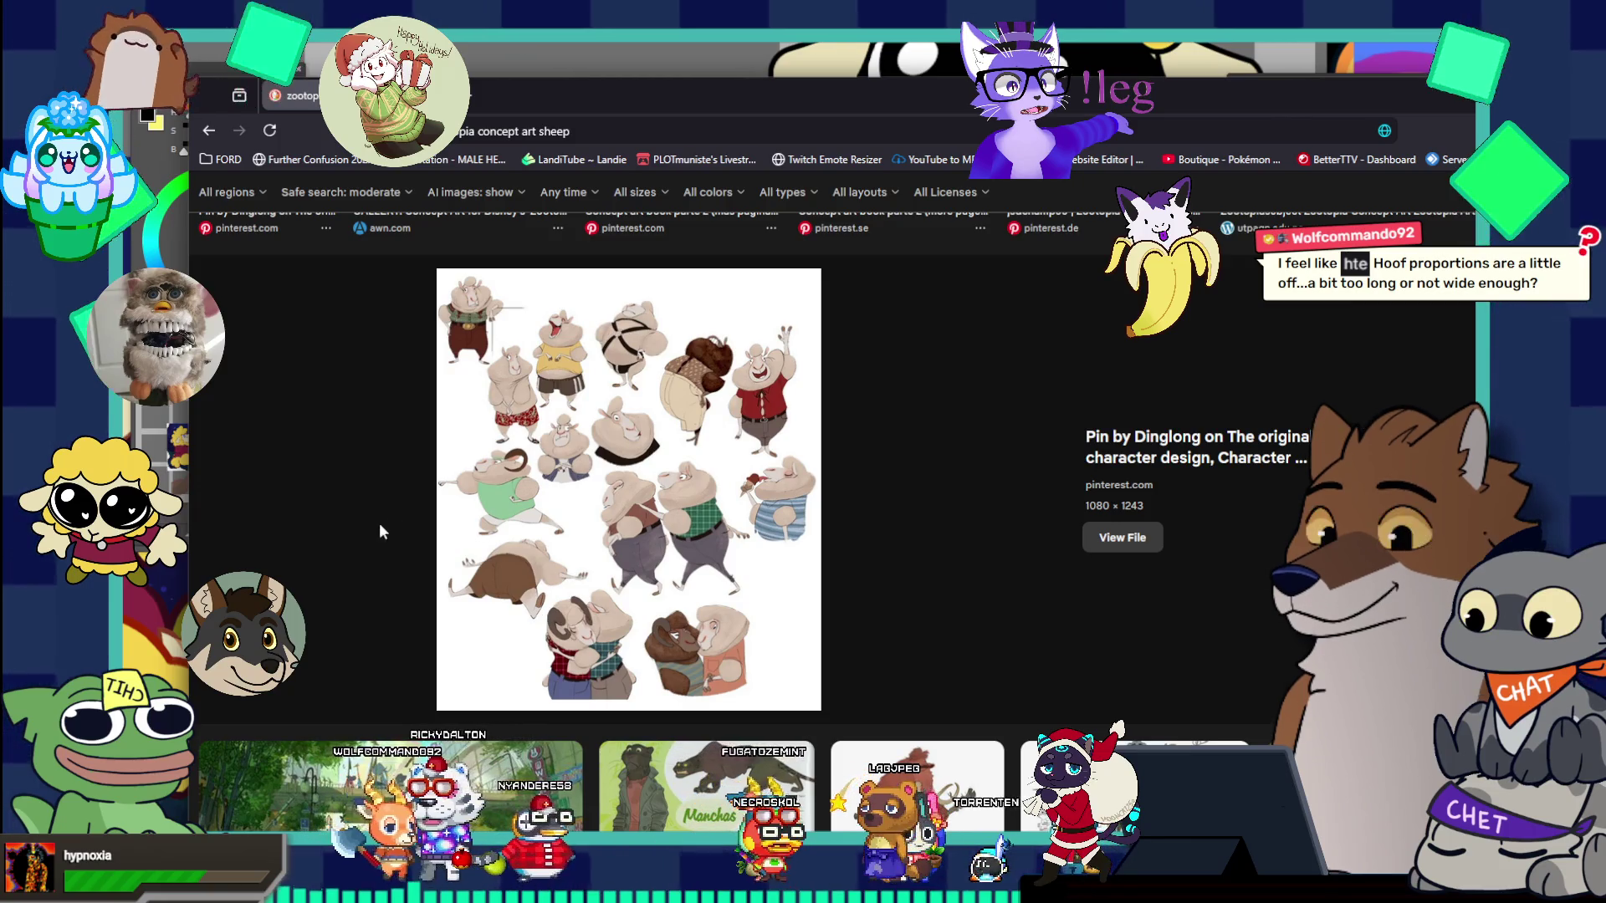
- Open the sheep concept-art Pinterest pin and its image in a new tab
click(1166, 457)
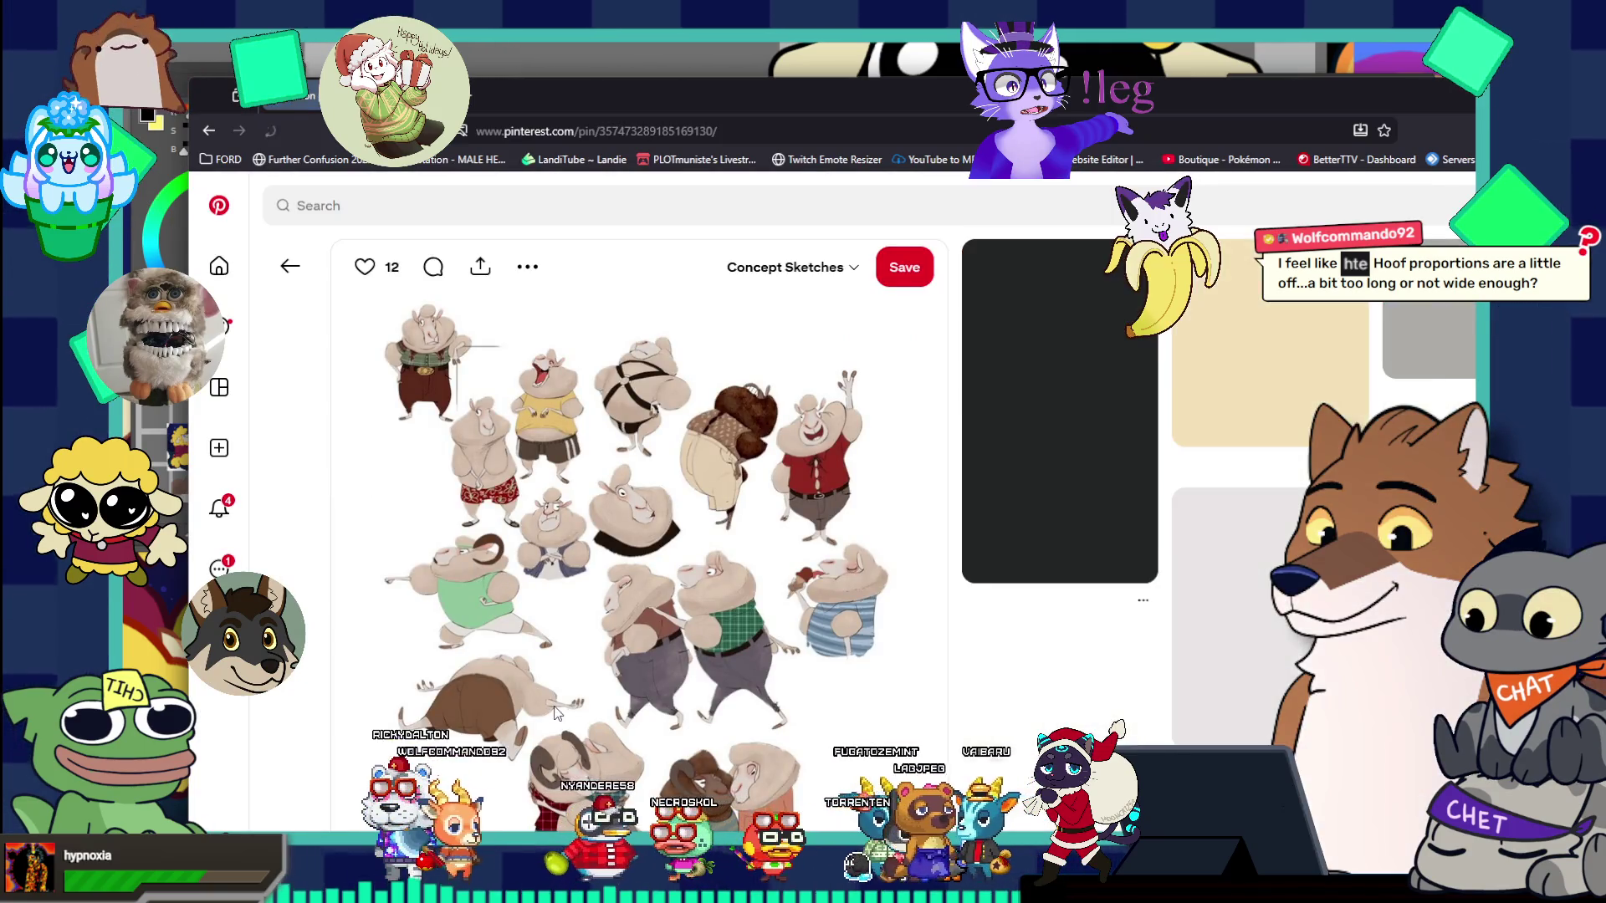
right_click(559, 383)
click(626, 397)
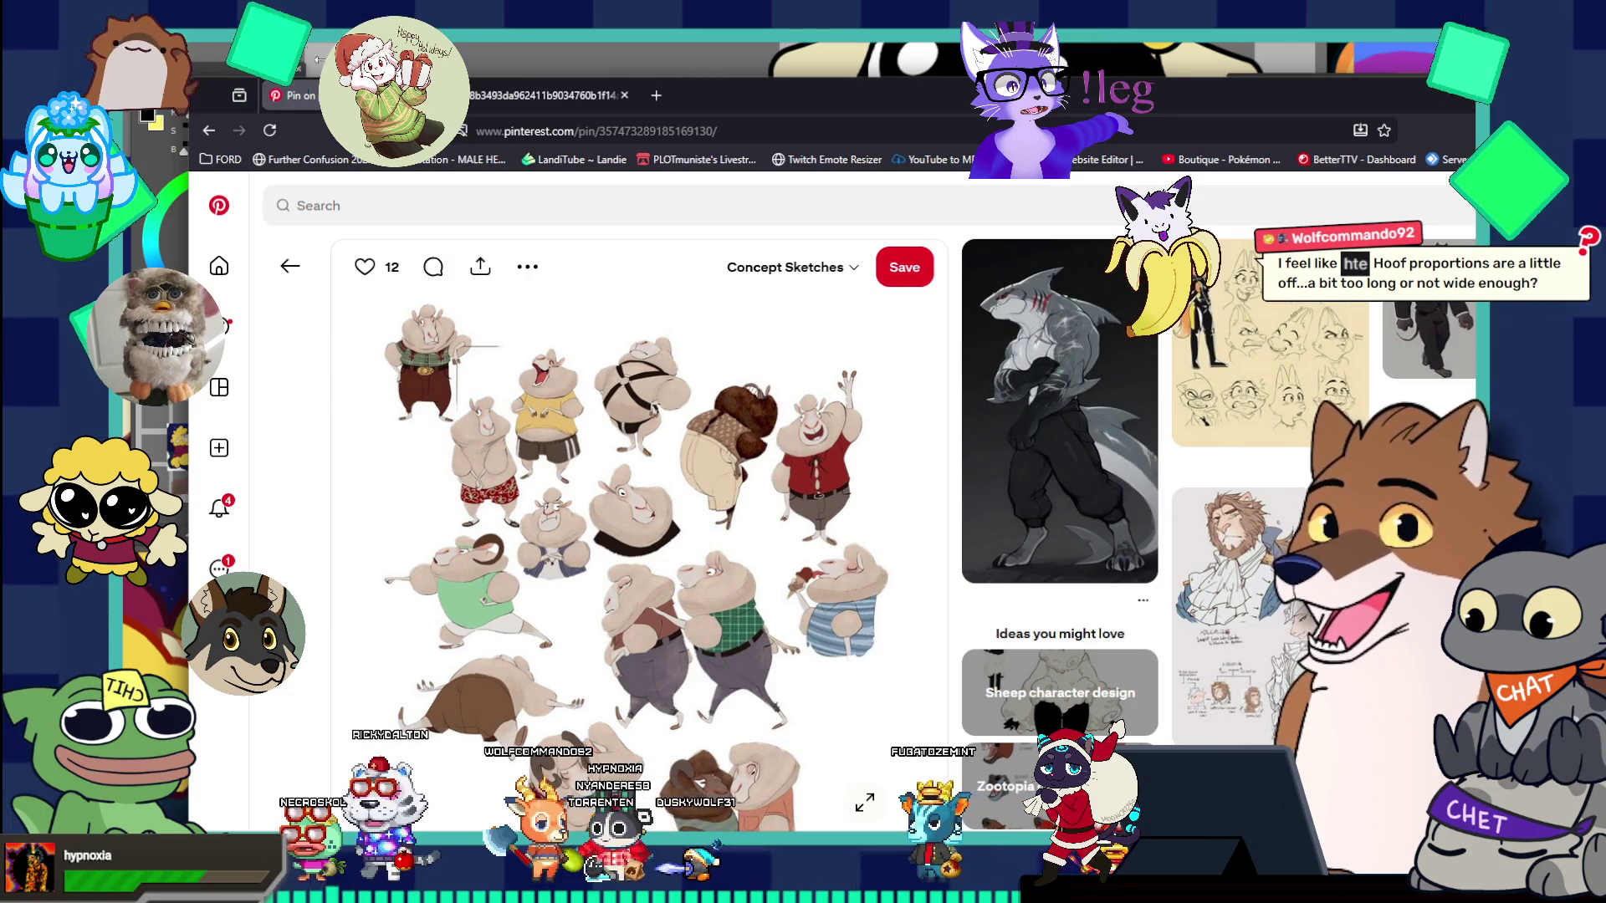
click(544, 90)
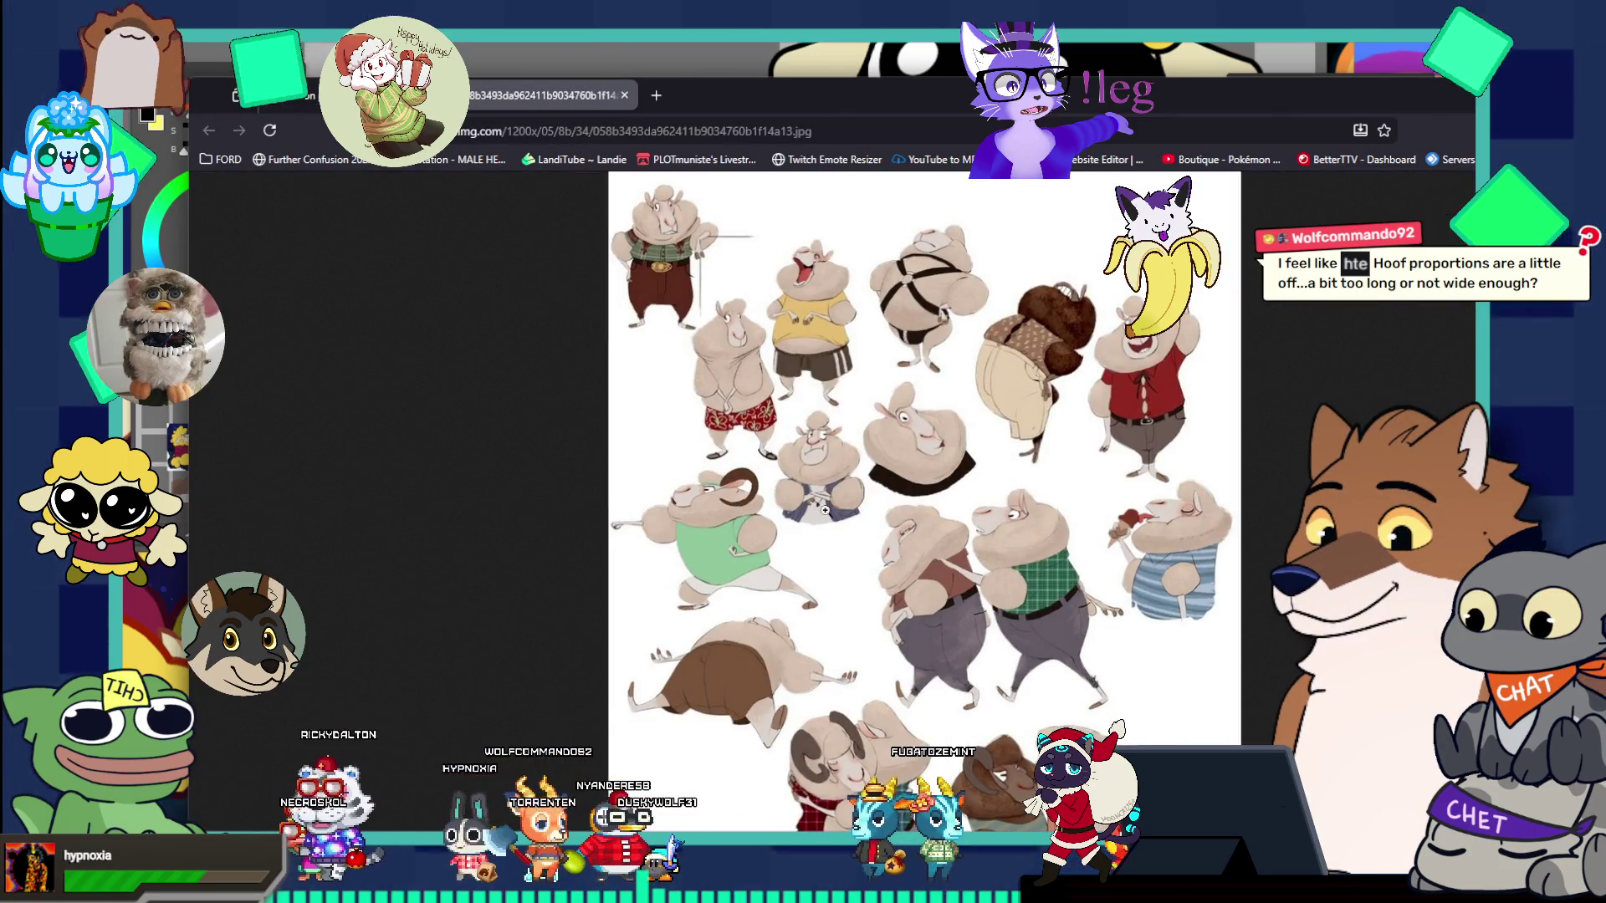
- View the sheep sketch at full size in fullscreen, then return to Photoshop
click(931, 605)
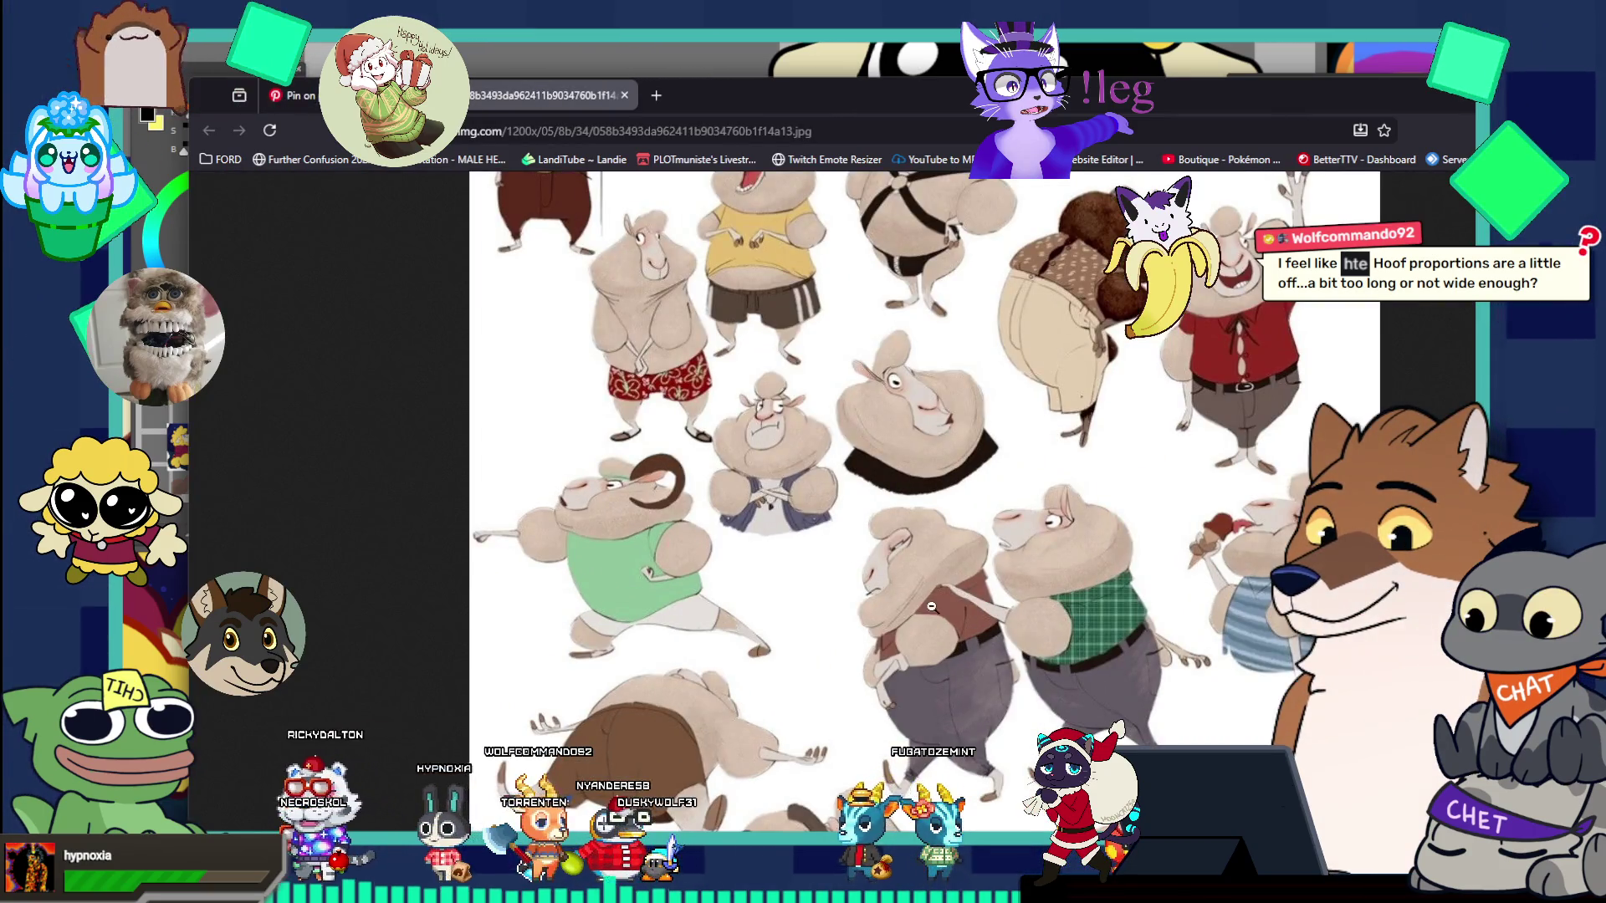
right_click(958, 441)
key(F11)
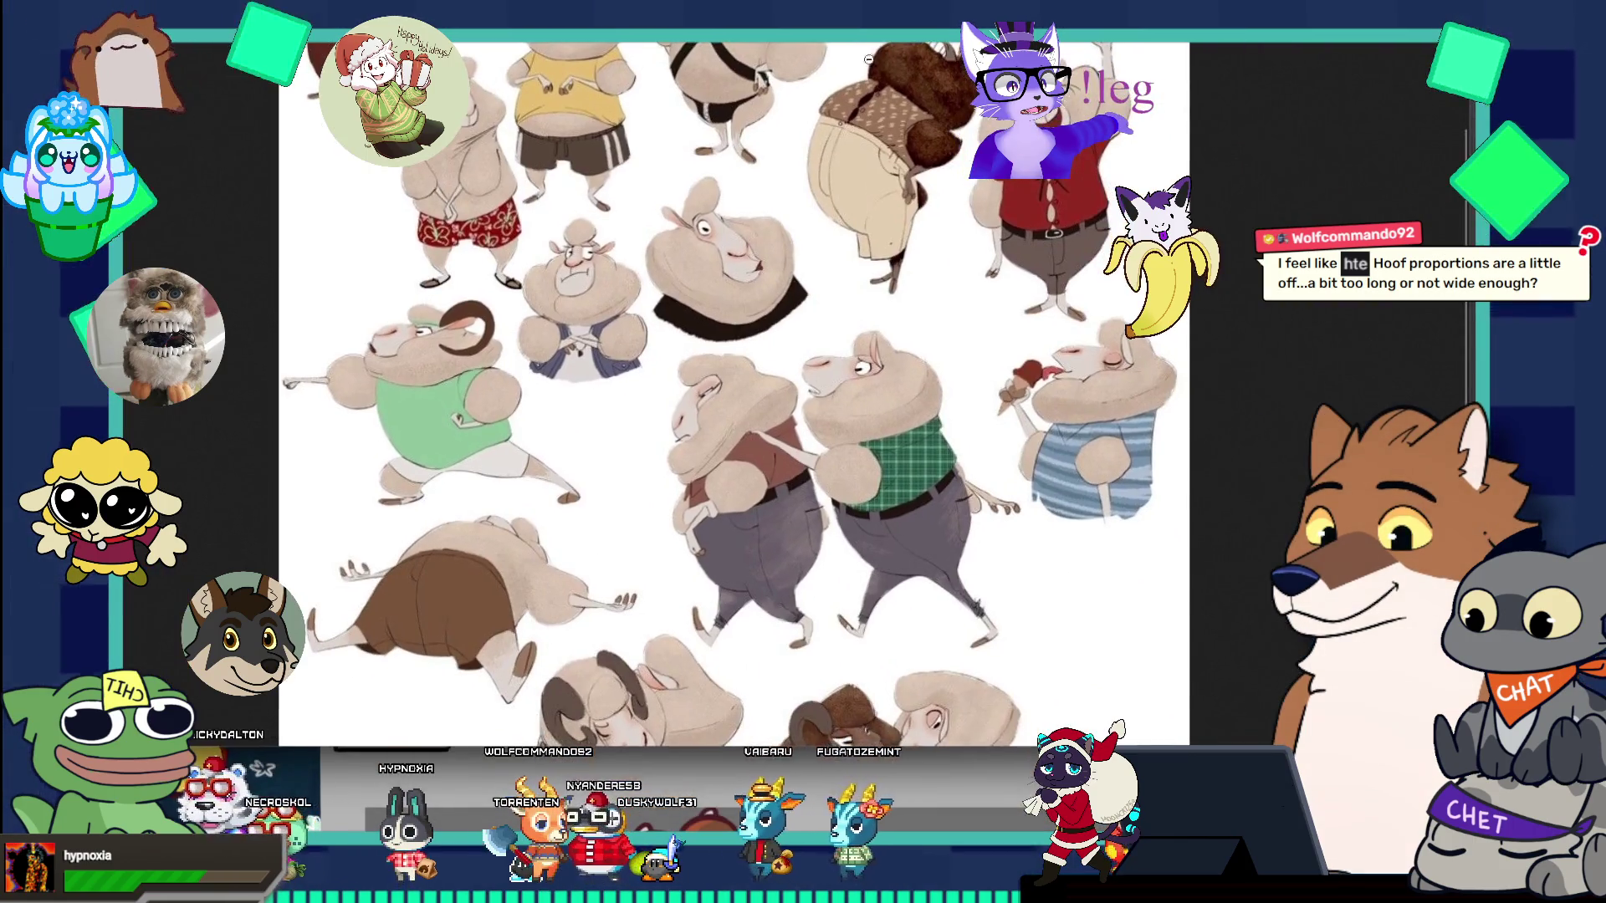
scroll(866, 406, down, 2)
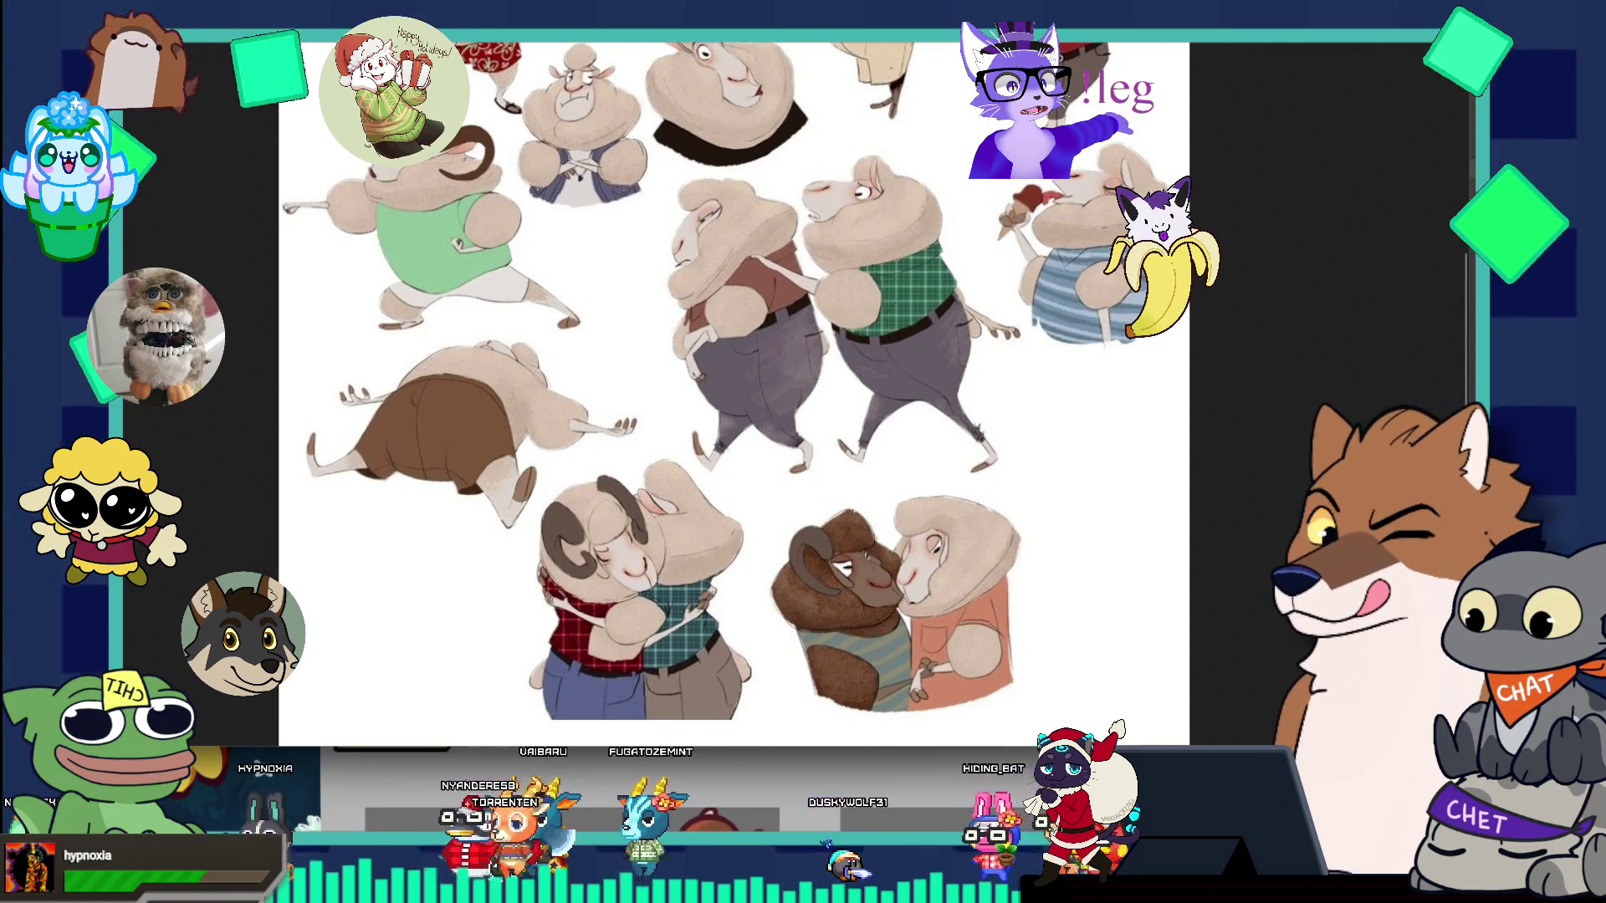
mouse_move(696, 45)
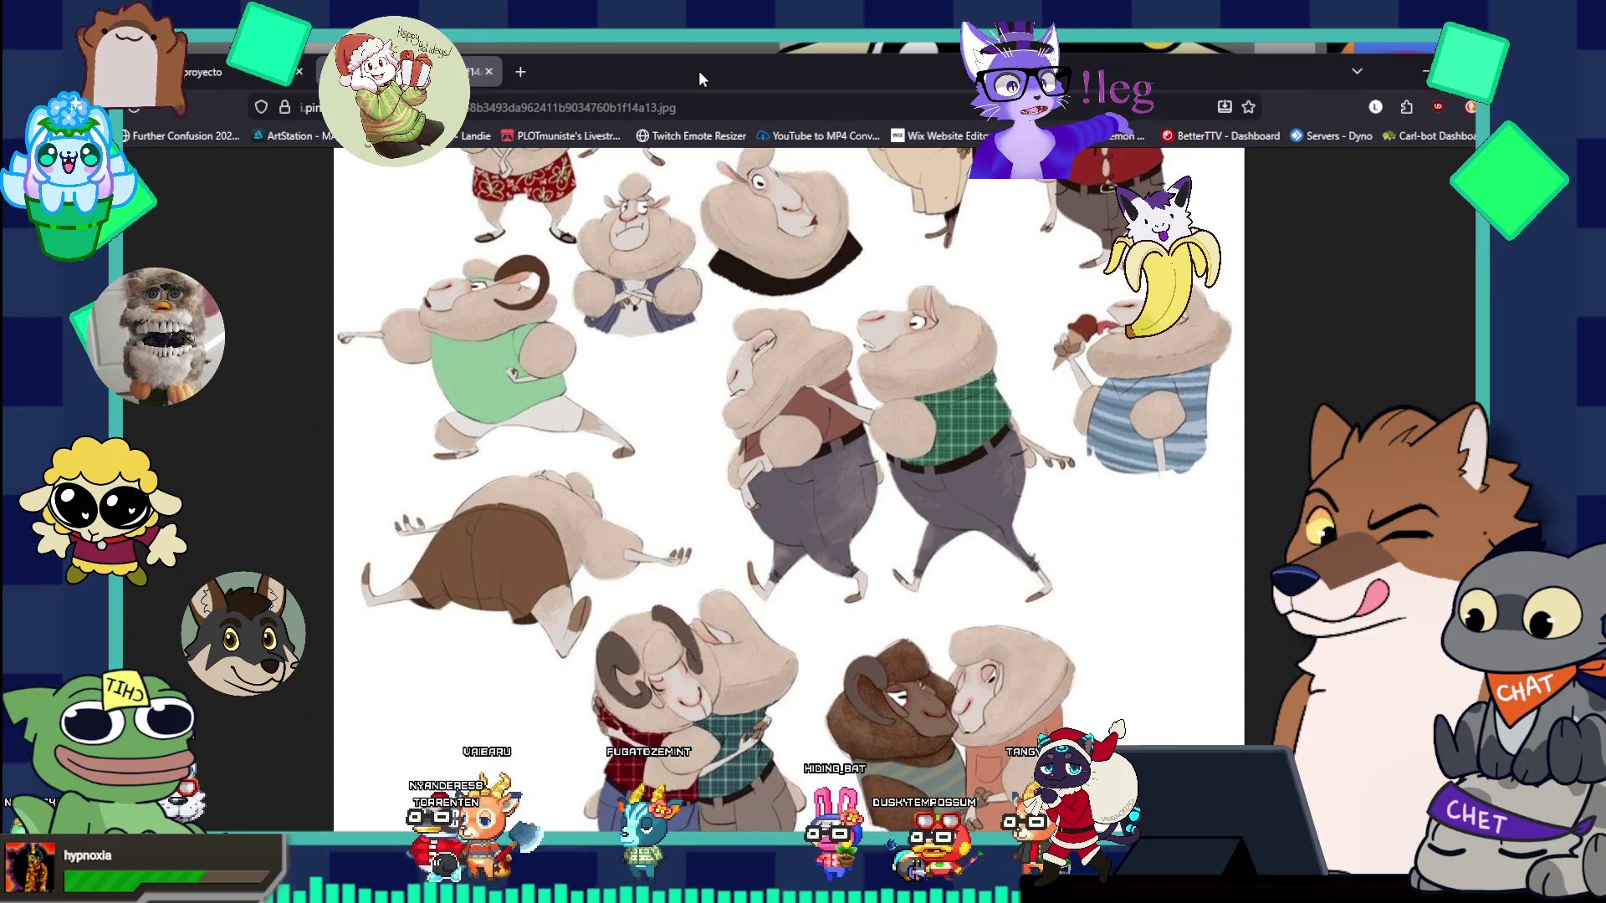
key(alt+Tab)
key(alt+Tab)
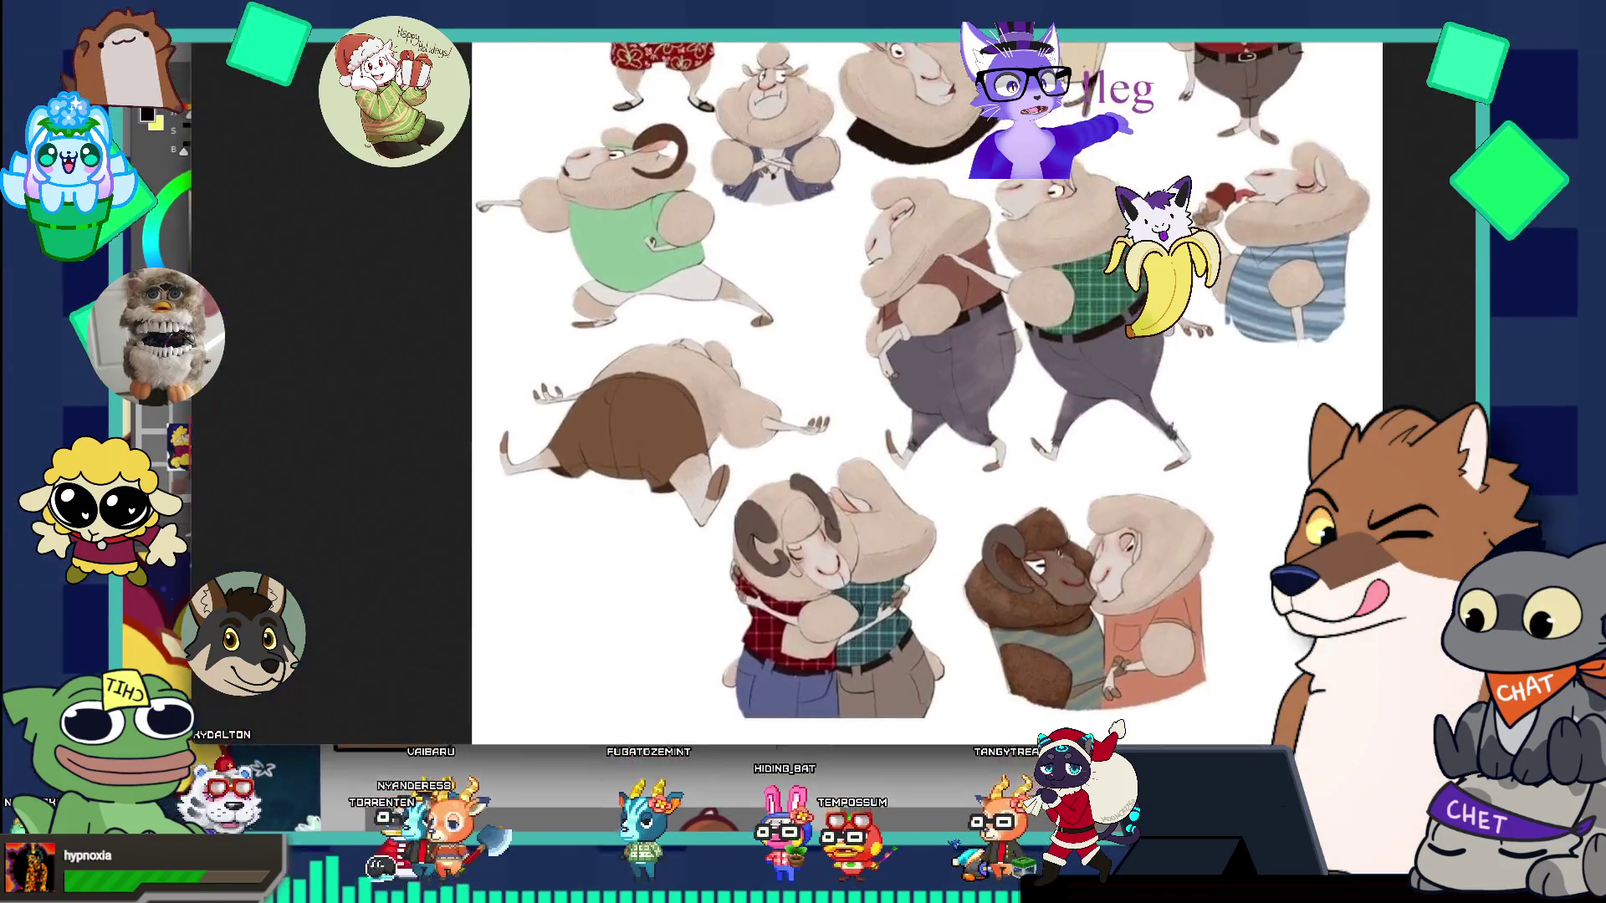
key(alt+Tab)
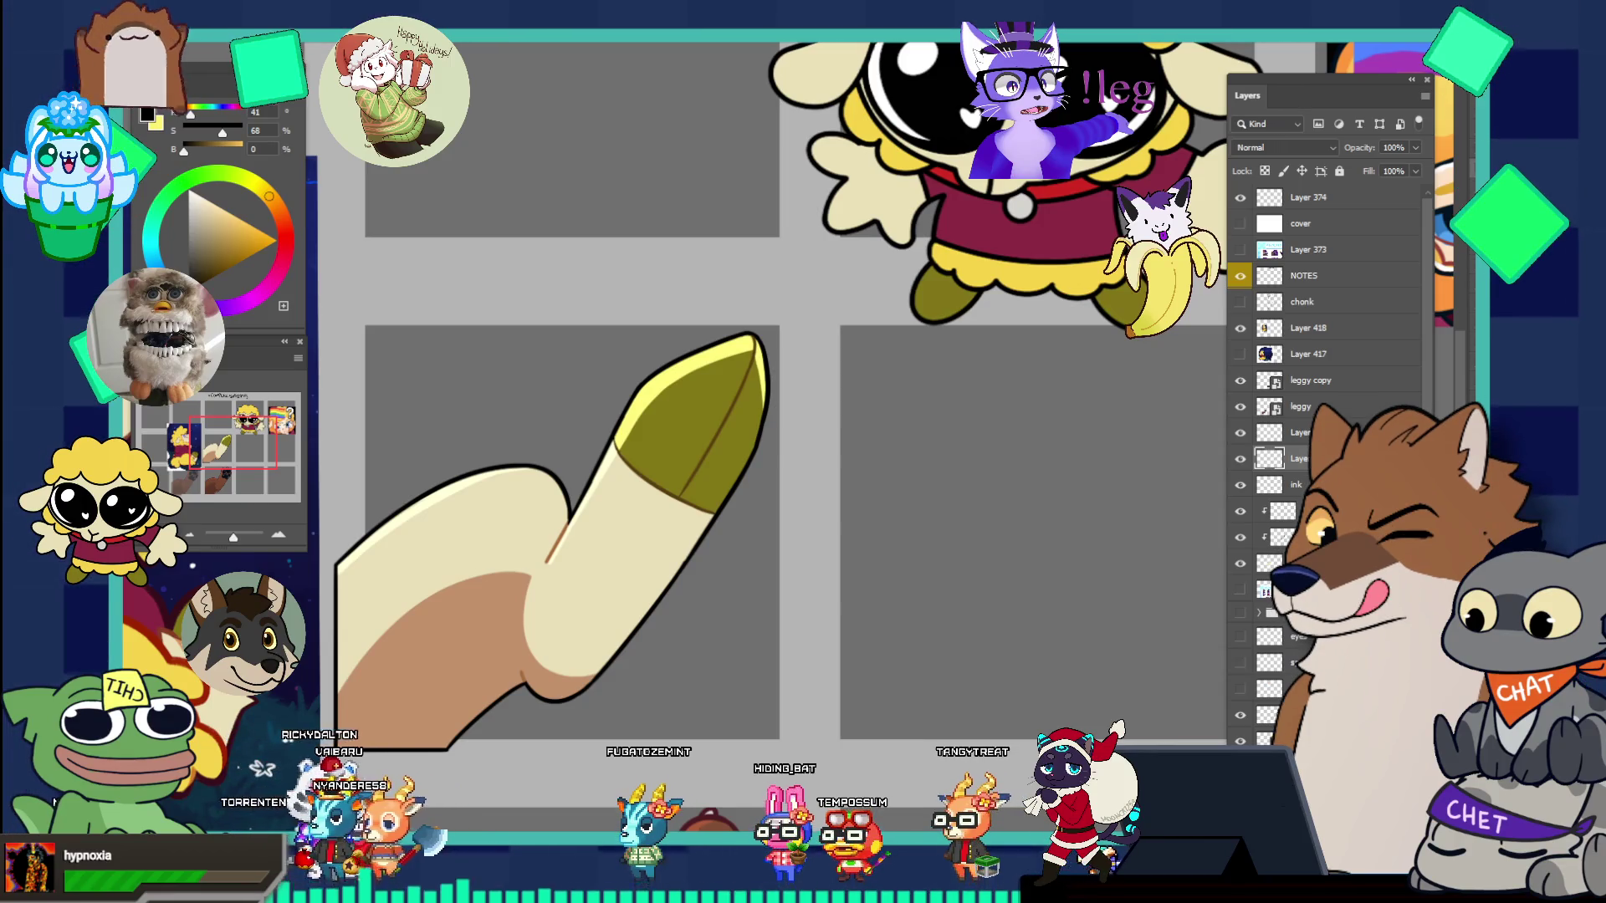
- Zoom in on the hoof tip and undo the previous split-line strokes
drag(701, 503, 741, 464)
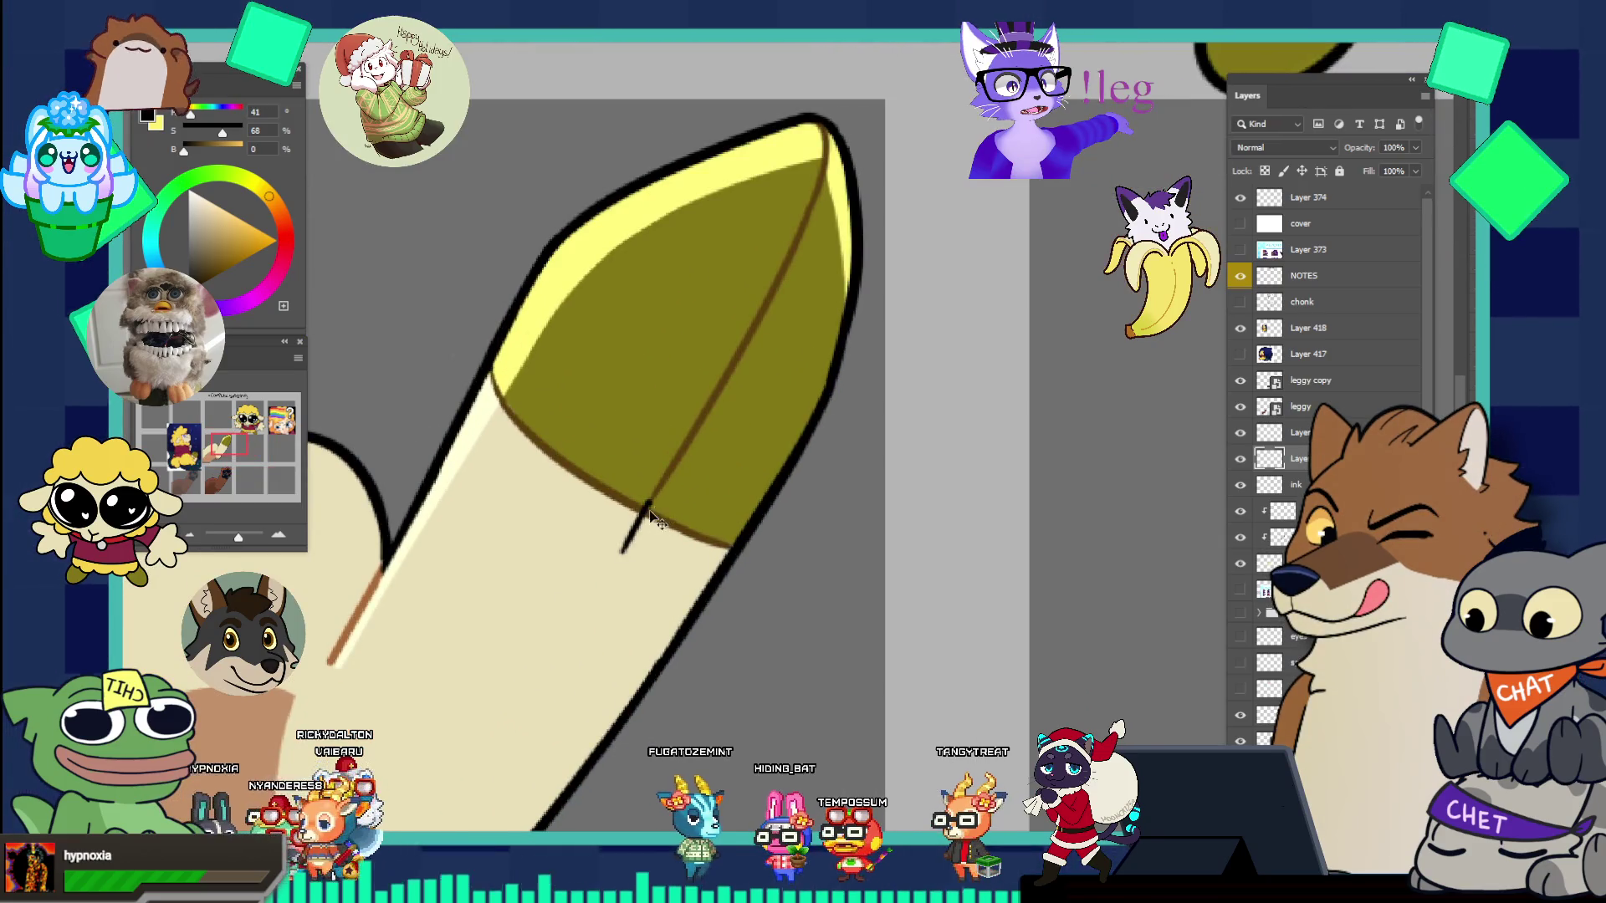
drag(644, 510, 601, 361)
drag(734, 541, 713, 461)
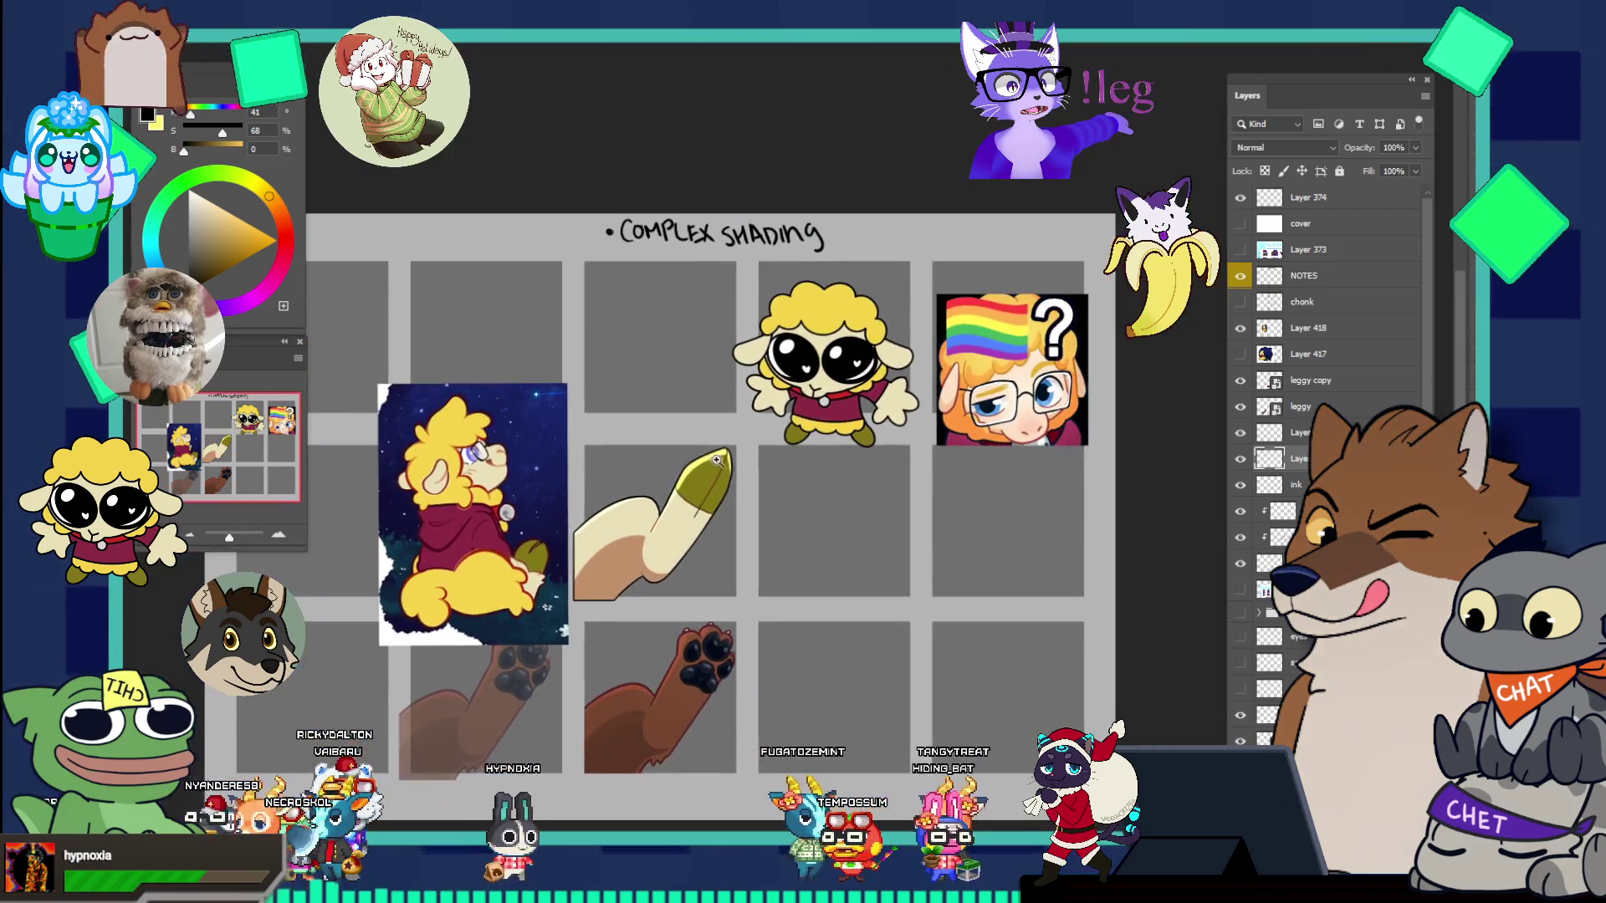
drag(715, 548, 788, 552)
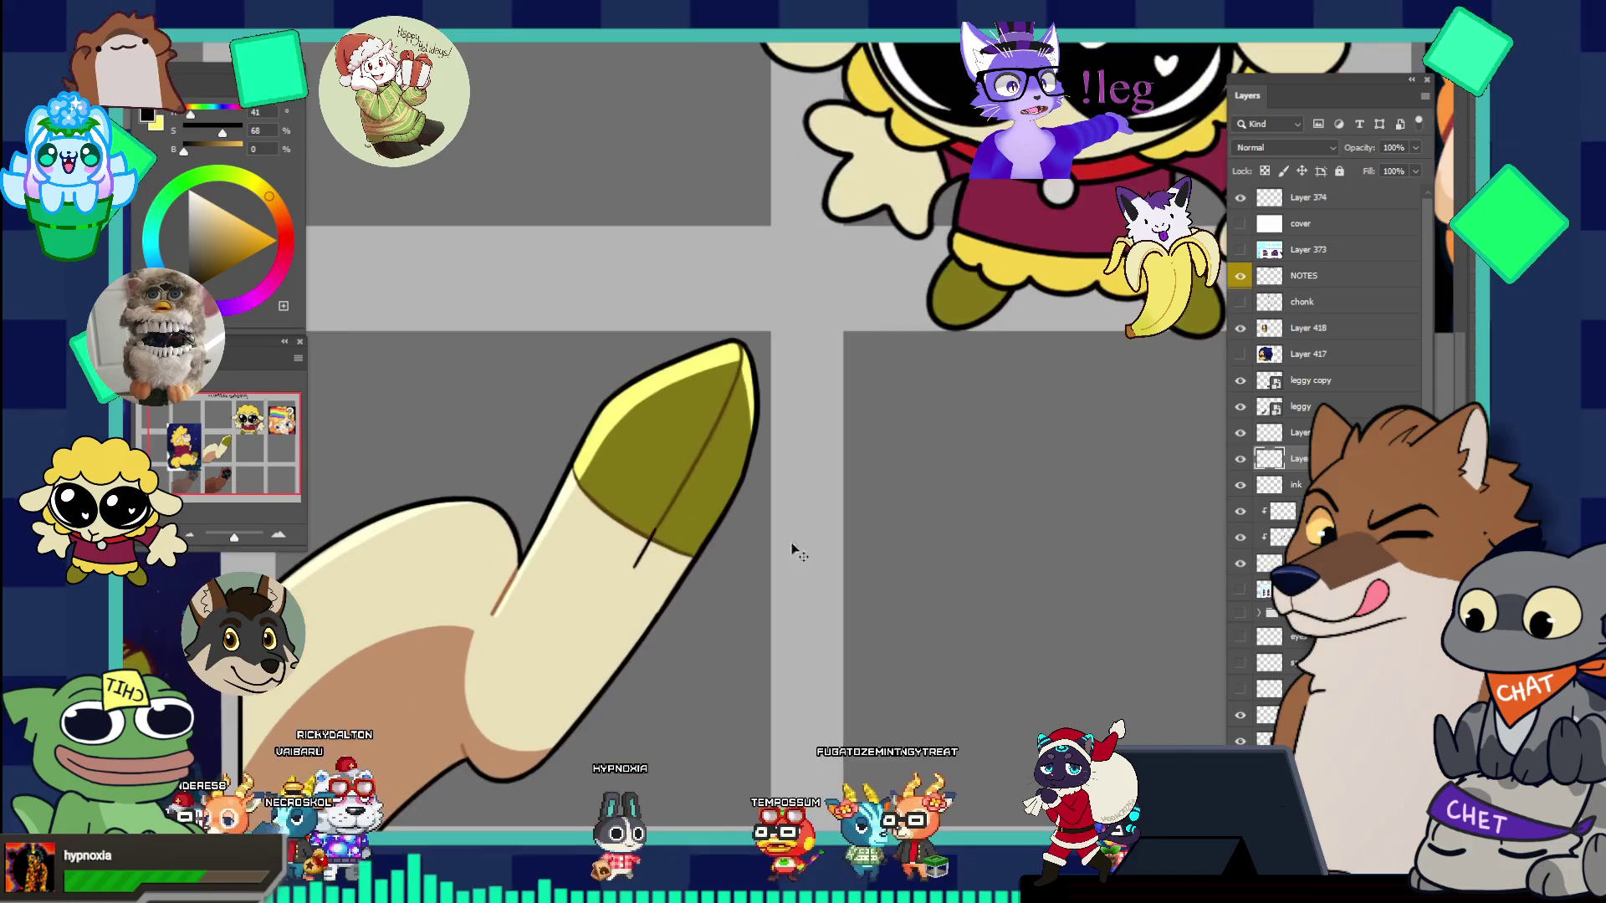
drag(736, 495, 769, 470)
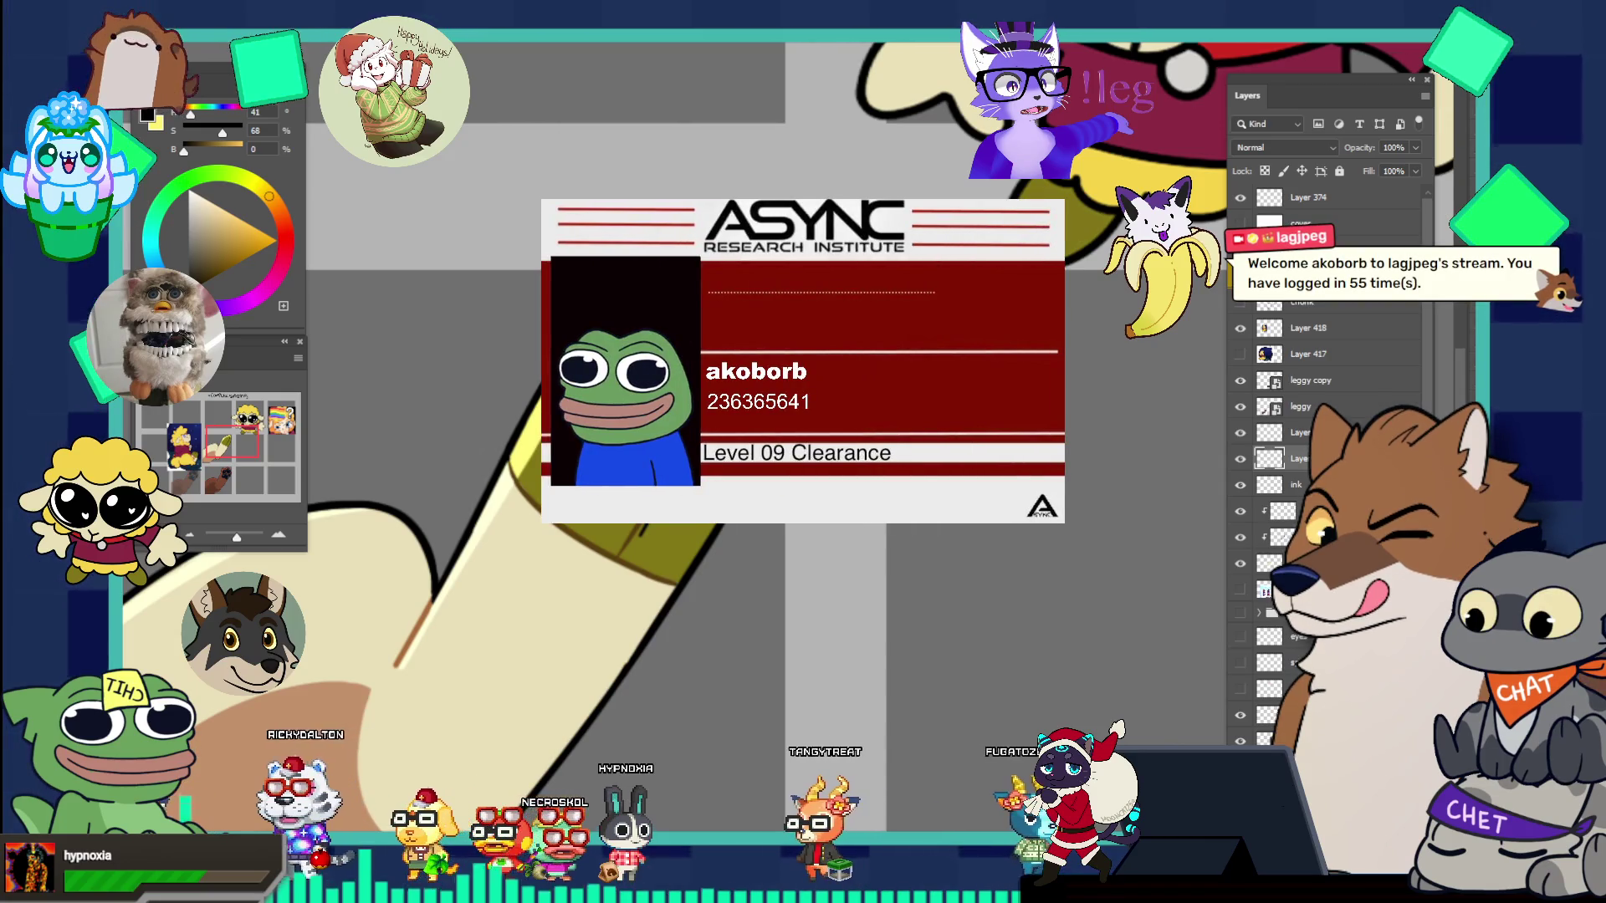
key(ctrl+z)
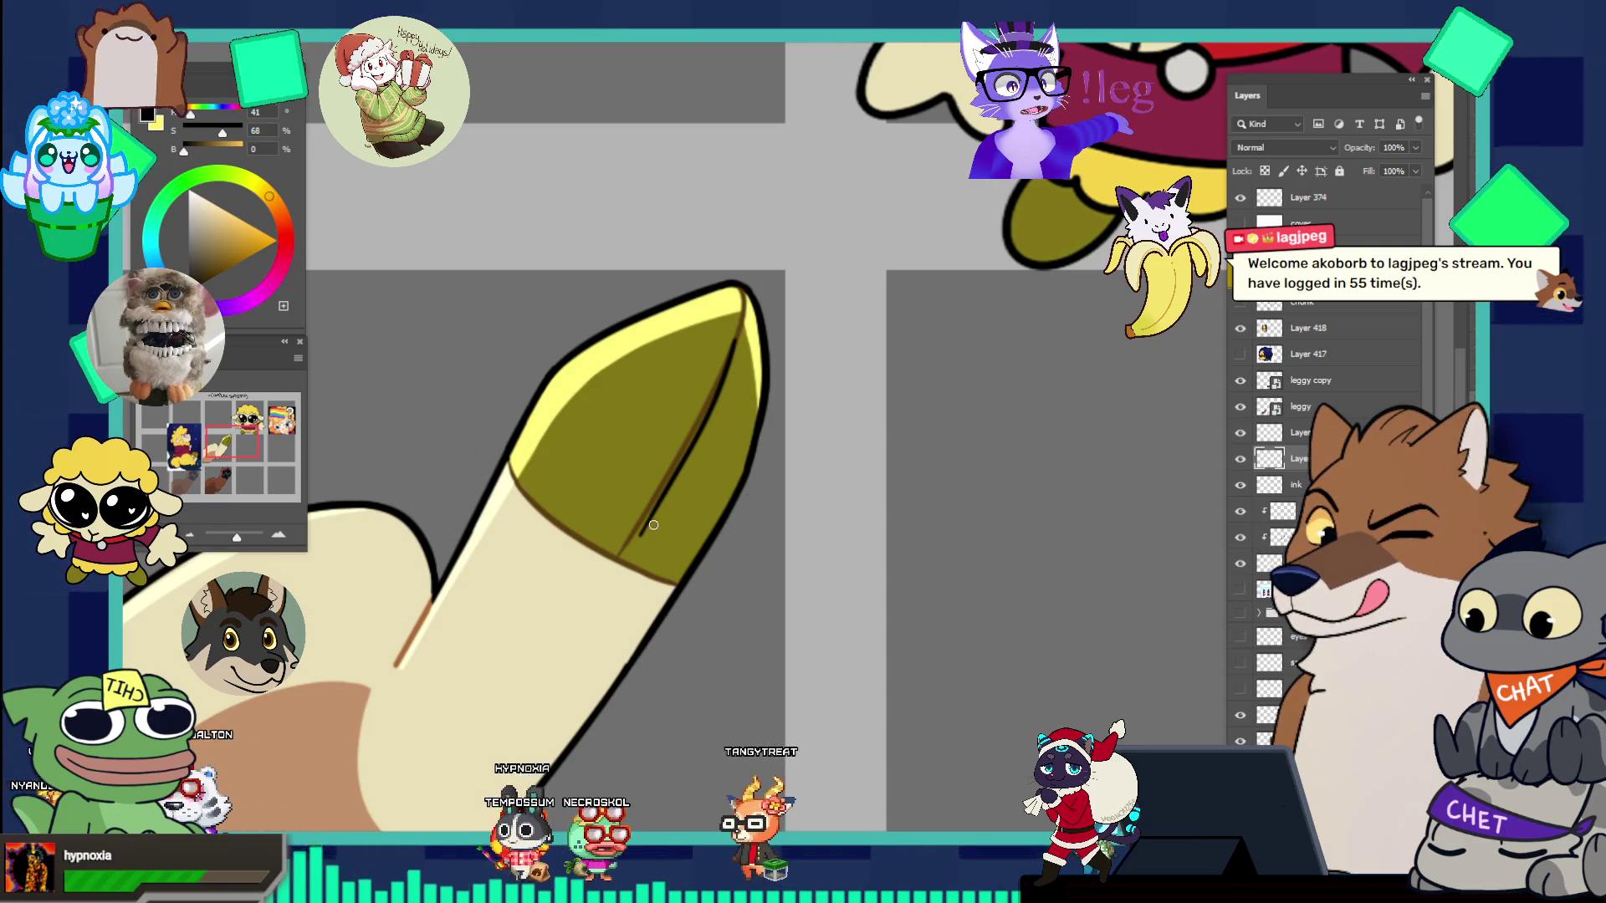
key(ctrl+z)
- Redraw the dark split line down the hoof tip into the leg, removing overlong and stray strokes
drag(585, 614, 643, 525)
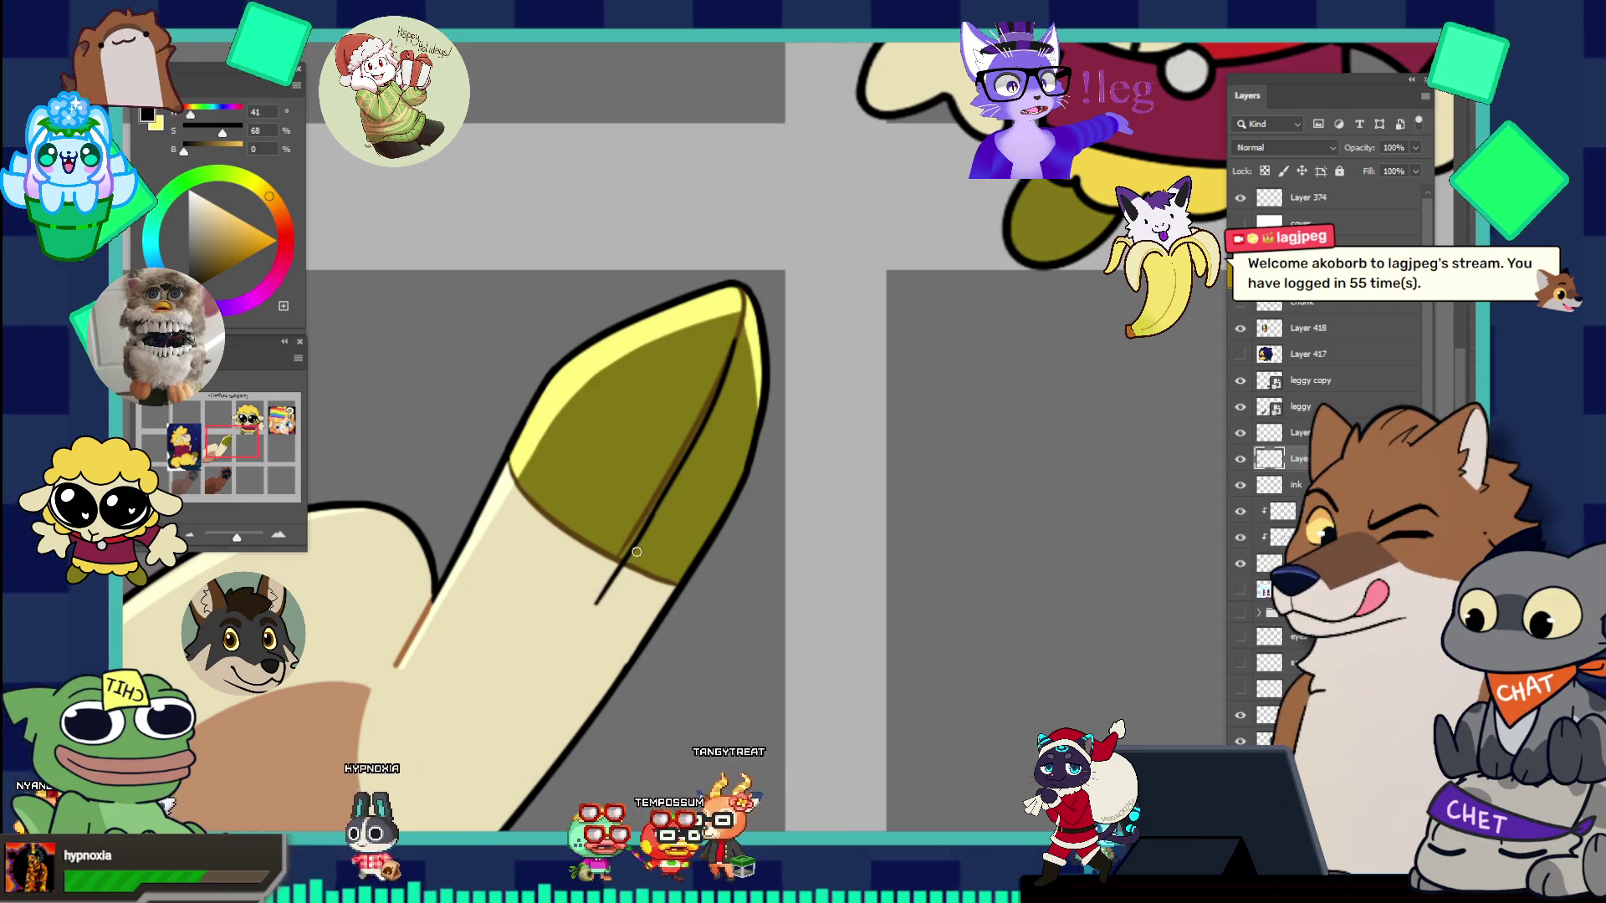
drag(570, 639, 635, 554)
key(ctrl+z)
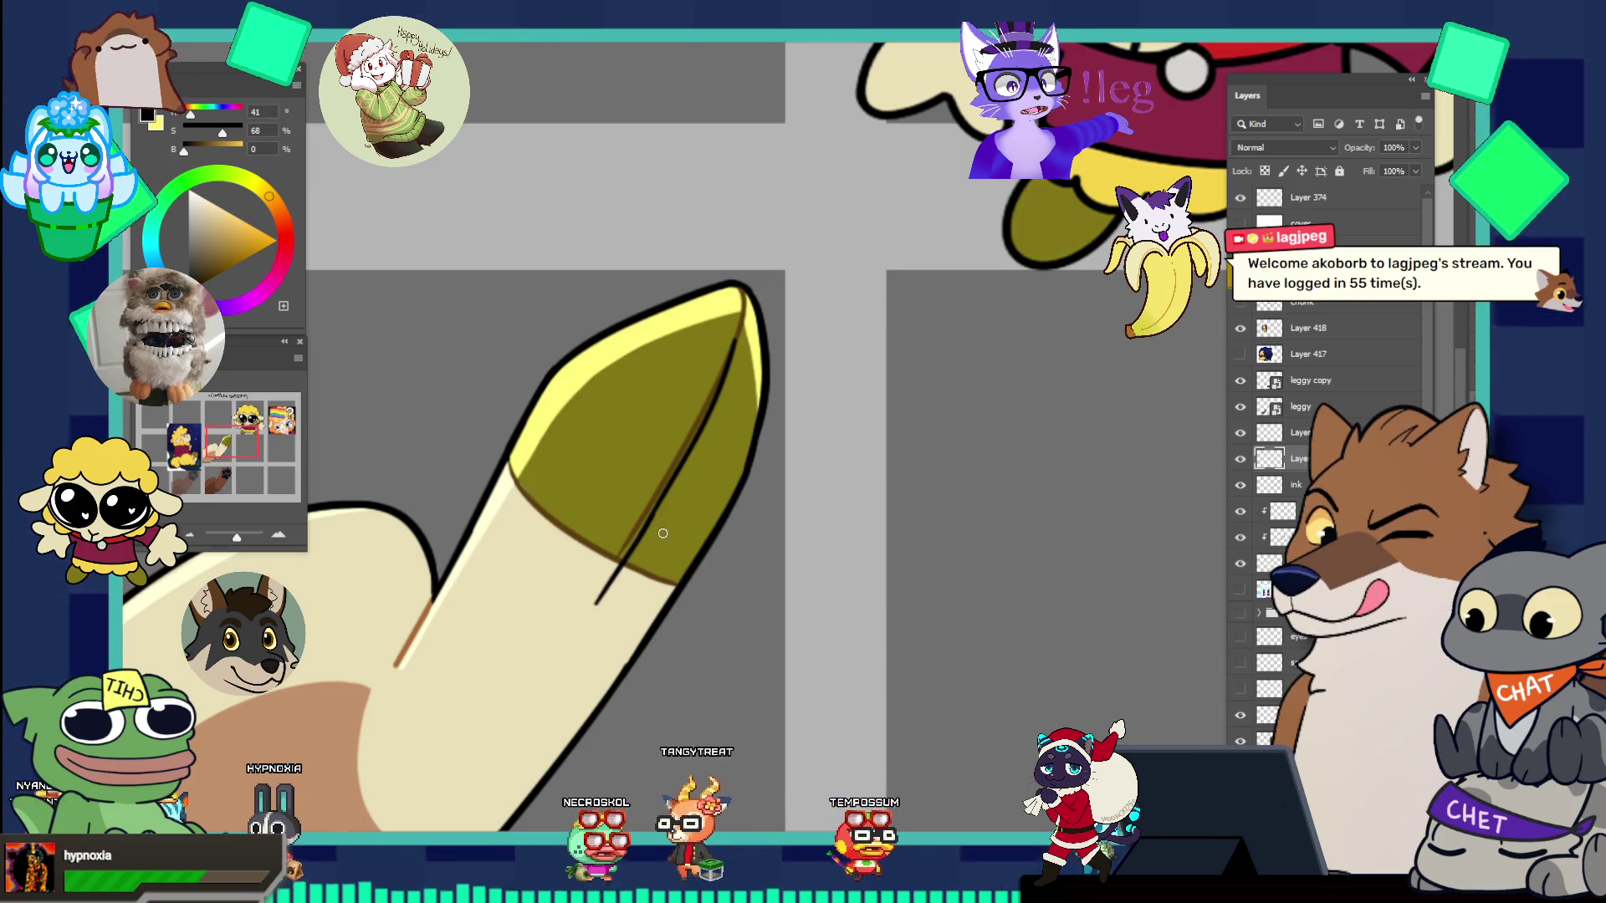
scroll(667, 510, down, 3)
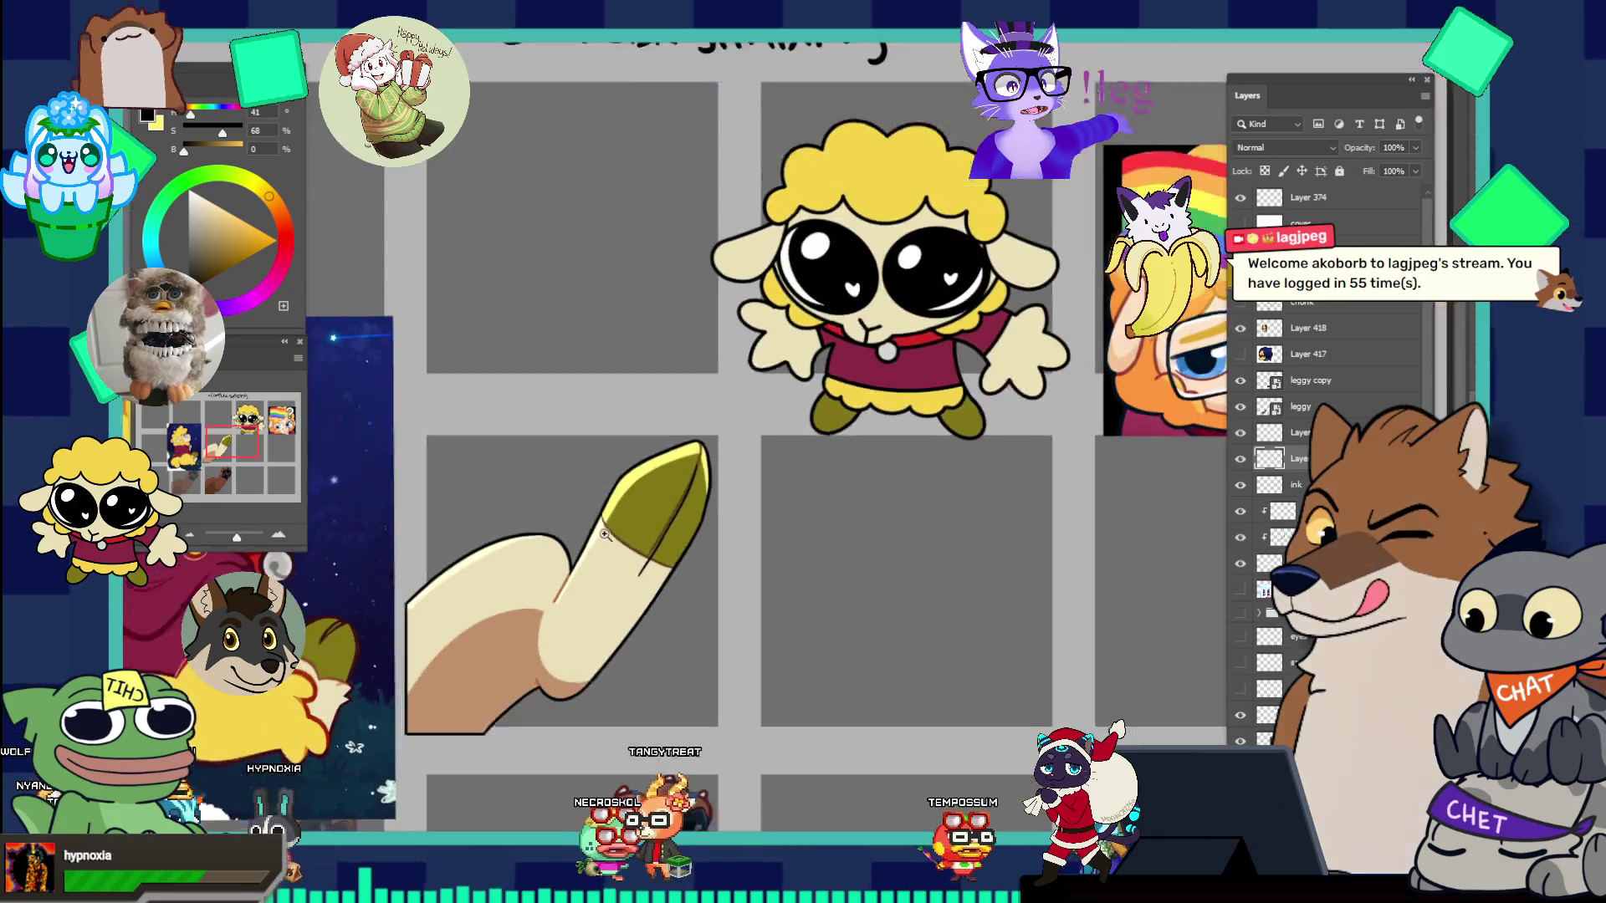
scroll(717, 592, up, 3)
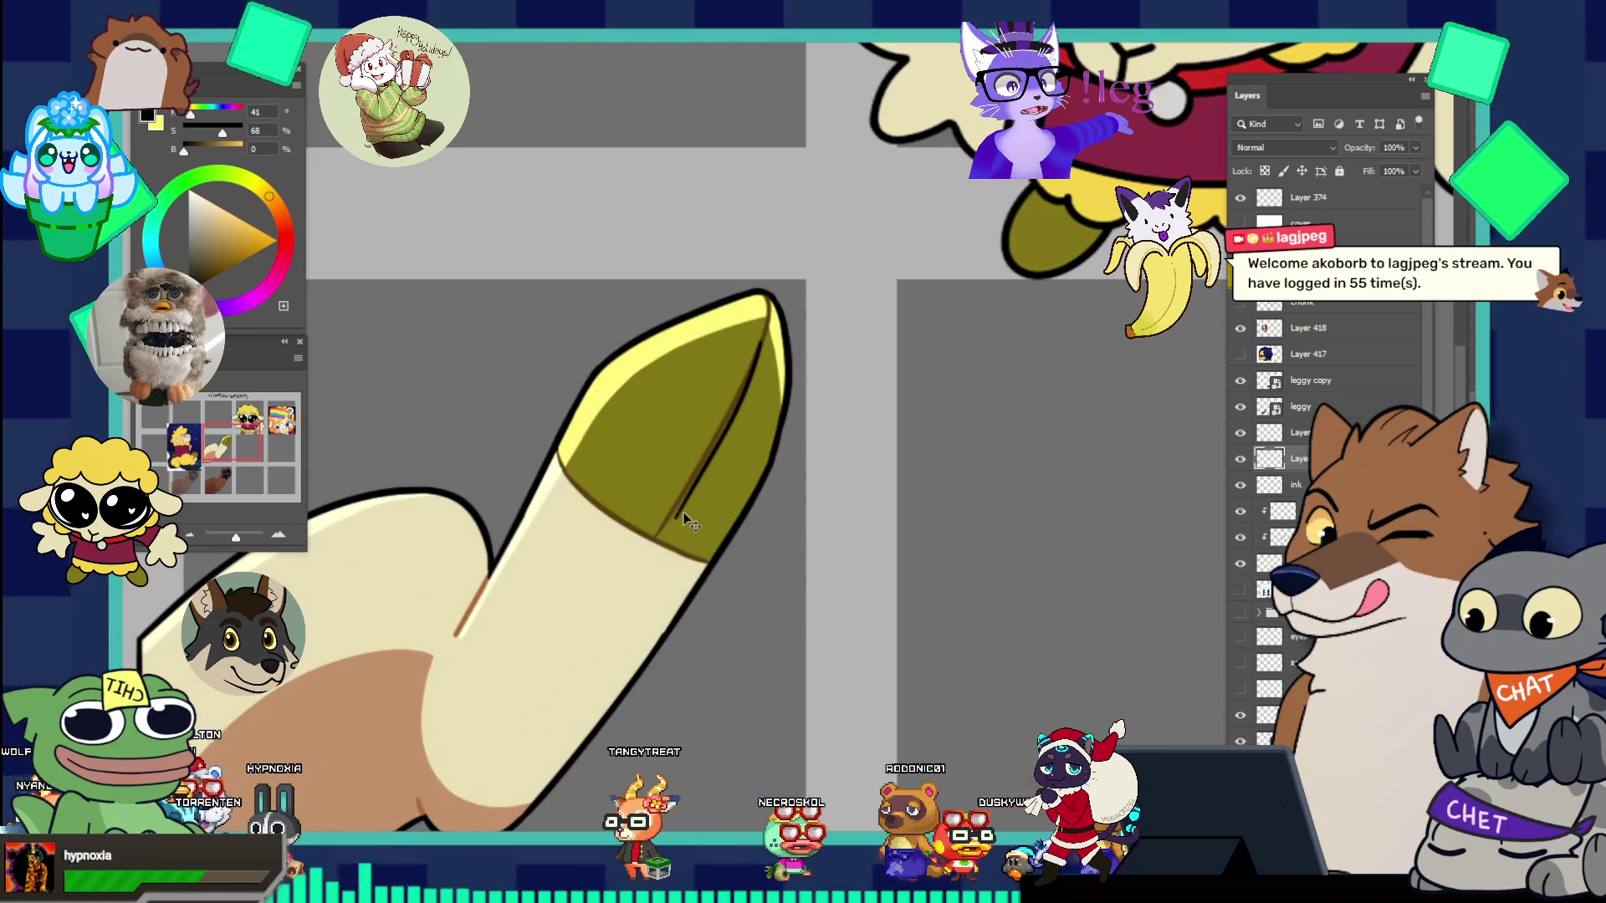
drag(687, 514, 602, 618)
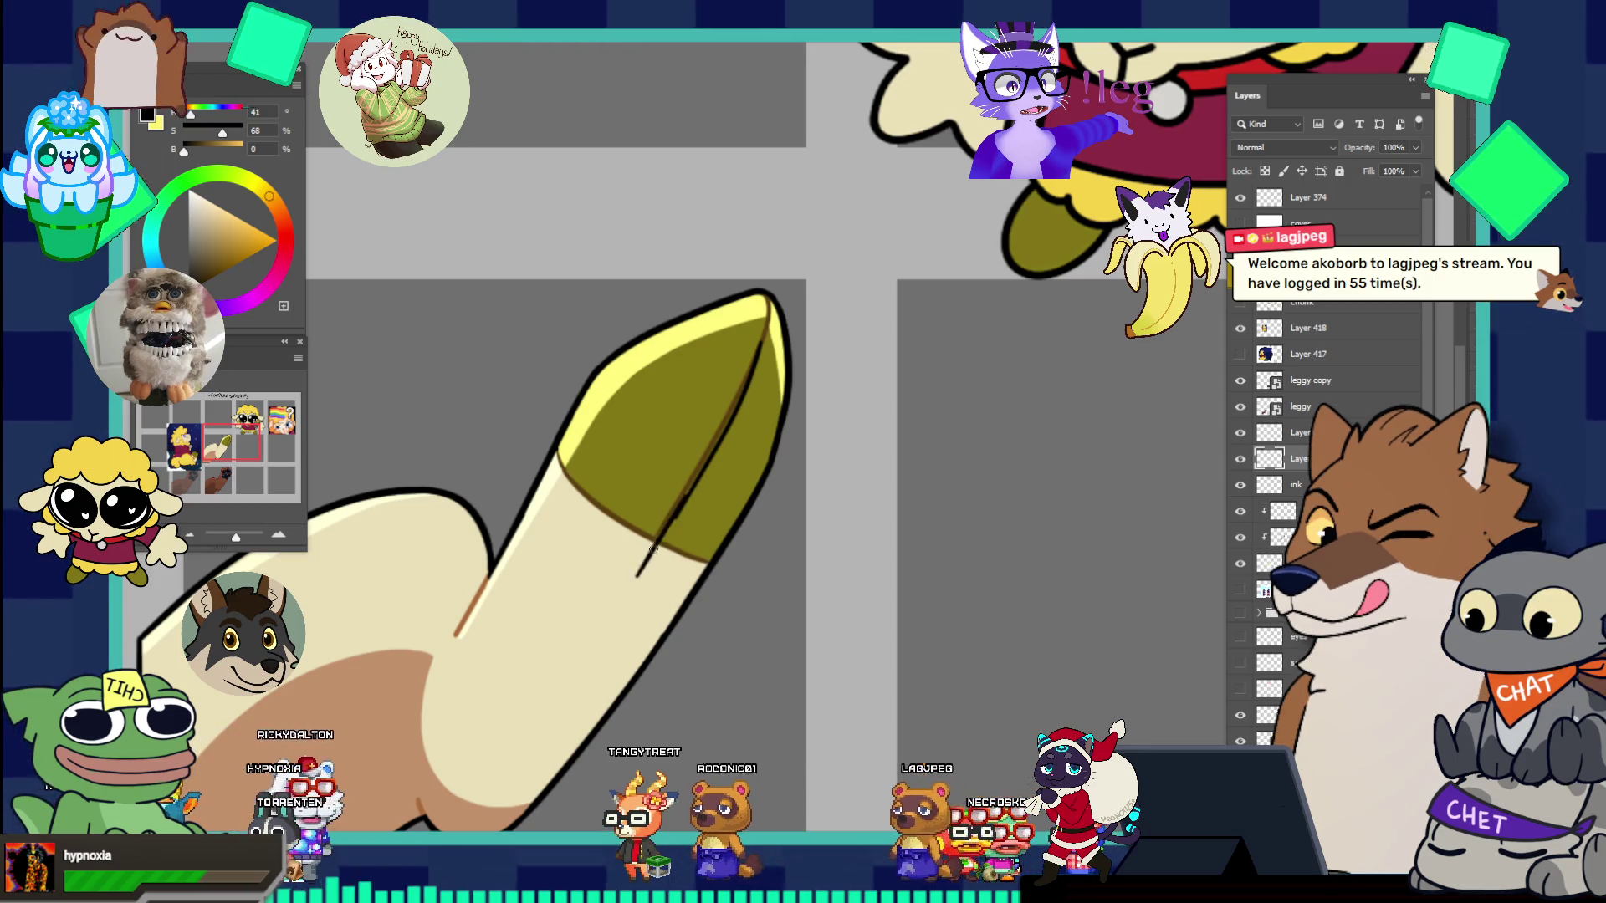
drag(684, 502, 605, 613)
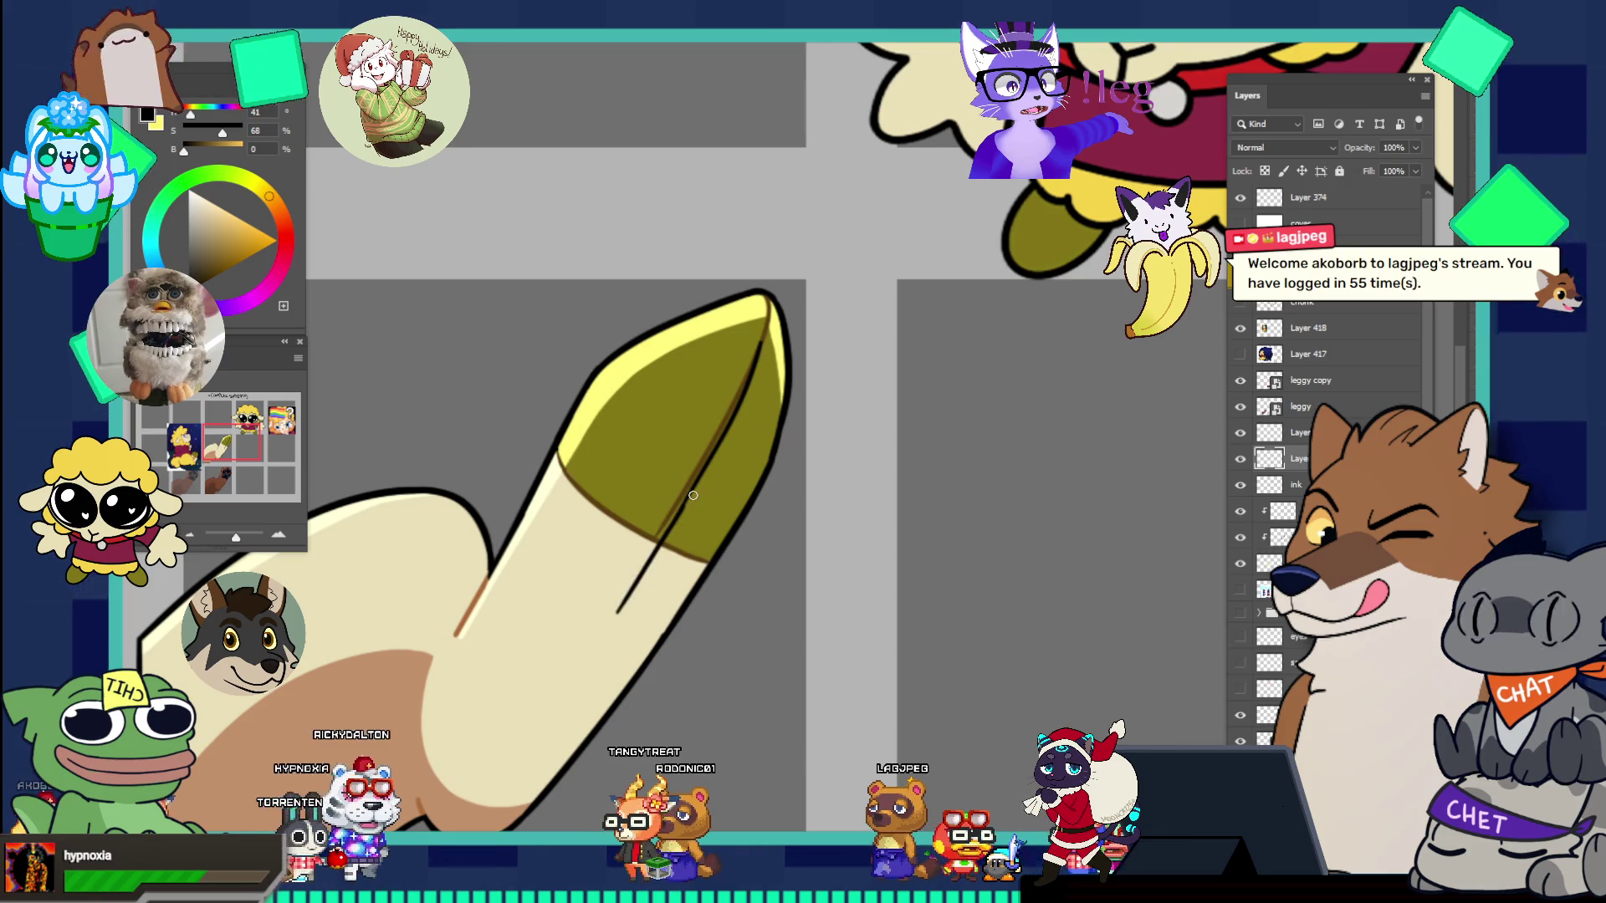
drag(549, 479, 583, 540)
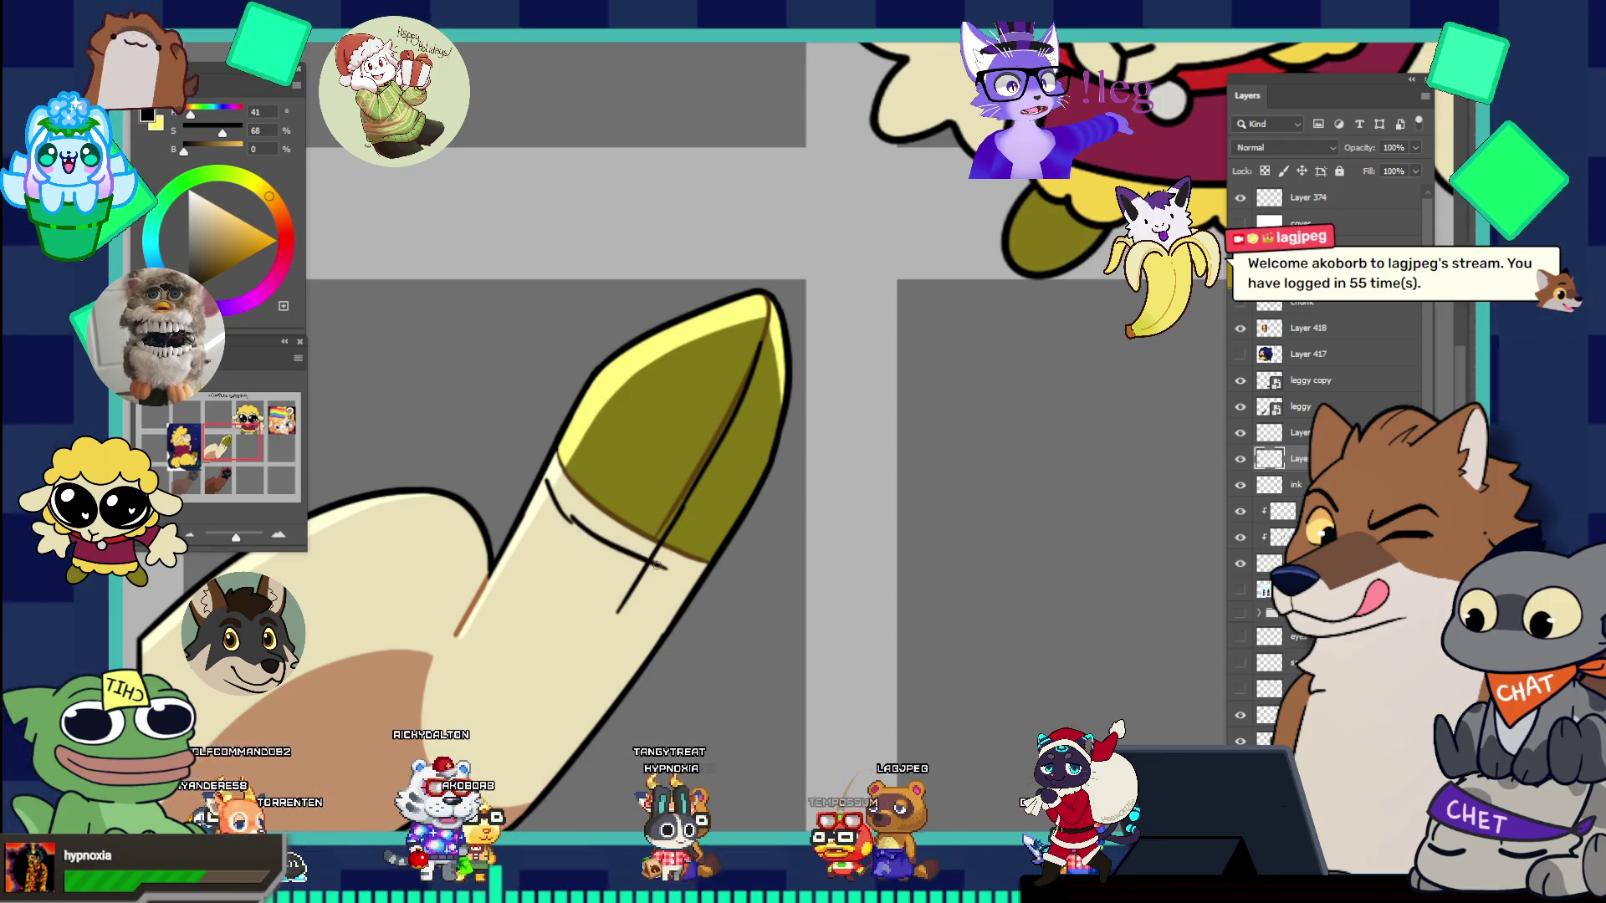
key(ctrl+z)
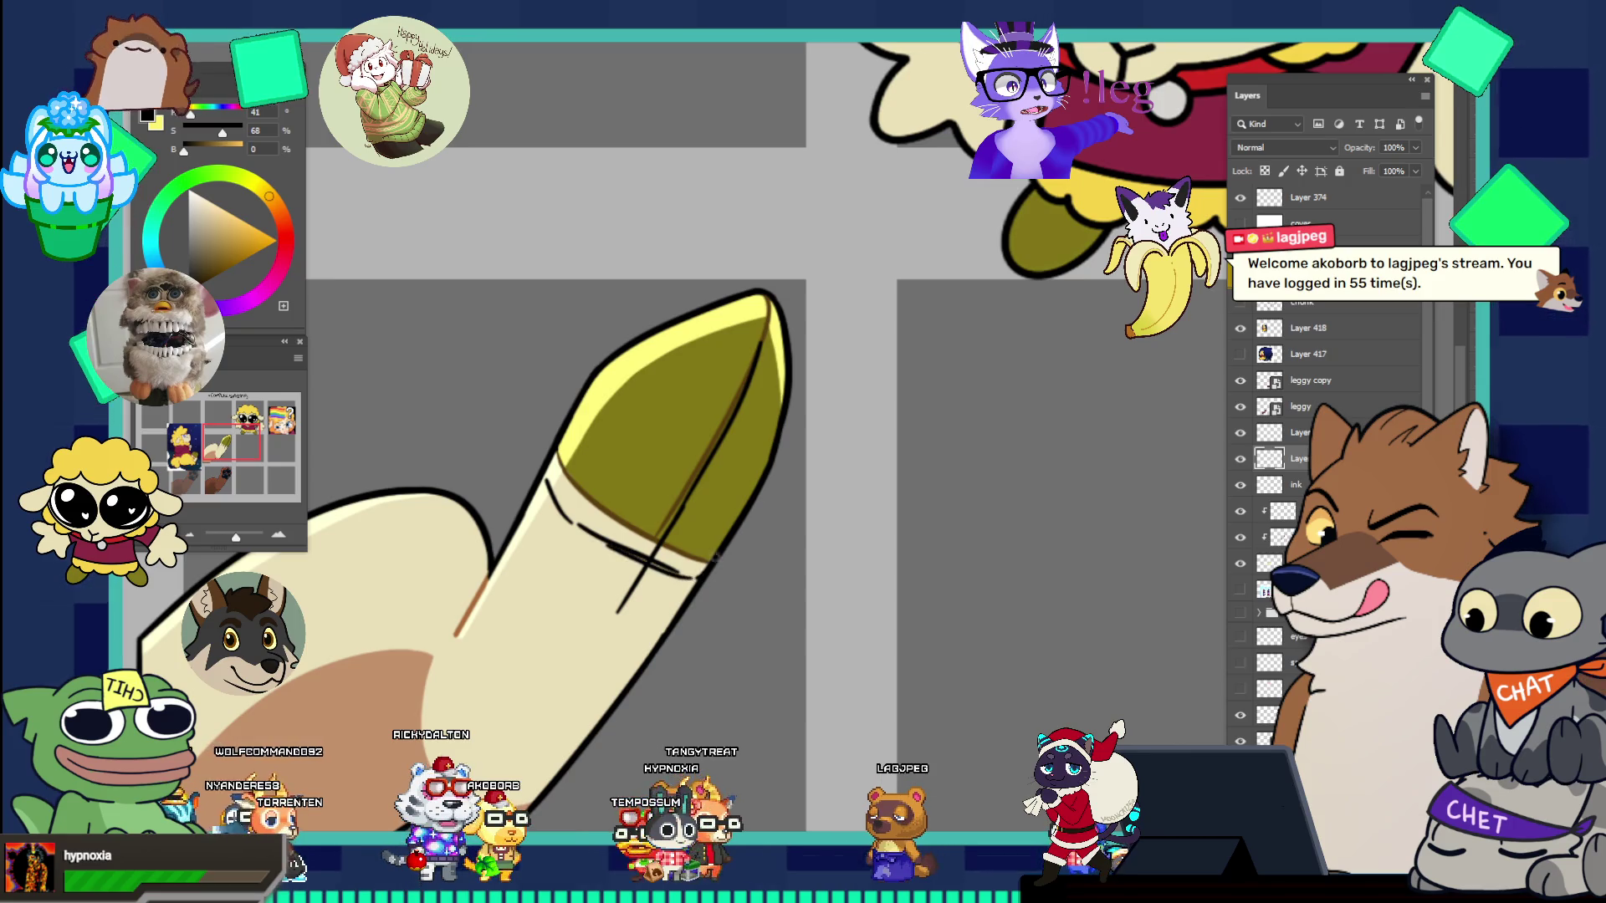
alt+click(729, 466)
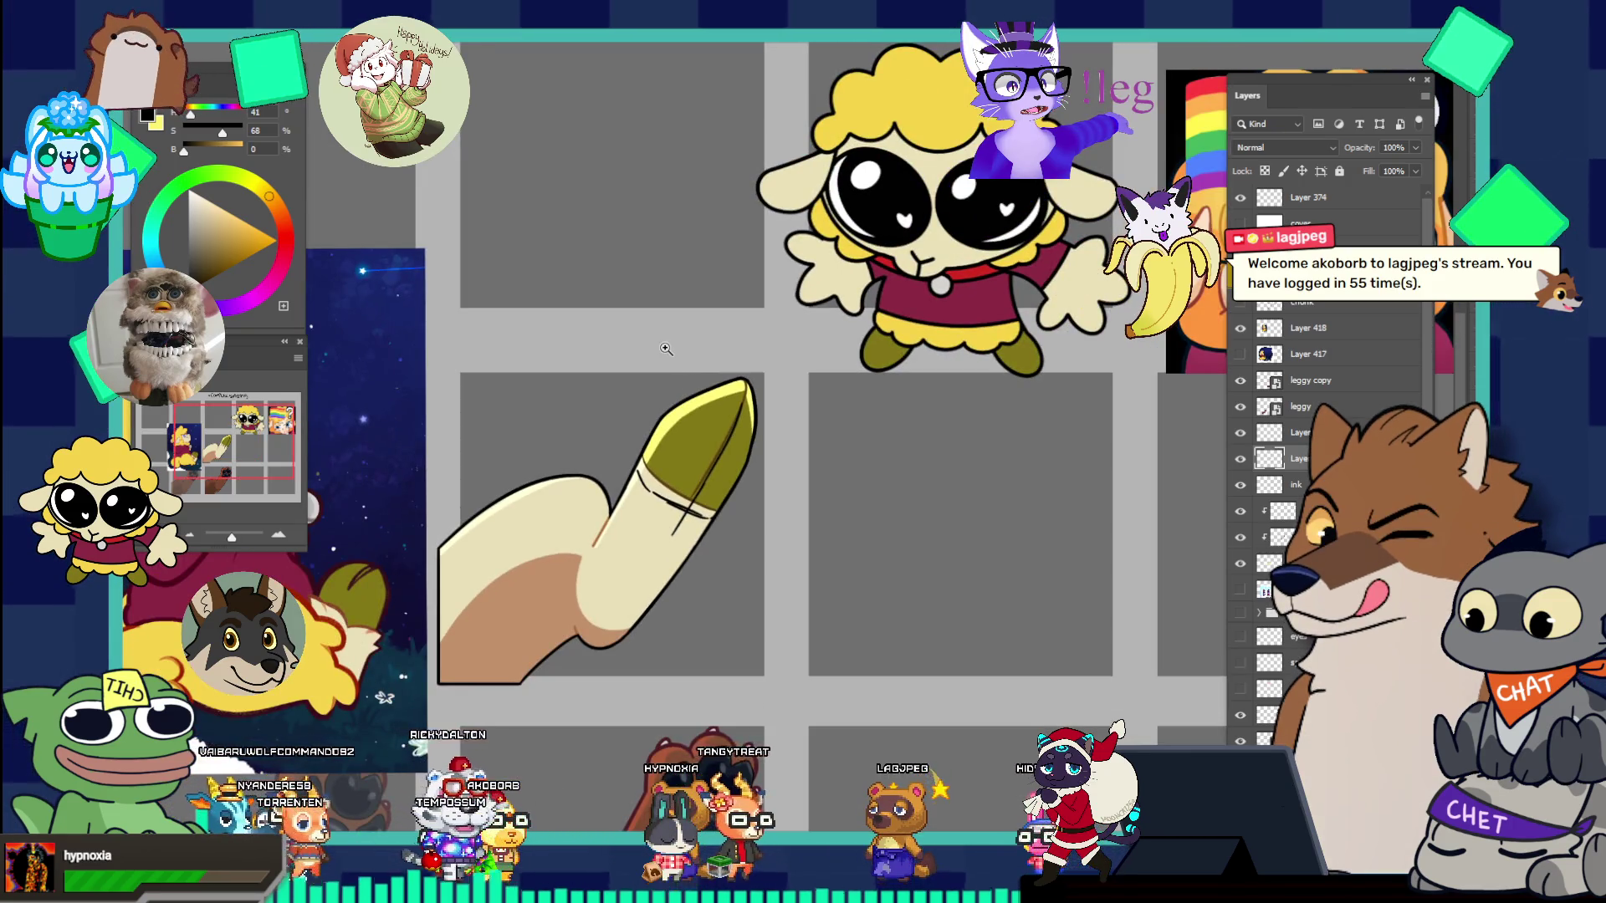
- Paint olive along the hoof tip edge and down over the cream area, then zoom in to check
click(682, 478)
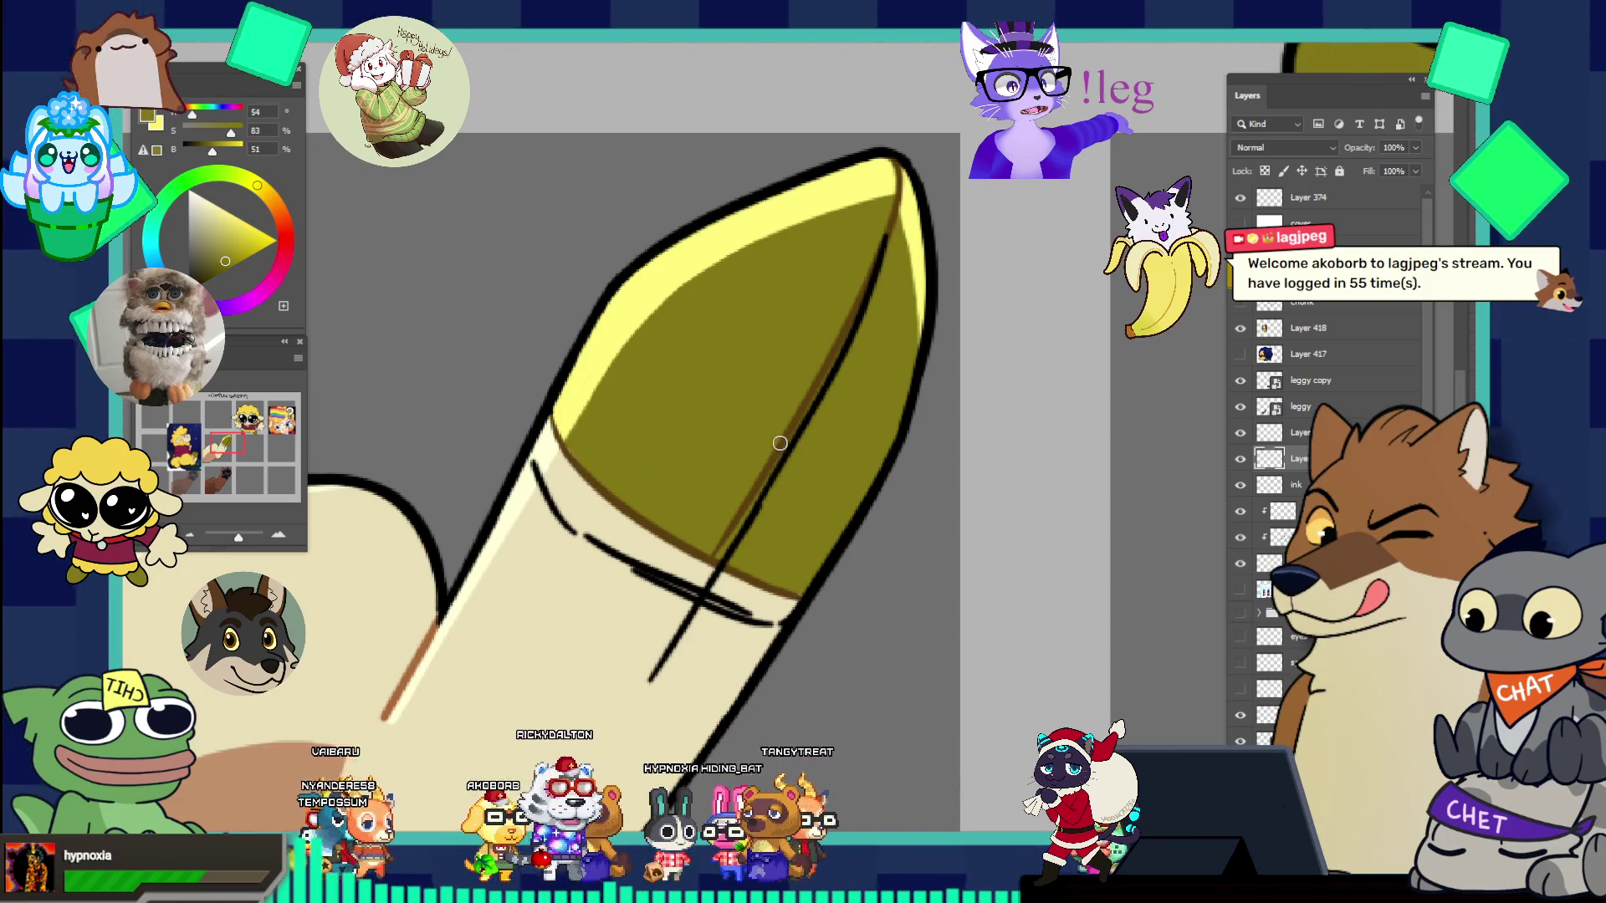
mouse_move(623, 463)
mouse_down()
mouse_move(572, 465)
mouse_move(556, 487)
mouse_up()
drag(623, 533, 686, 545)
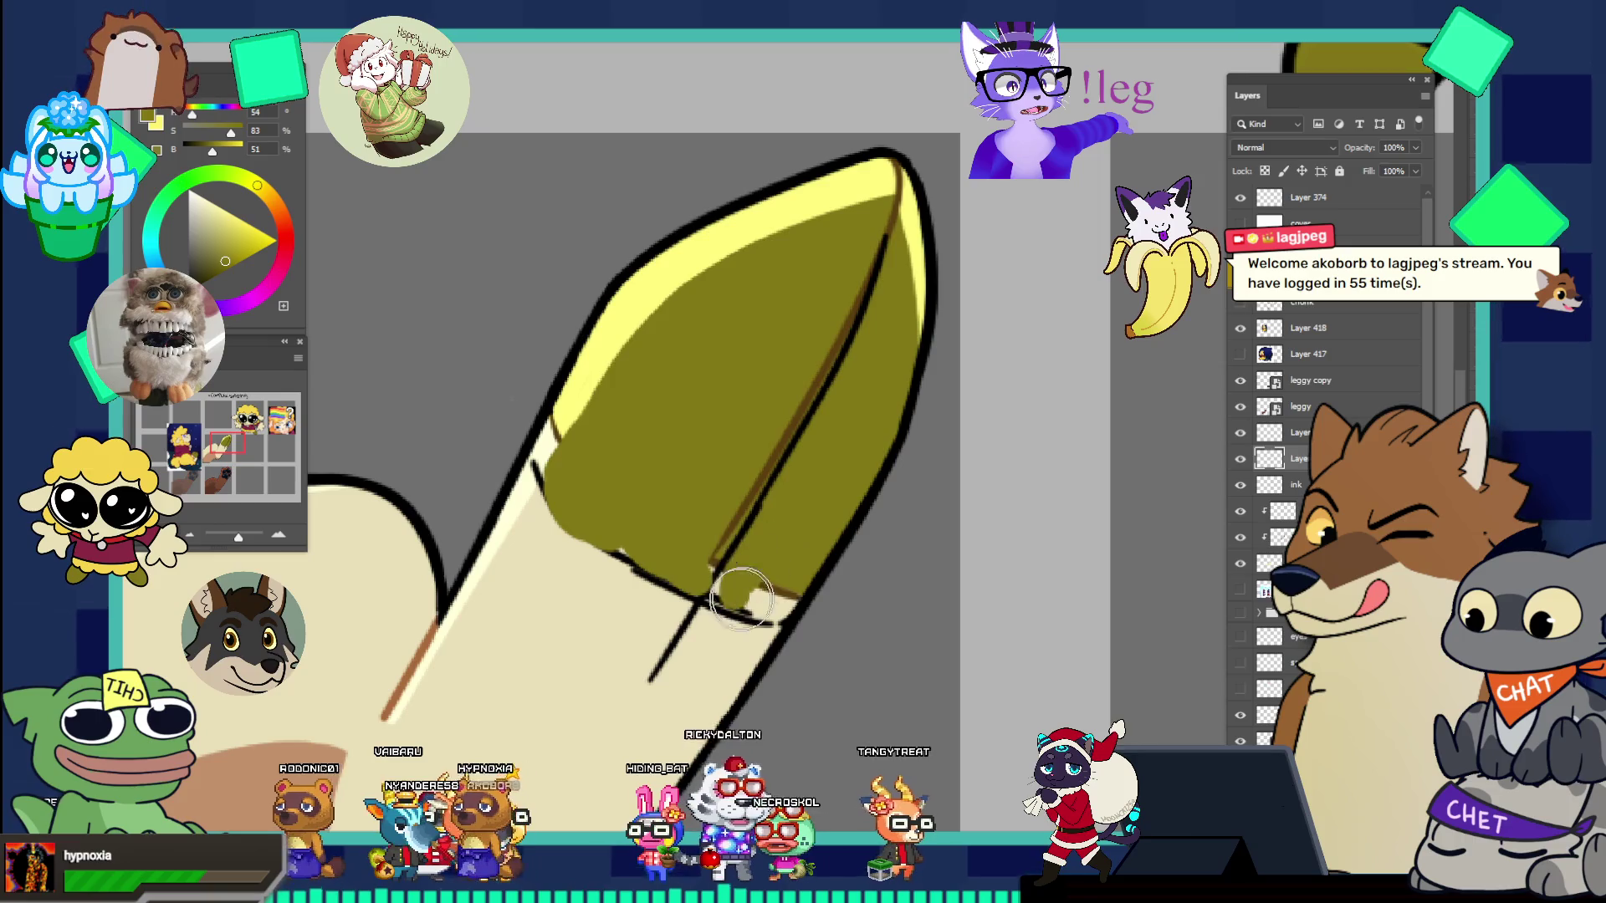
key(ctrl+0)
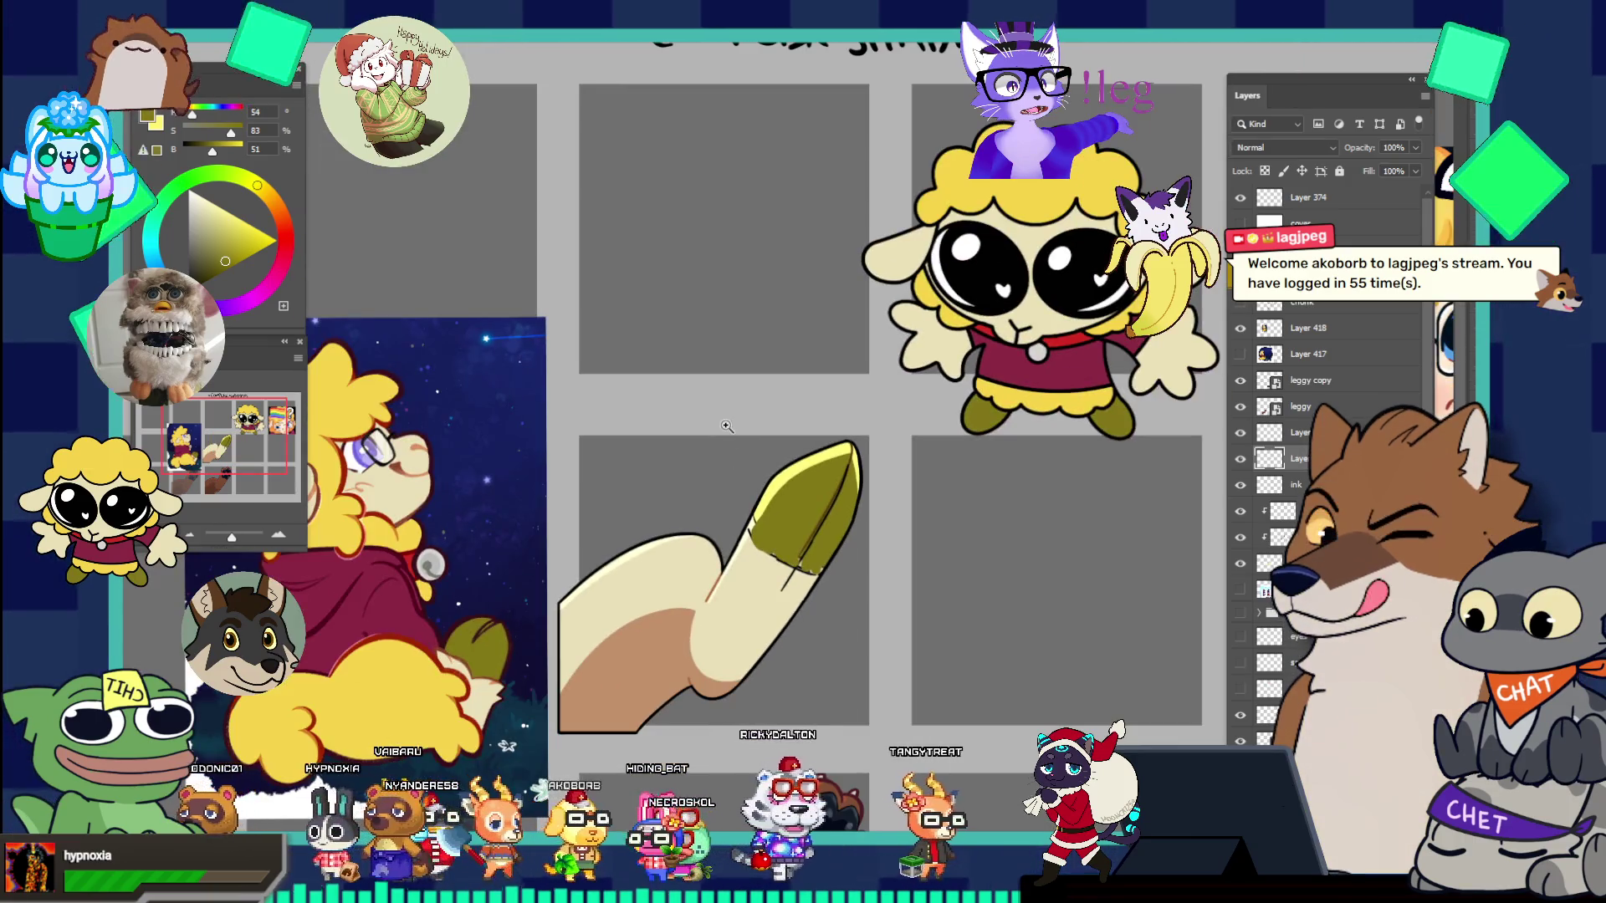
key(ctrl+0)
scroll(907, 650, up, 3)
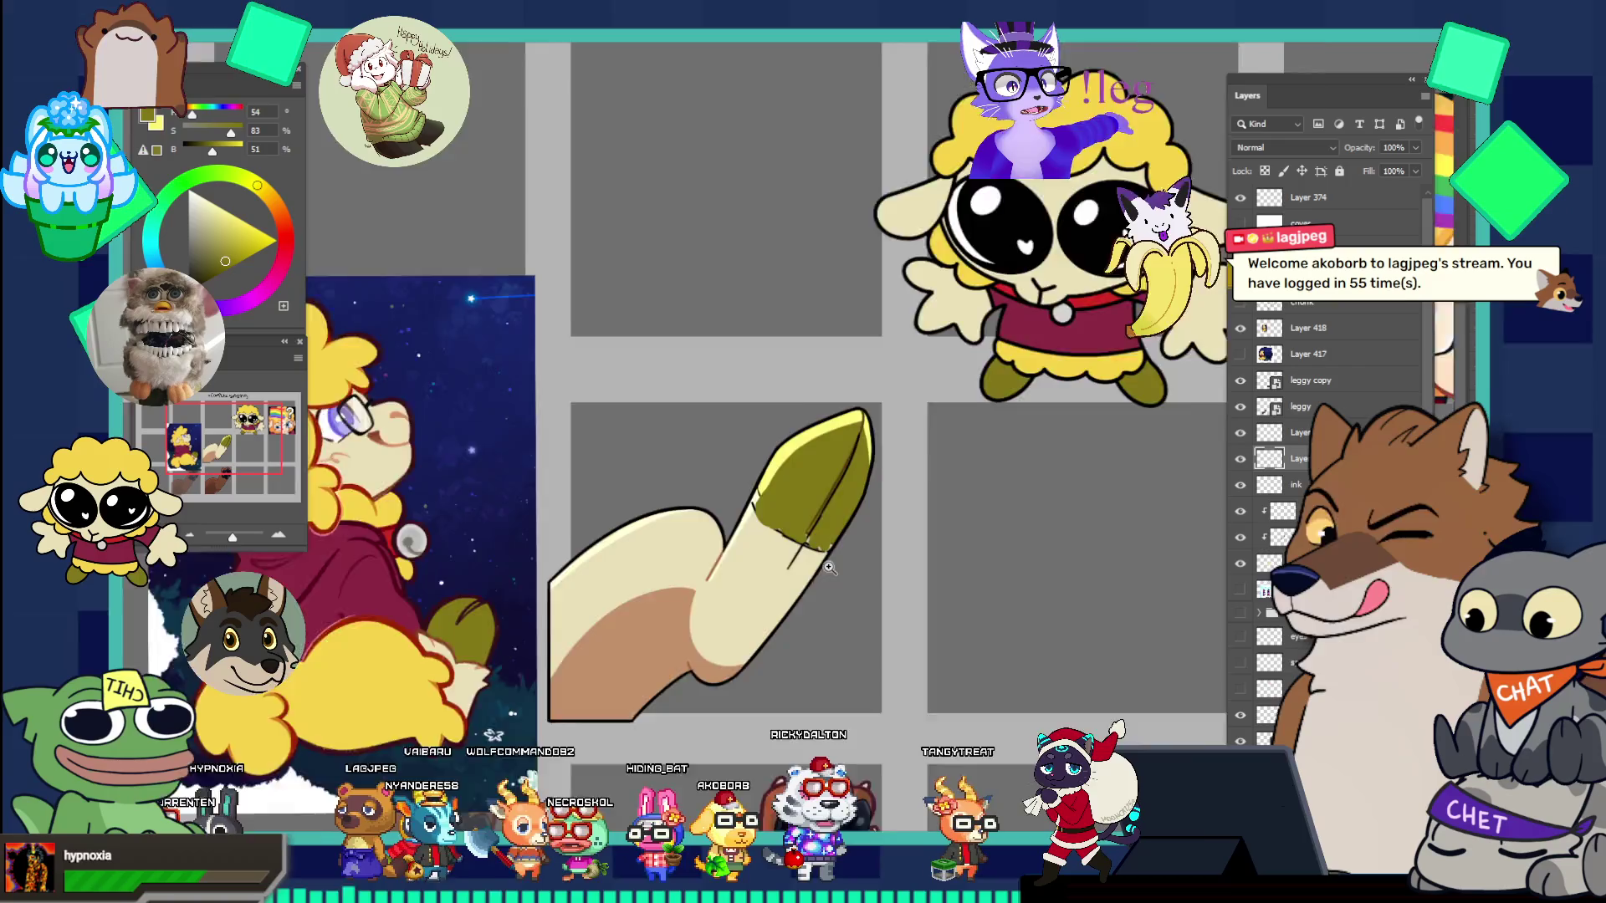
click(822, 555)
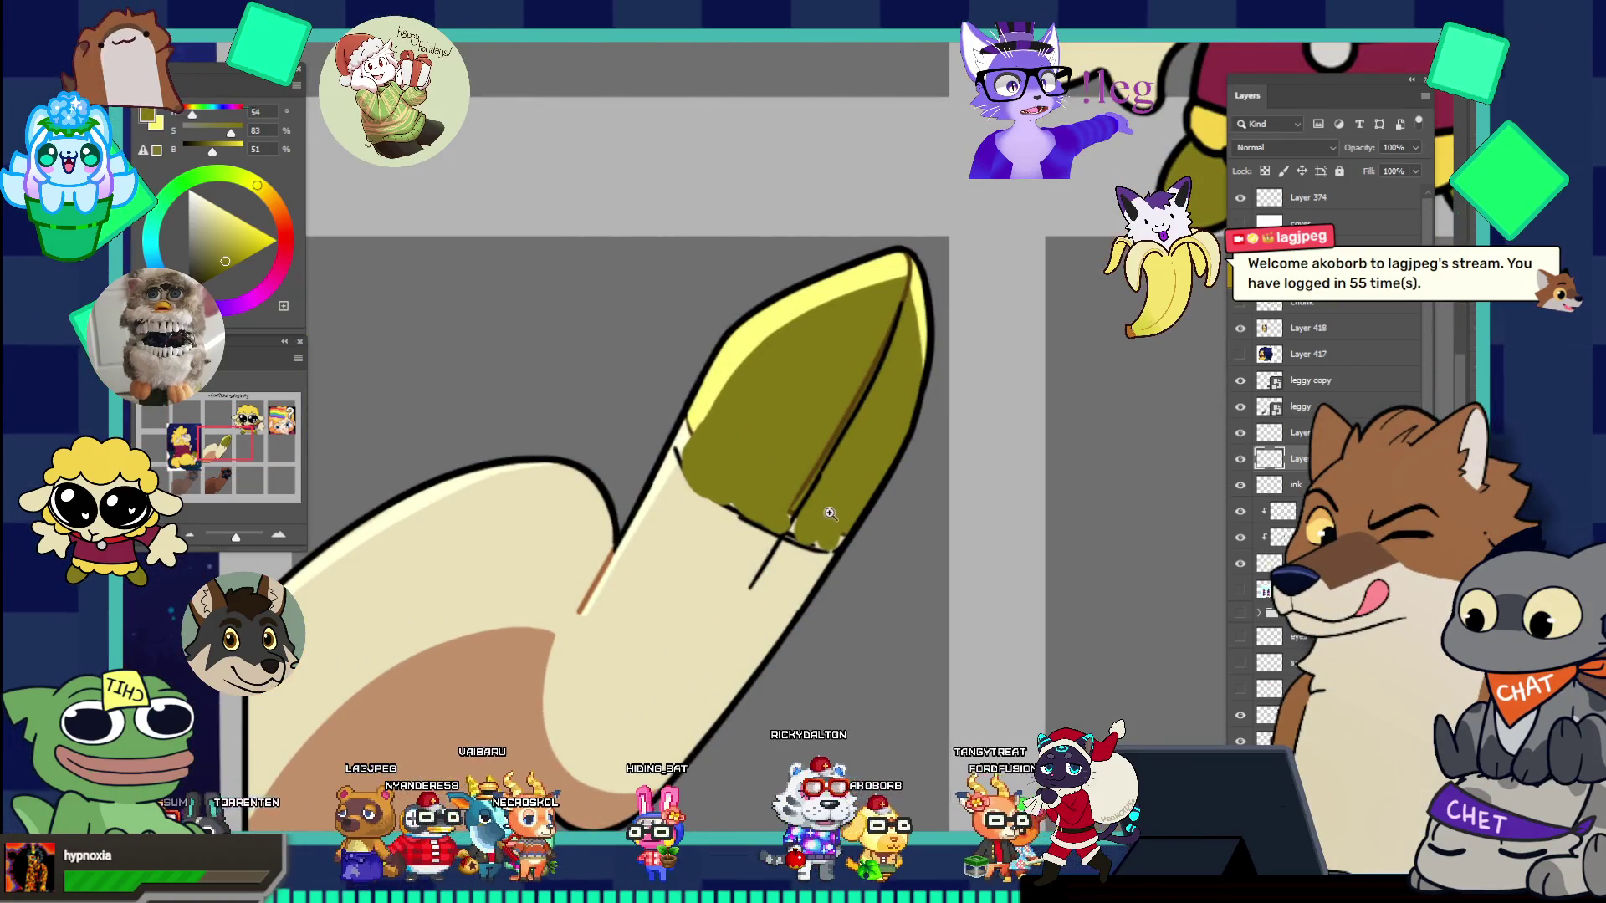
click(834, 508)
key(b)
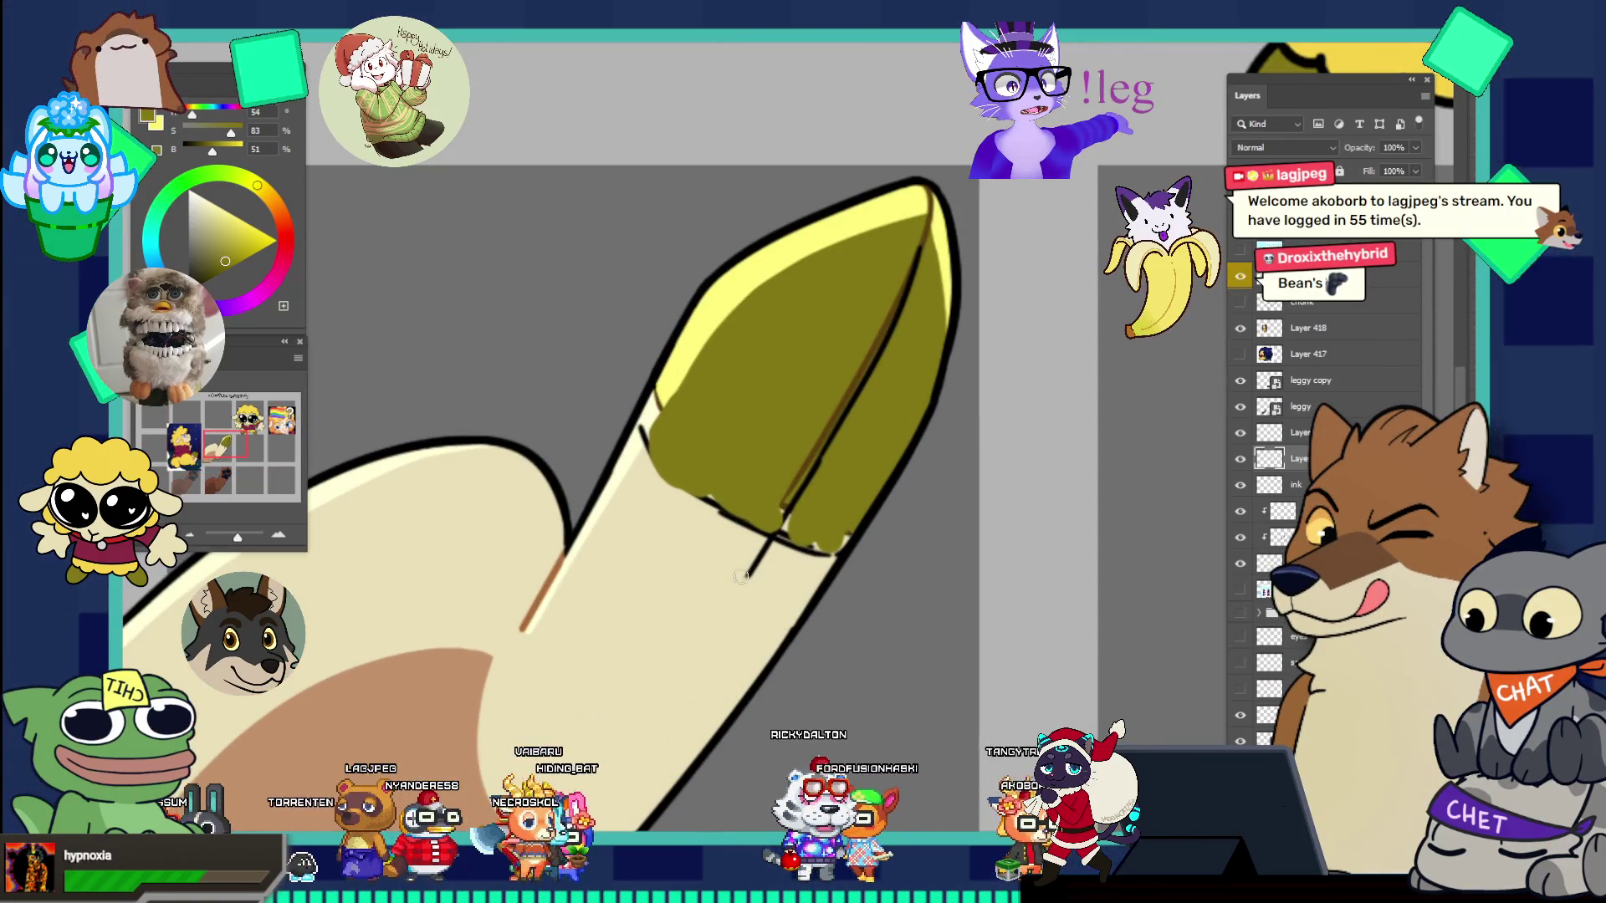
scroll(824, 552, down, 5)
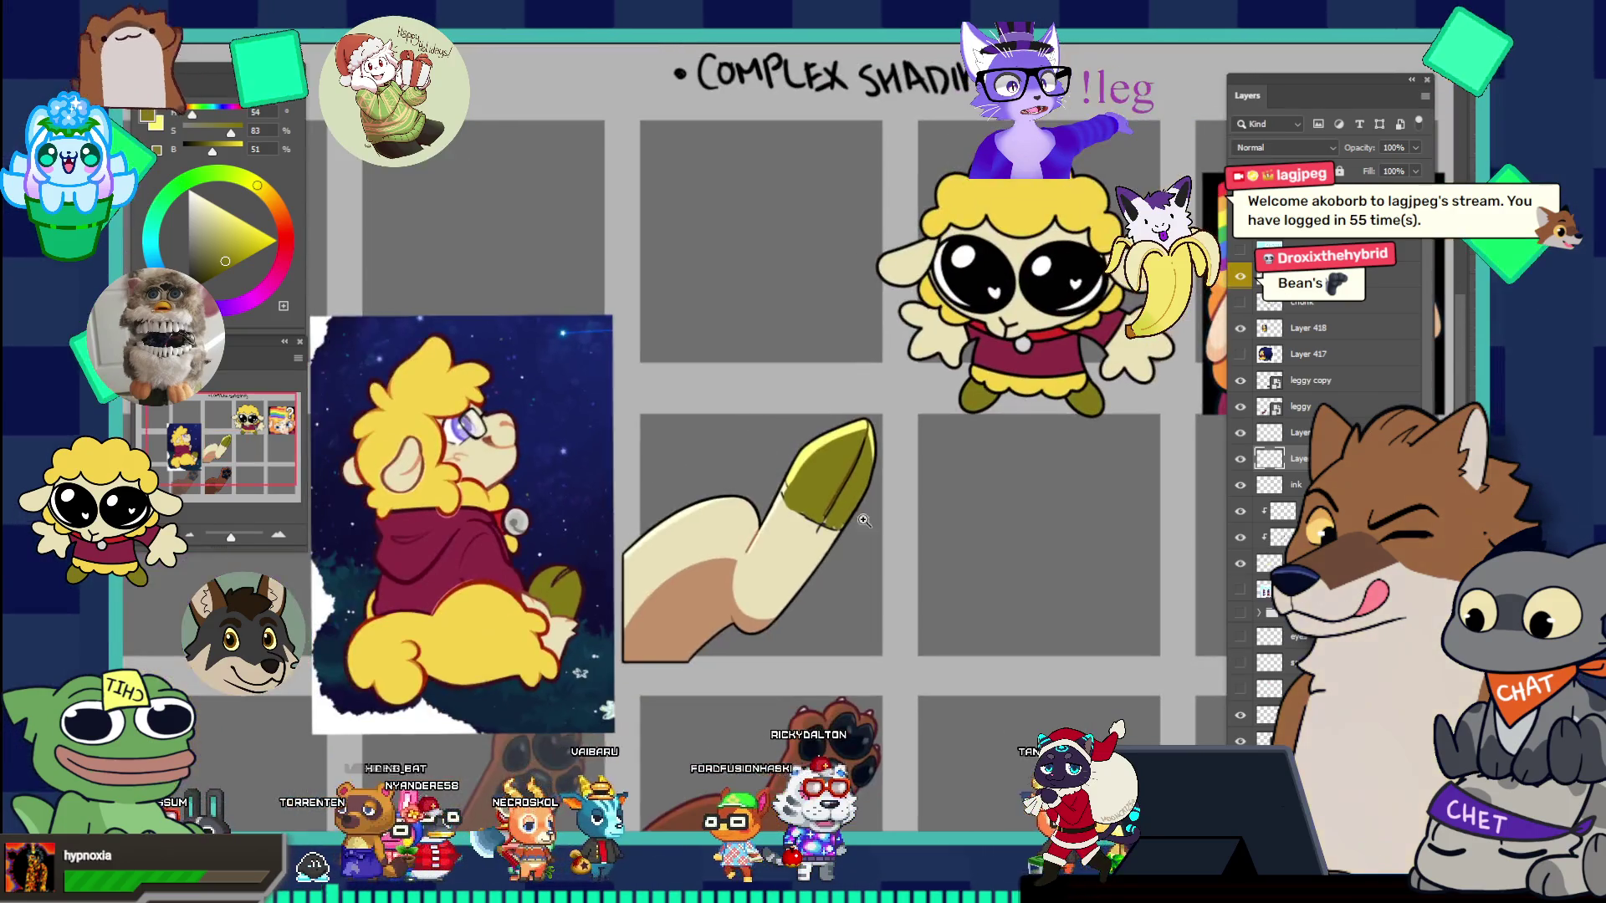
scroll(858, 516, down, 3)
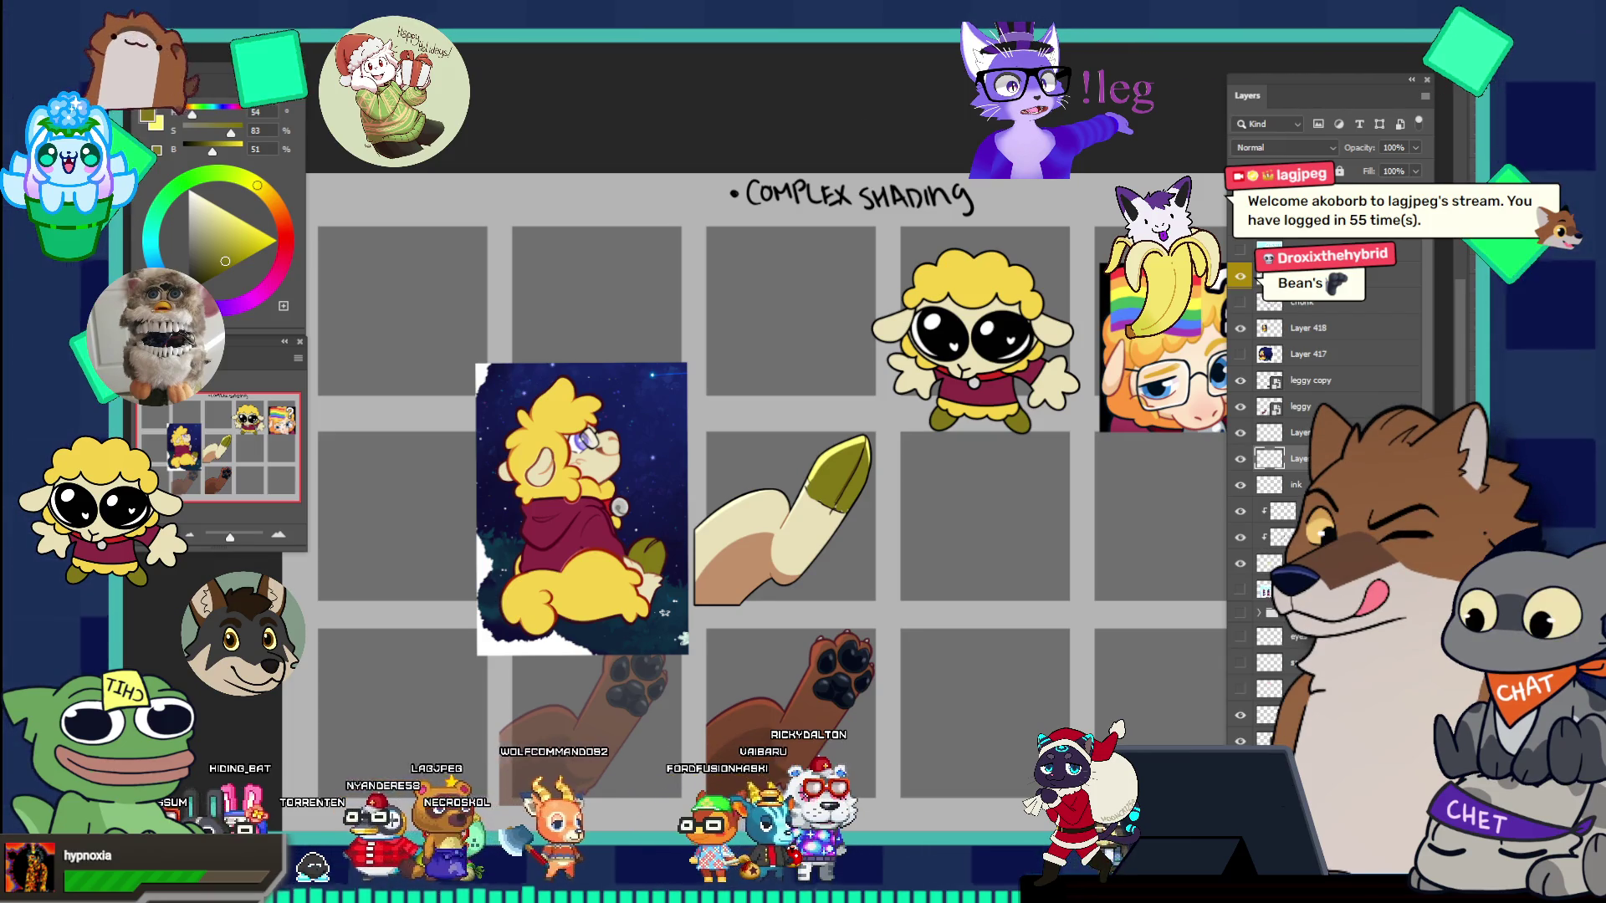
- Return to the Pinterest sheep concept-sketches pin, scroll through related pins, and open a blank tab
key(alt+Tab)
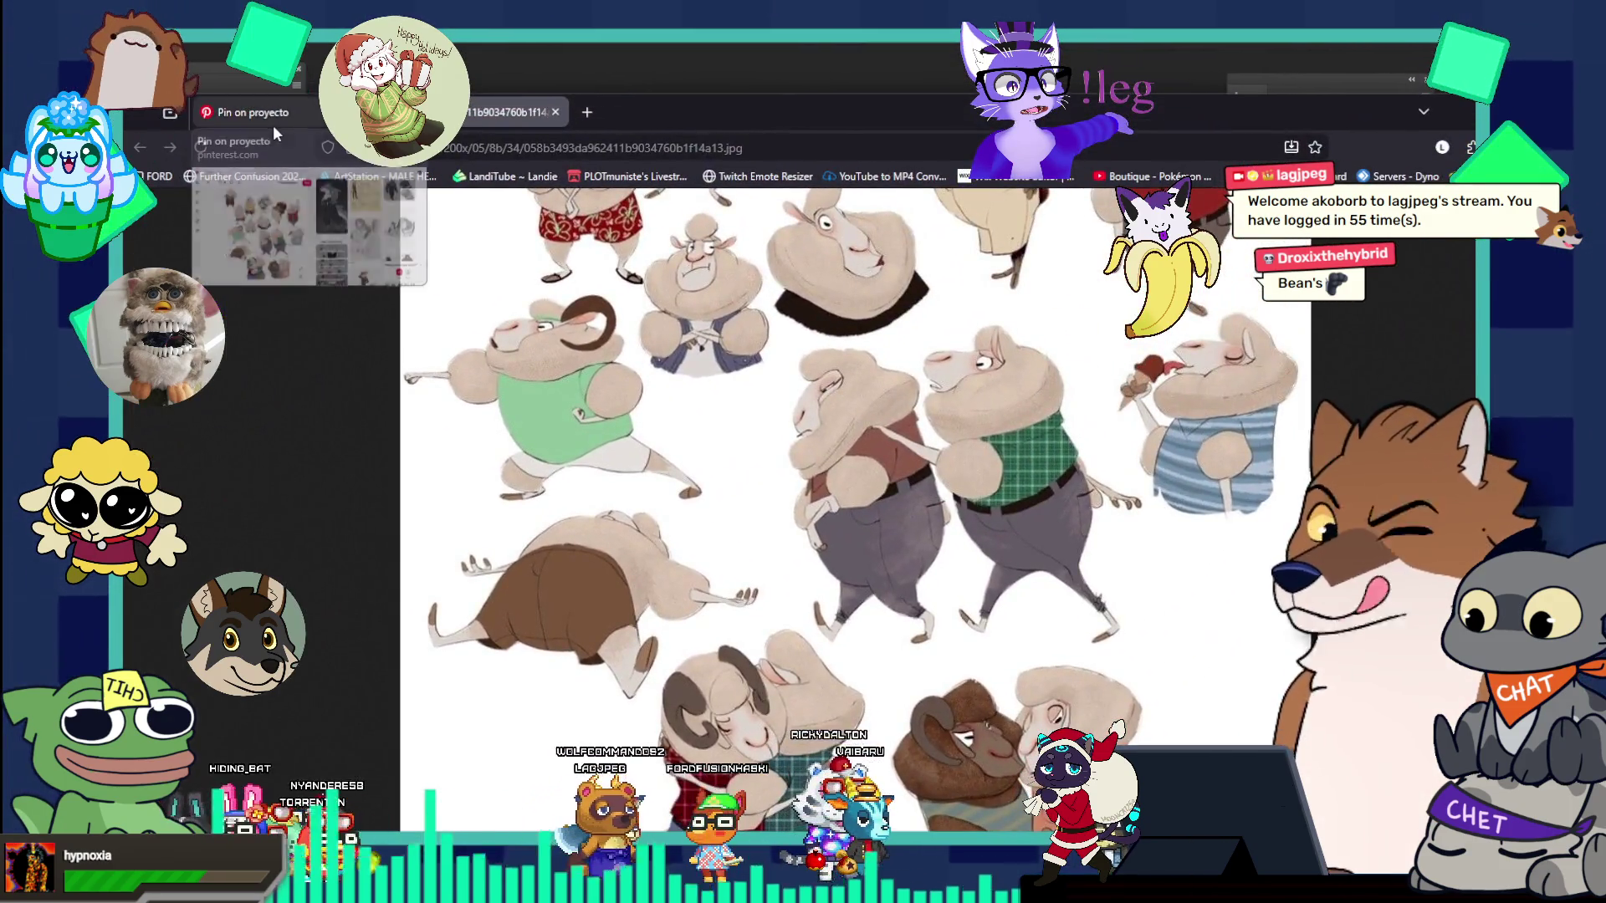
click(272, 117)
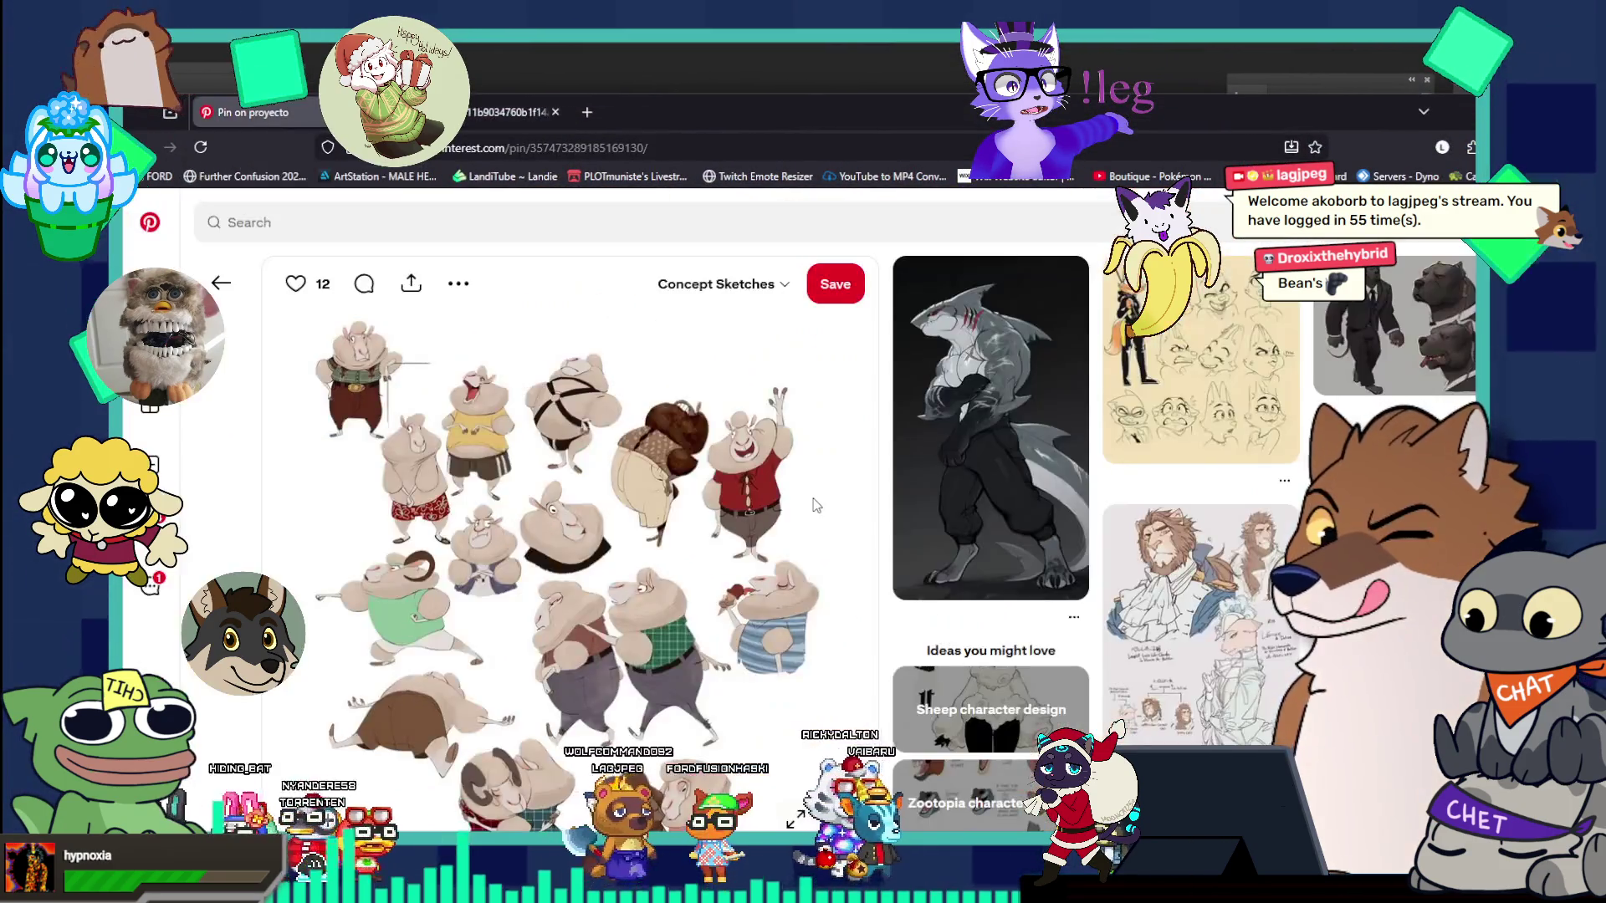
scroll(815, 504, down, 3)
scroll(815, 505, down, 3)
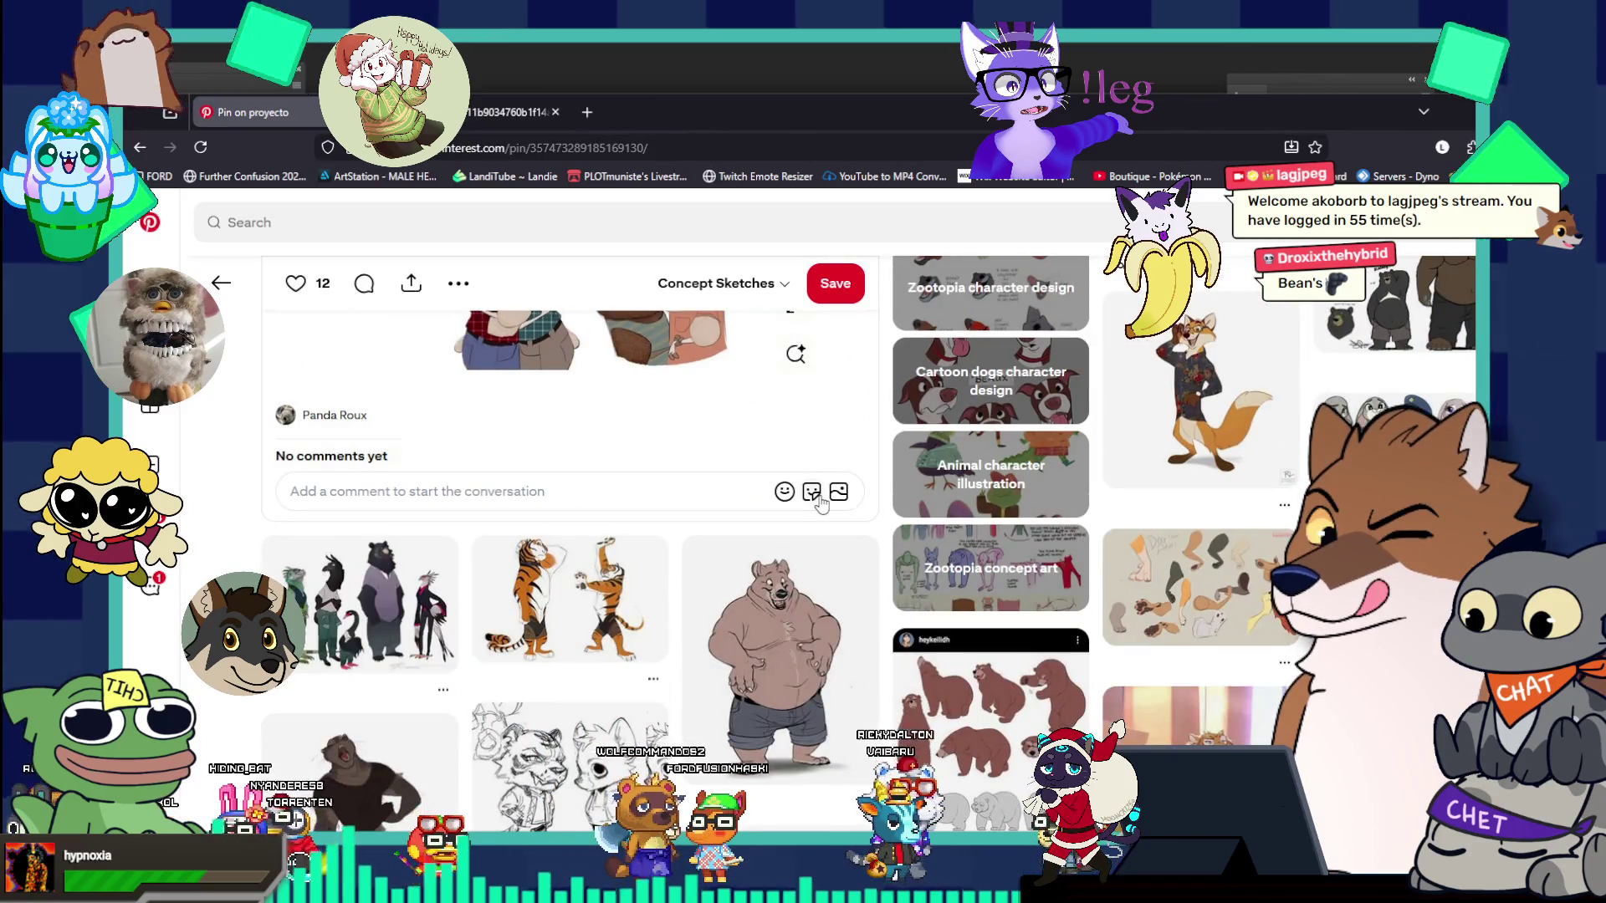
scroll(820, 502, down, 2)
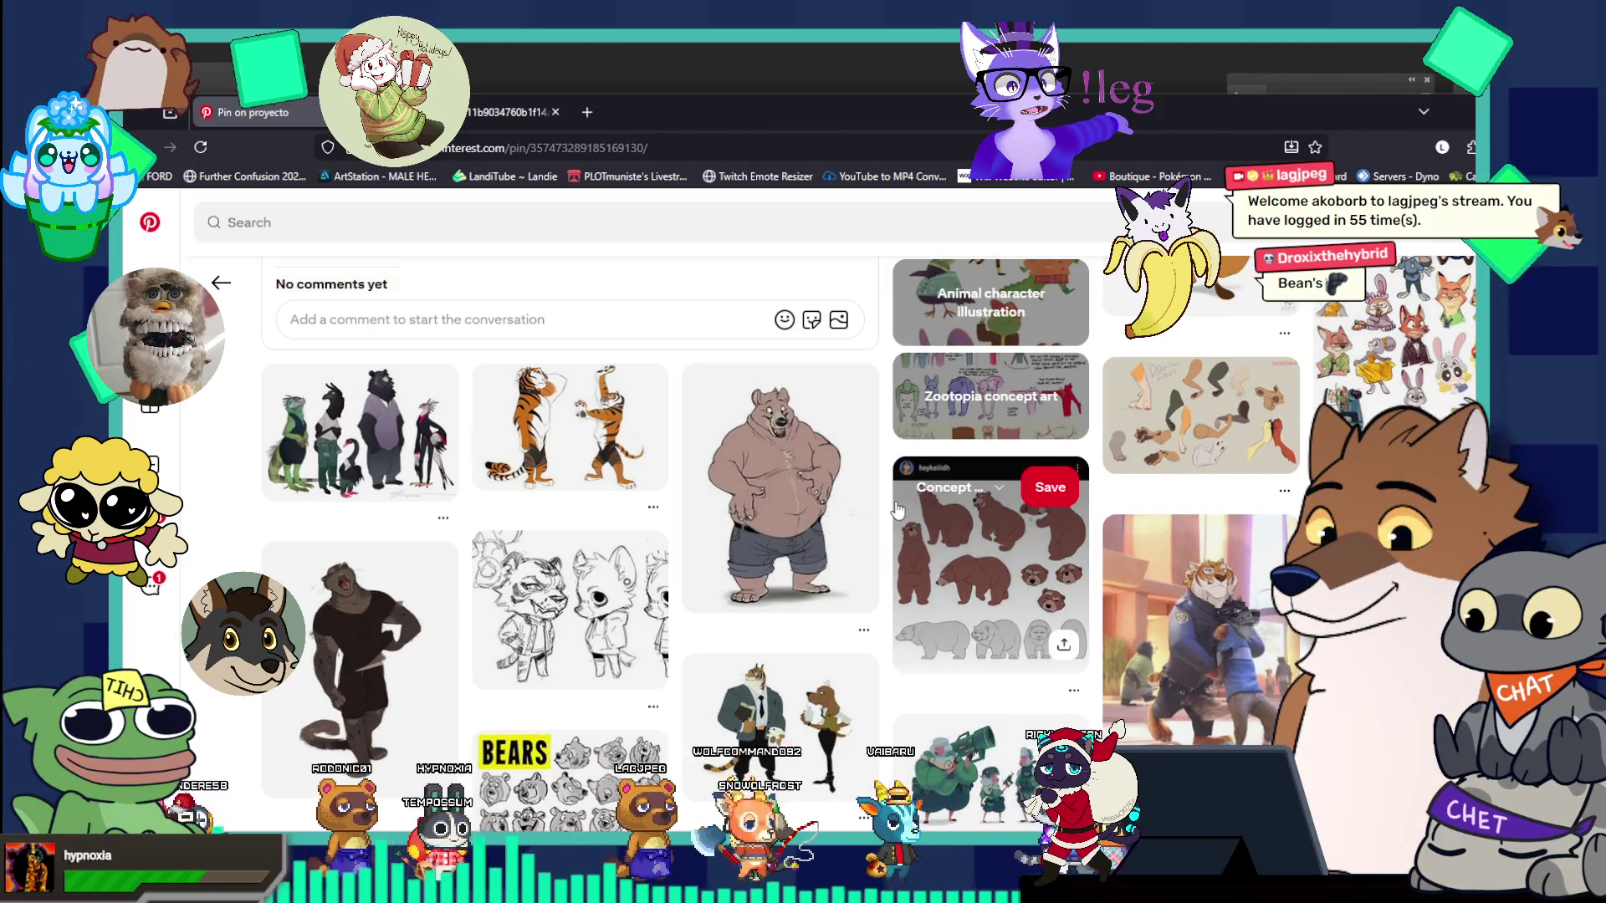
click(595, 114)
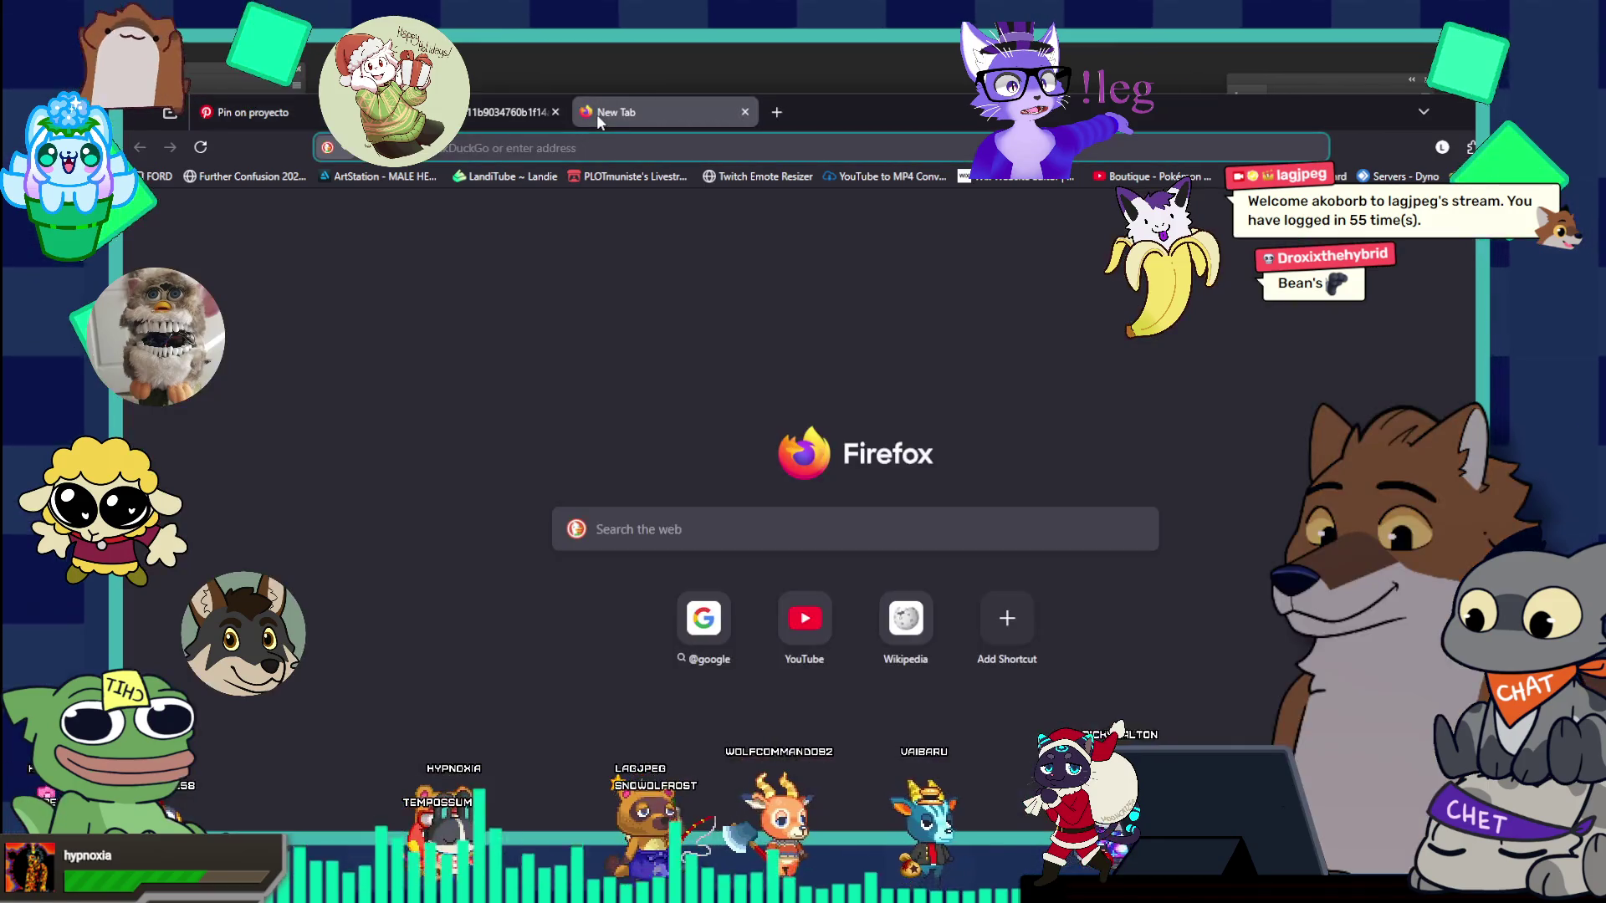
- Search DuckDuckGo for 'zootopia concept' and preview the second image result
text(zootopi)
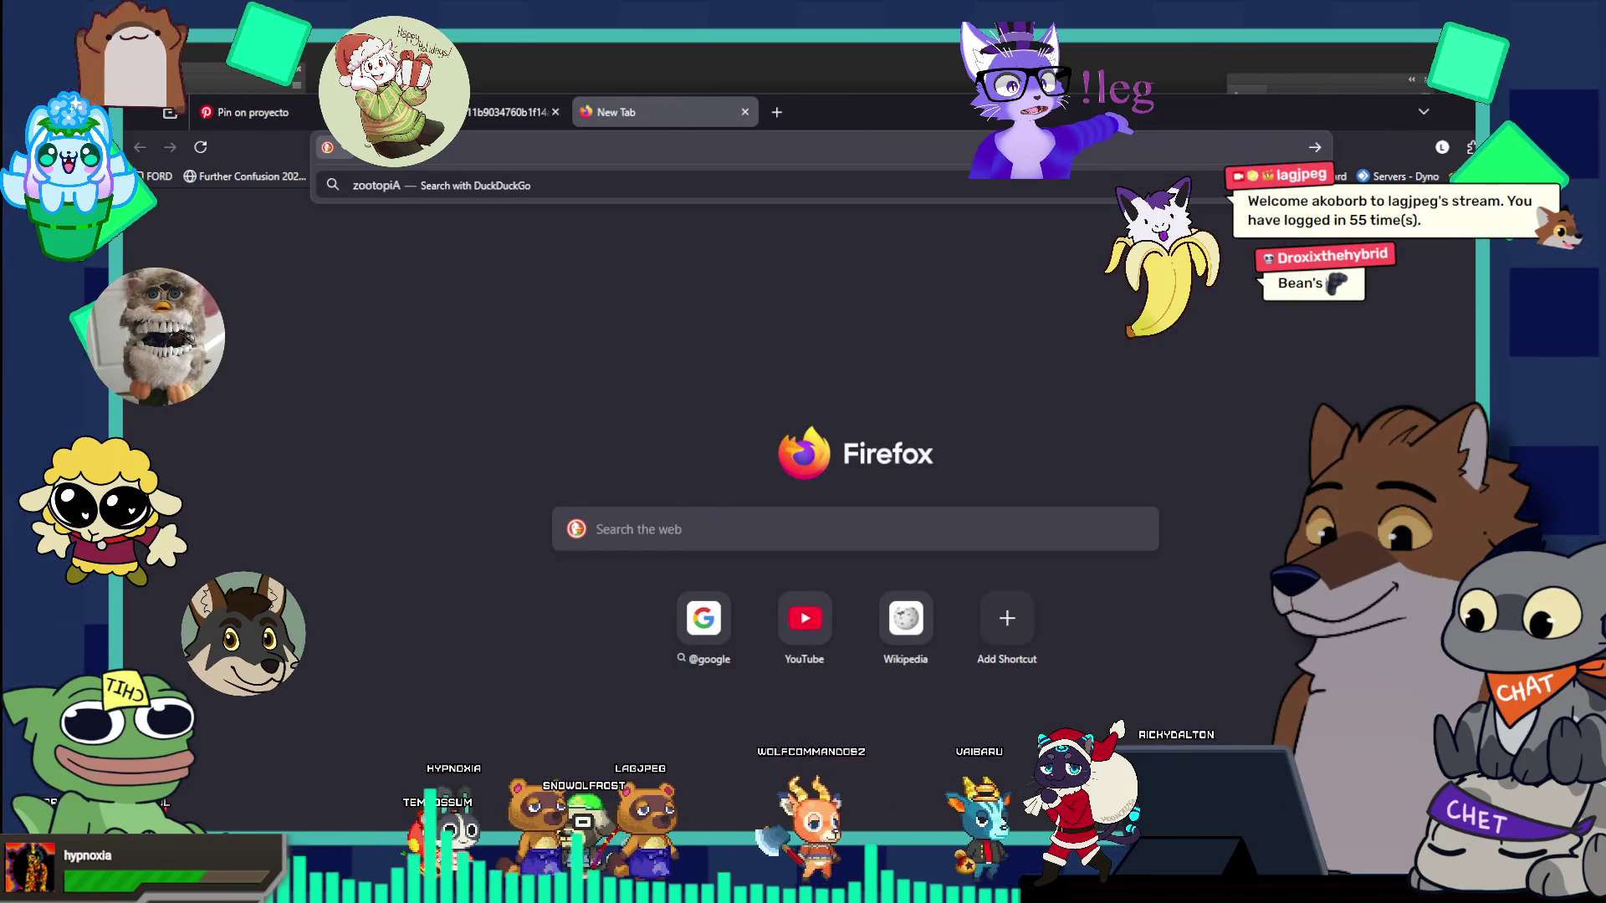
text(a concept ar)
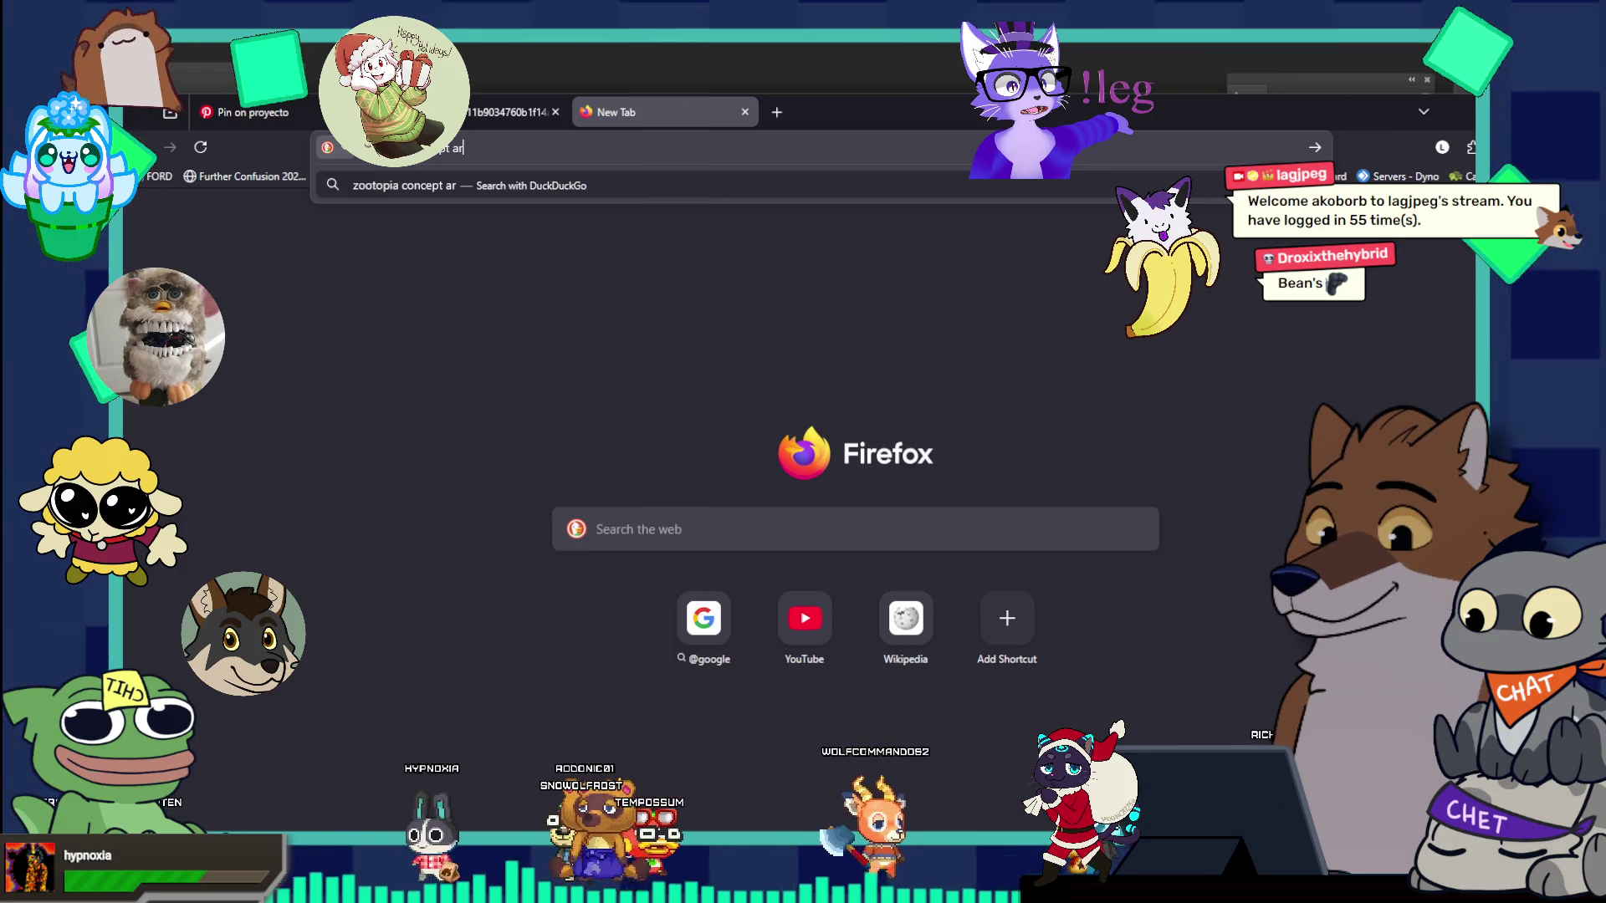
text(t hooves)
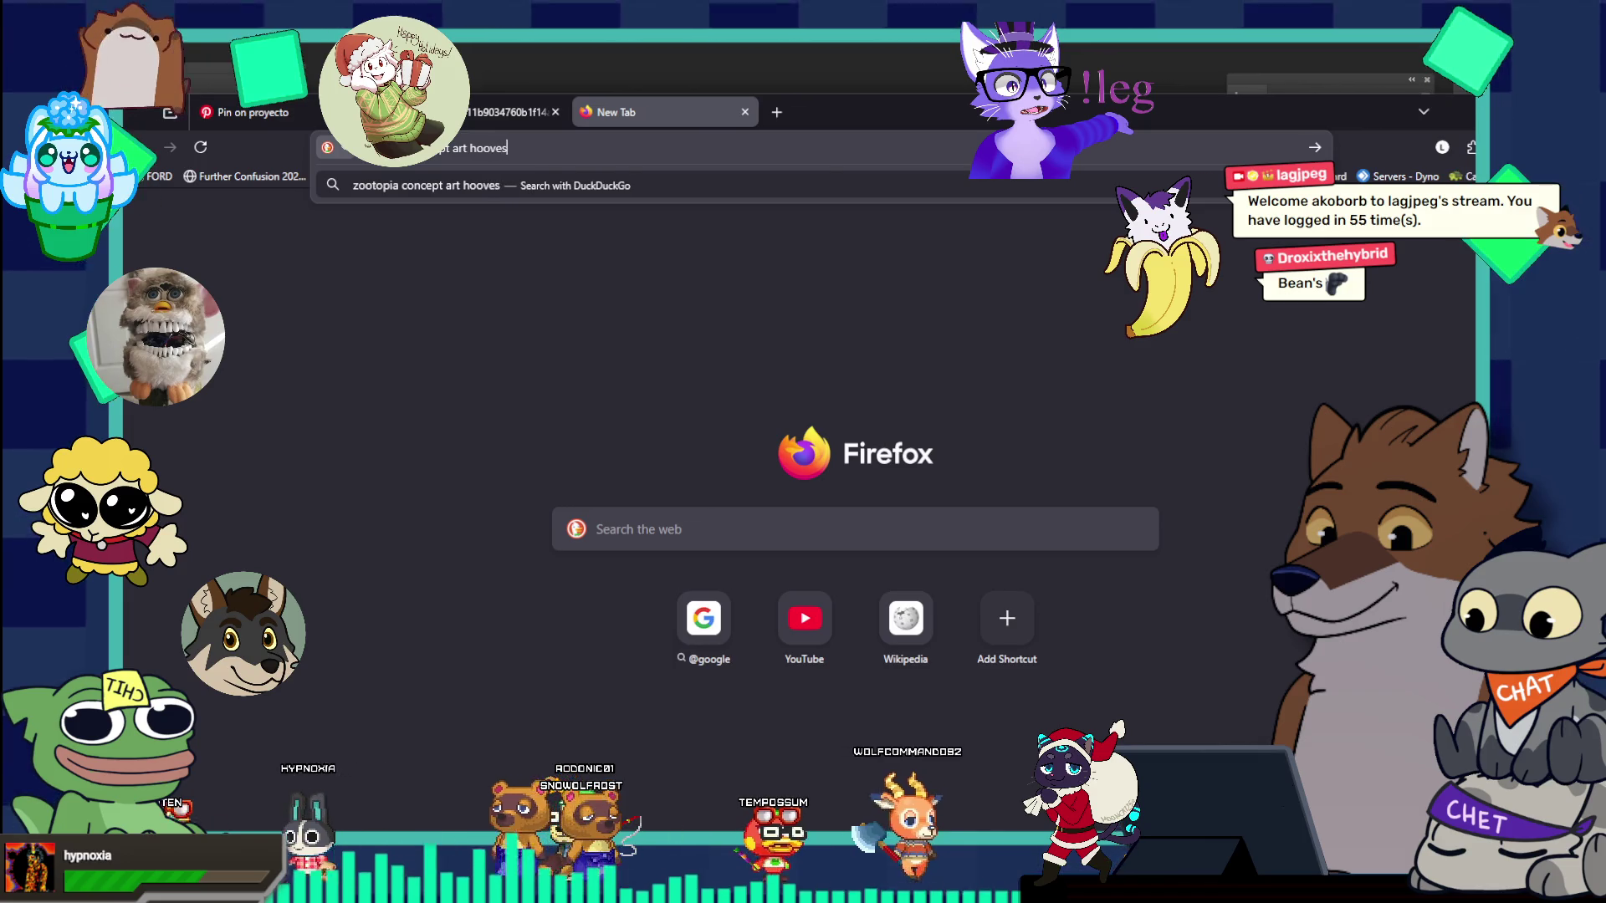
key(Return)
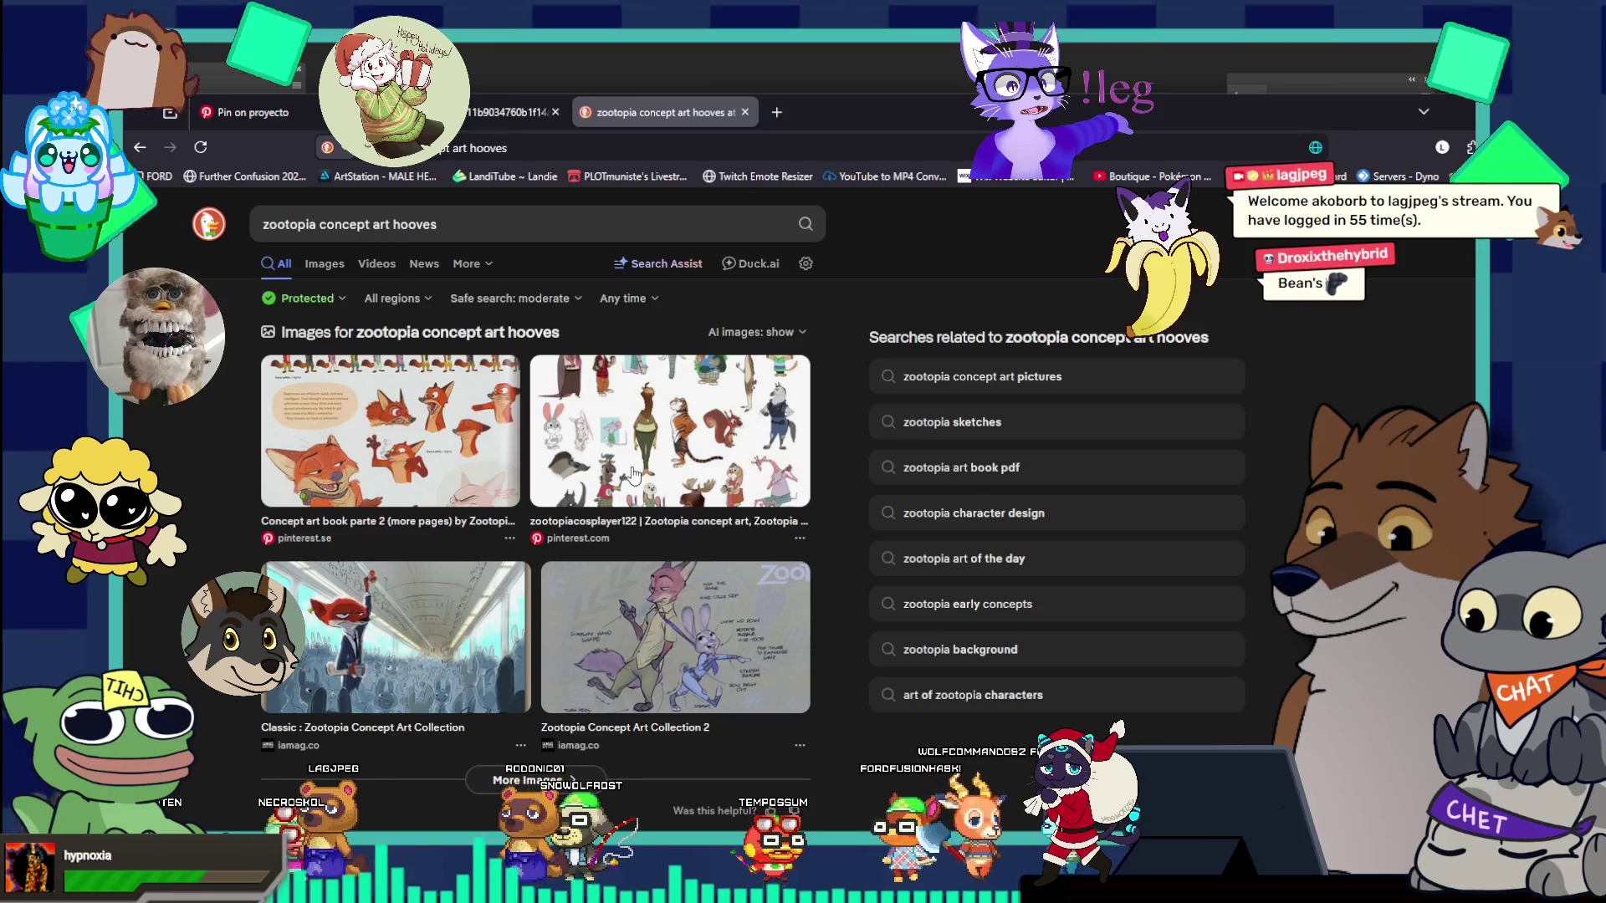
click(633, 474)
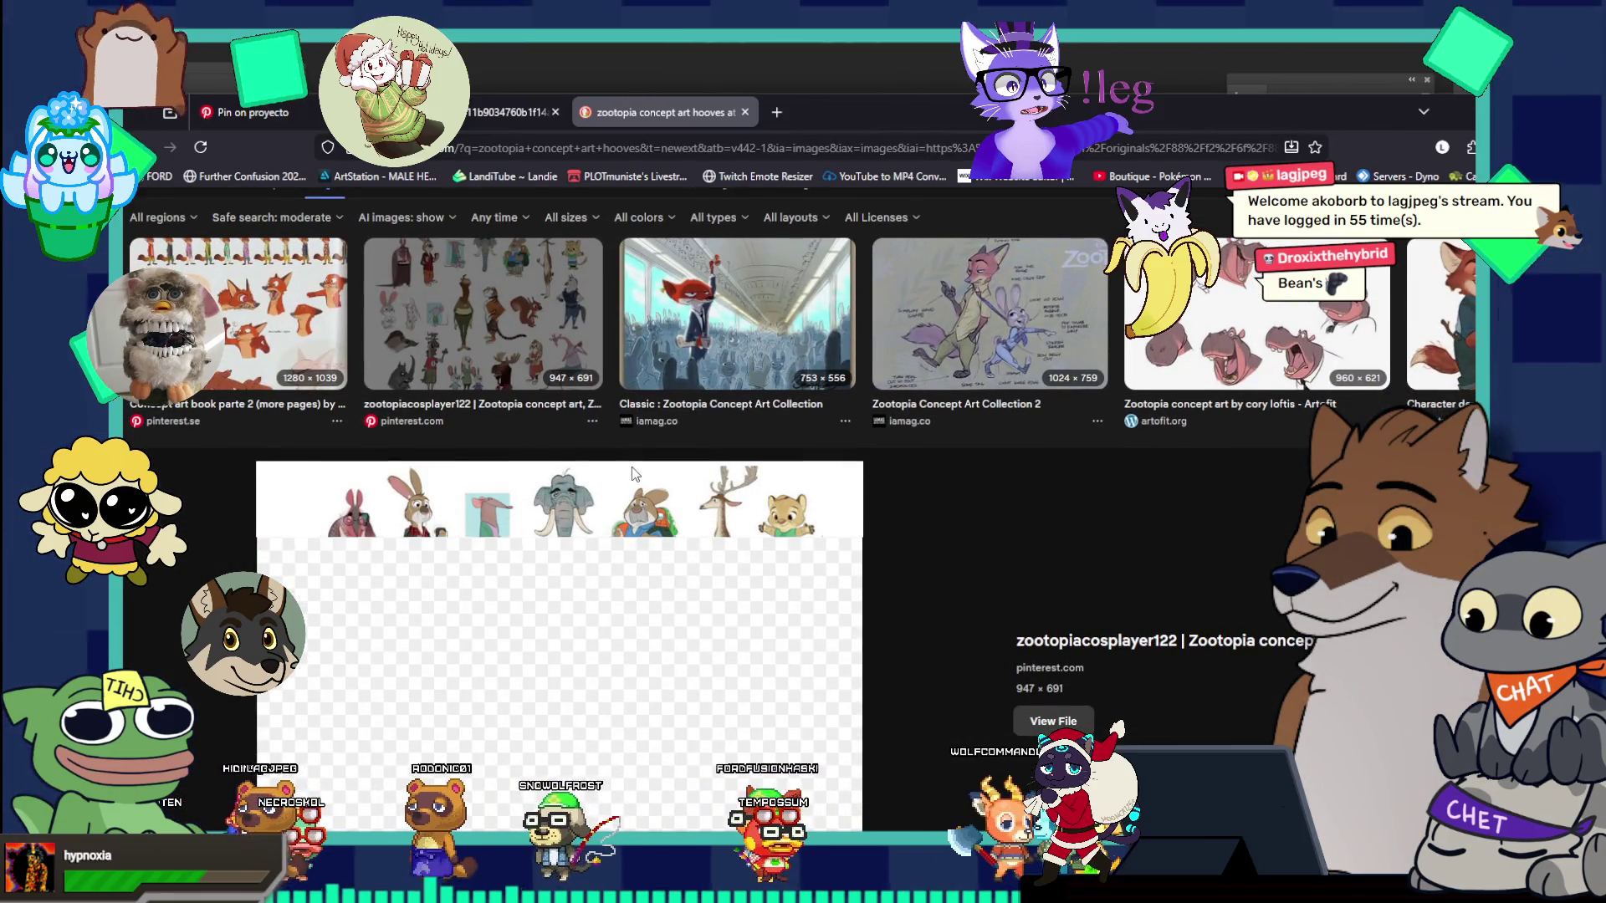
scroll(633, 474, down, 1)
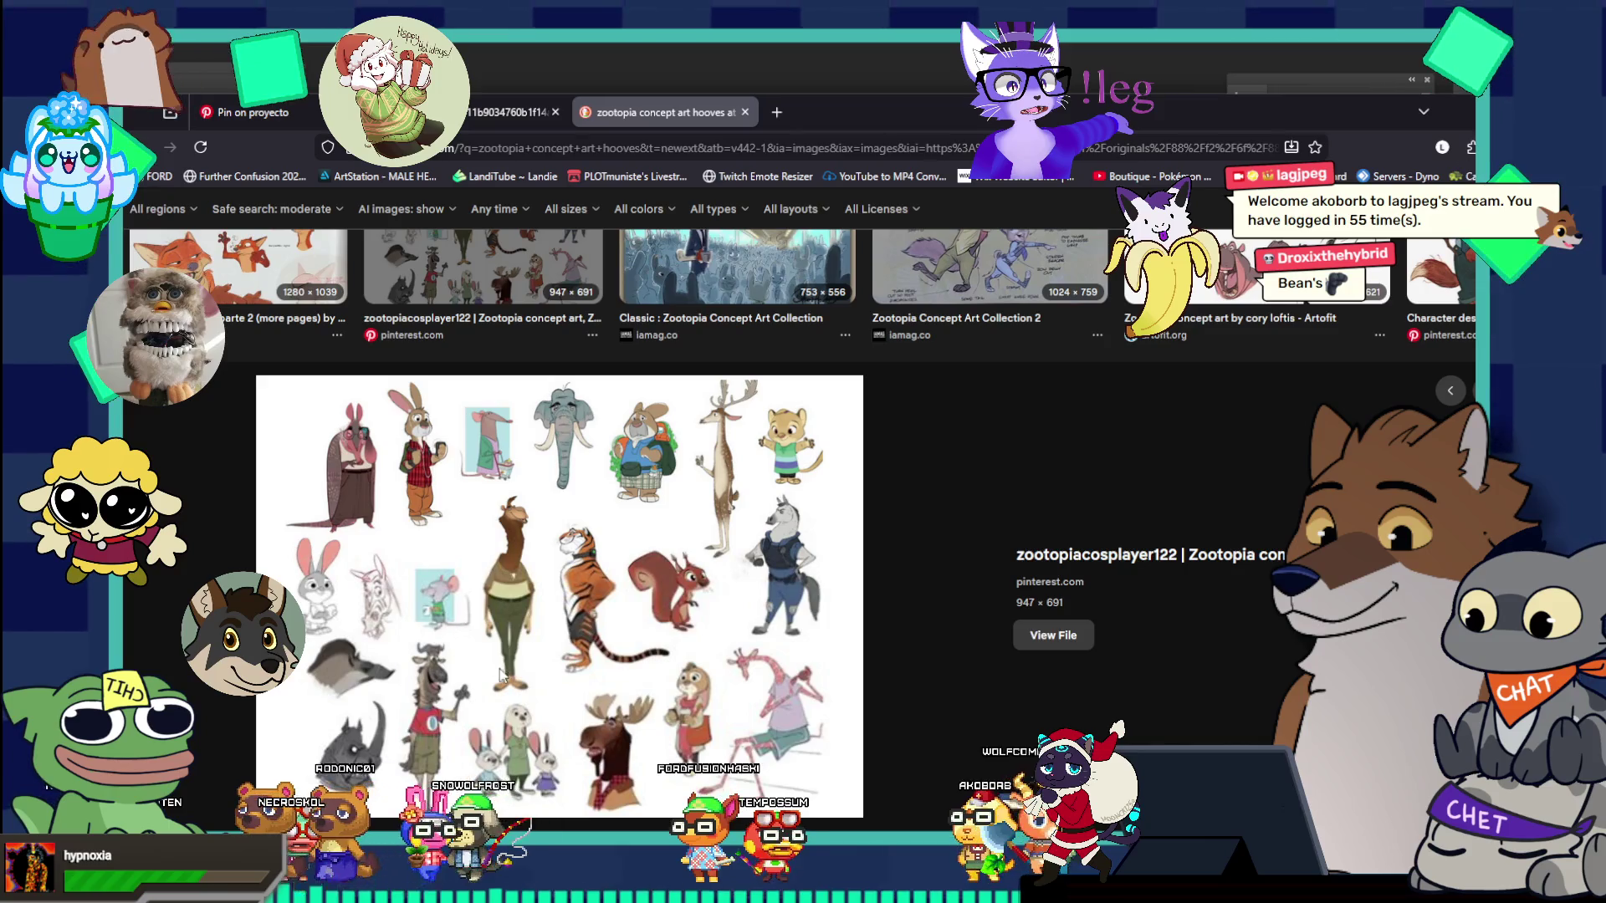
scroll(612, 674, down, 3)
scroll(691, 635, up, 2)
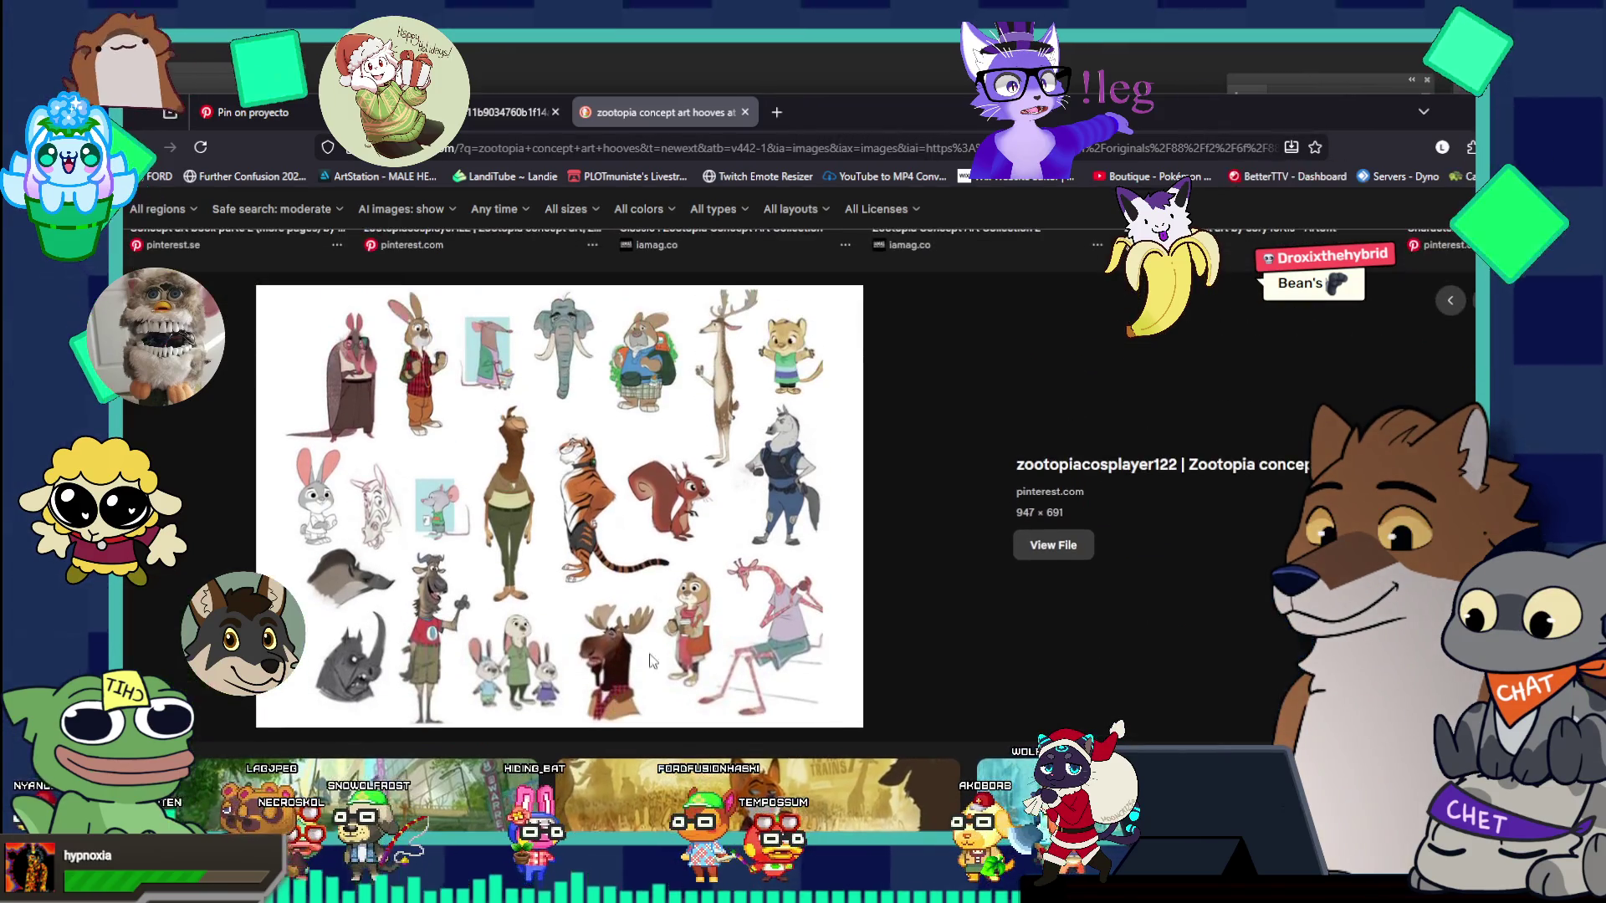
scroll(690, 636, down, 10)
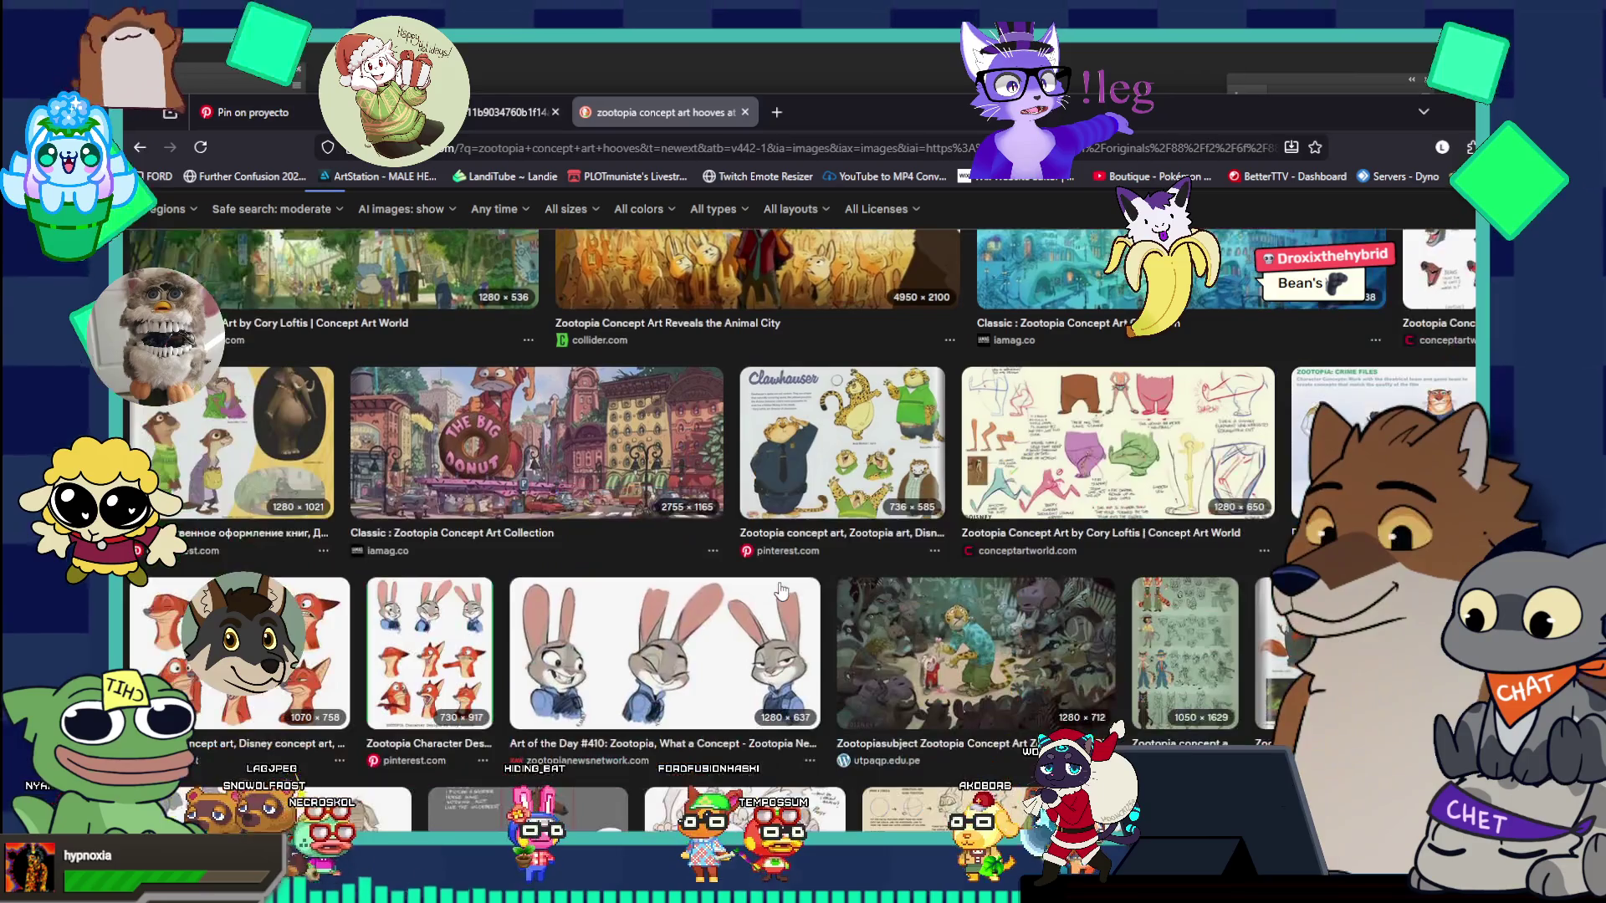
scroll(780, 590, down, 1)
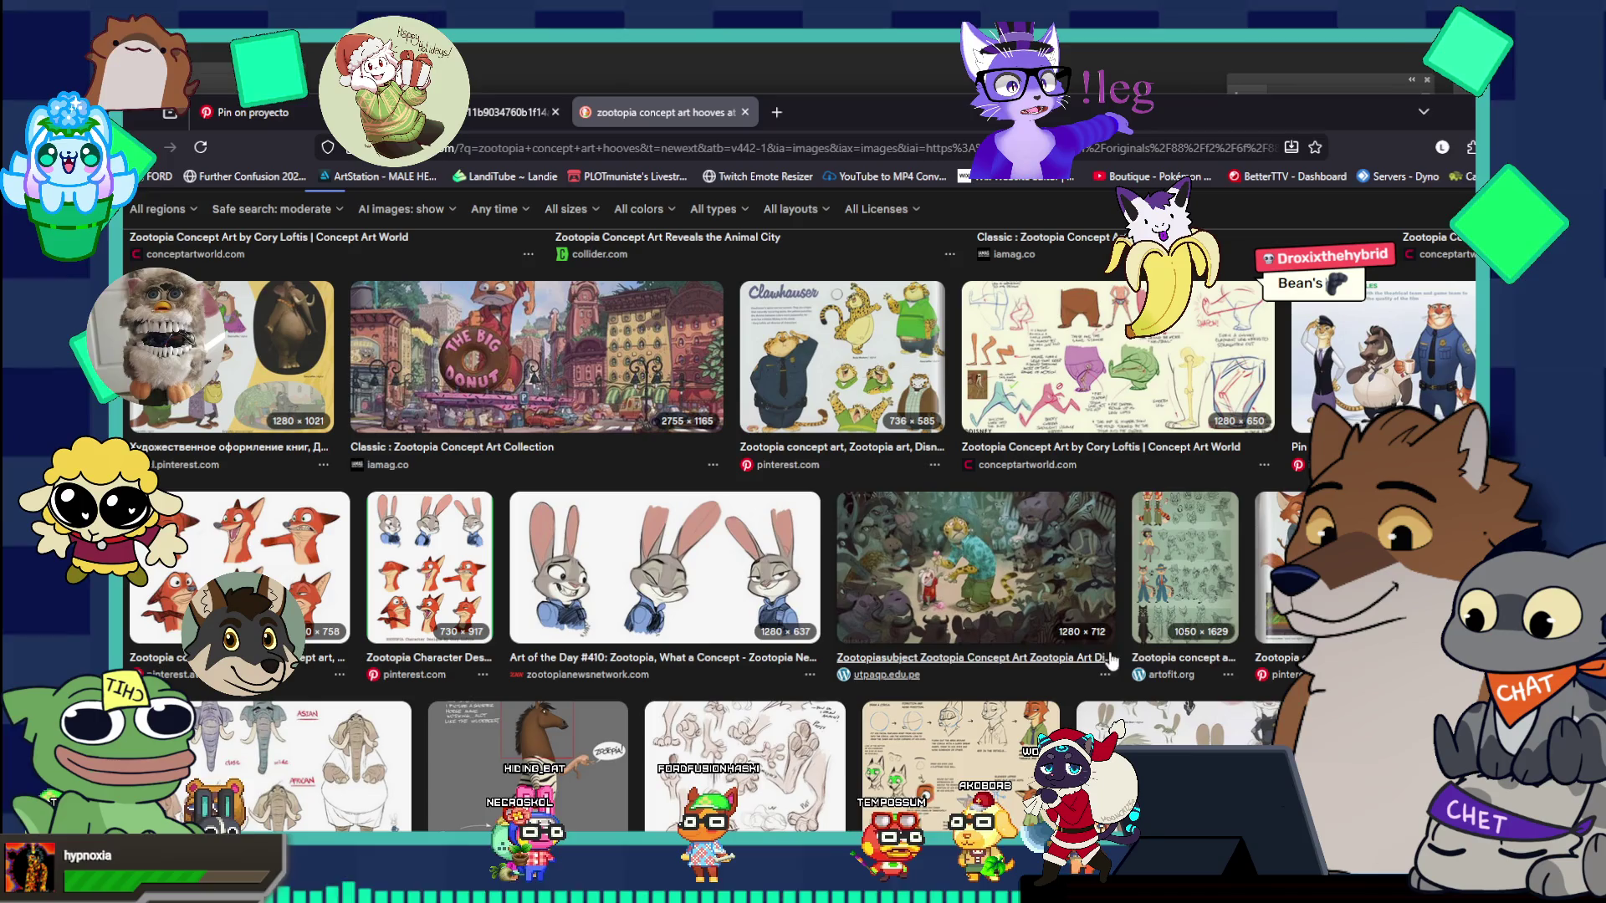
- Preview the Zootopia leg concept sheet result and scroll through it
click(1112, 368)
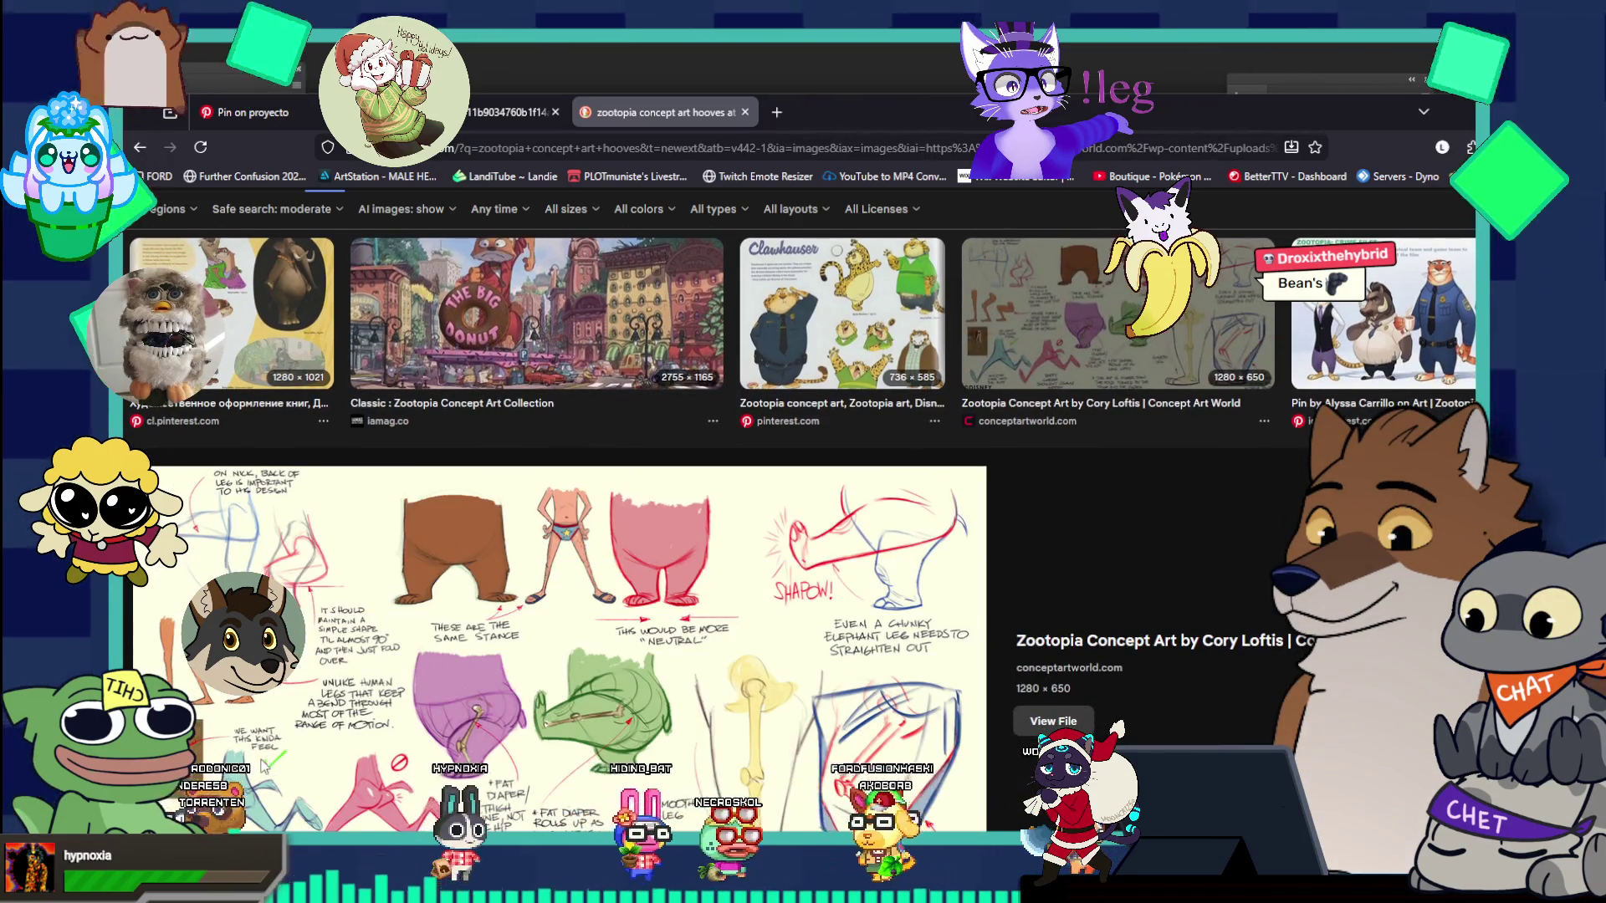
scroll(262, 762, down, 1)
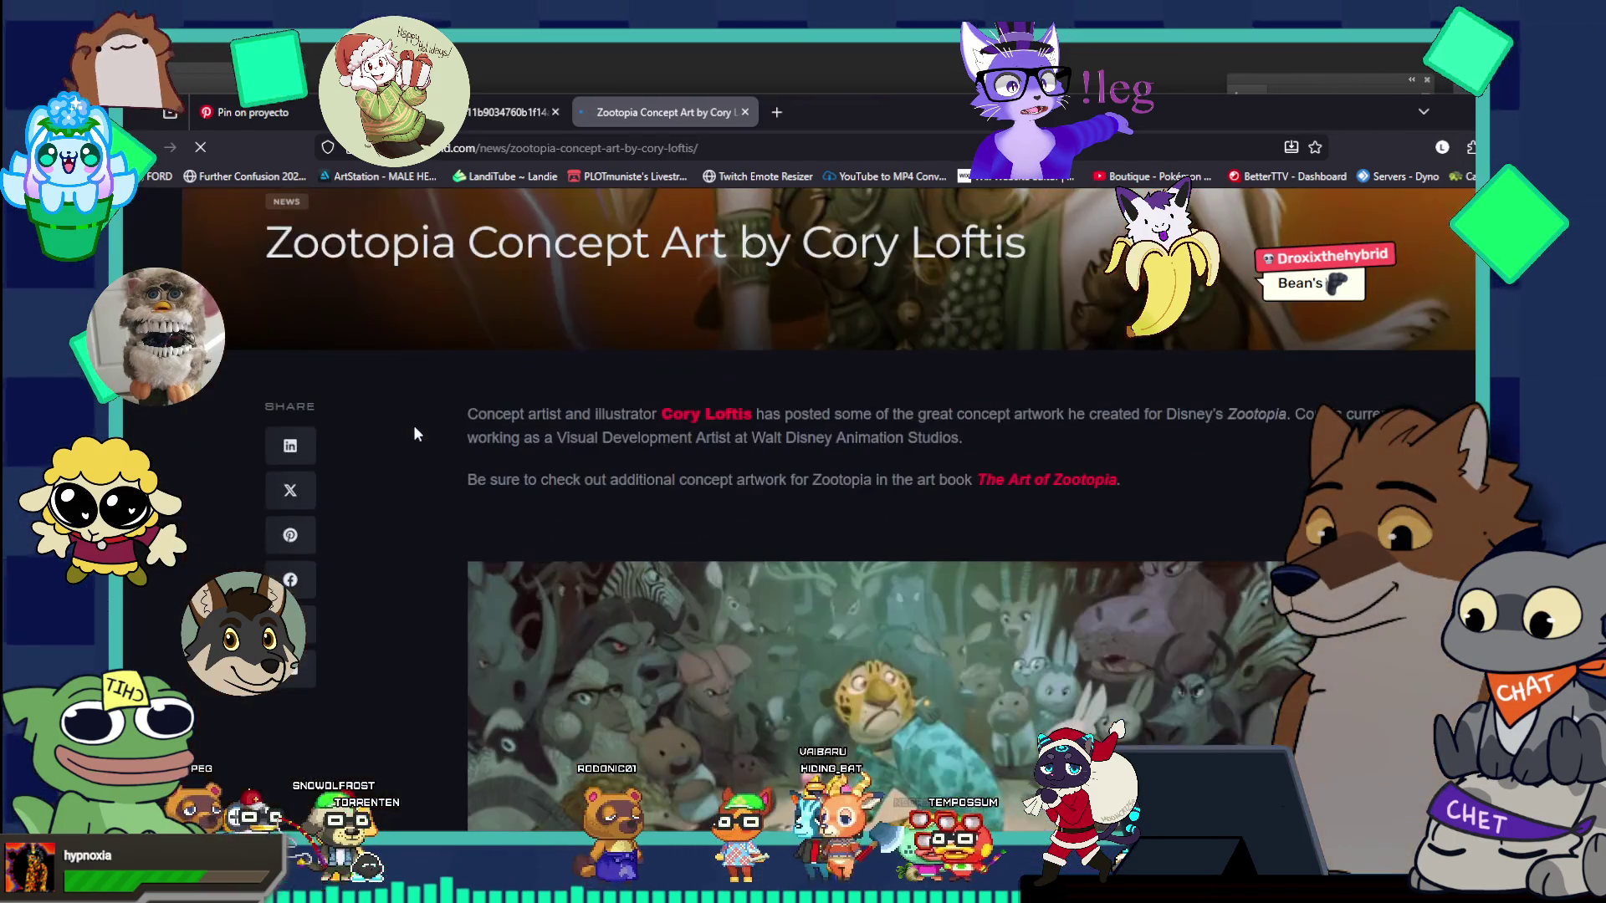
scroll(414, 429, down, 10)
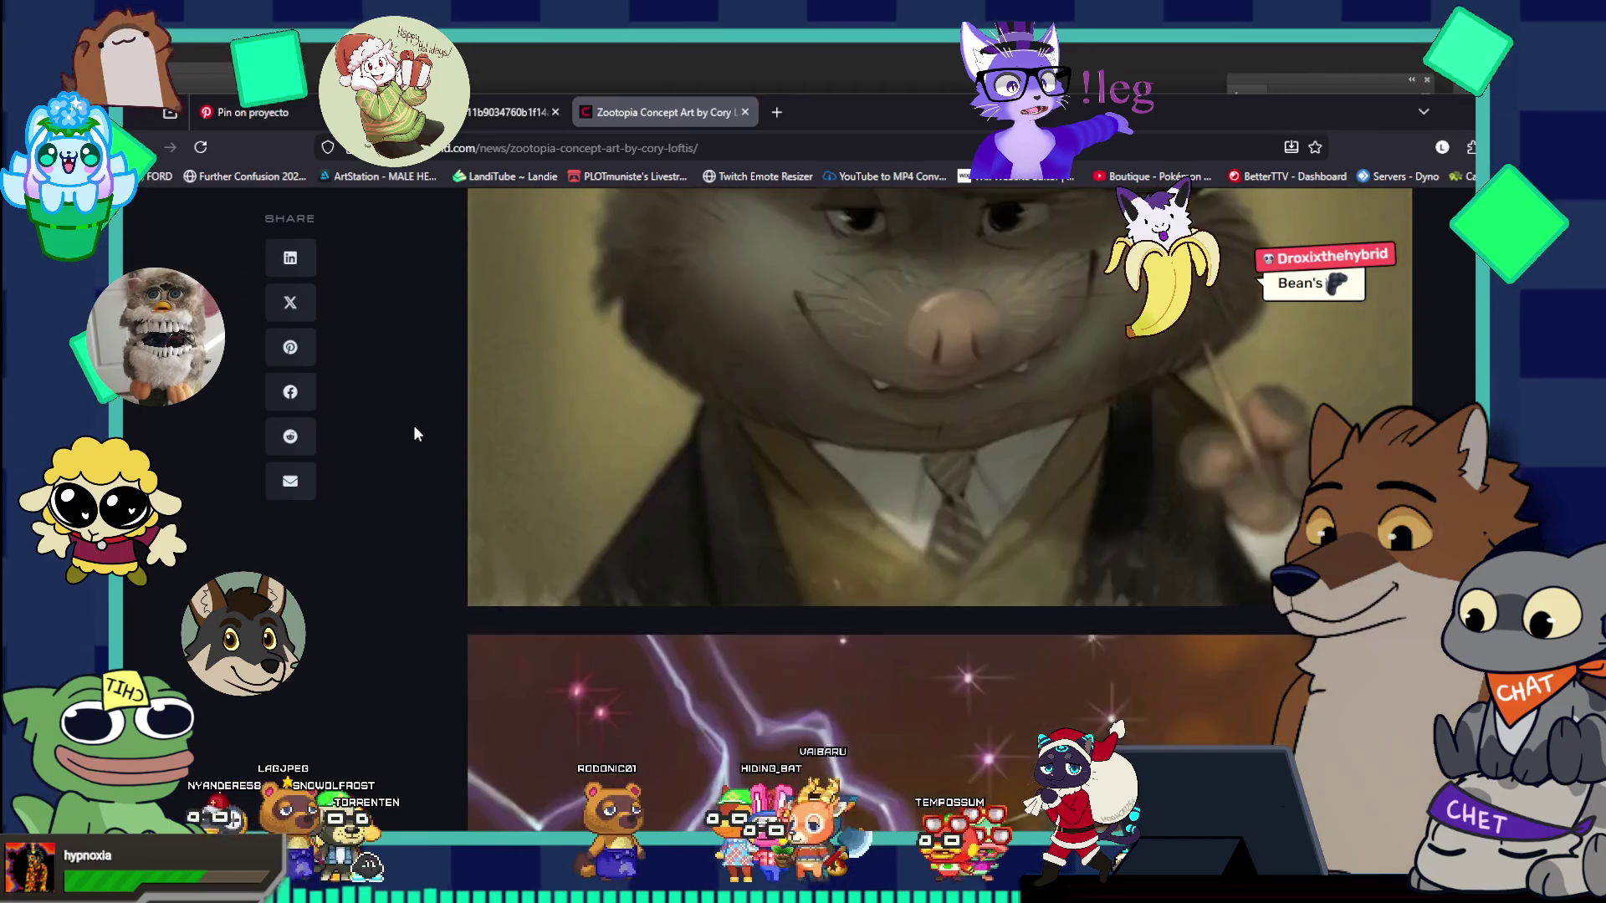
scroll(414, 428, down, 15)
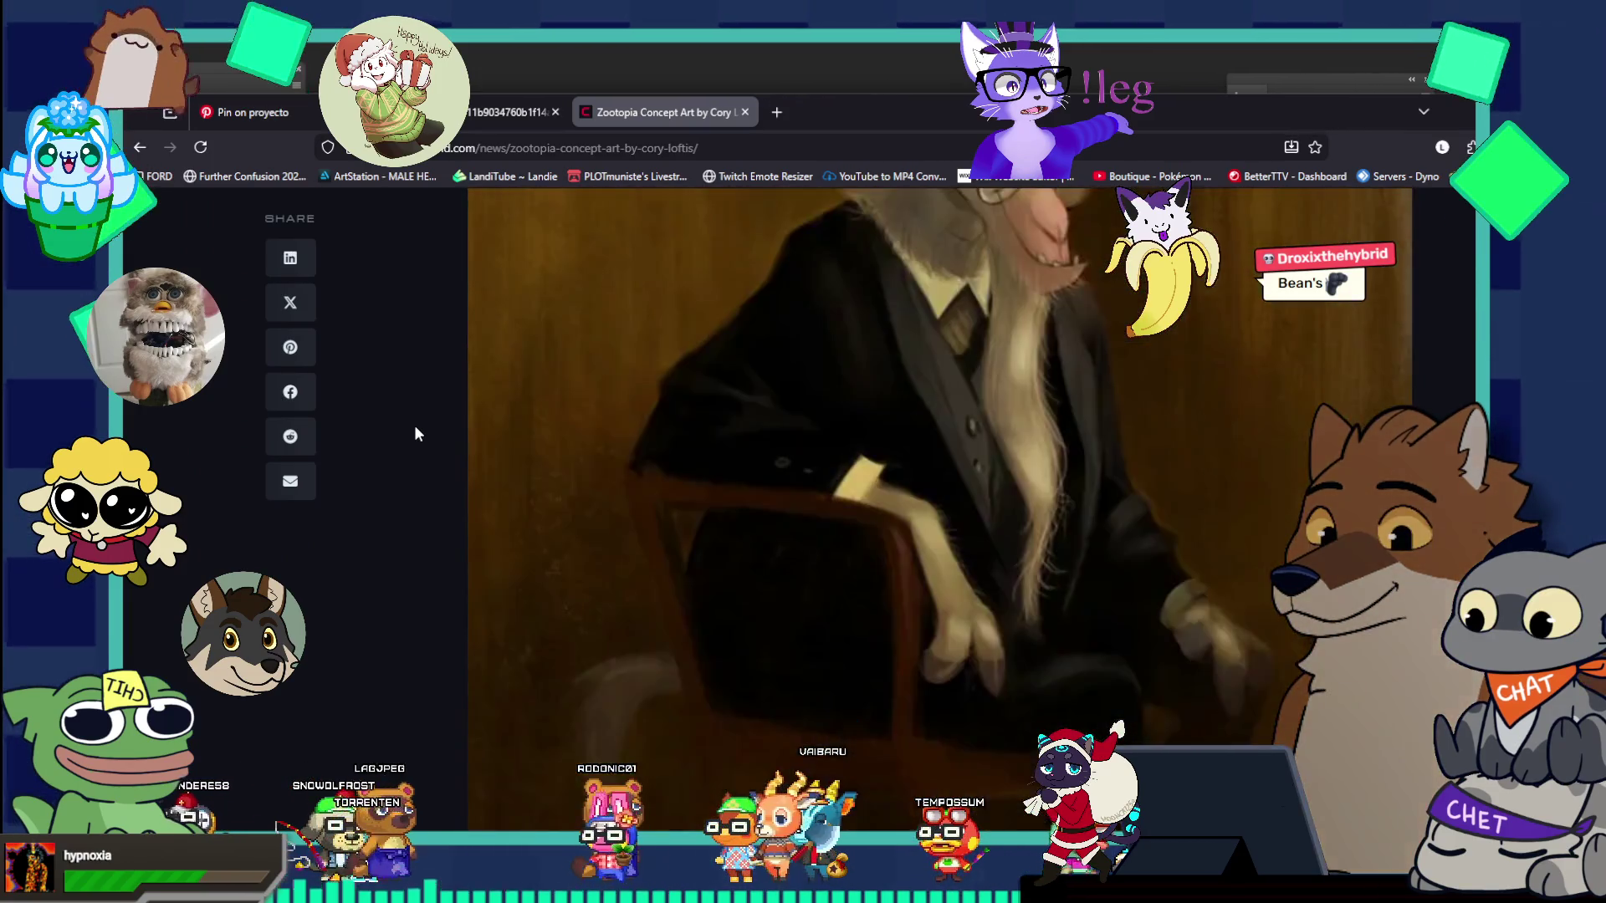
scroll(416, 428, up, 10)
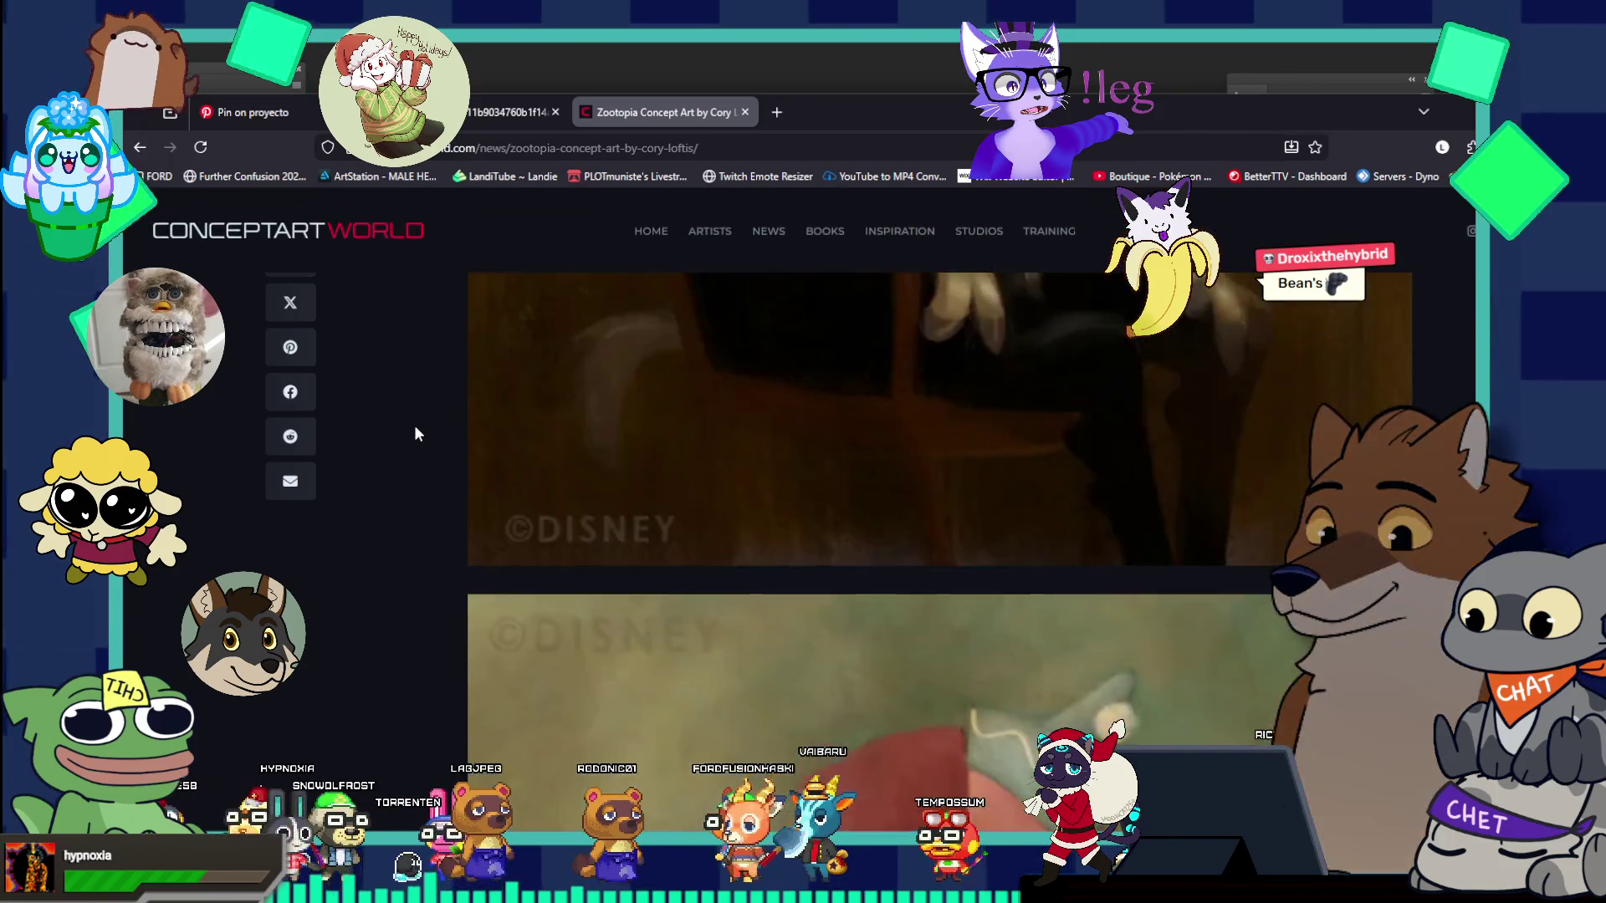
scroll(416, 433, up, 5)
- Compare against the comic drawing, then return to the concept page and move the browser window up-left
key(alt+Tab)
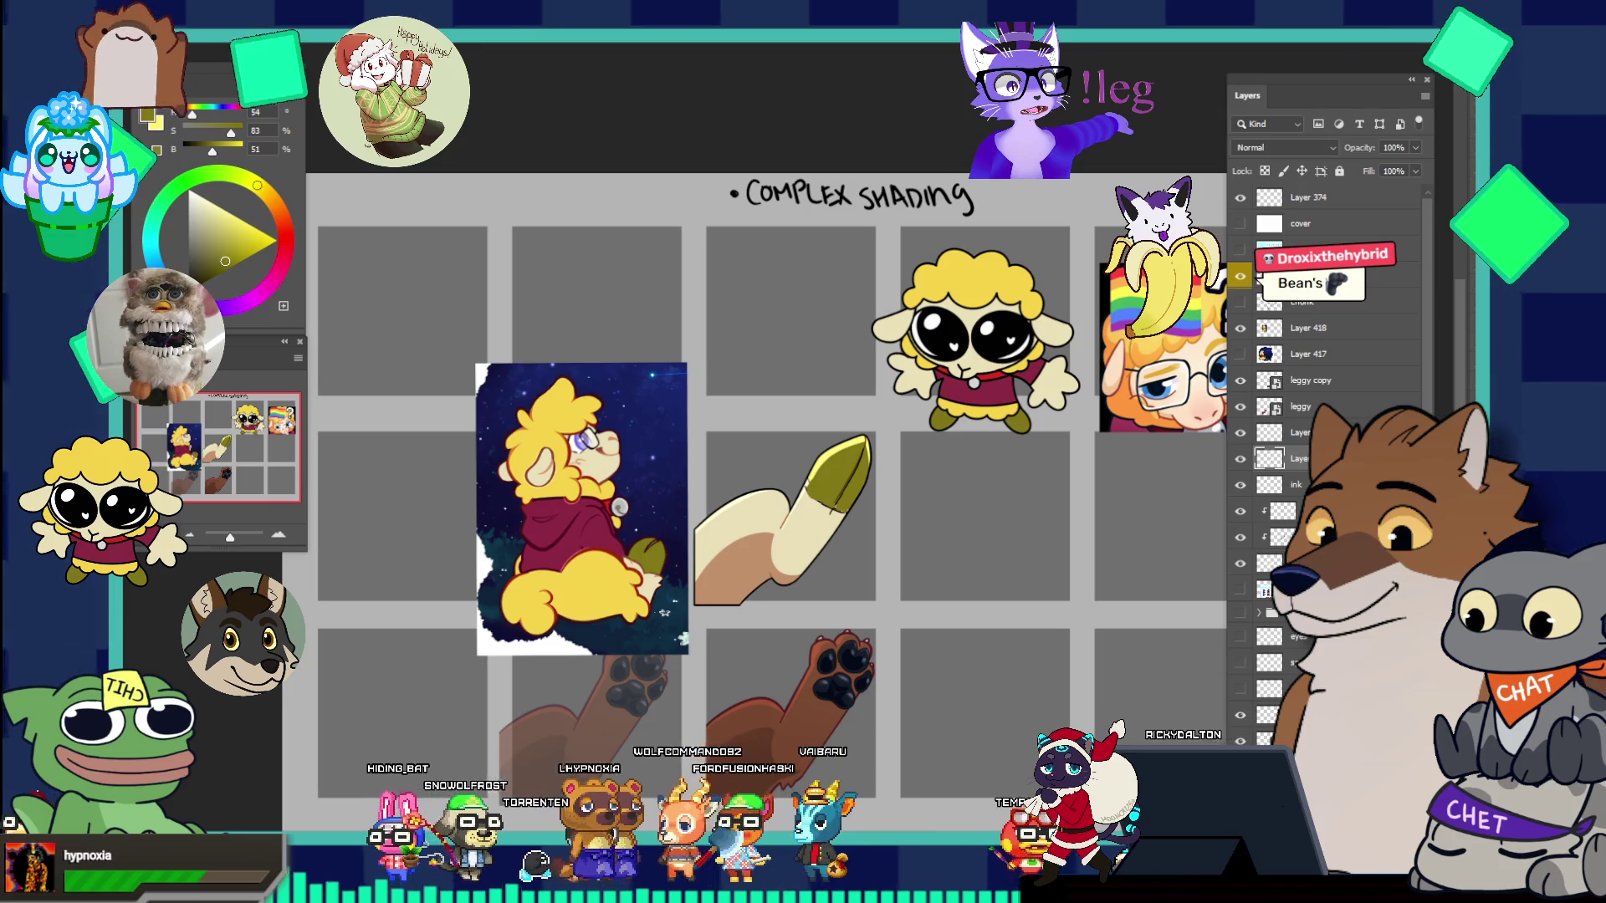
key(alt+Tab)
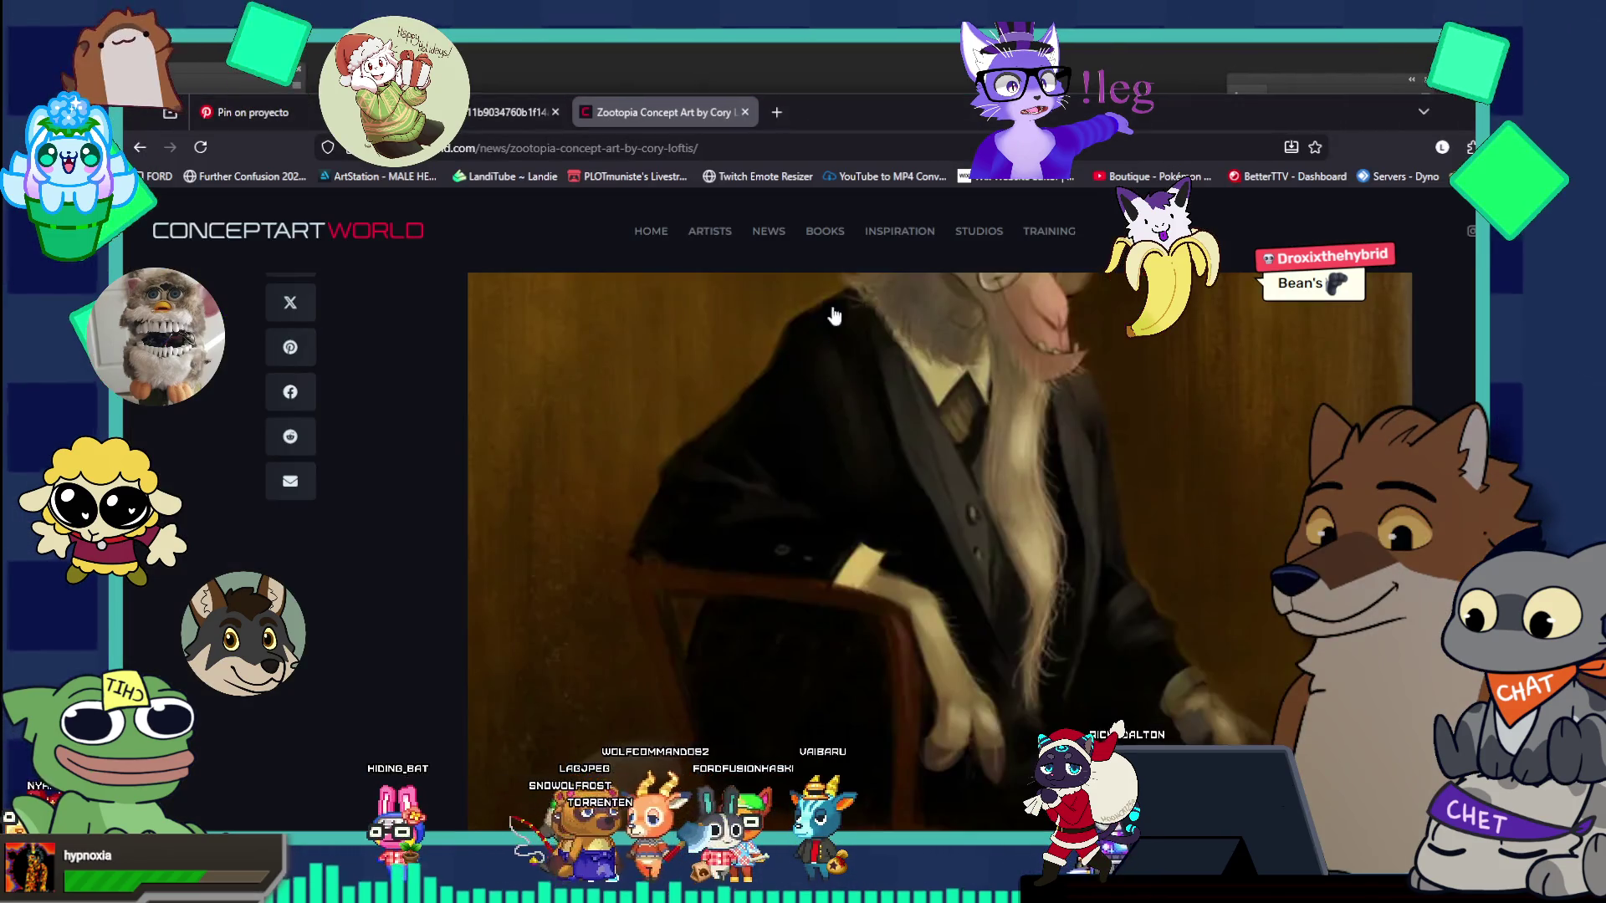
drag(937, 118, 868, 22)
scroll(818, 332, down, 4)
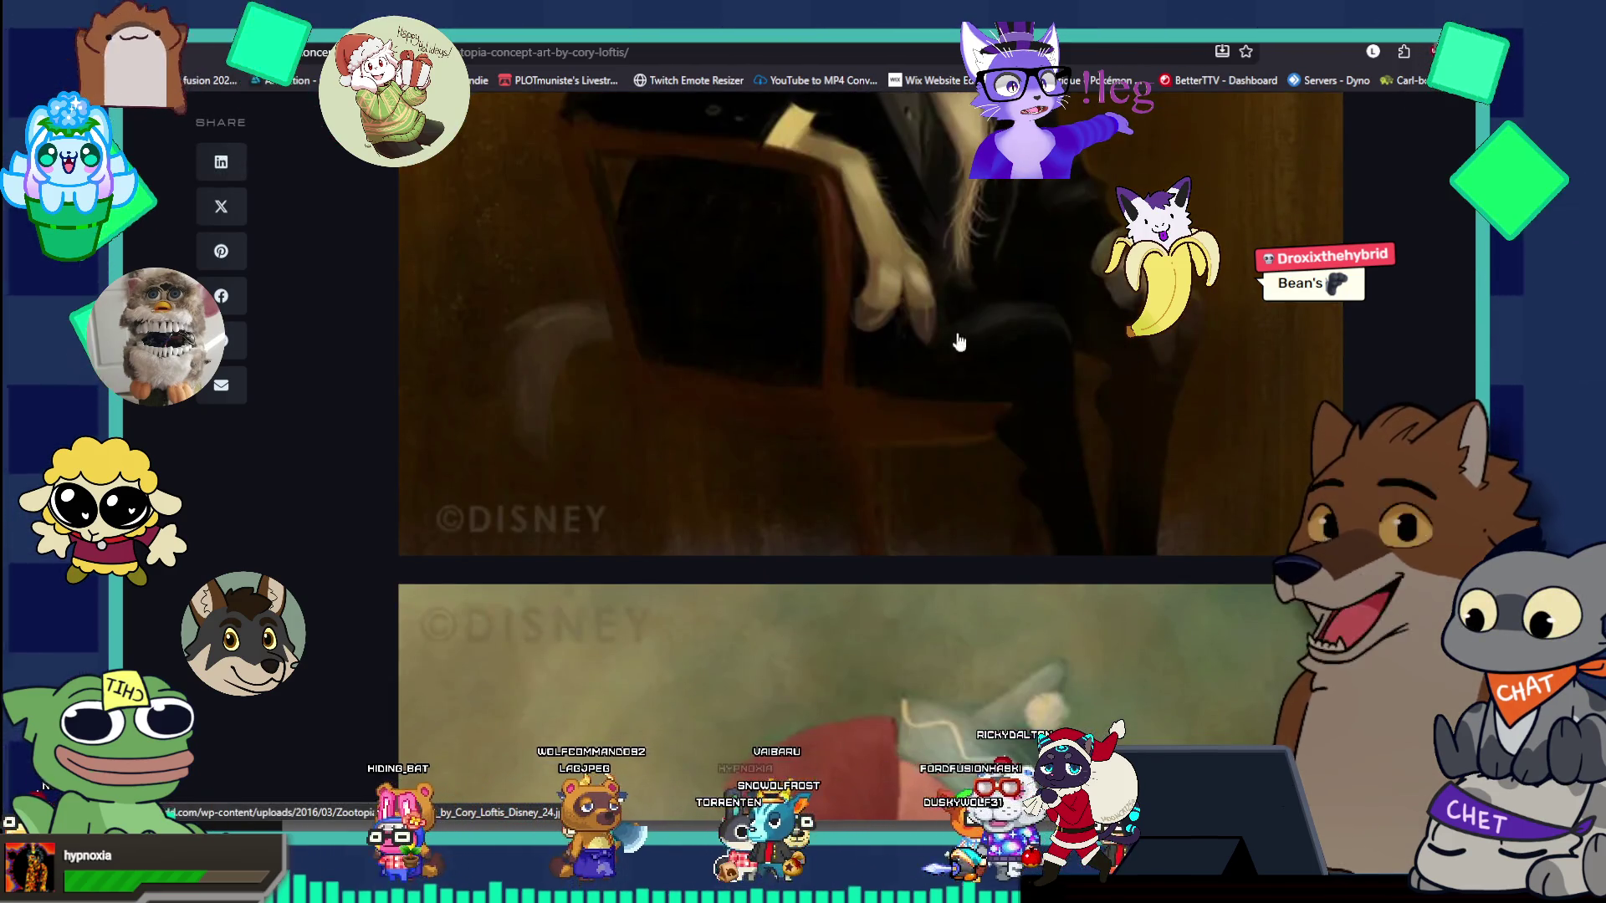
scroll(921, 333, down, 6)
scroll(923, 334, down, 15)
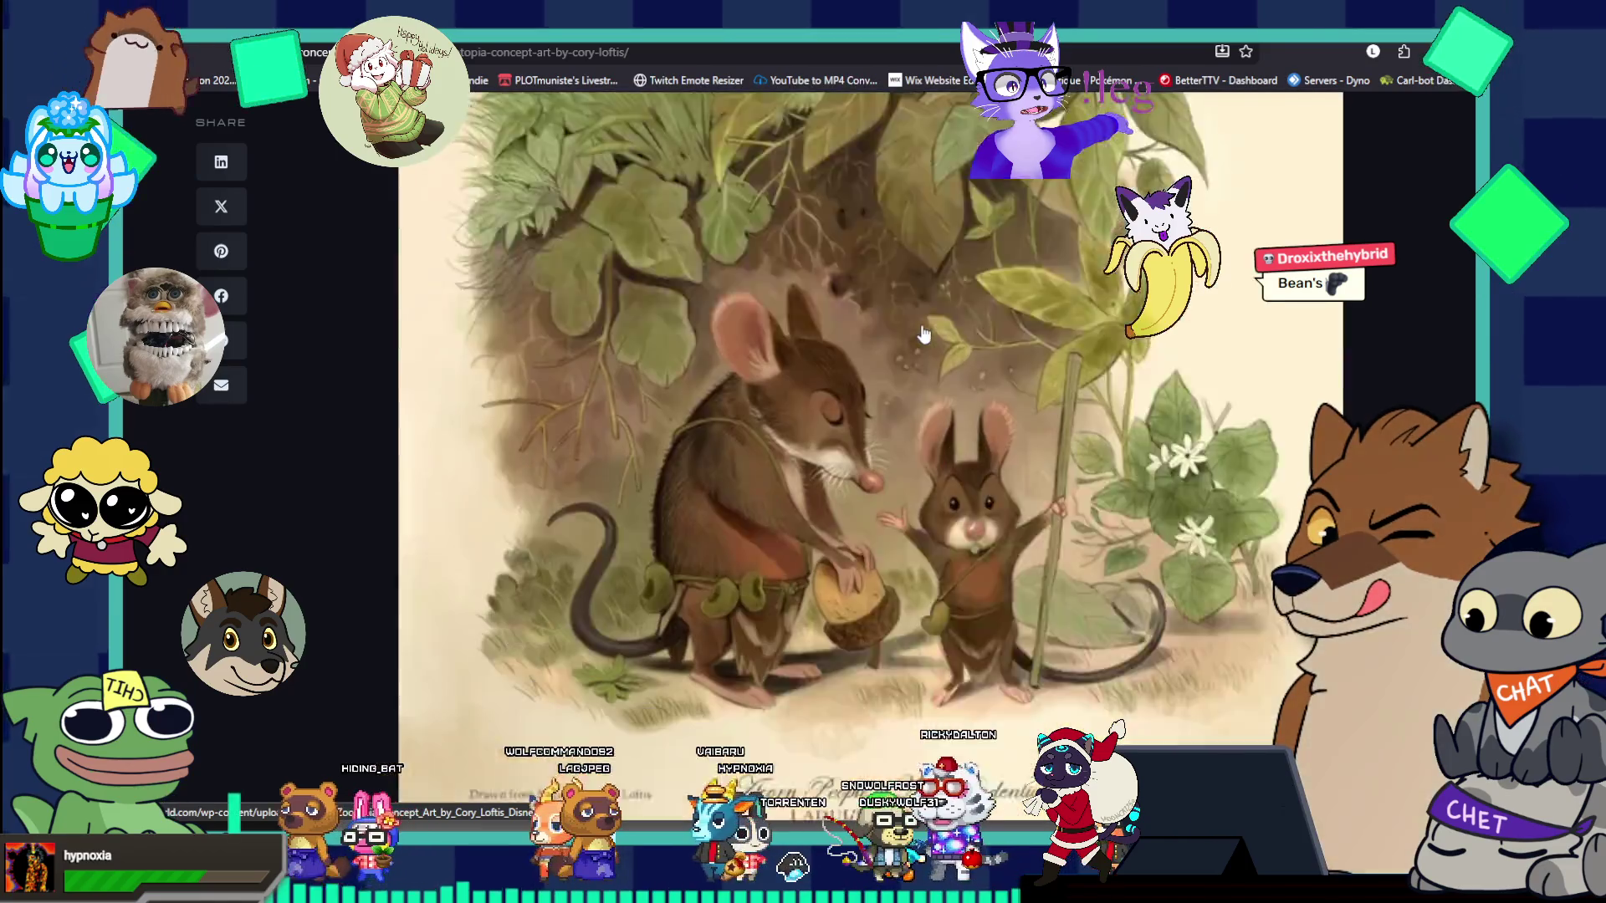
scroll(923, 334, down, 10)
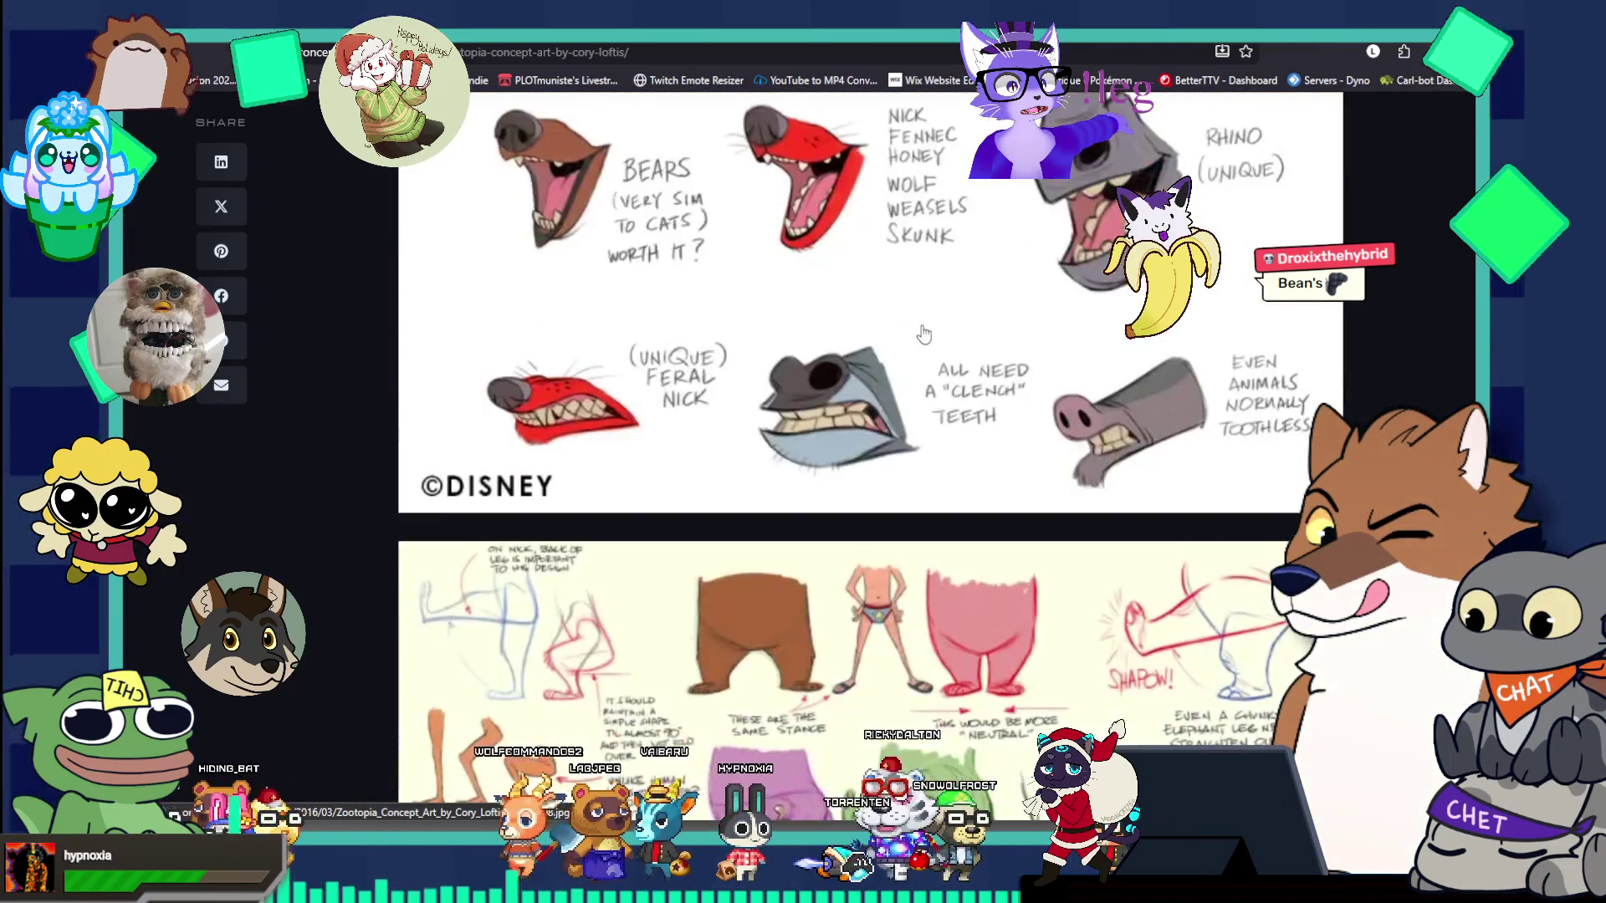
scroll(596, 459, down, 1)
- Open the mouth sketch reference sheet in a new tab
right_click(586, 338)
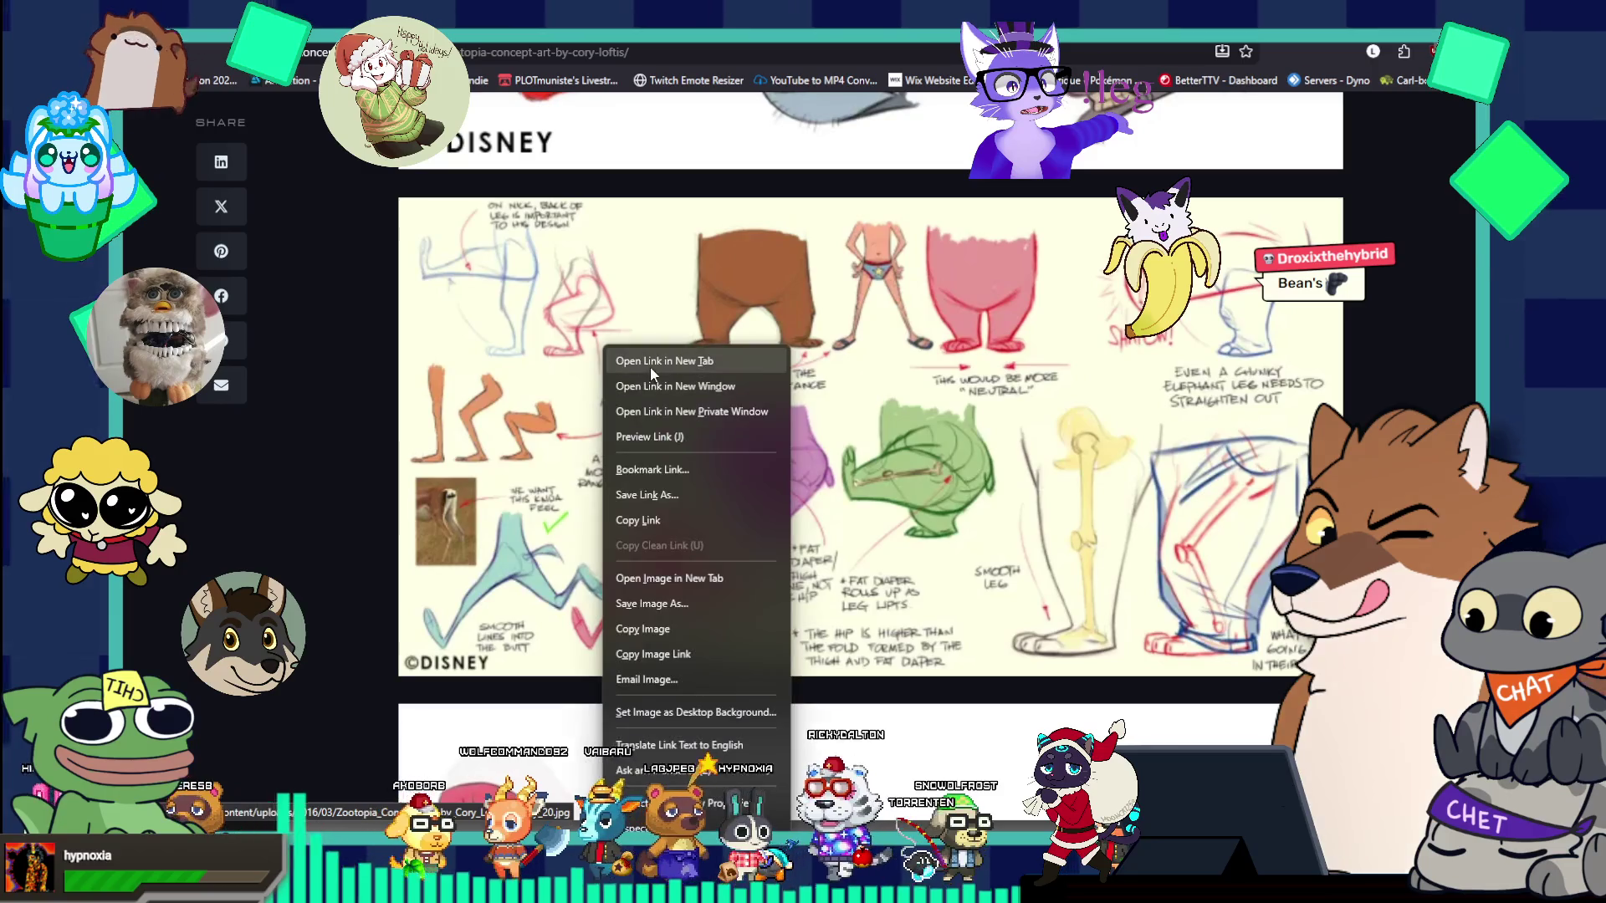
key(Escape)
scroll(745, 394, down, 3)
scroll(745, 394, down, 8)
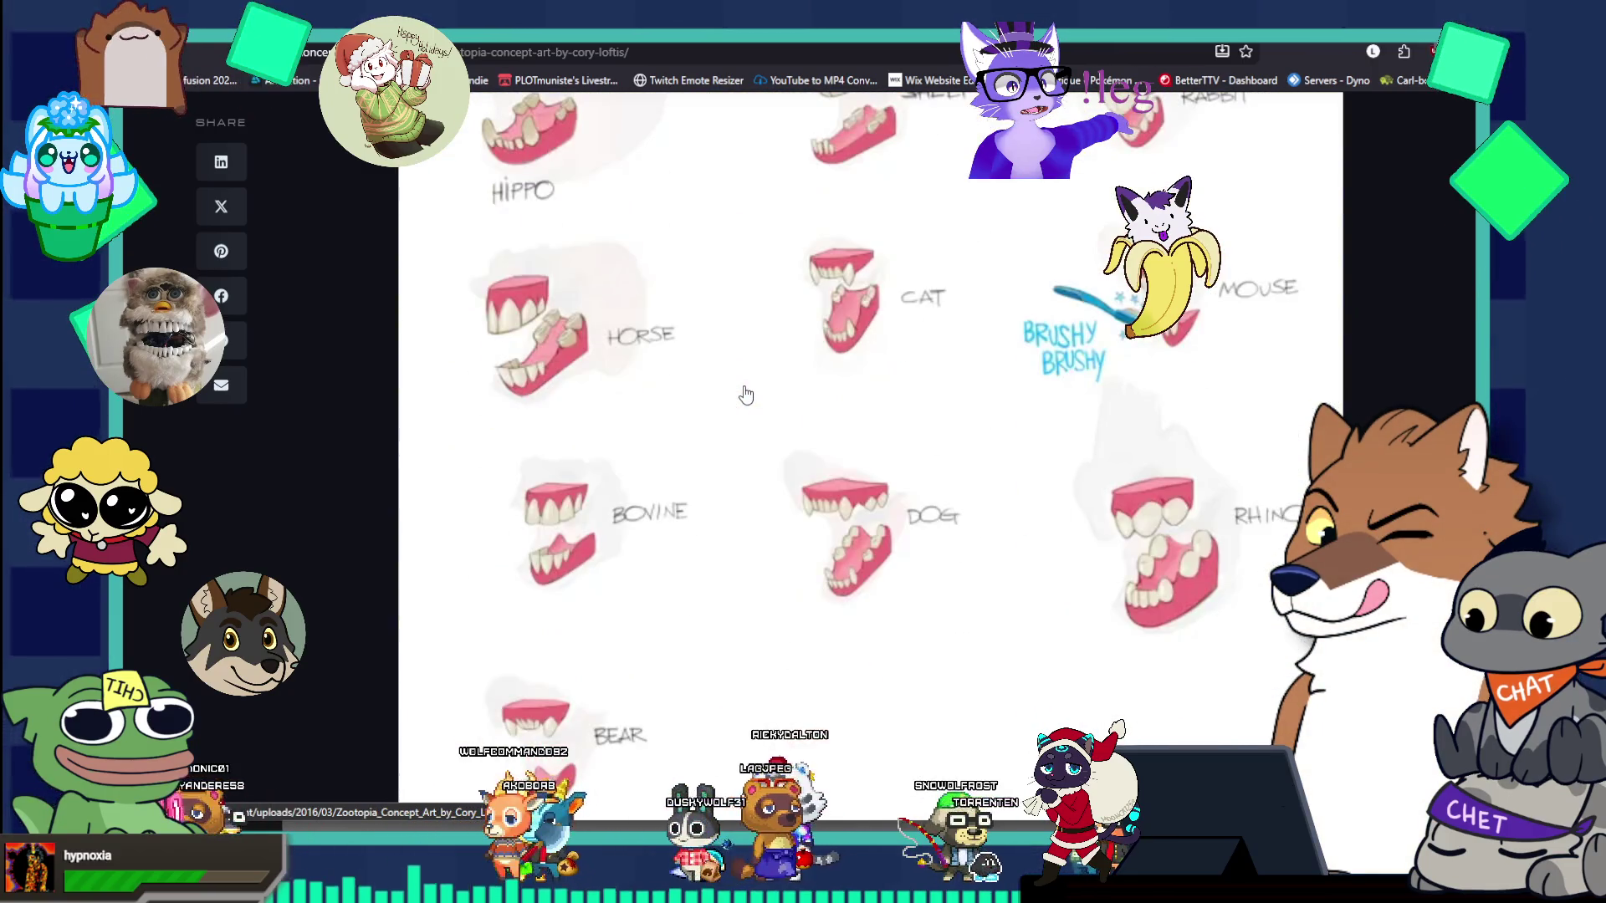
scroll(745, 394, up, 6)
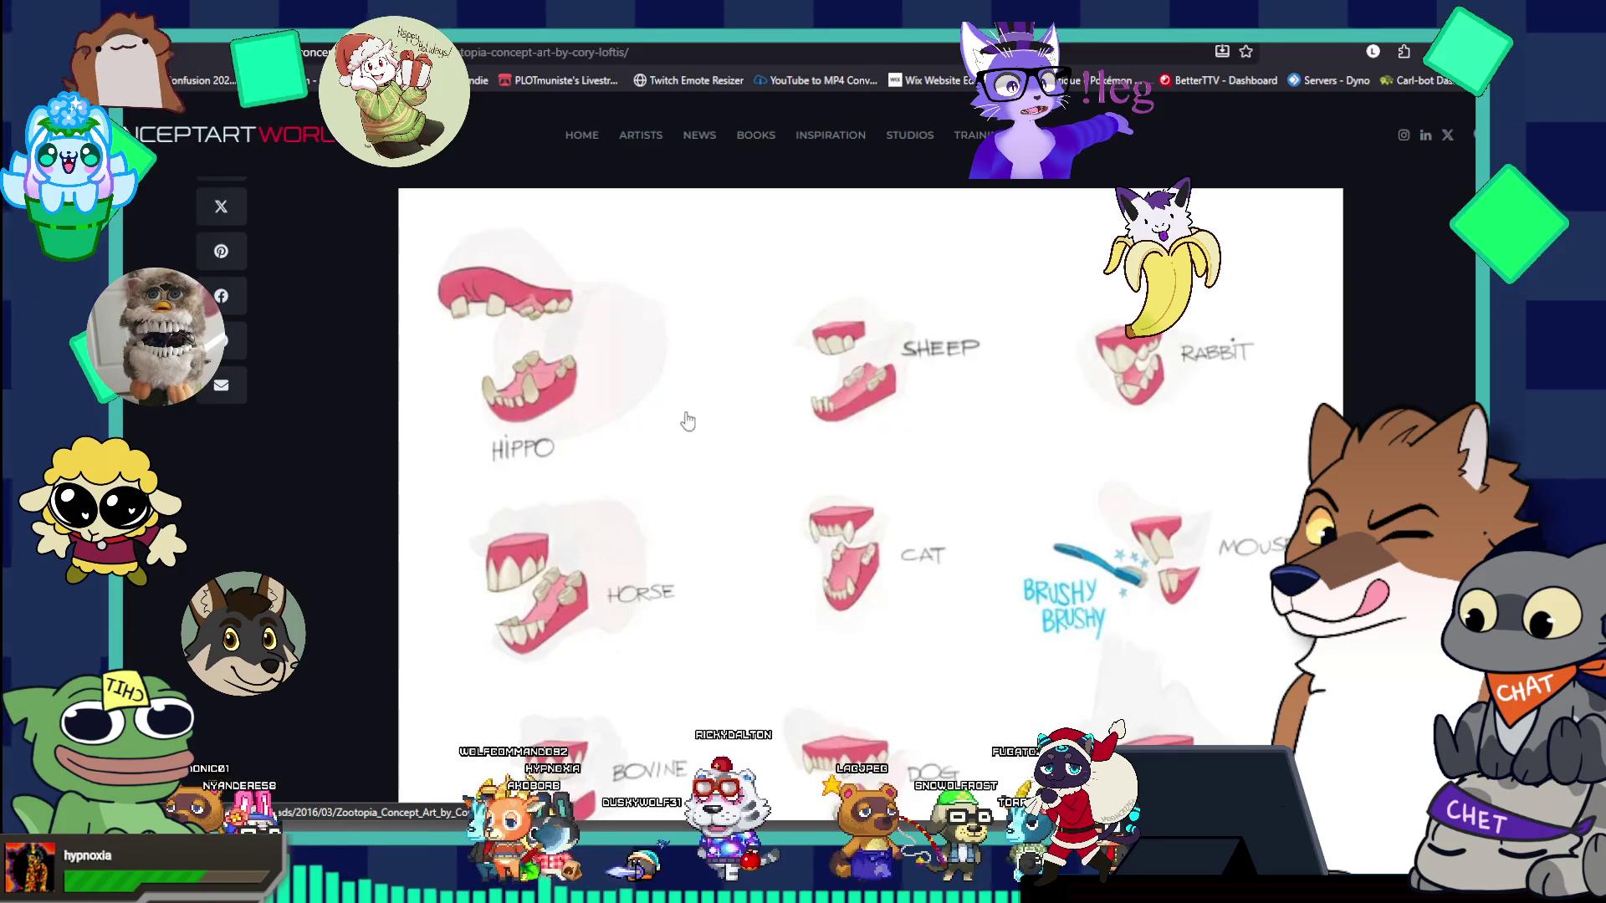
right_click(852, 343)
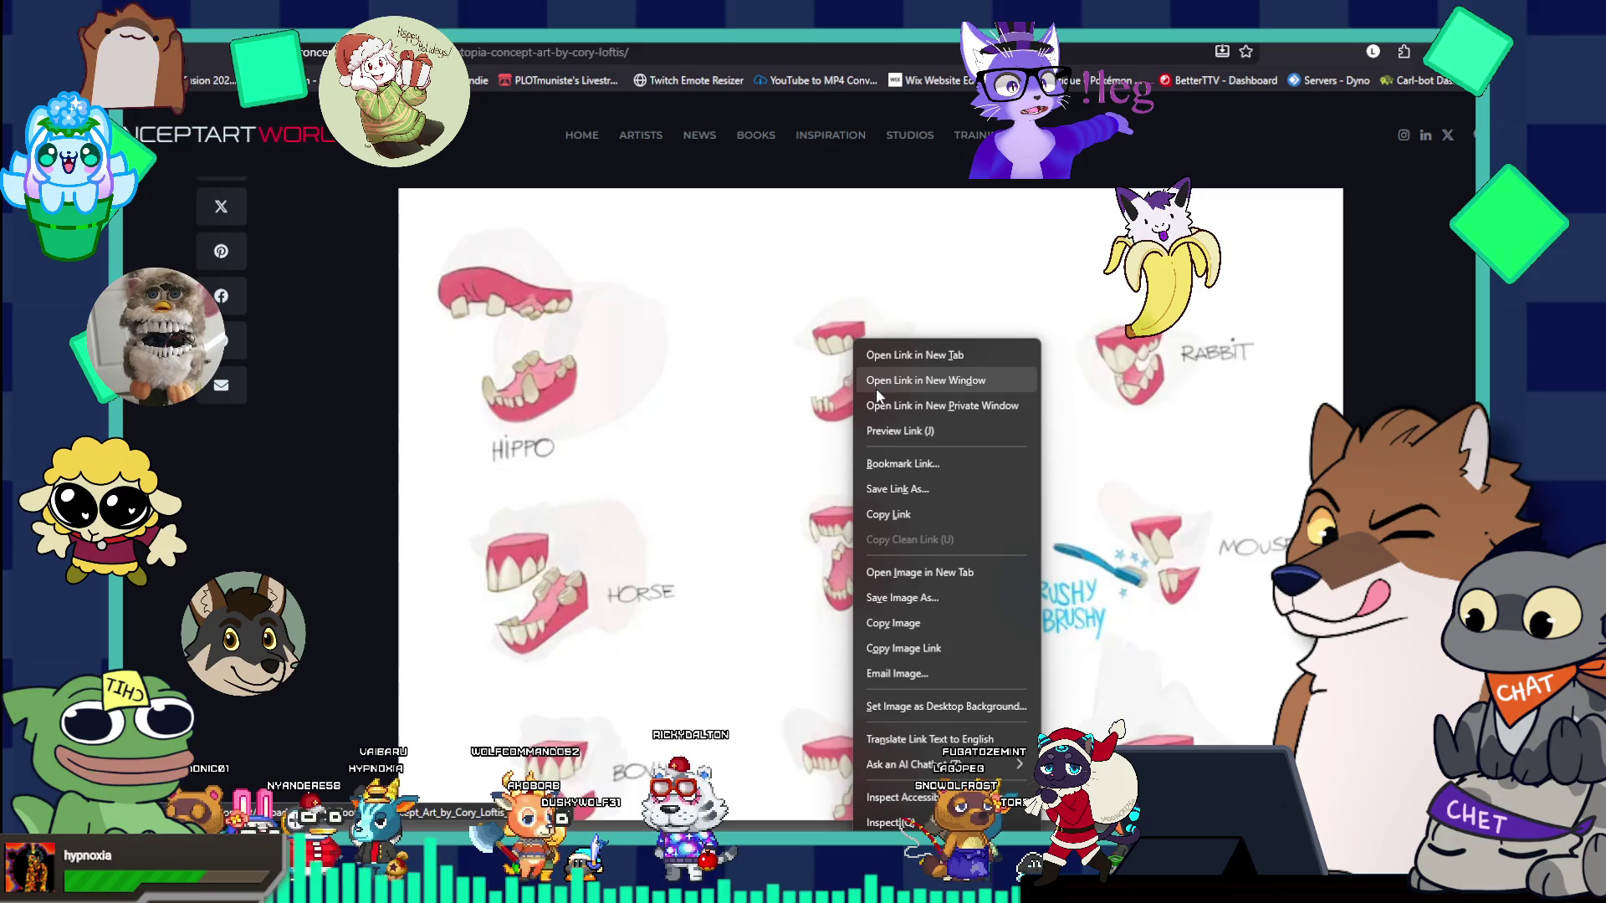
click(895, 354)
- Scroll through the mouth sketch references, then go back to the comic drawing
scroll(839, 368, down, 15)
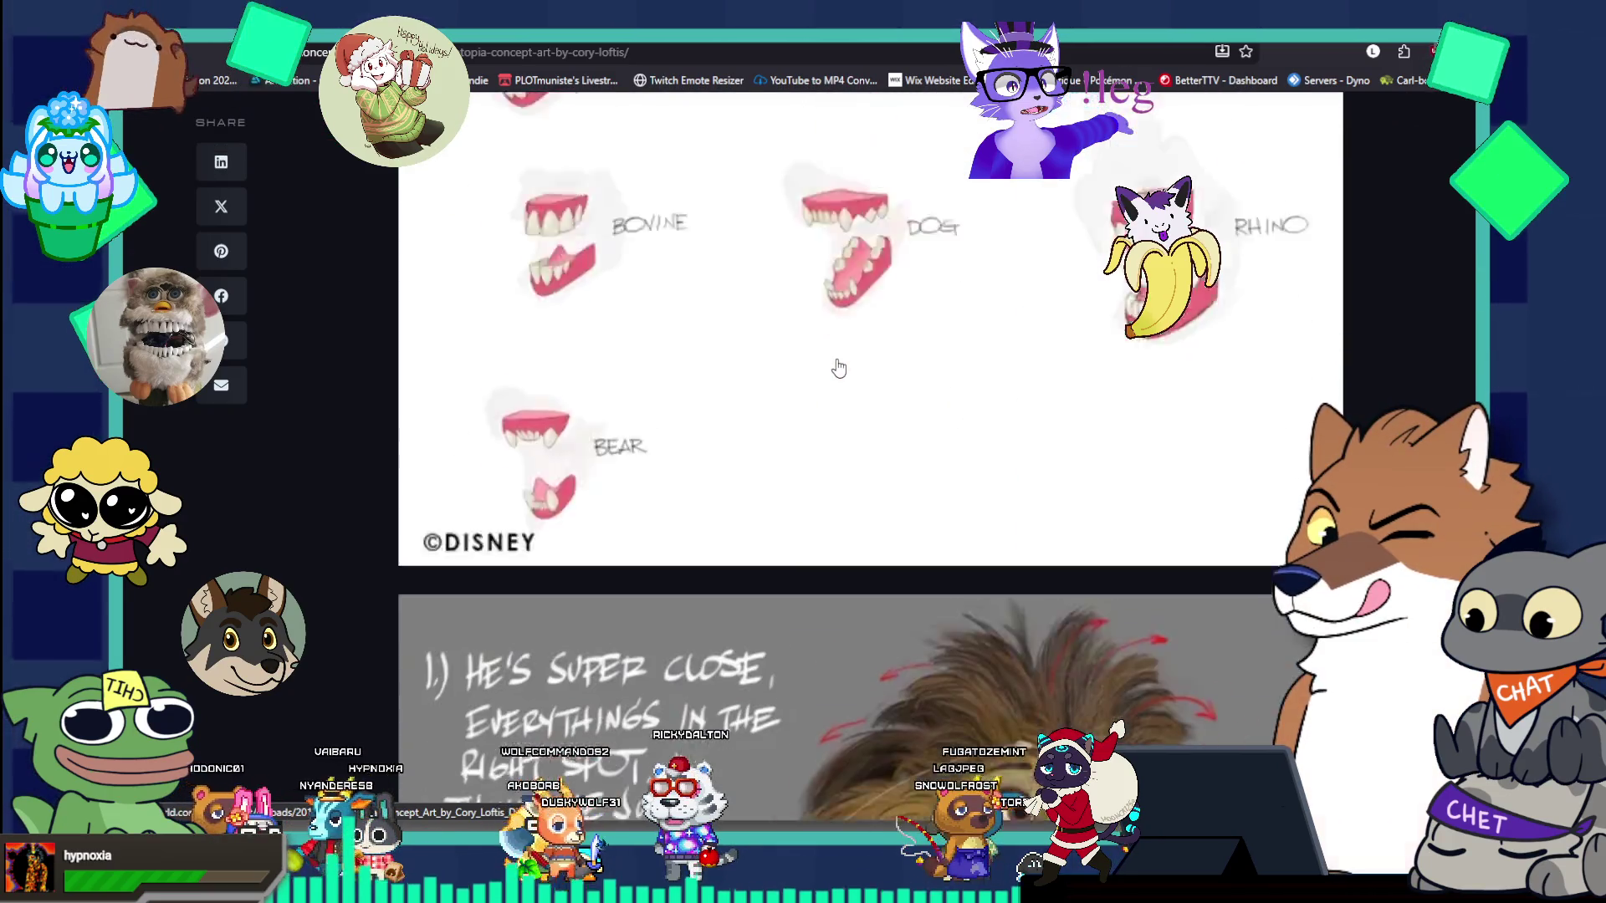
scroll(839, 368, down, 15)
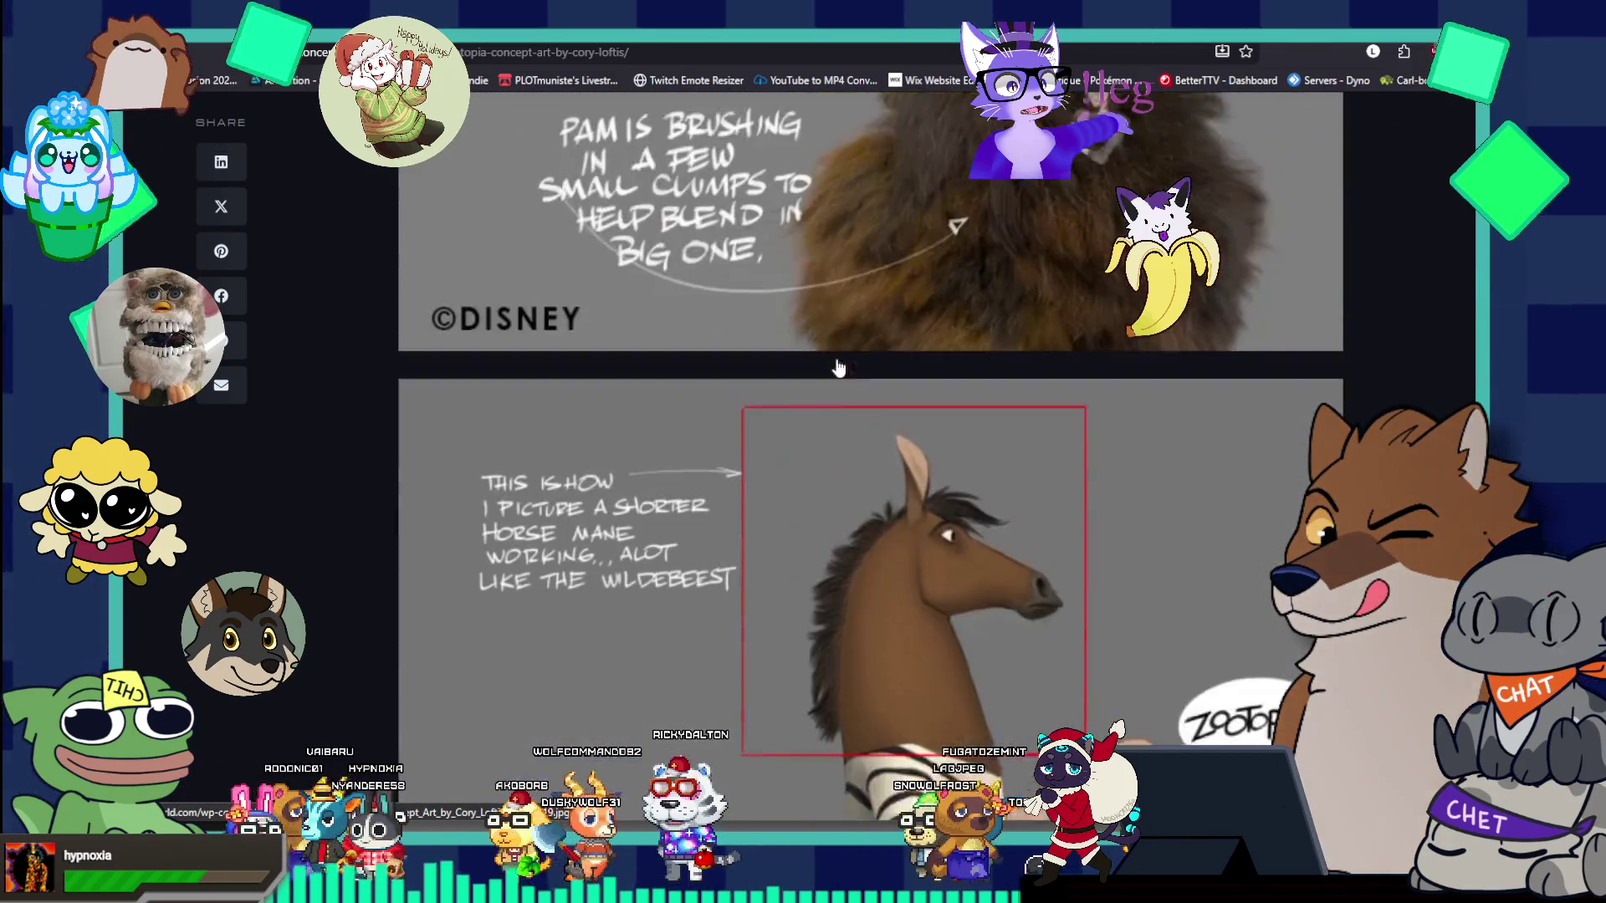
scroll(839, 368, down, 2)
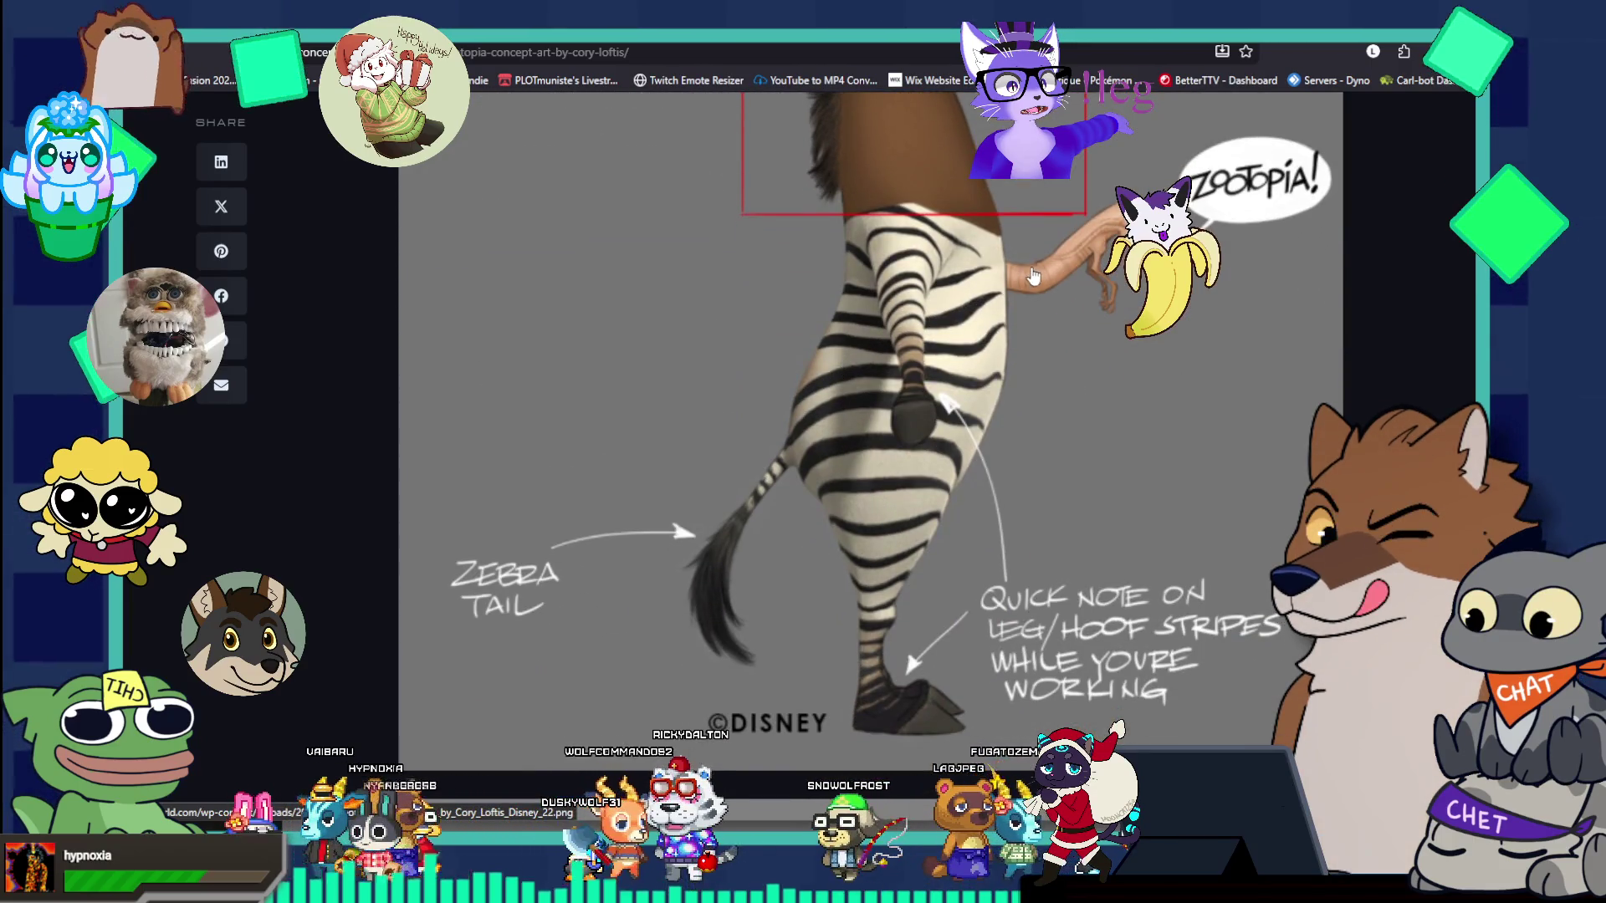
scroll(1055, 433, up, 4)
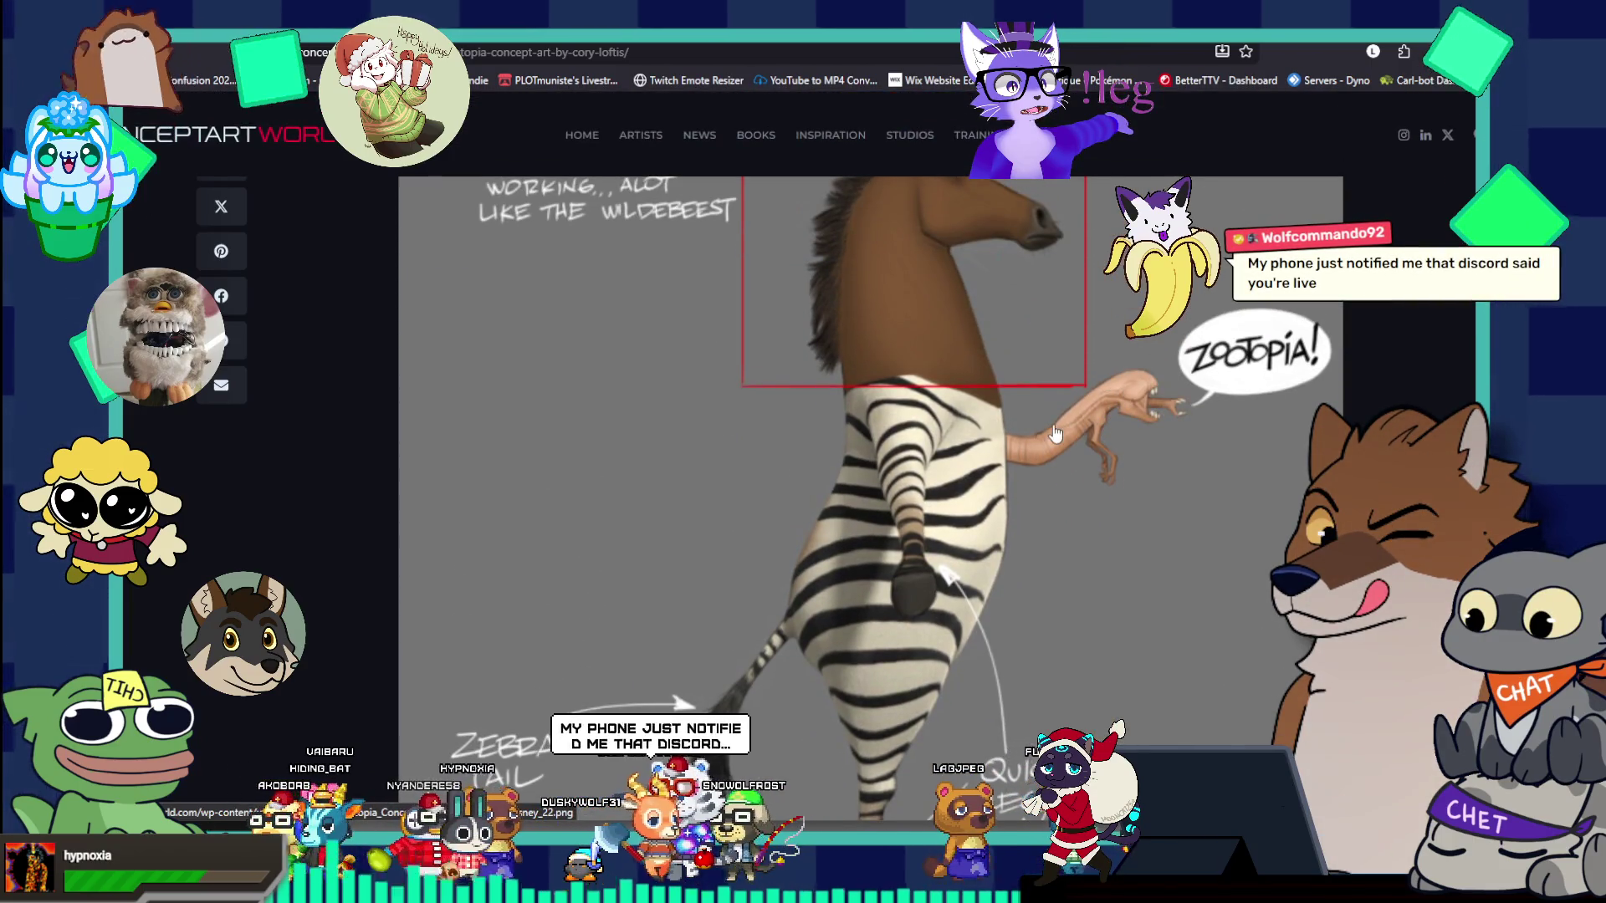
scroll(1056, 433, down, 5)
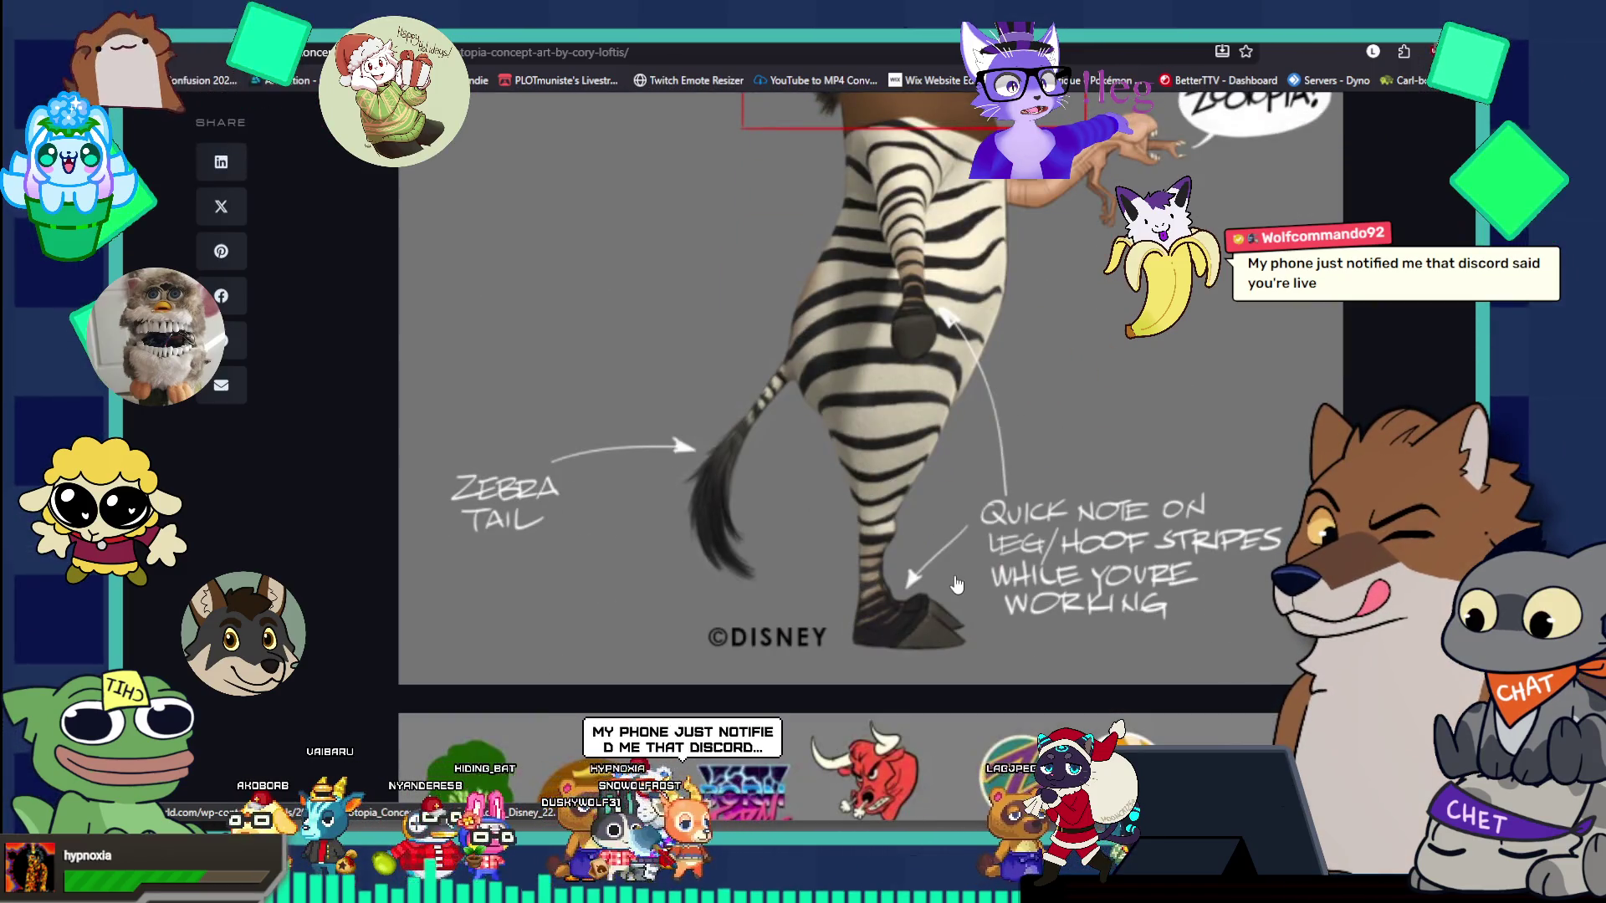
scroll(958, 583, down, 4)
scroll(958, 582, down, 10)
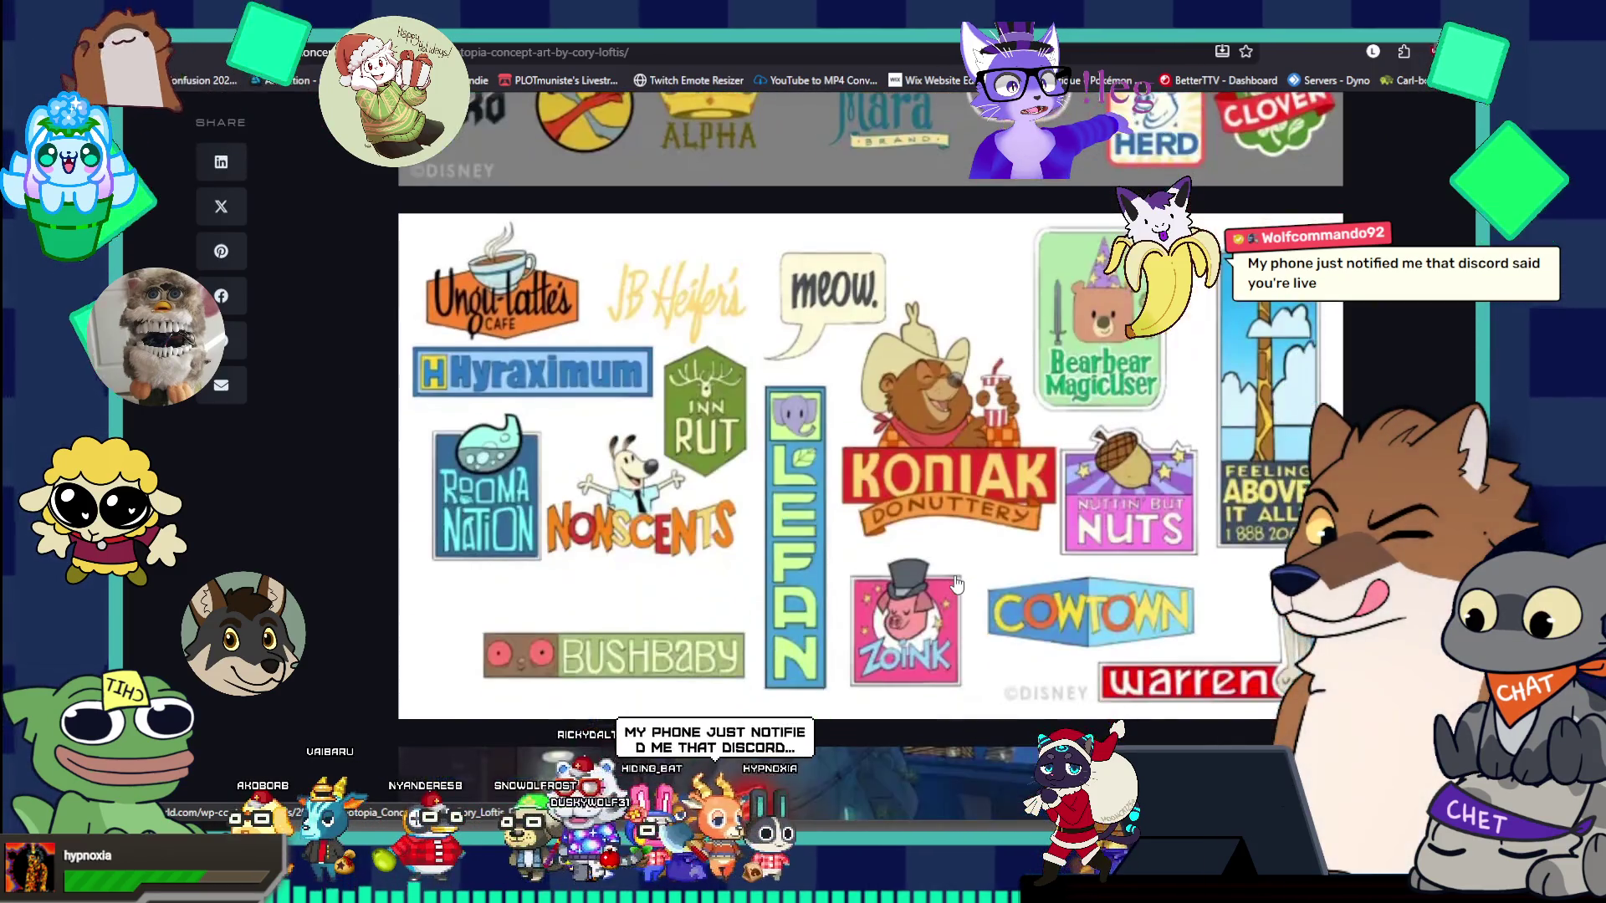
scroll(958, 583, up, 3)
scroll(957, 582, up, 3)
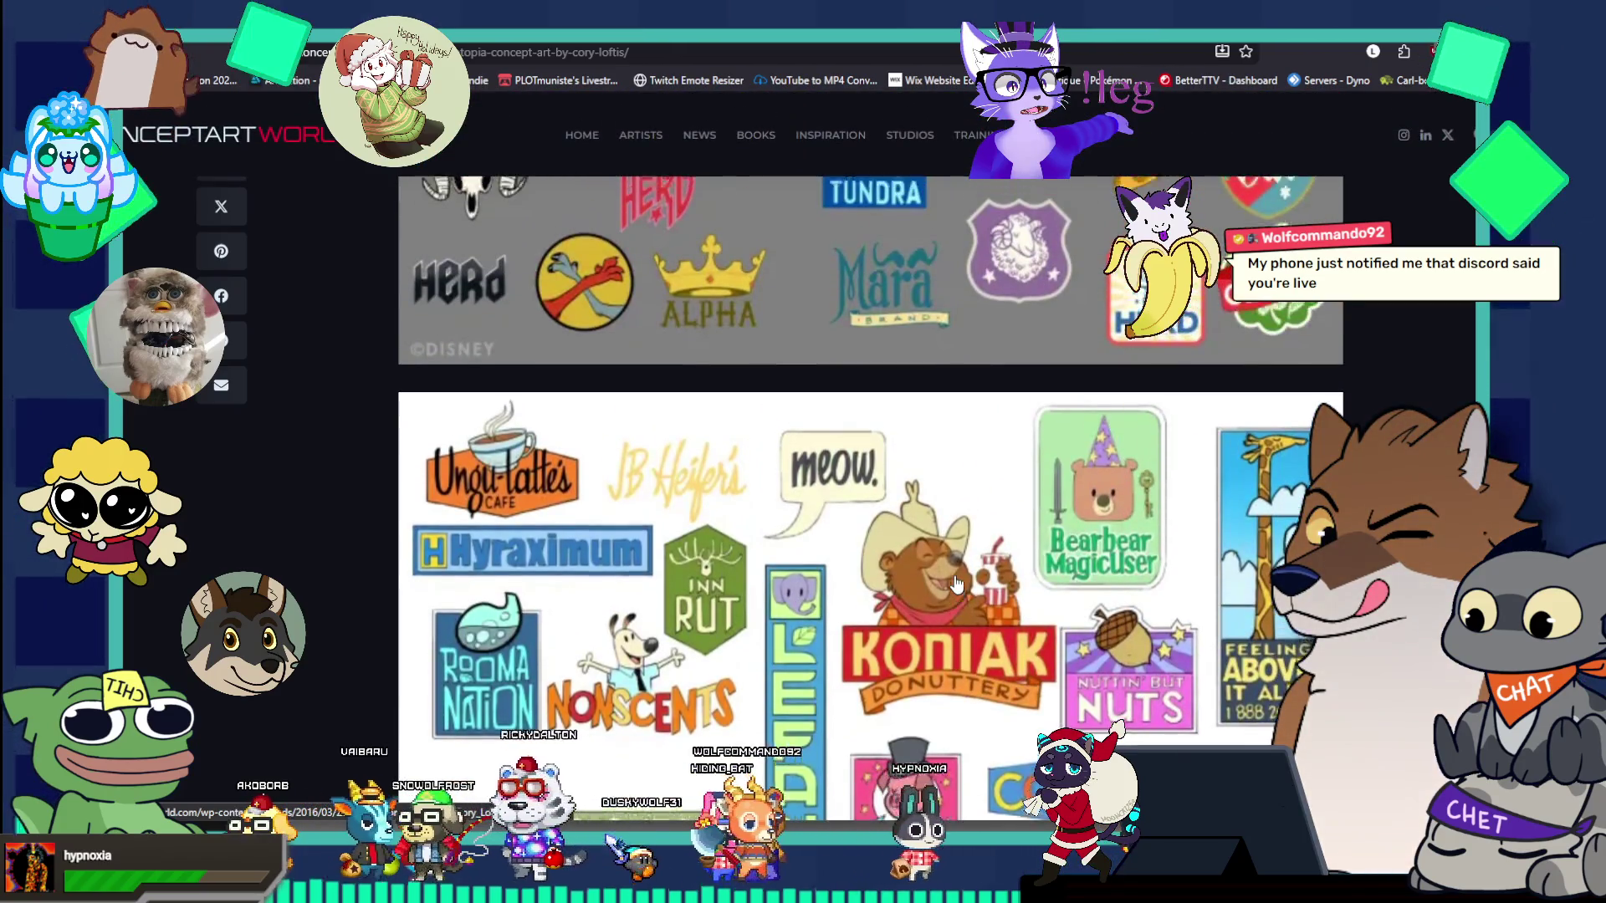
scroll(957, 583, up, 4)
scroll(958, 583, down, 10)
scroll(958, 583, down, 20)
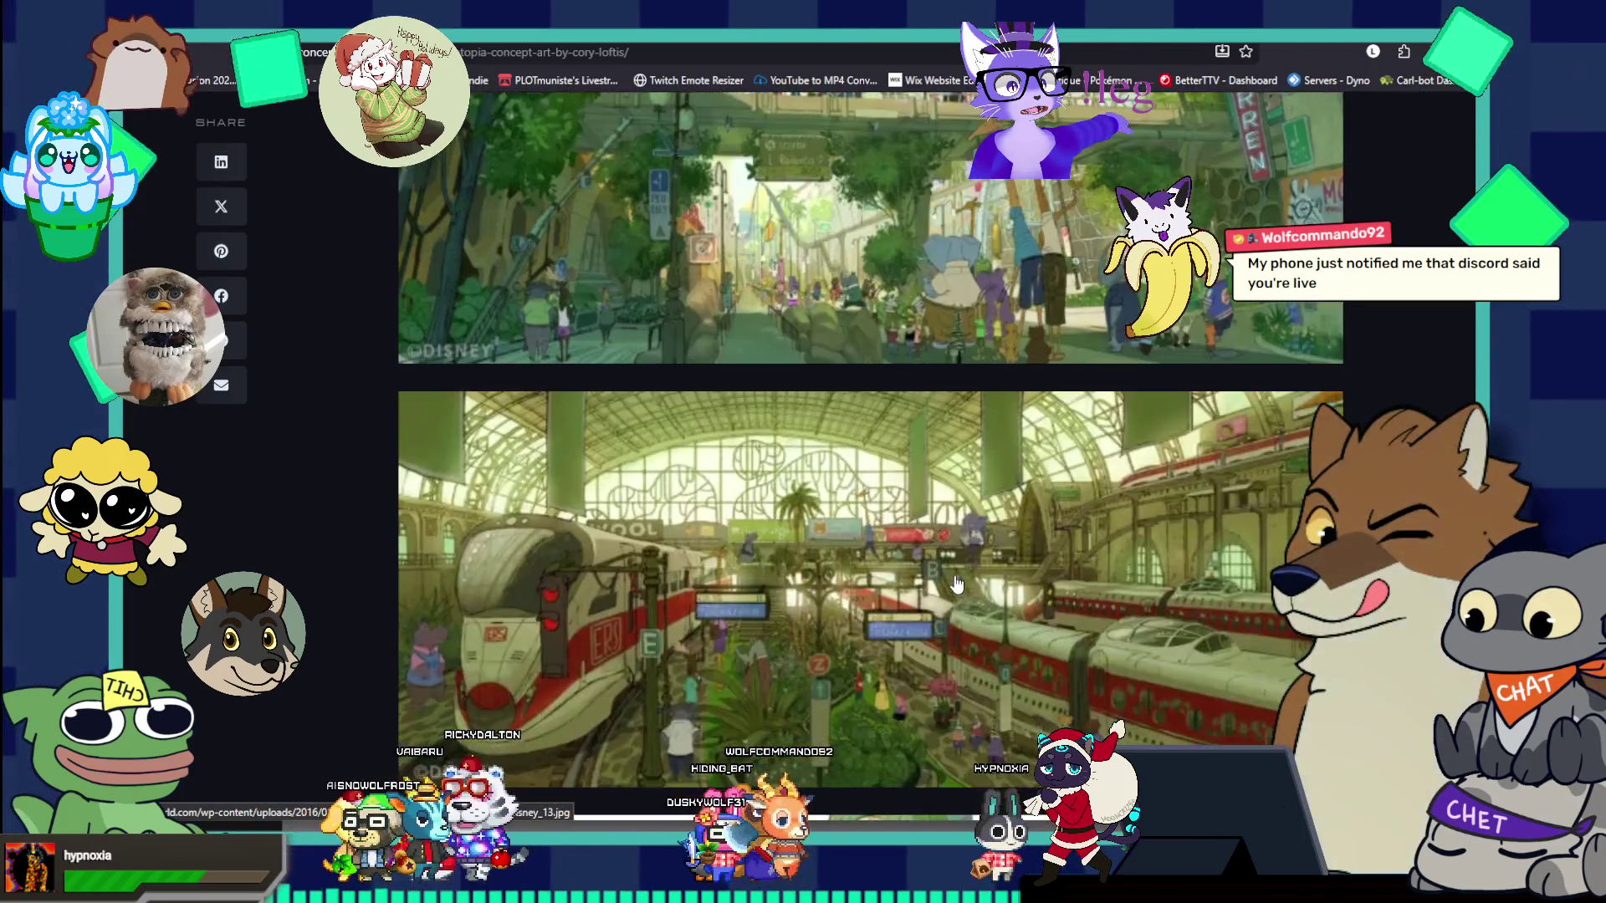
scroll(958, 583, down, 6)
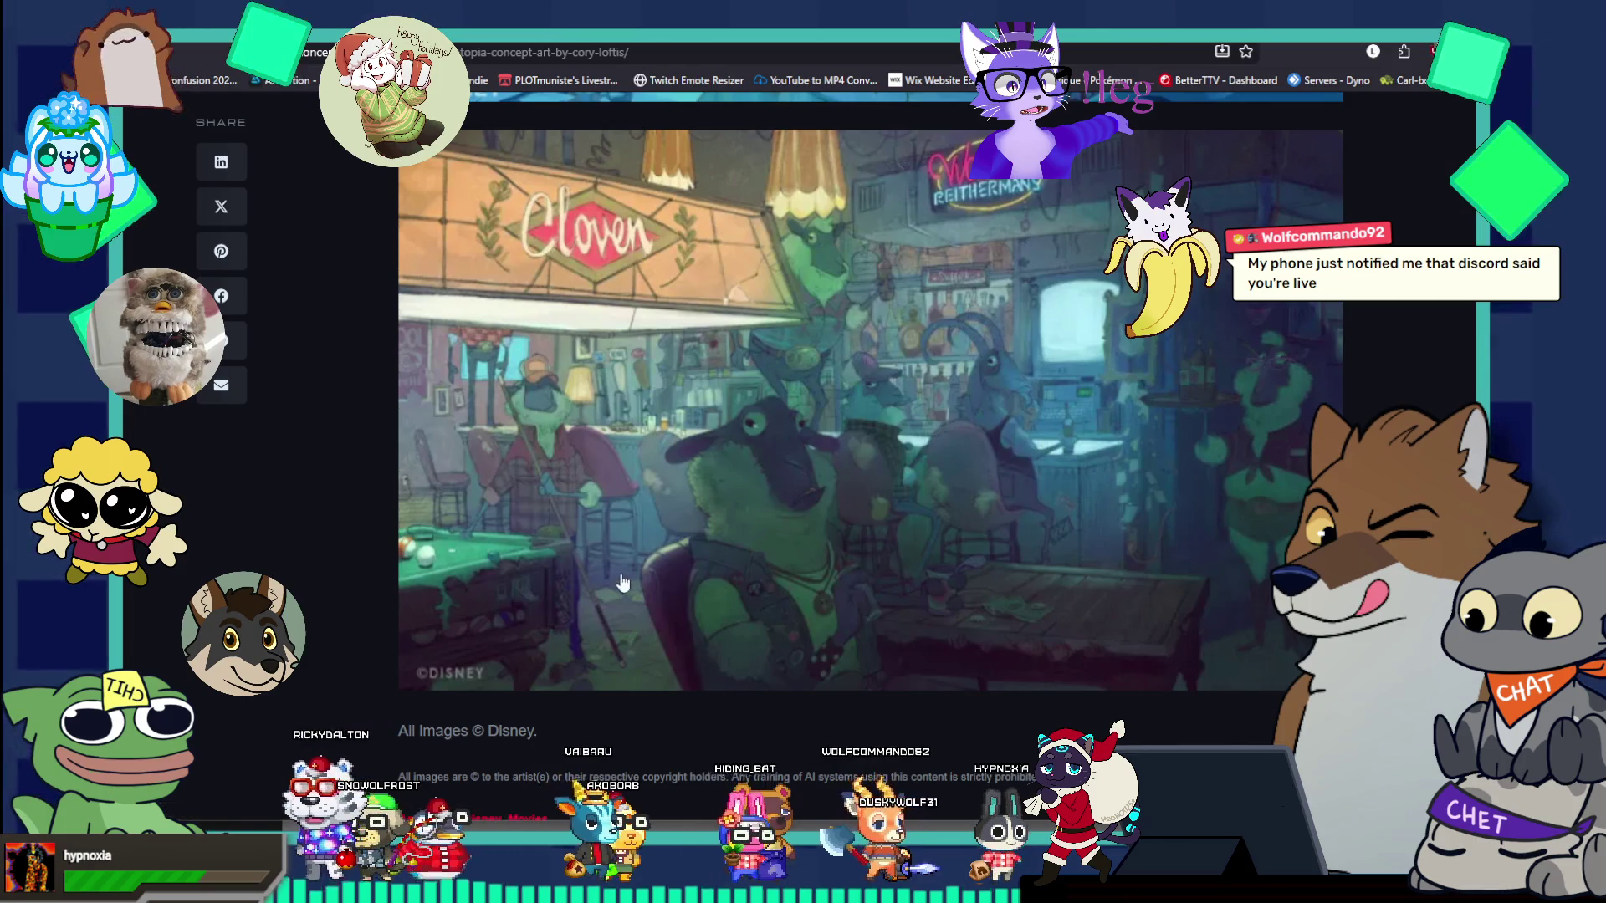
scroll(563, 520, down, 5)
scroll(562, 520, up, 5)
key(alt+Tab)
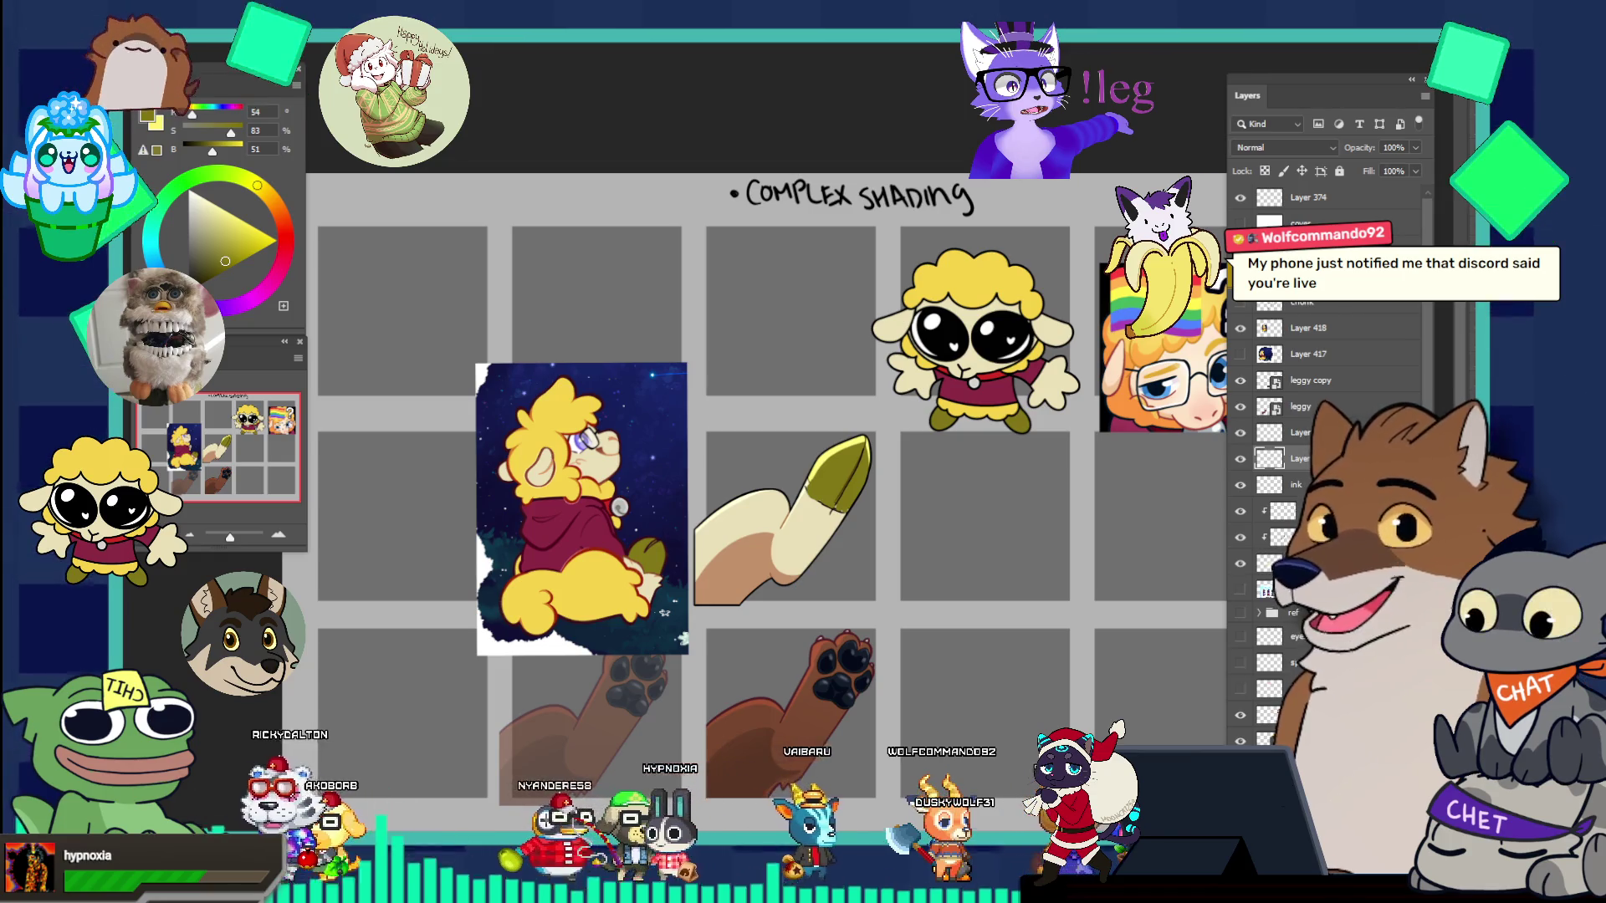
- Group the leg layers, duplicate the group and move the copy into the neighbouring panel
click(893, 505)
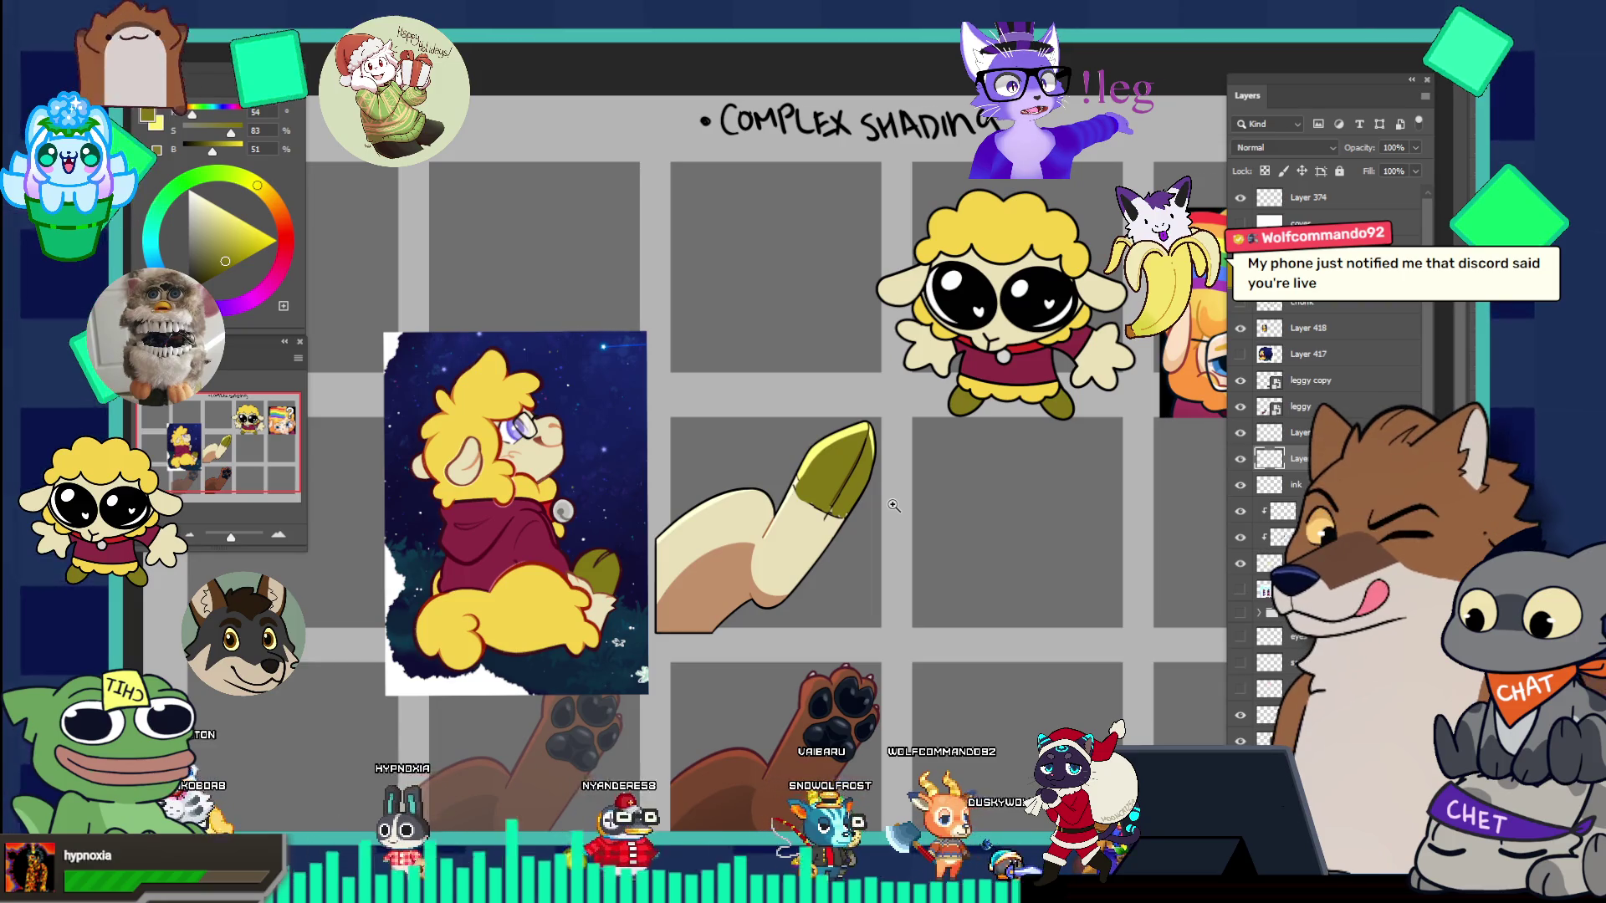
click(895, 510)
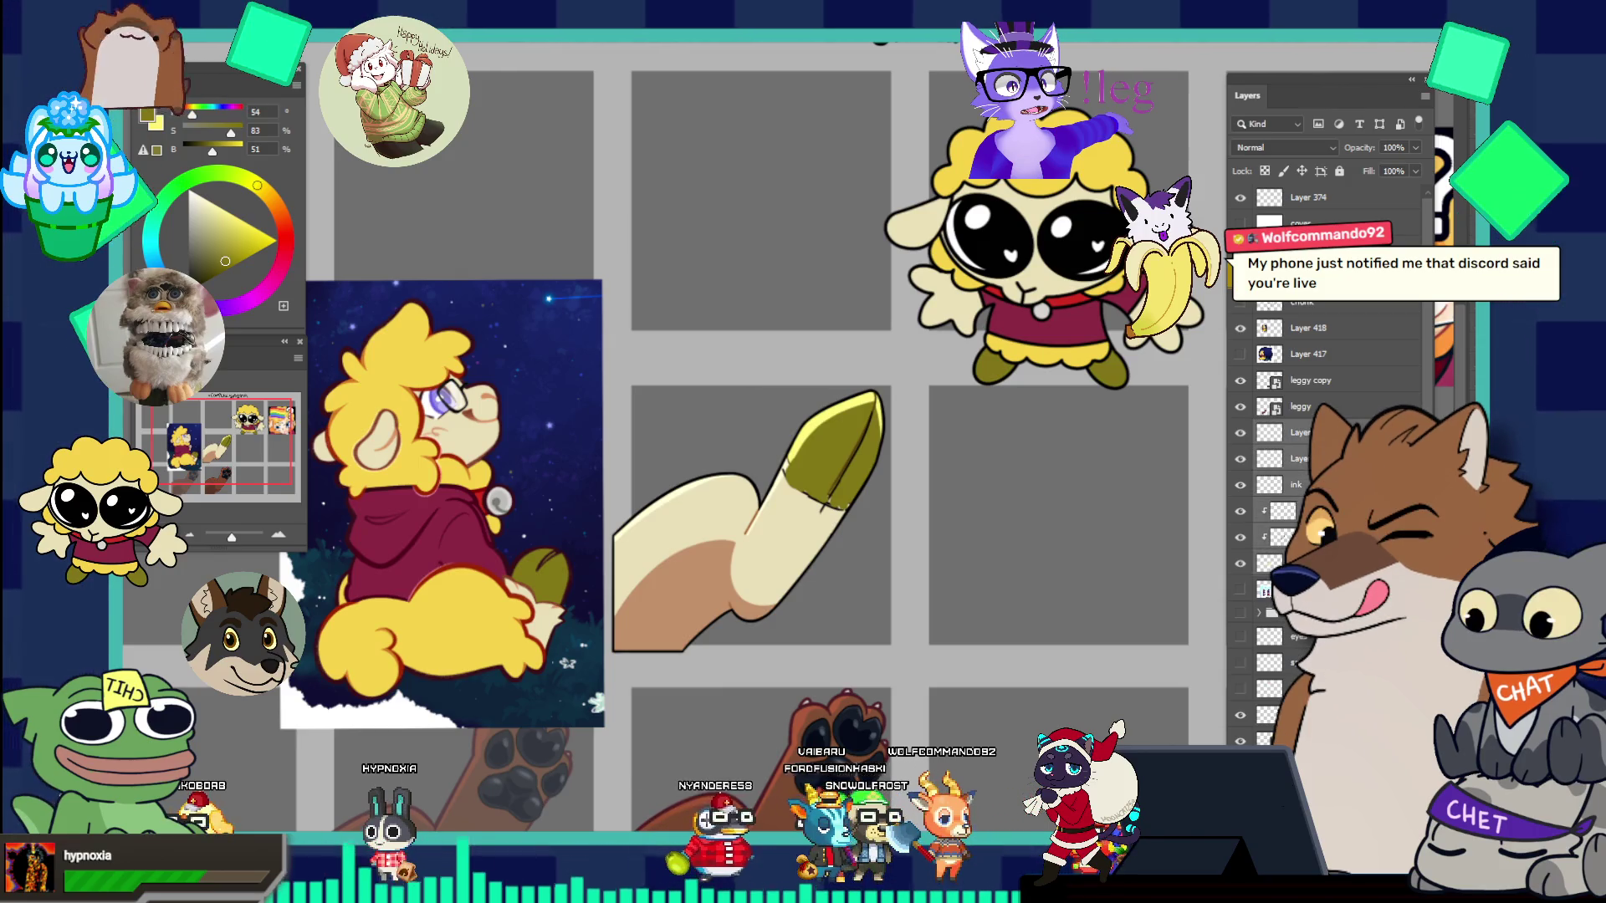
key(ctrl+g)
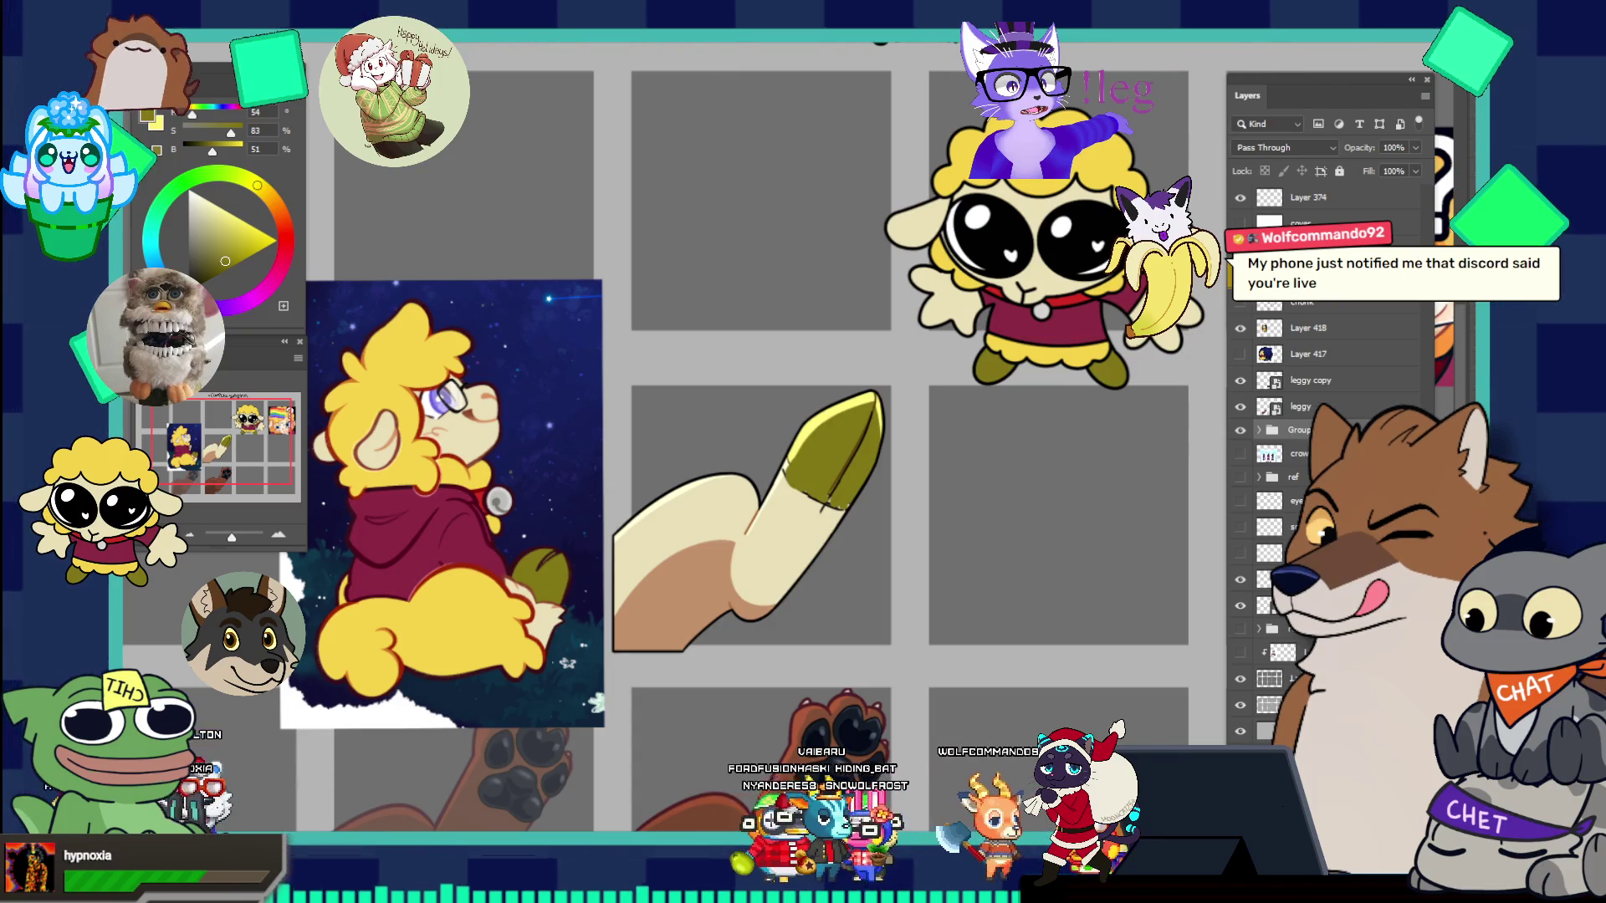
key(ctrl+g)
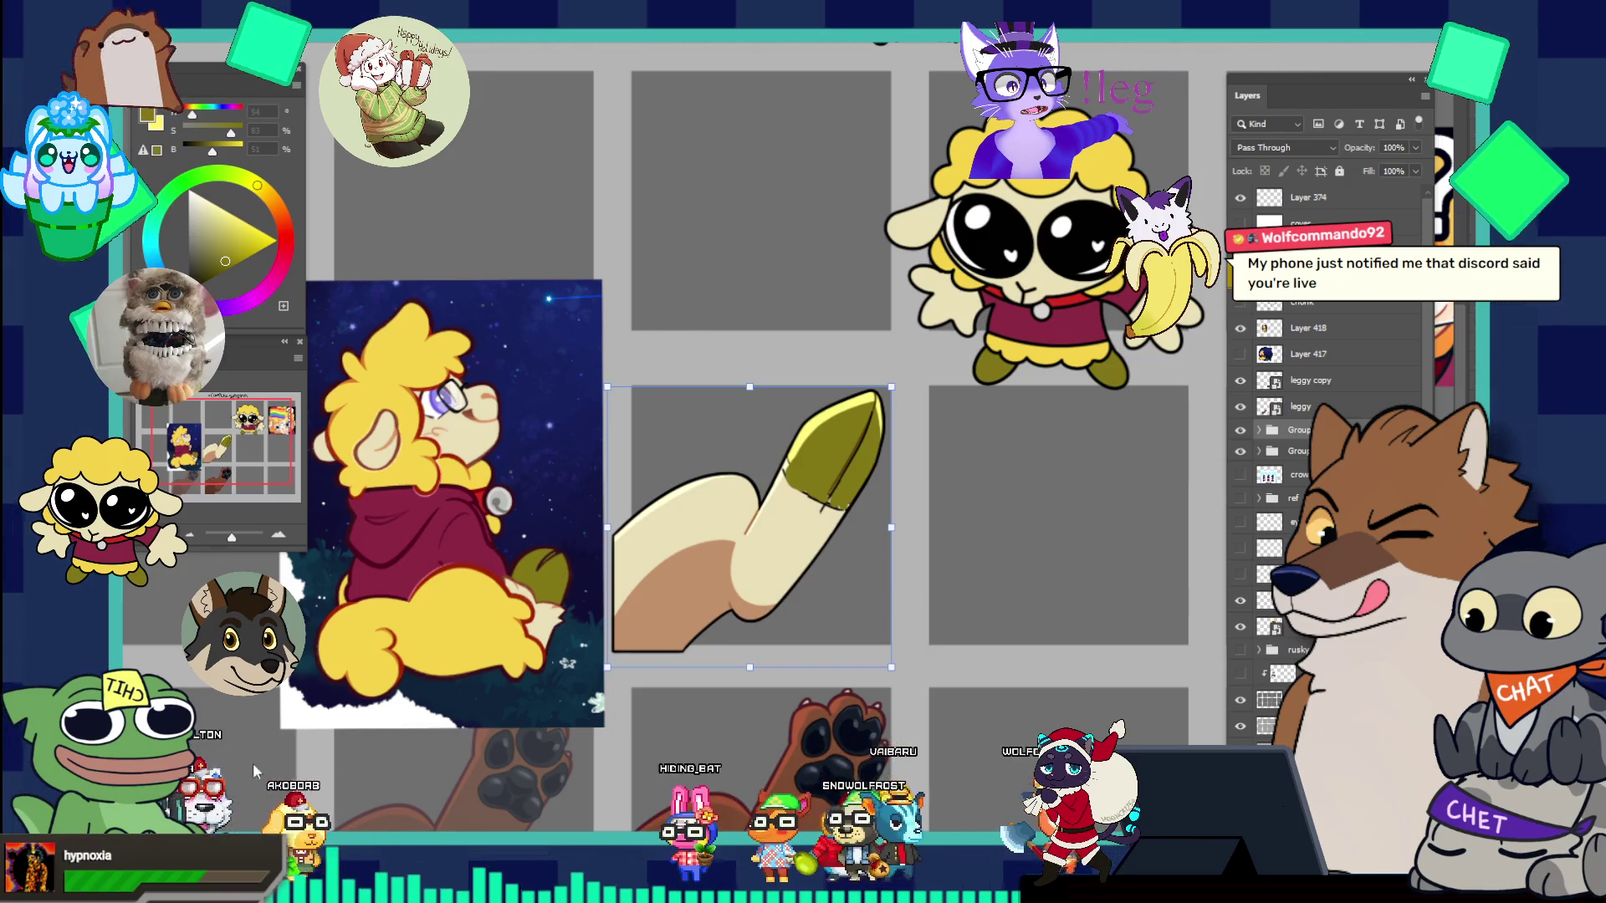
mouse_move(731, 551)
mouse_down()
mouse_move(1047, 532)
mouse_move(979, 498)
mouse_up()
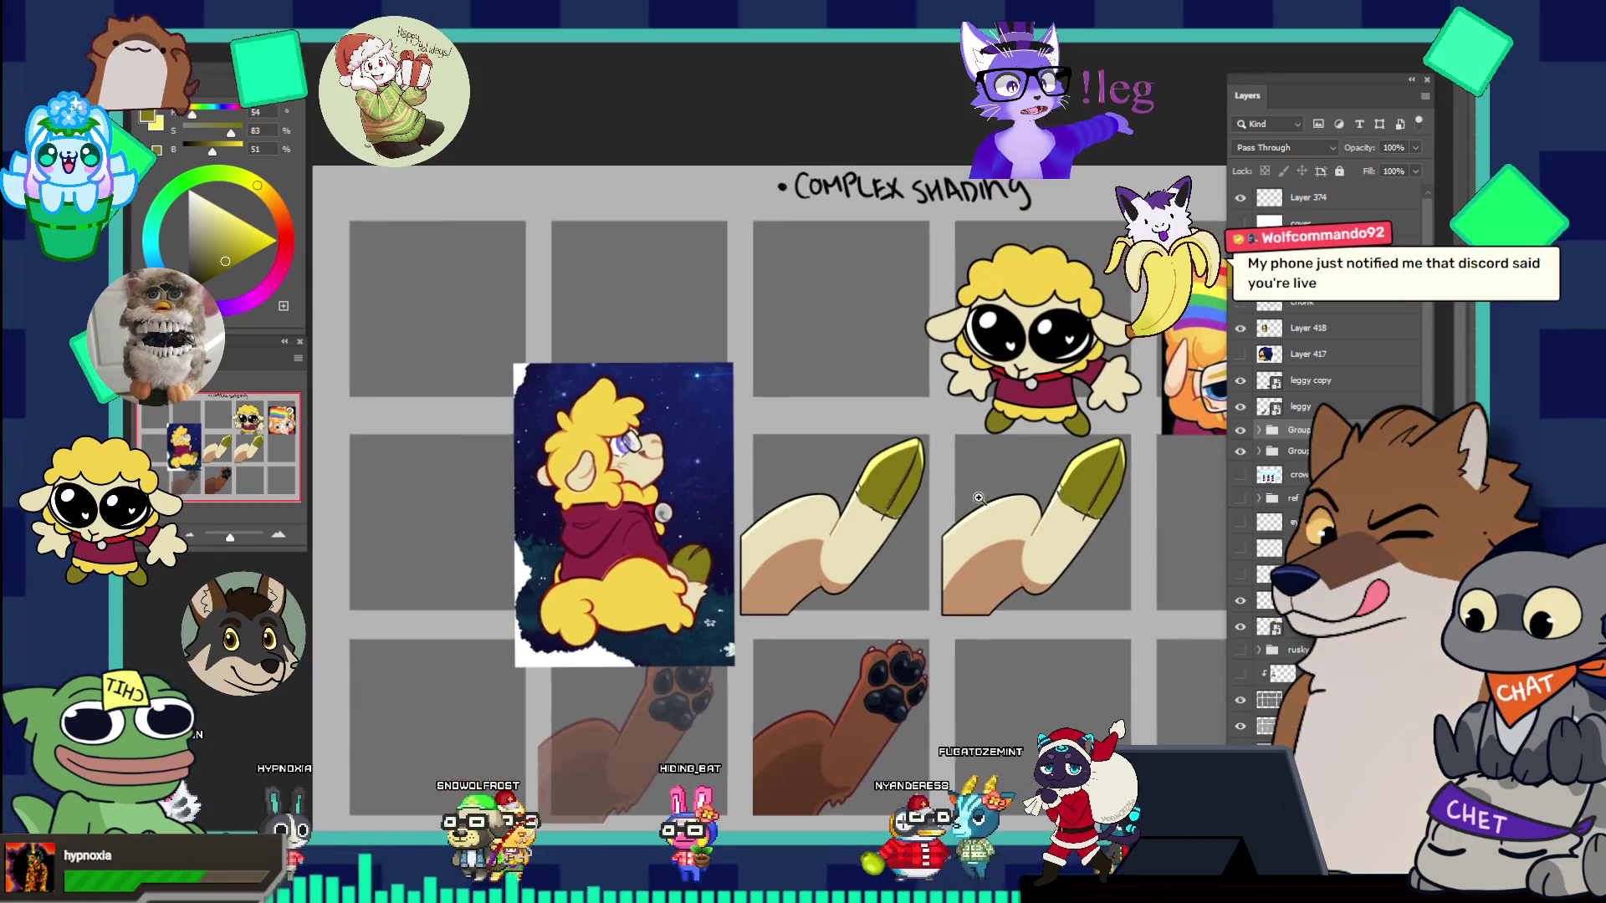
scroll(1191, 500, up, 5)
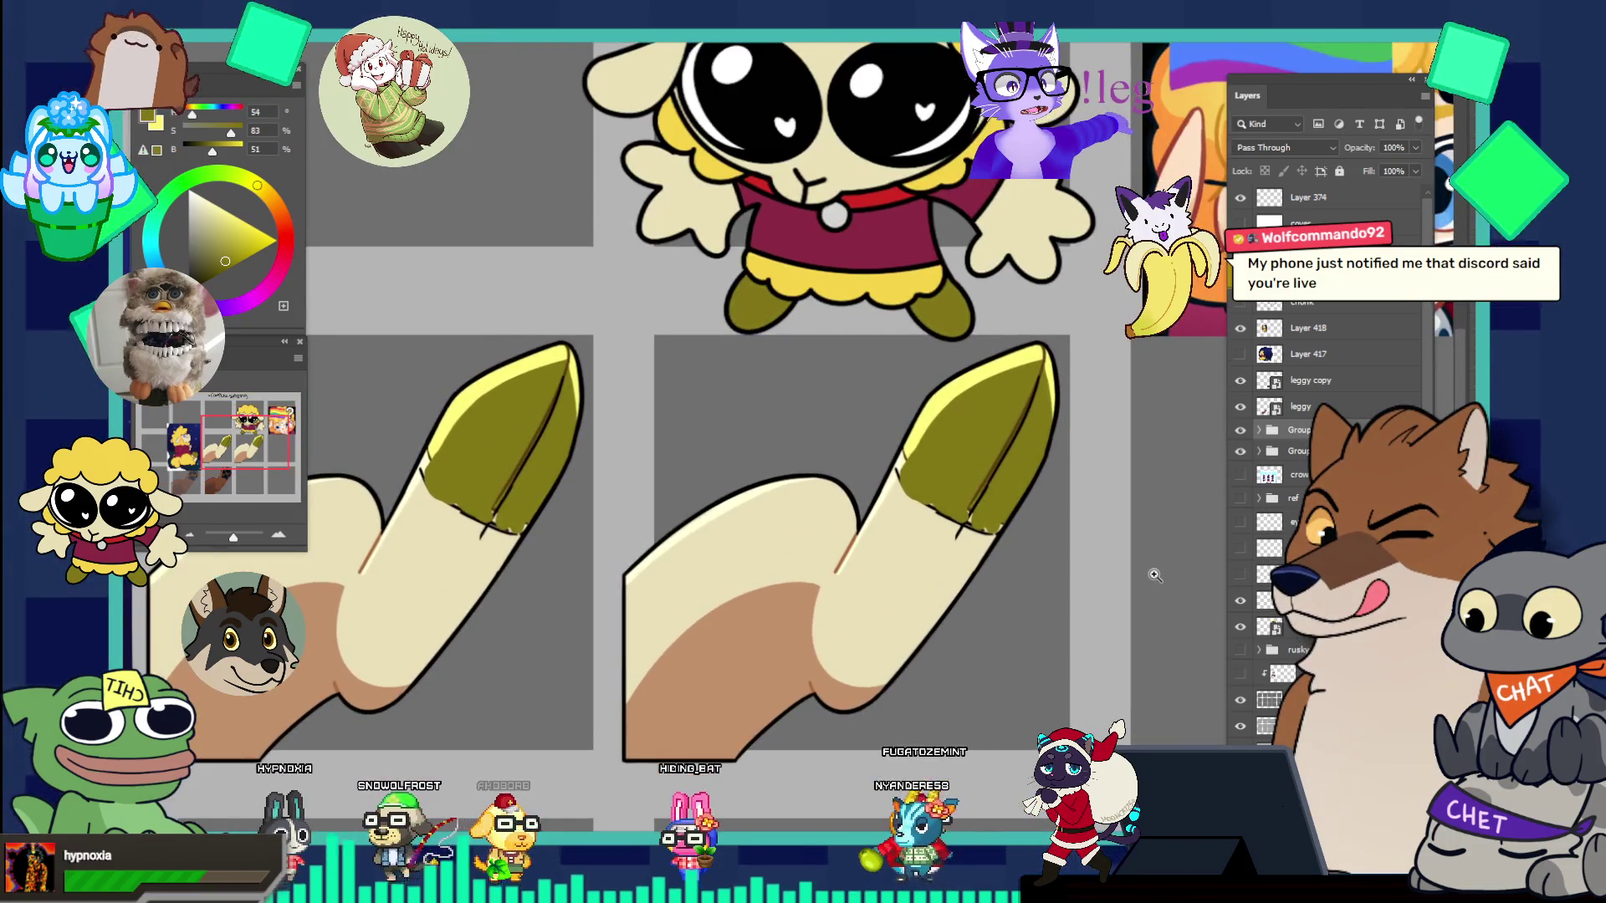
click(1252, 429)
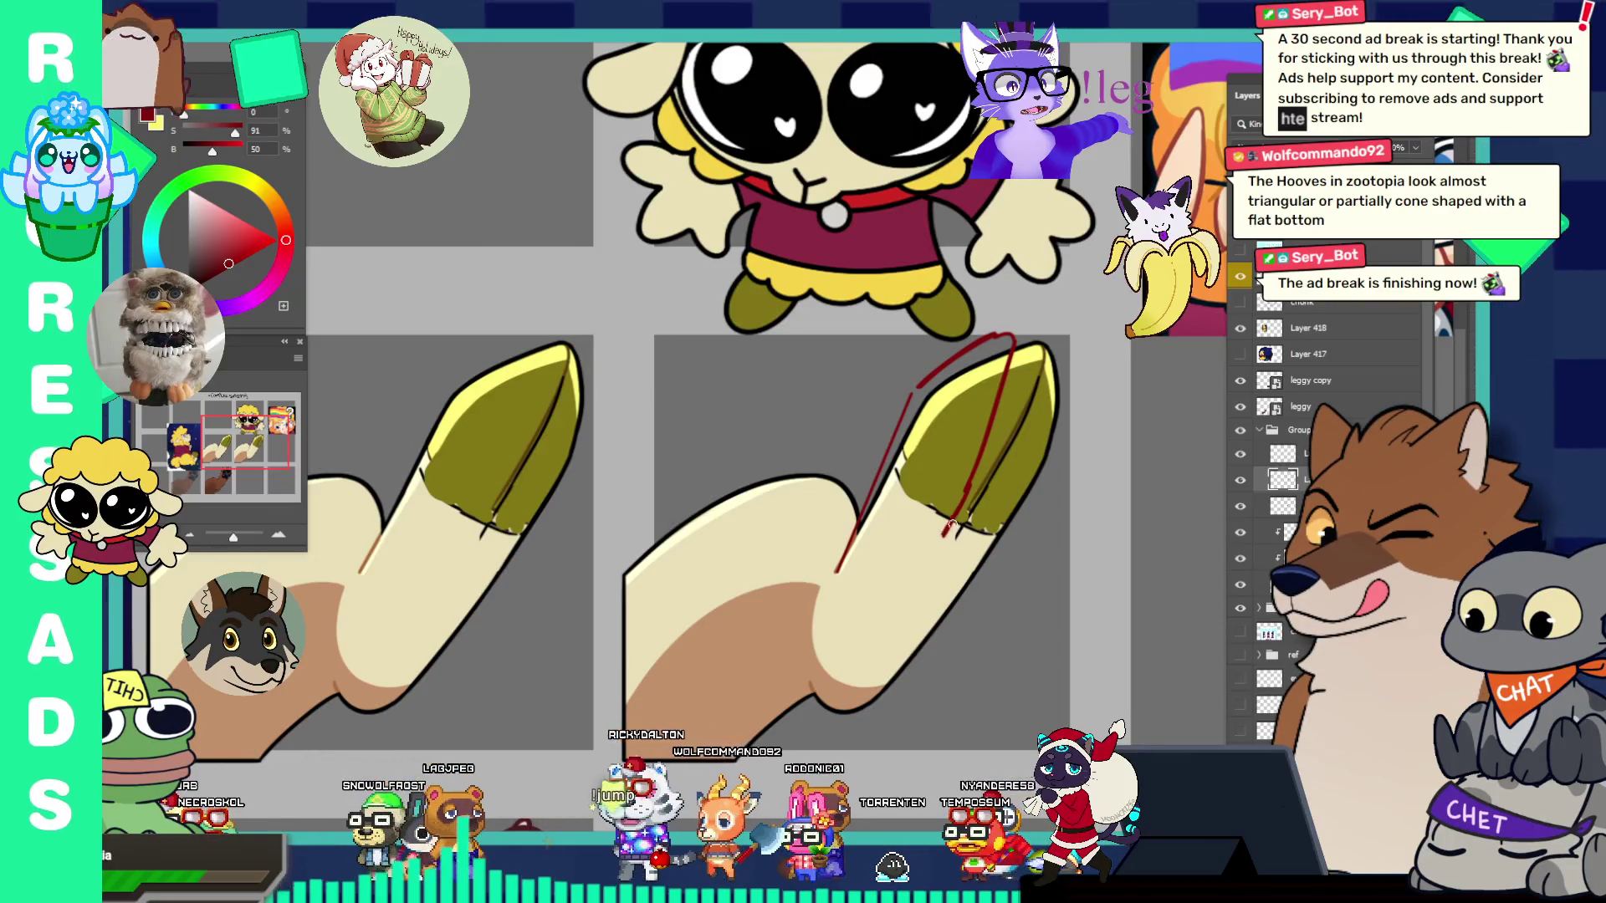
- Sketch red guide strokes along the copied hoof's right edge and over its tip
drag(945, 537, 1040, 383)
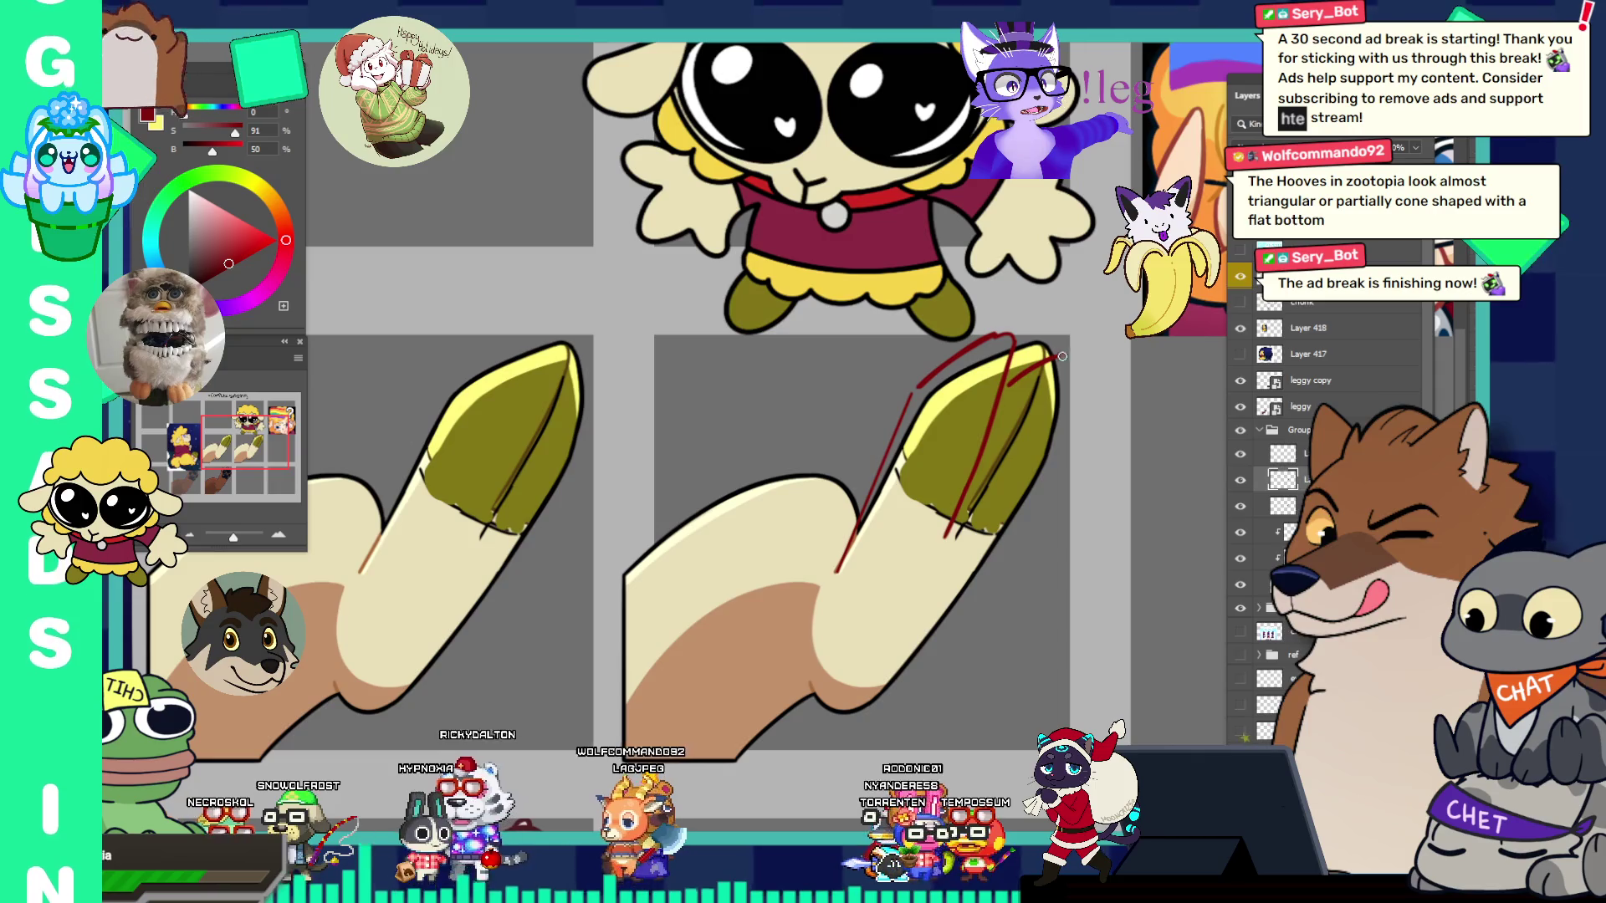
drag(1058, 357, 1058, 423)
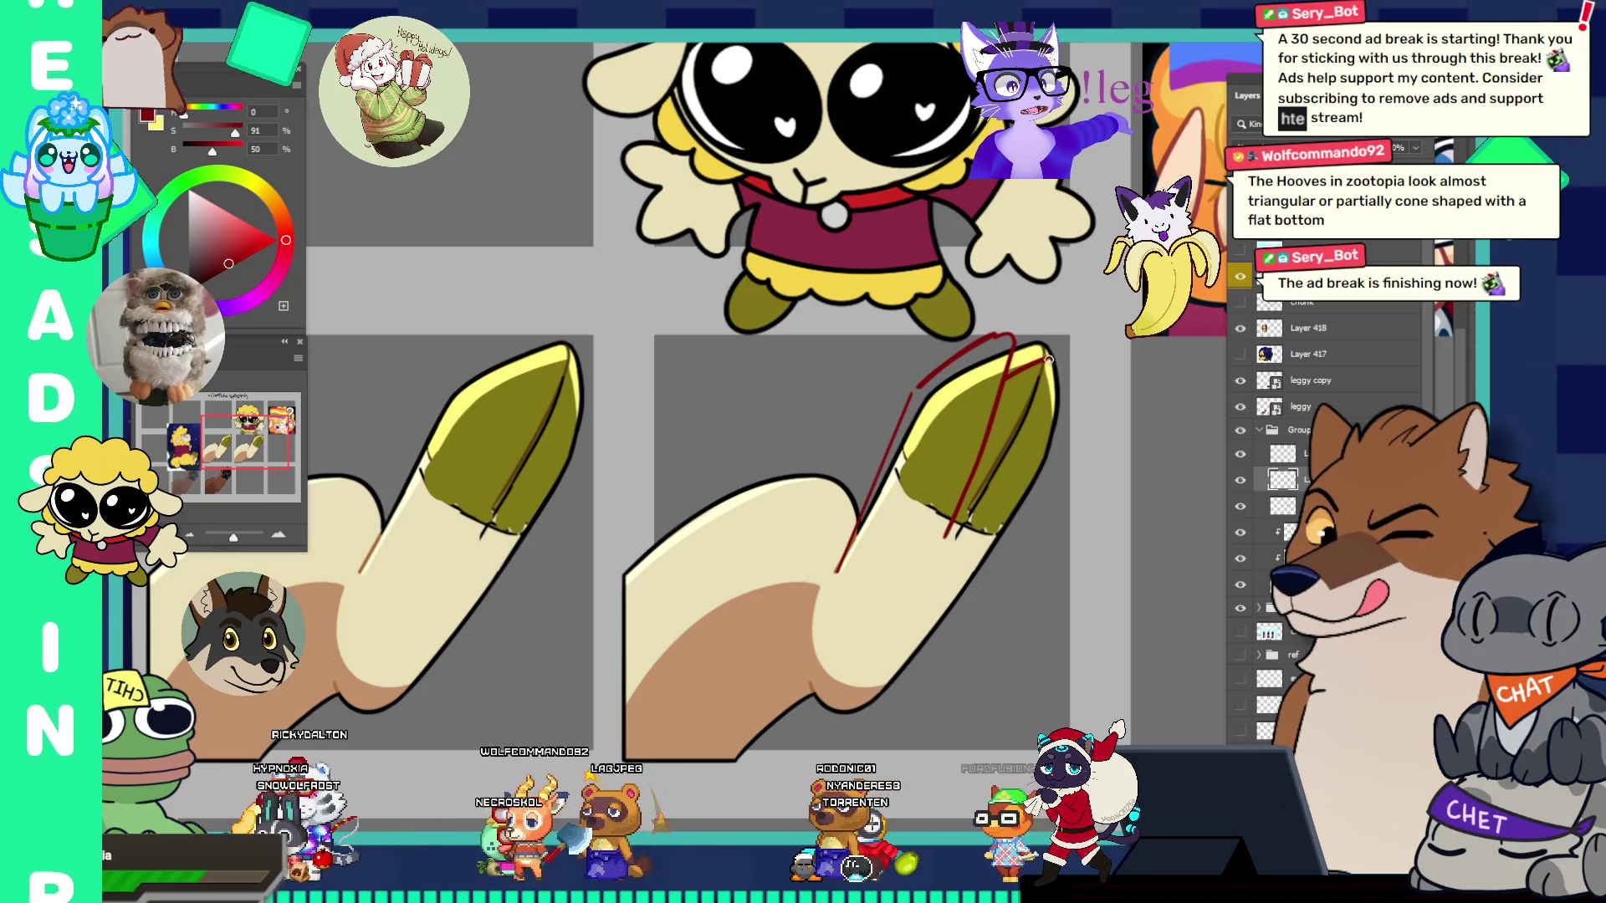
drag(1034, 365, 1049, 396)
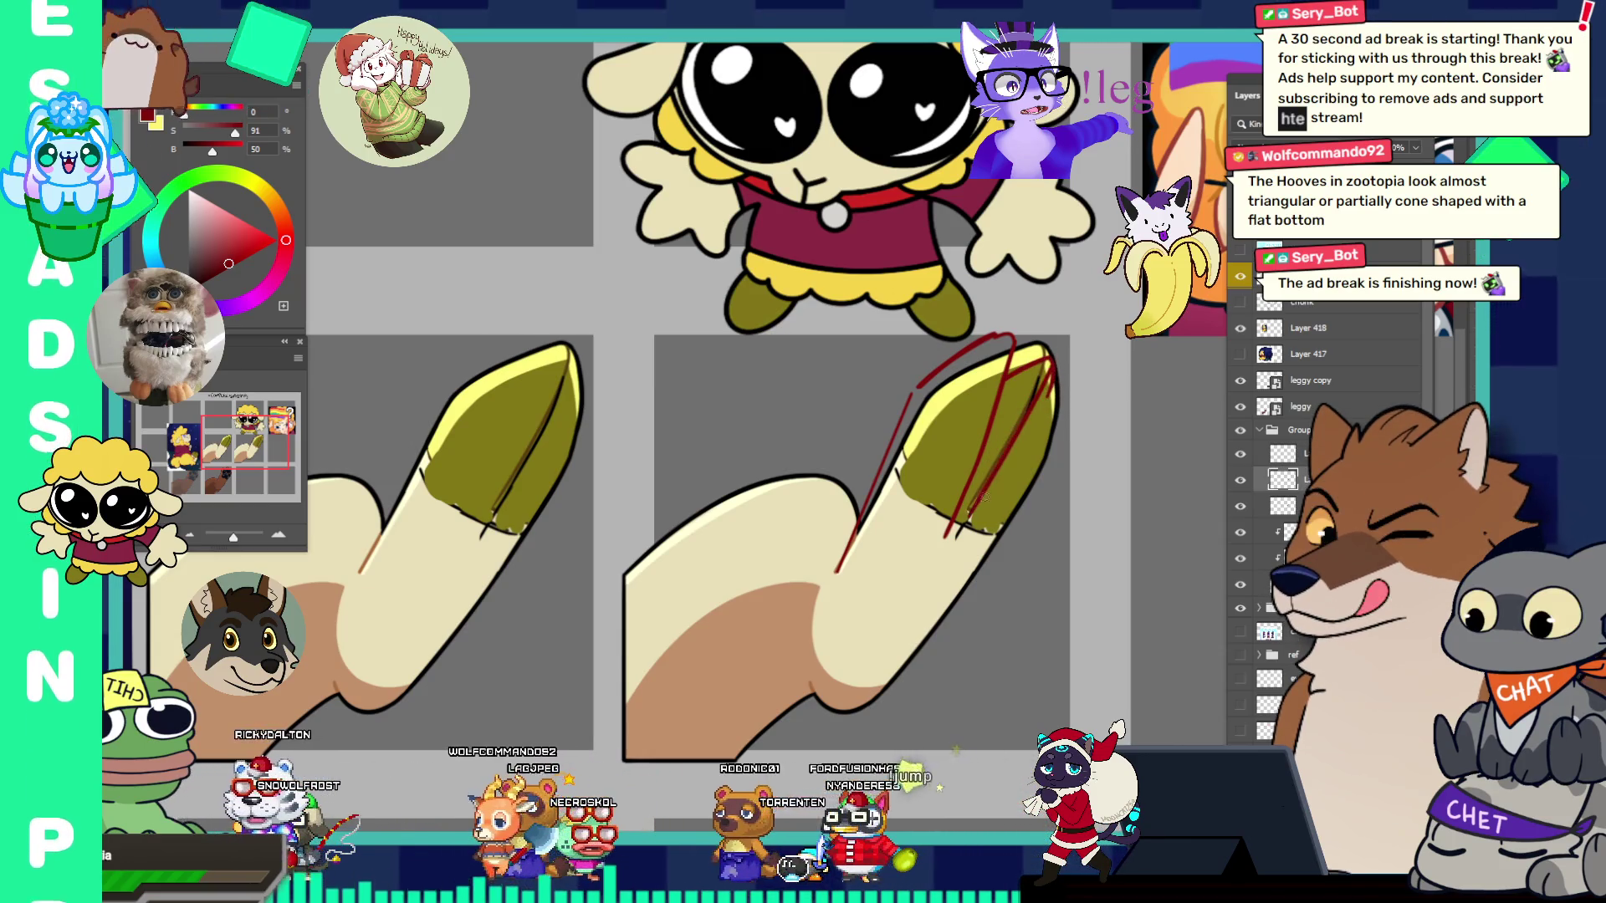
drag(1031, 369, 986, 463)
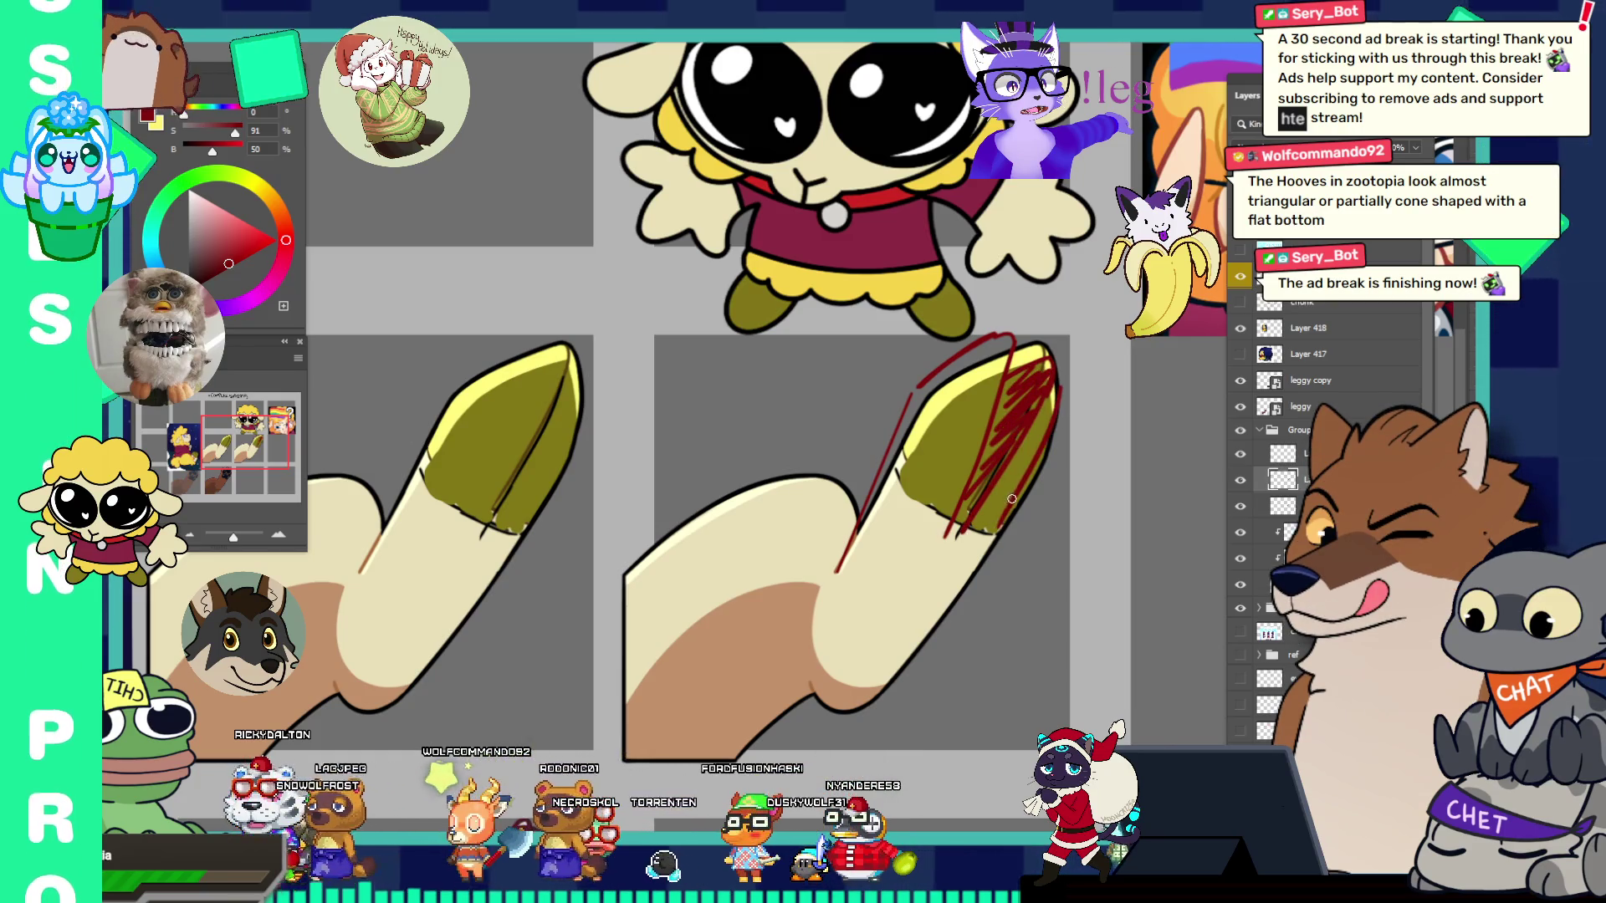
alt+click(1059, 352)
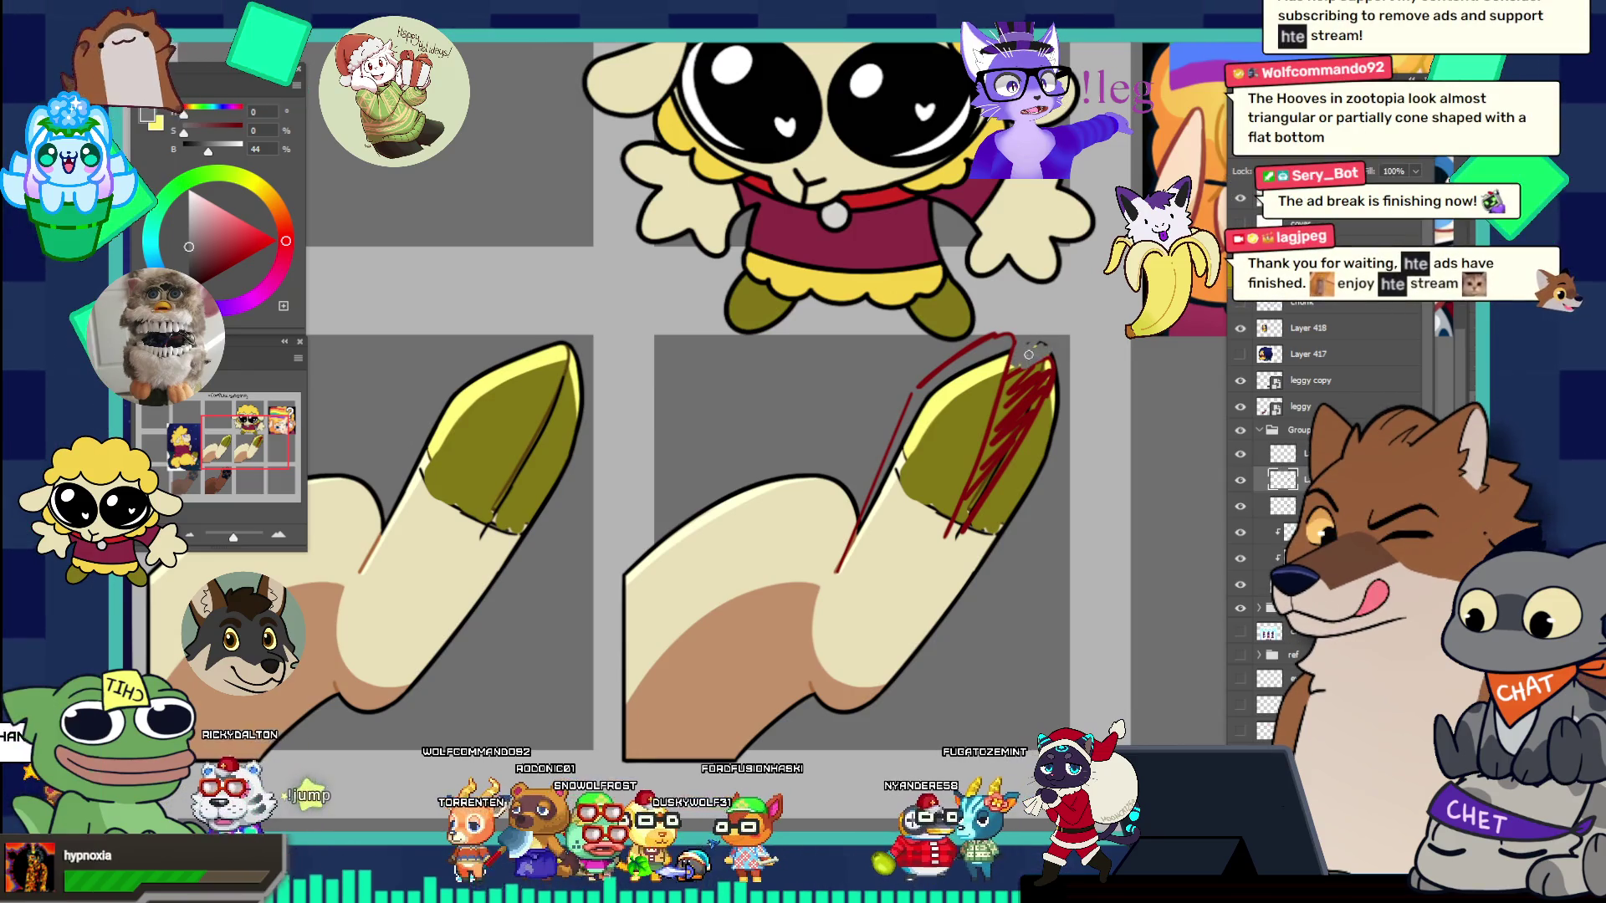
scroll(1056, 397, down, 4)
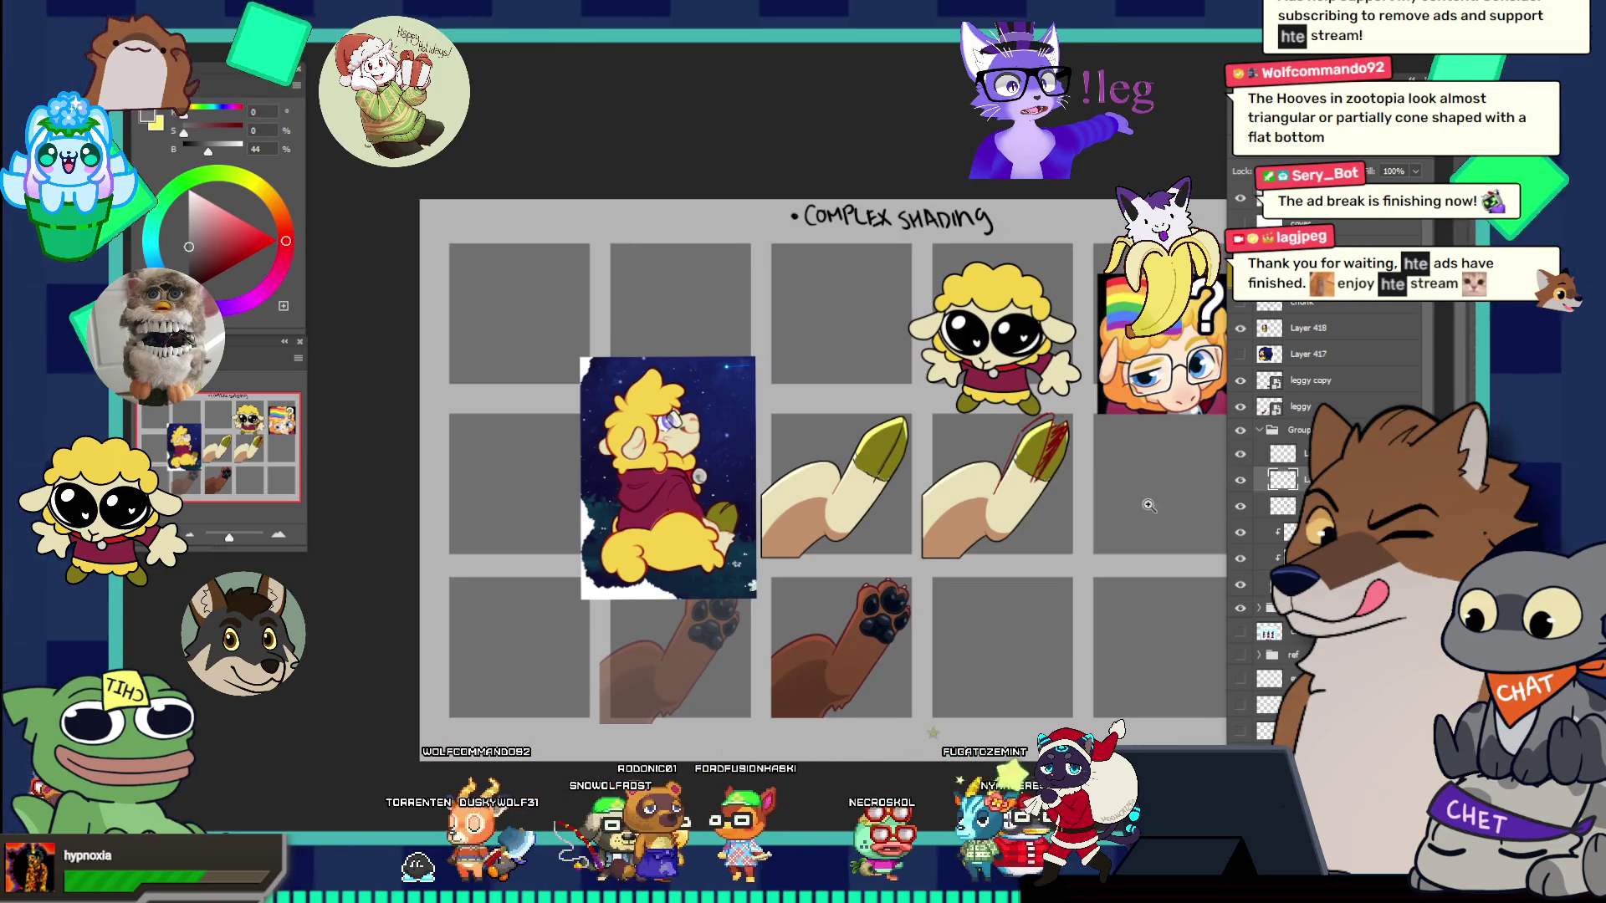
- Undo the dense red scribbles, re-pick the red, and sample the olive hoof colour
scroll(1054, 512, up, 3)
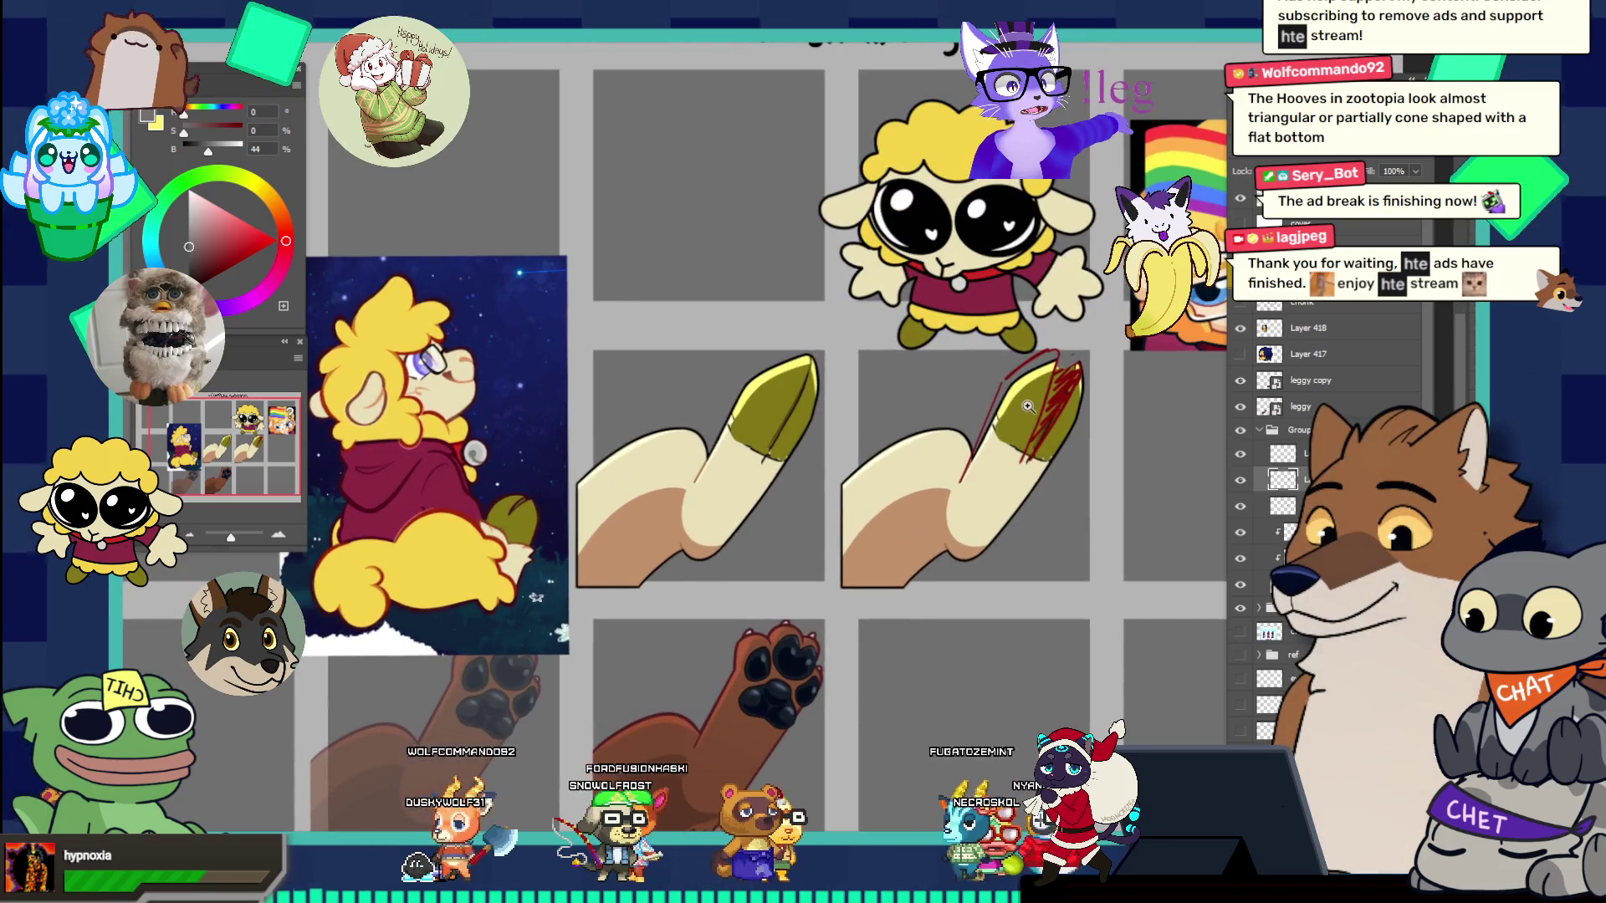
scroll(1023, 412, up, 3)
scroll(1054, 435, down, 2)
scroll(1132, 478, up, 3)
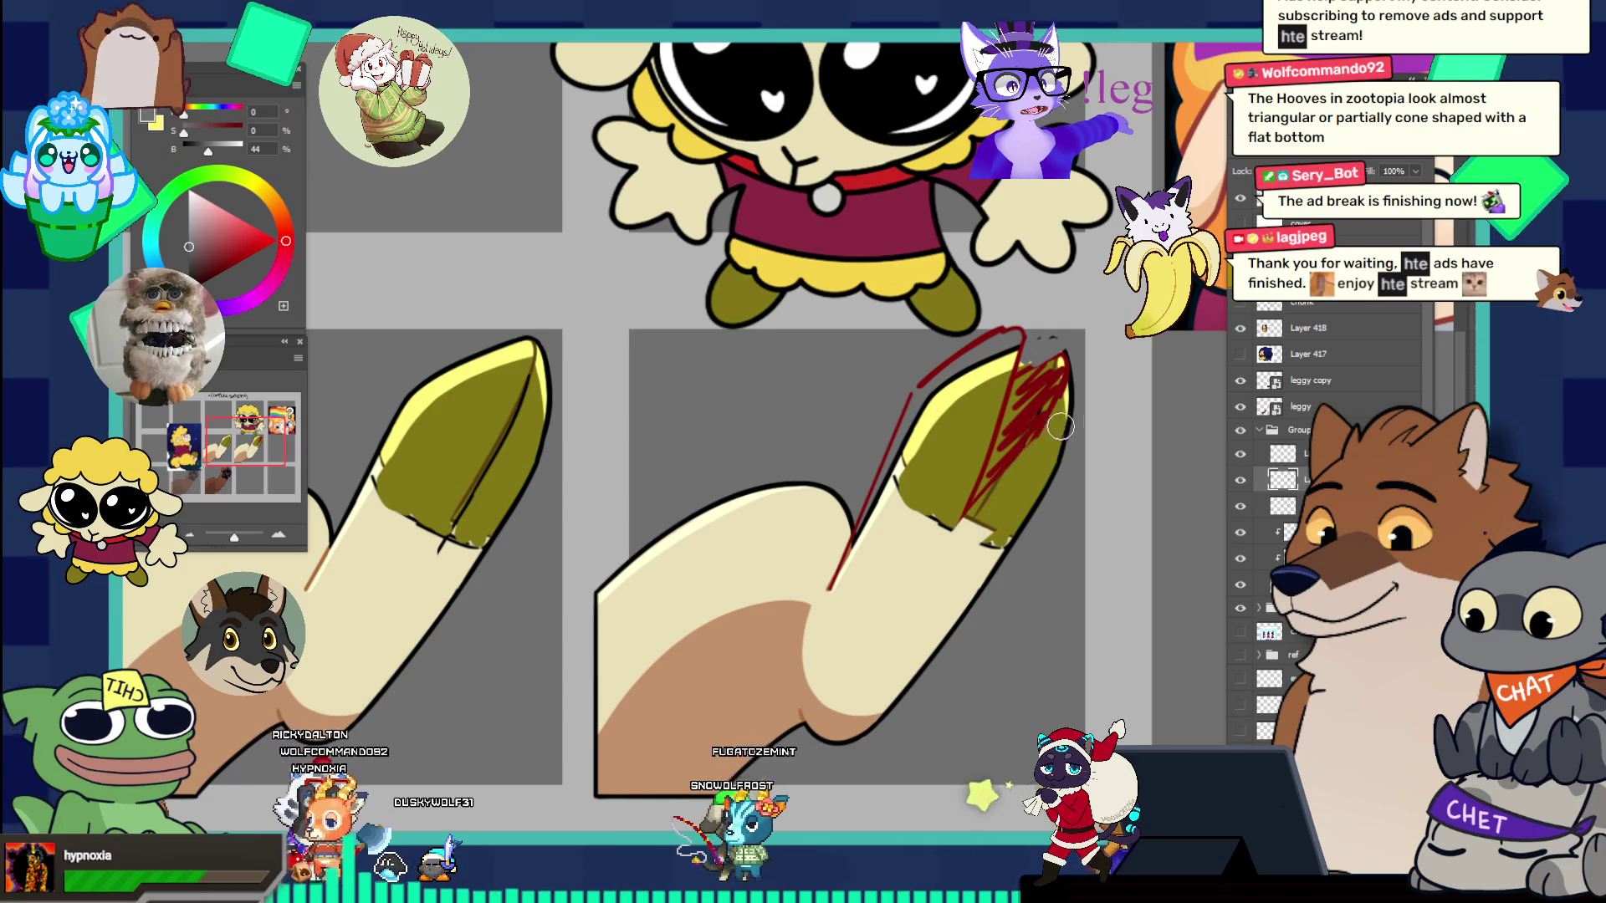
key(ctrl+z)
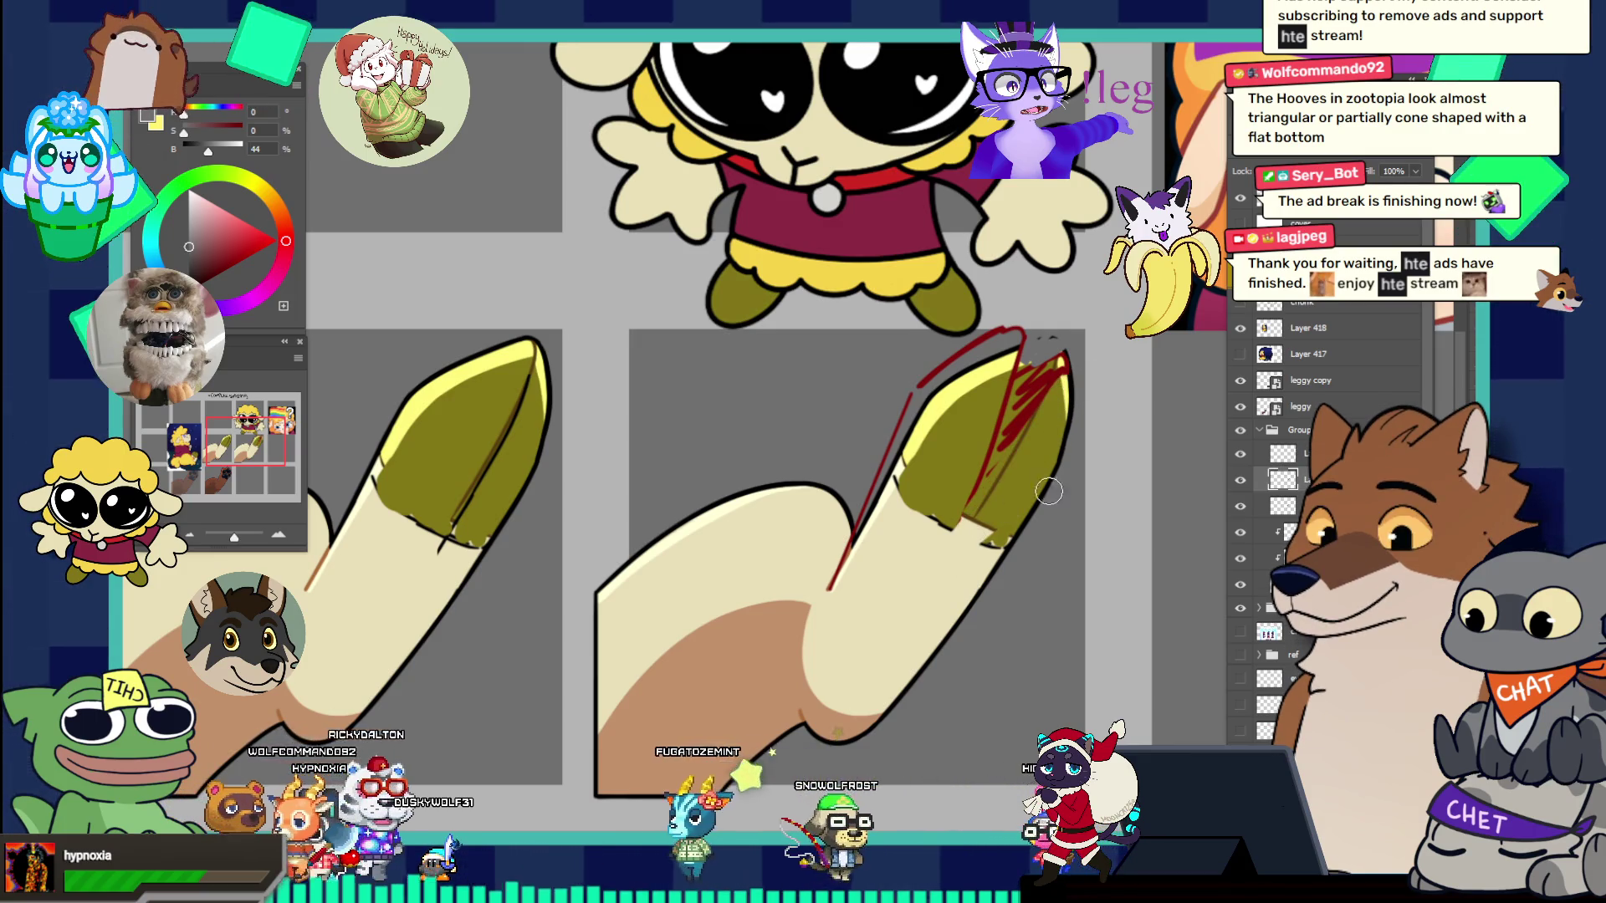
alt+click(1003, 452)
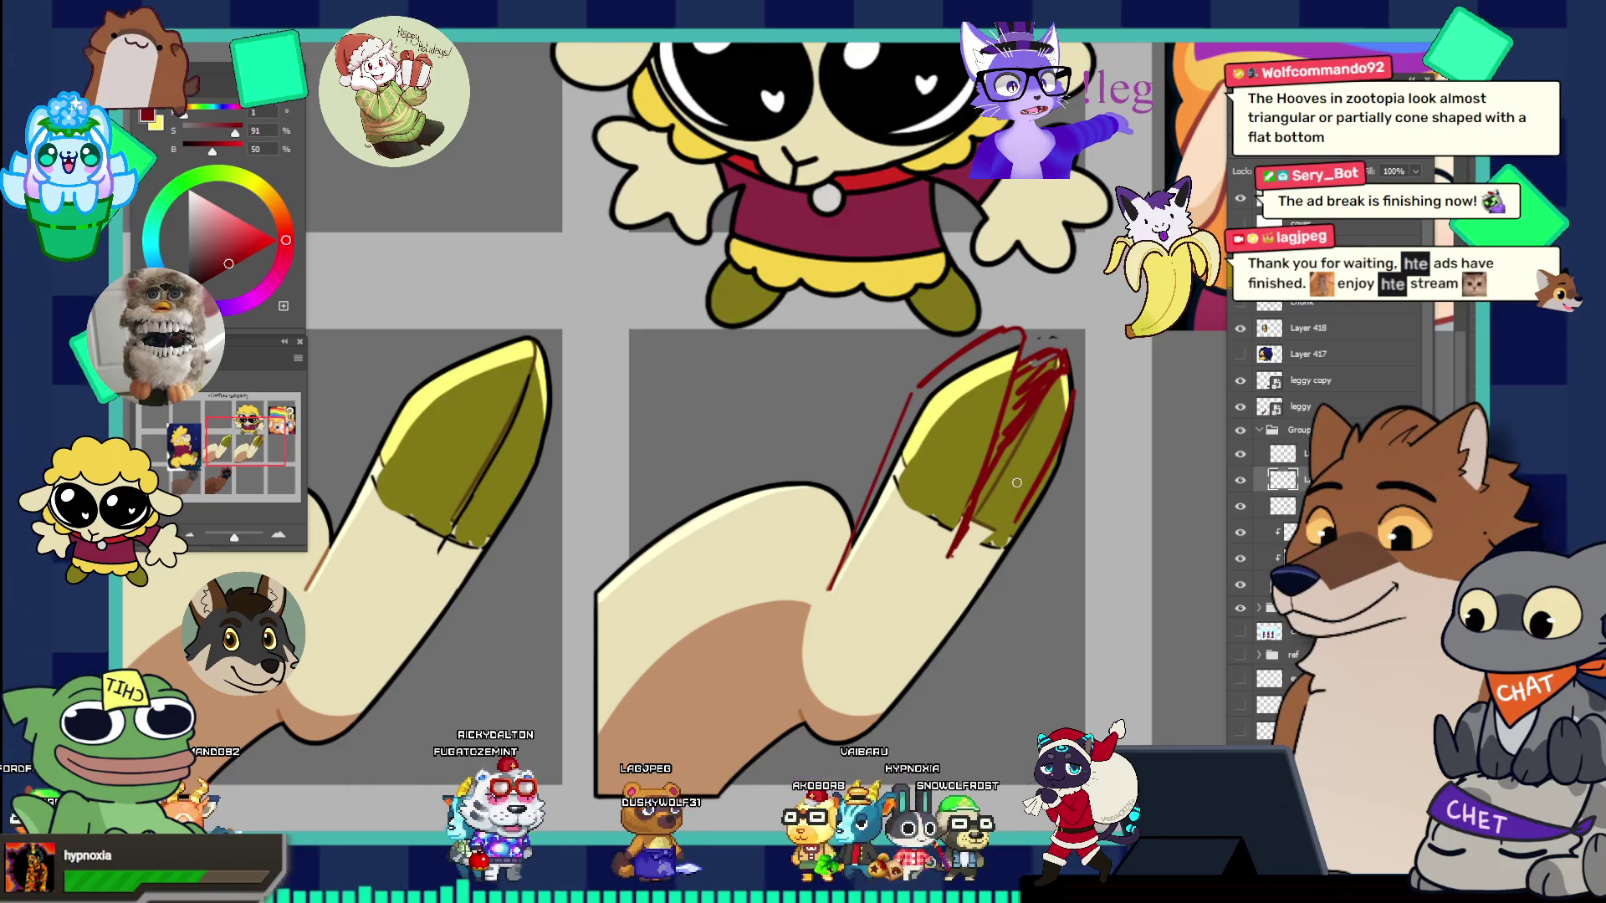
scroll(1048, 425, down, 5)
scroll(1104, 452, up, 5)
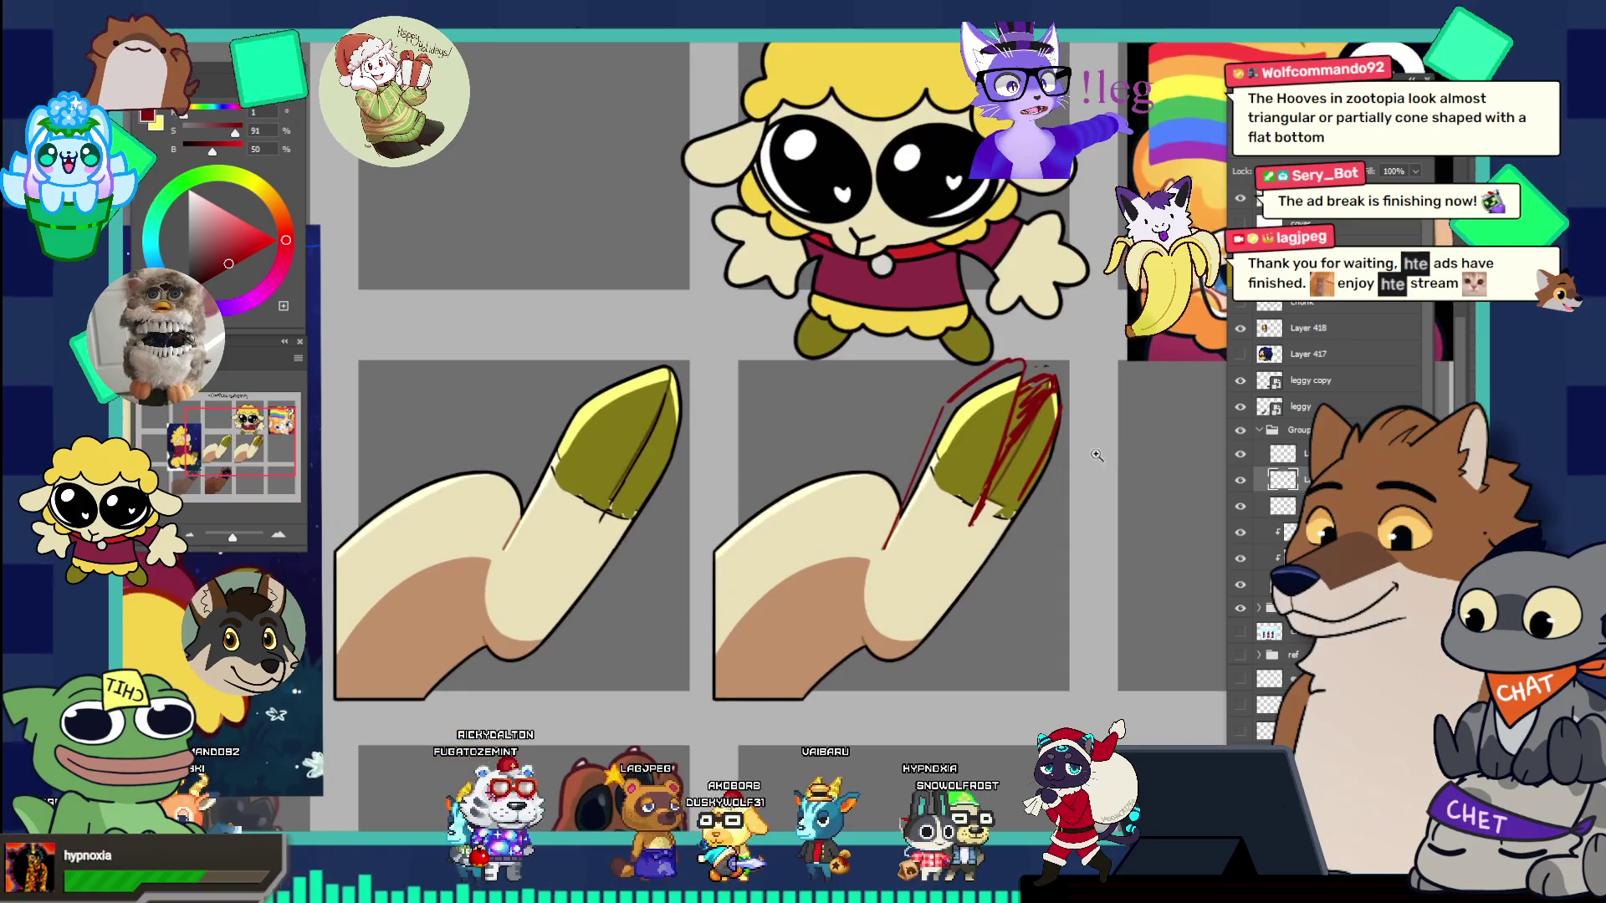
alt+click(999, 478)
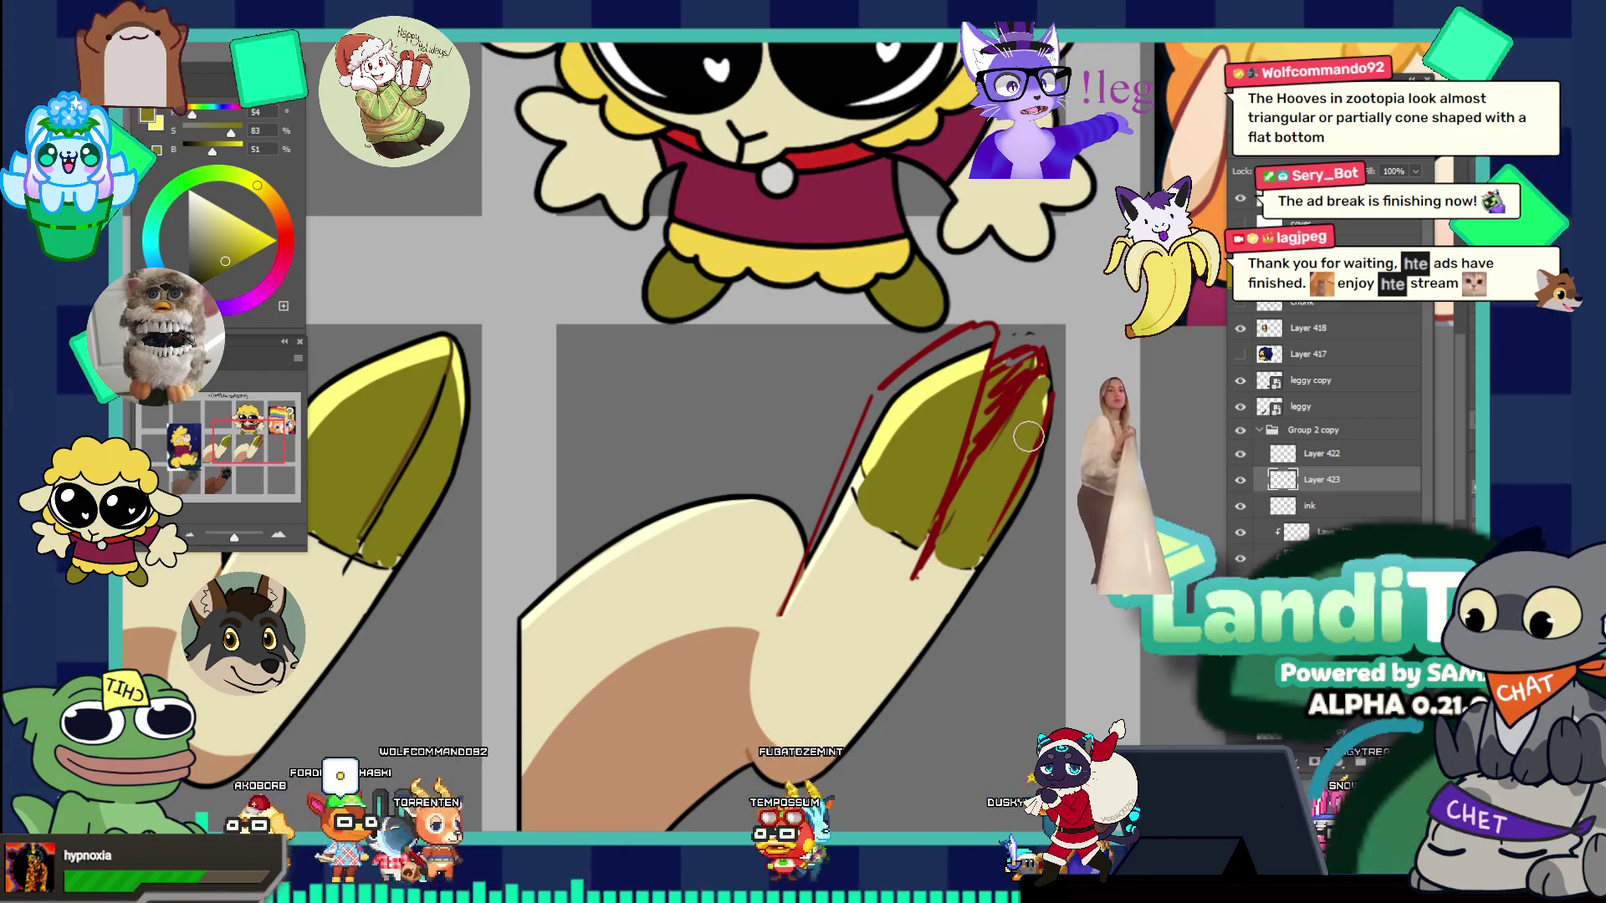
- Dab olive at the nail's left edge and draw a dark red line along its inner edge
scroll(1000, 414, down, 1)
scroll(1000, 415, down, 2)
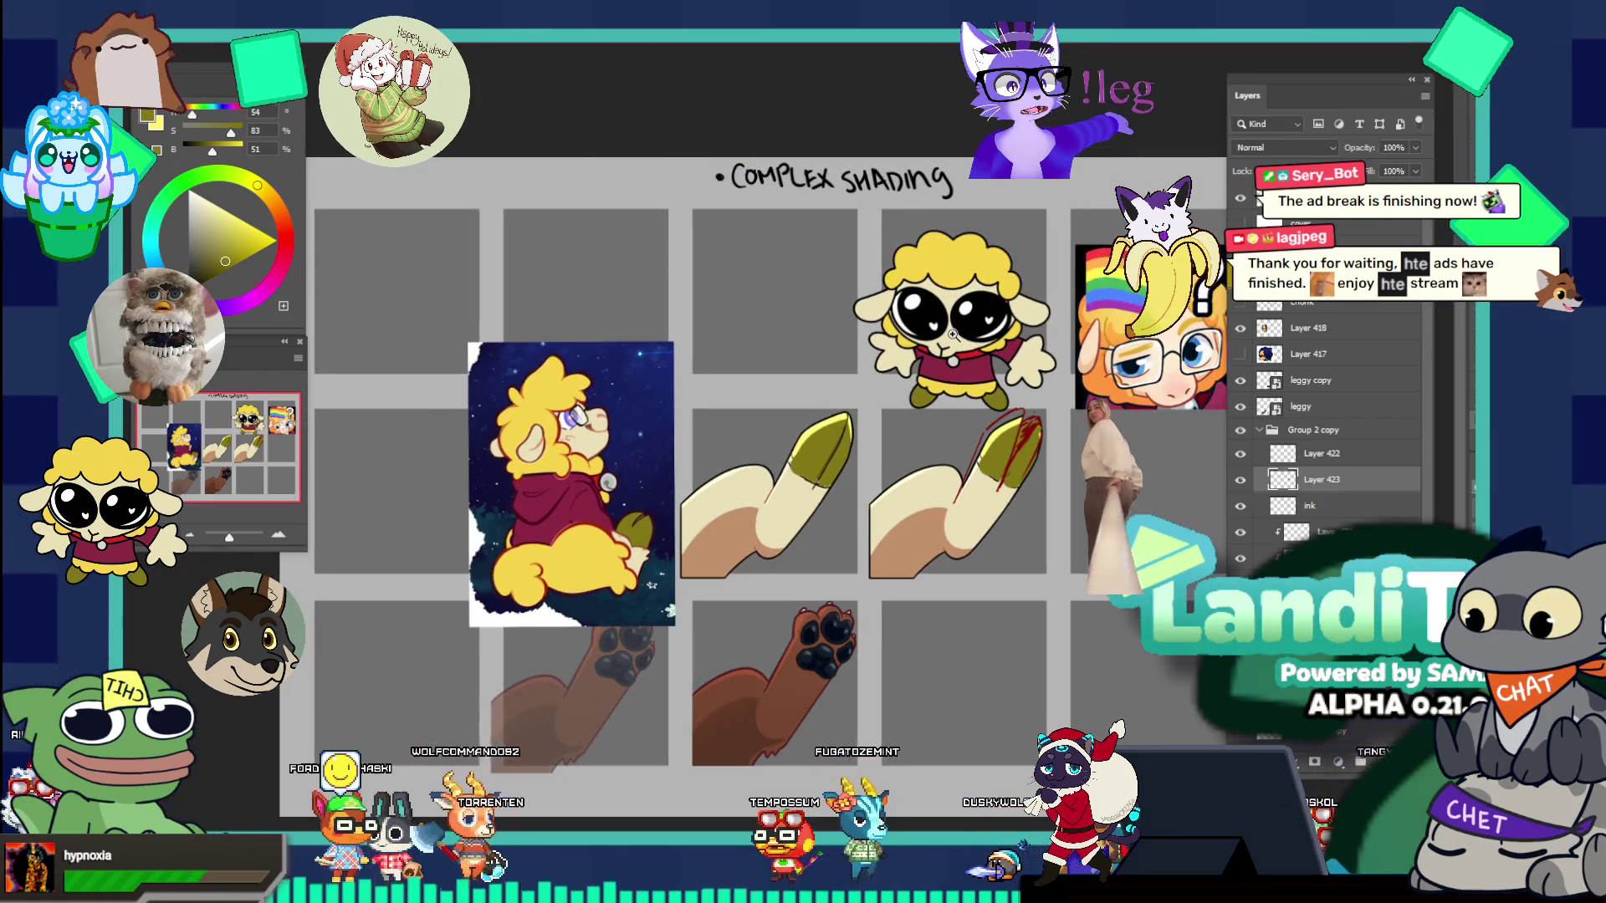
scroll(1060, 447, up, 2)
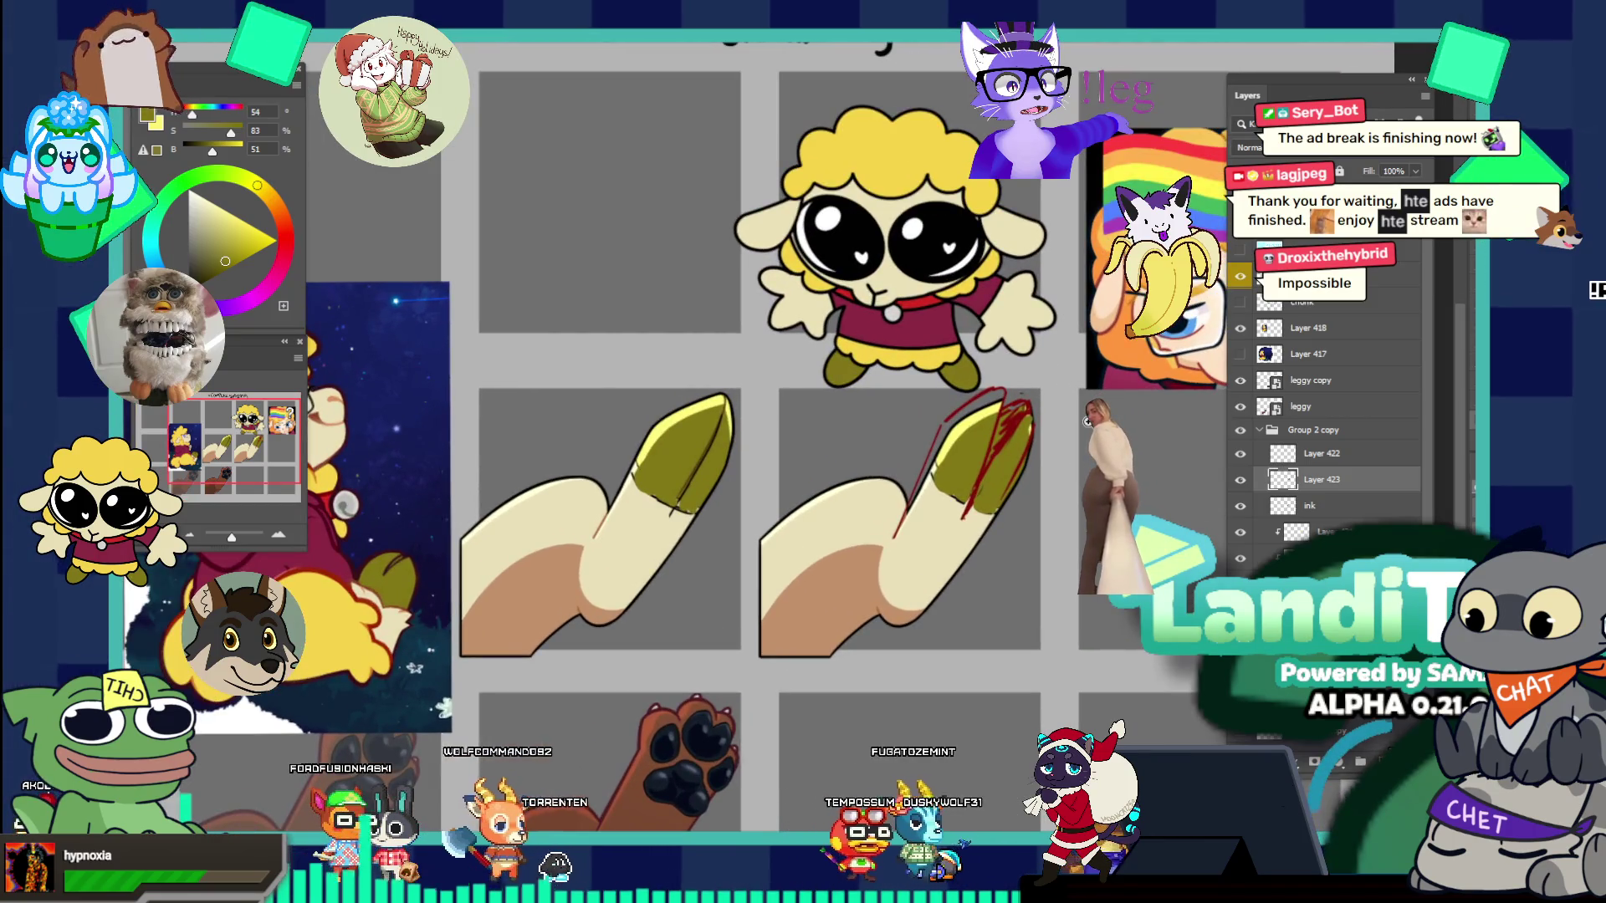
scroll(1048, 439, up, 1)
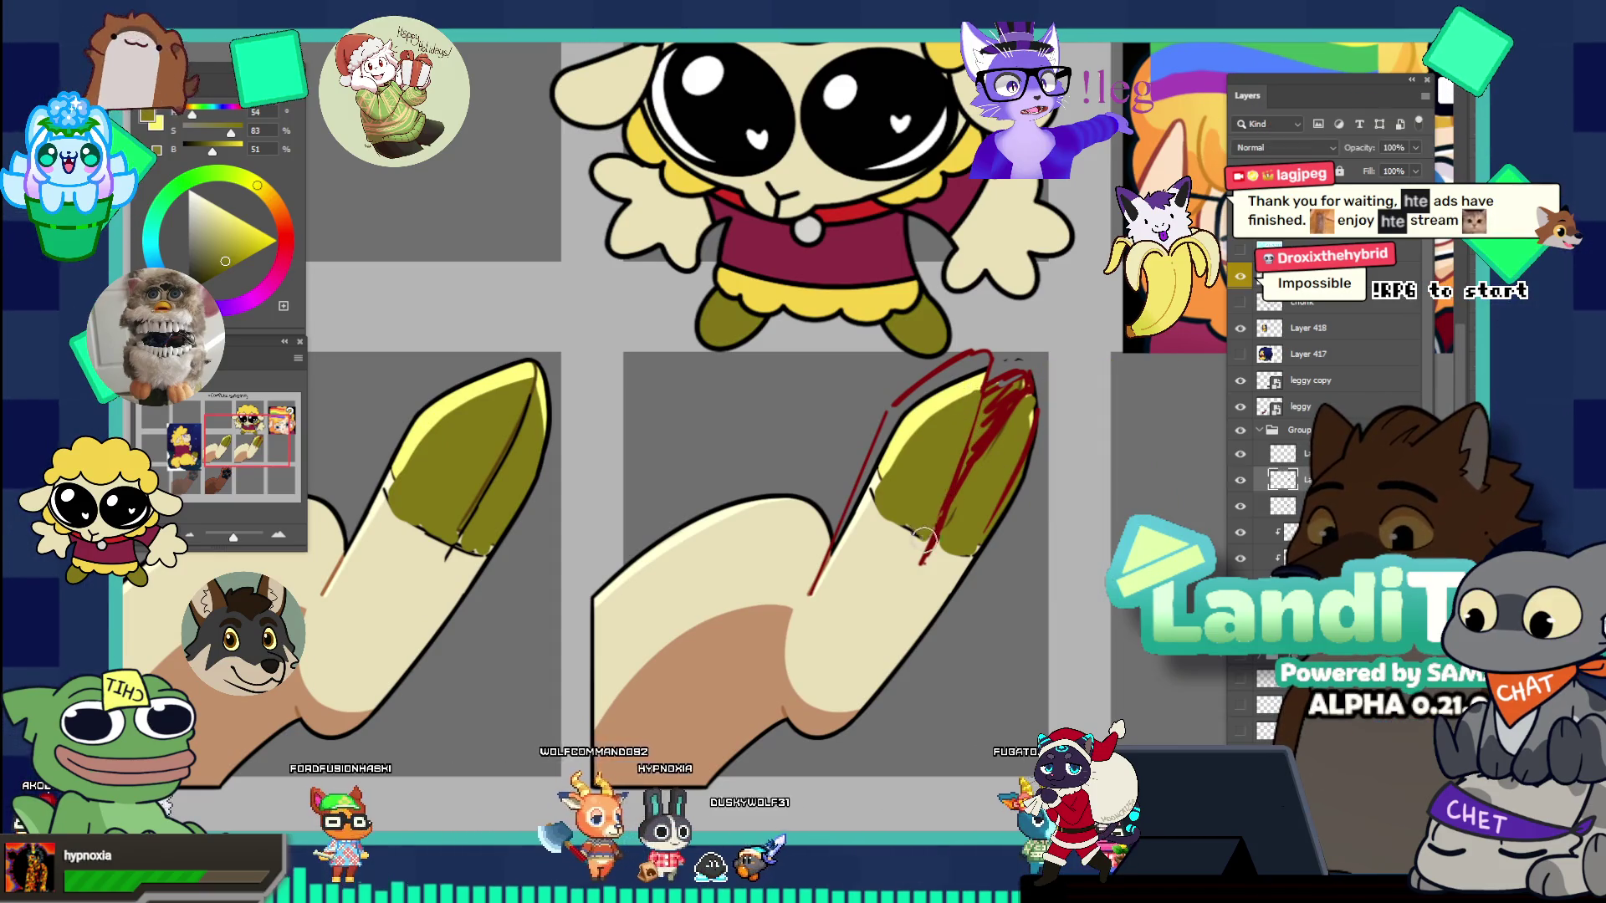
mouse_move(861, 502)
mouse_down()
mouse_move(869, 527)
mouse_move(969, 563)
mouse_up()
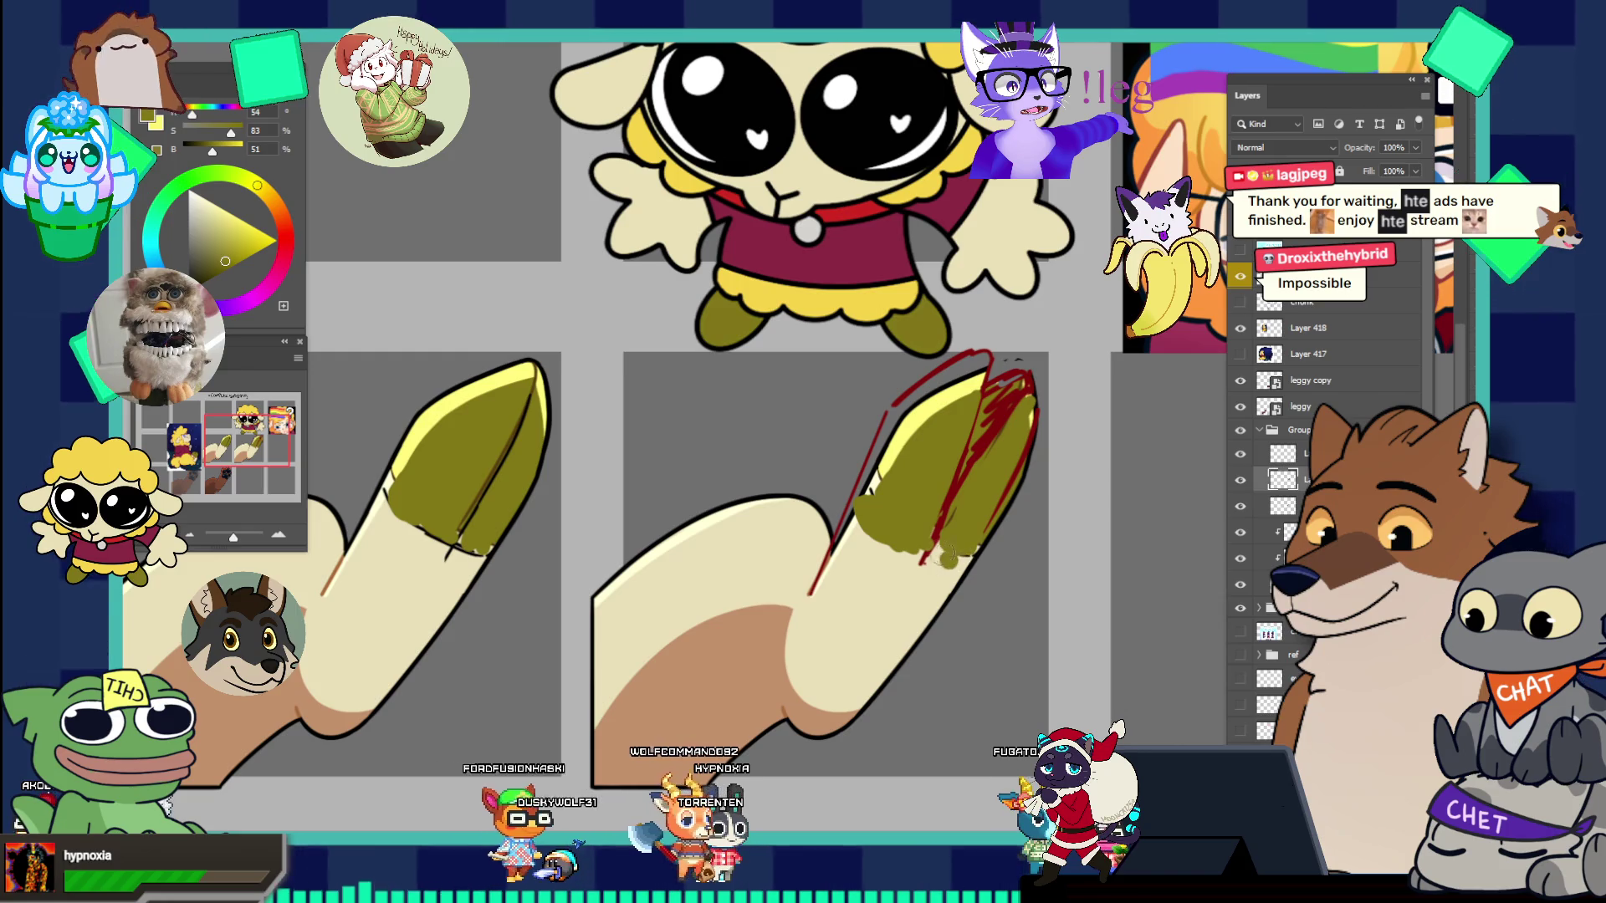
scroll(987, 460, down, 3)
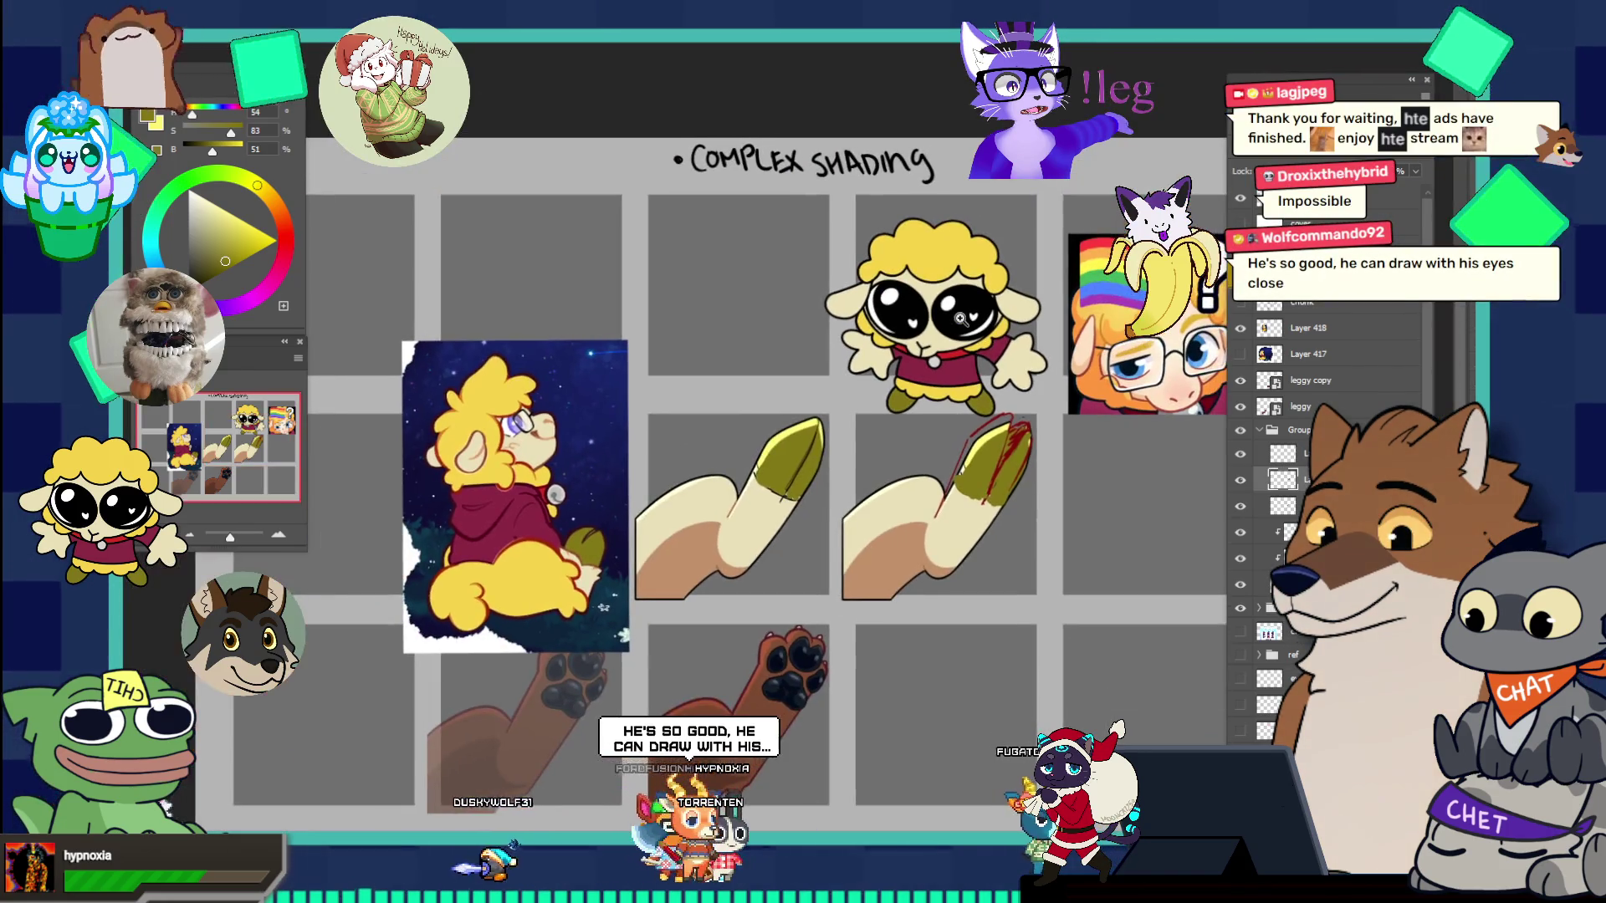
scroll(1043, 434, up, 3)
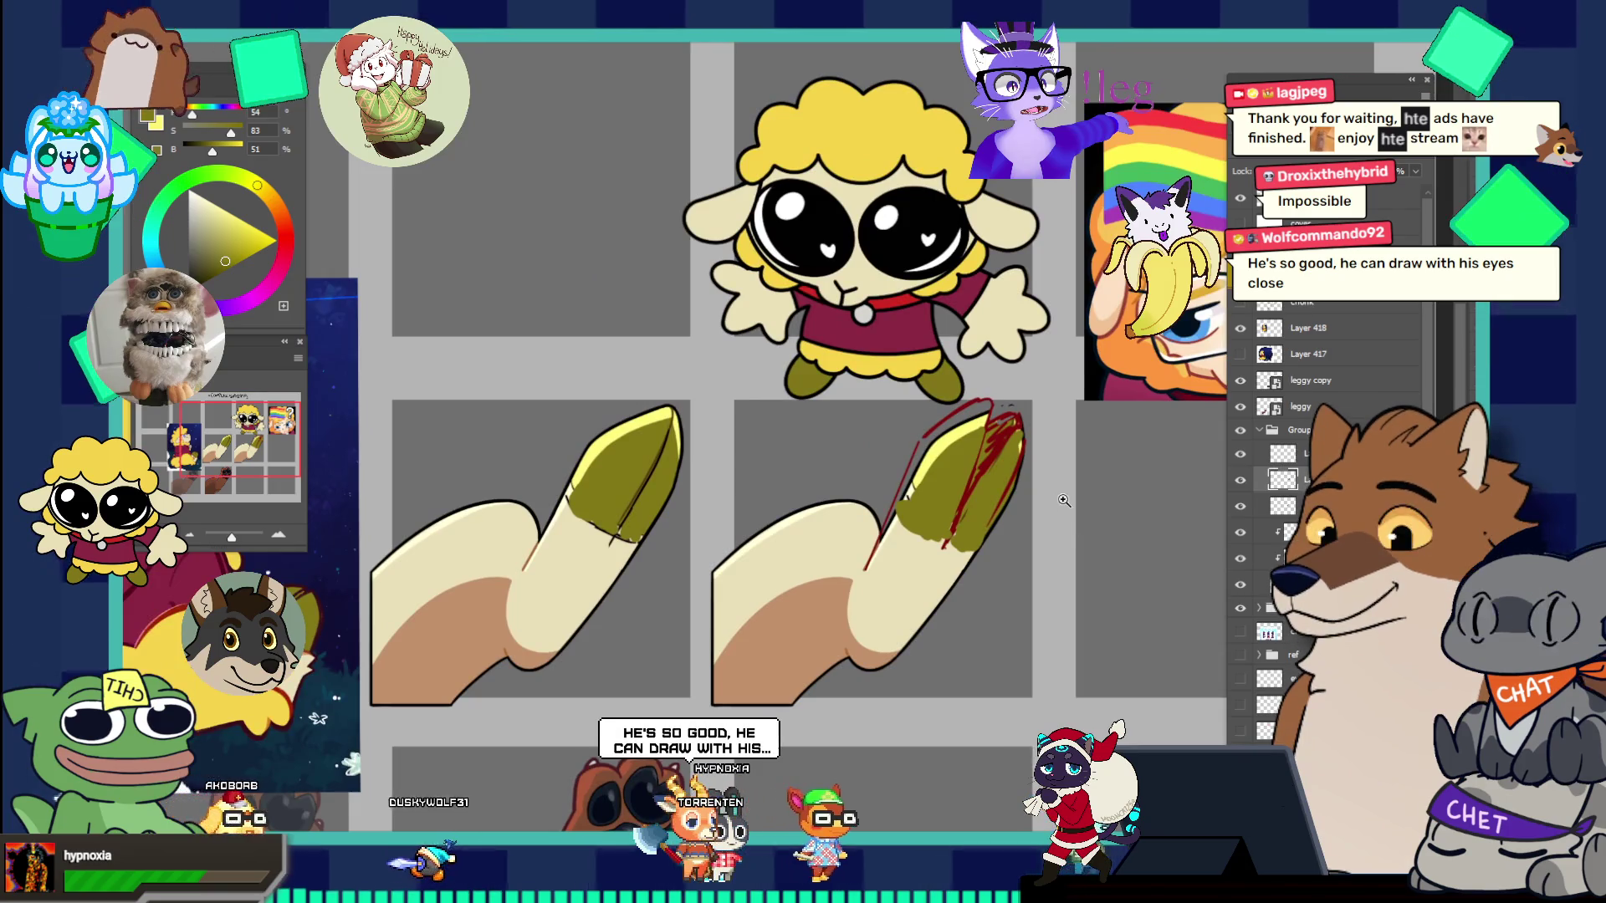
scroll(1087, 462, up, 2)
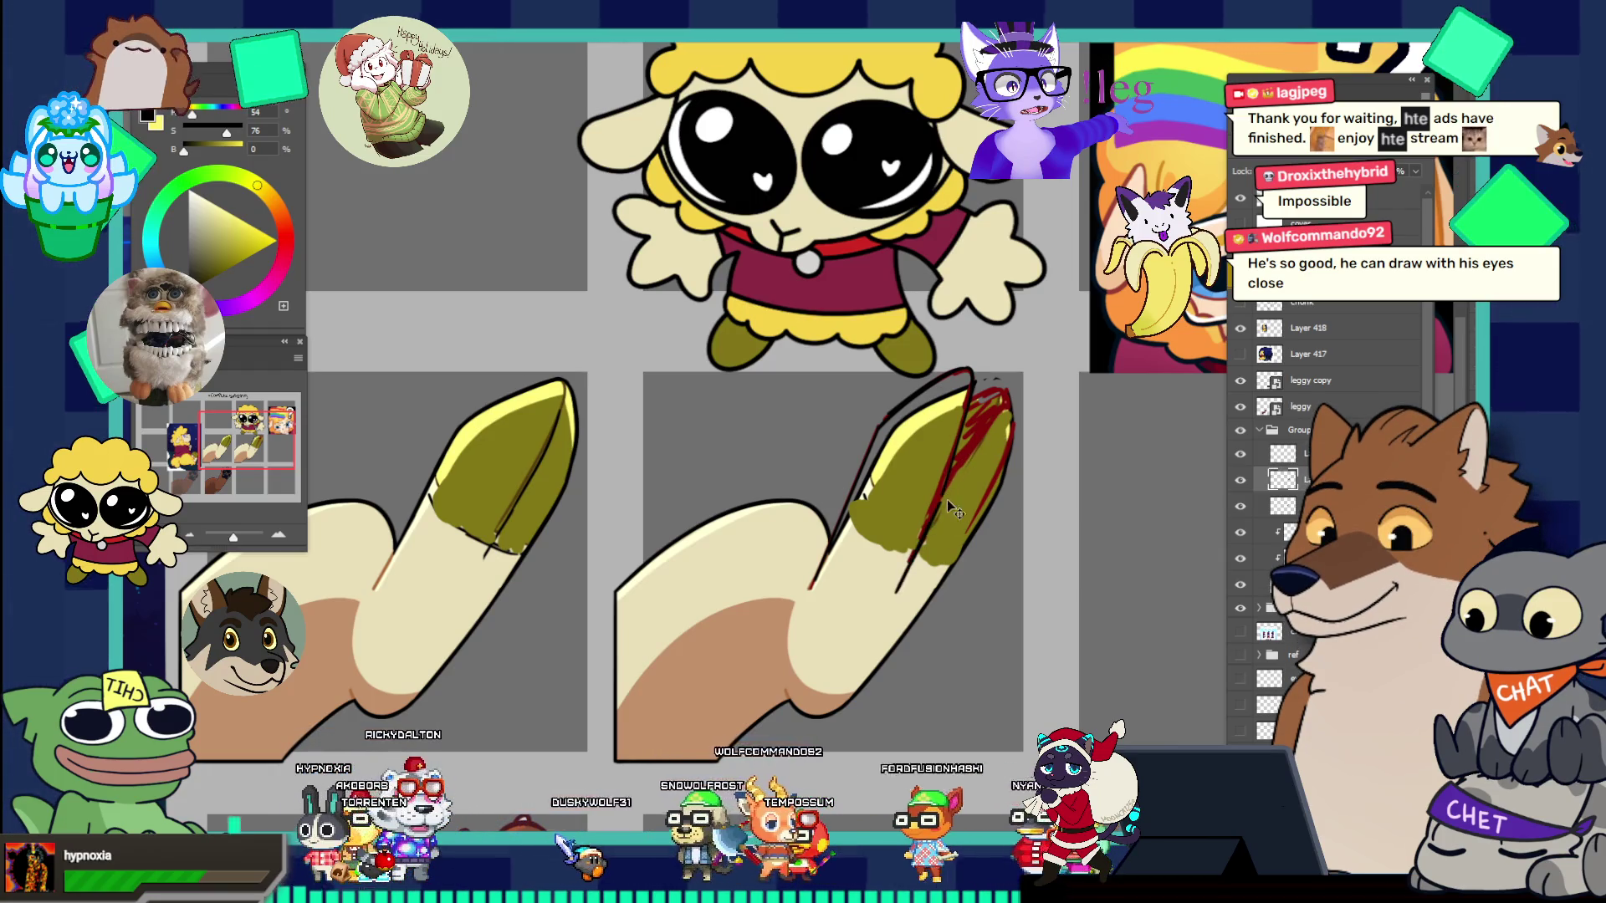
drag(946, 504, 900, 584)
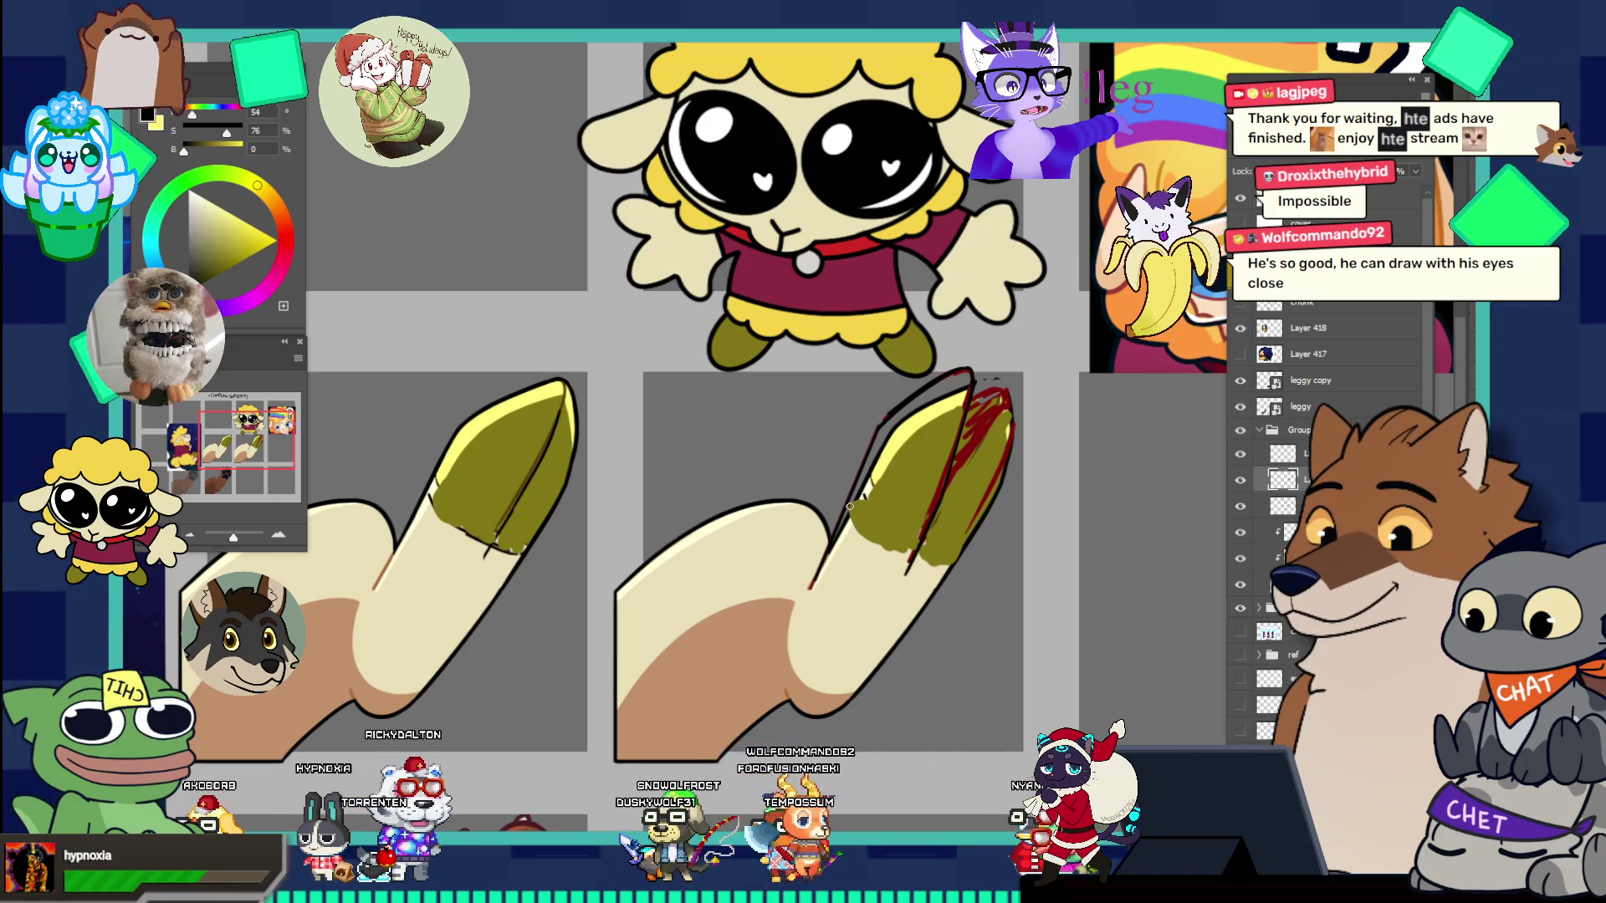
drag(864, 528, 916, 565)
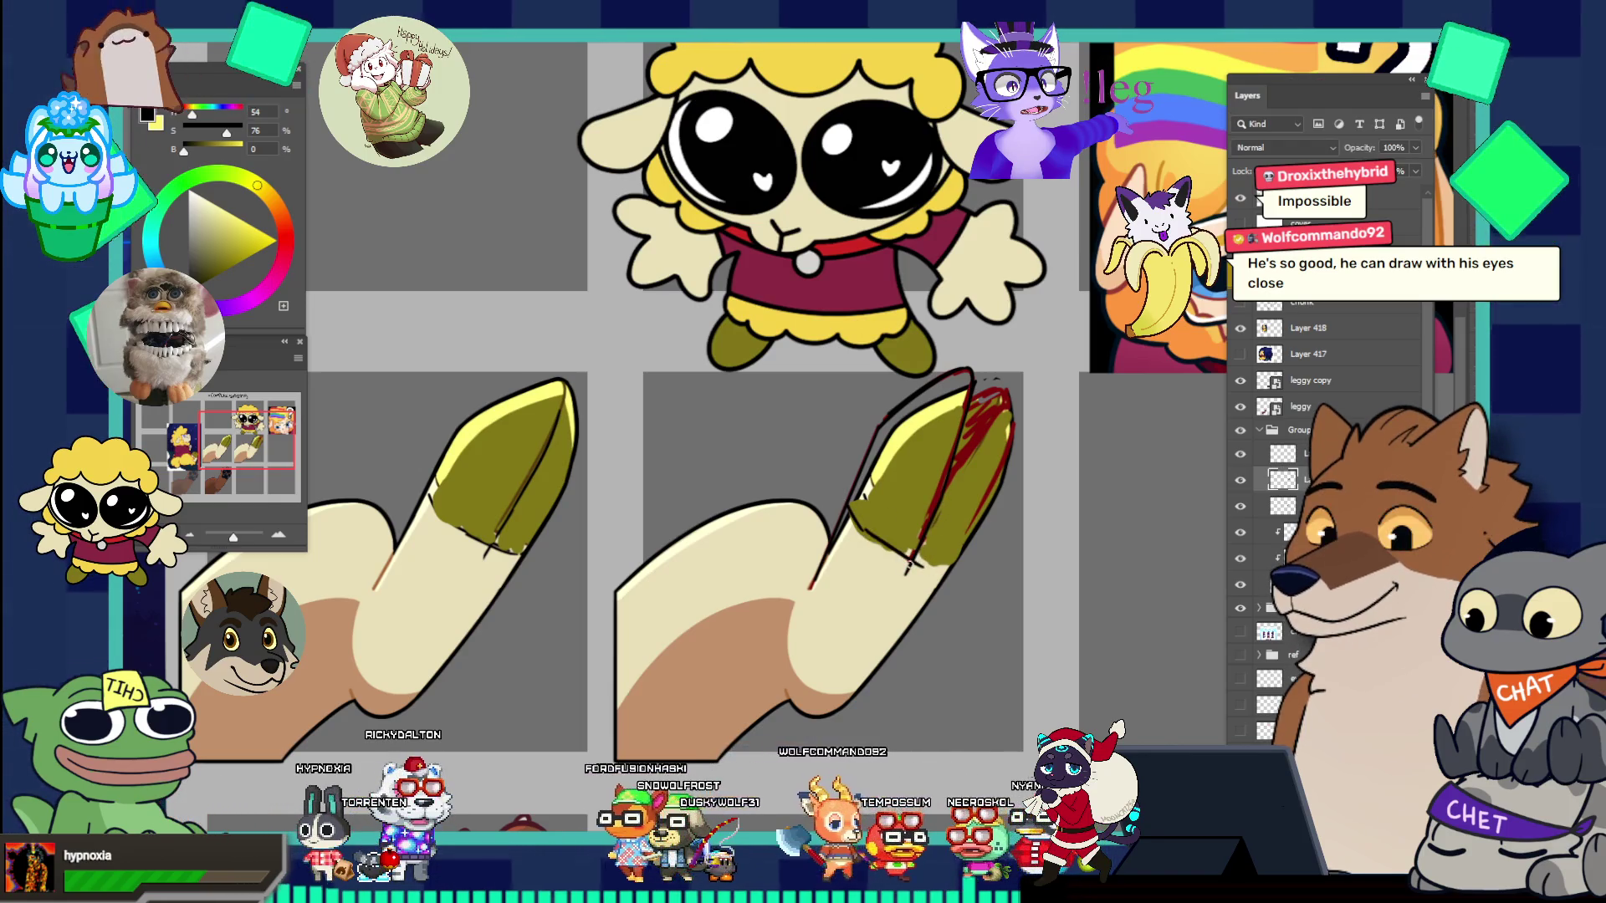
key(ctrl+z)
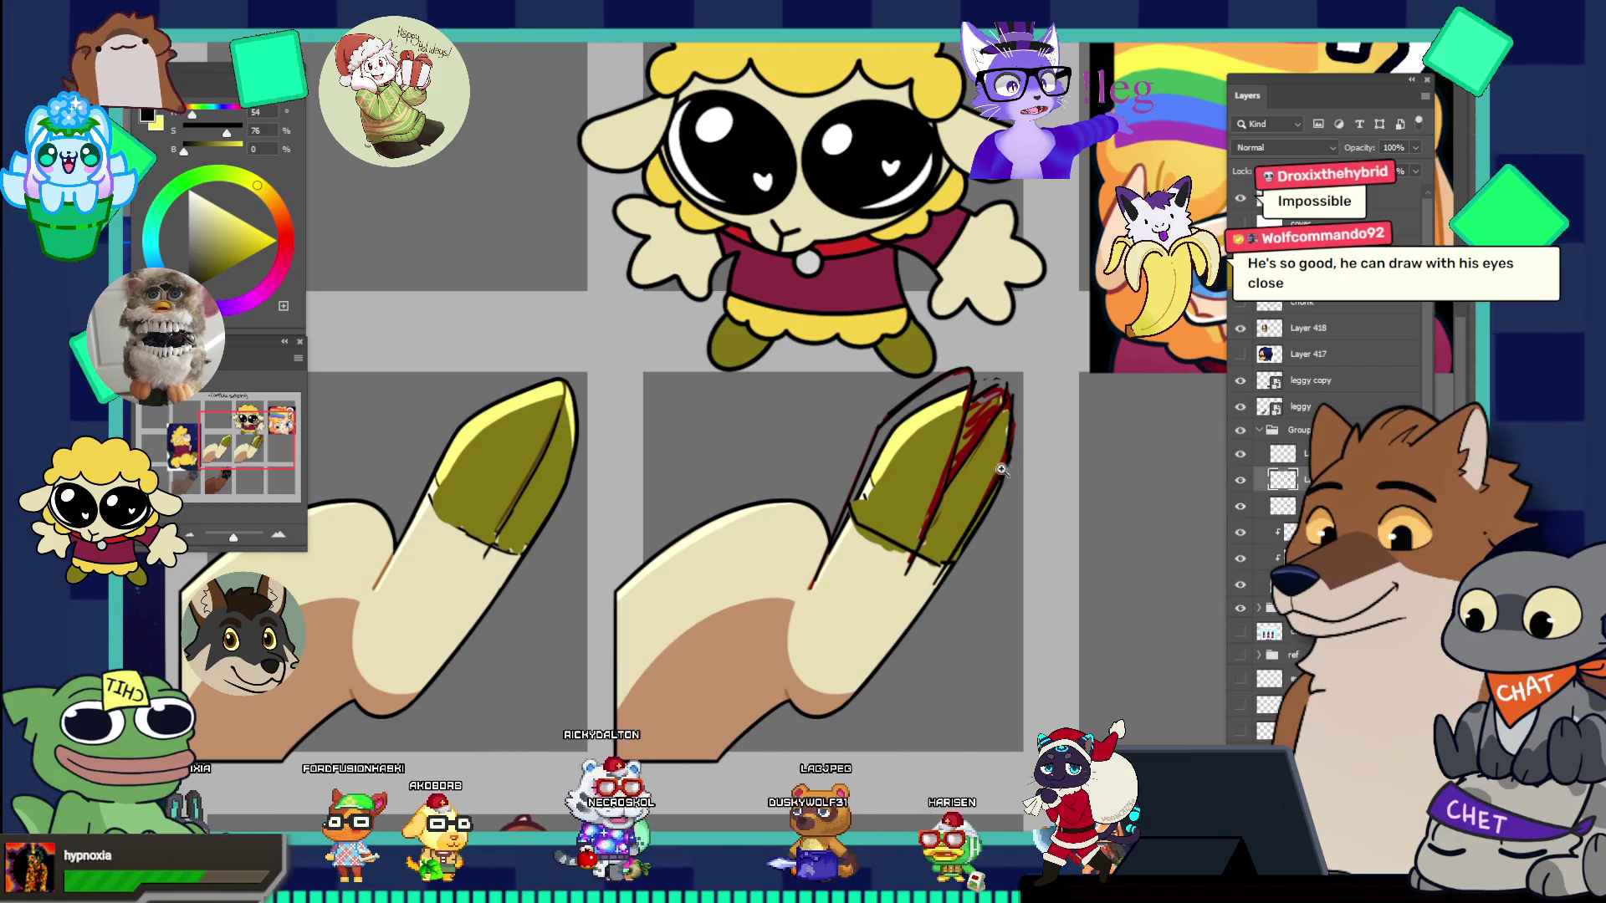
- Paint olive over the red sketch on the hoof tip, then sample cream and fit the sheet
key(ctrl+0)
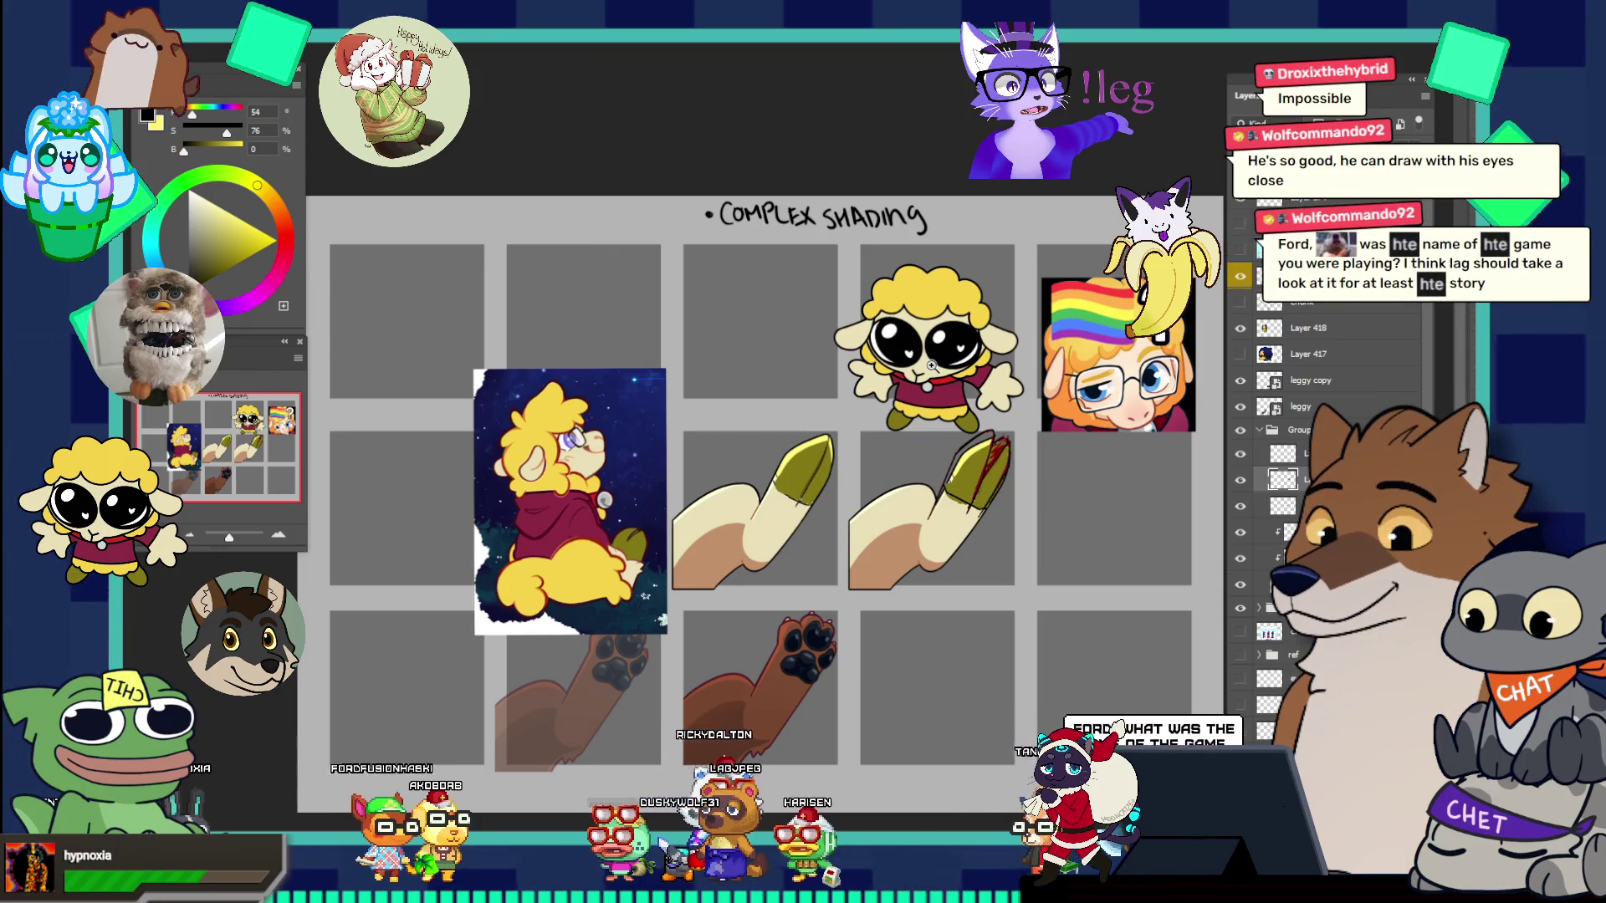
click(1010, 502)
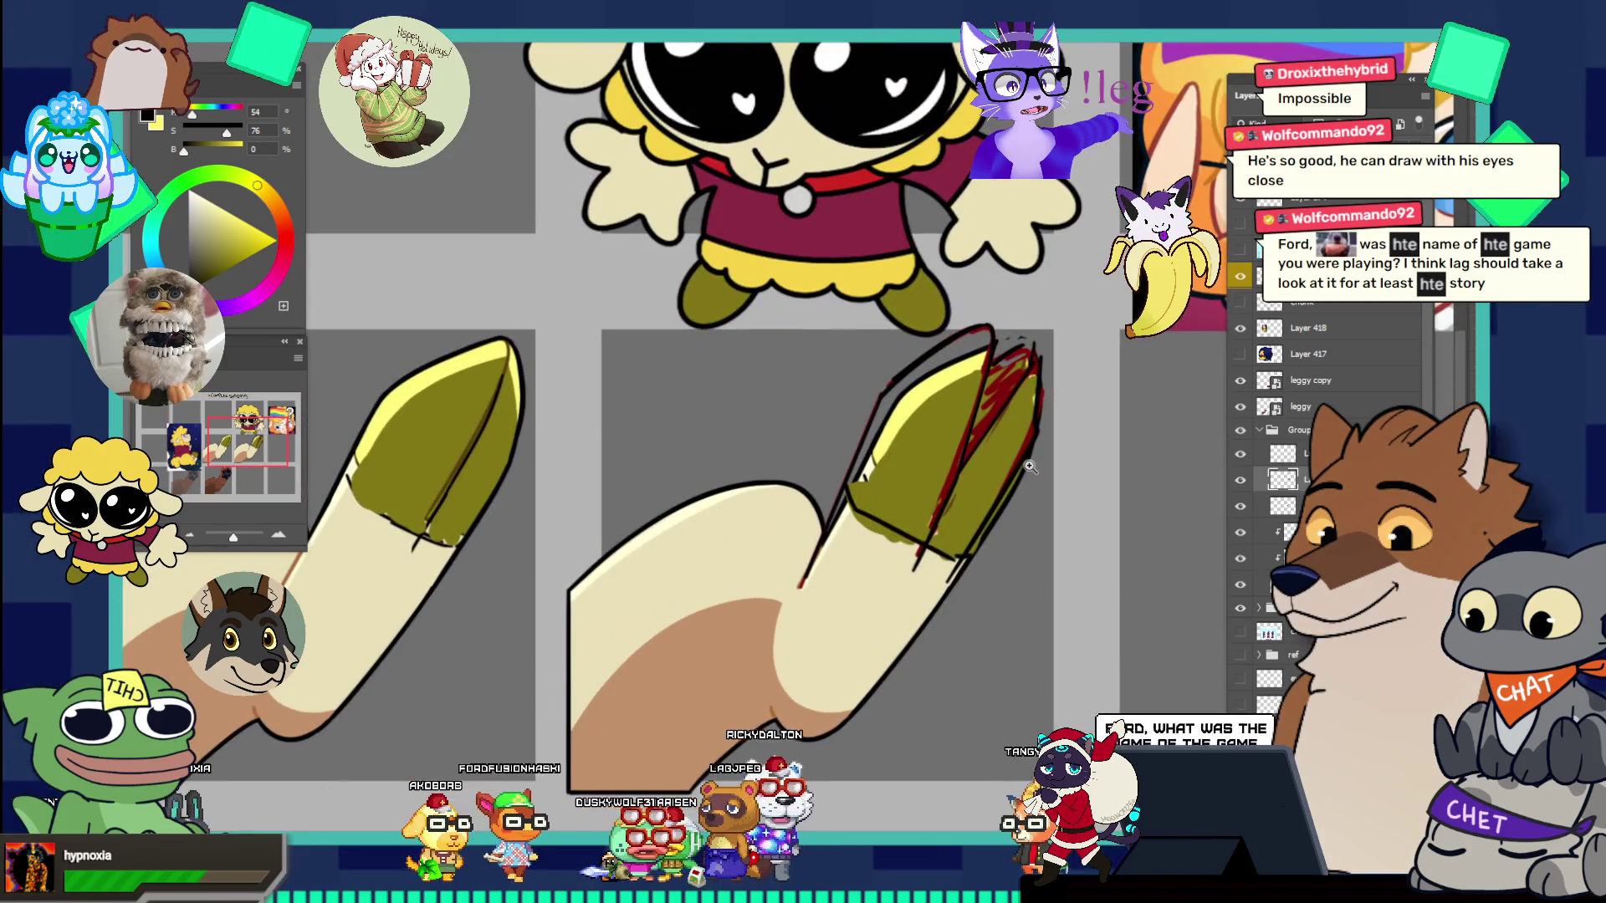
alt+click(921, 487)
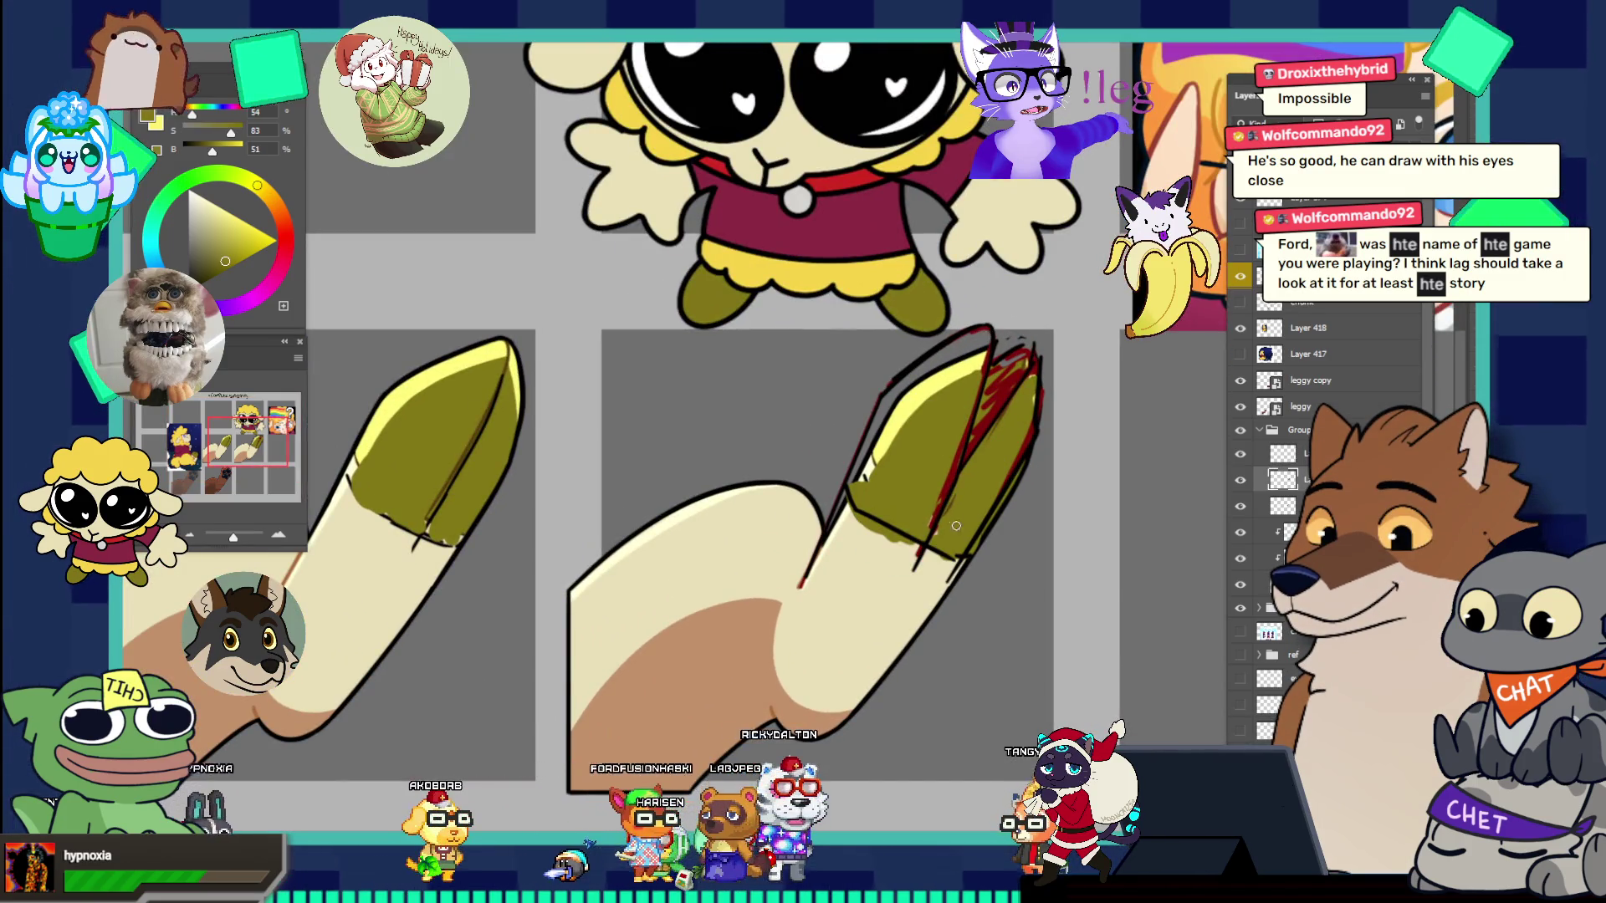
drag(946, 487, 932, 531)
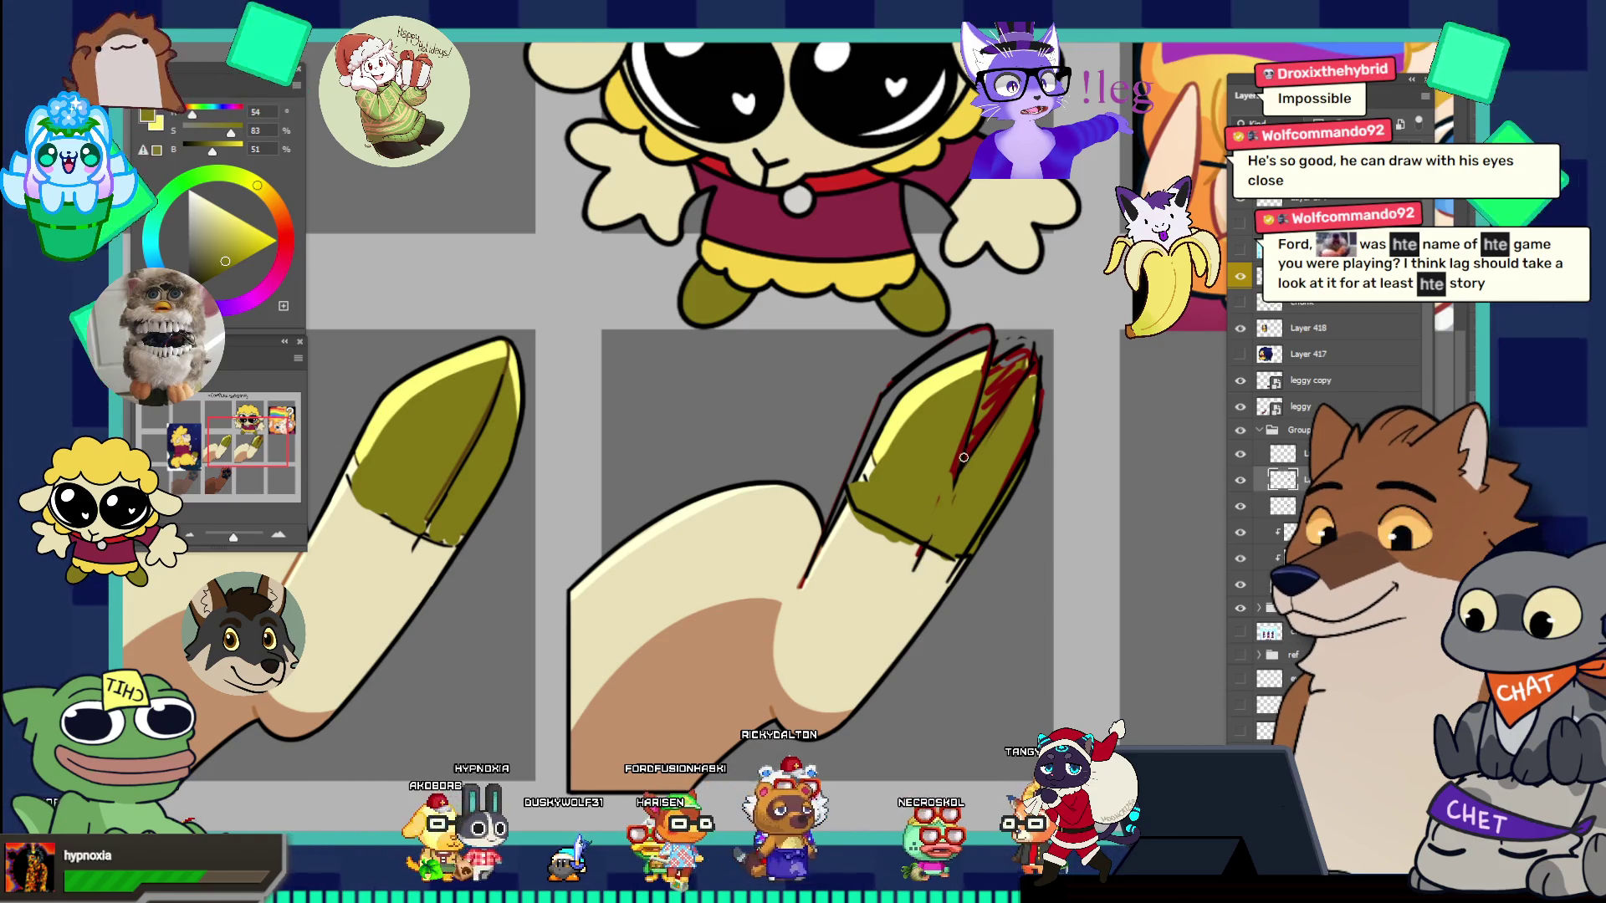
alt+click(914, 619)
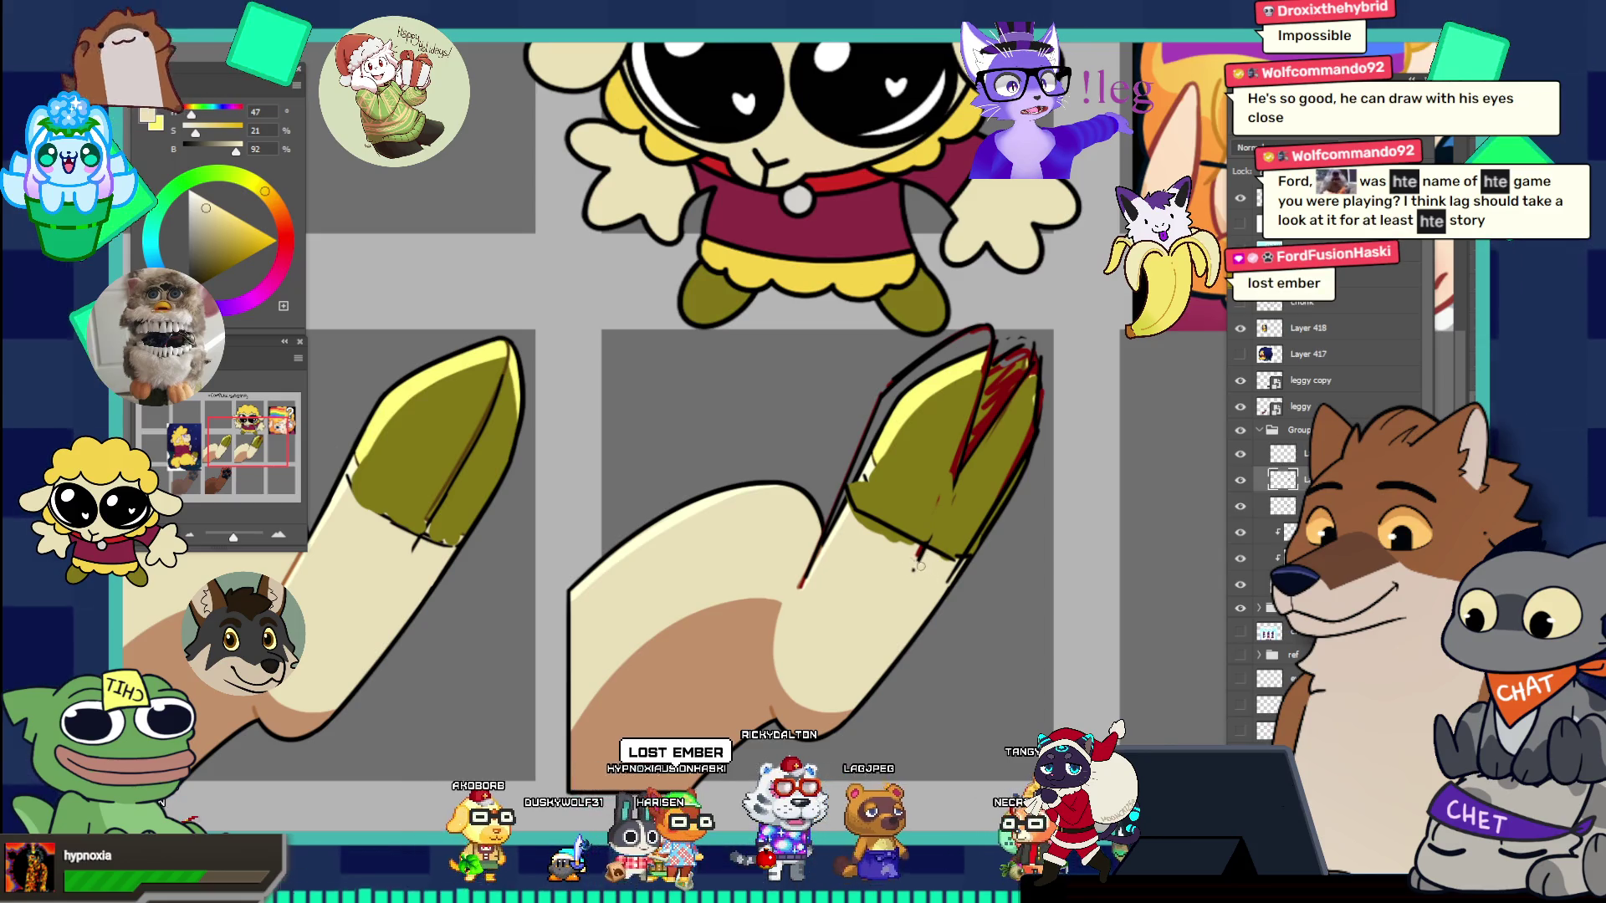
key(ctrl+0)
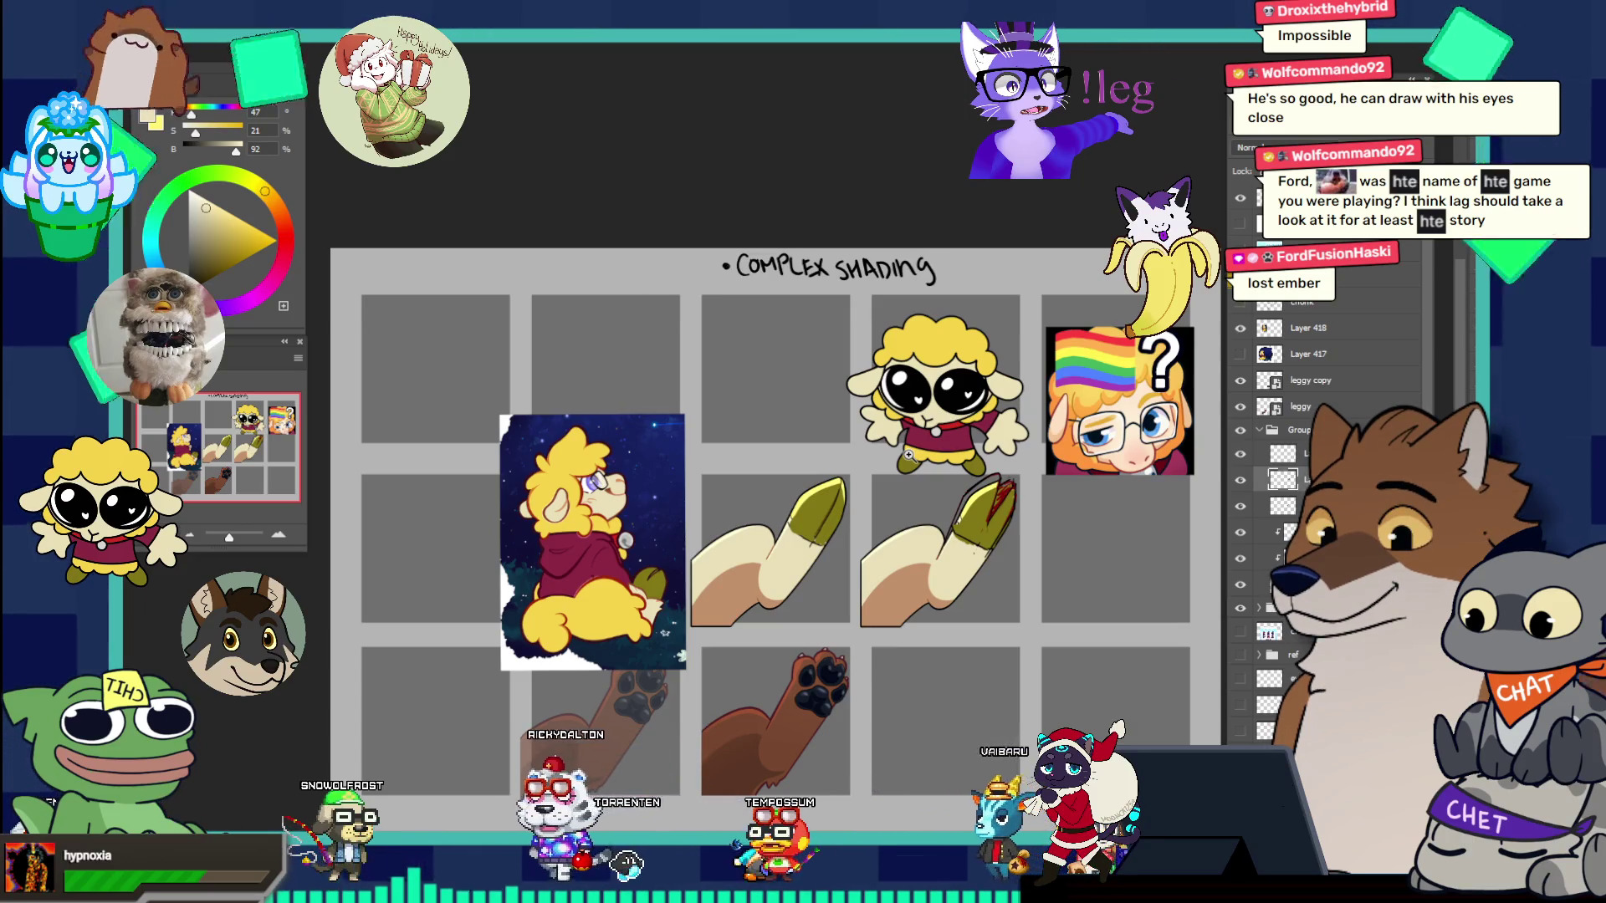
- Zoom in on the copied hoof, sample the dark red and then the olive, and zoom back out
click(1037, 485)
click(1060, 433)
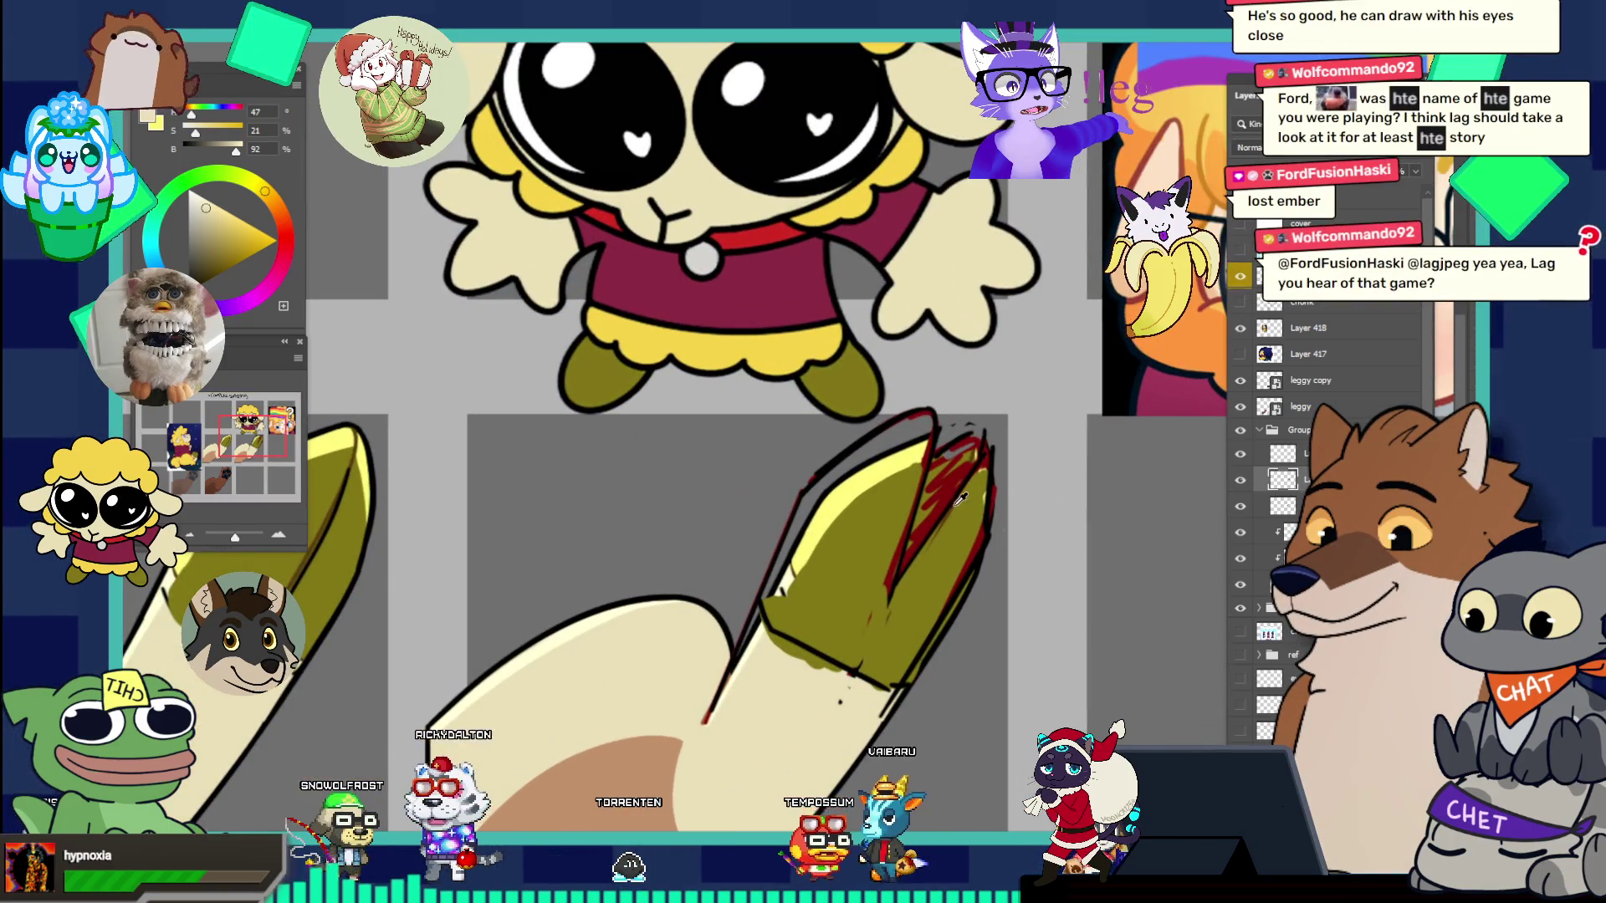
alt+click(934, 472)
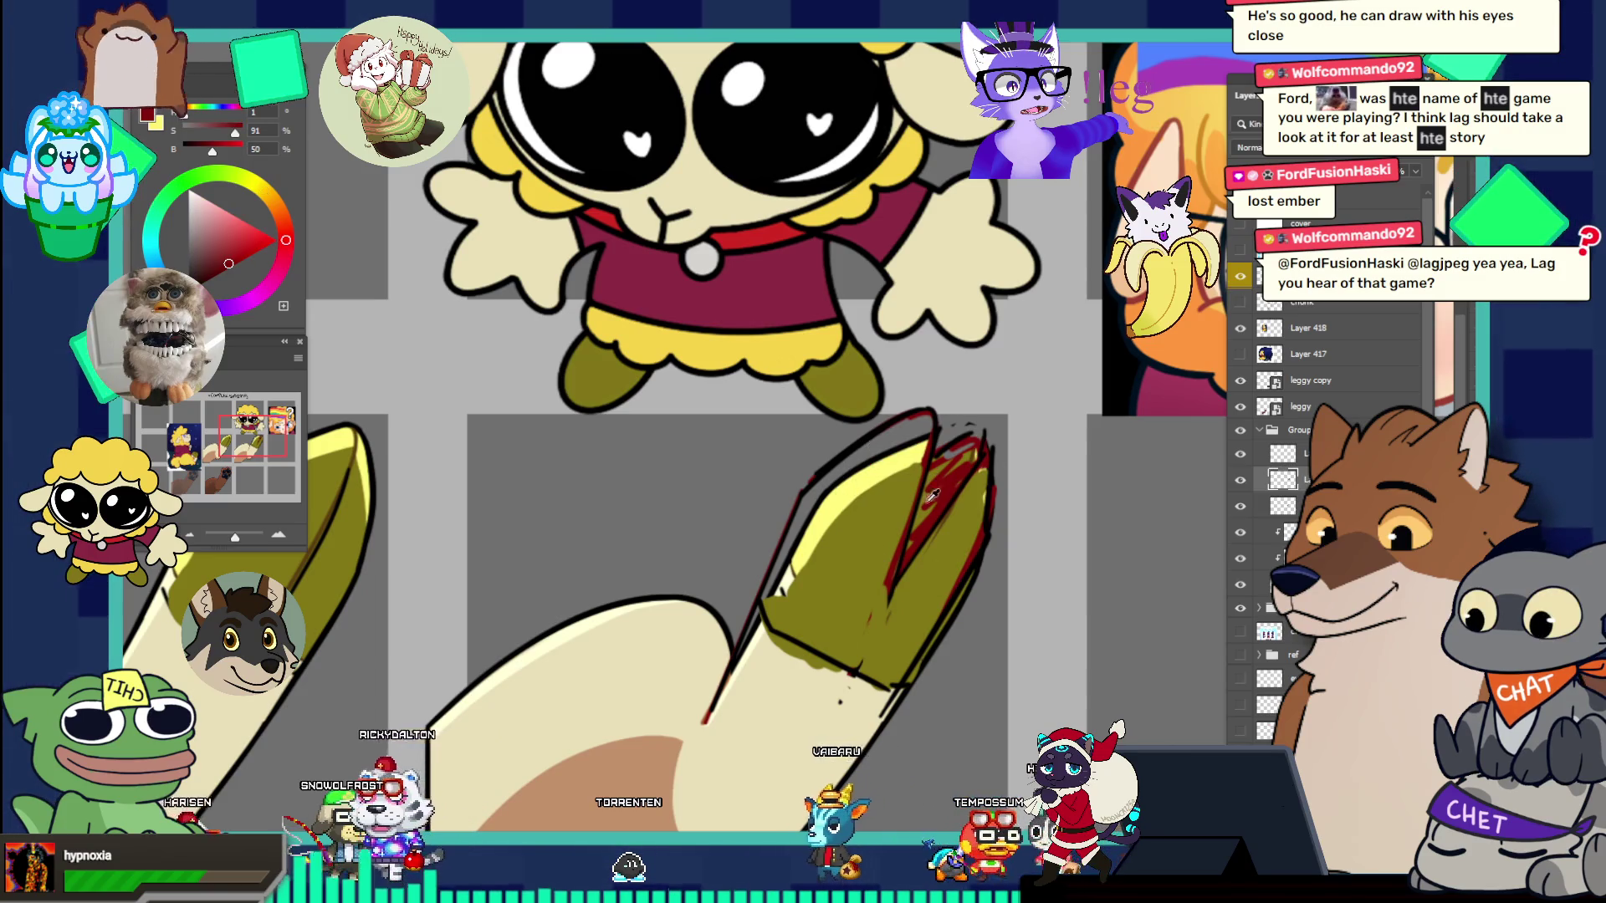
alt+click(836, 569)
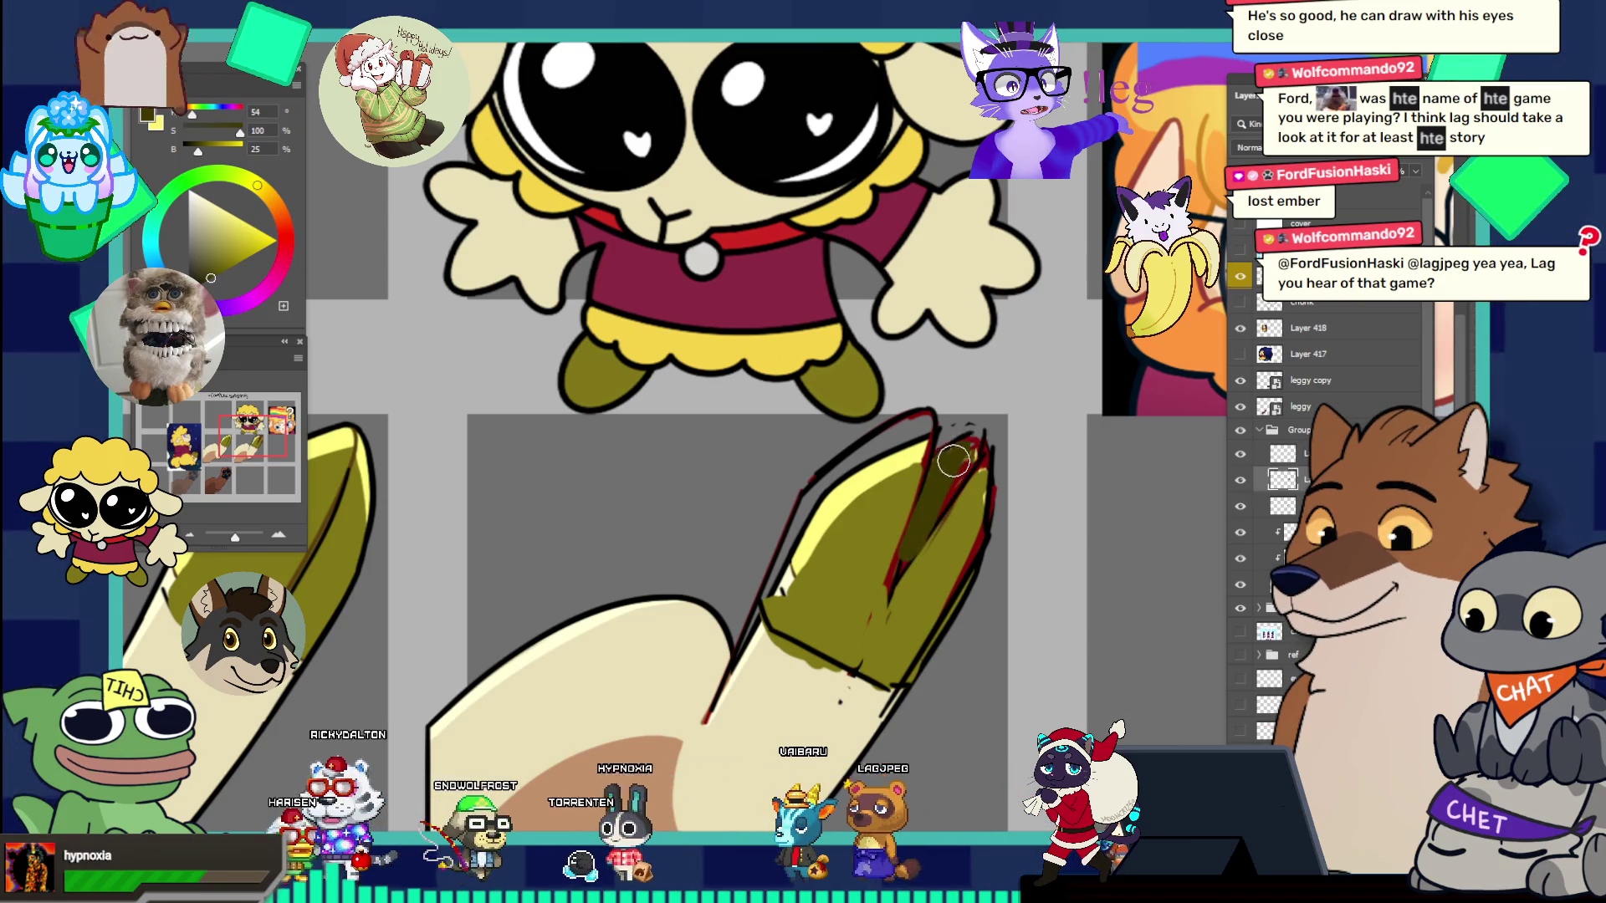
mouse_move(956, 457)
mouse_down()
mouse_move(887, 410)
mouse_move(828, 401)
mouse_move(1004, 508)
mouse_up()
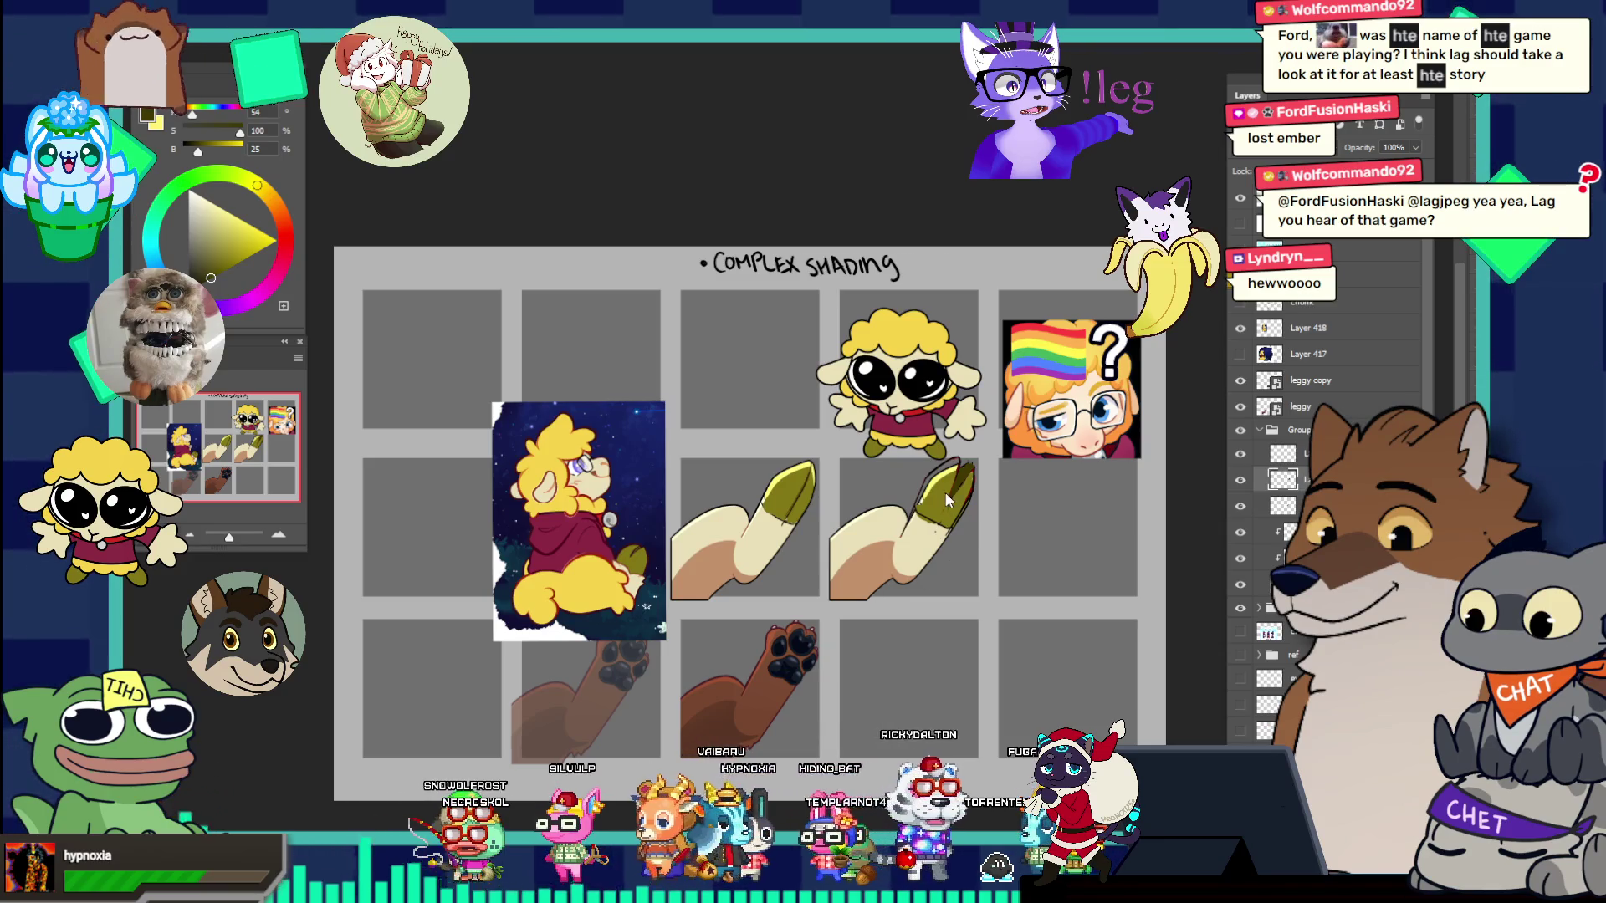
- Zoom in on the copied hoof, pick the near-black outline colour and shrink the brush for fine lines
click(967, 508)
click(1012, 539)
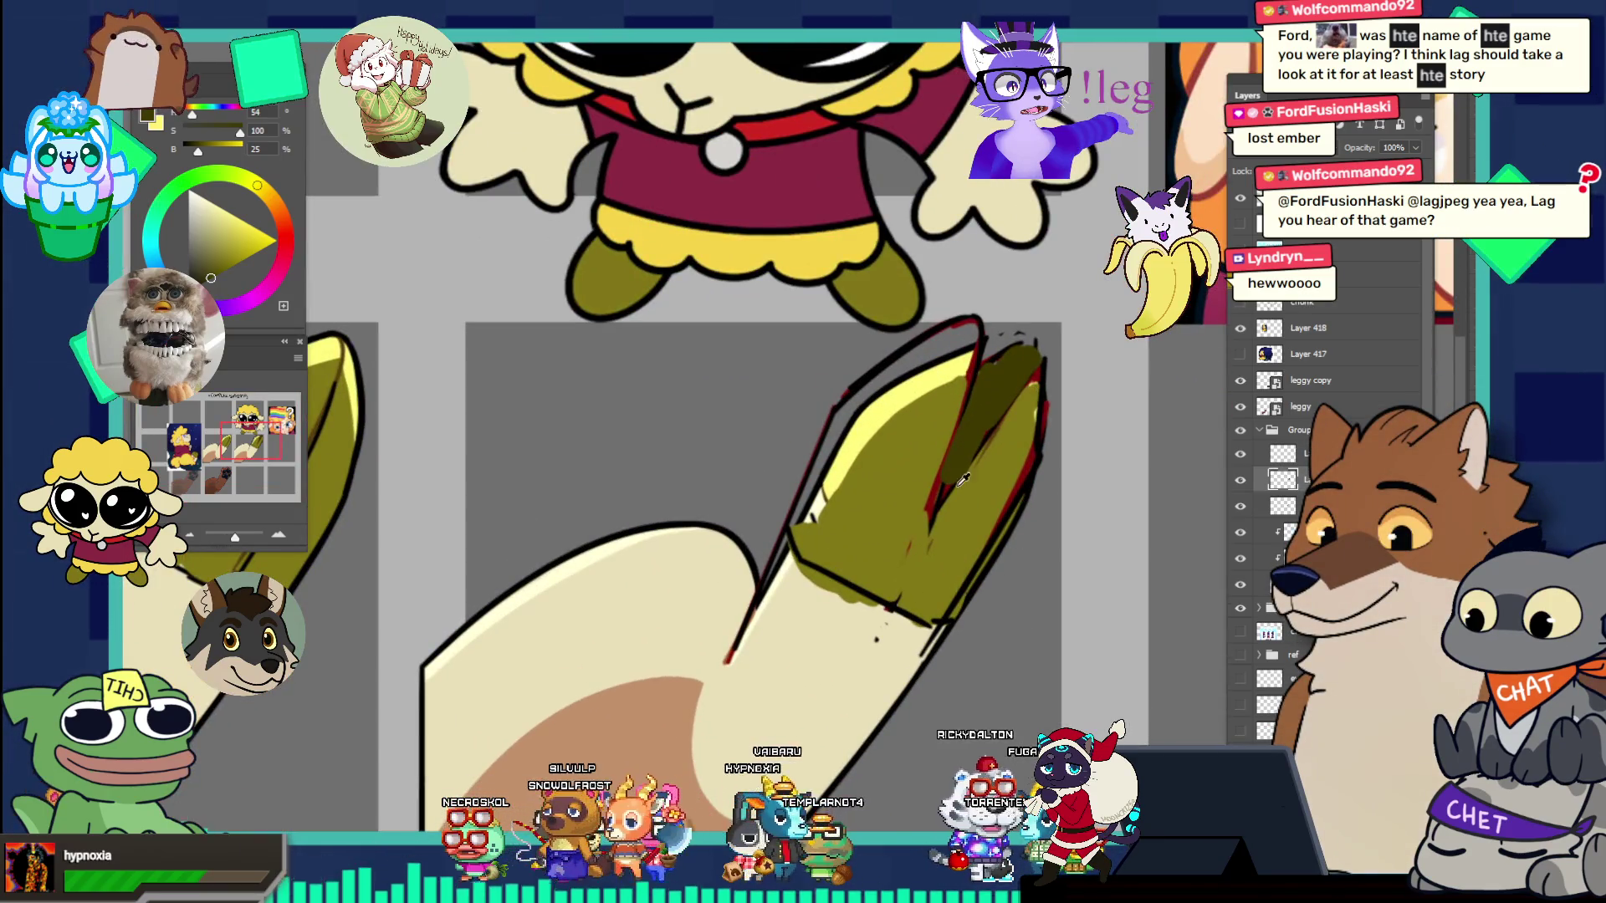
alt+click(941, 502)
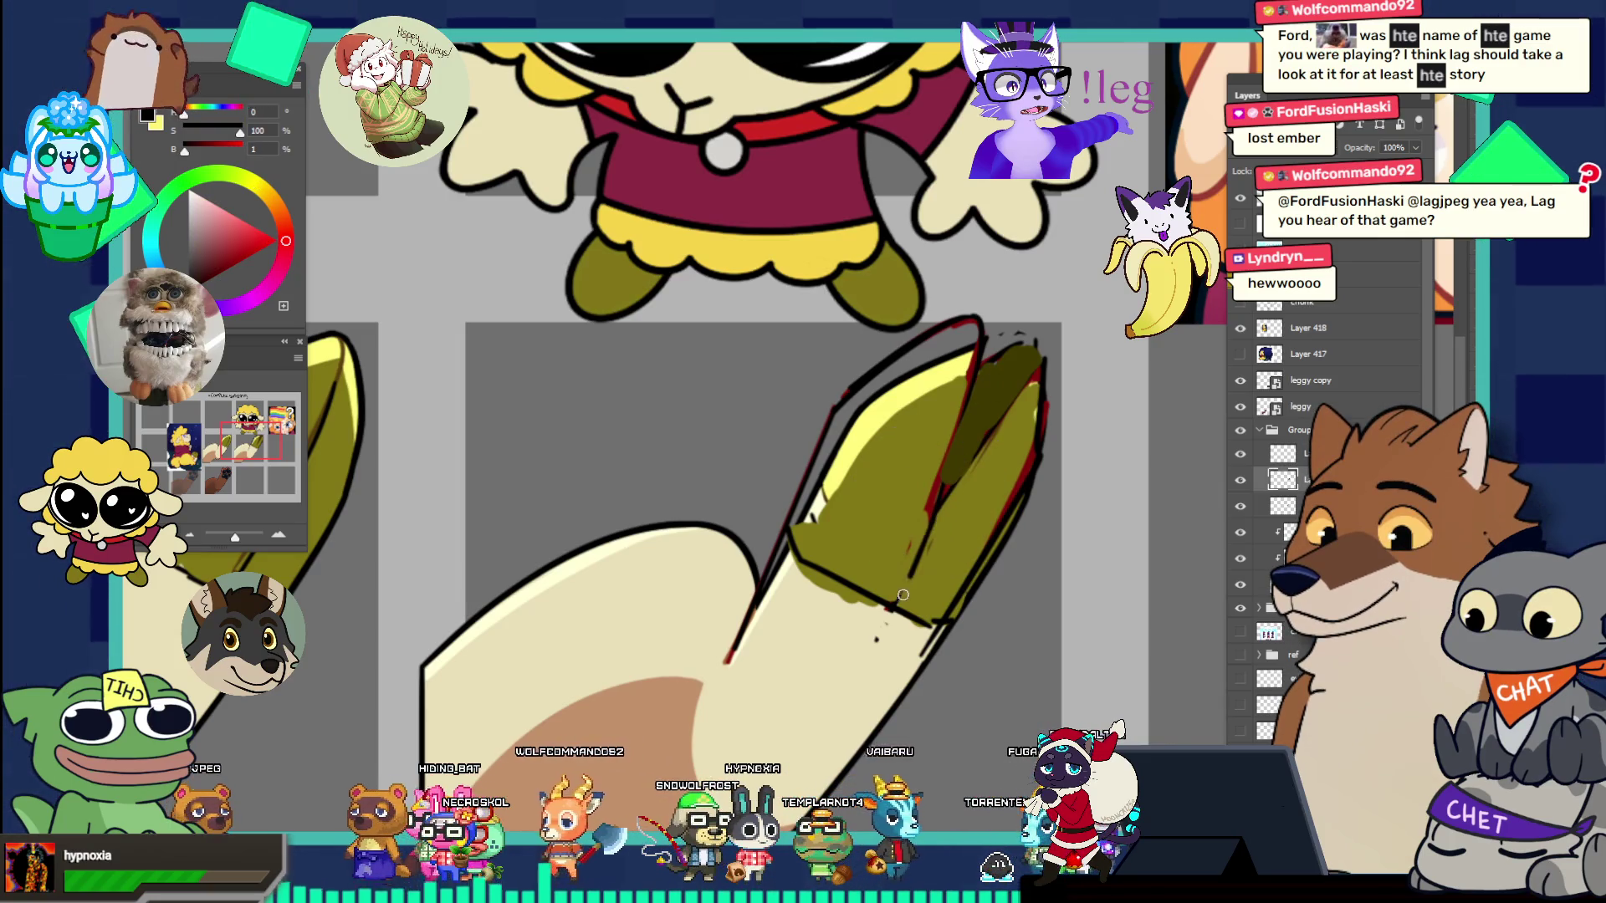
key(bracketleft)
key(bracketleft)
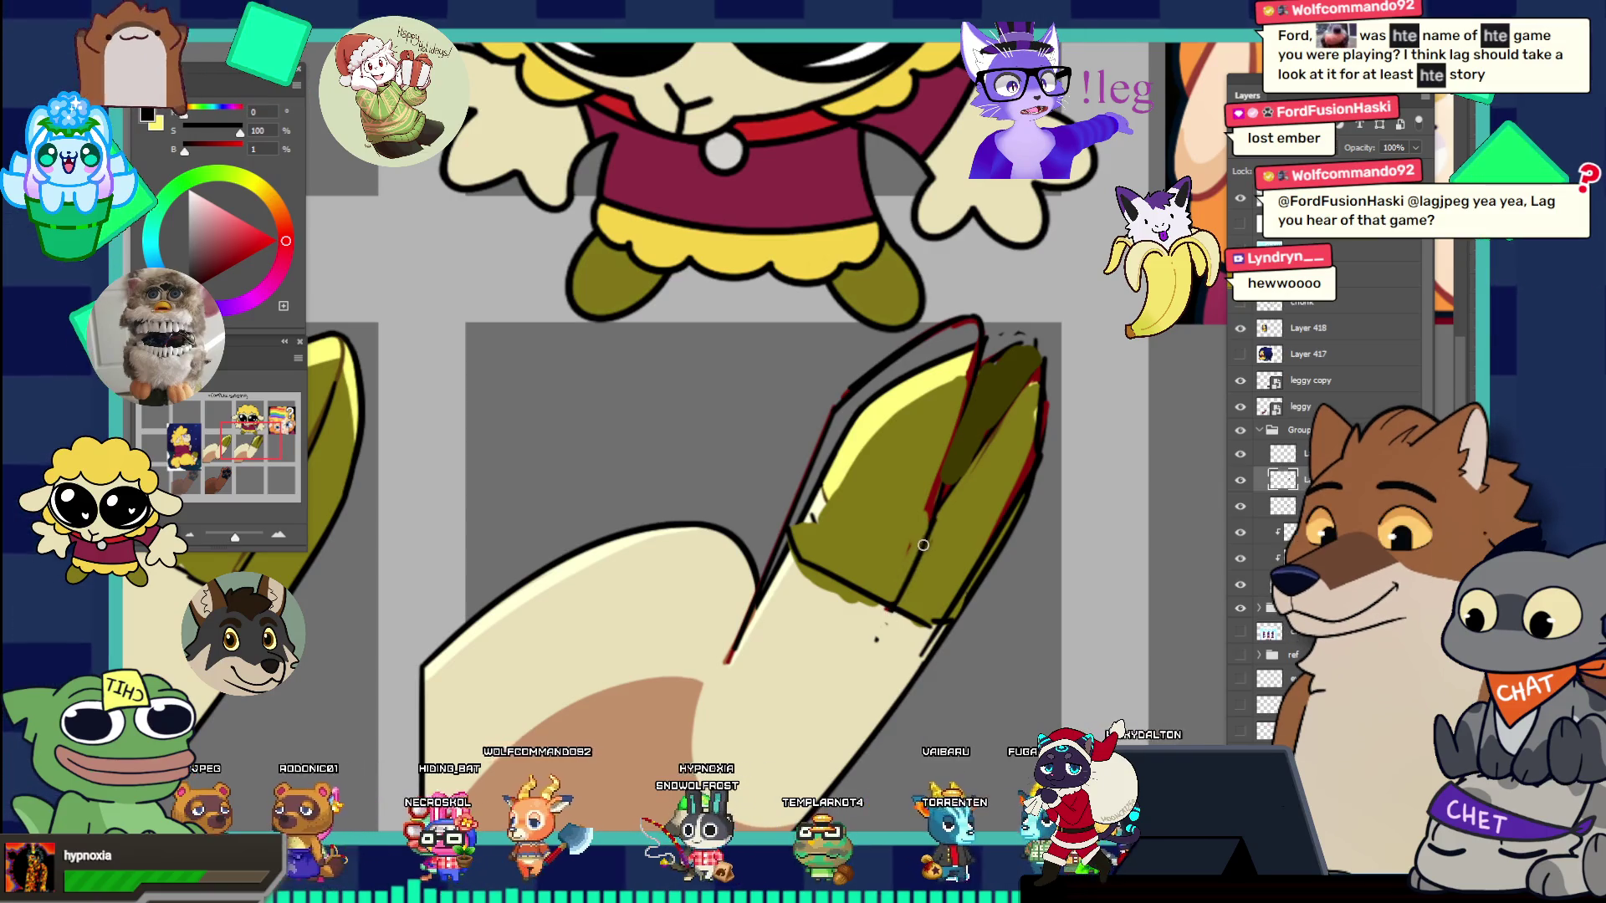
scroll(911, 576, down, 6)
scroll(916, 468, up, 6)
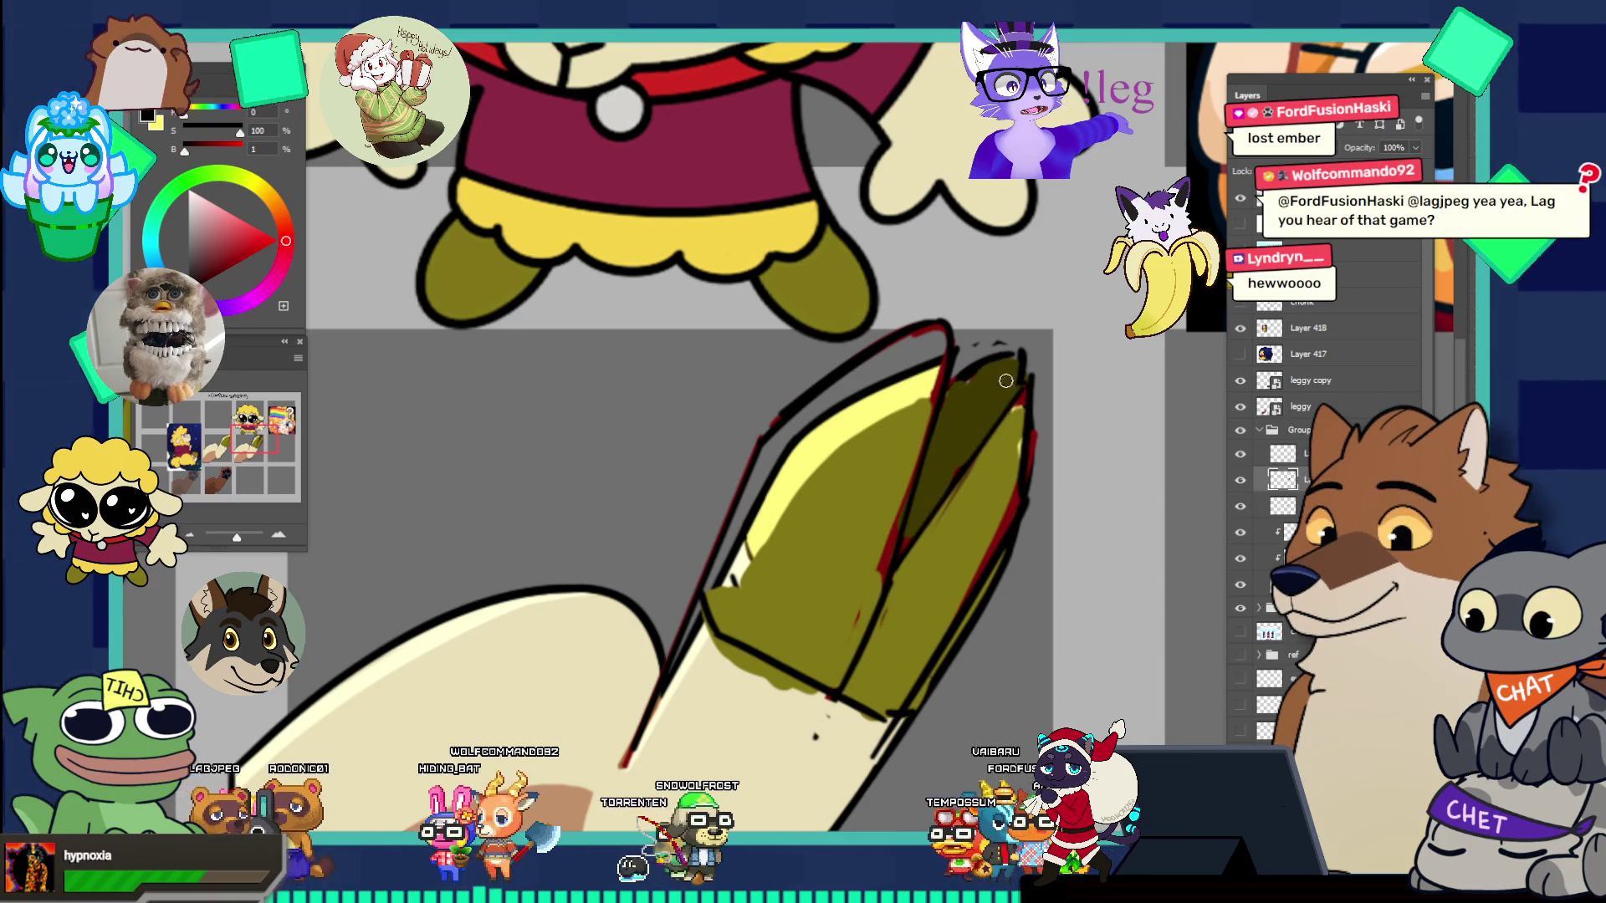
scroll(1010, 411, down, 5)
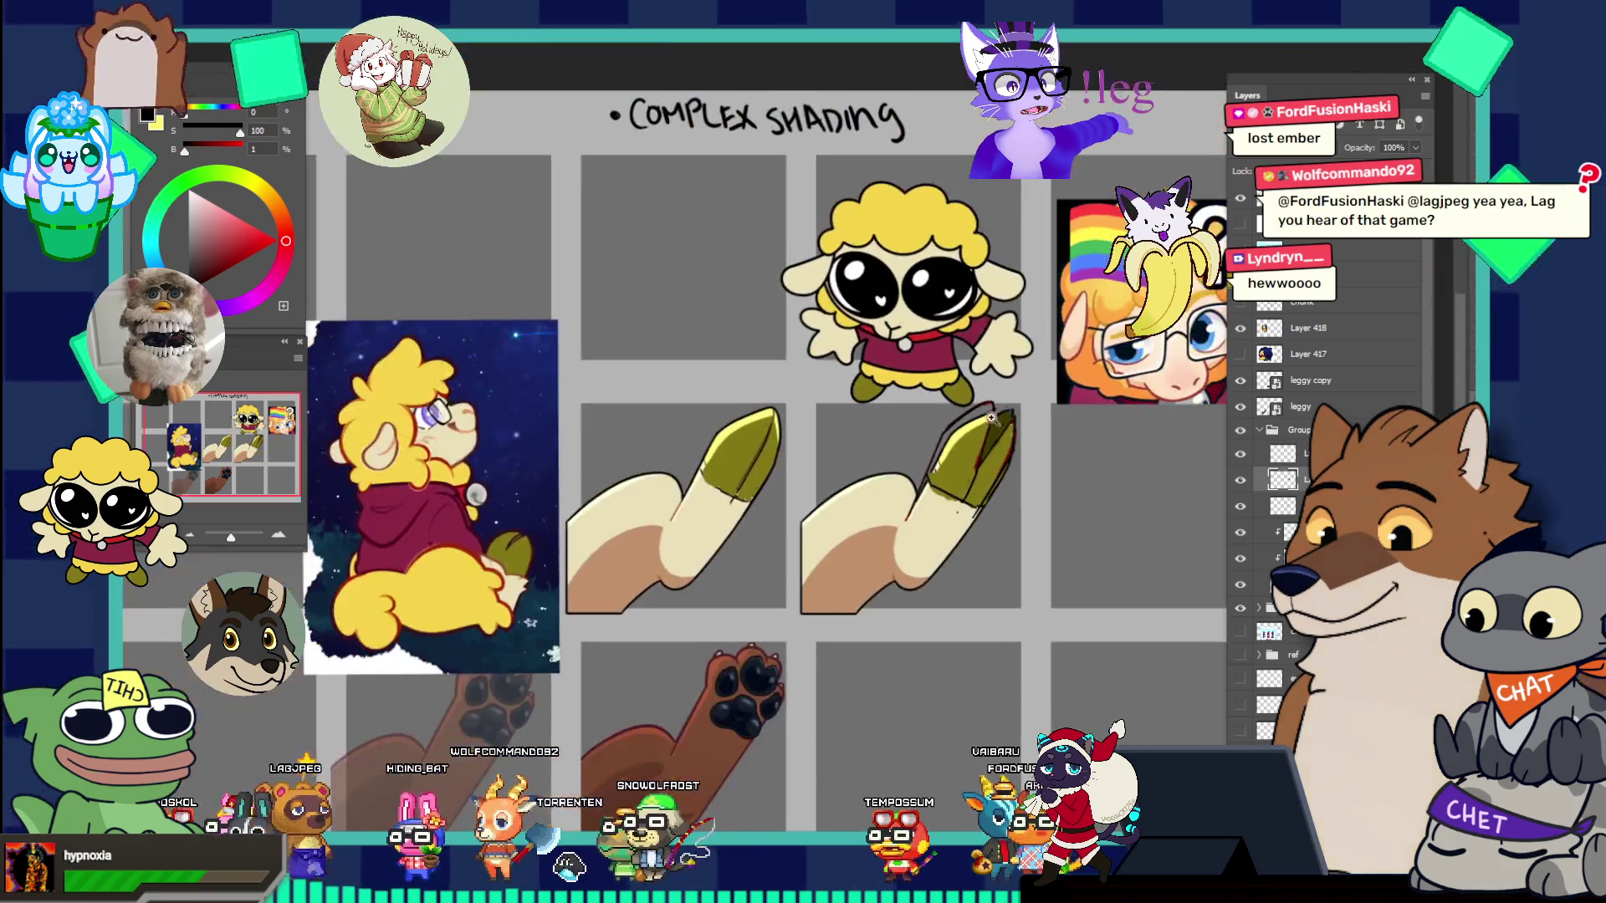
scroll(1015, 438, up, 5)
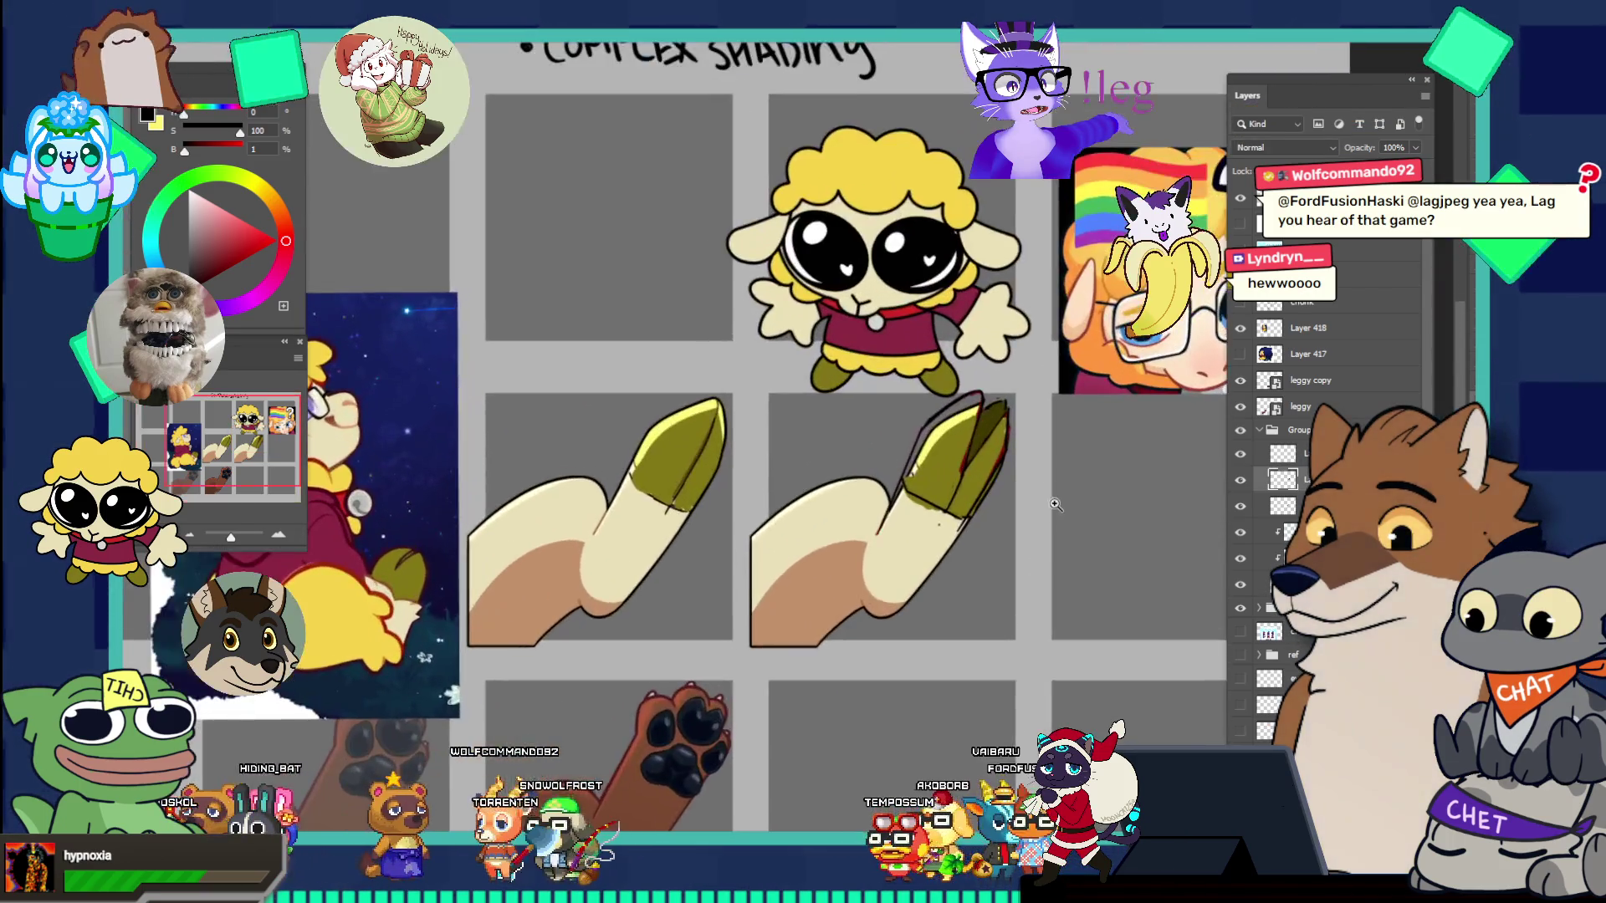
scroll(1017, 480, up, 2)
- Sample olive from the hoof to repaint the two split toes
alt+click(898, 494)
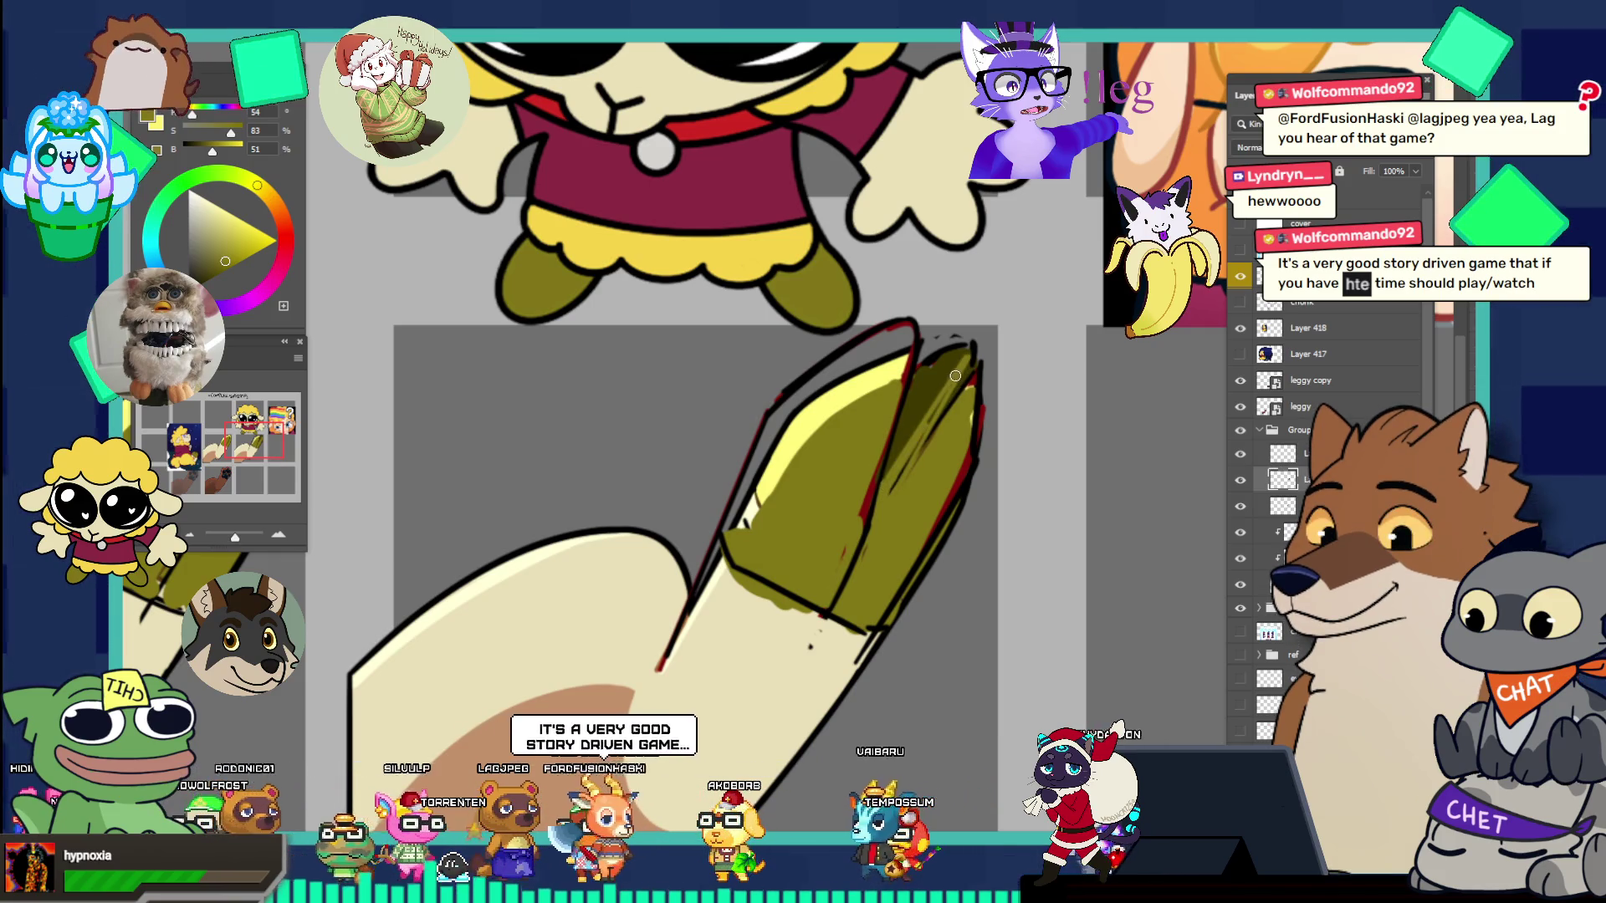
scroll(941, 453, down, 5)
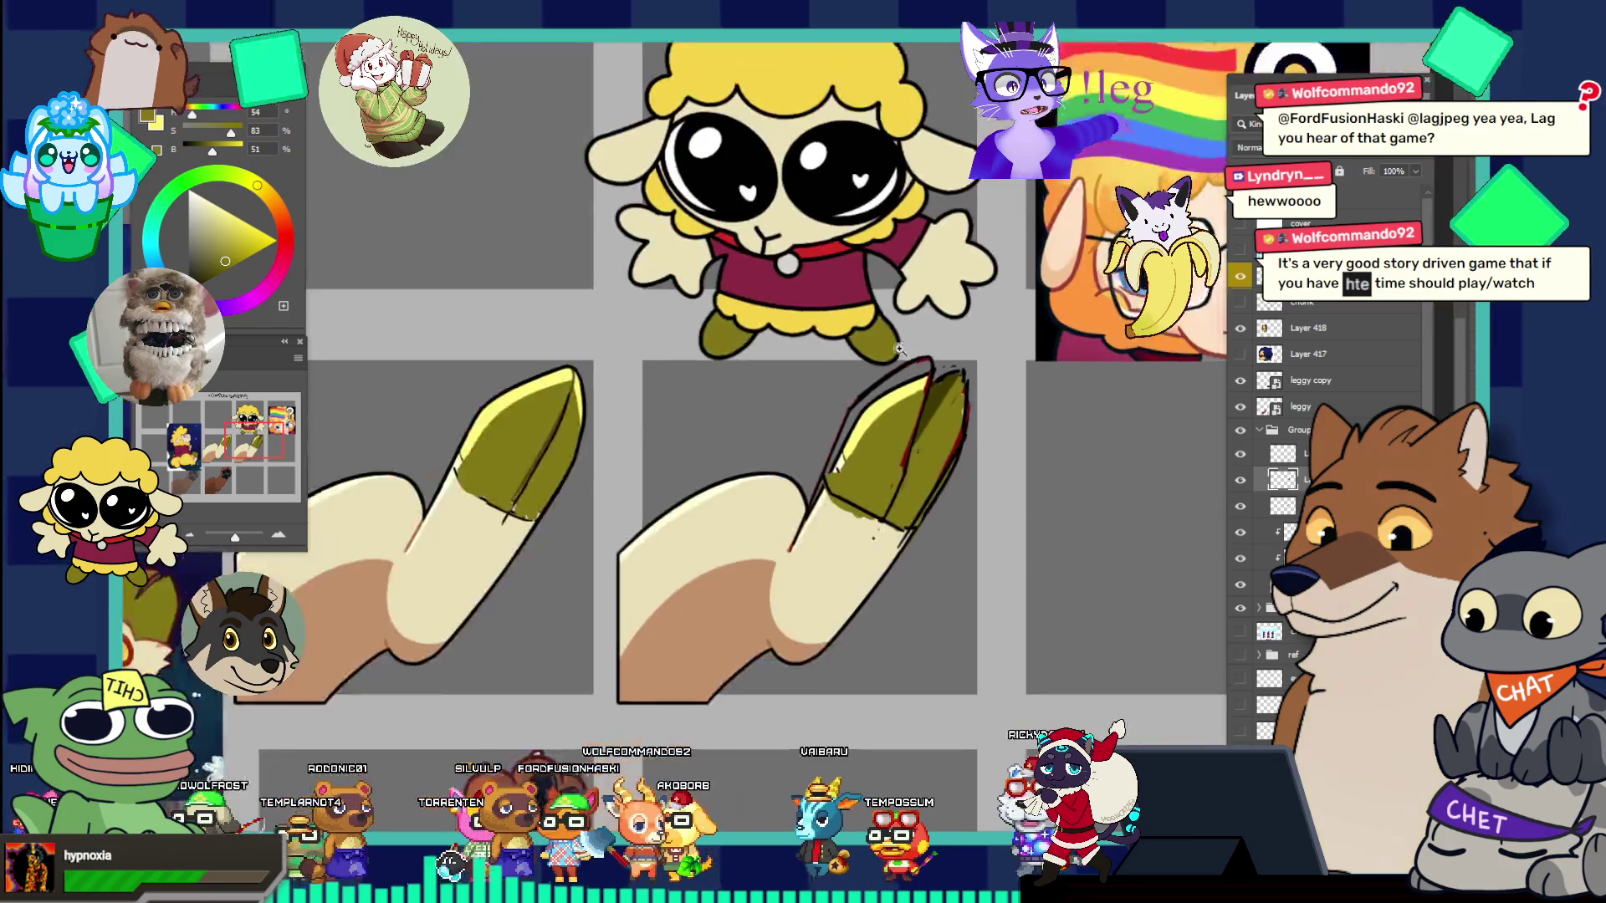
scroll(1011, 523, up, 4)
scroll(981, 503, up, 1)
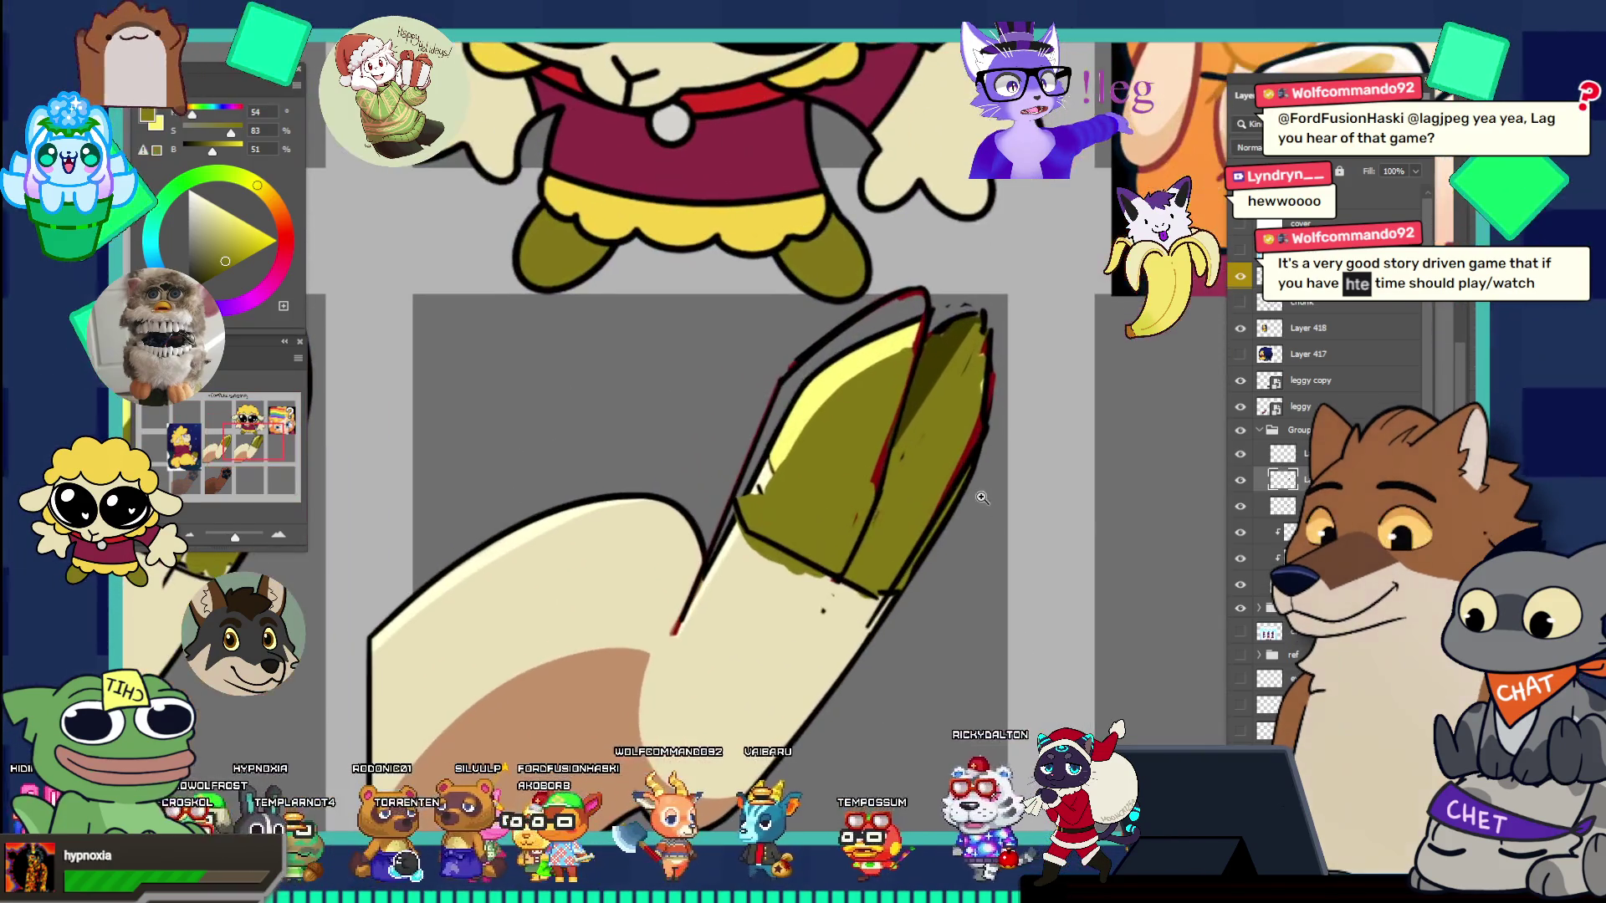
click(904, 378)
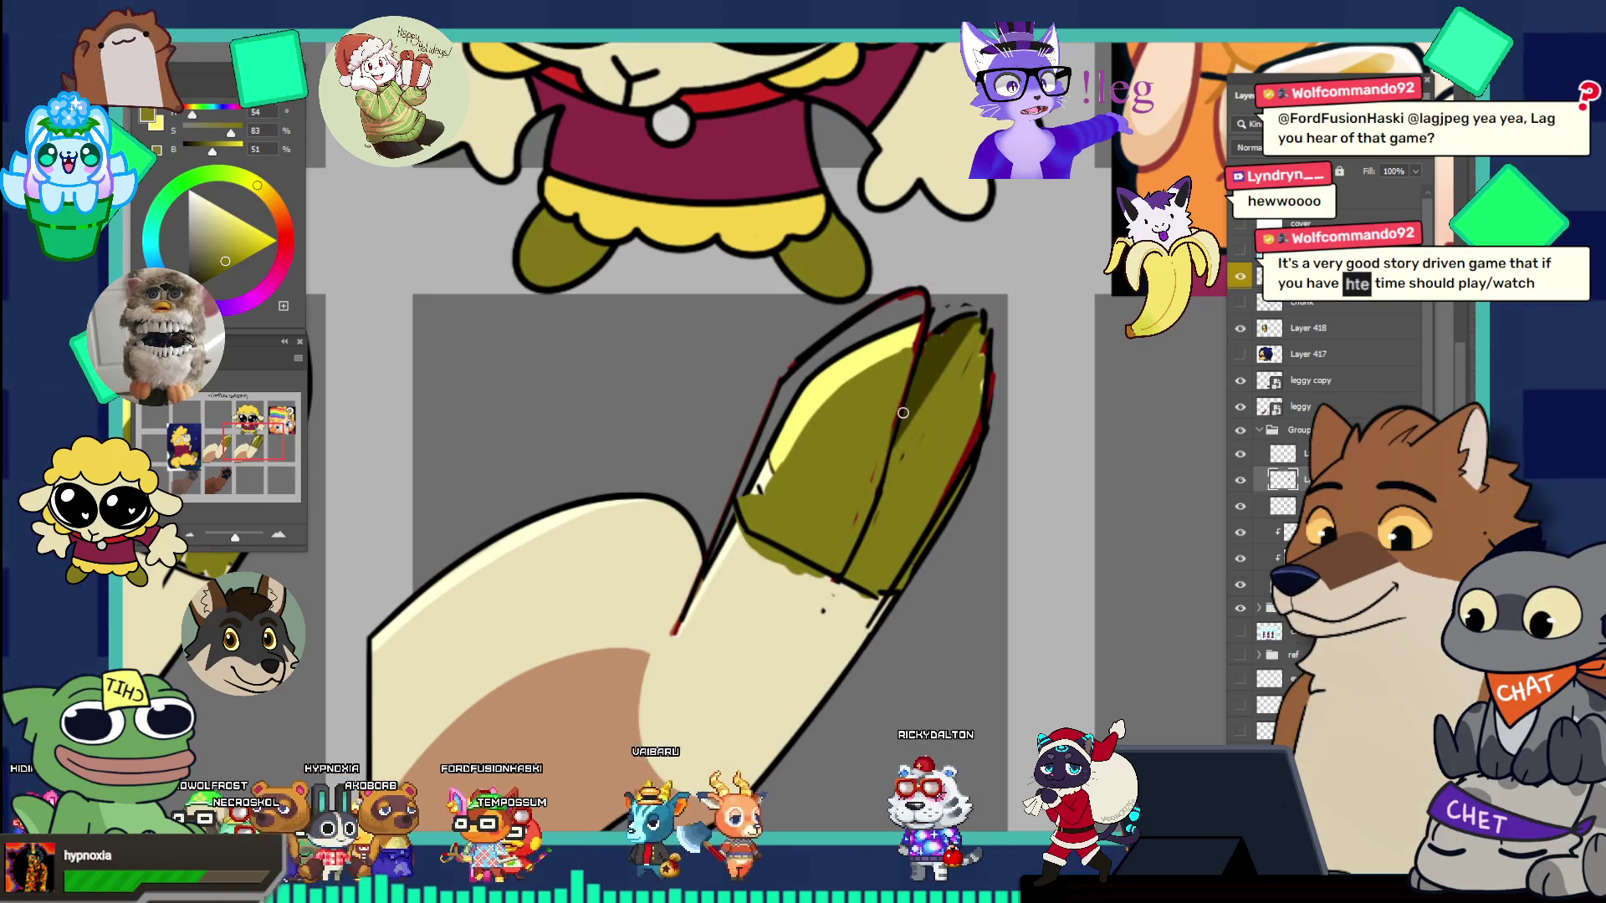
scroll(869, 385, down, 6)
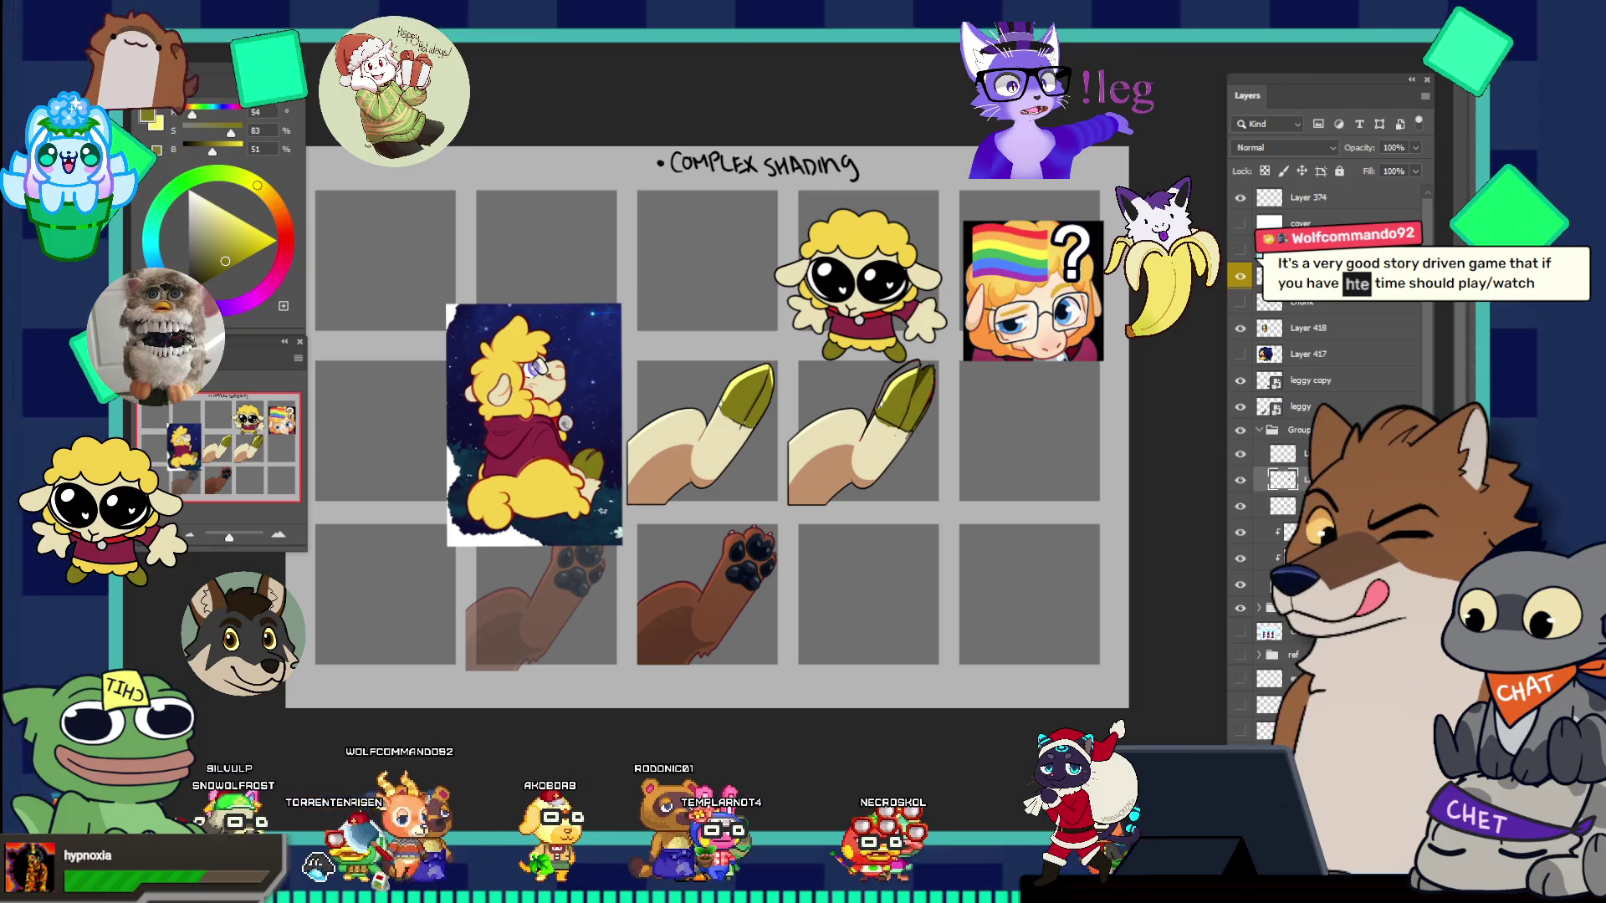
- Zoom close on the hoof tip, brush olive onto the split, sample the dark outline, then exit fullscreen
click(961, 436)
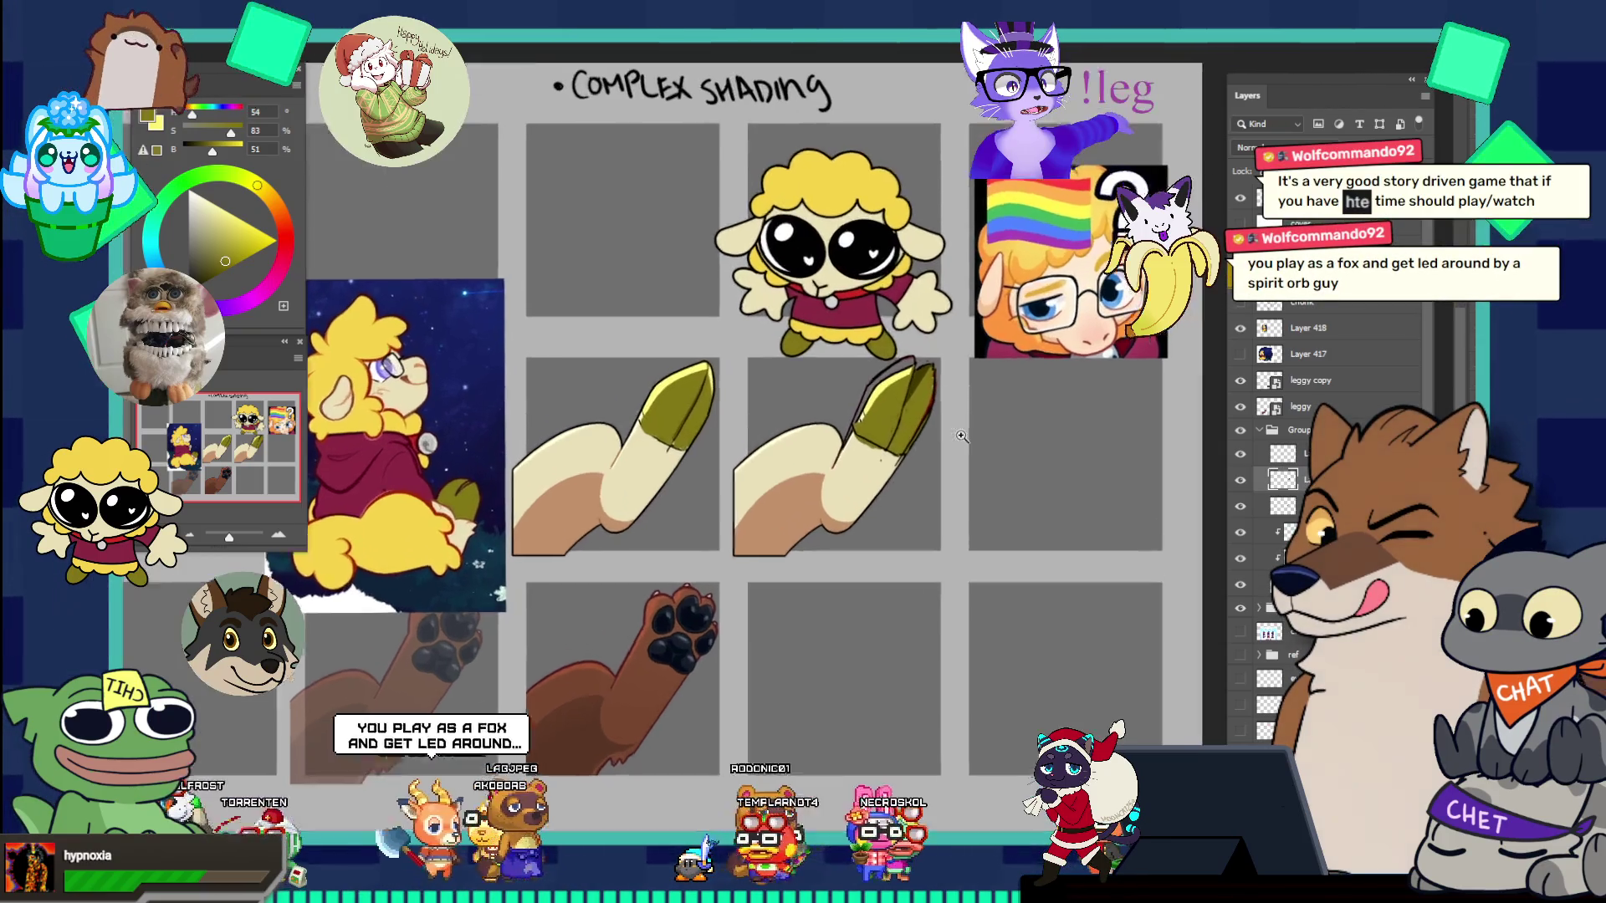
click(963, 392)
click(971, 359)
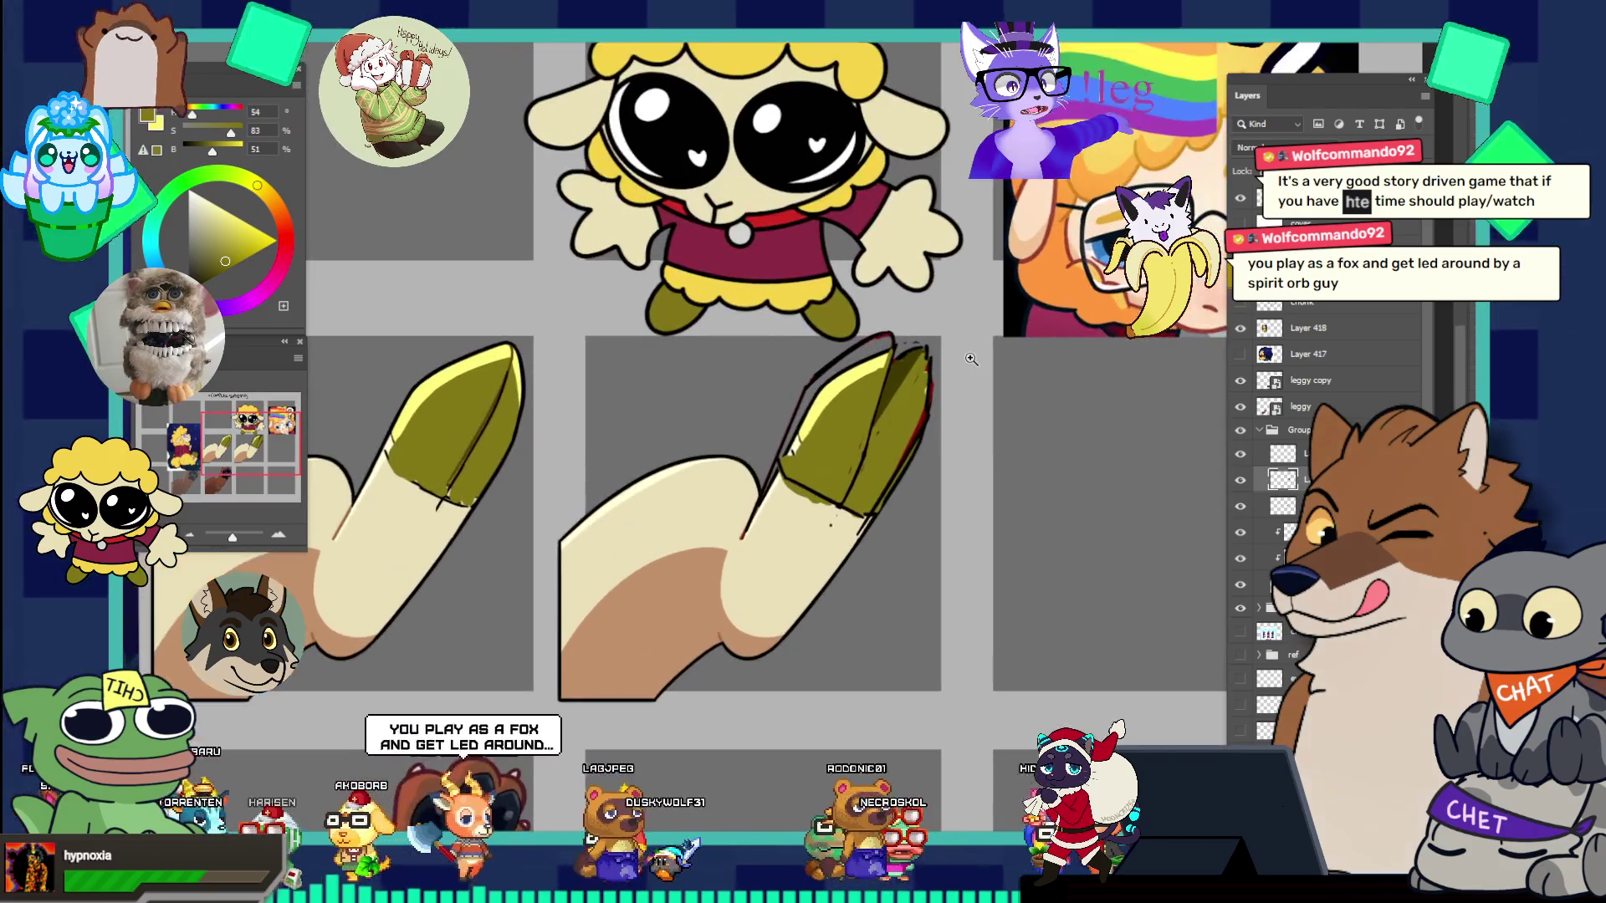
click(971, 359)
click(981, 369)
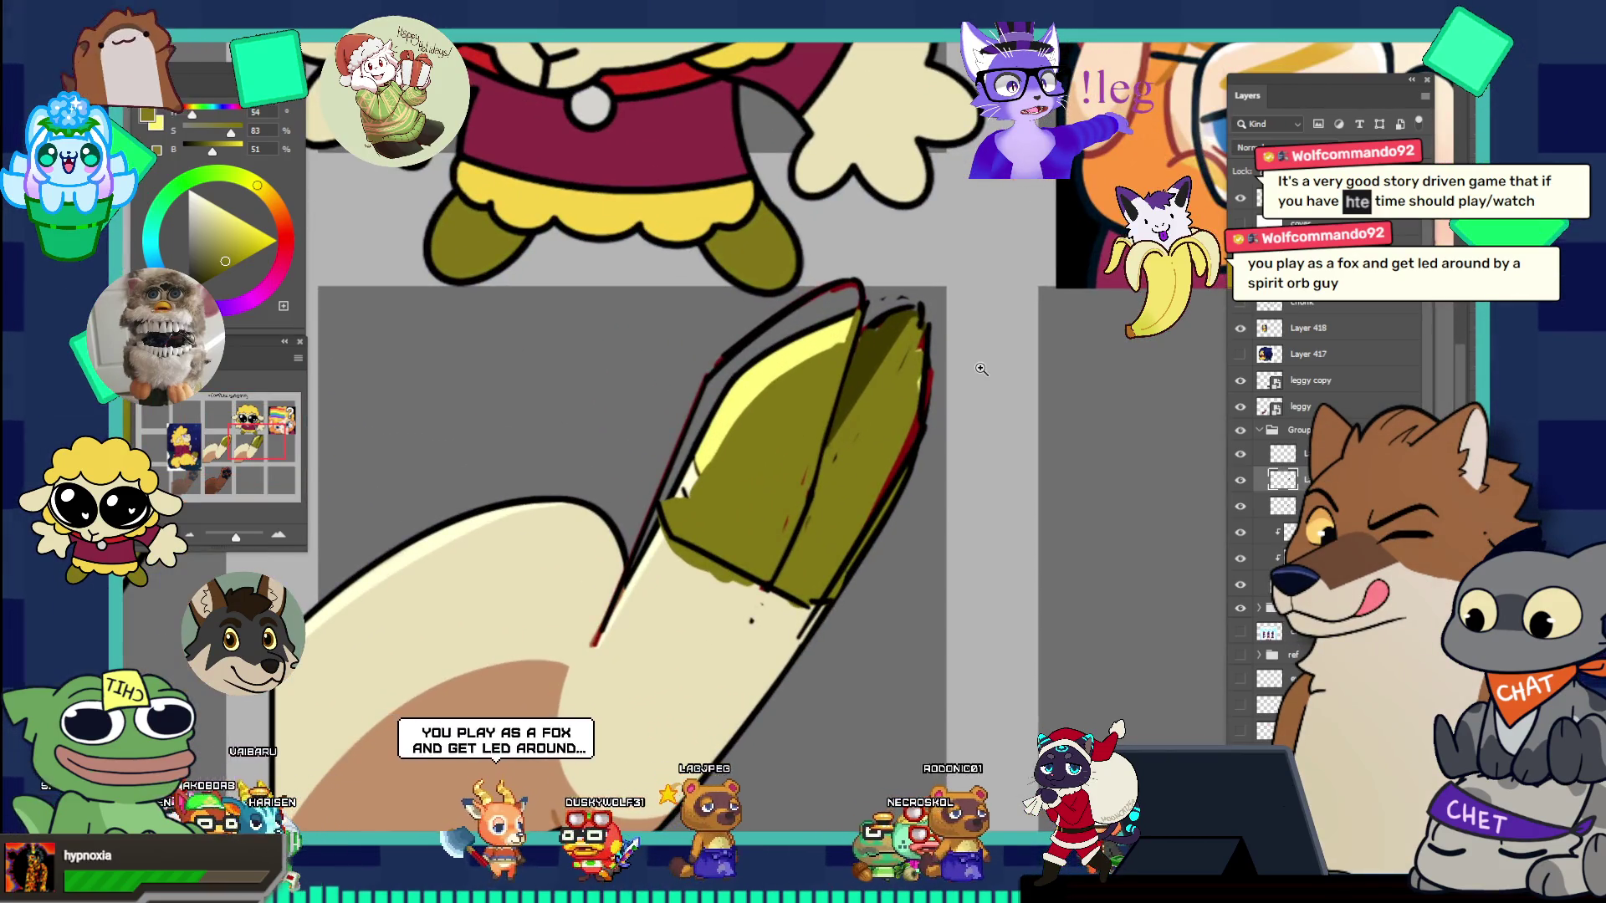
mouse_move(890, 302)
mouse_down()
mouse_move(832, 460)
mouse_move(903, 361)
mouse_up()
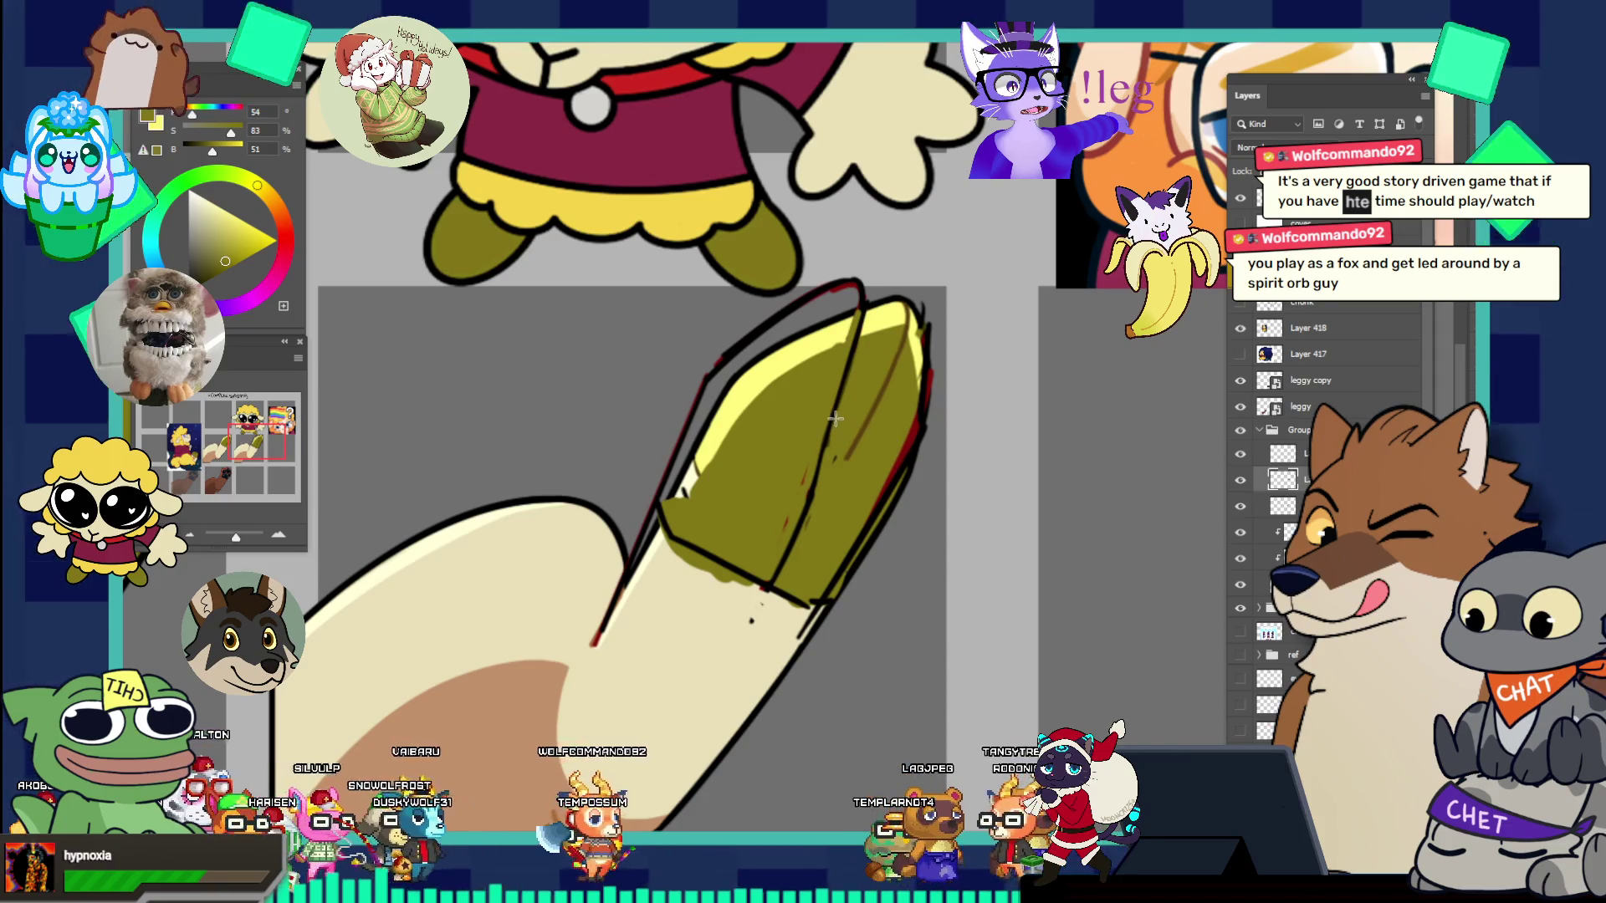
alt+click(836, 390)
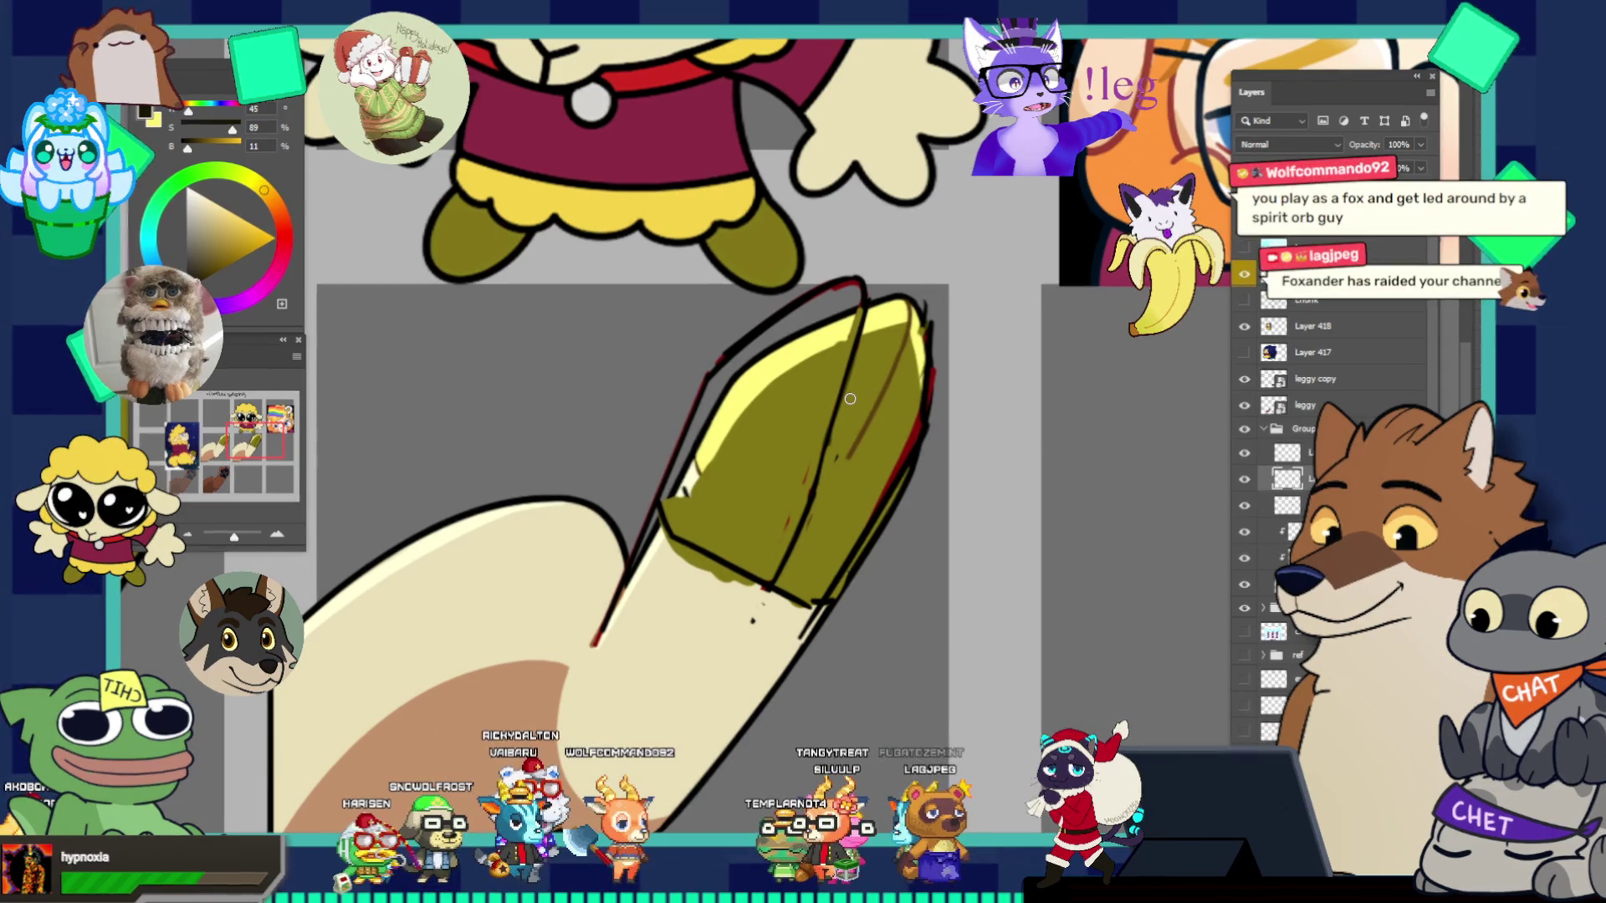
key(Escape)
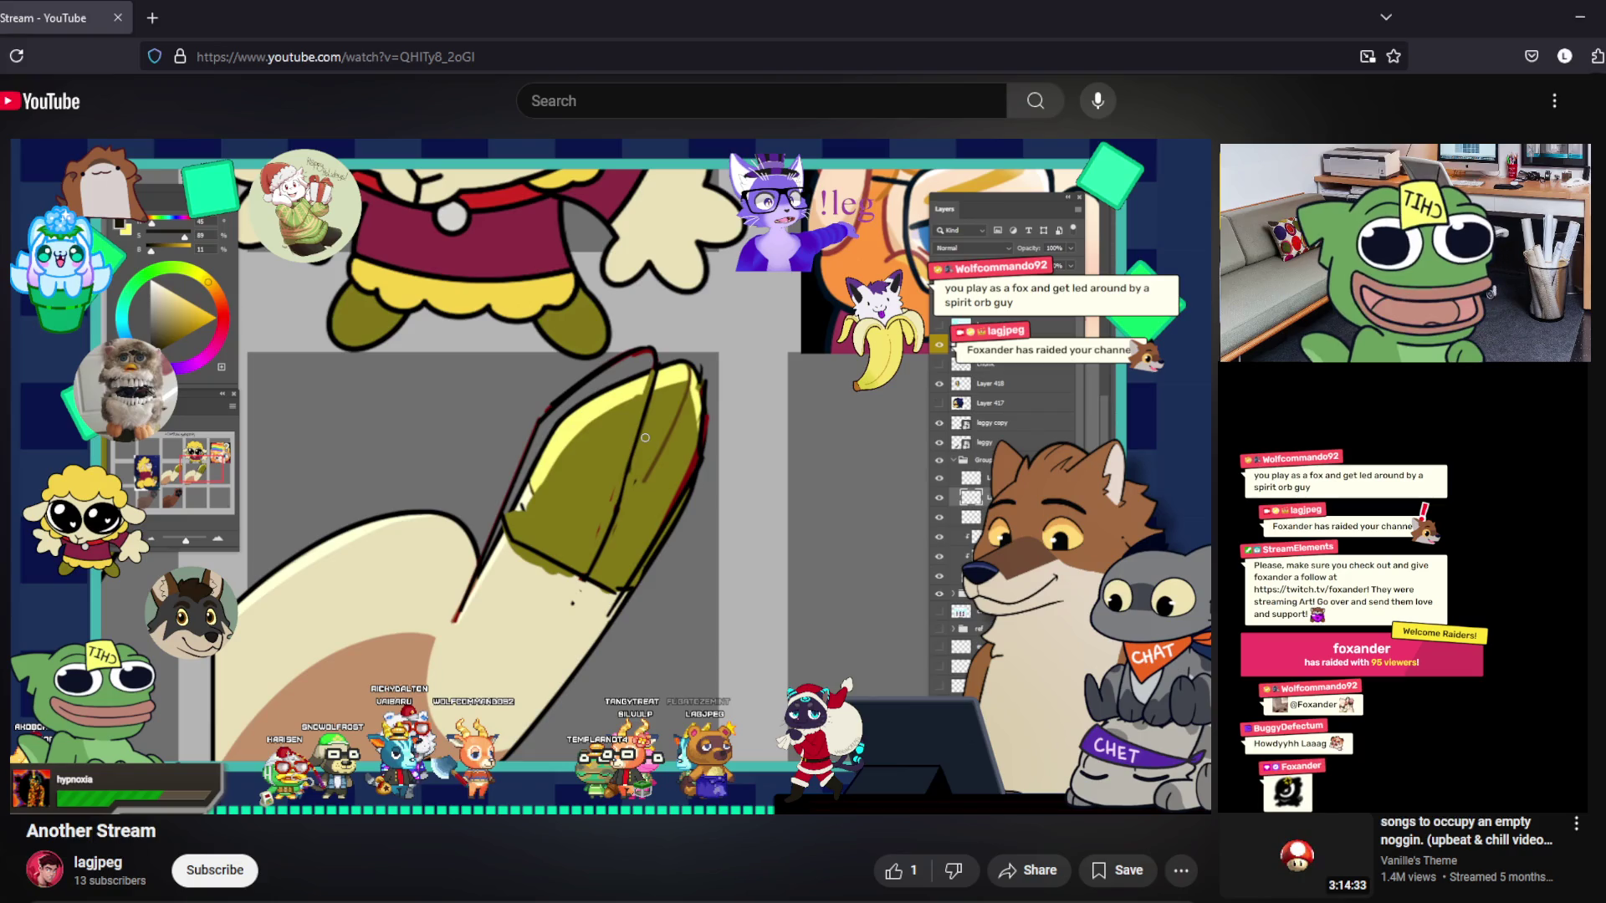
- Return the stream to fullscreen and zoom the page in on the hoof panels
key(f)
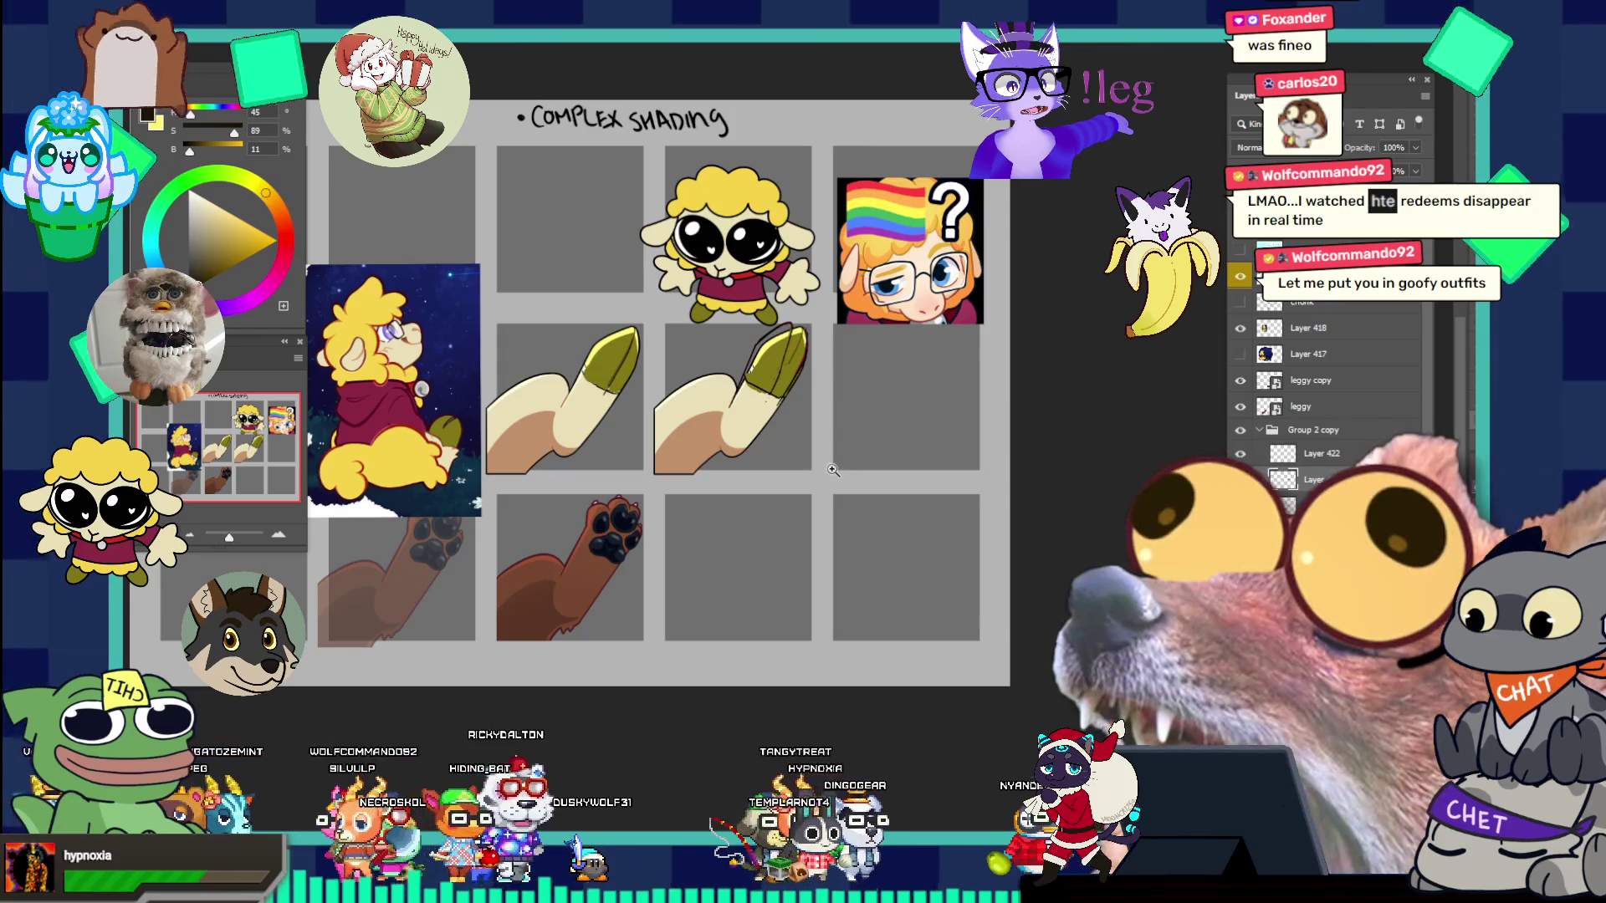
key(ctrl+plus)
scroll(789, 502, up, 2)
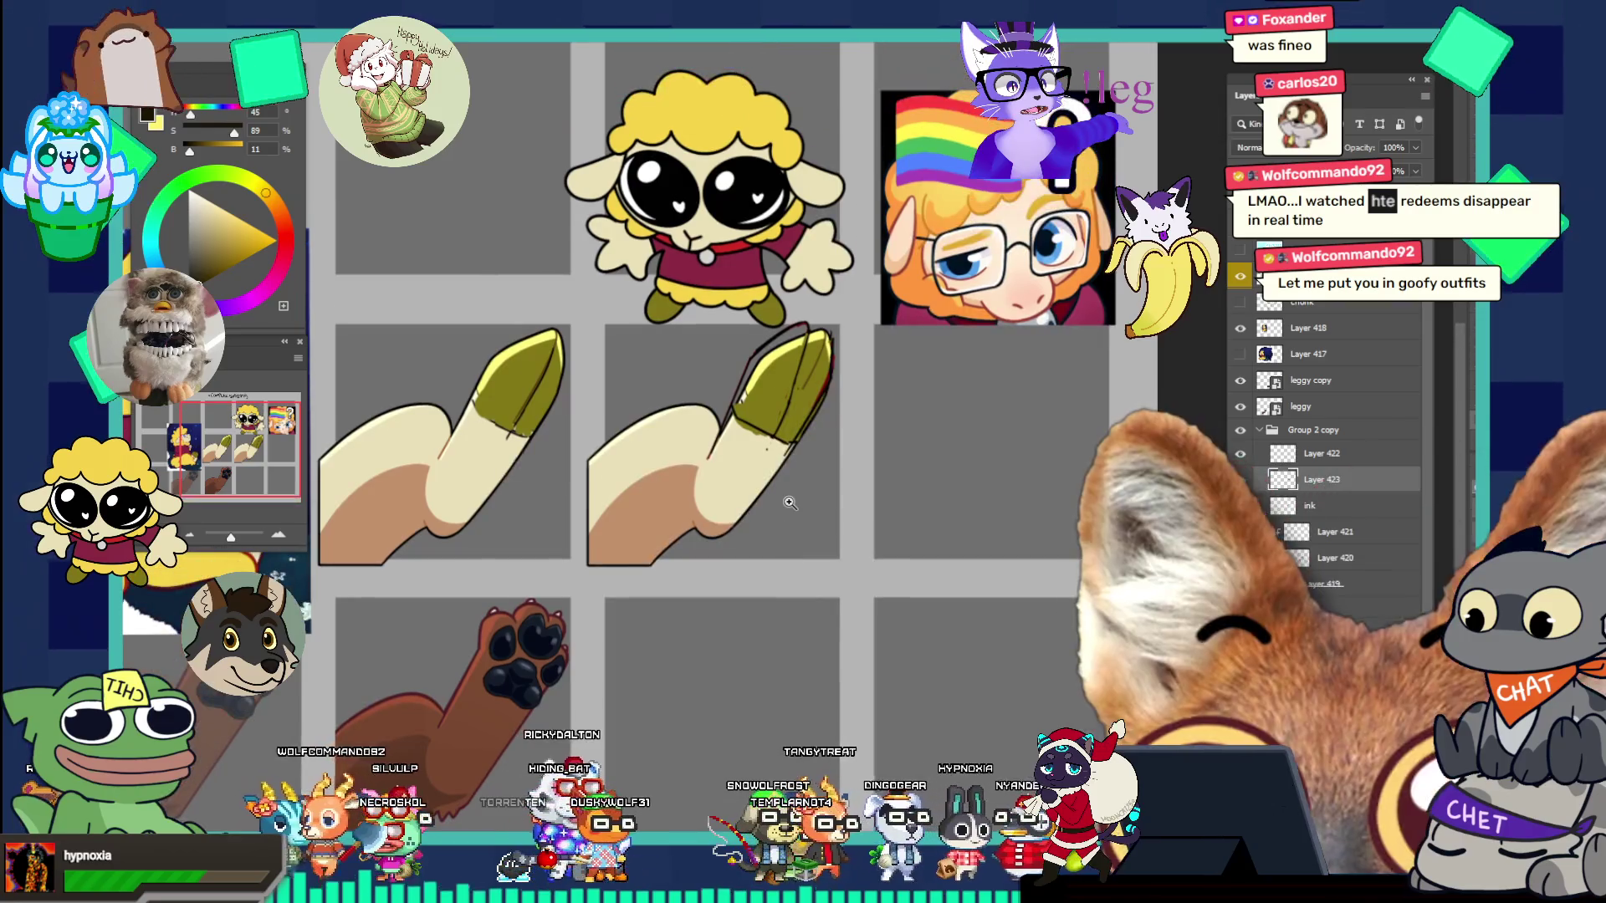
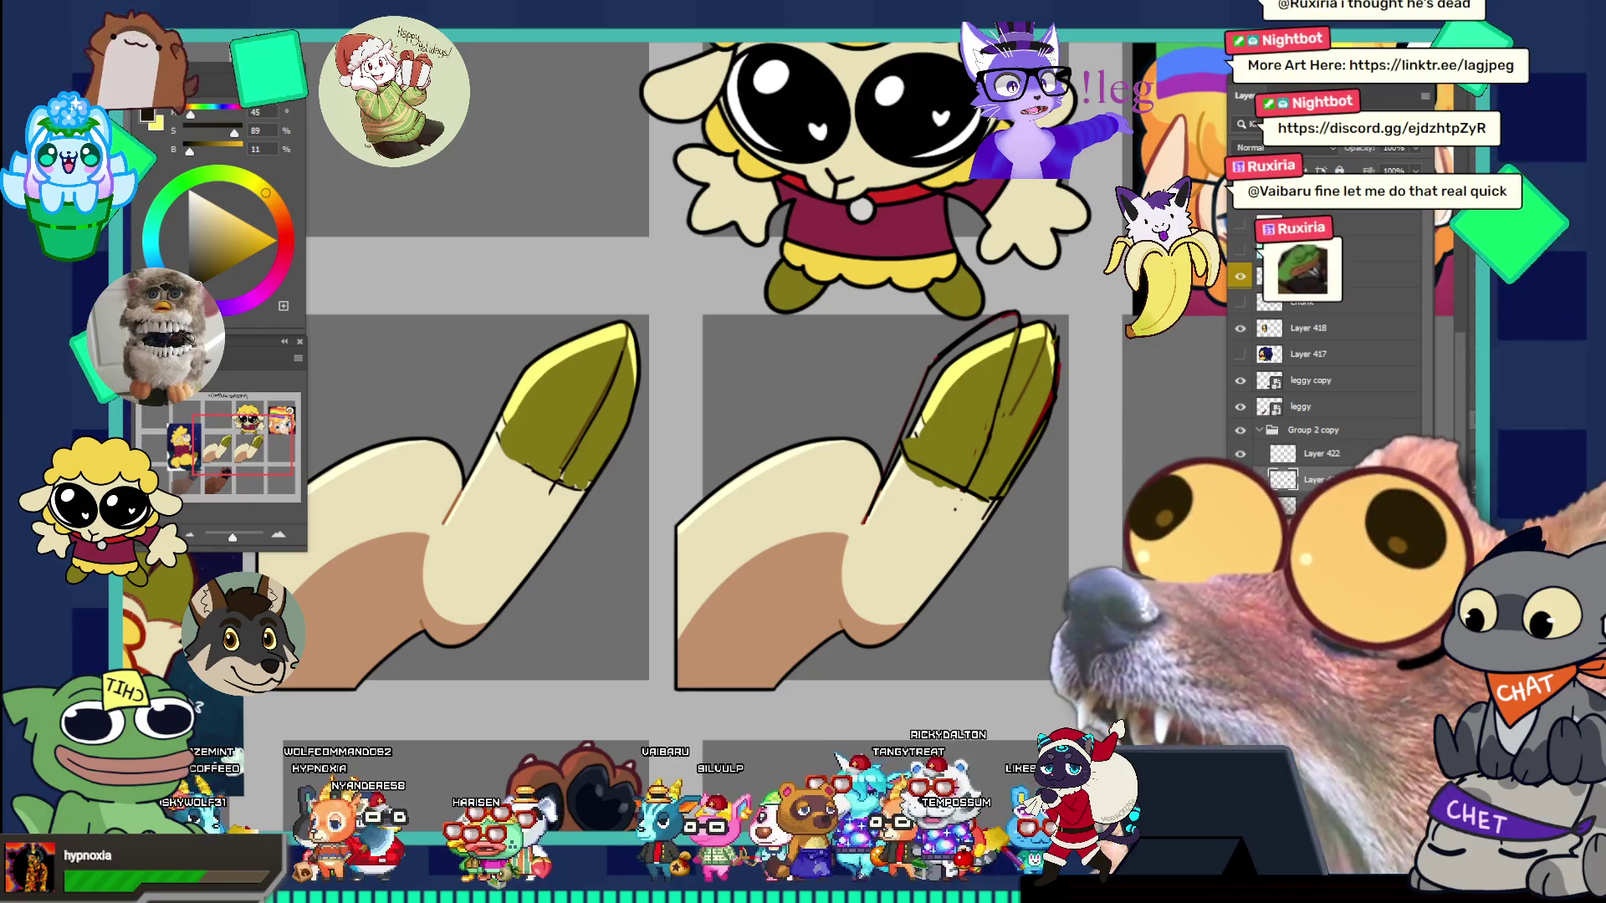
- Move from the Complex Shading sheet, past the winged-character painting, to the reading-girl reference collage
scroll(554, 378, down, 4)
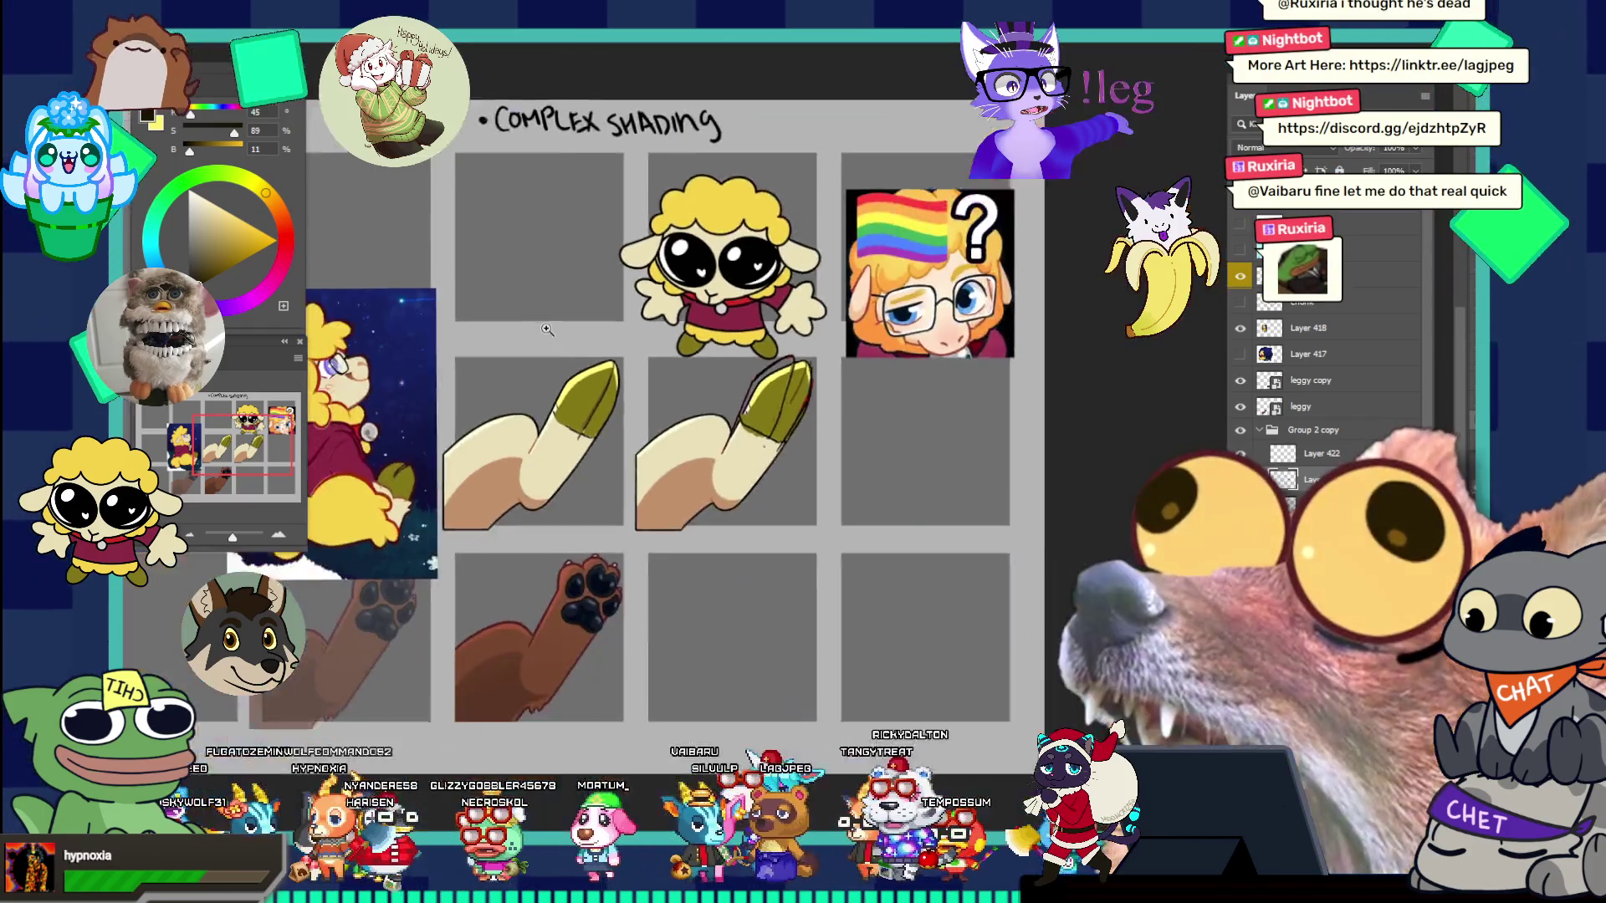
scroll(606, 332, up, 2)
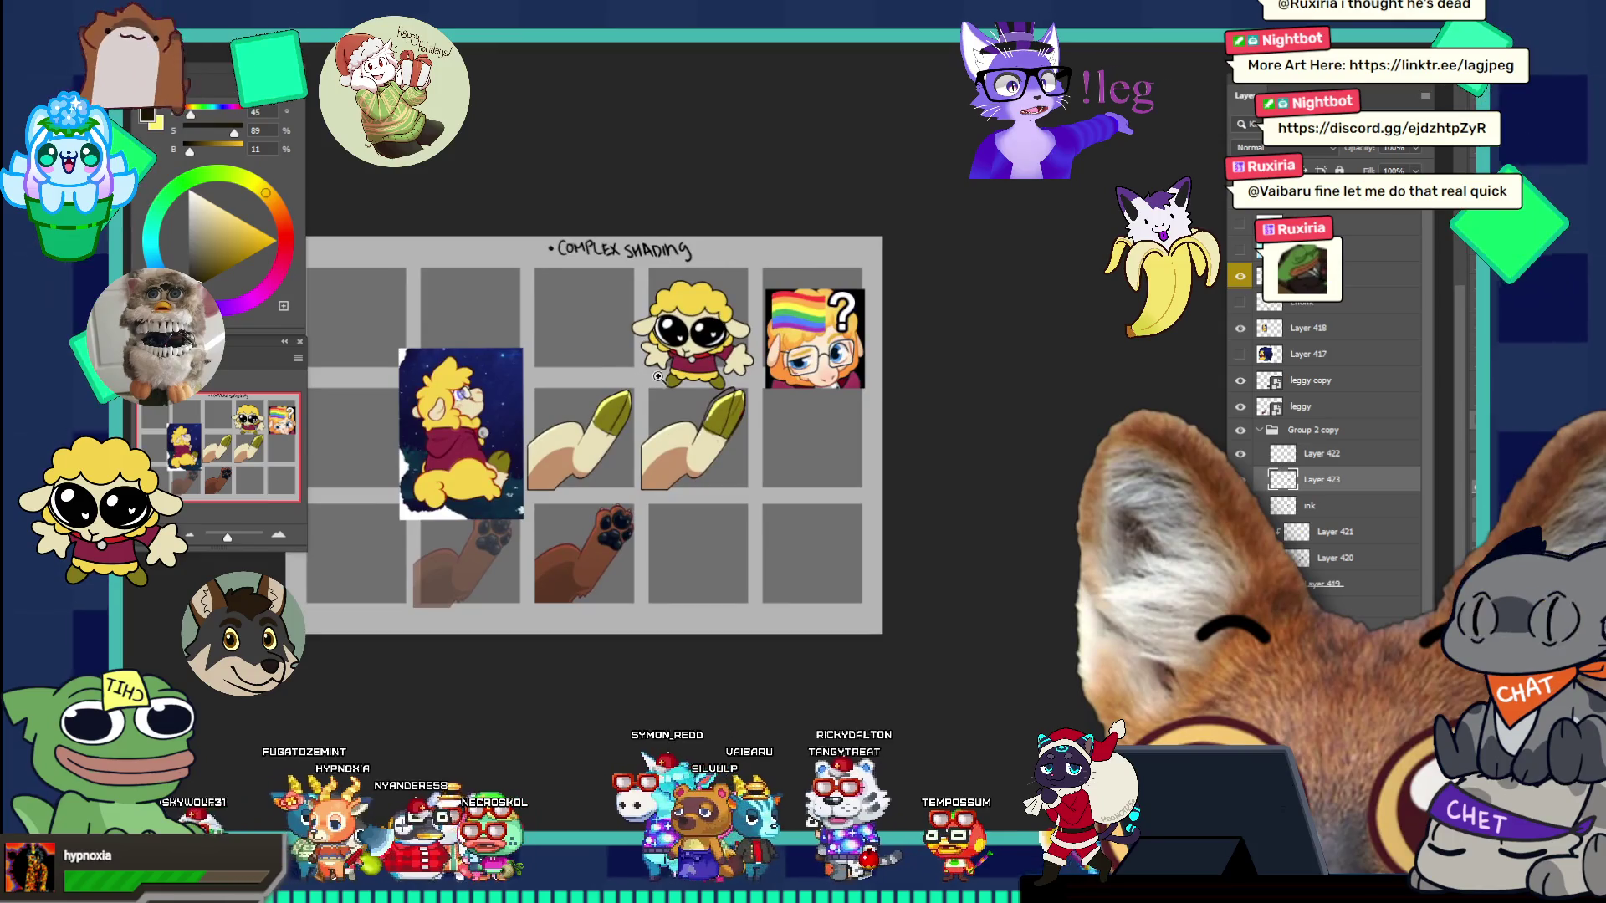
click(314, 44)
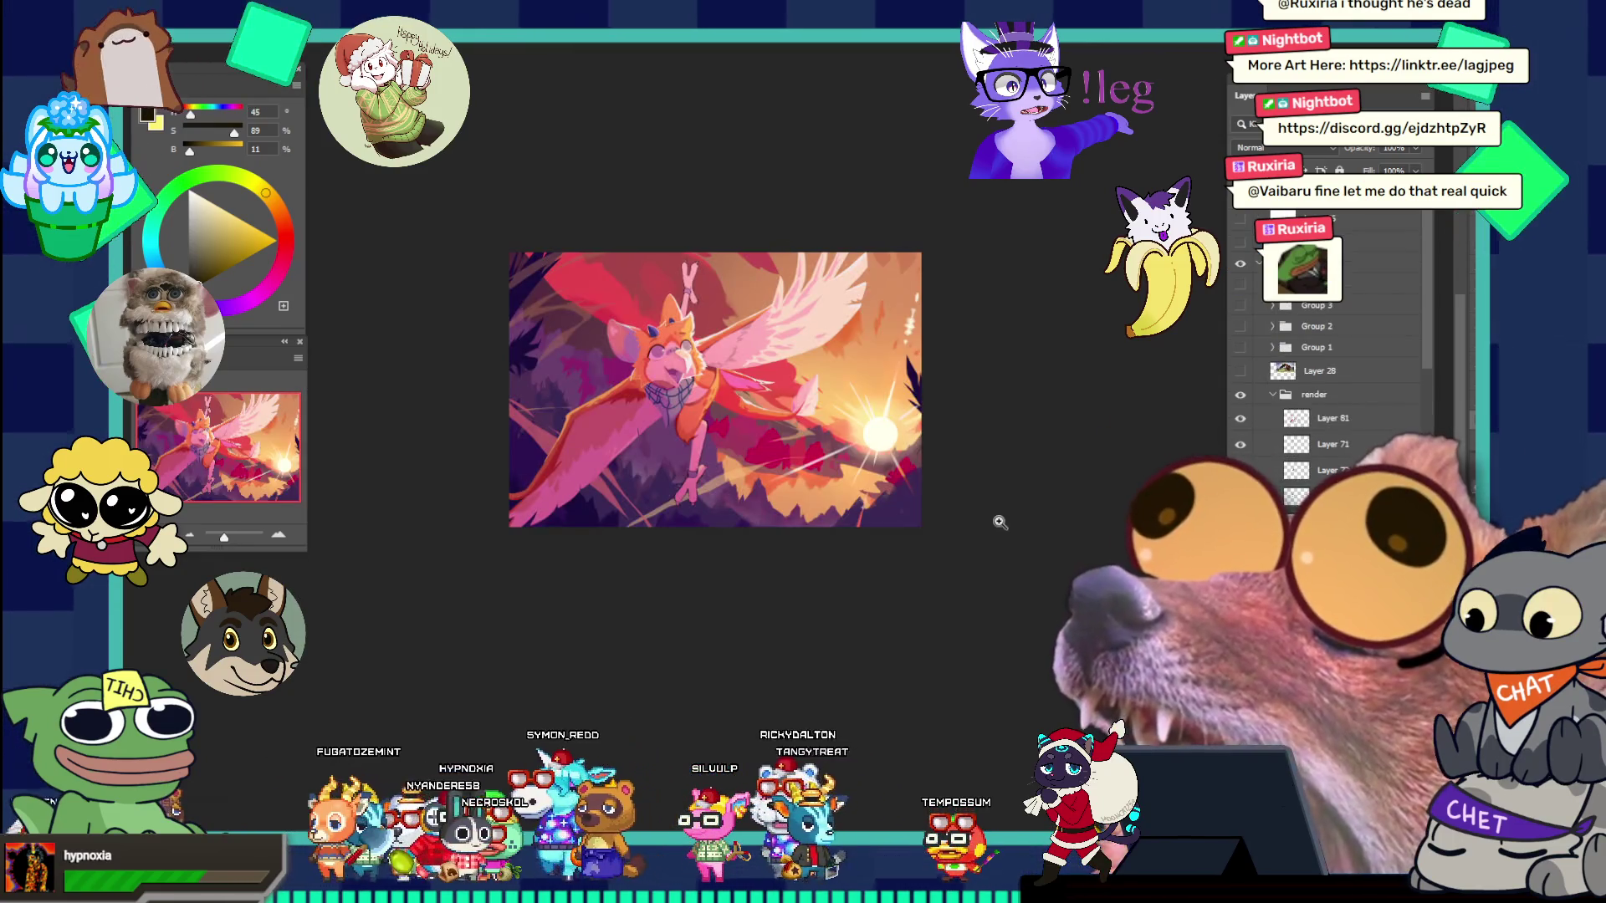
scroll(867, 461, up, 2)
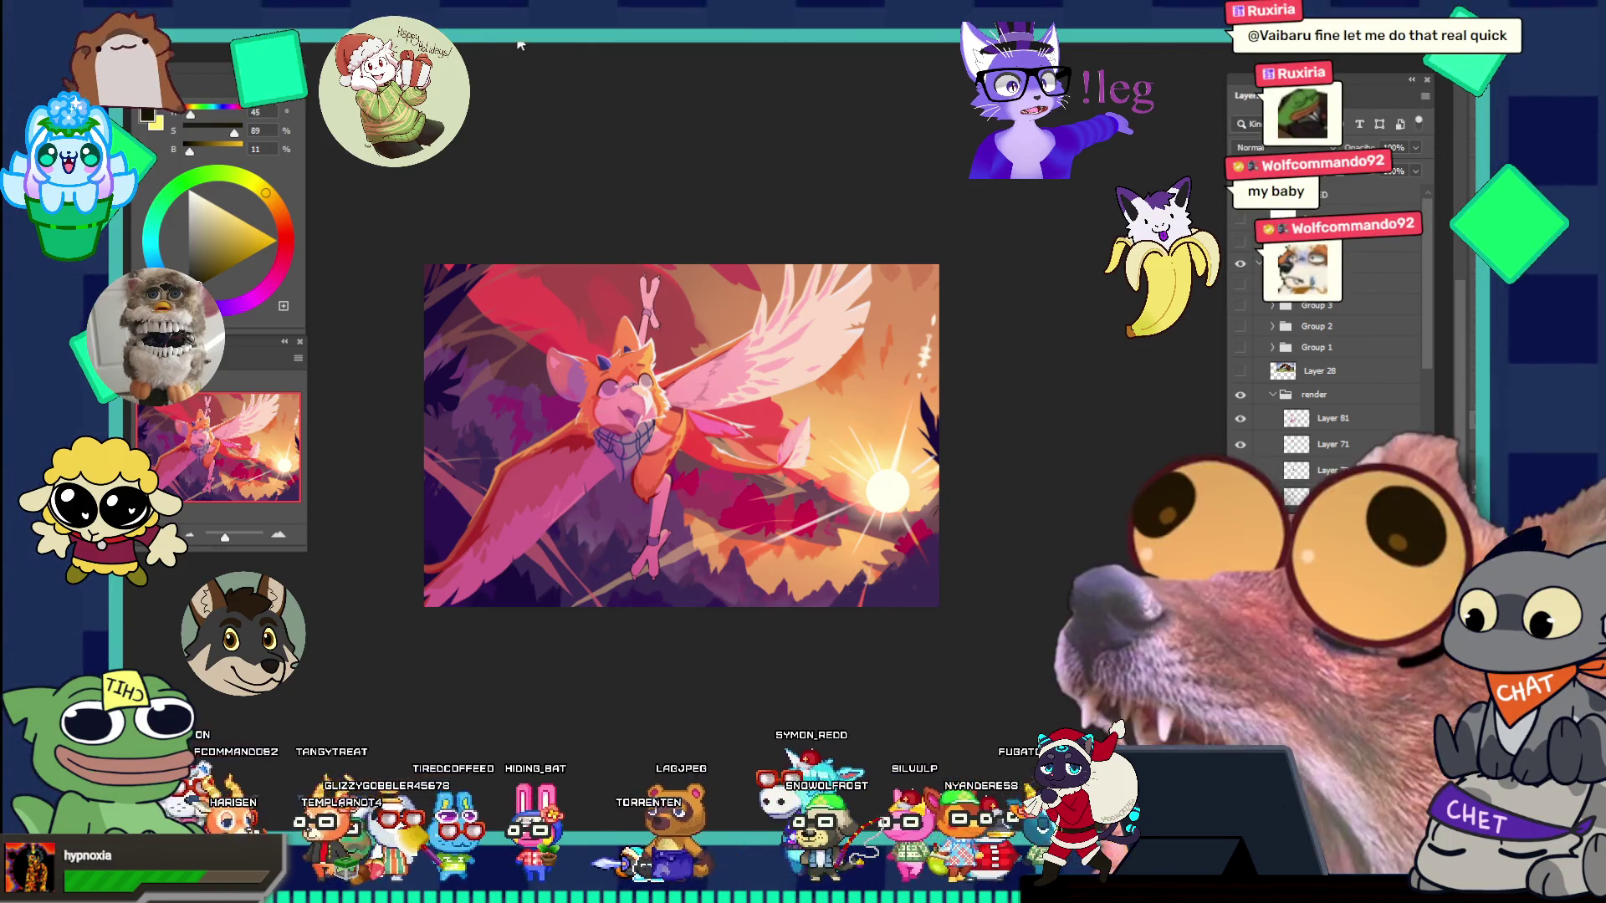
click(552, 65)
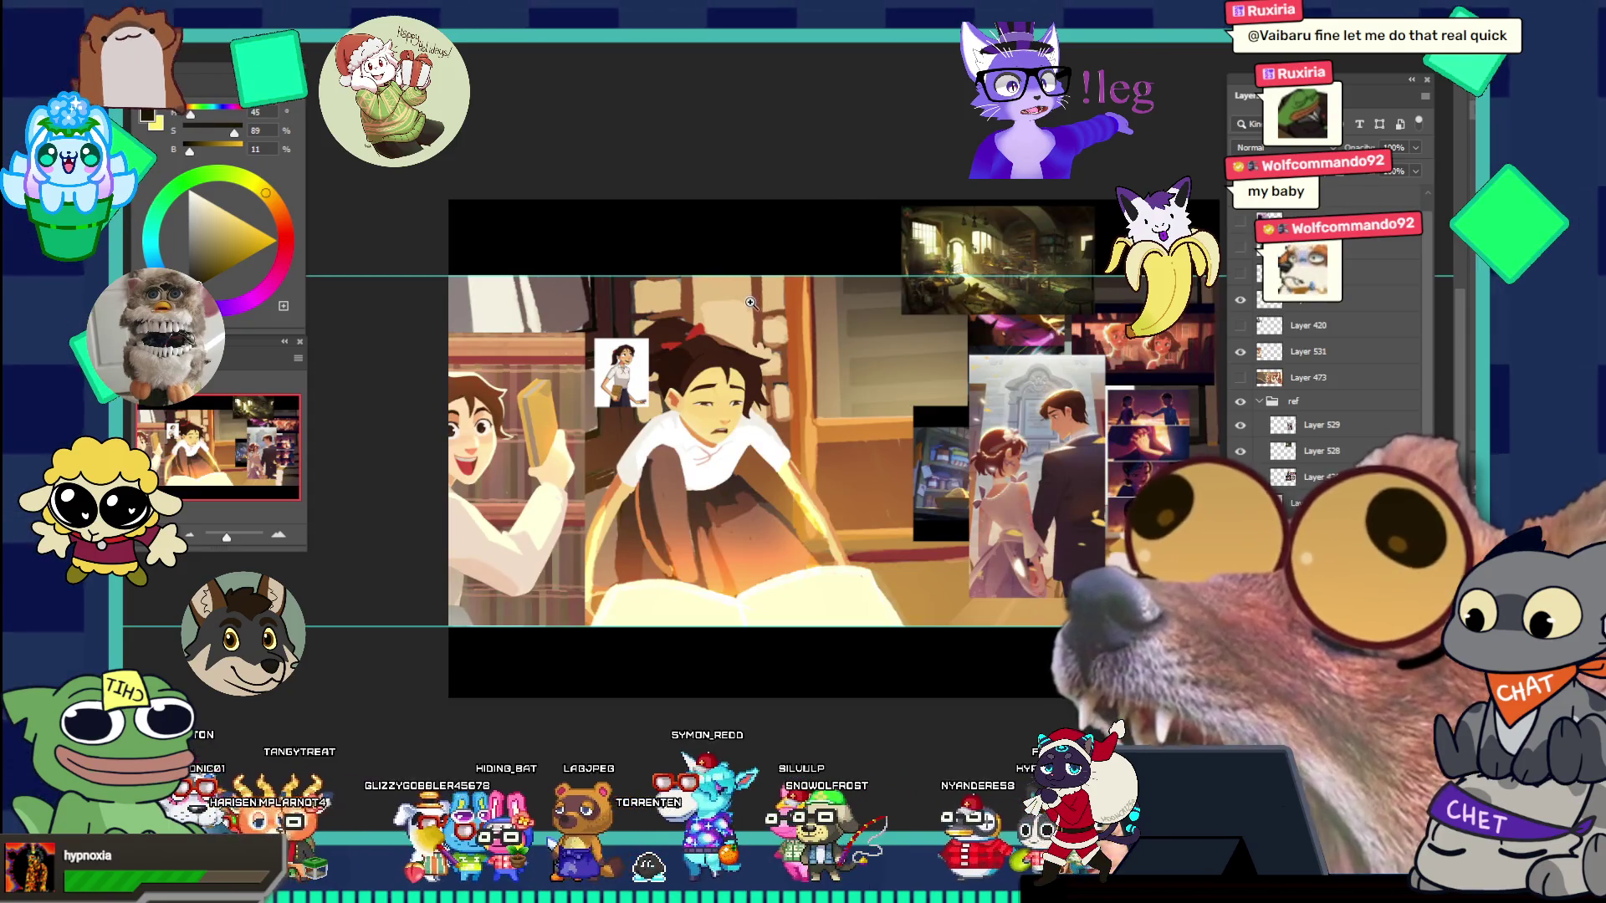
- Zoom into the reading-girl collage, then bring up Discord's white wolf artwork viewer
scroll(778, 327, down, 3)
scroll(837, 376, up, 2)
scroll(844, 387, up, 5)
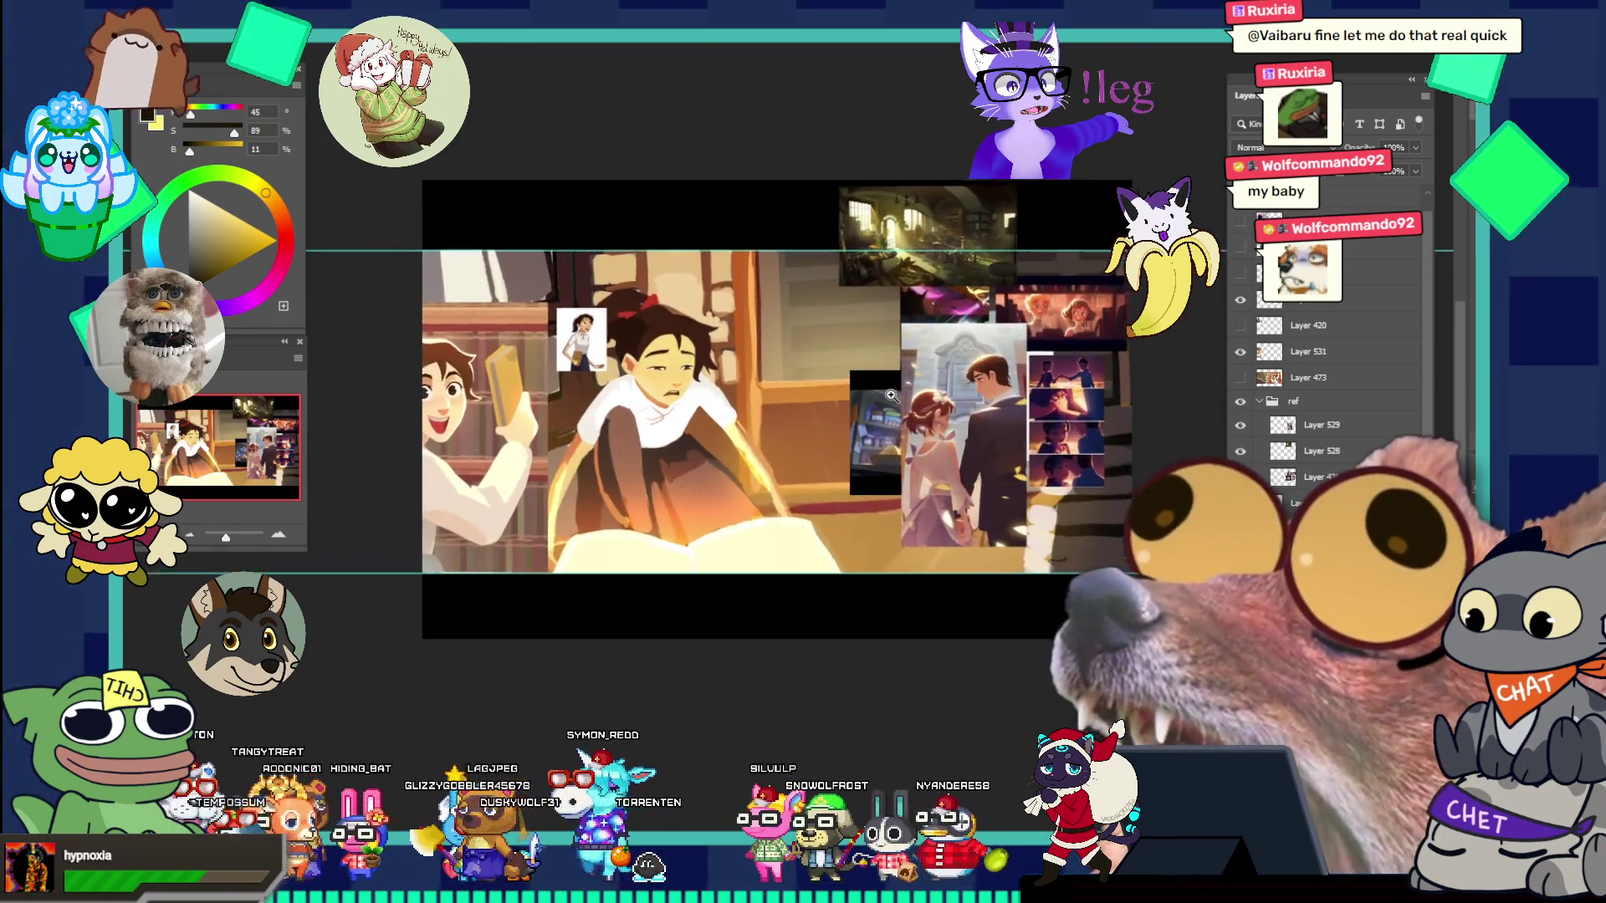
scroll(969, 446, down, 1)
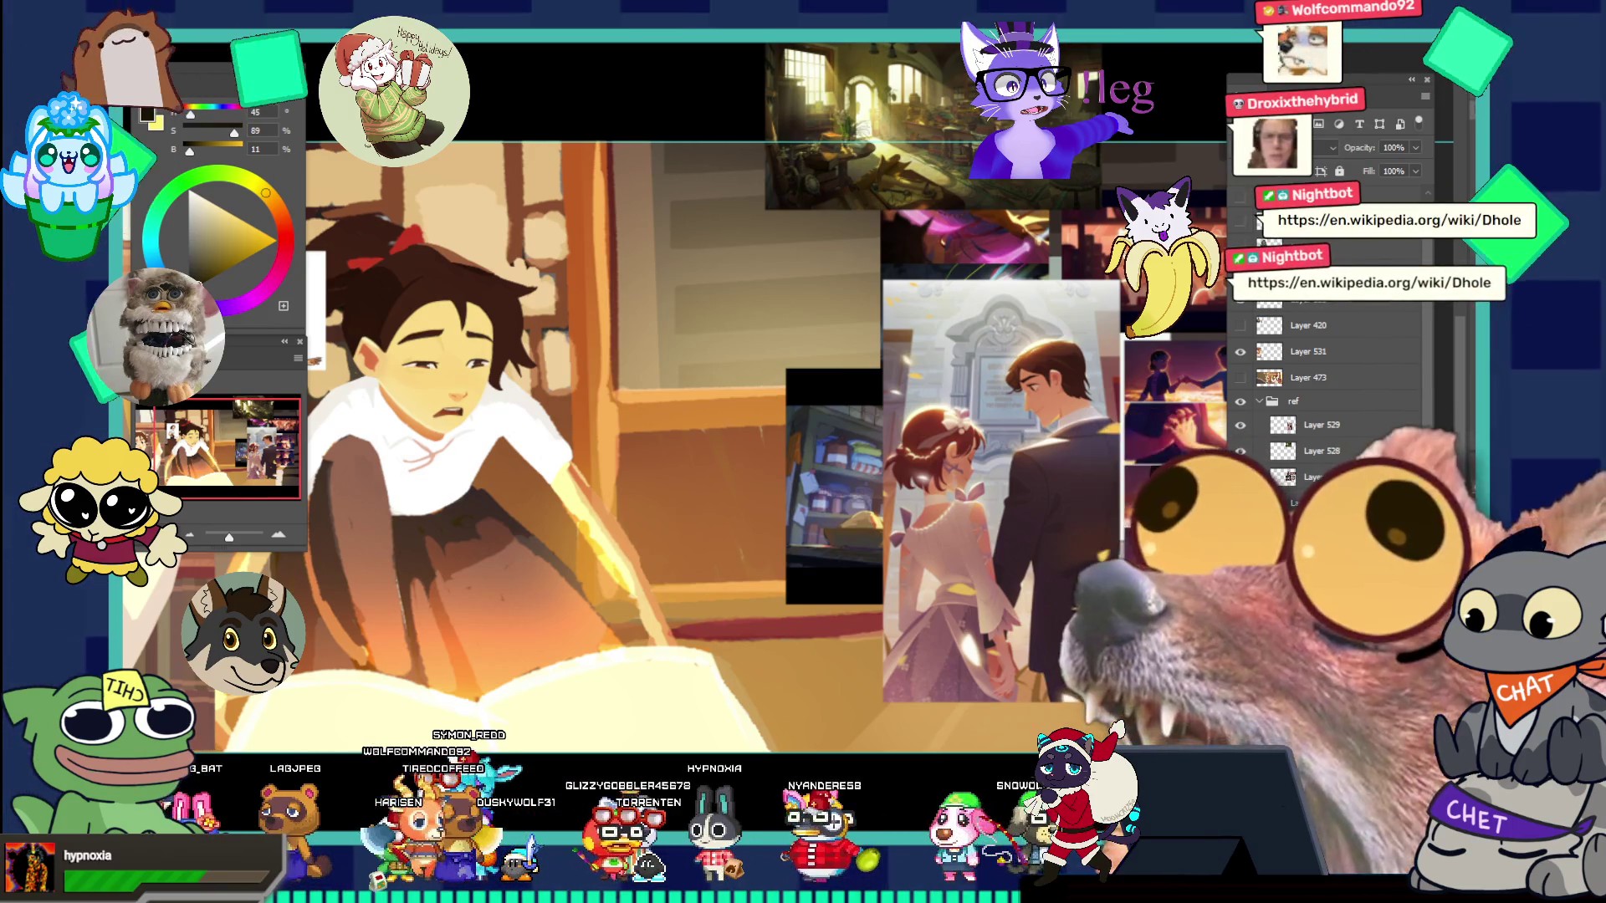
key(alt+Tab)
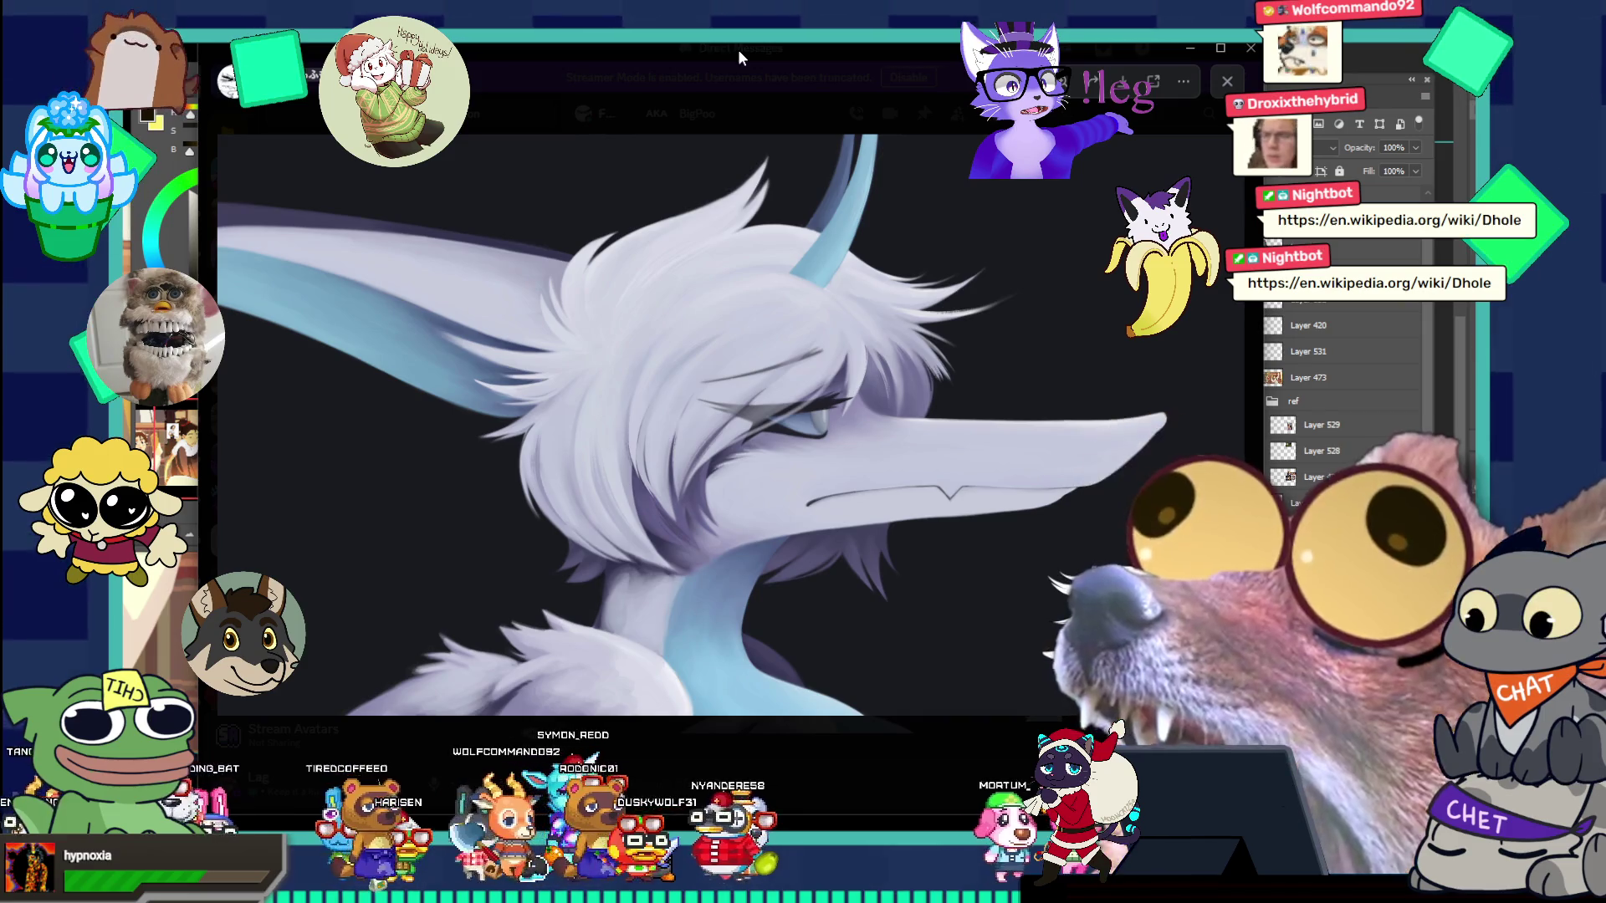
- Drag the Discord wolf-artwork viewer down and left, then nudge it slightly
drag(737, 49, 664, 65)
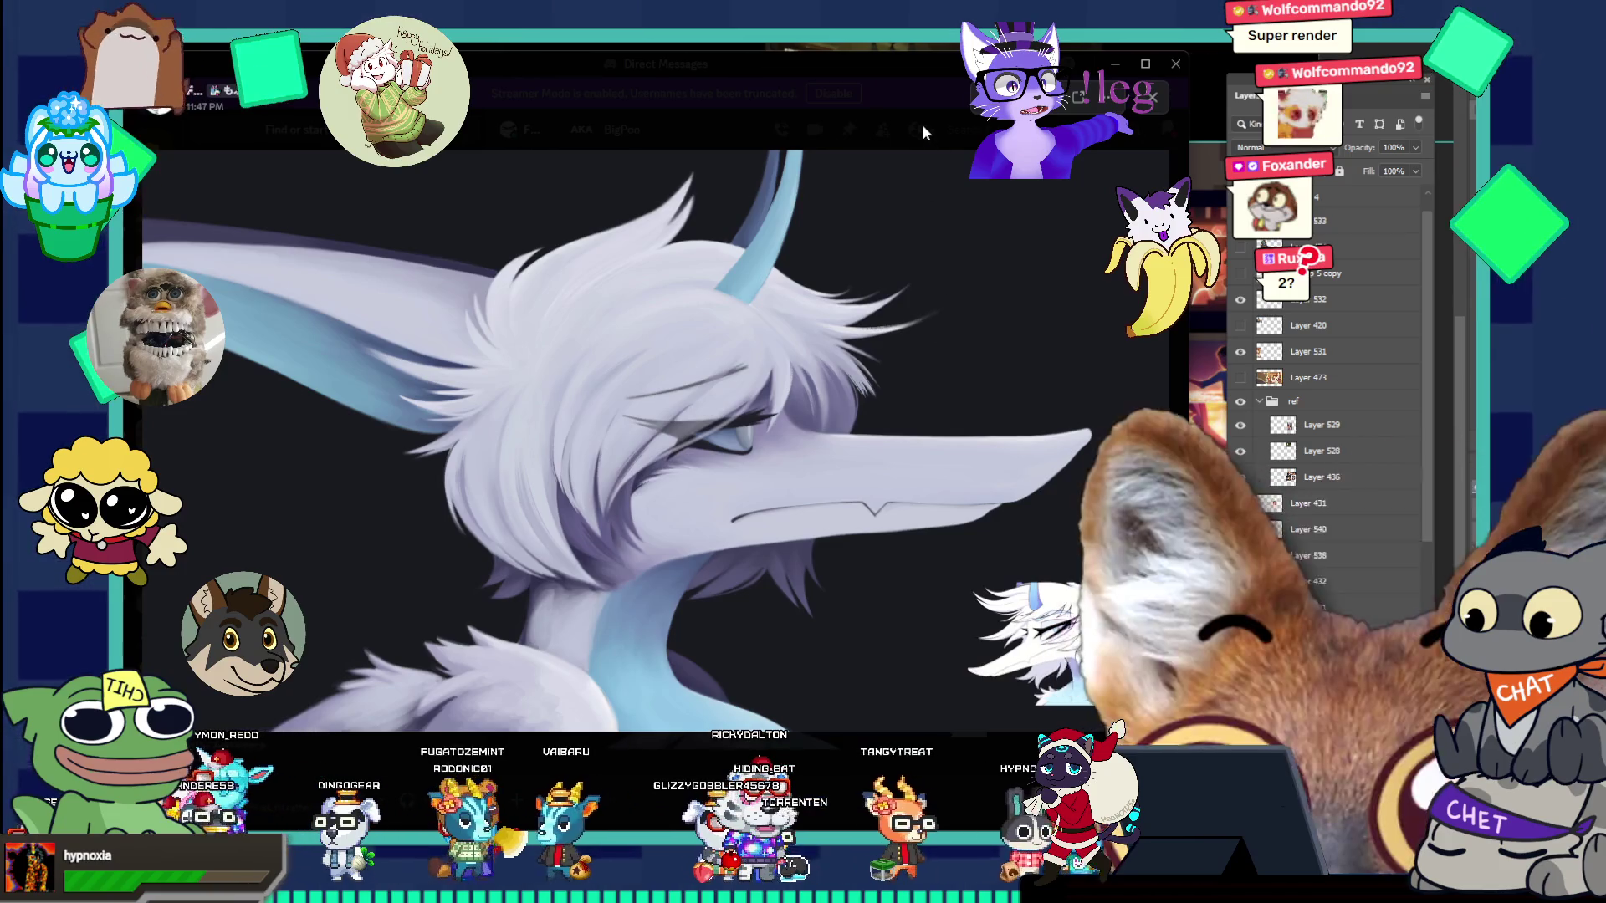
mouse_move(906, 64)
mouse_down()
mouse_move(952, 57)
mouse_move(911, 72)
mouse_move(962, 0)
mouse_up()
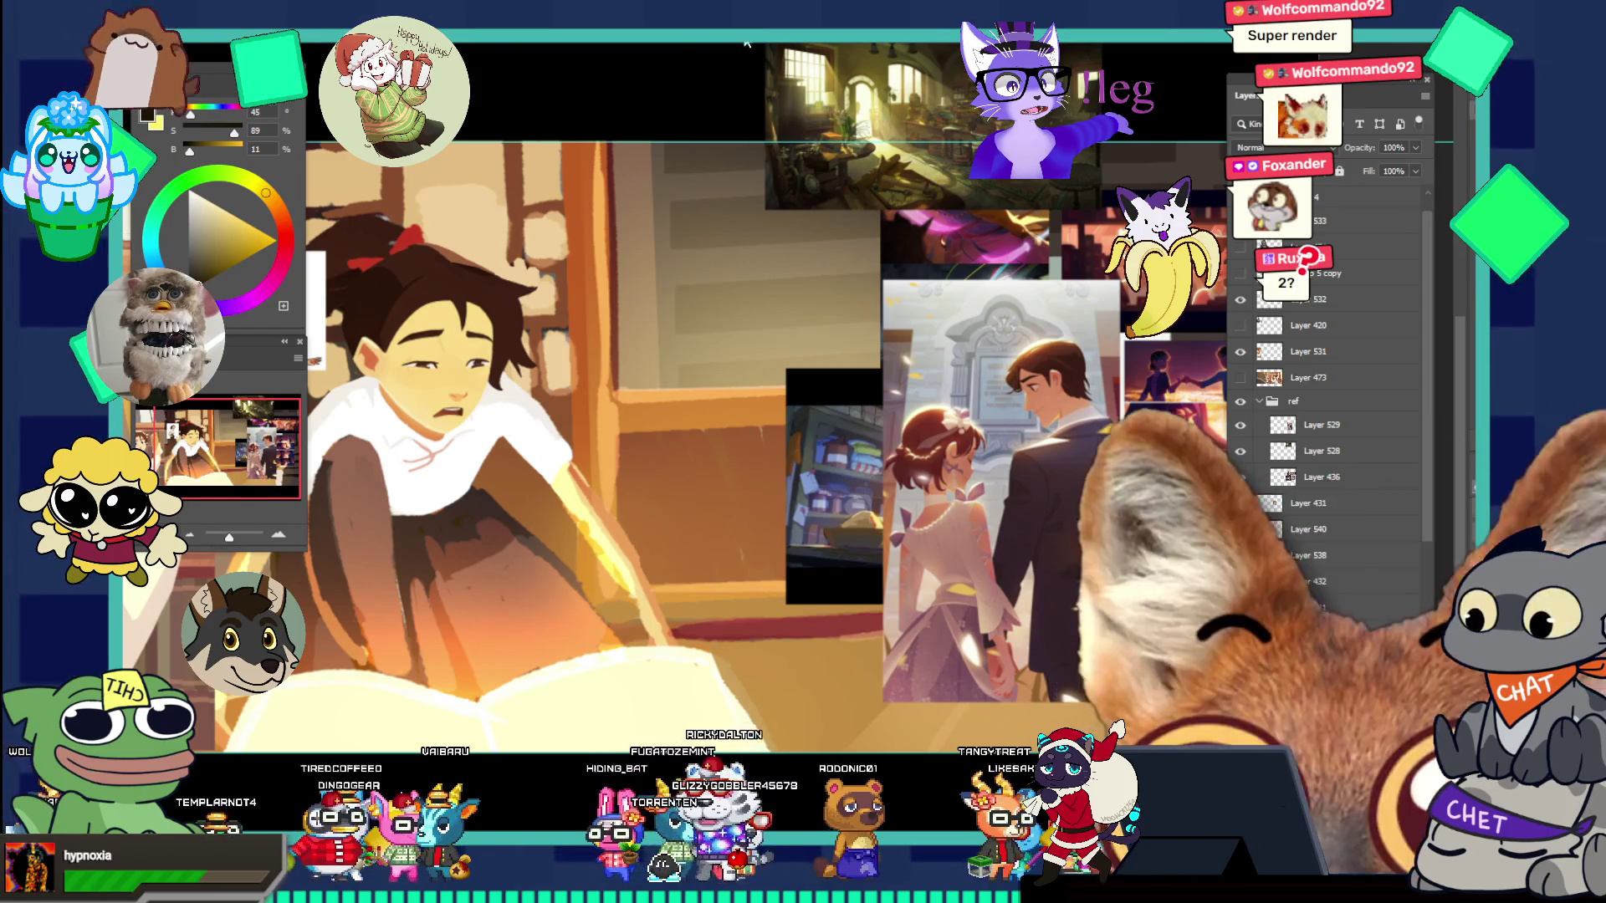
- Switch back to the Complex Shading document with Ctrl+Tab
key(ctrl+Tab)
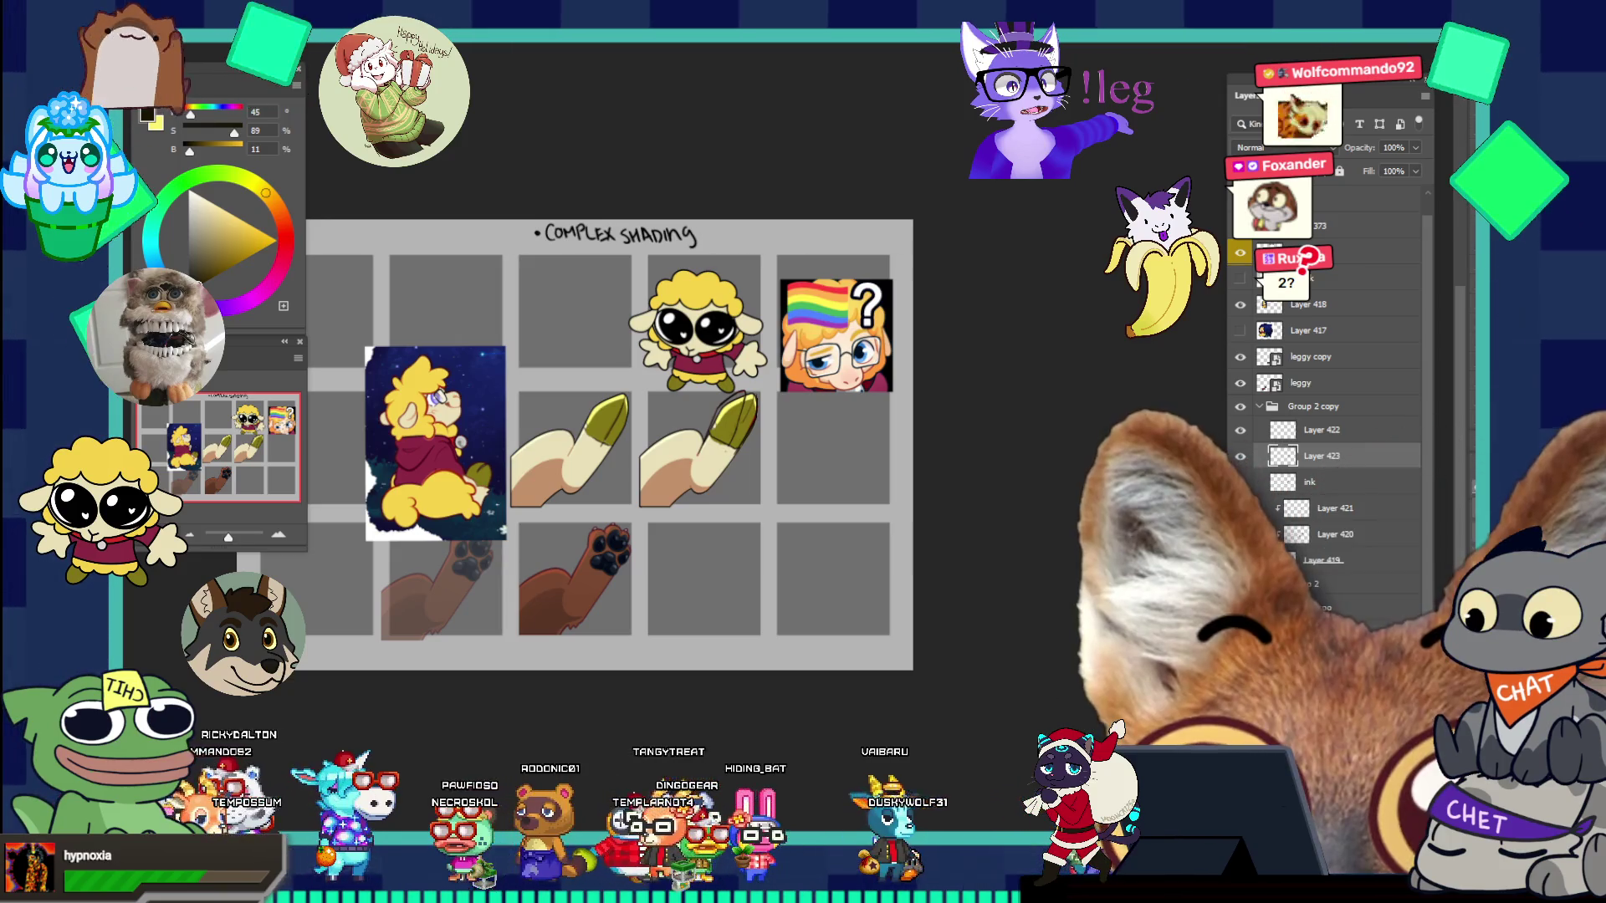
click(748, 407)
drag(786, 407, 827, 410)
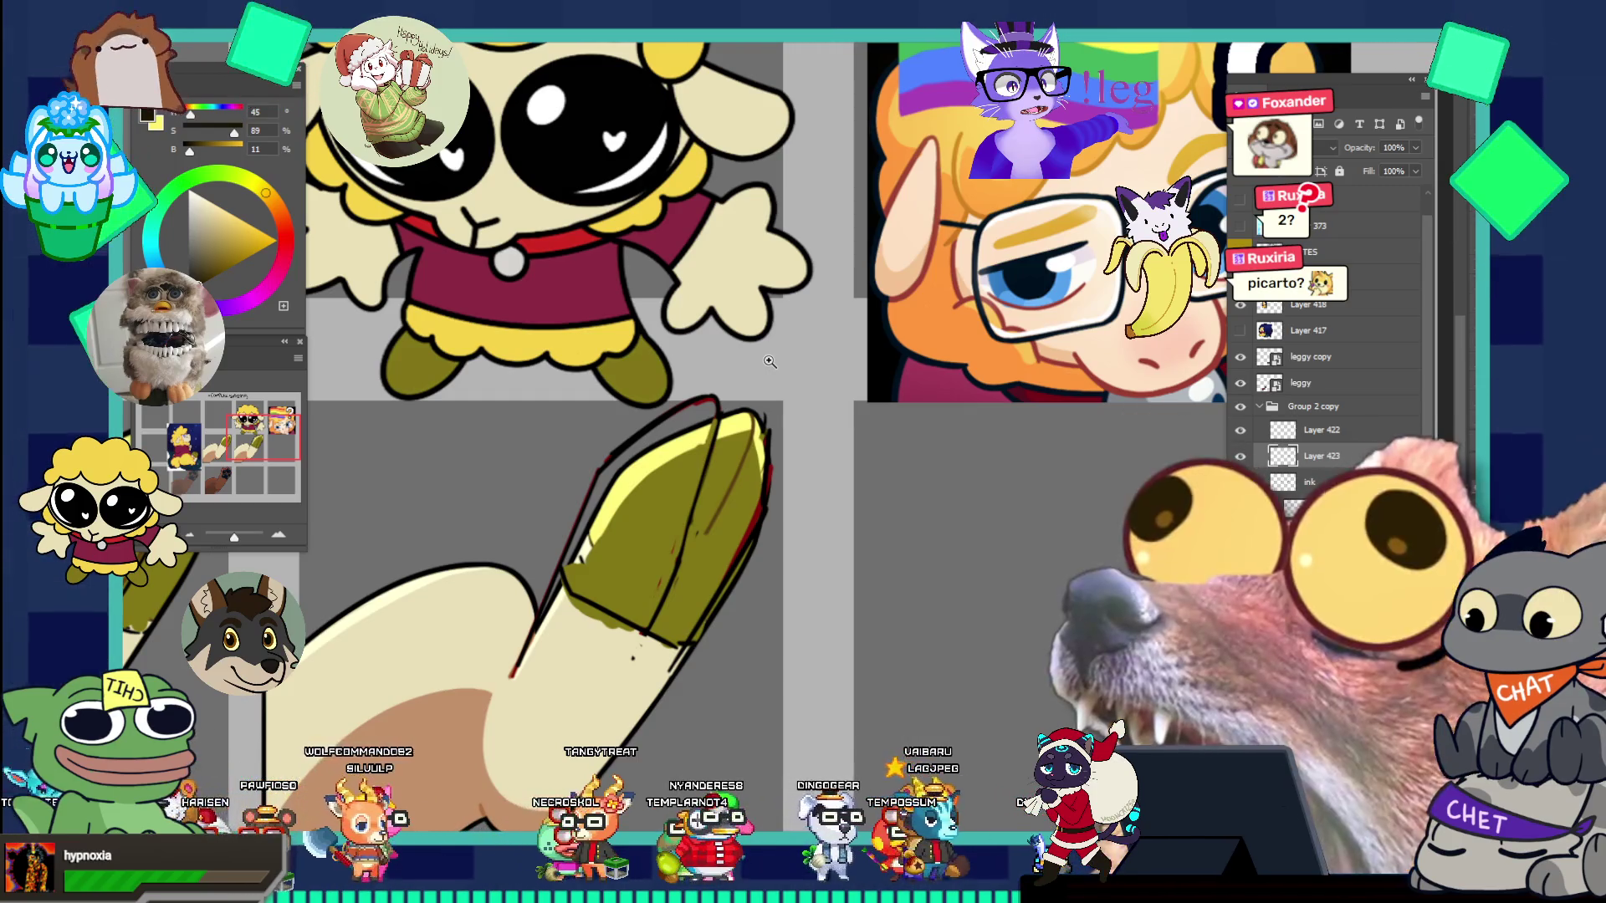
scroll(770, 361, down, 3)
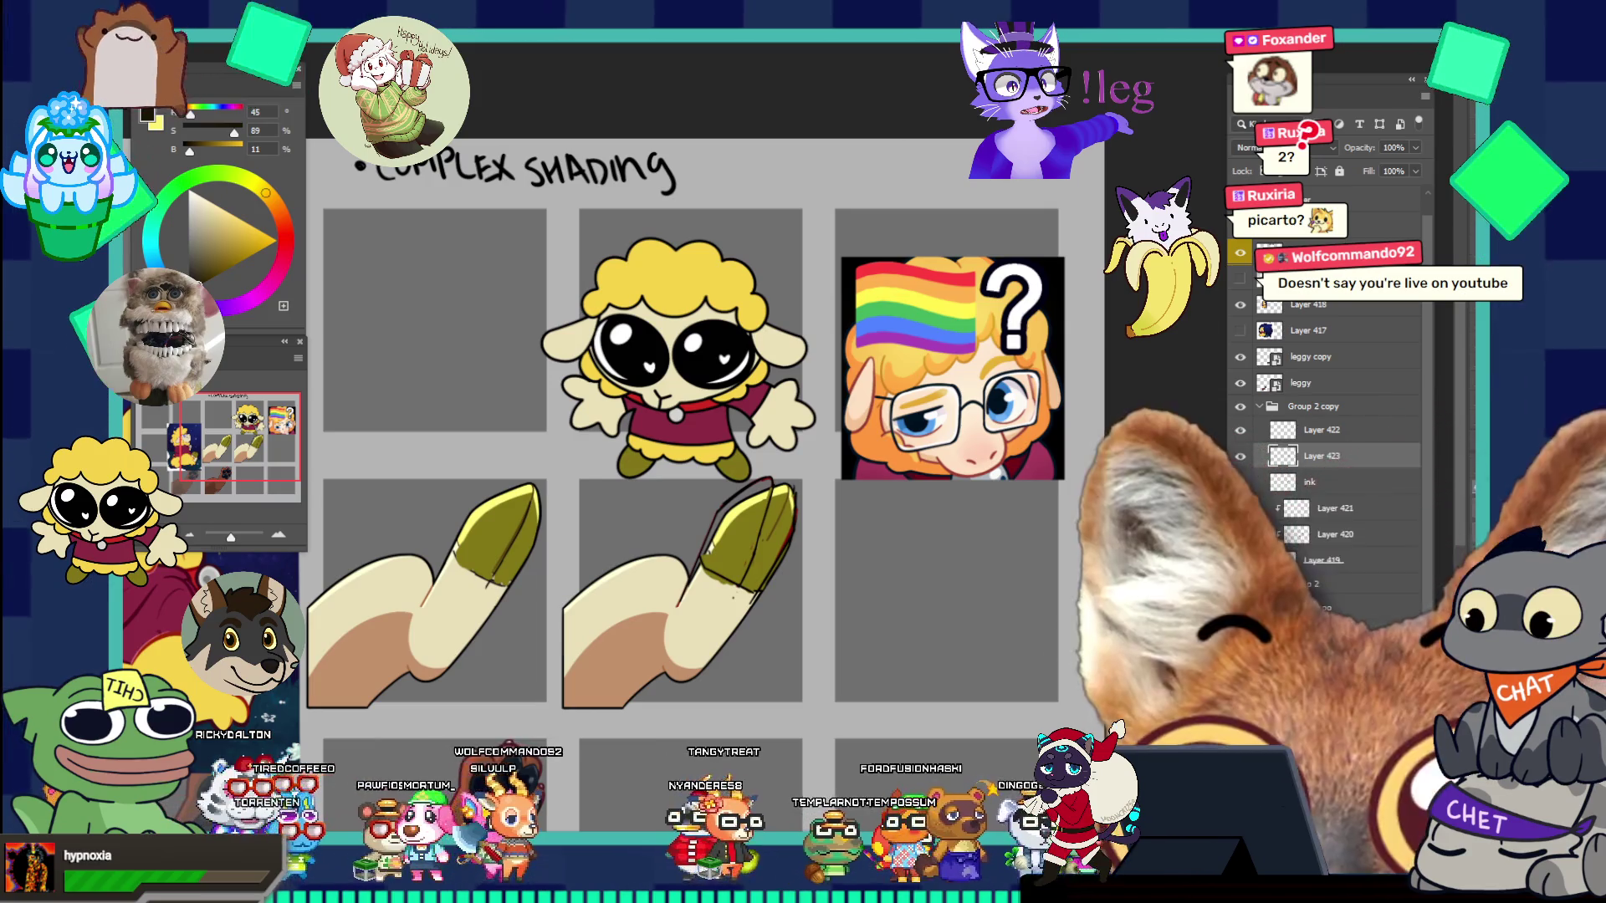
key(alt+Tab)
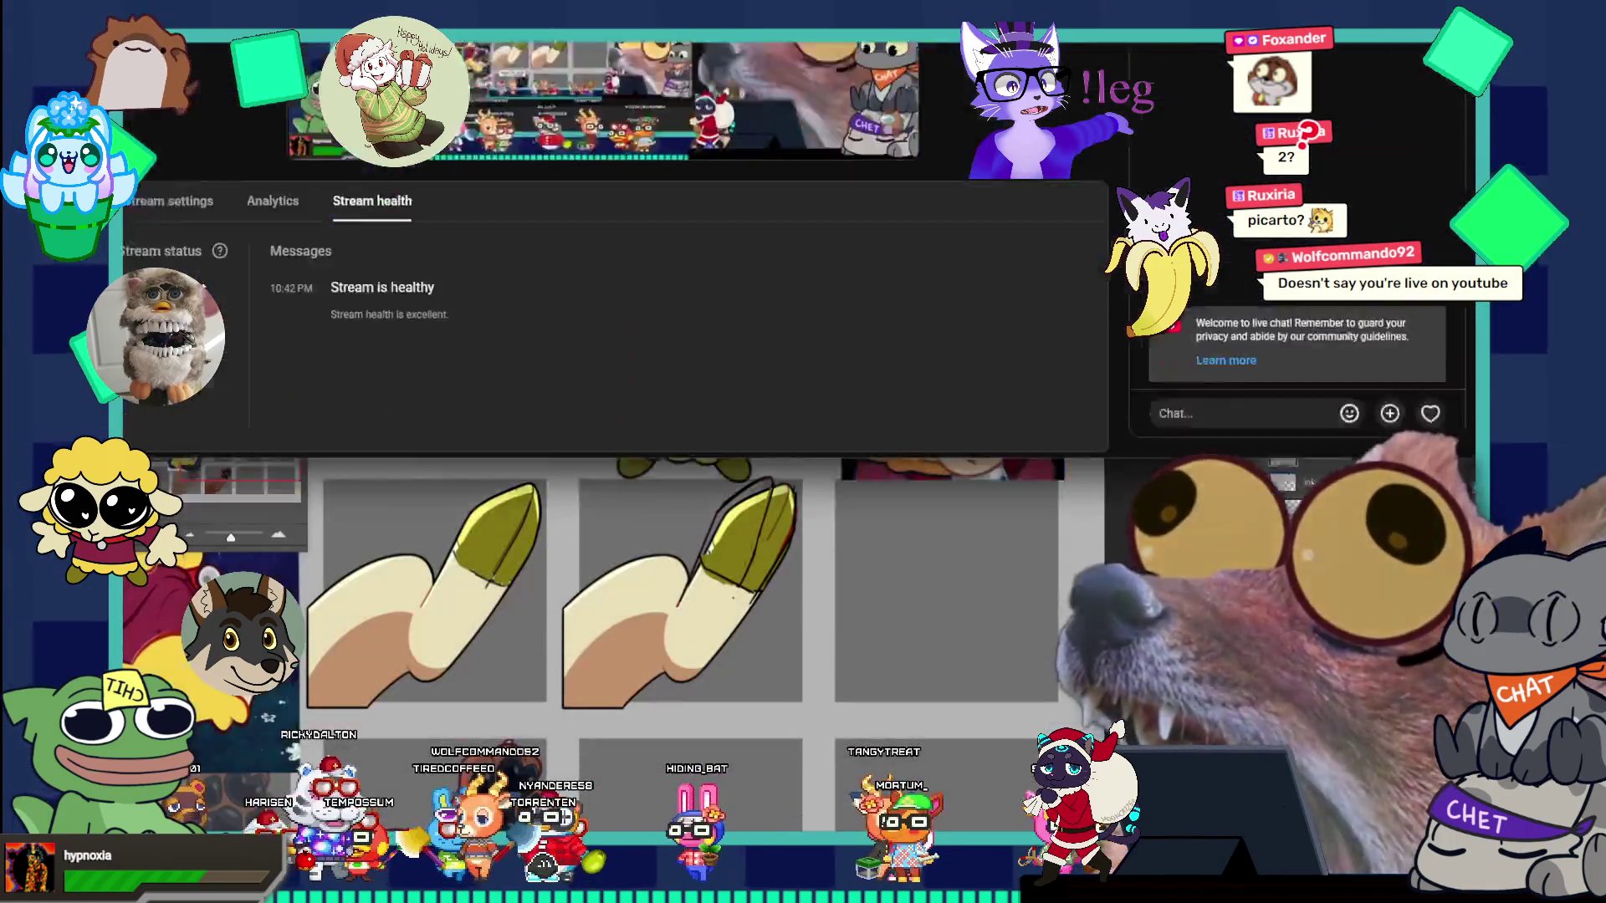
key(alt+Tab)
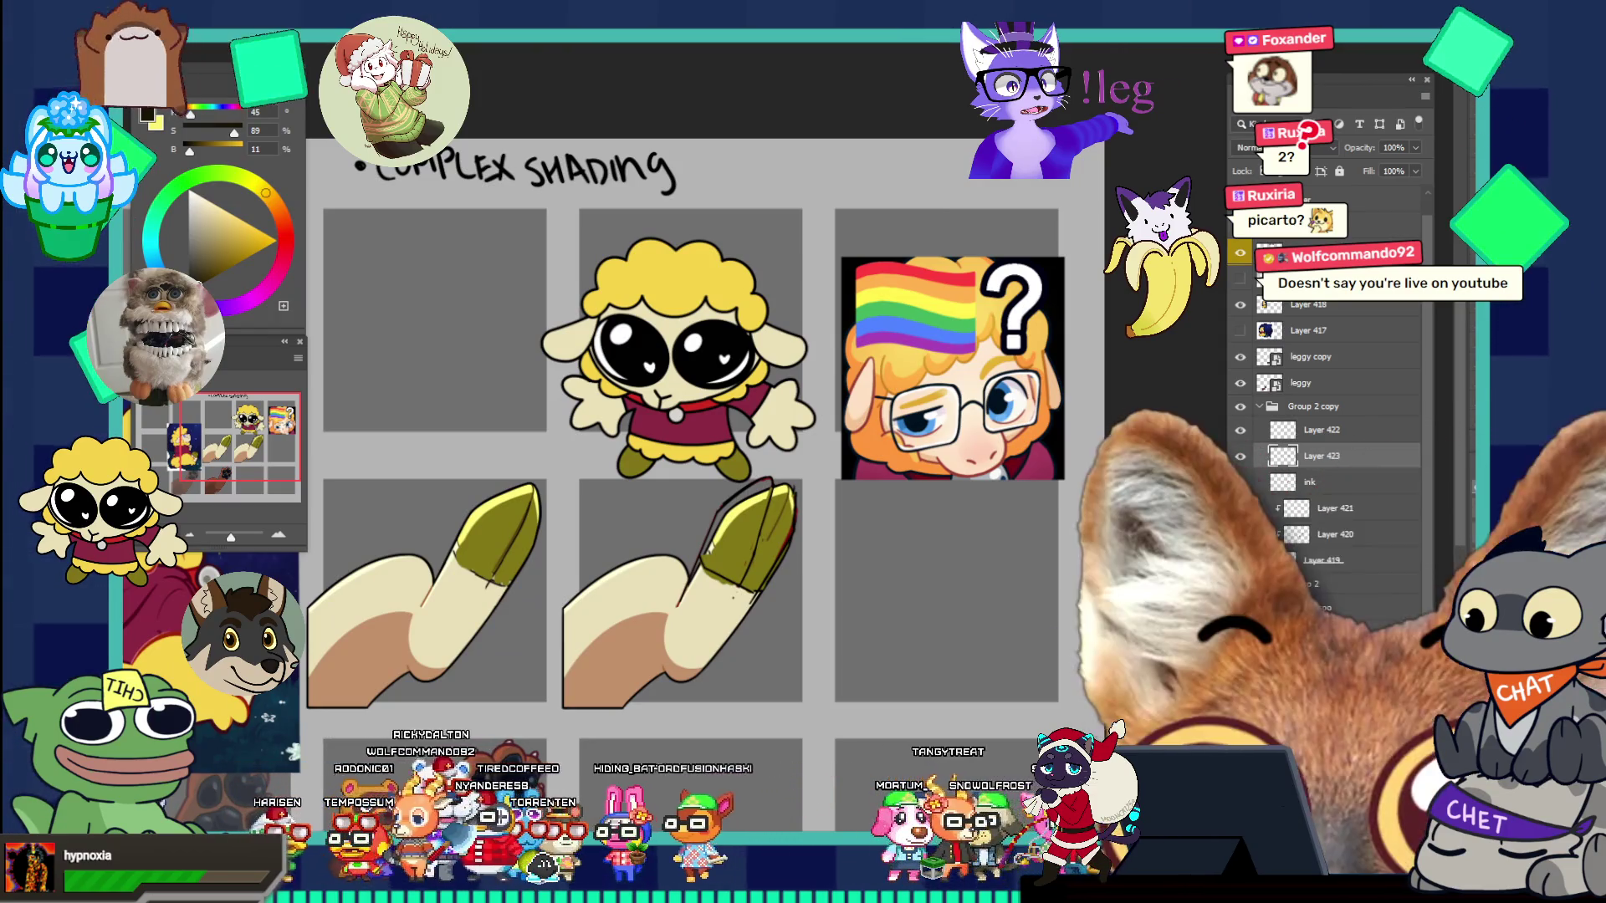
- Zoom into hoof B's tip and brush dark sketch strokes across it, redoing one bad stroke
click(815, 541)
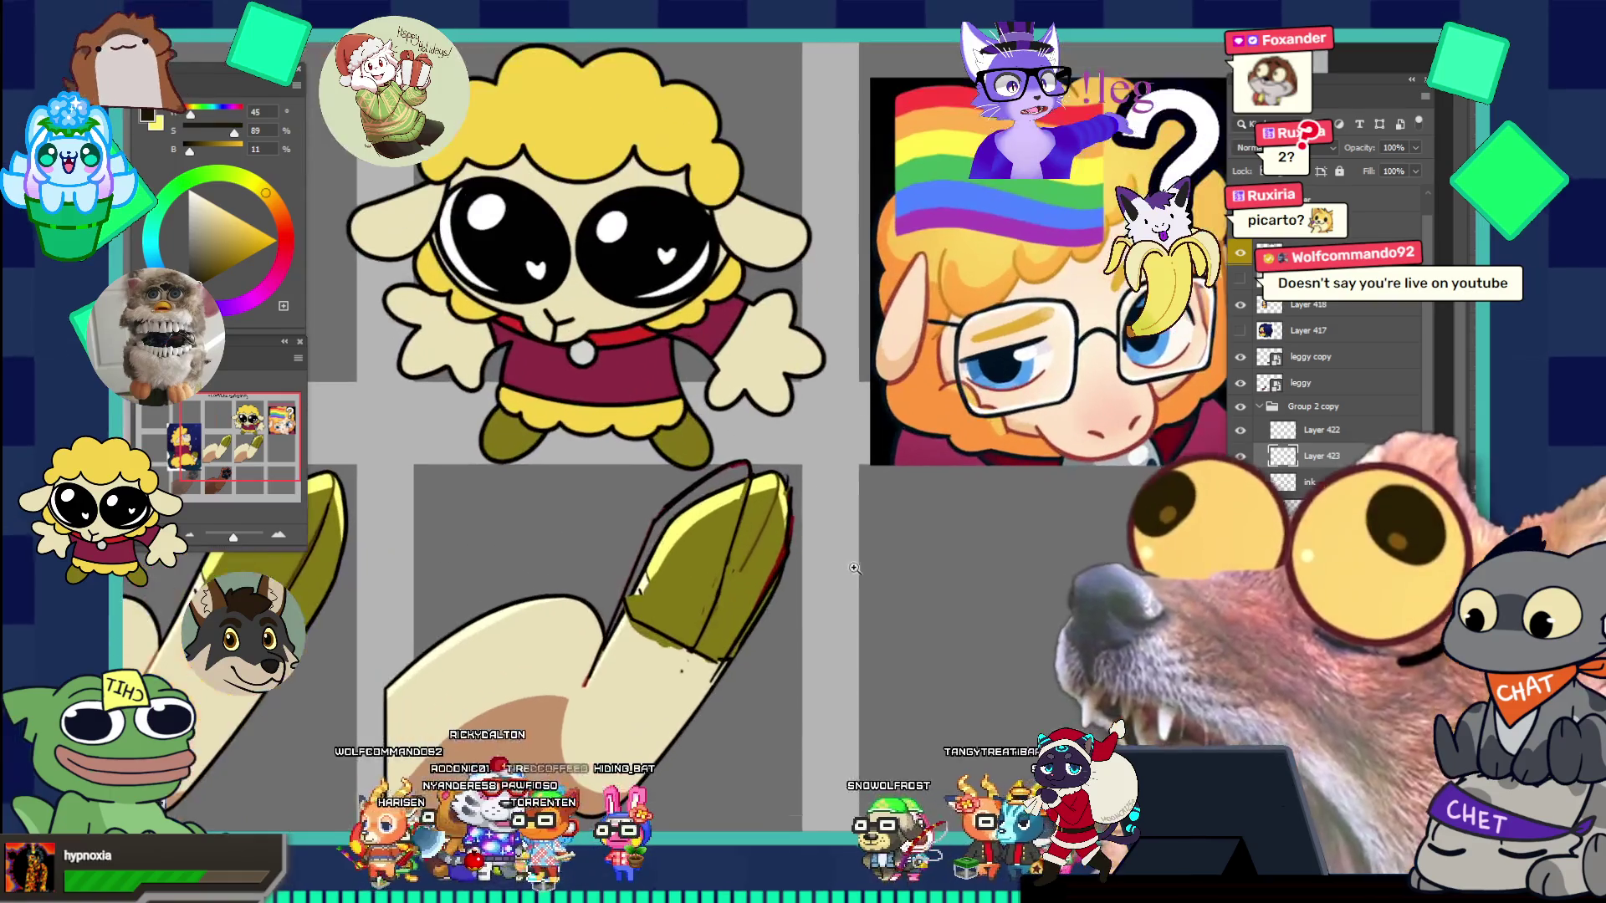
click(817, 461)
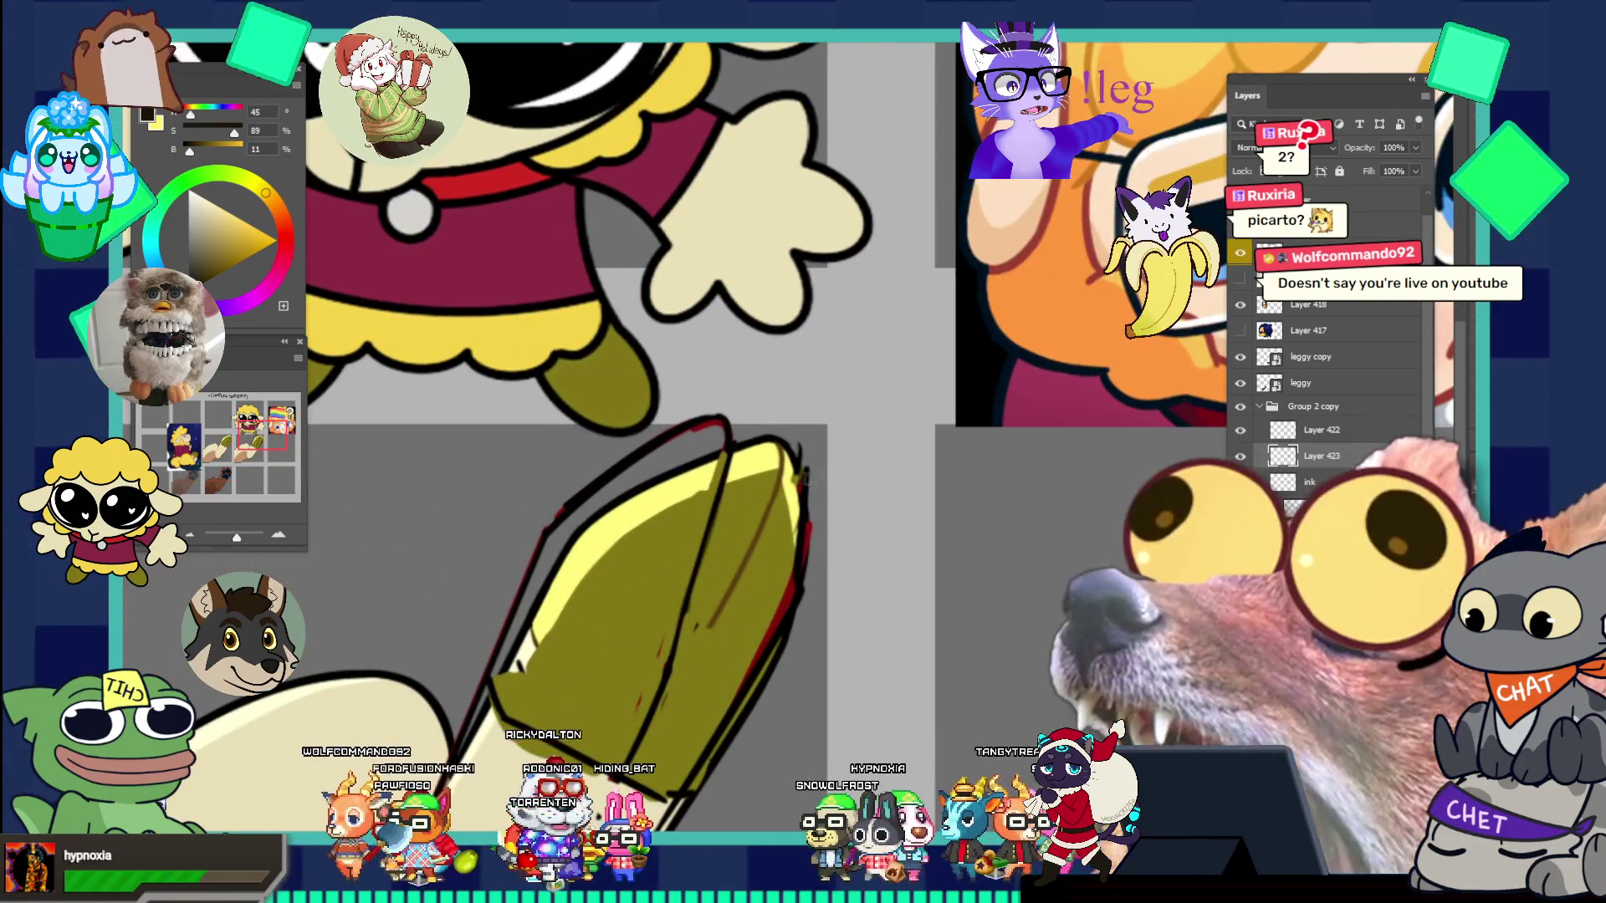
key(b)
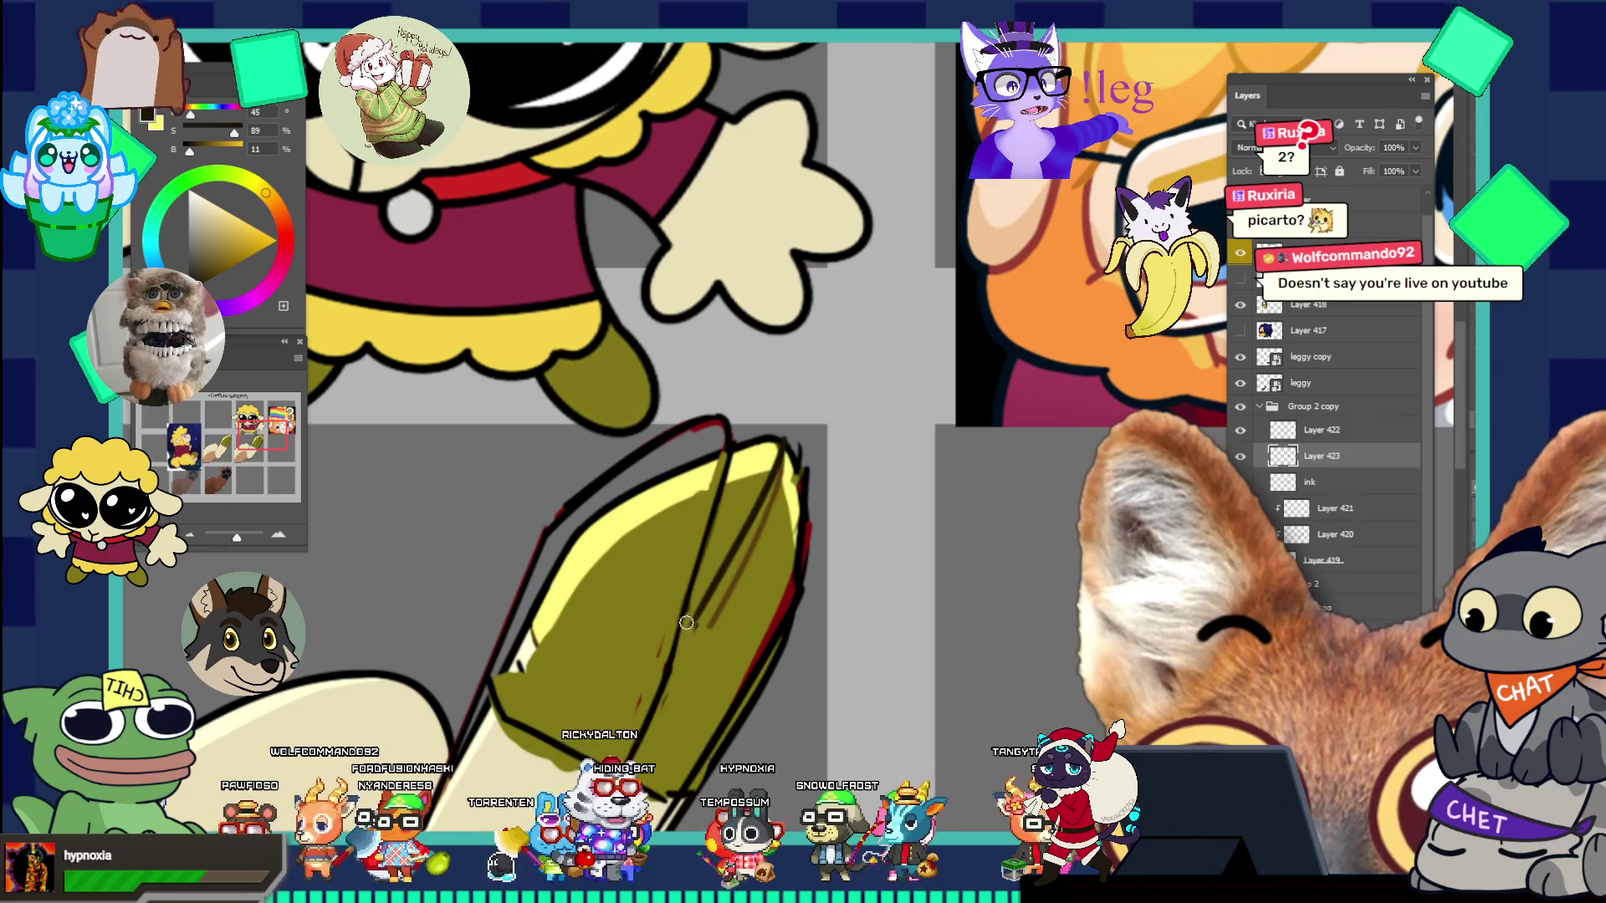
drag(657, 655, 730, 555)
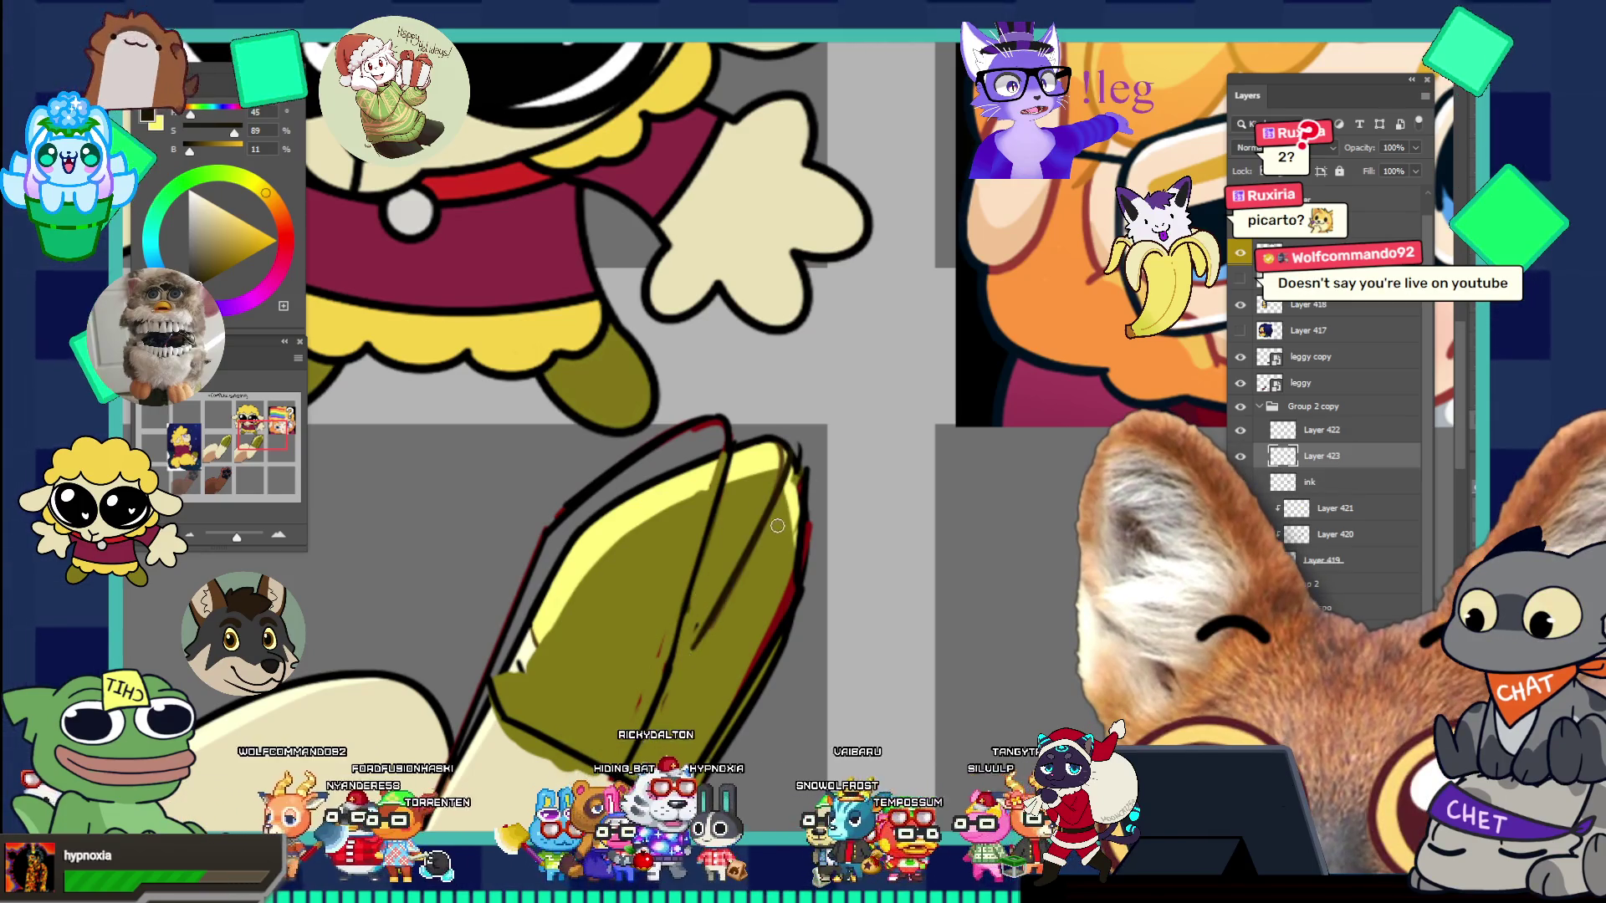
key(ctrl+z)
drag(782, 443, 681, 632)
drag(757, 514, 672, 650)
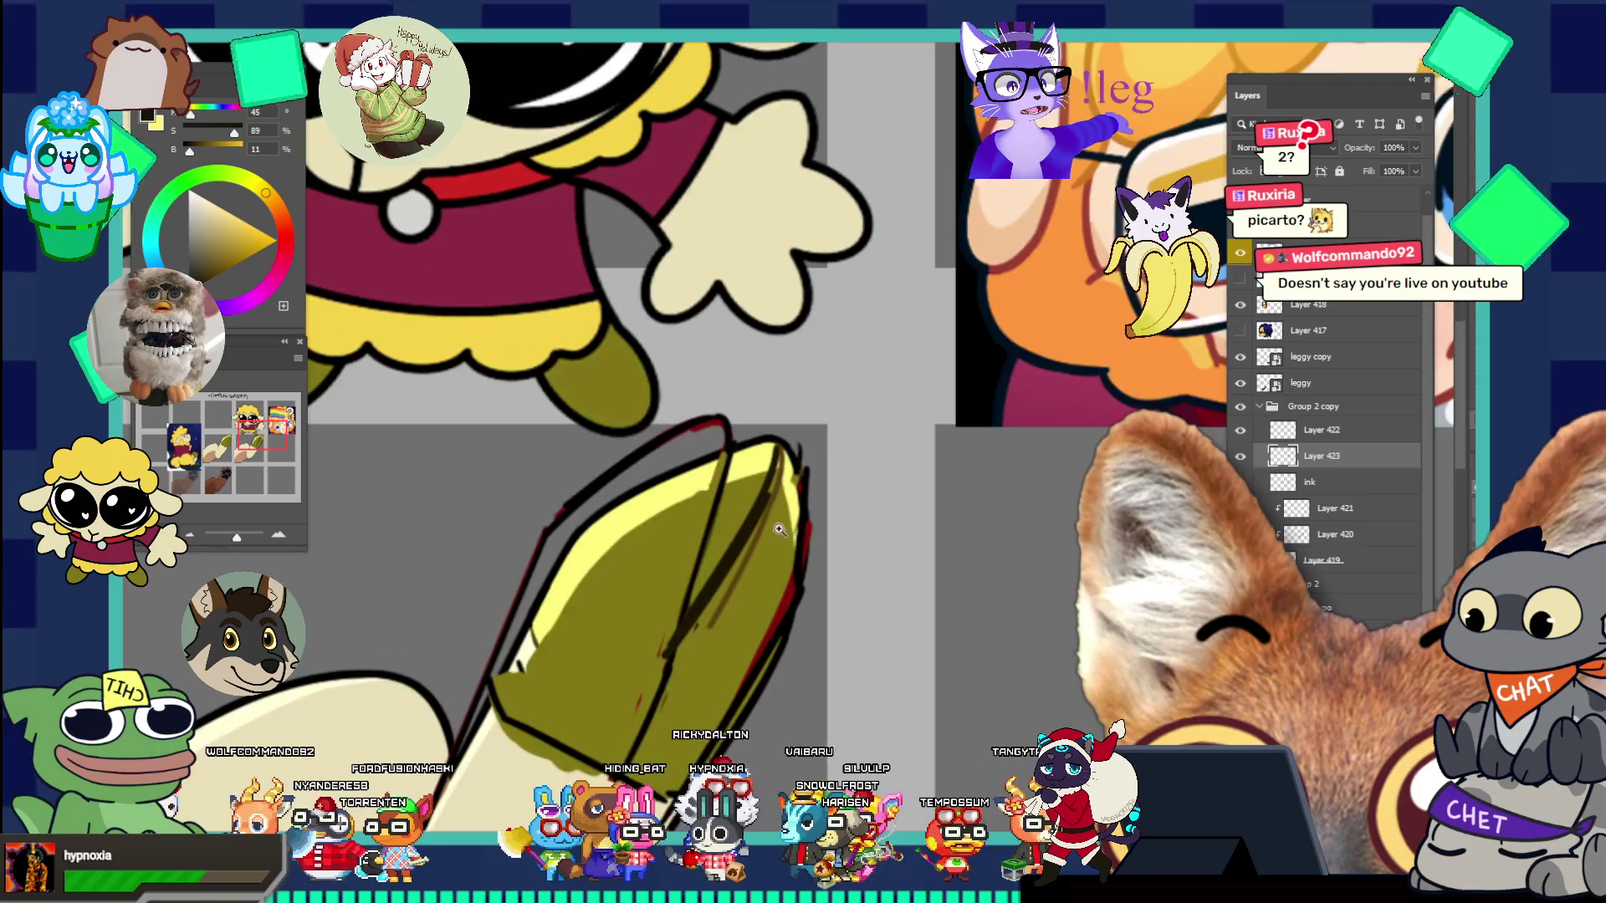
drag(783, 533, 702, 432)
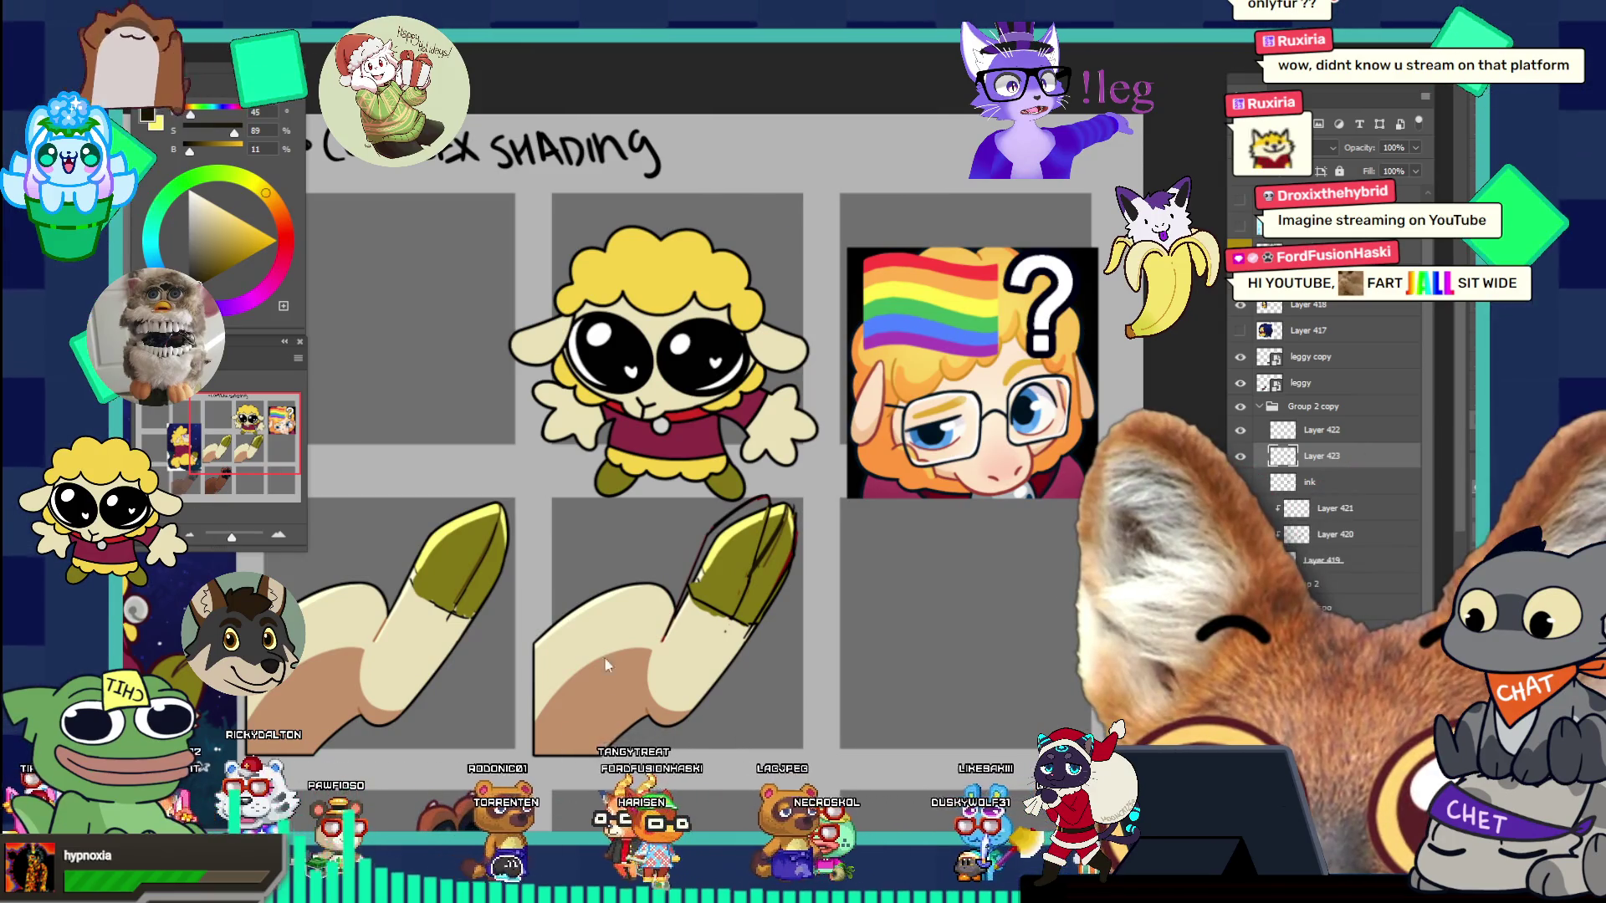
- Zoom back in on the second hoof and add another dark stroke on its tip
scroll(744, 487, down, 3)
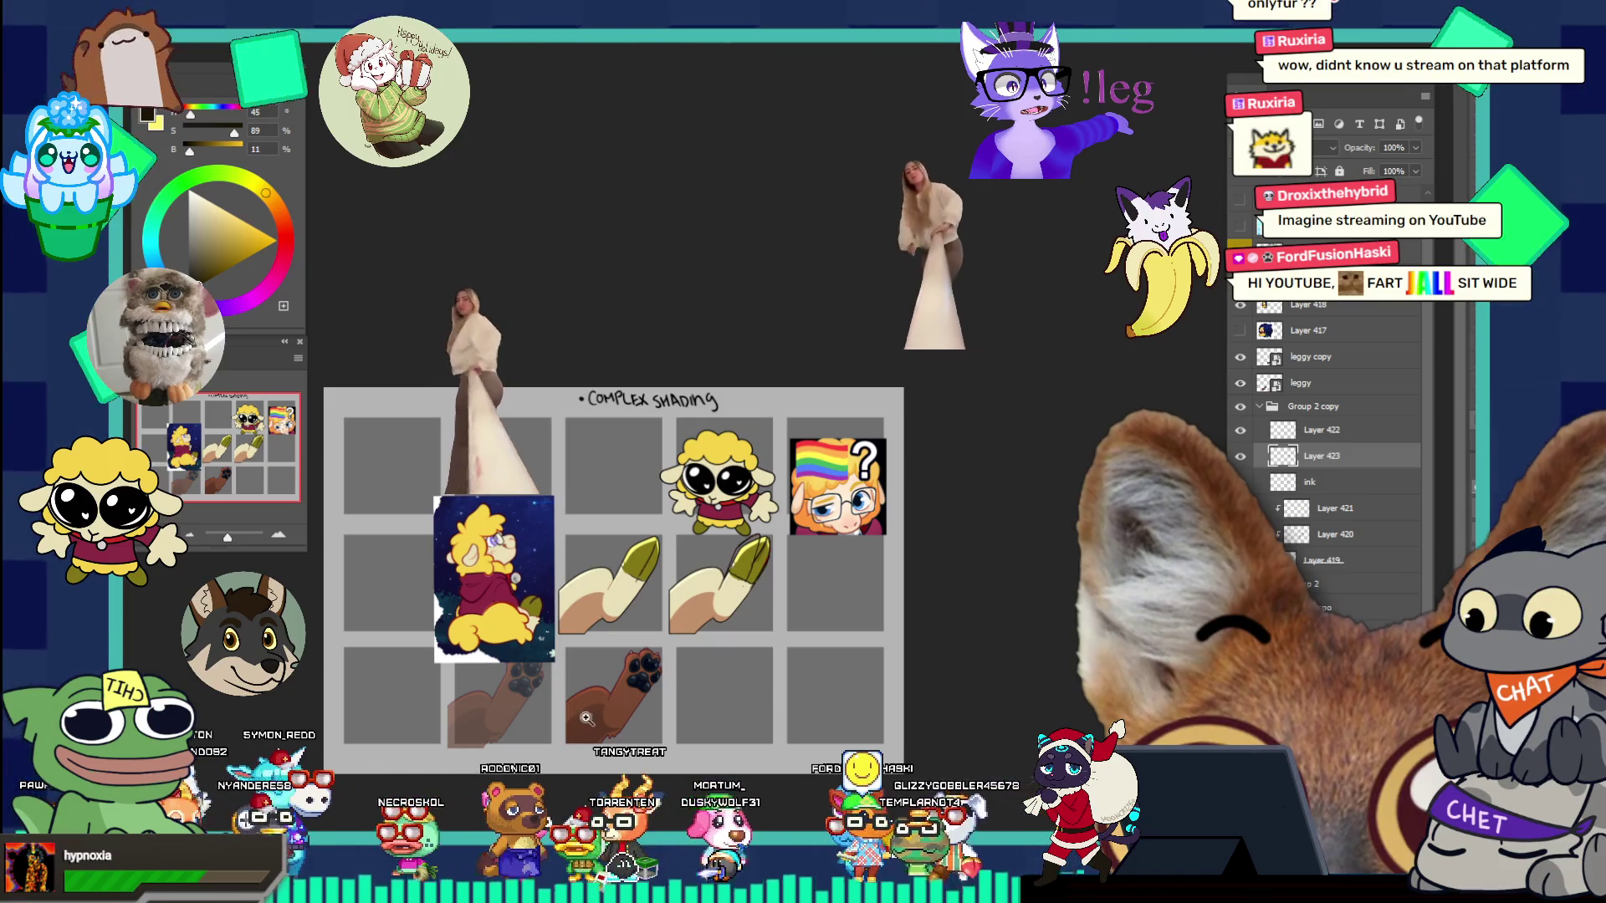
drag(665, 584, 842, 579)
drag(793, 473, 815, 527)
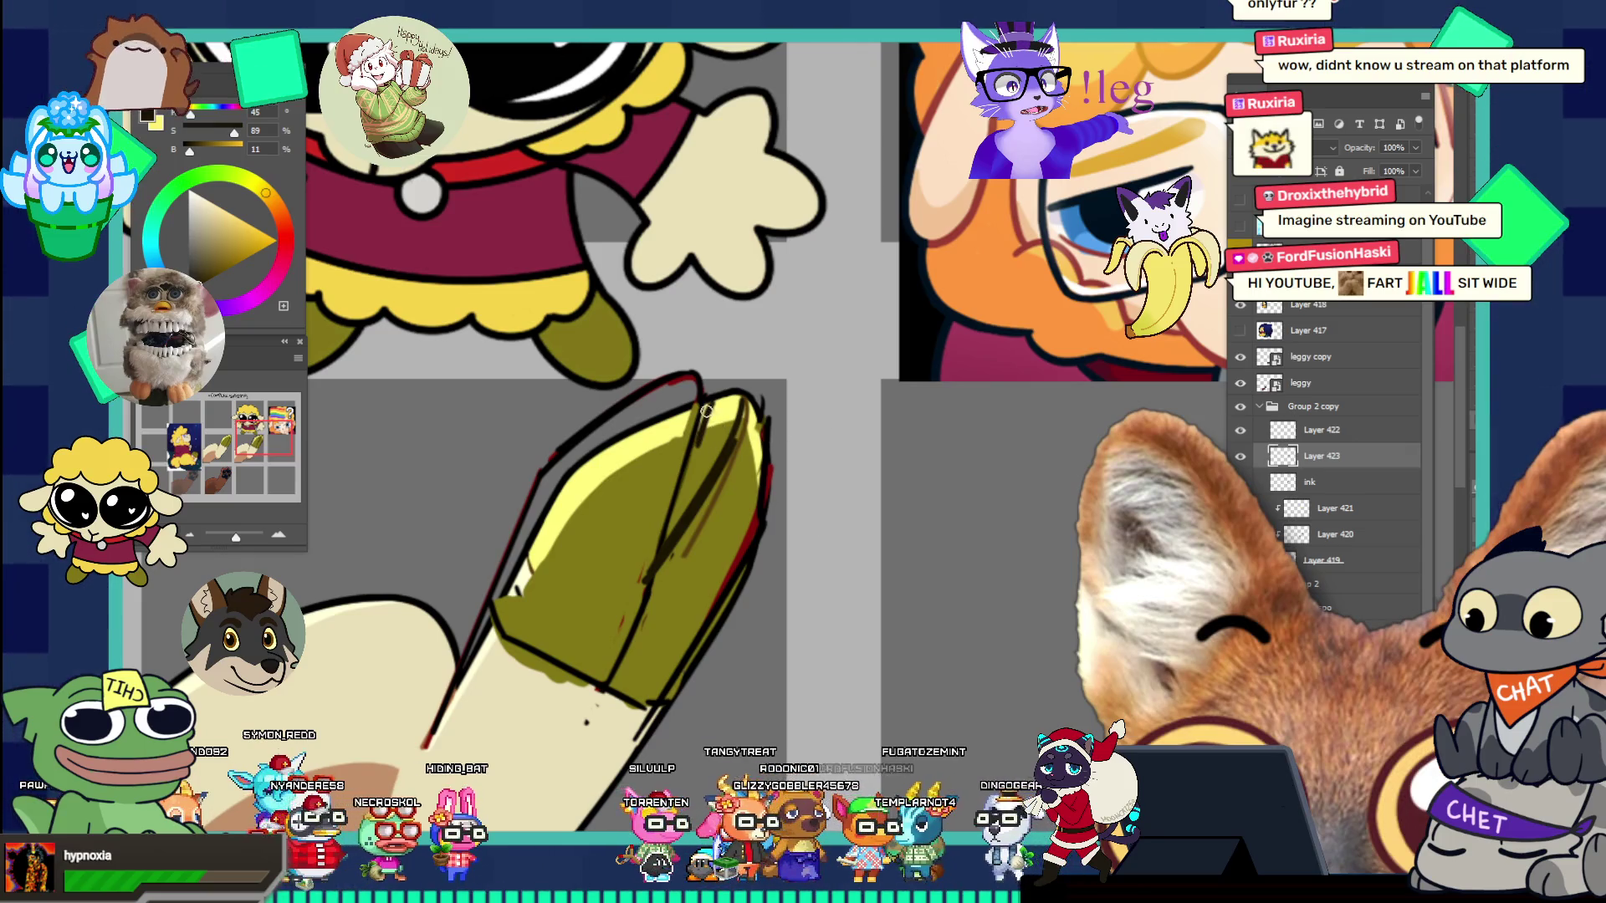
key(v)
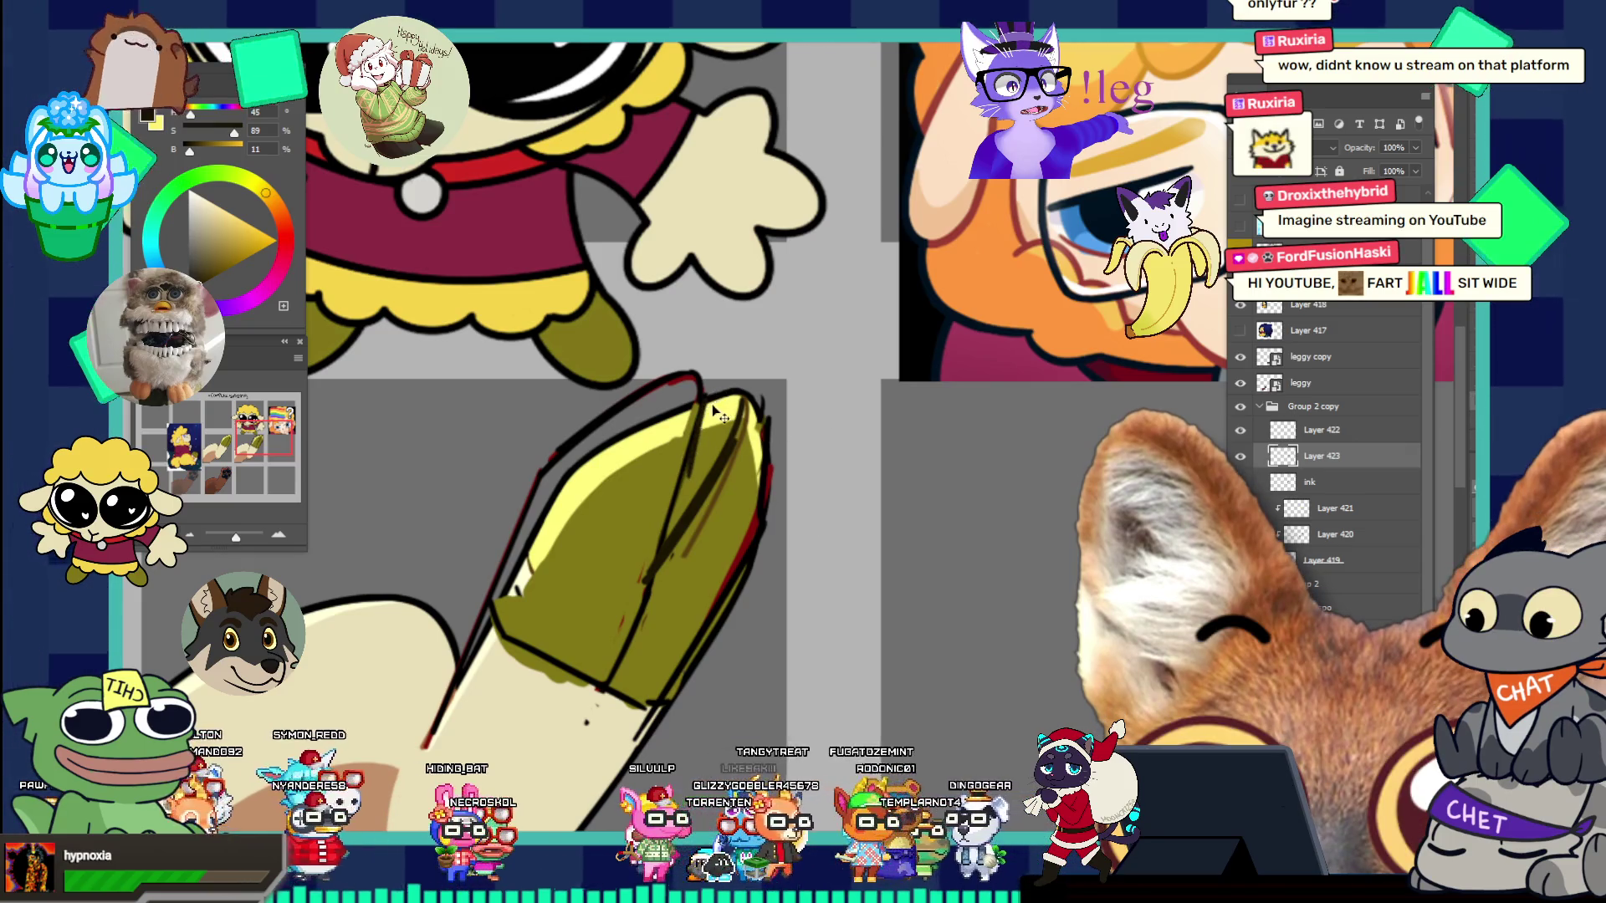
mouse_move(681, 501)
mouse_down()
mouse_move(719, 435)
mouse_move(703, 348)
mouse_up()
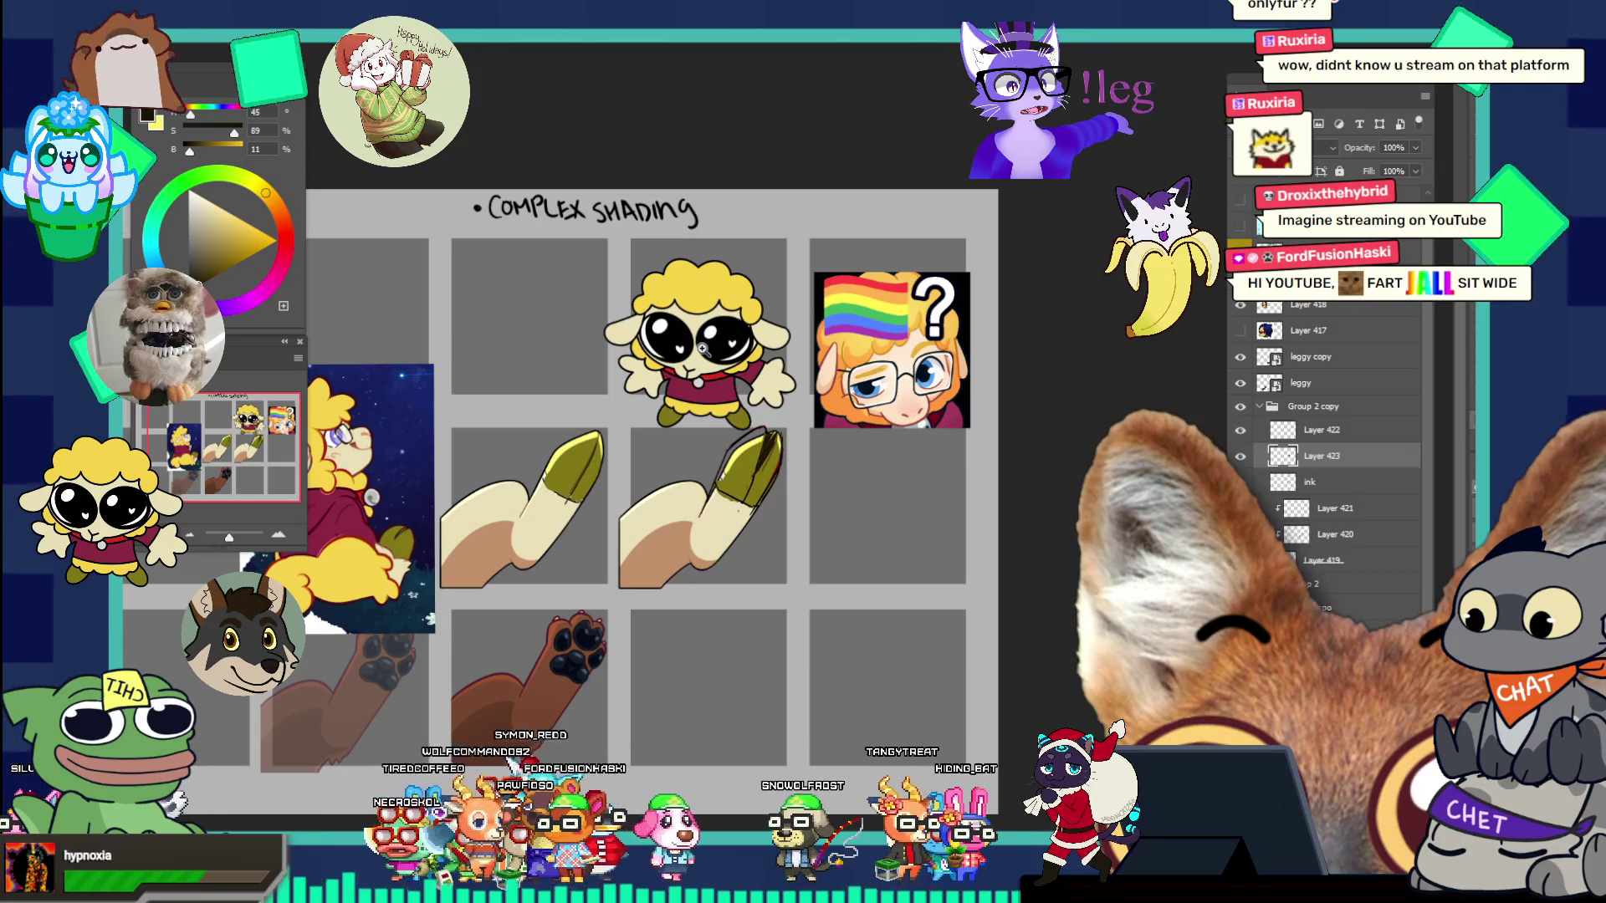
- Zoom in on the second hoof's tip and sample its olive colour
click(756, 489)
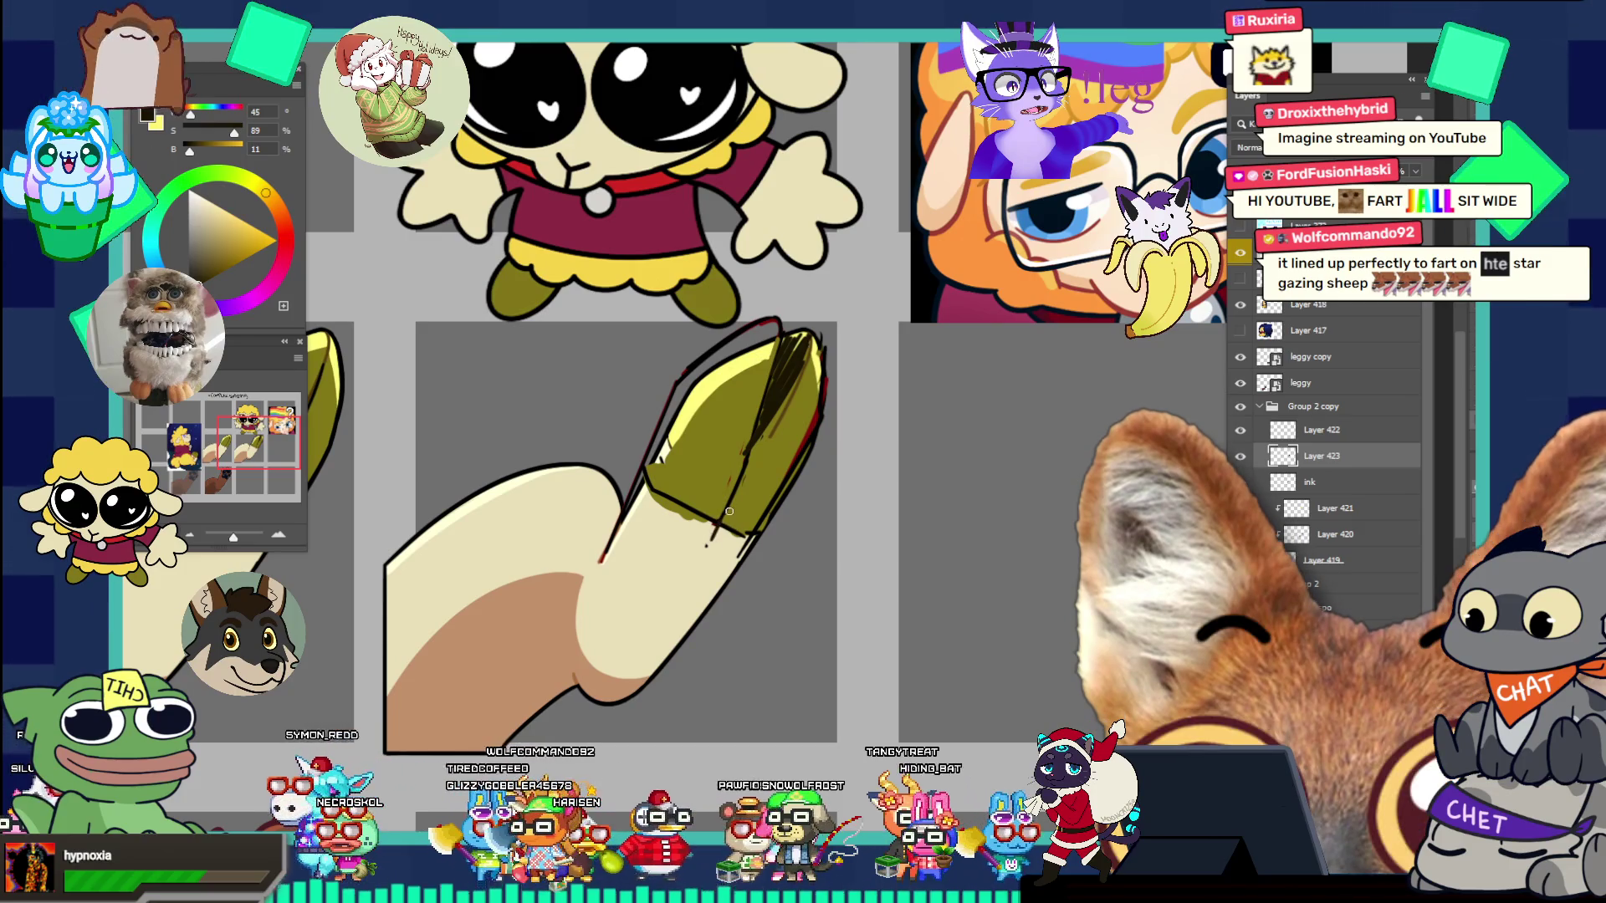
key(ctrl+0)
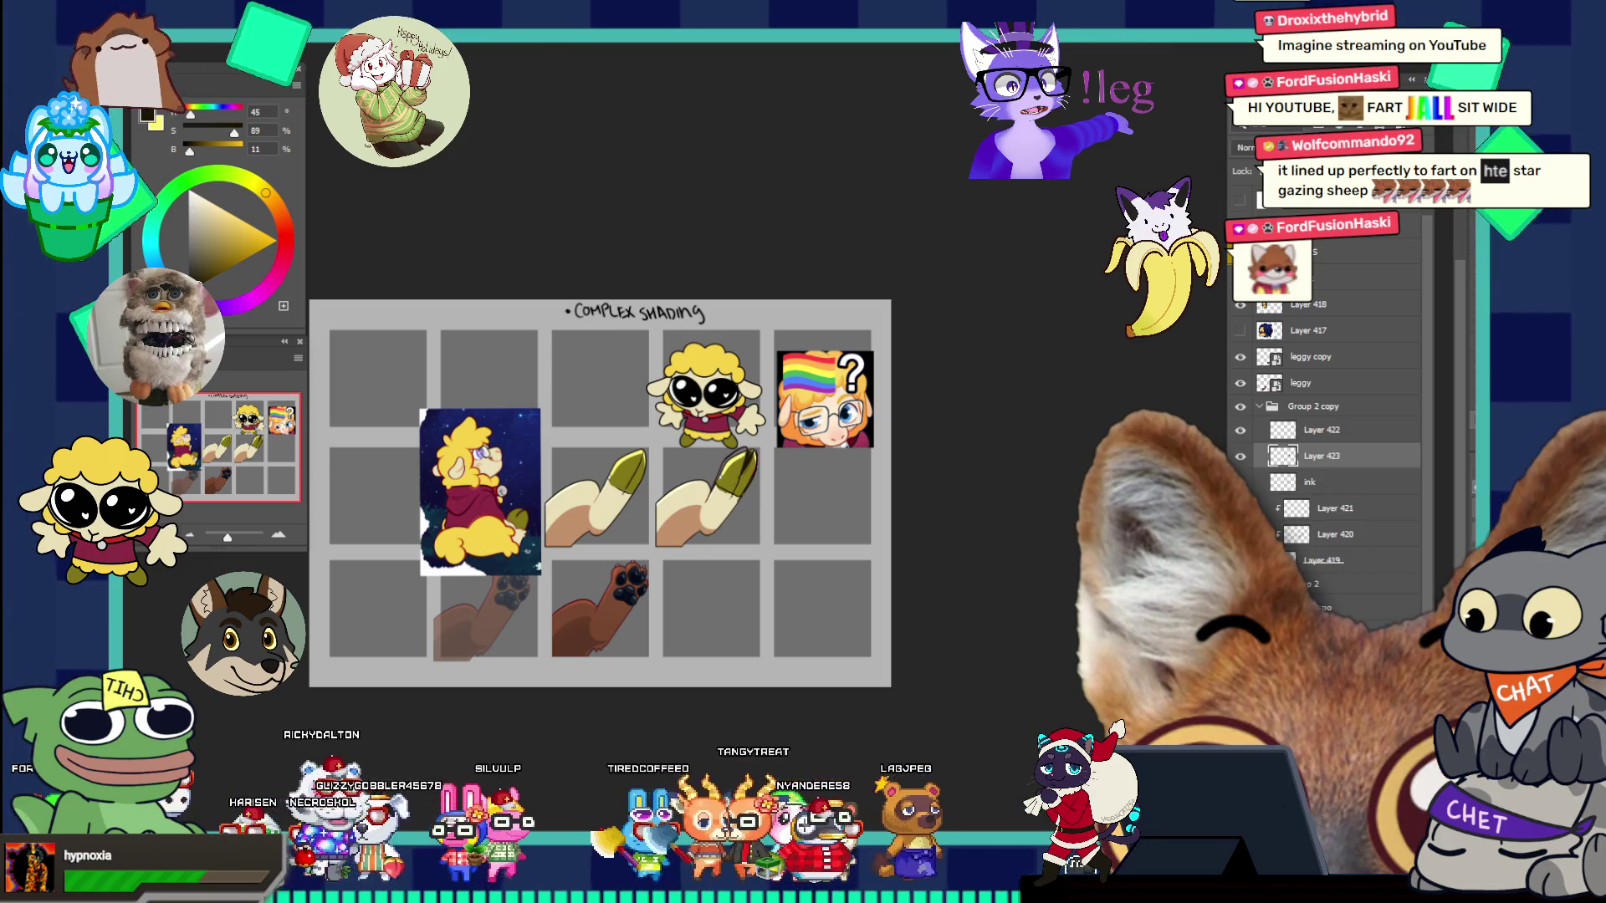
click(525, 556)
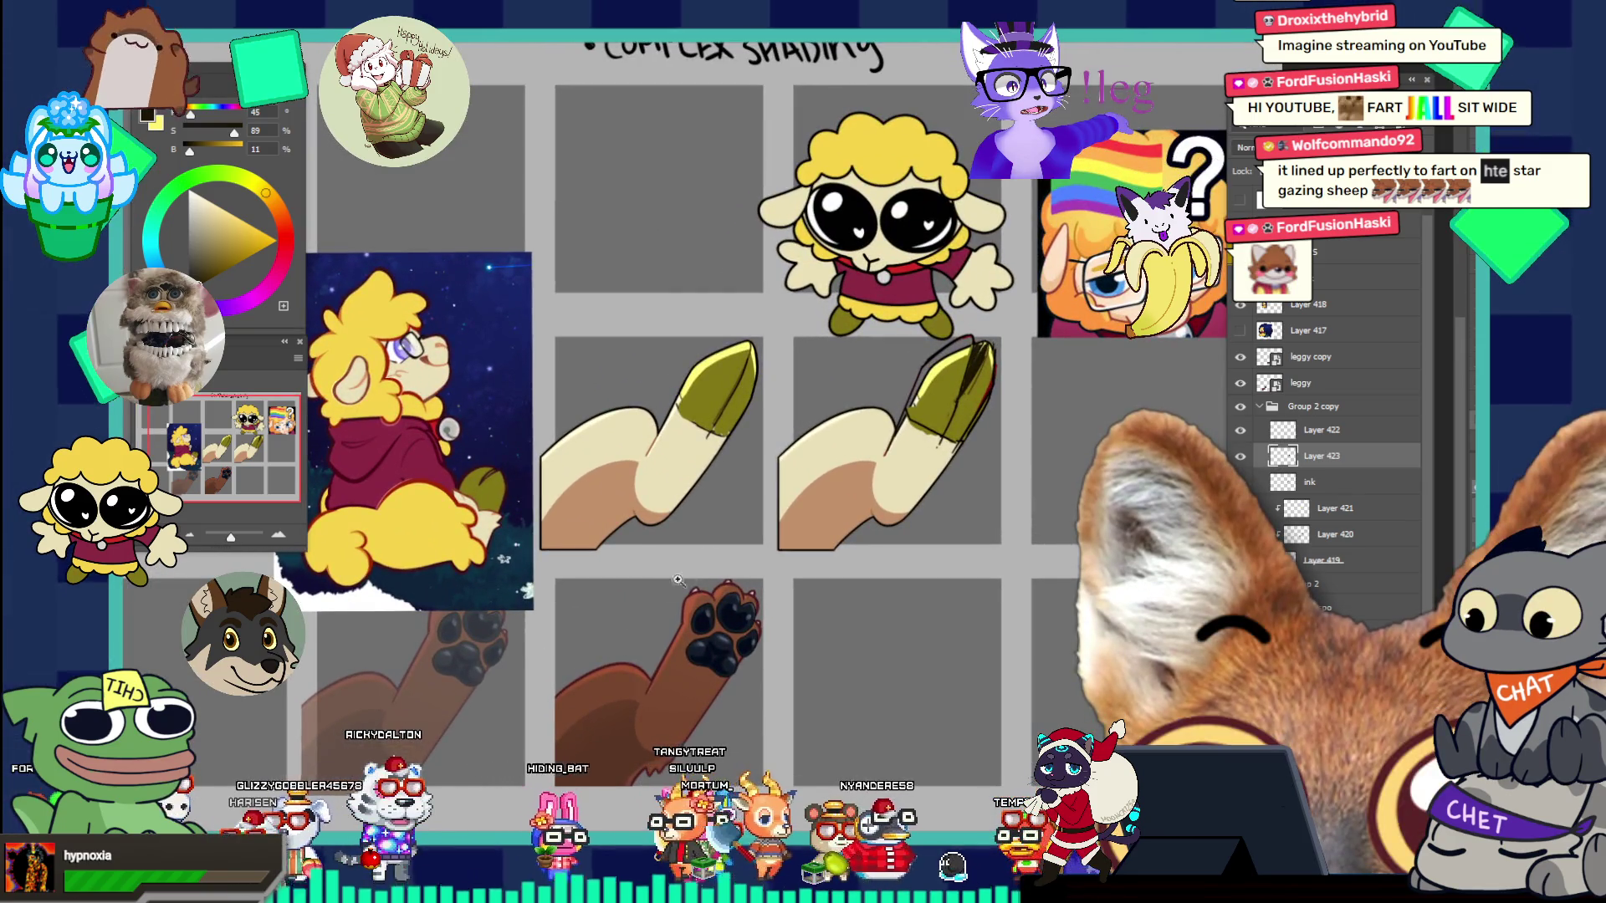
click(975, 422)
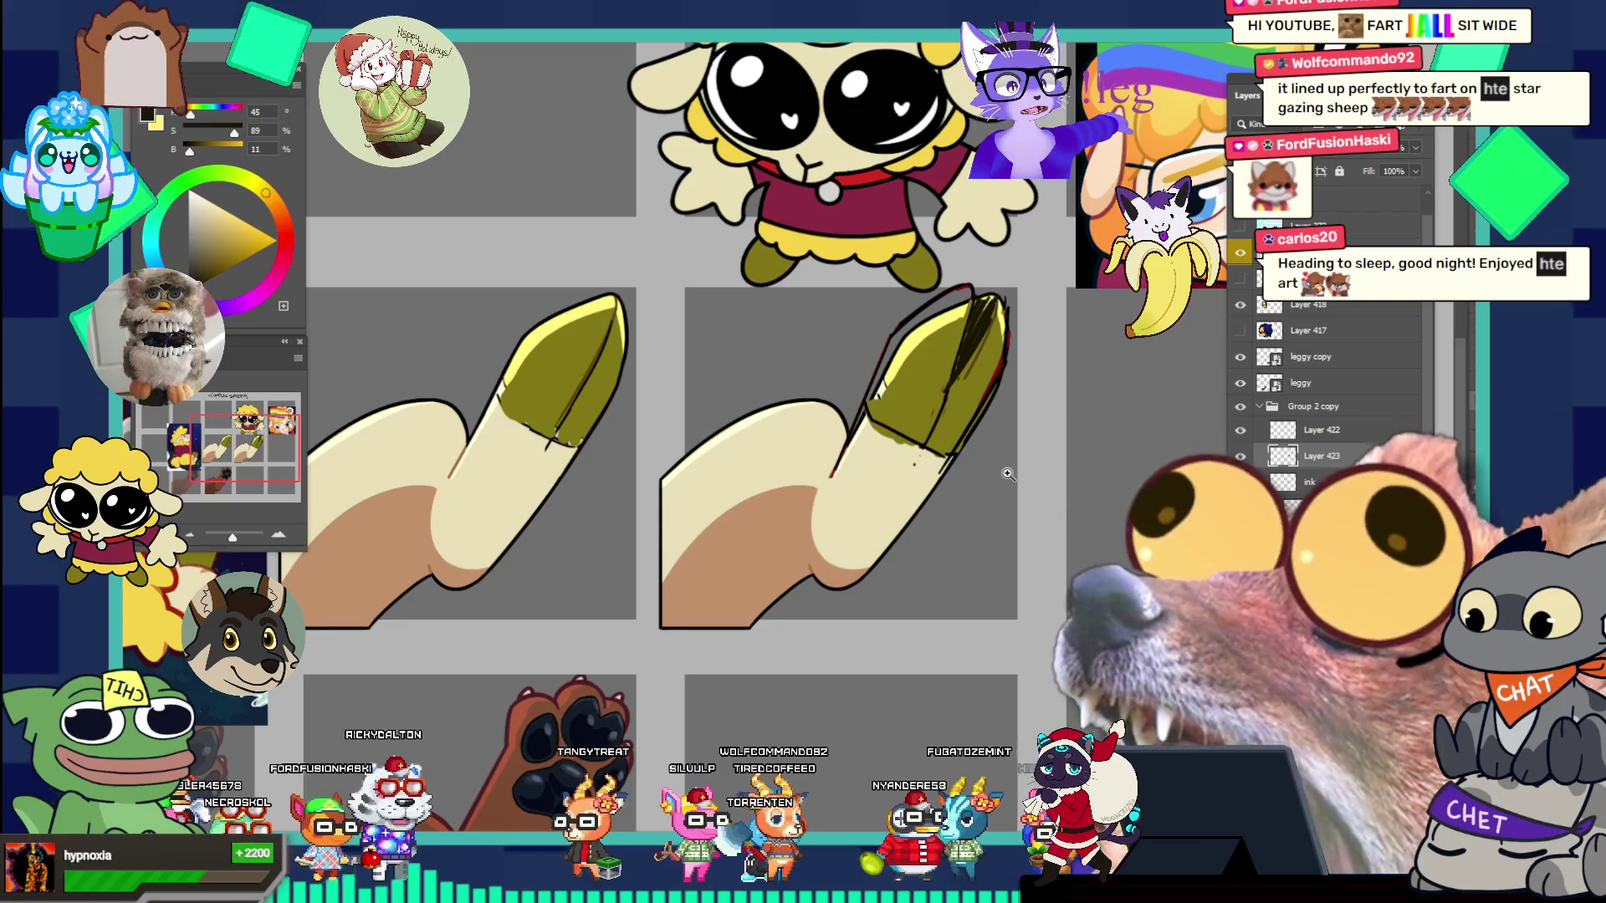
click(1022, 330)
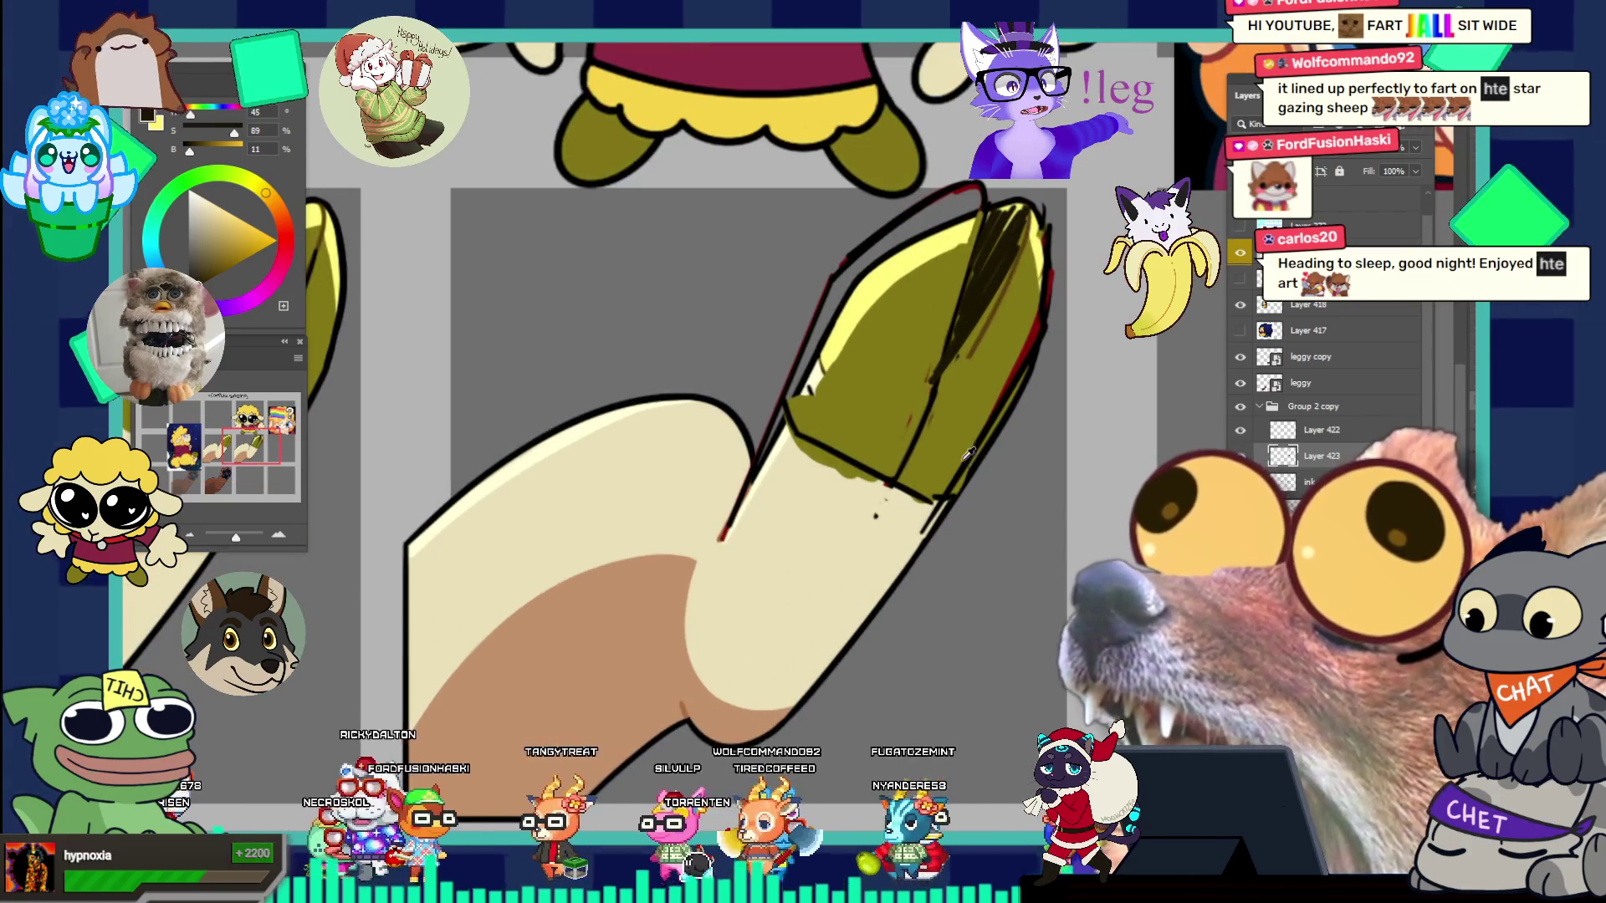
alt+click(951, 443)
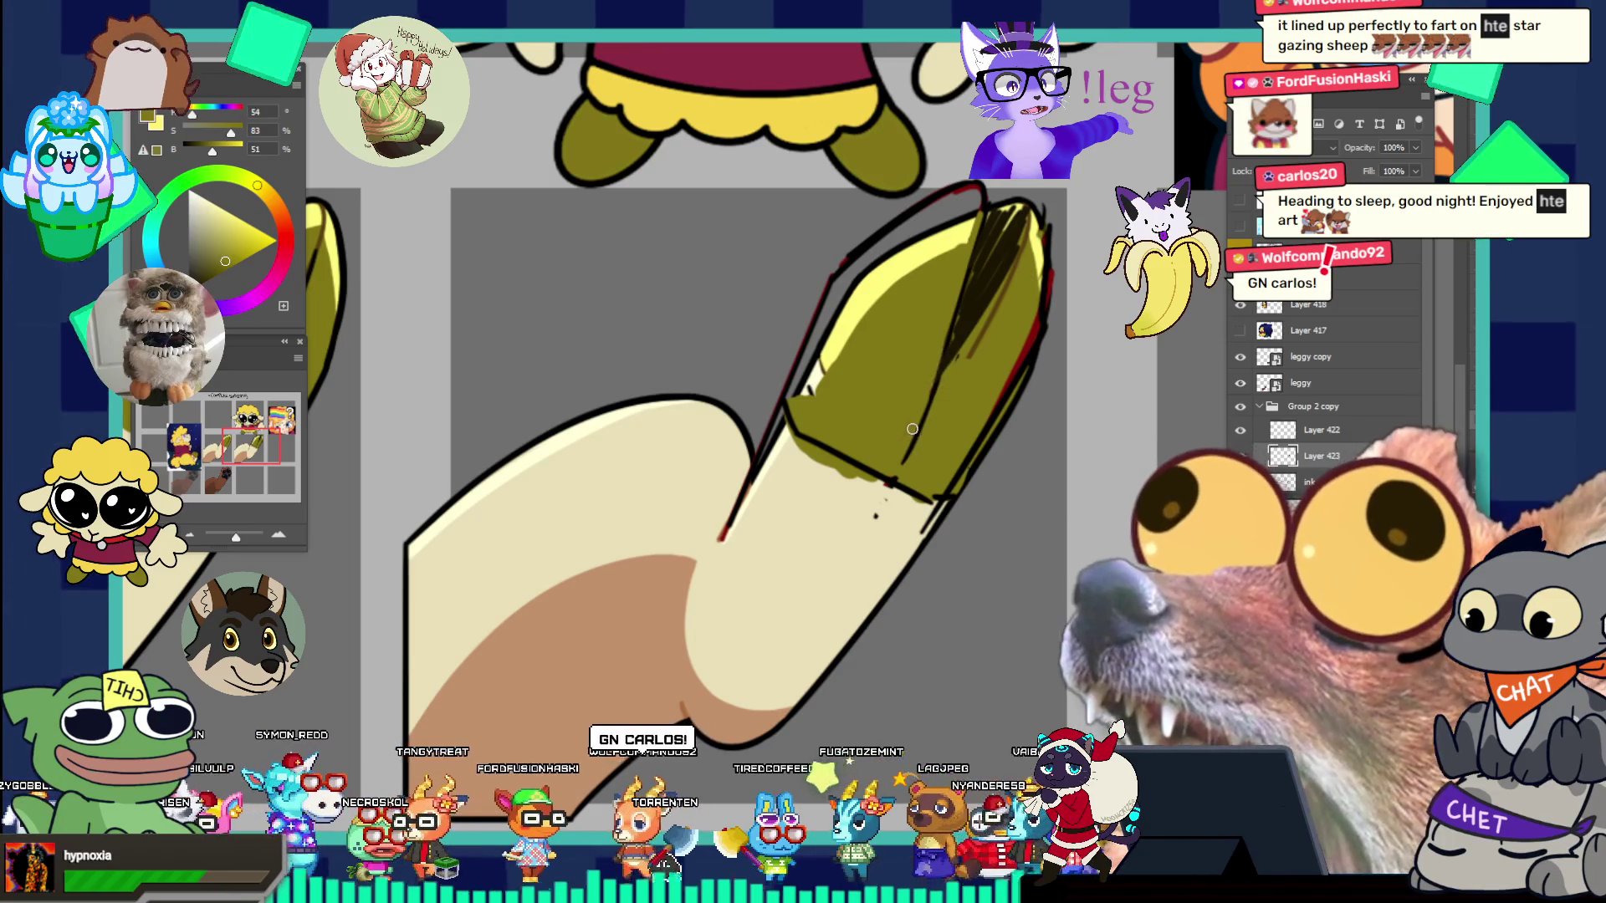
scroll(977, 300, down, 8)
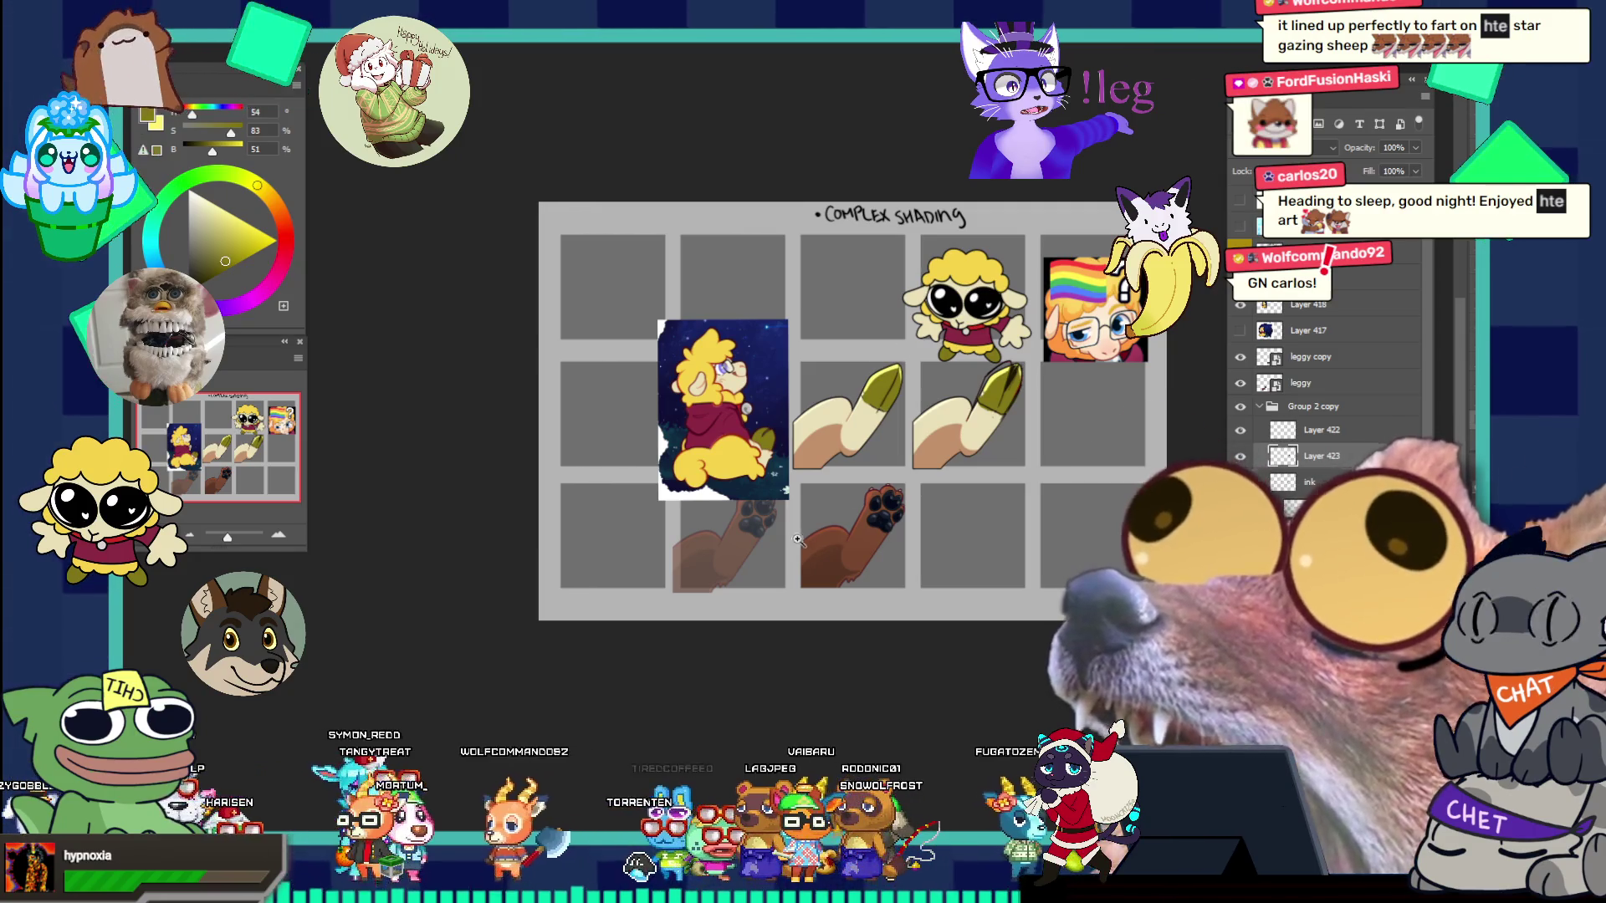
drag(987, 417, 1185, 386)
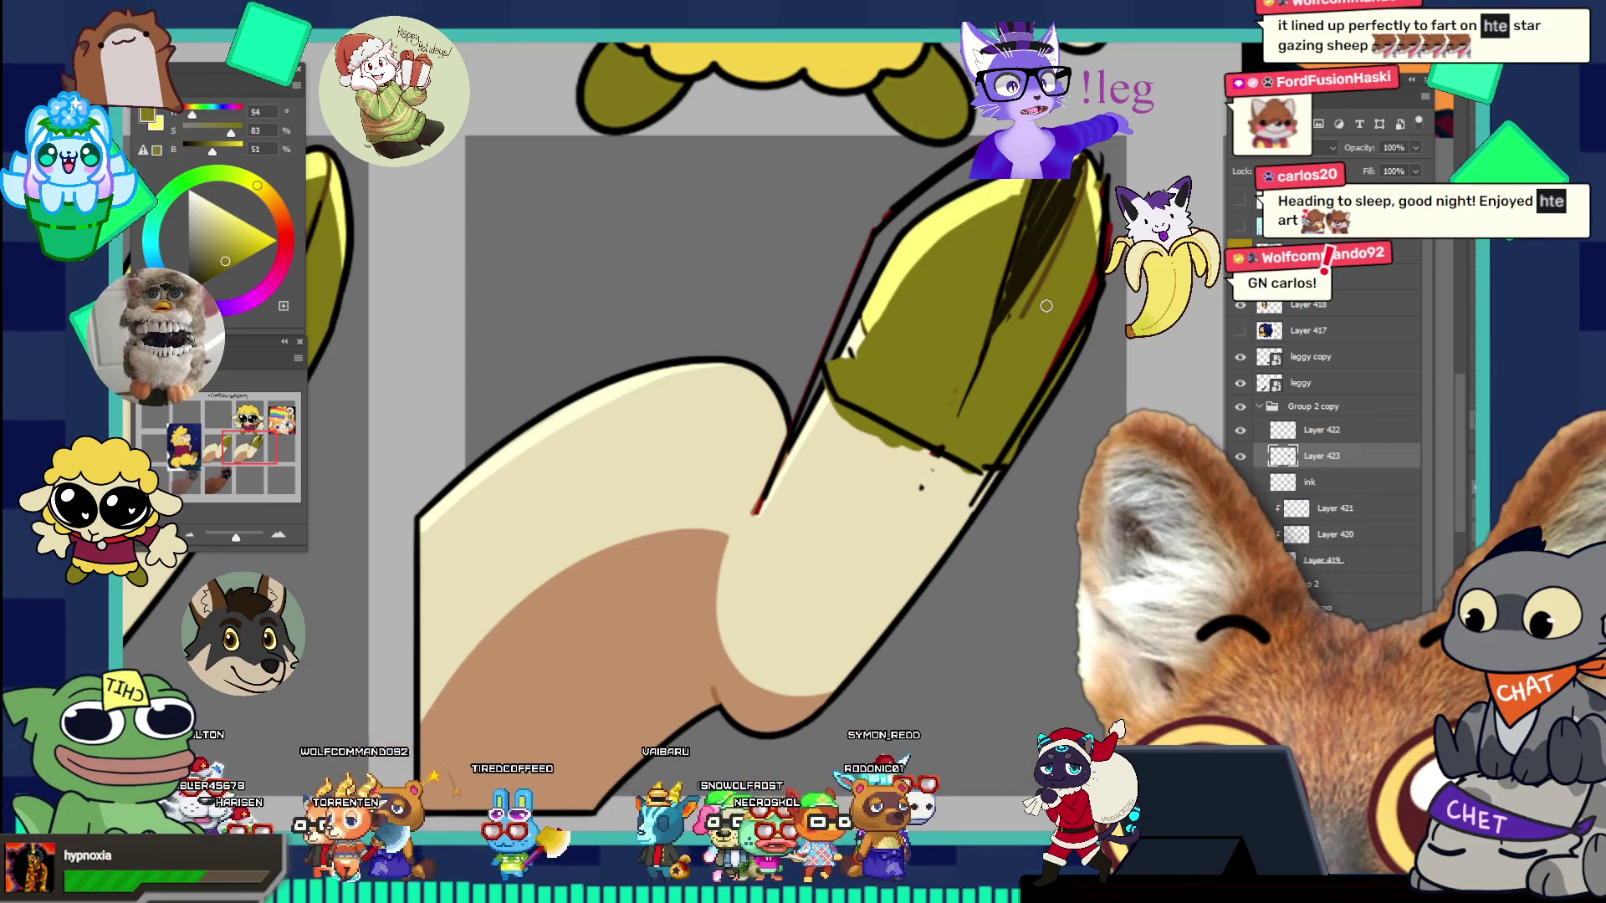
- Paint the leg's cream colour over the olive-cream boundary on the hoof tip
alt+click(916, 518)
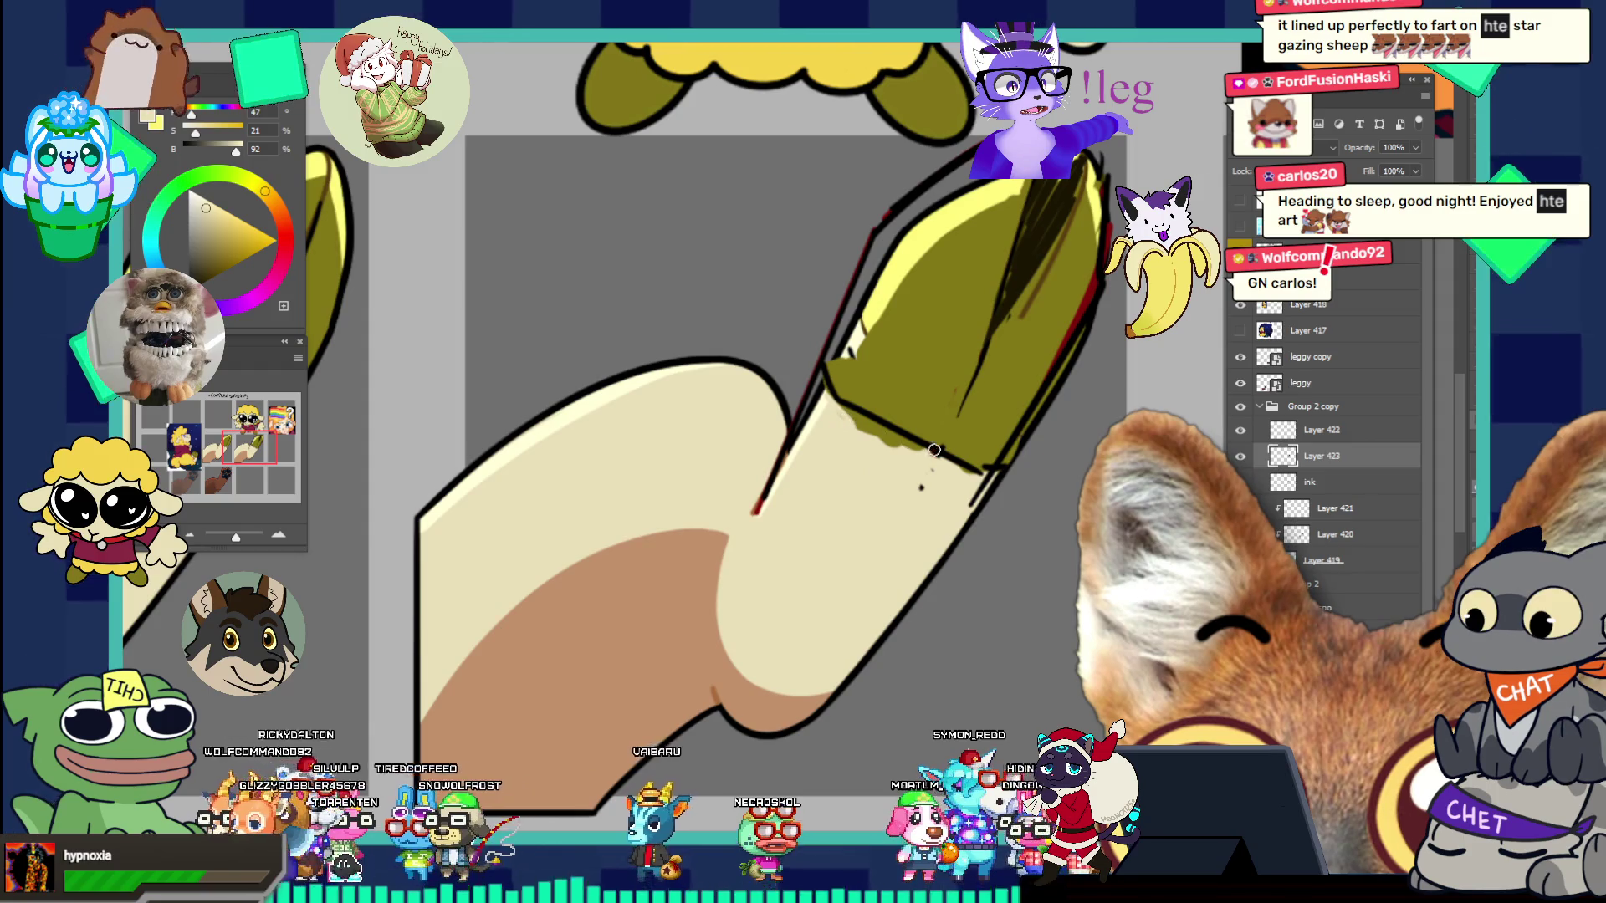
drag(849, 416, 974, 466)
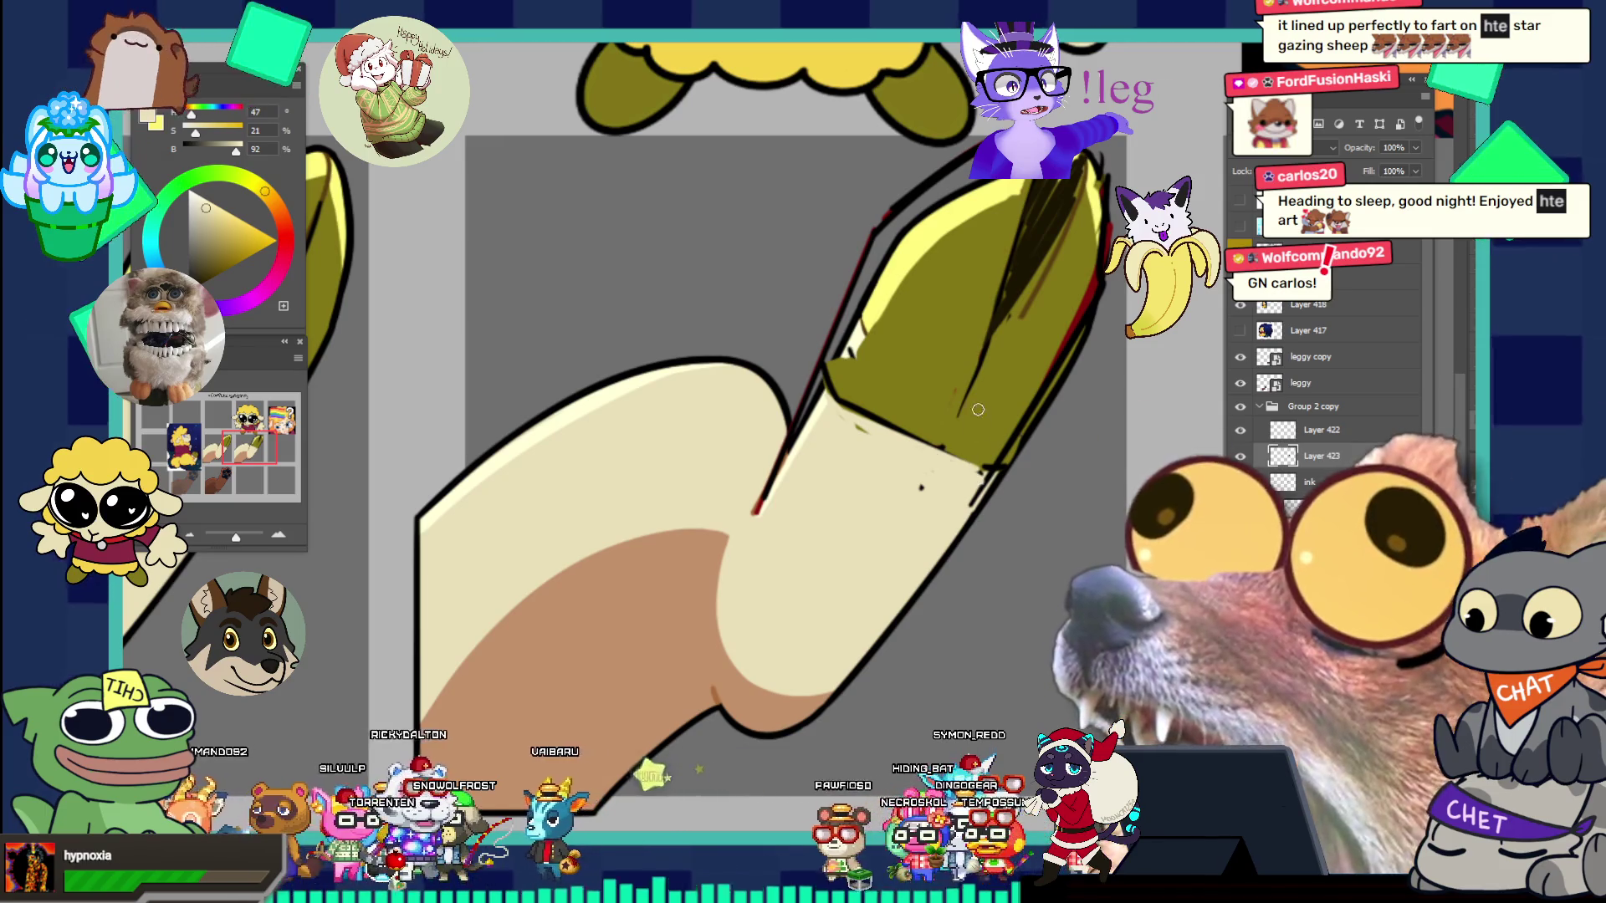
key(ctrl+0)
drag(987, 330, 930, 268)
drag(1036, 377, 961, 451)
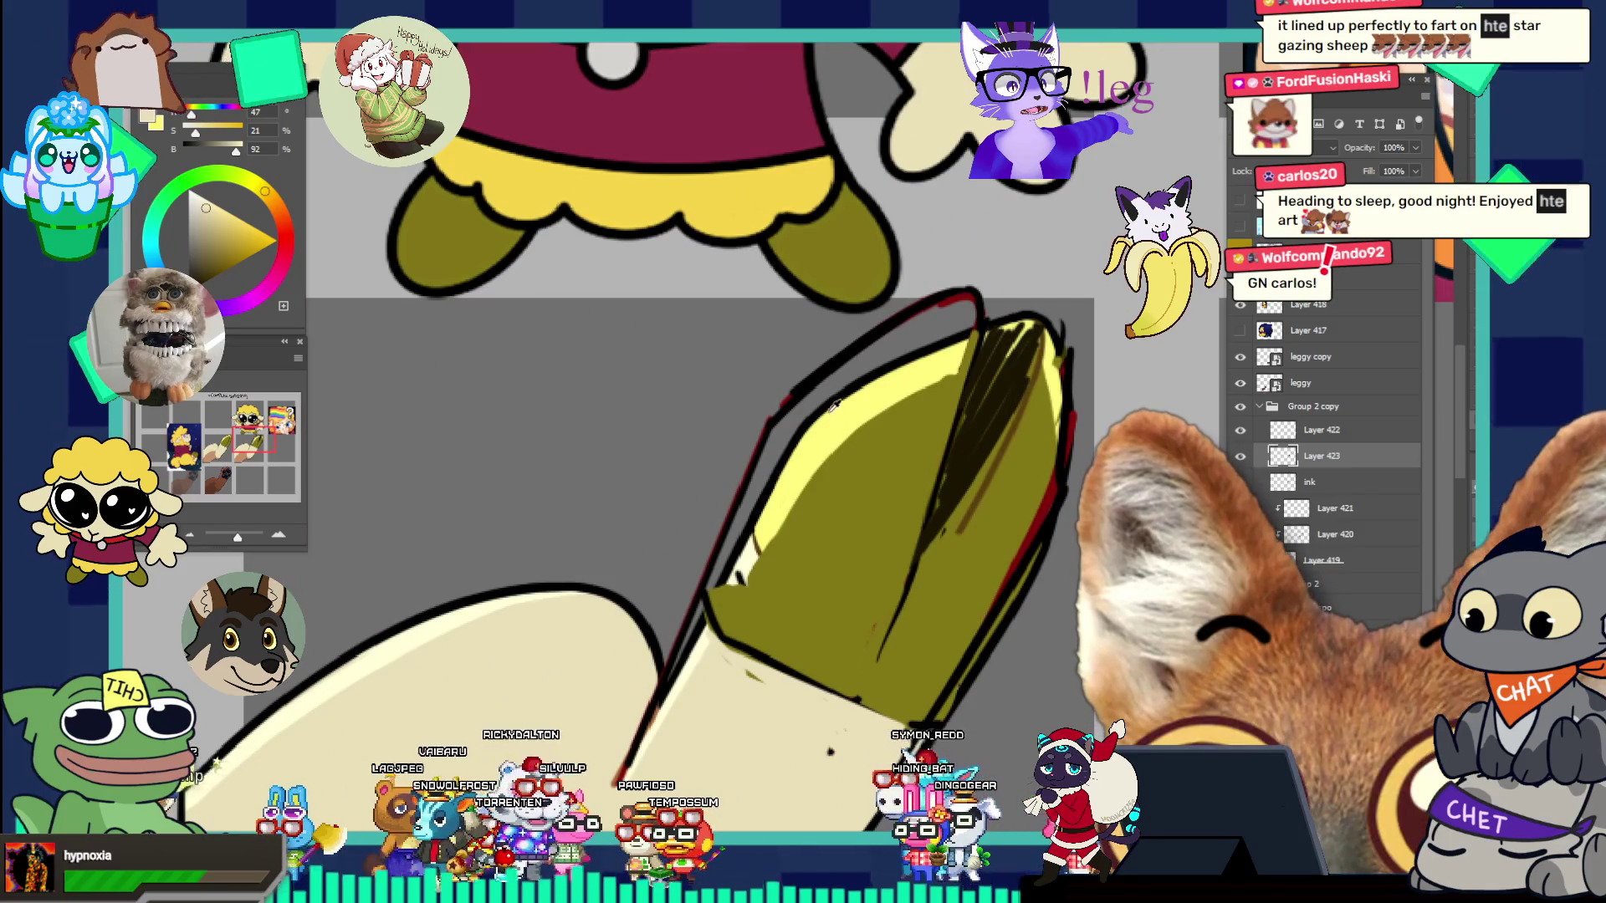
- Add light yellow highlights along the hoof's left and upper edges and darken the olive shading
alt+click(833, 406)
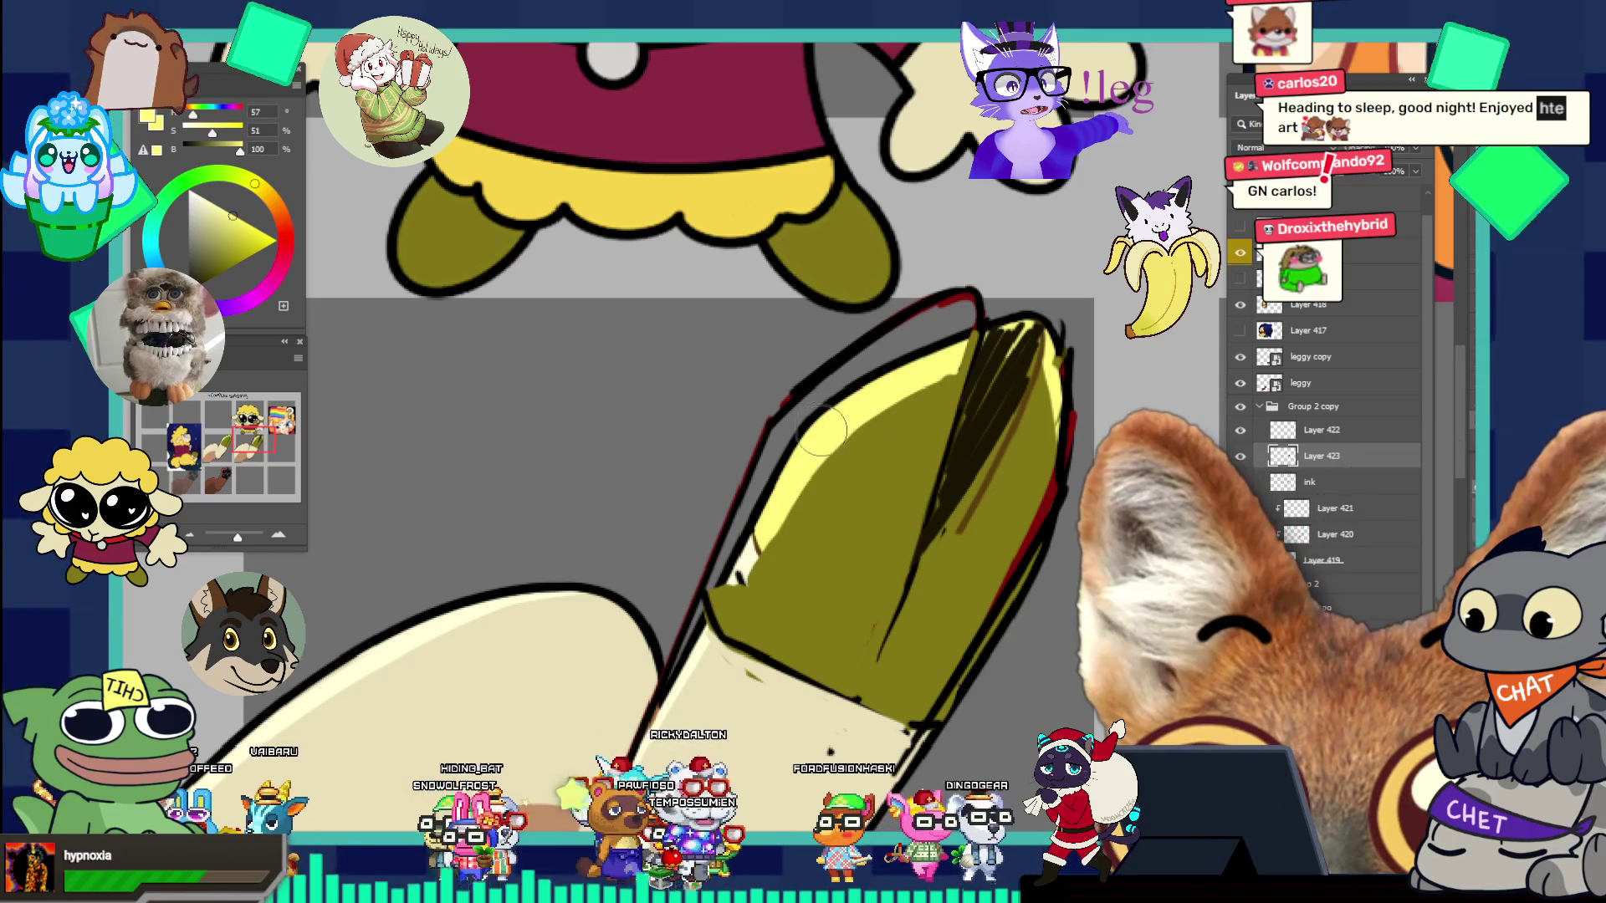
mouse_move(729, 576)
mouse_down()
mouse_move(799, 418)
mouse_move(927, 307)
mouse_up()
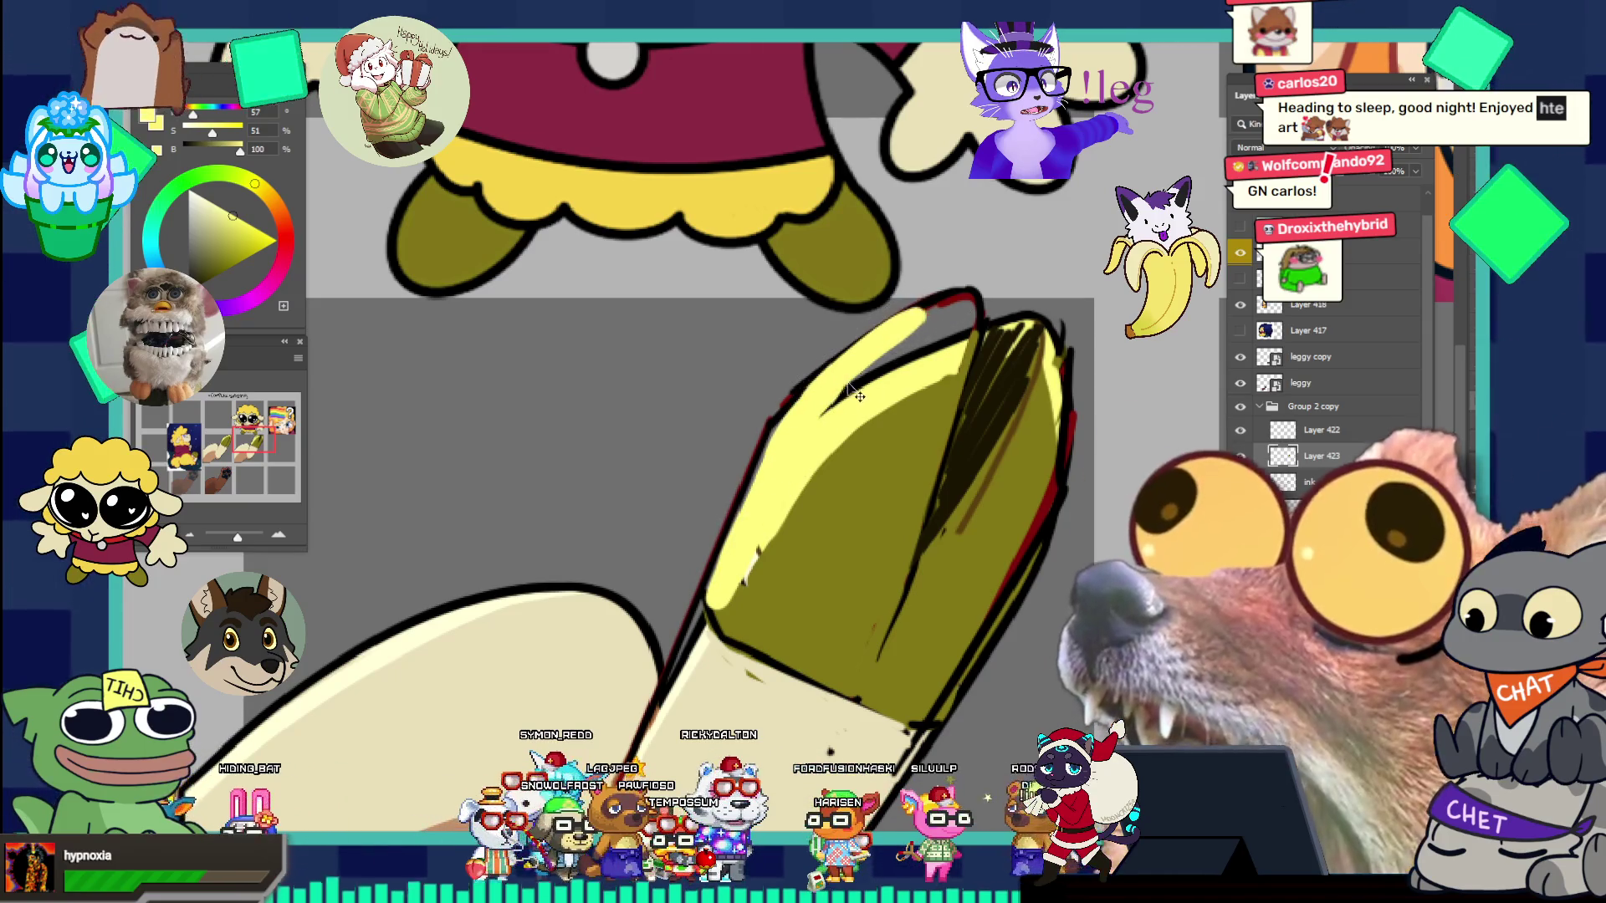
drag(852, 376, 853, 393)
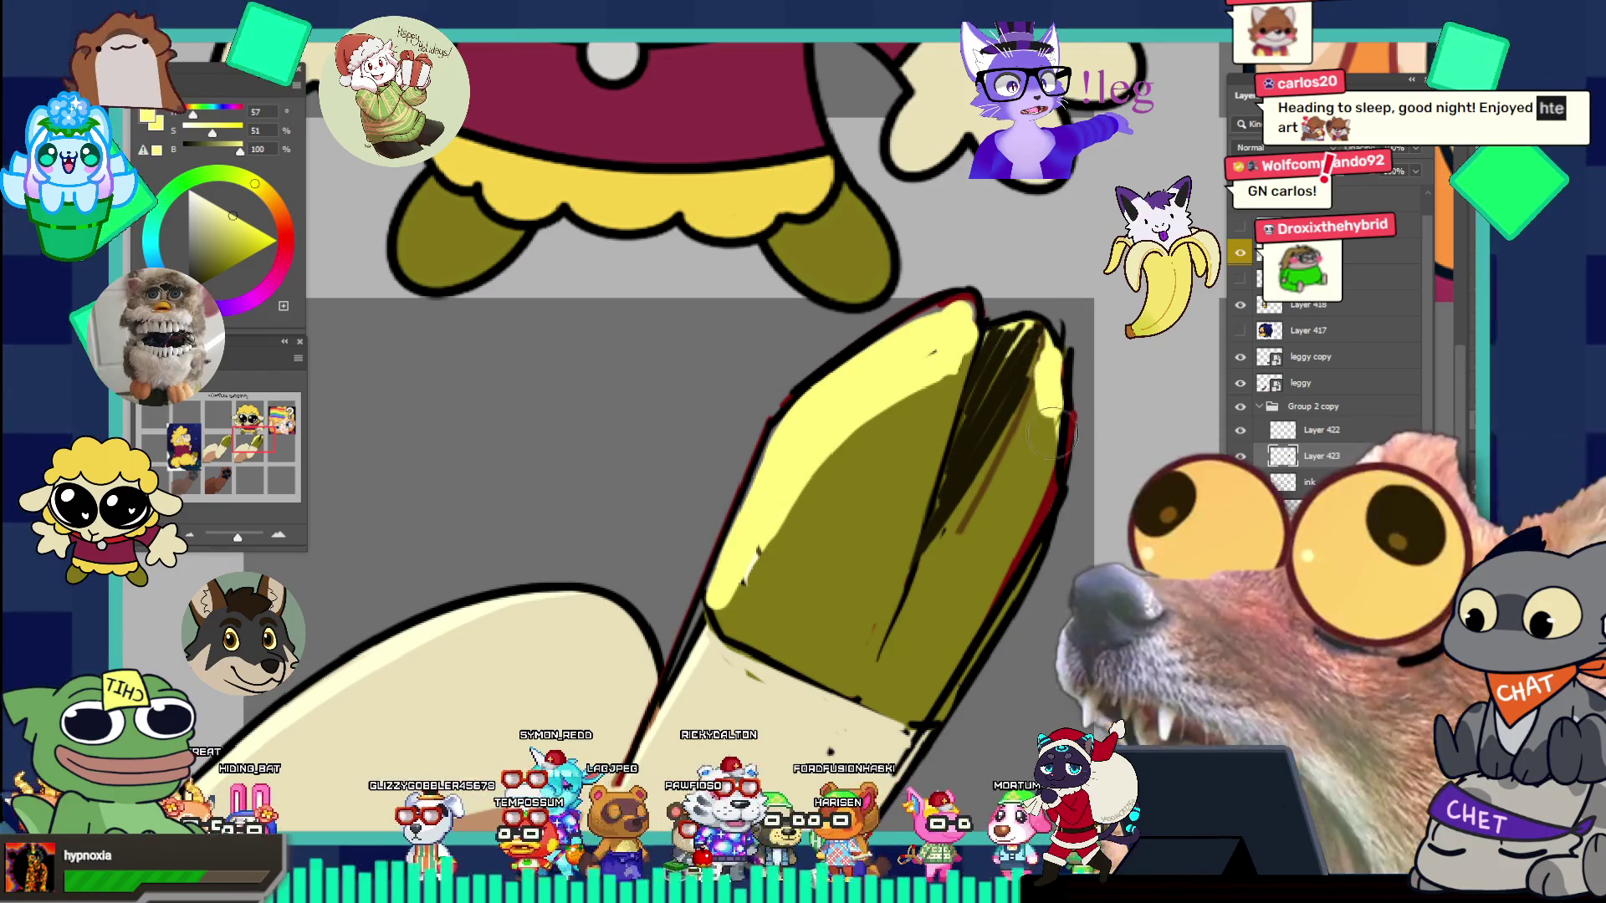
scroll(1004, 359, down, 5)
drag(1022, 384, 1066, 335)
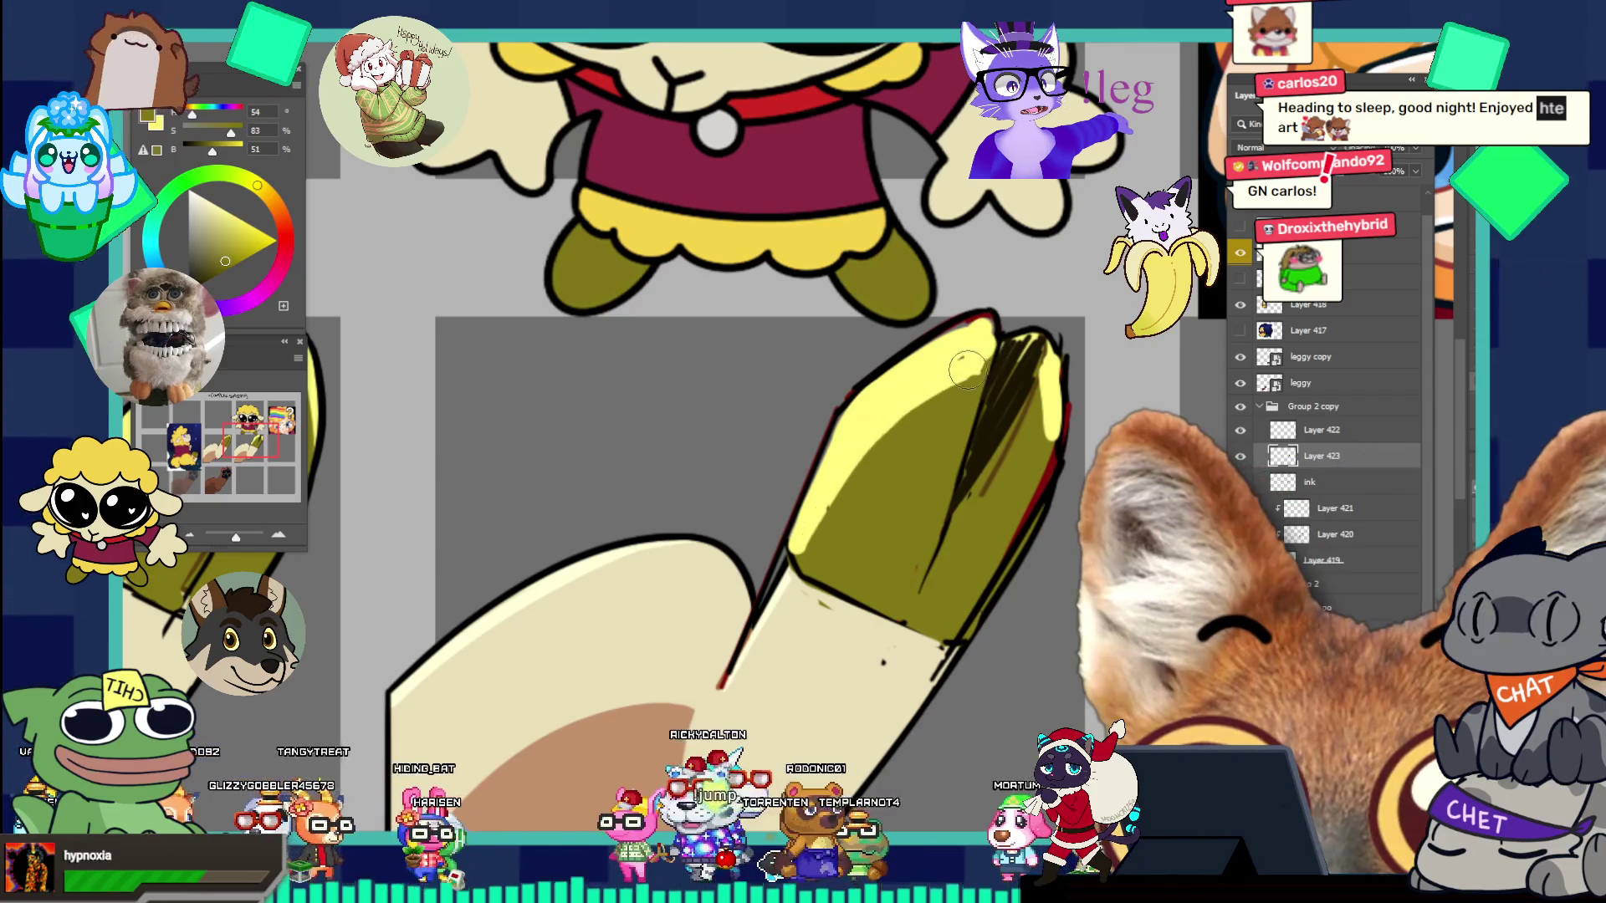
drag(893, 426, 820, 528)
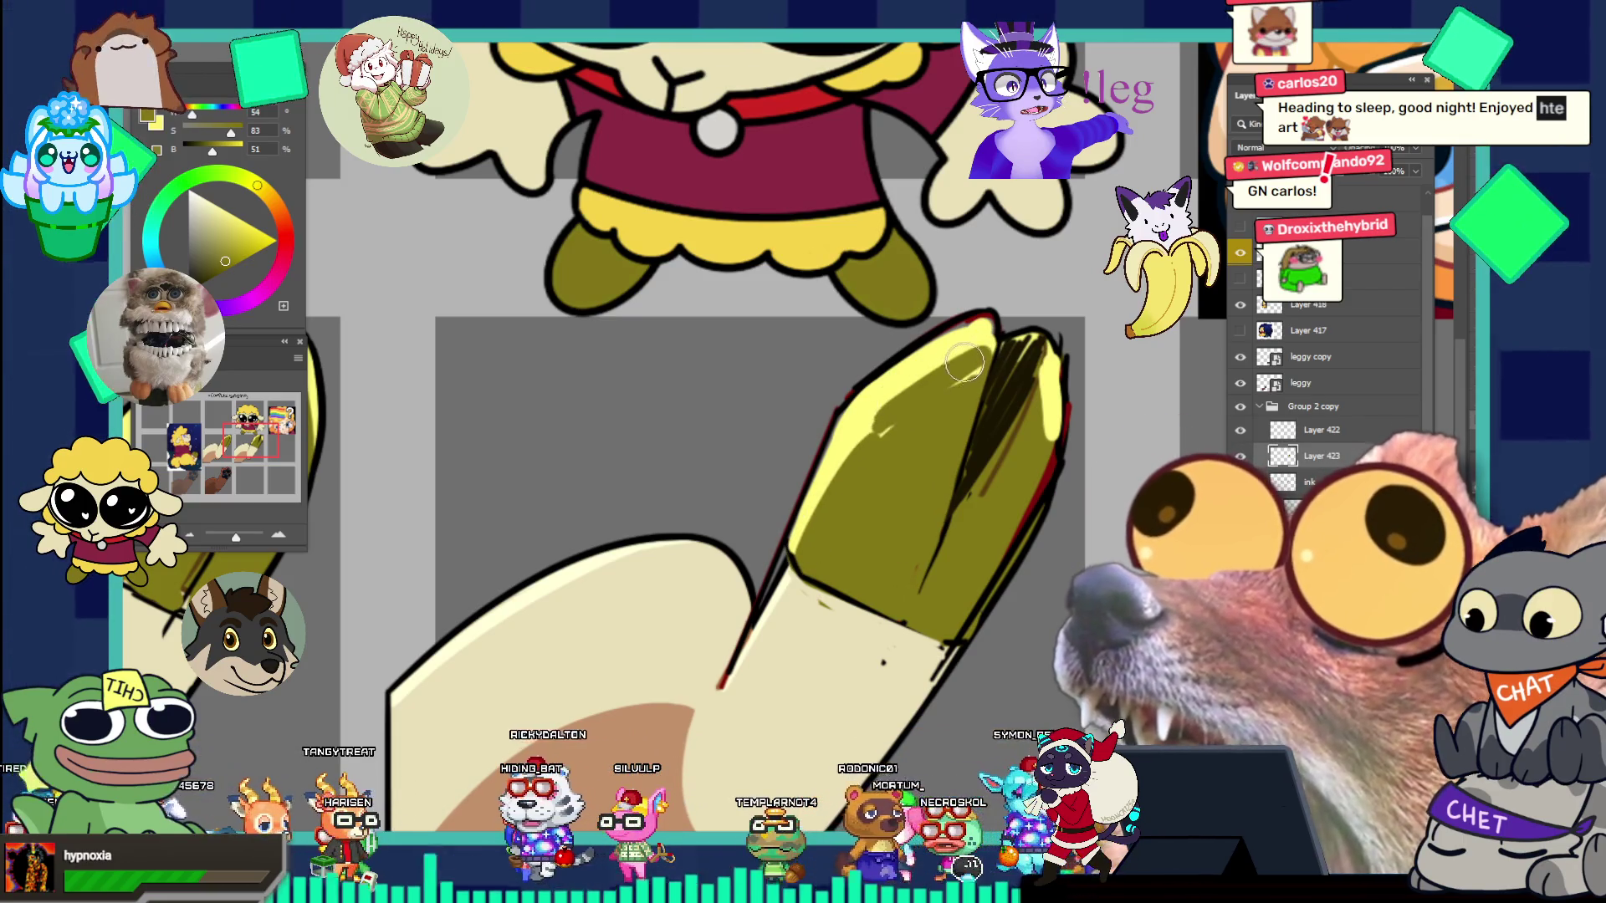
drag(964, 362, 985, 349)
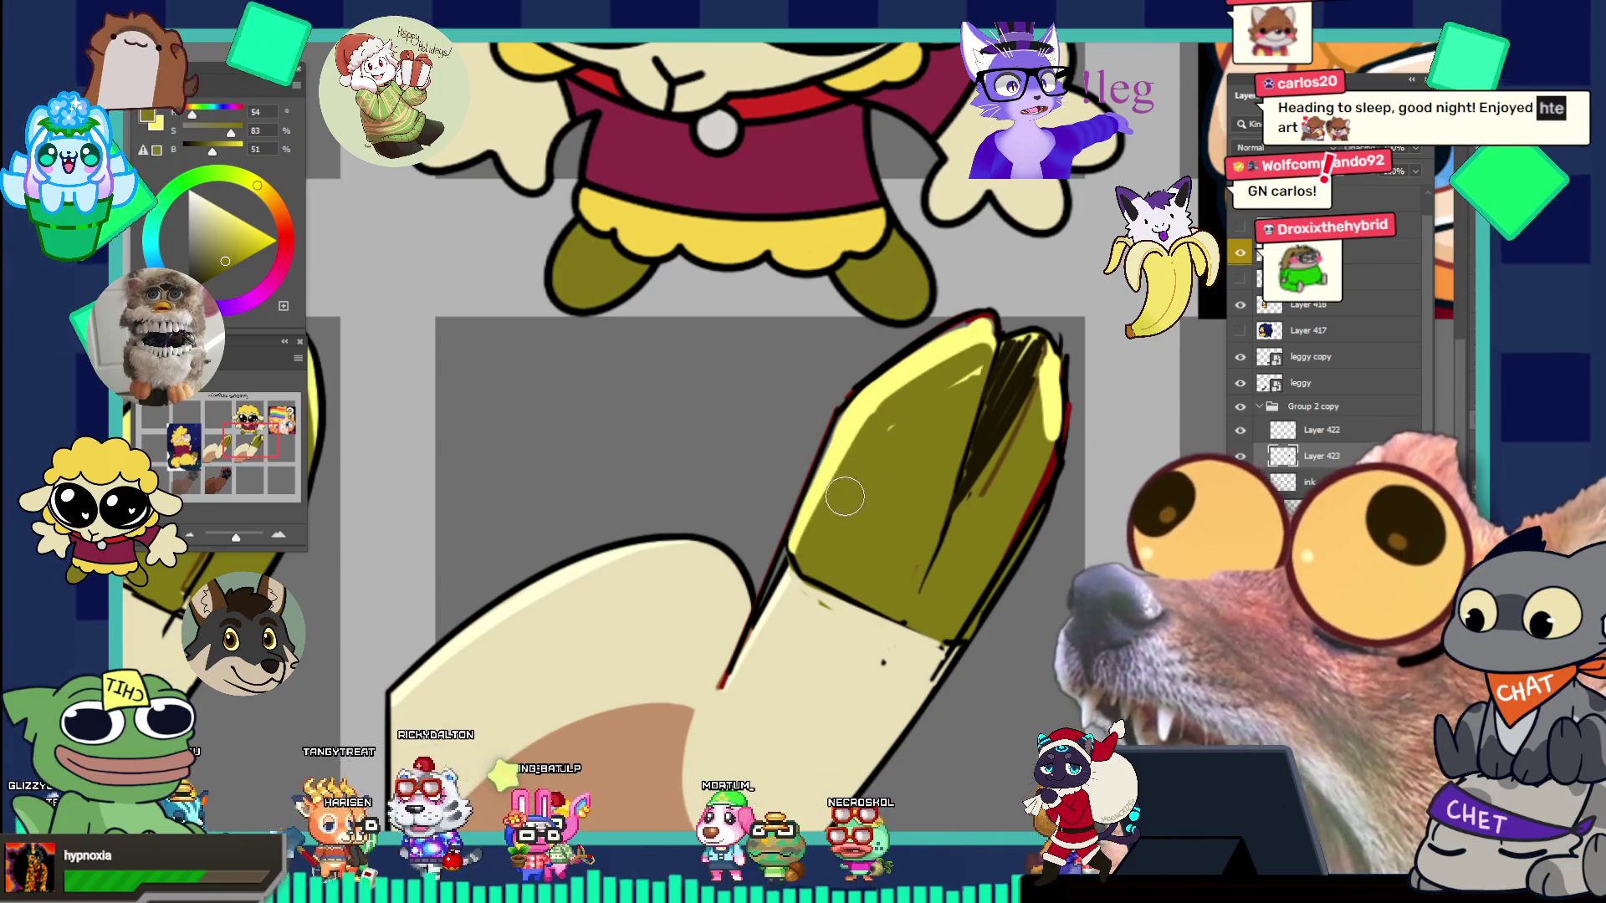
key(ctrl+0)
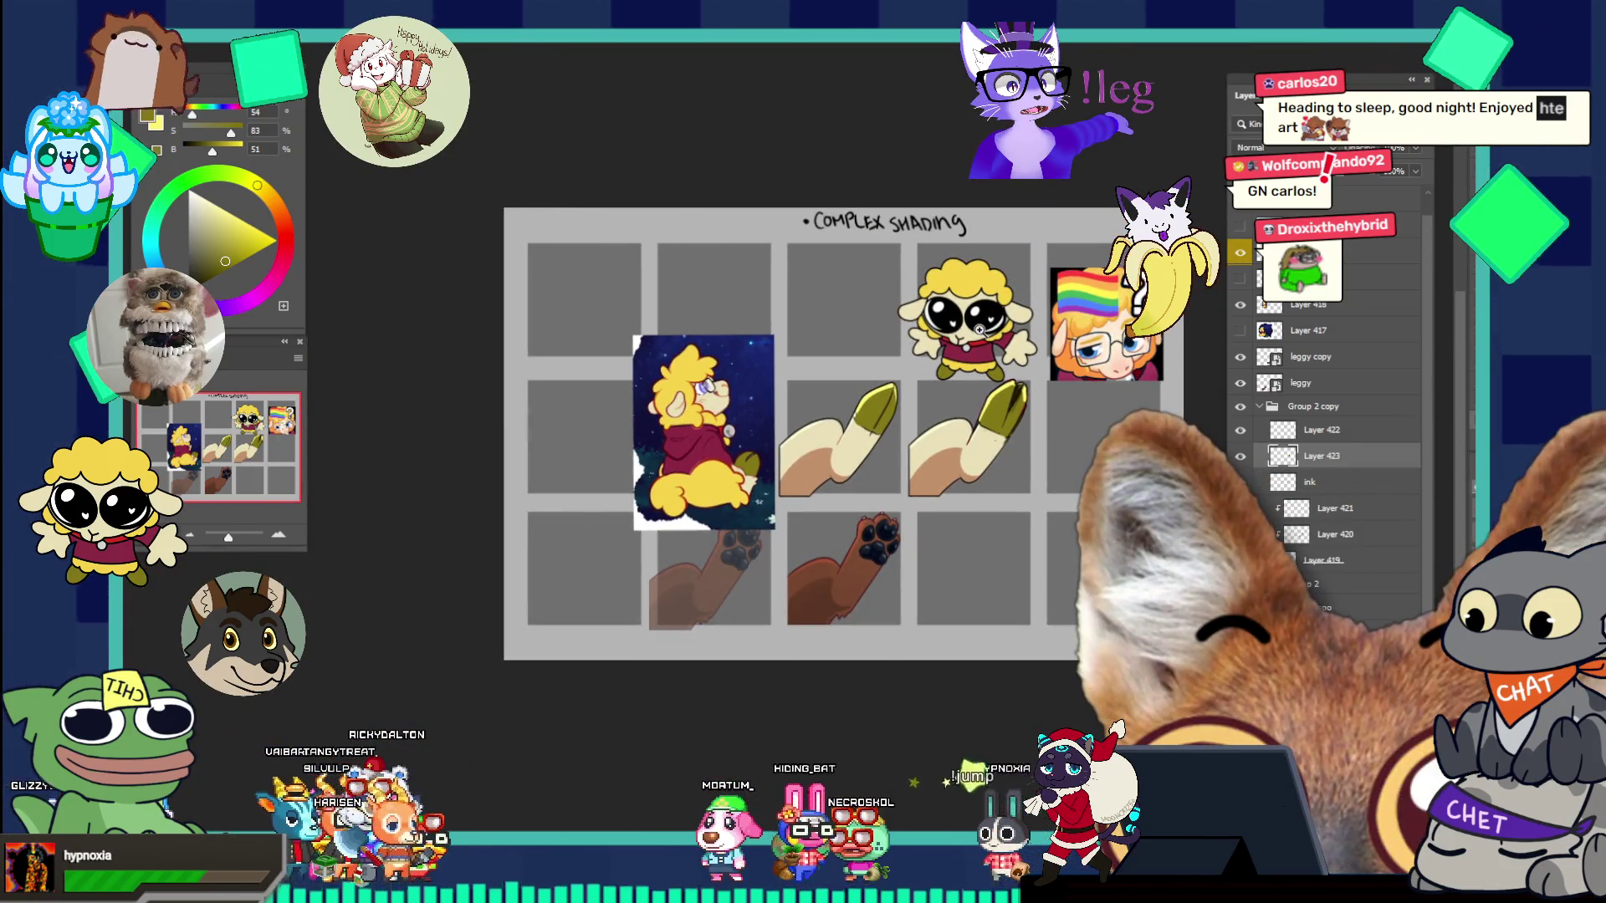
- Paint a darker brown stroke along the hoof tip's crease and crevice
drag(1022, 408, 1081, 364)
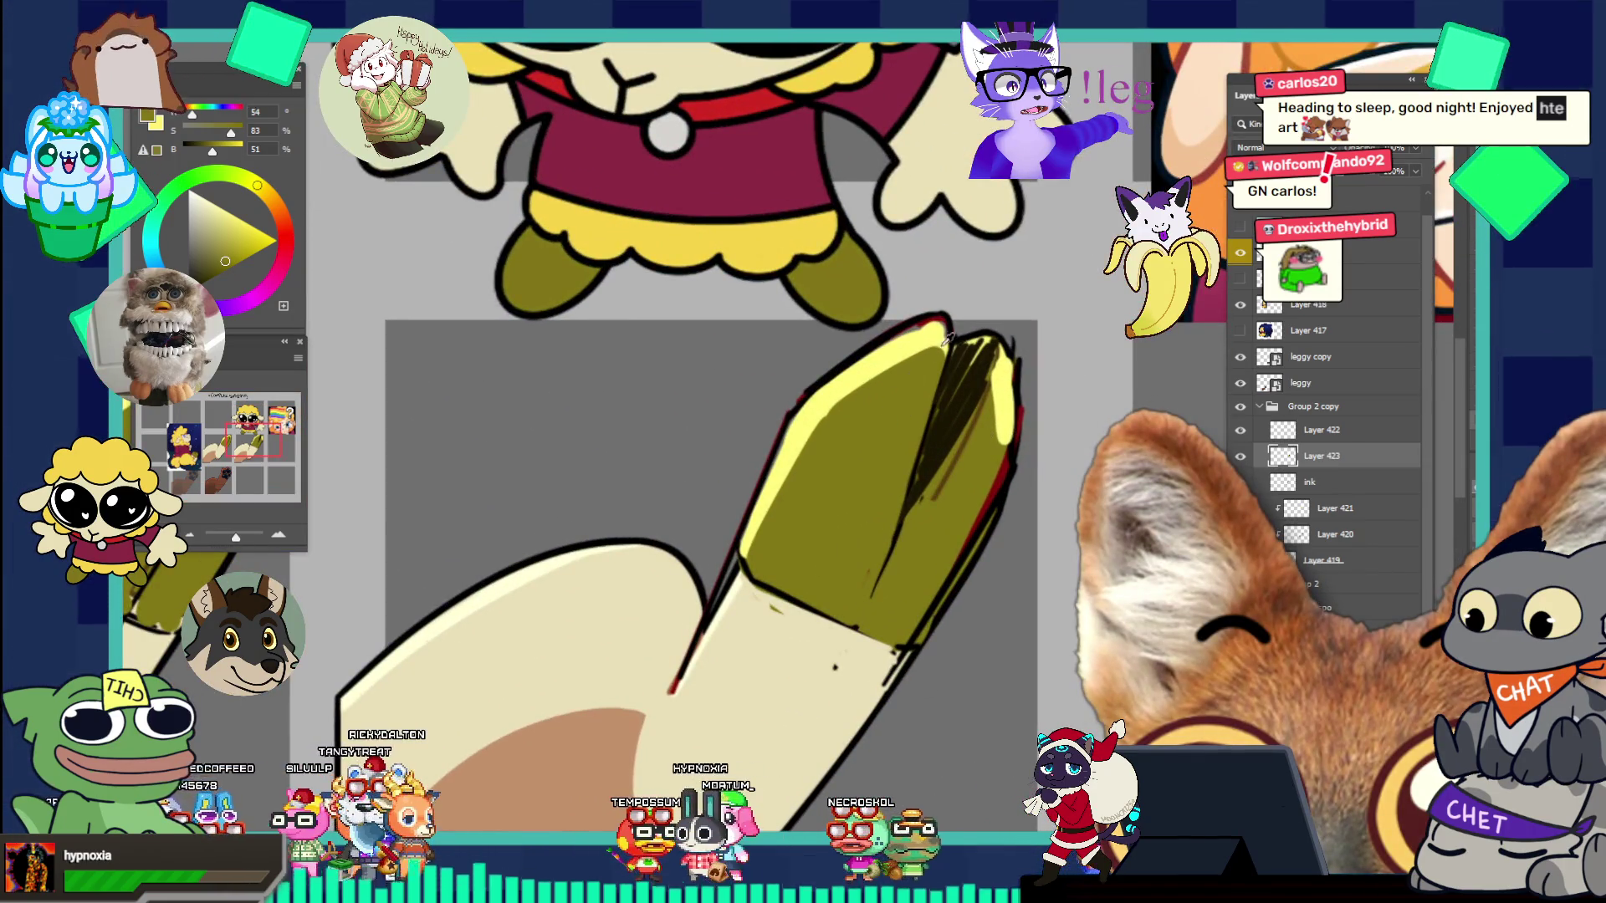
click(215, 268)
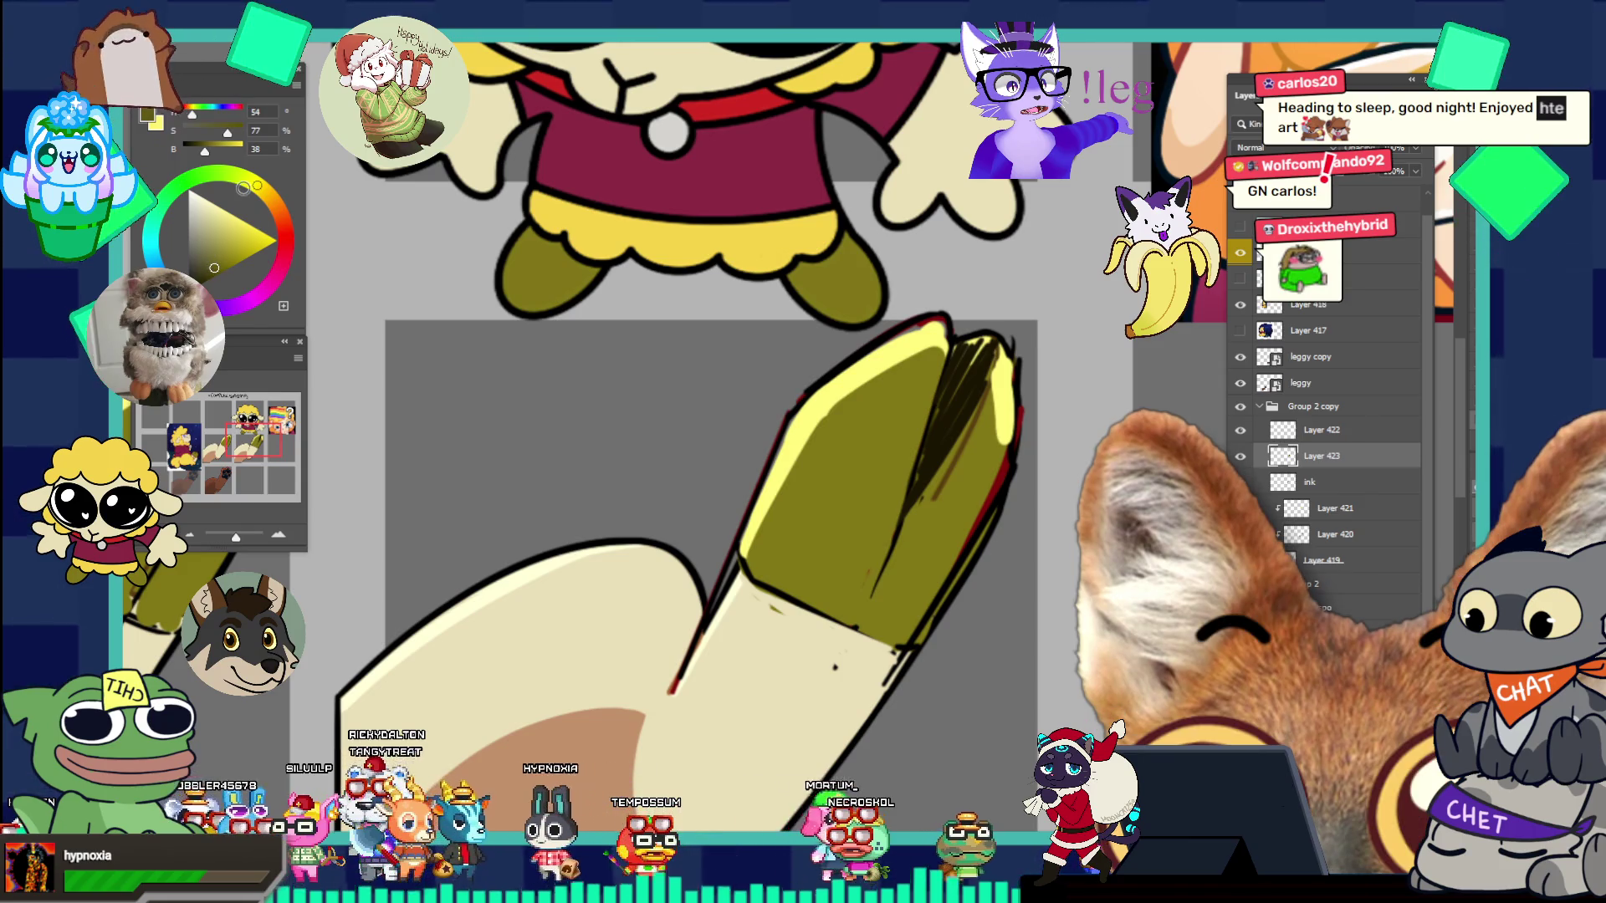
drag(931, 405, 997, 355)
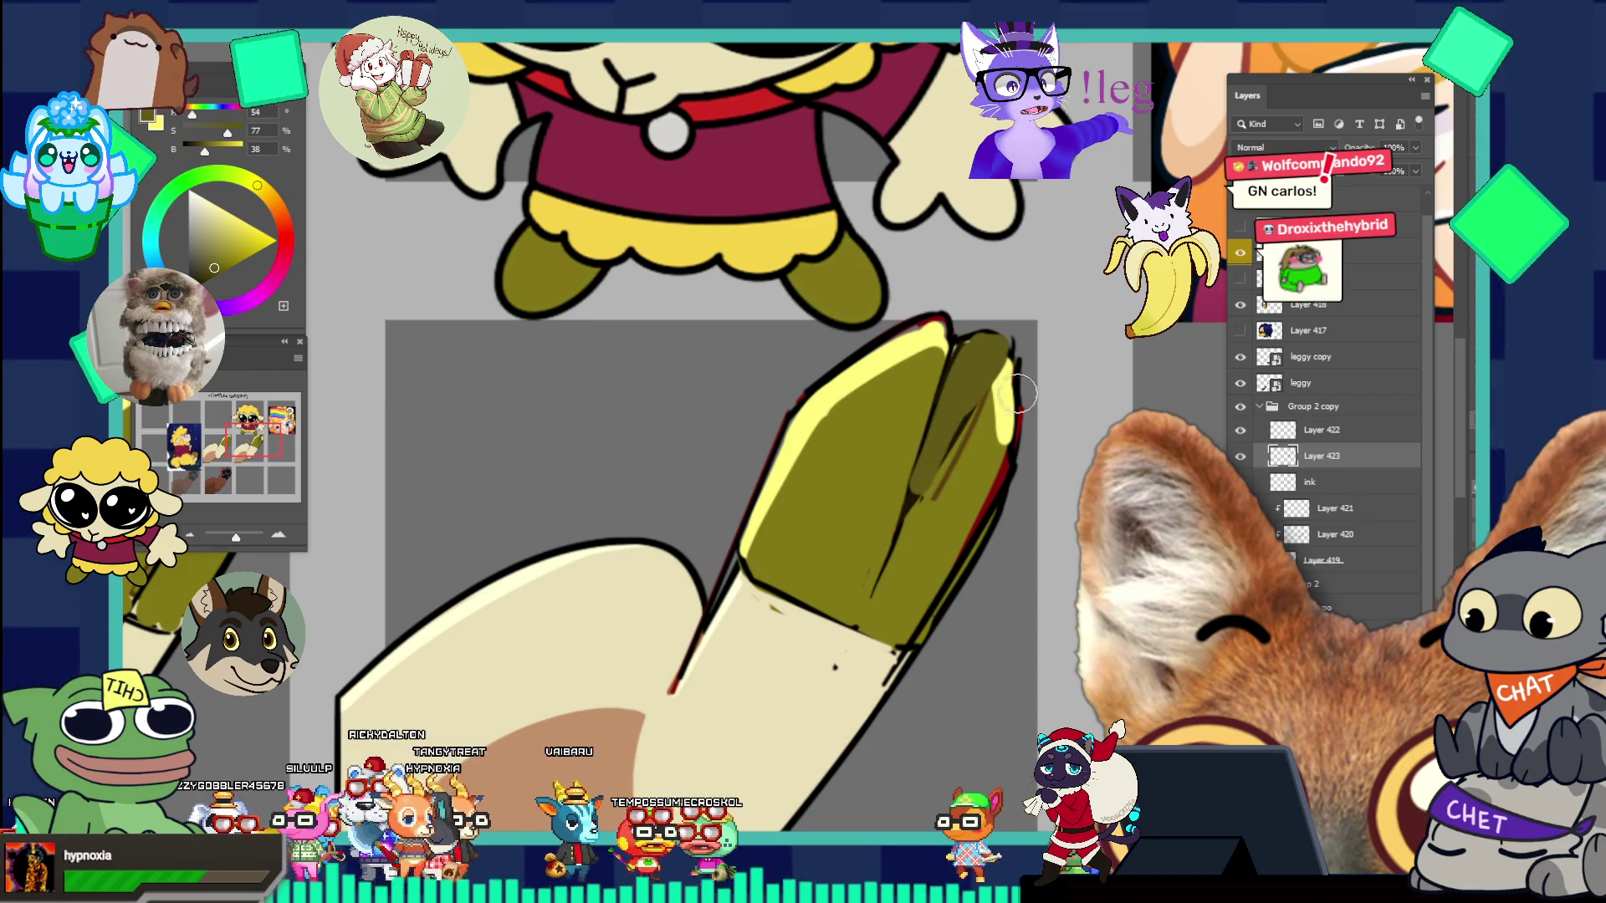
key(ctrl+0)
scroll(1066, 373, up, 5)
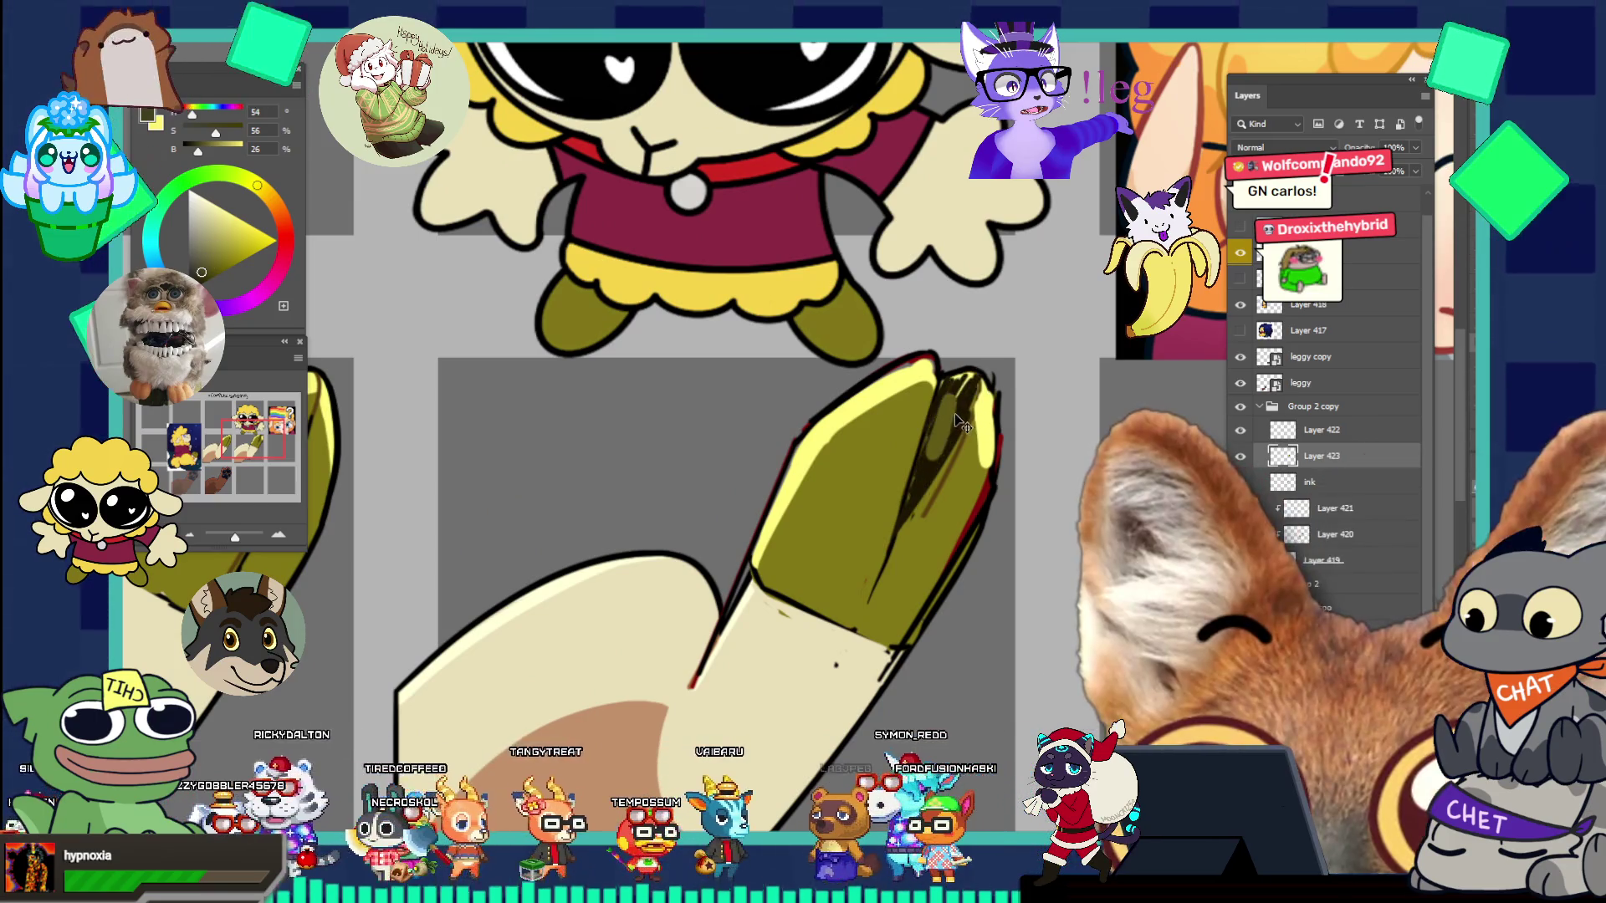
drag(970, 383, 920, 481)
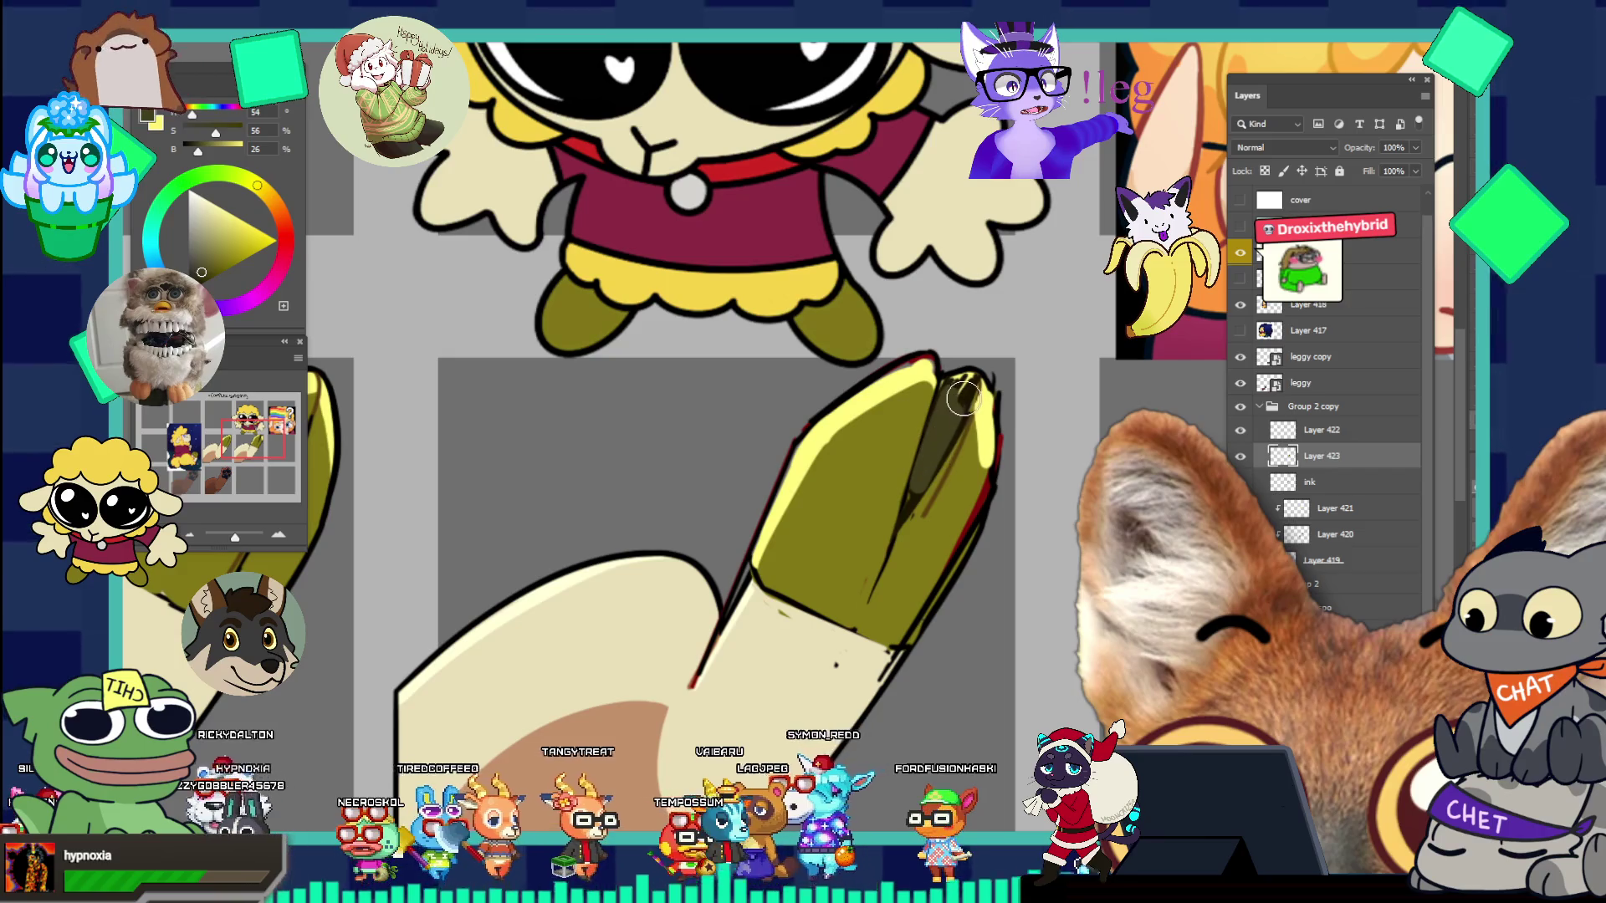
drag(272, 192, 273, 201)
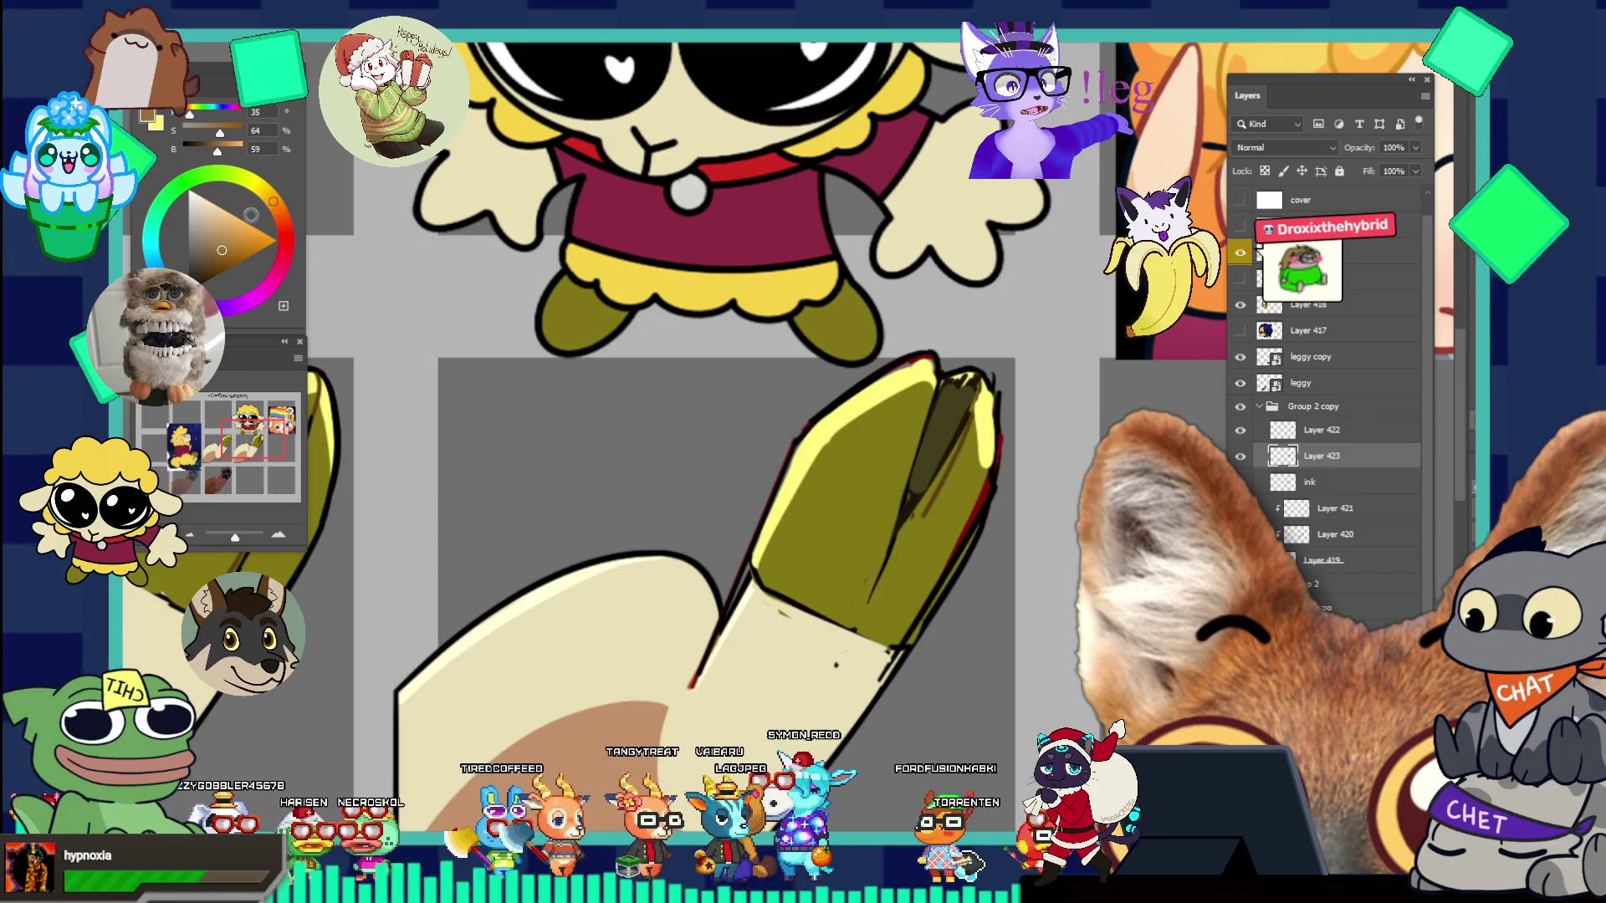
key(ctrl+z)
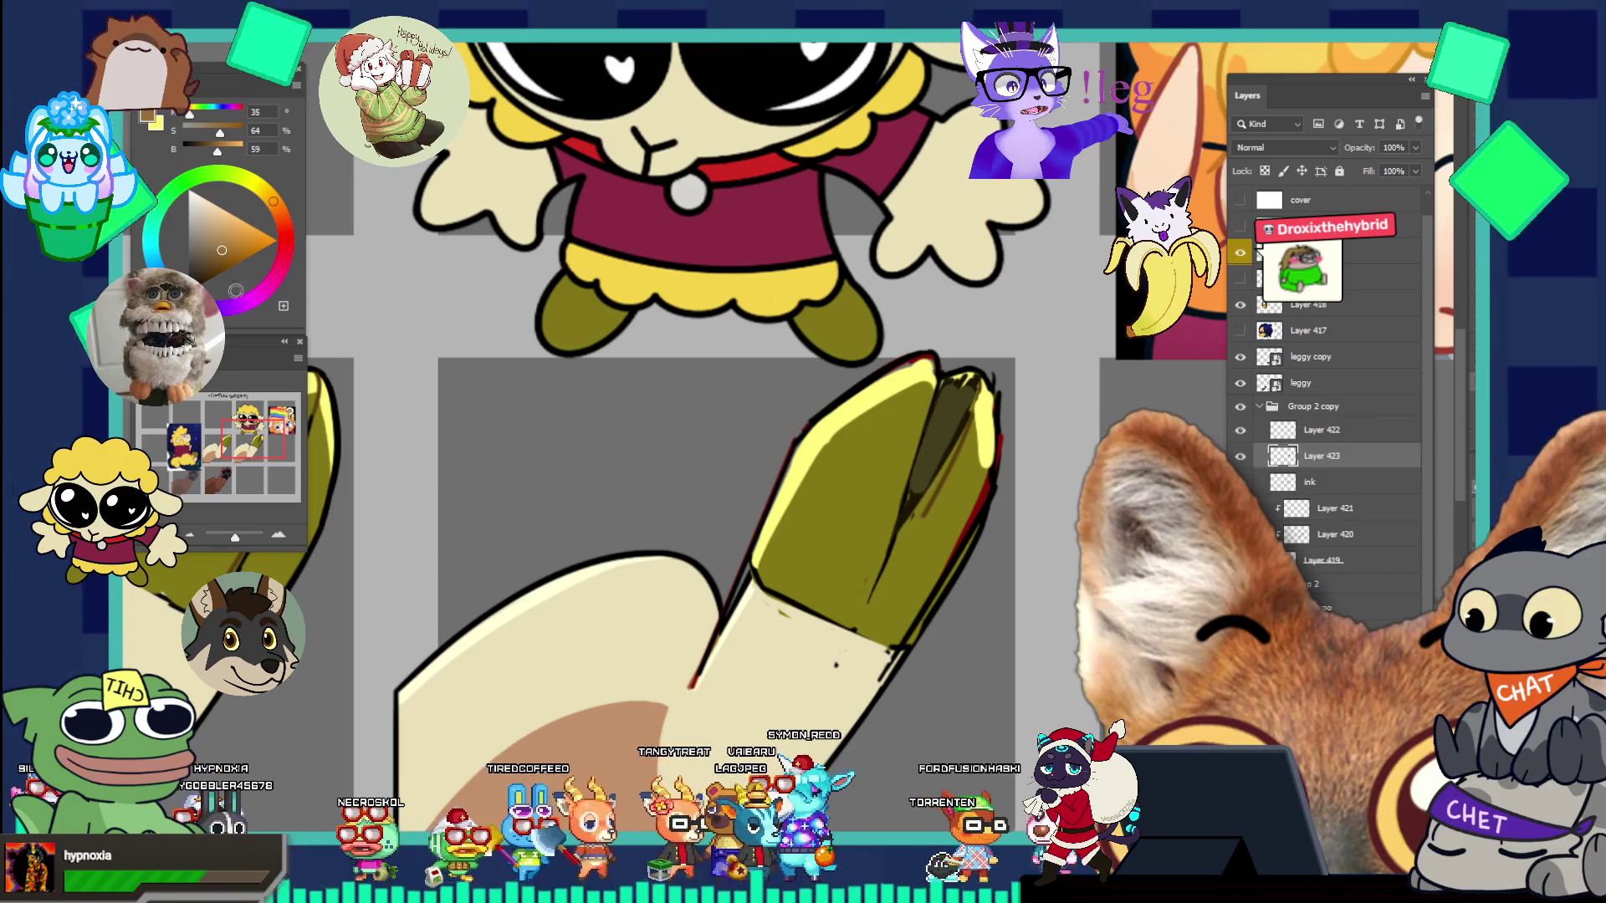
click(208, 266)
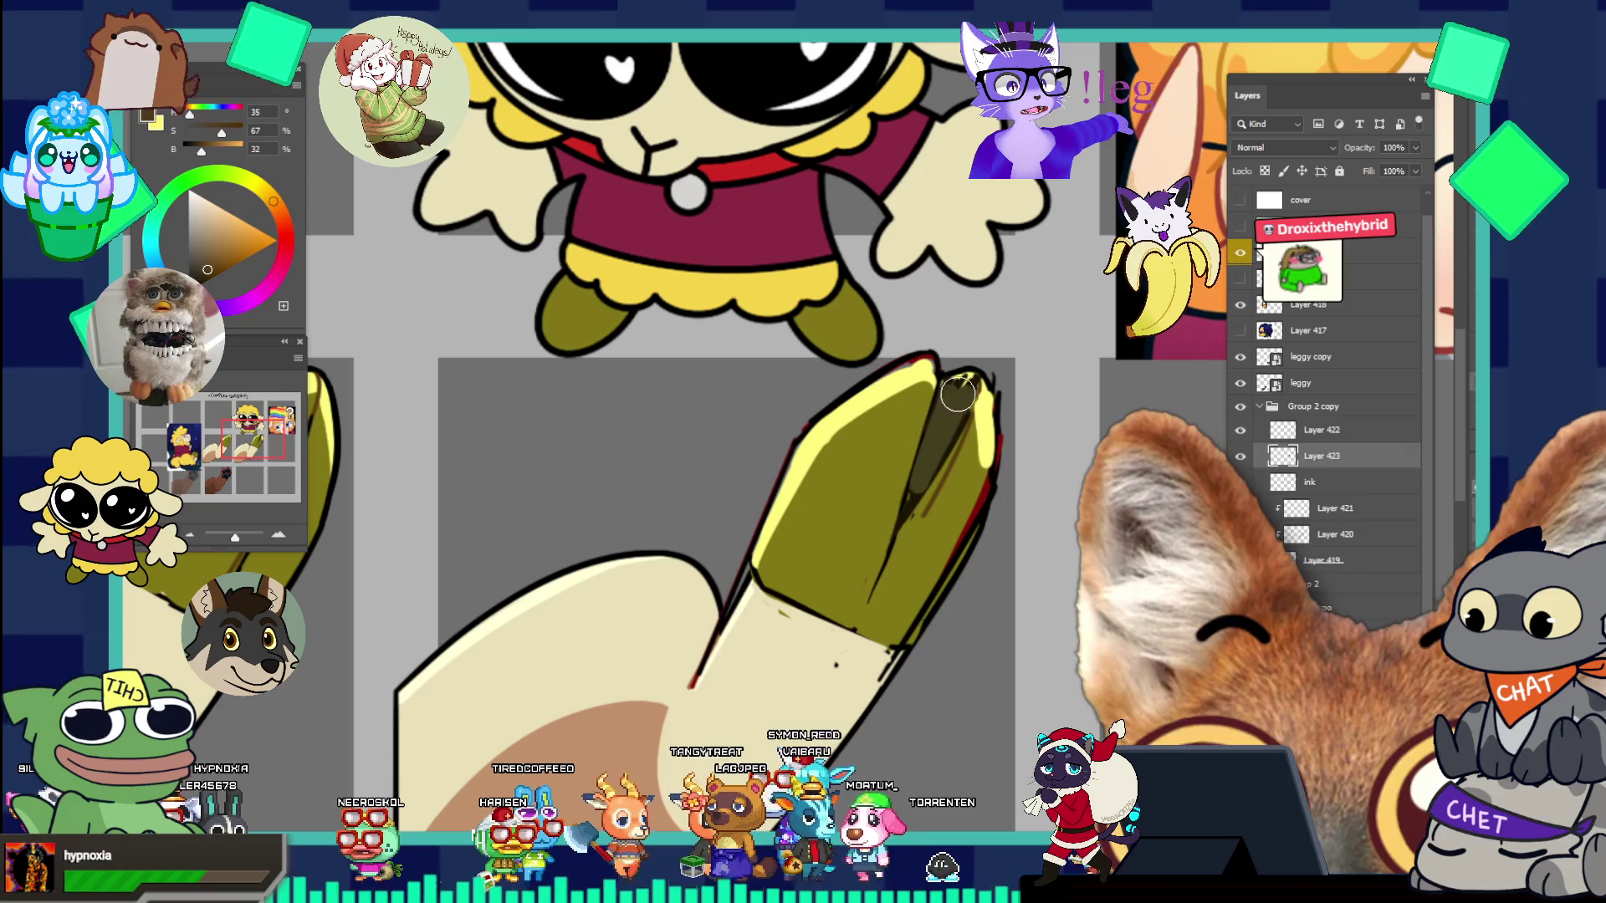
drag(924, 469, 952, 387)
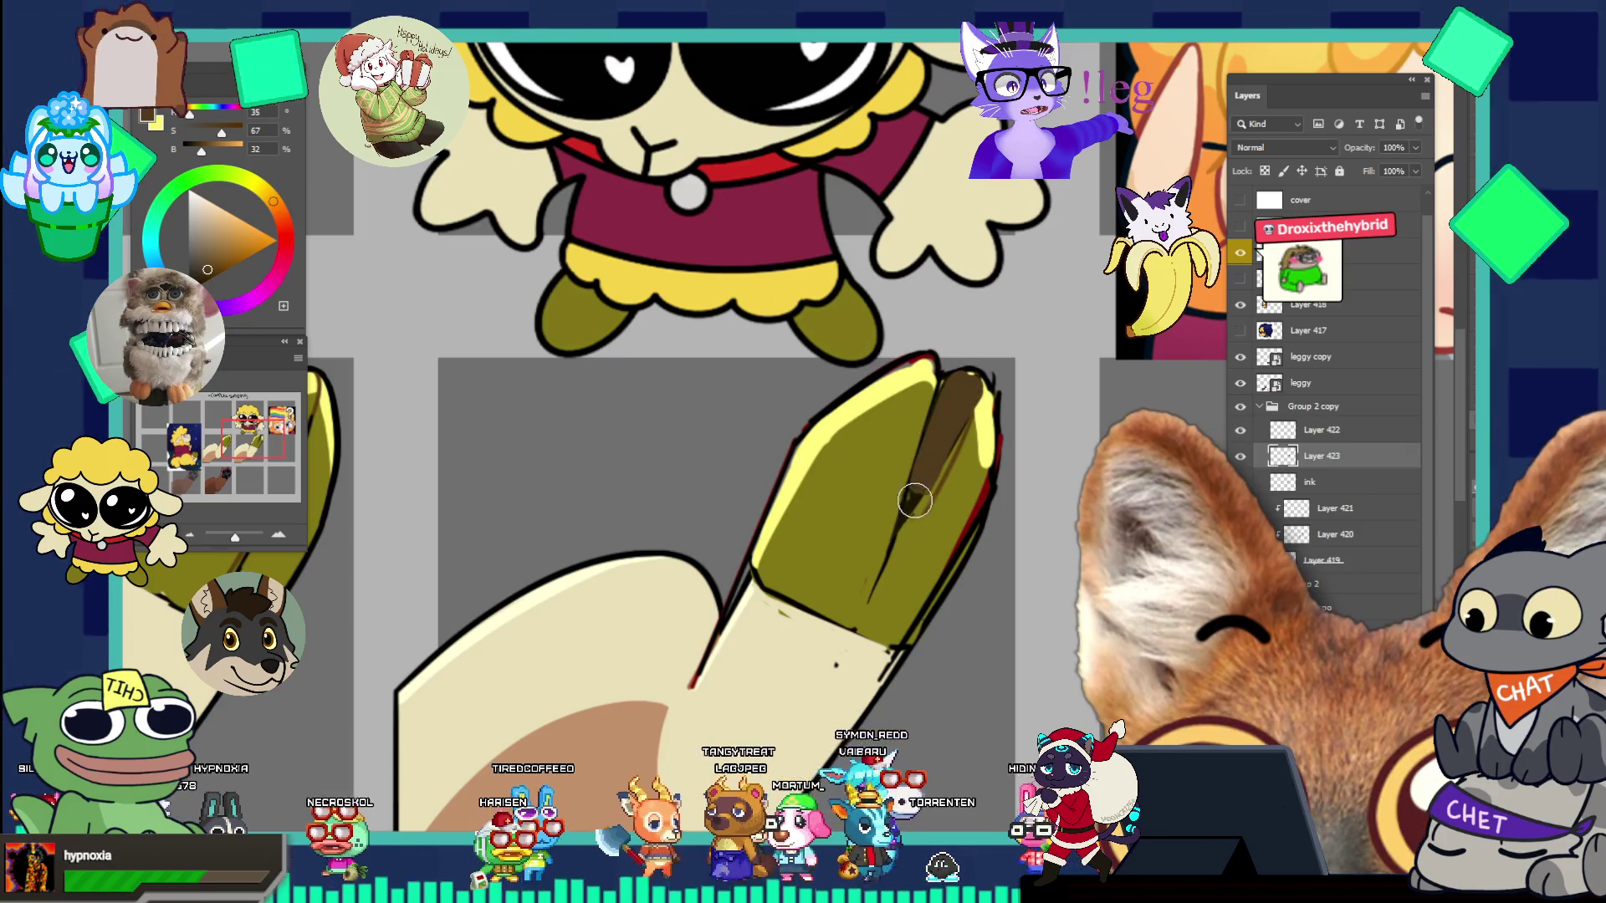
key(ctrl+0)
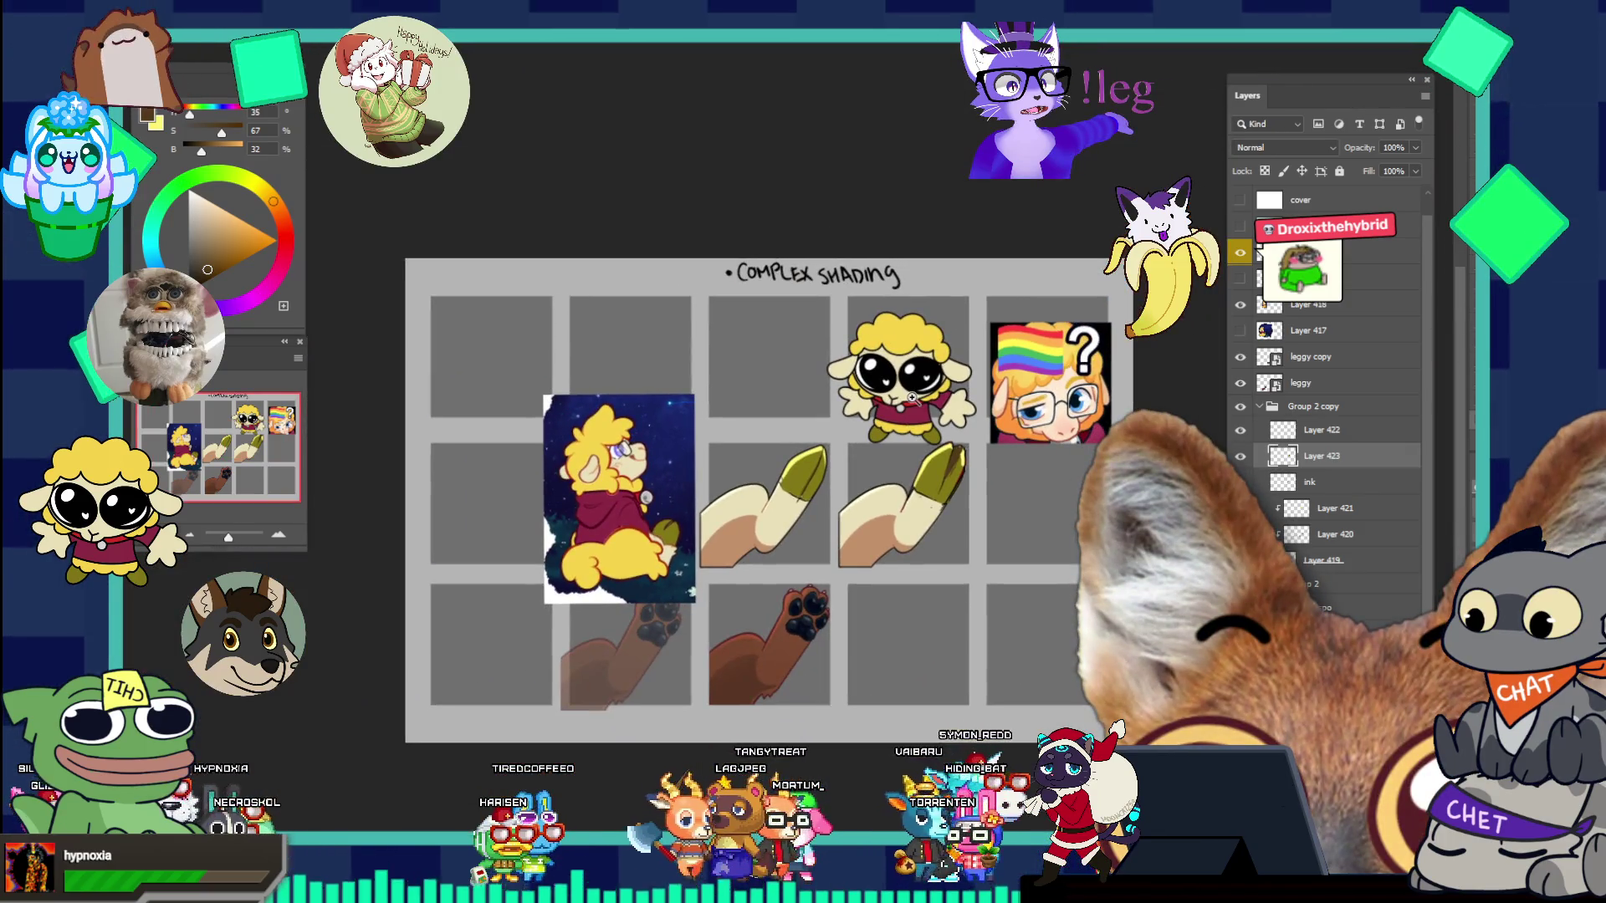
- Zoom in on the hoof tip, sample brown and paint it over the tip's yellow highlight
click(956, 440)
click(956, 440)
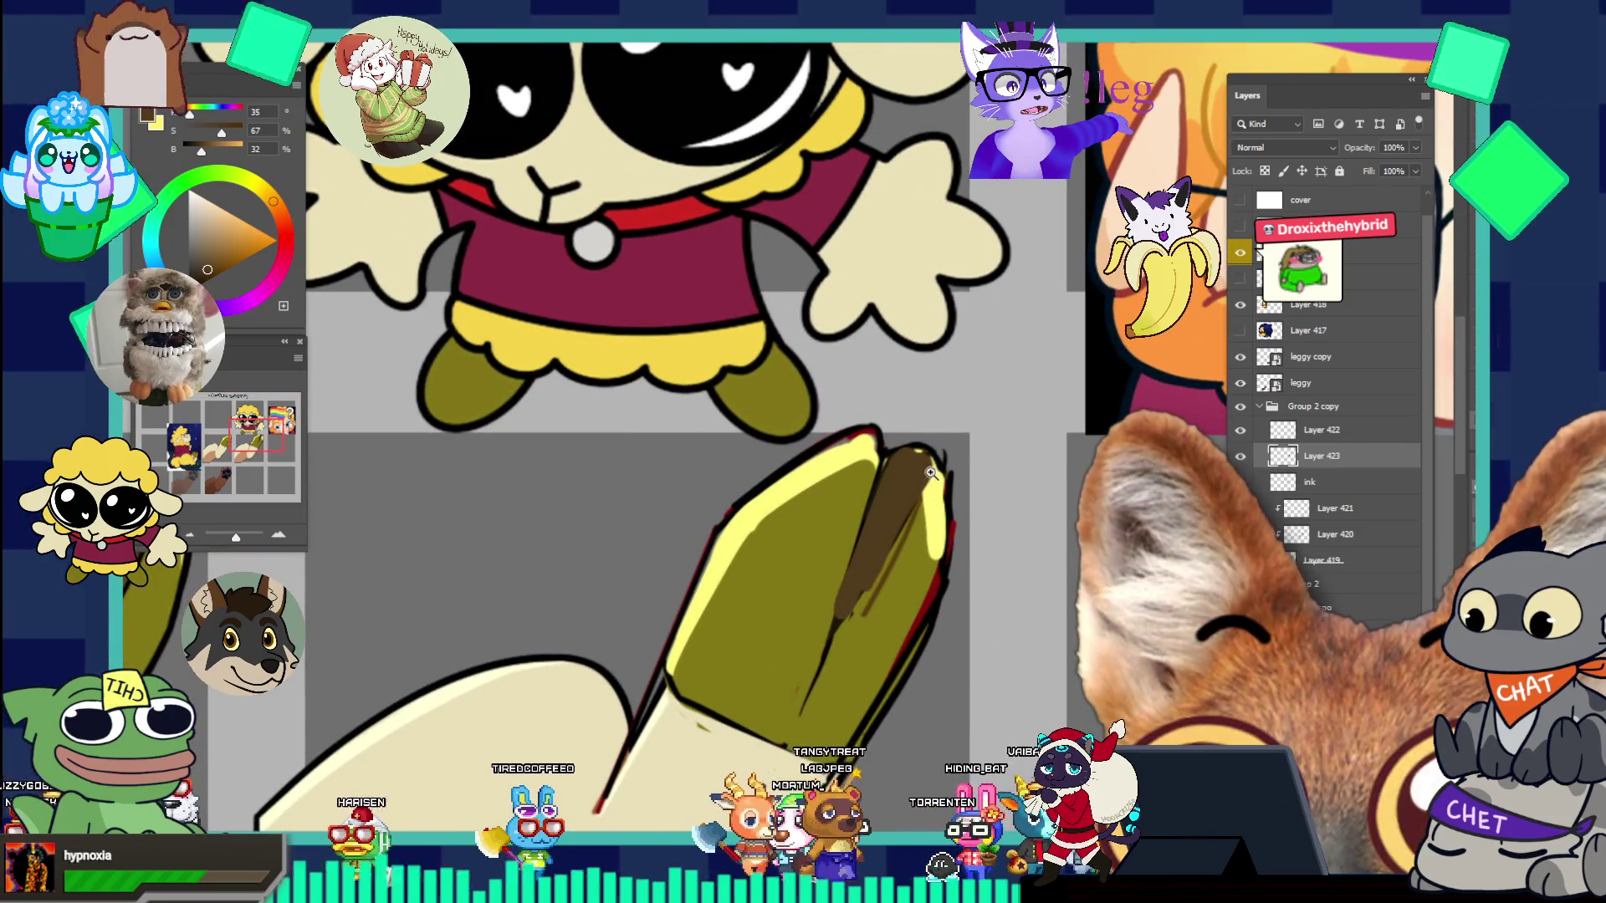
key(i)
click(950, 399)
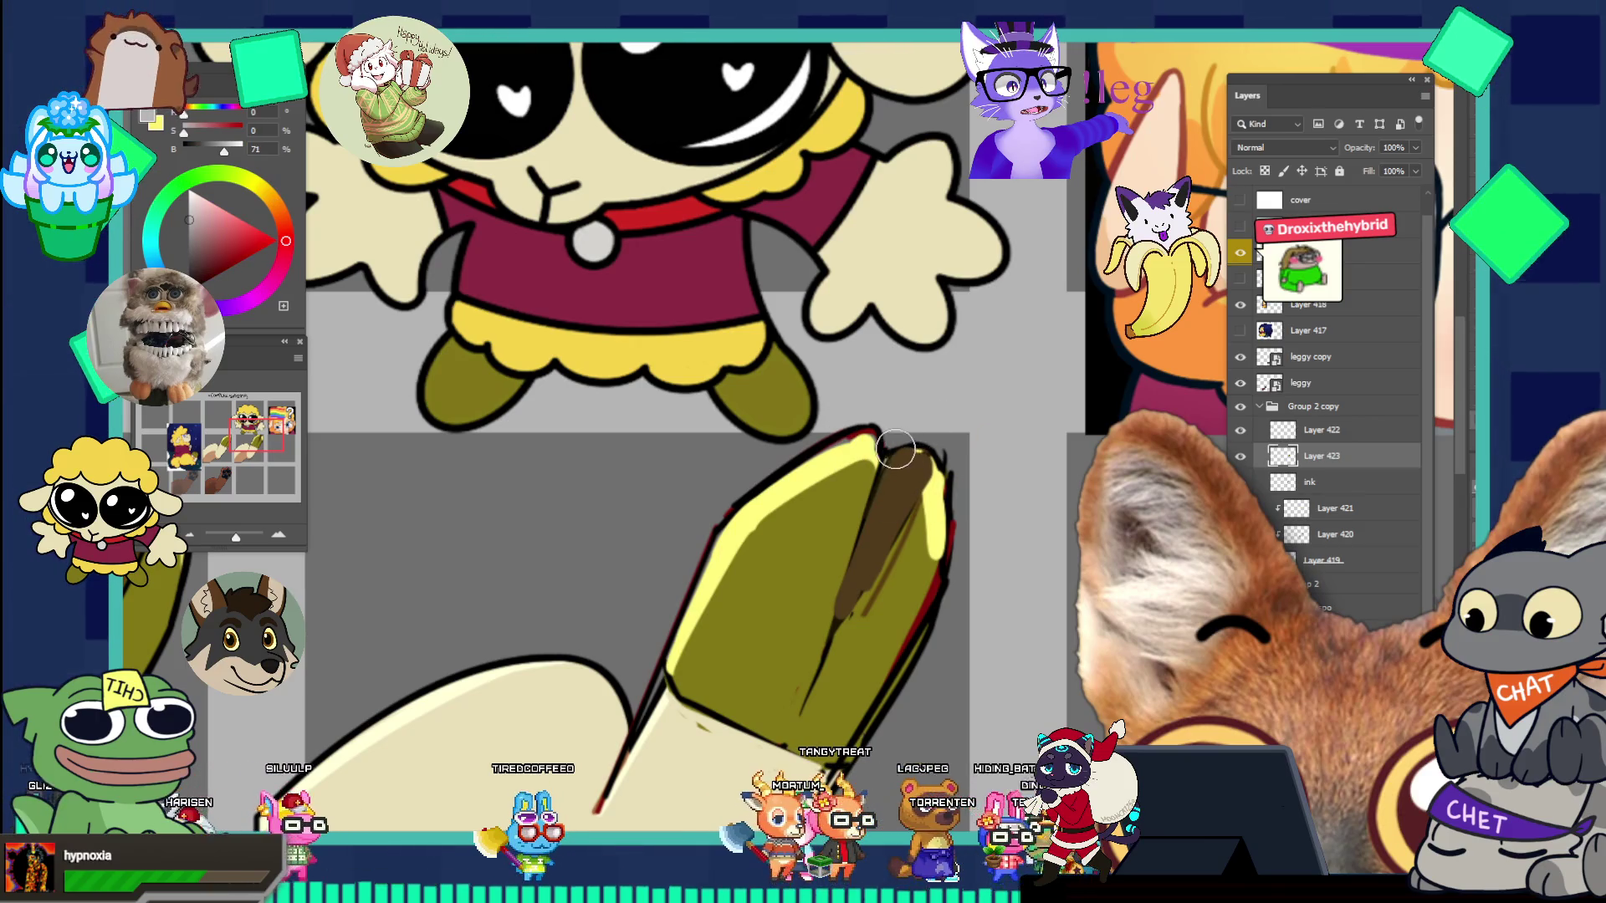
key(b)
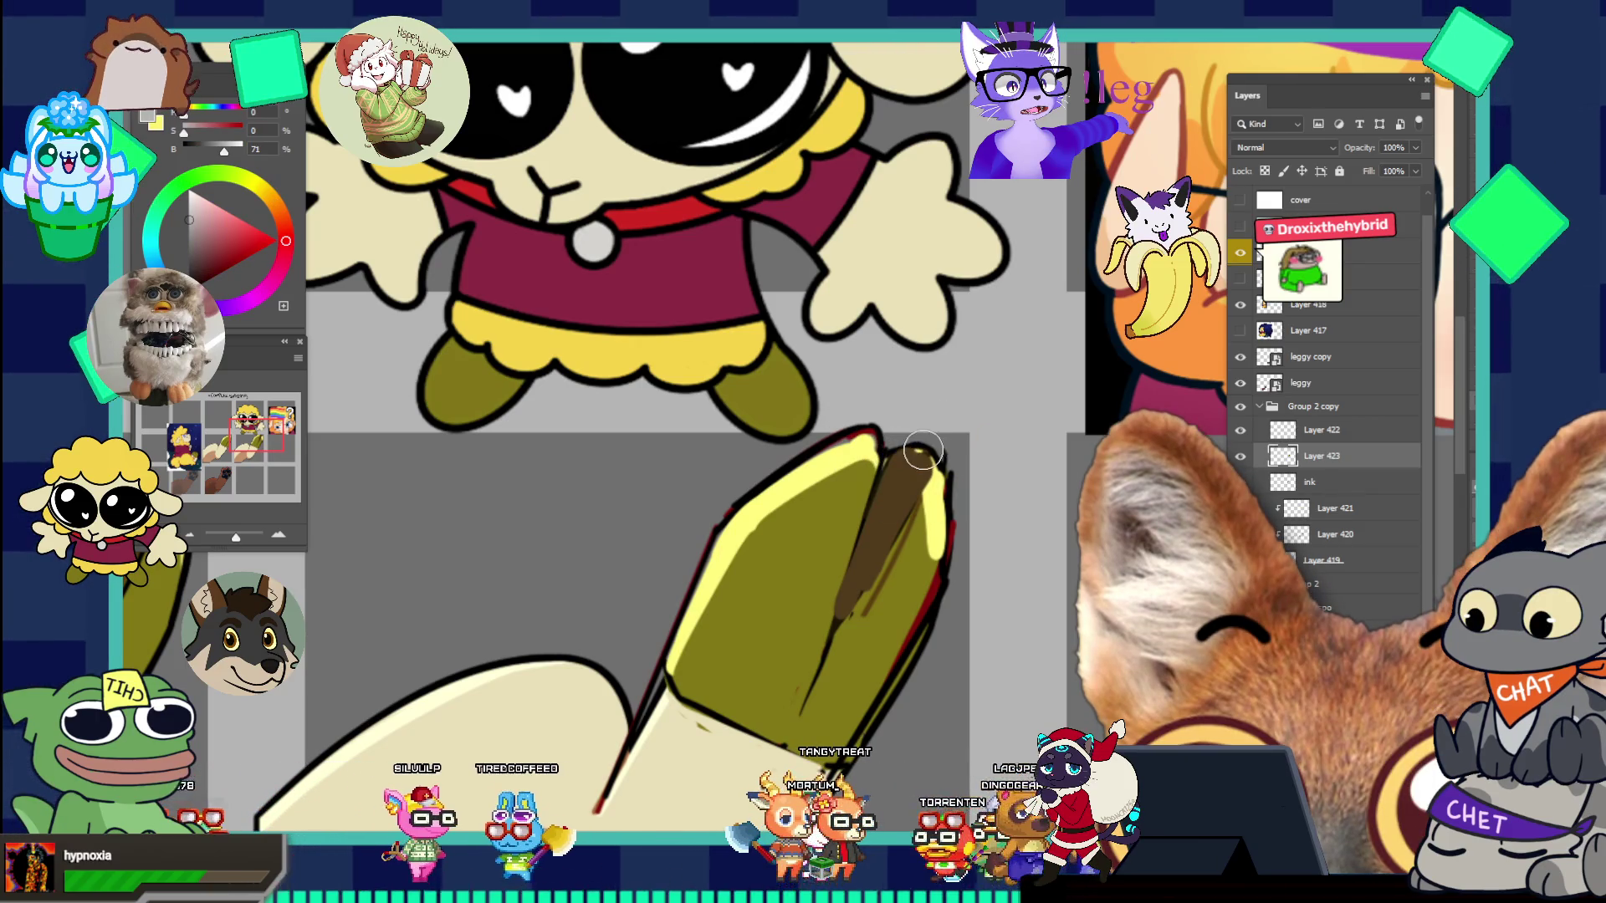
alt+click(889, 448)
drag(903, 462, 924, 450)
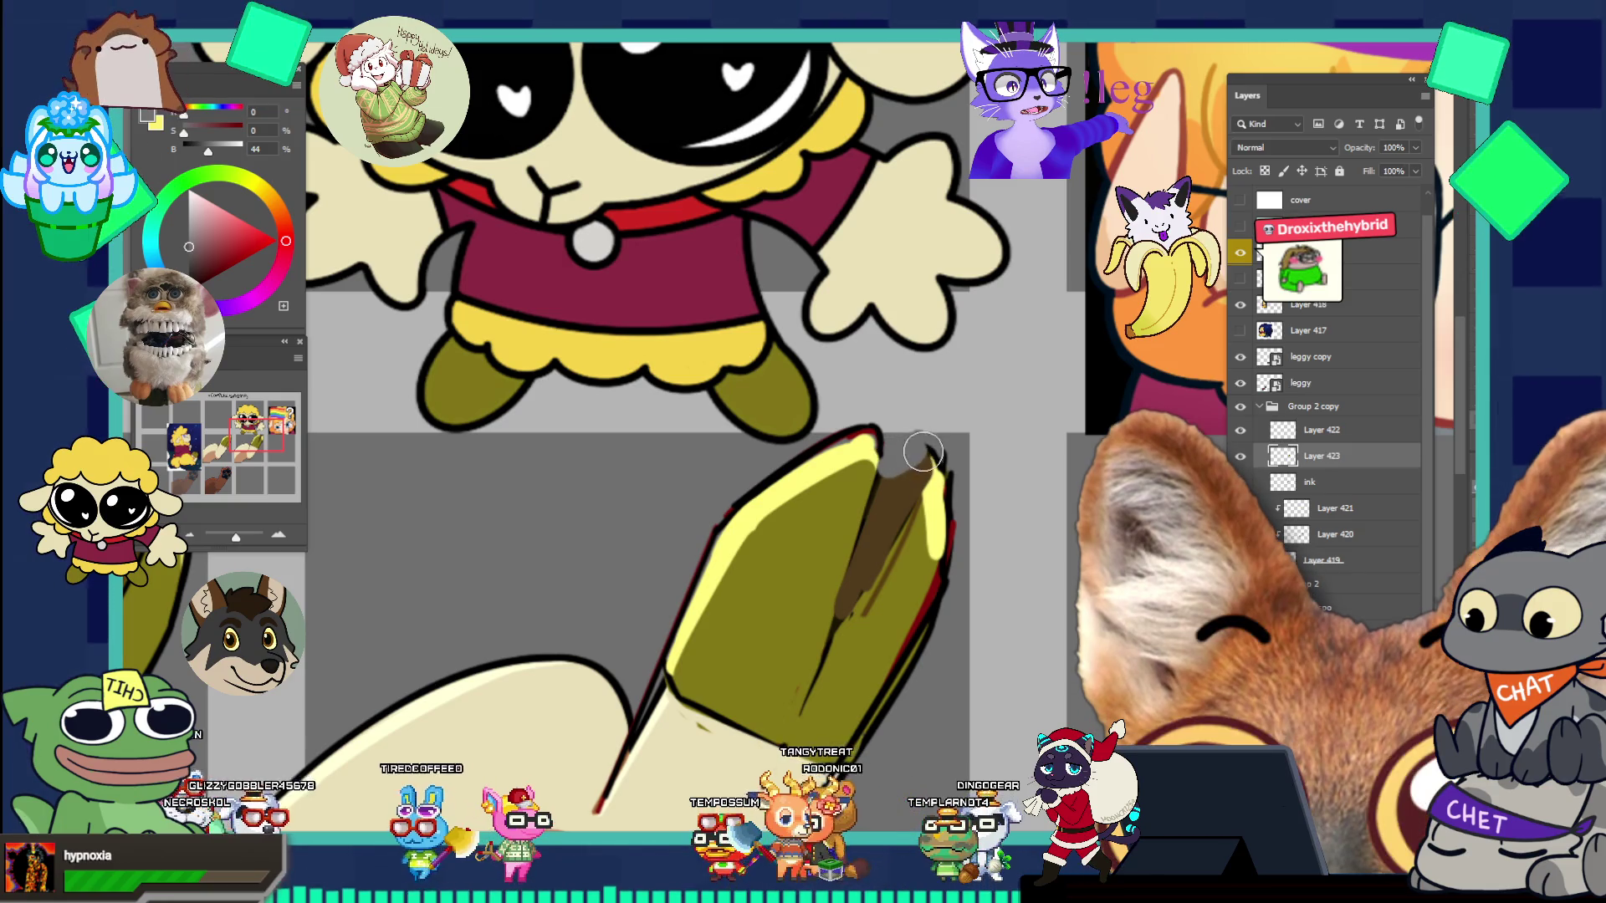
- Sample the near-black outline colour and, with a smaller brush, paint brown into the top gap
mouse_move(957, 465)
mouse_down()
mouse_move(948, 454)
mouse_move(837, 494)
mouse_move(928, 485)
mouse_move(993, 443)
mouse_up()
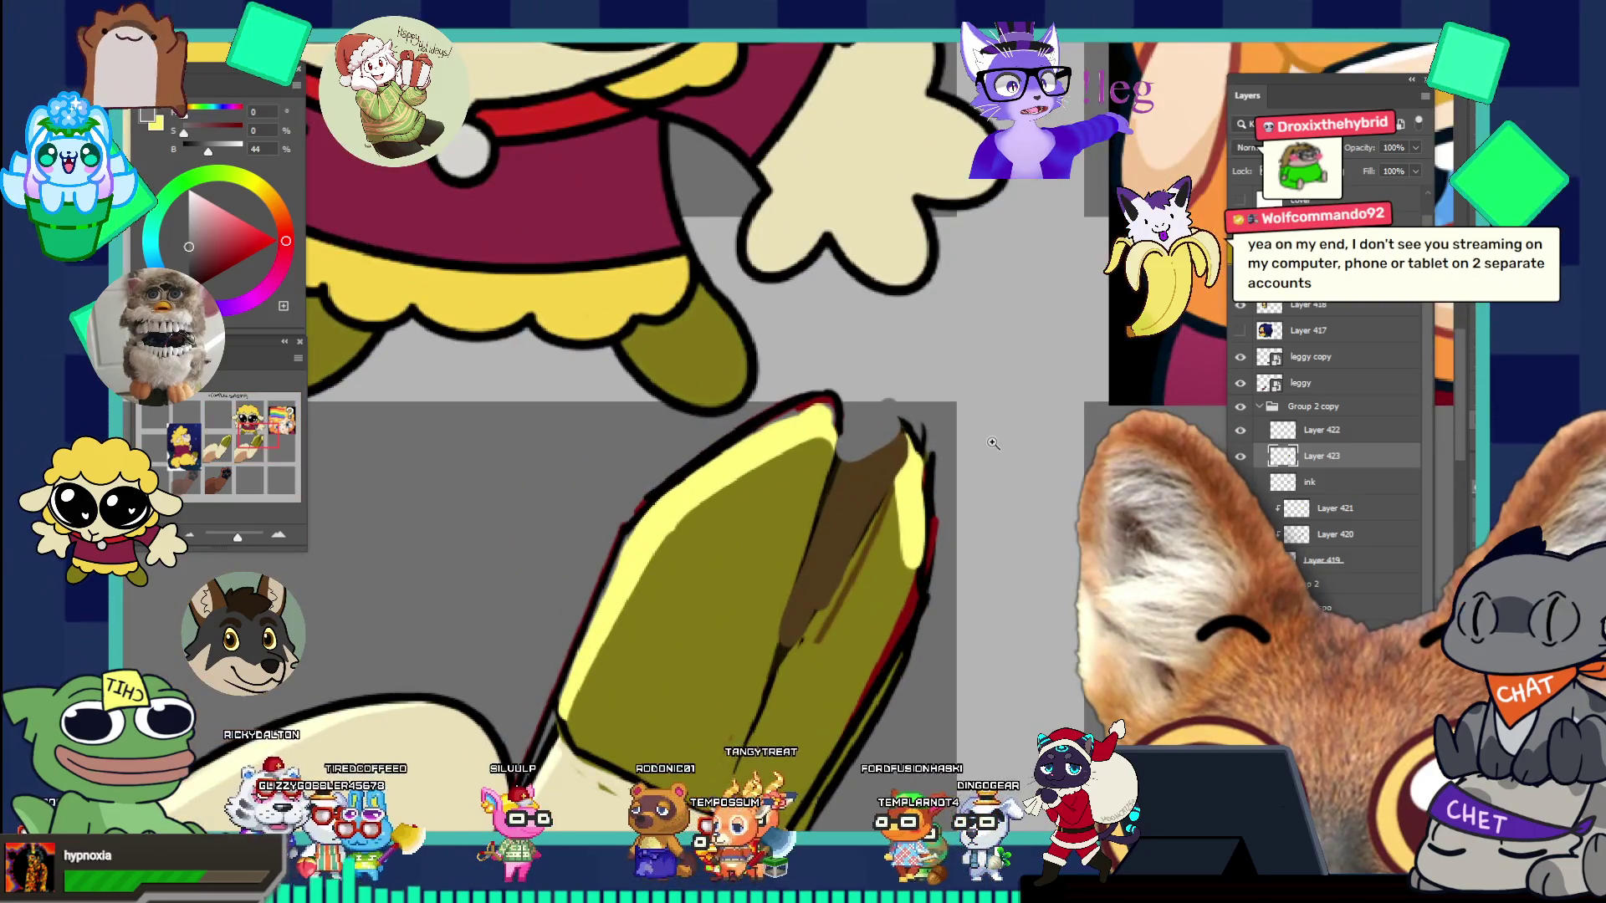
alt+click(923, 441)
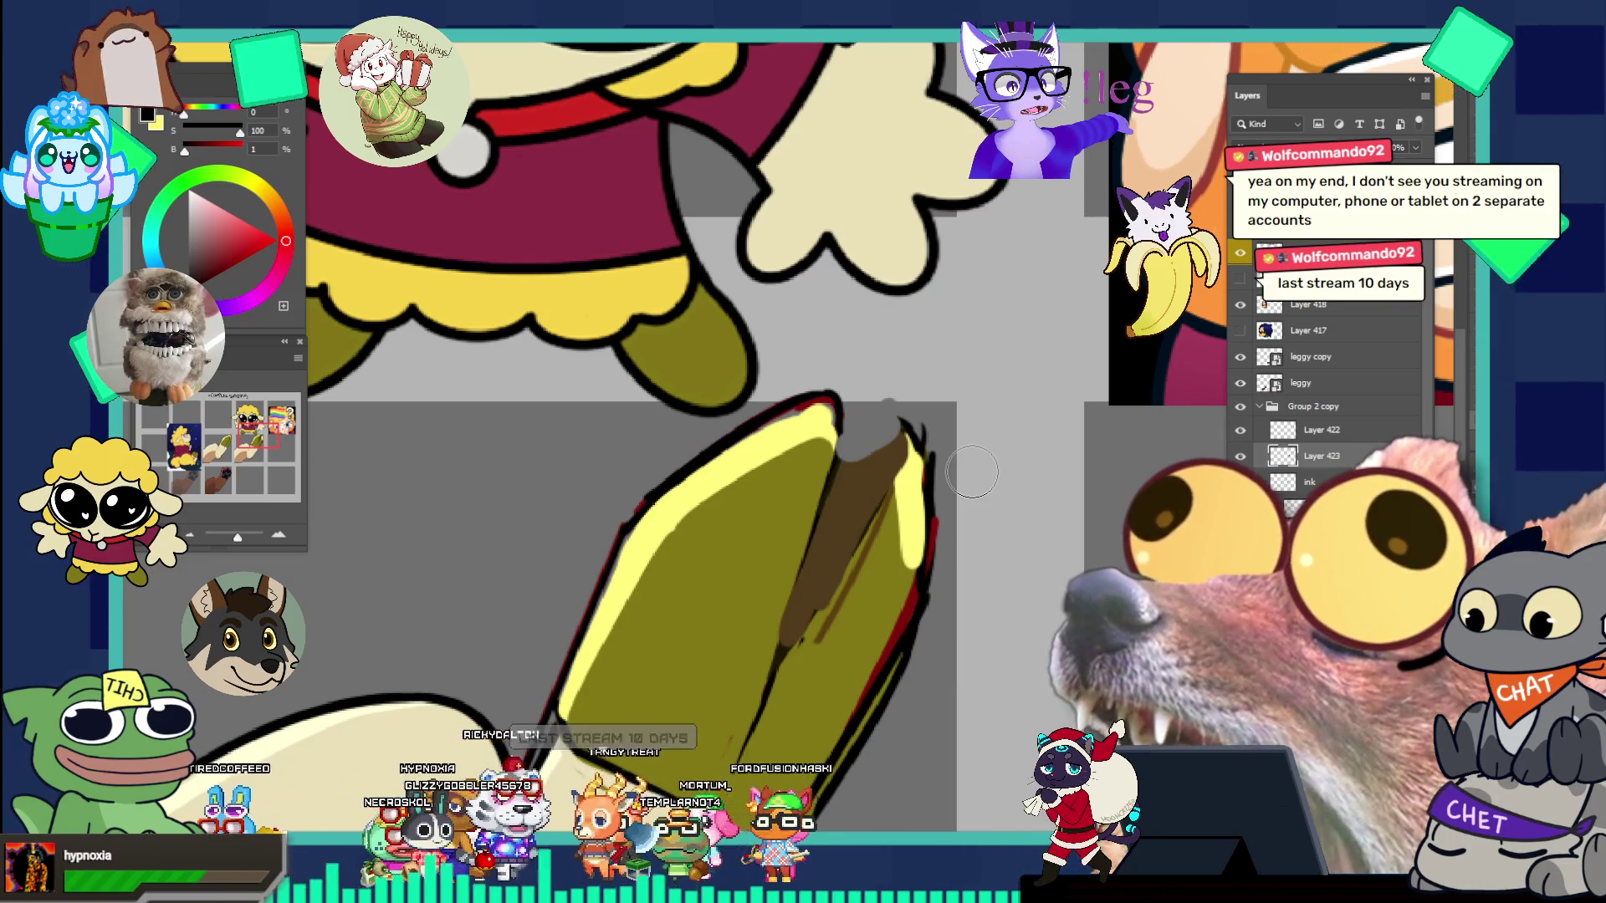
mouse_move(878, 448)
mouse_down()
mouse_move(906, 423)
mouse_move(882, 466)
mouse_up()
key([)
key([)
key([)
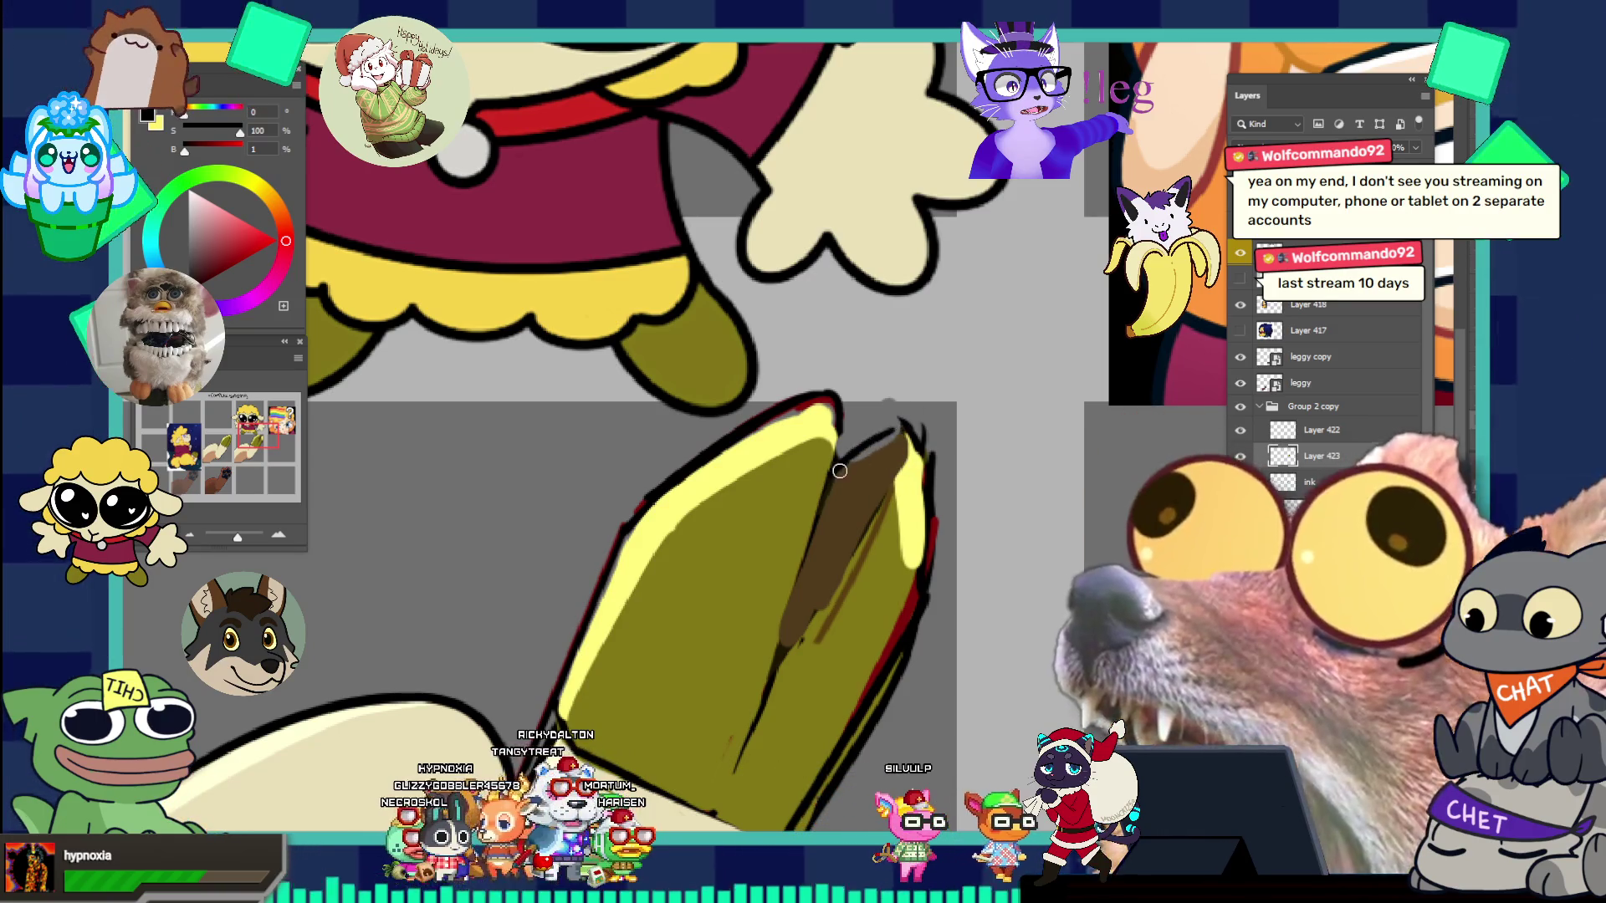
drag(830, 464, 899, 436)
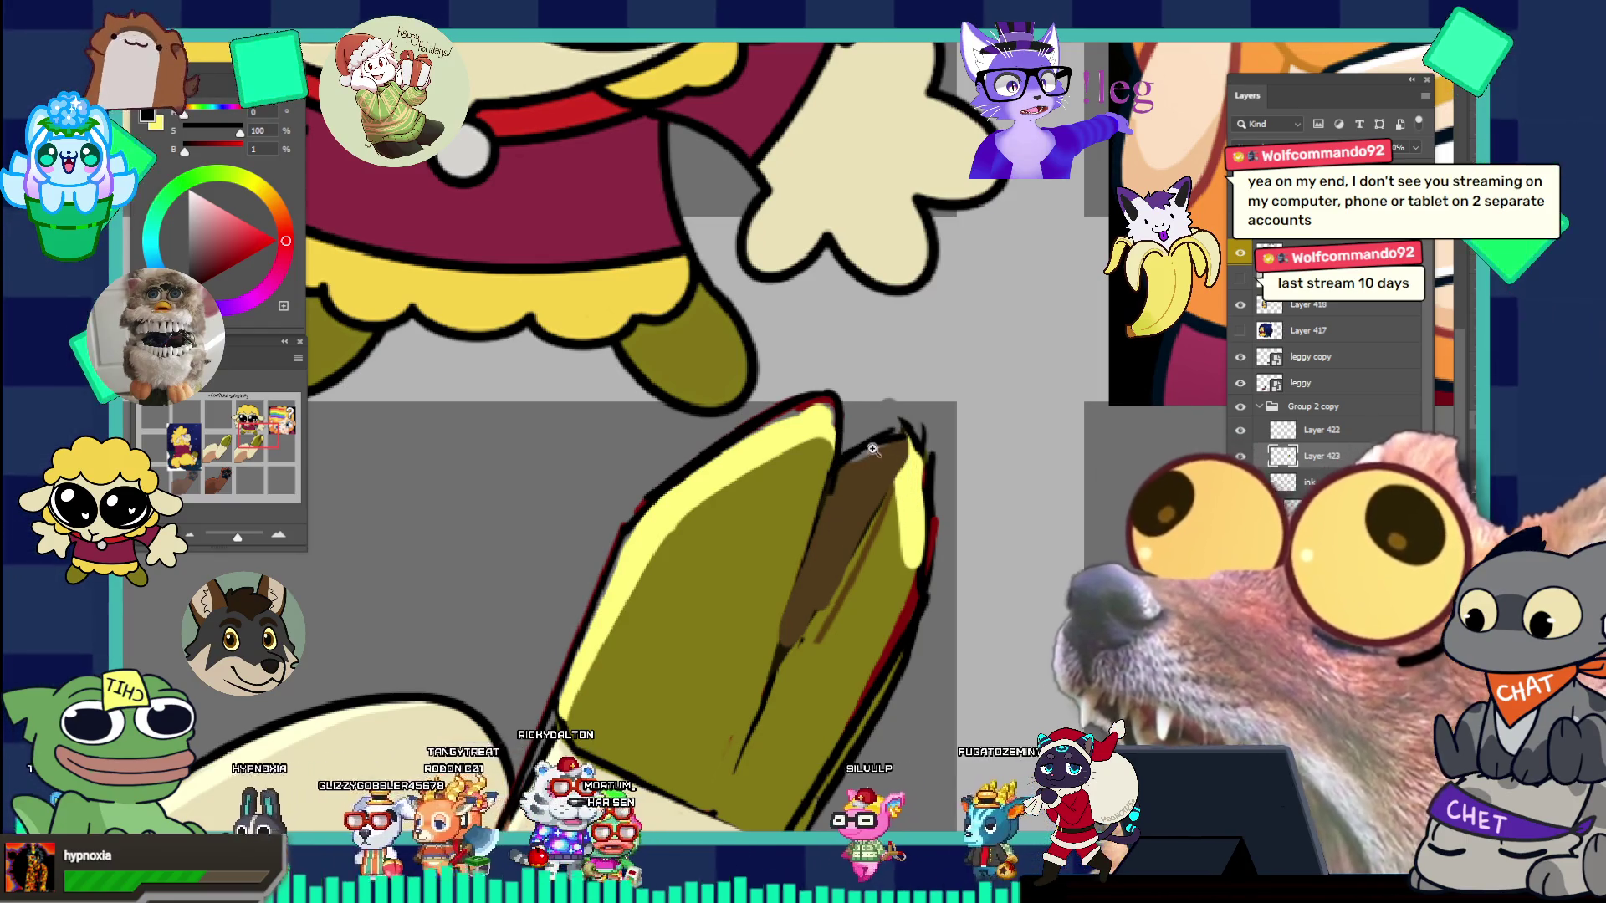
- Zoom out with Ctrl+minus until the whole Complex Shading sheet fits
key(ctrl+minus)
key(ctrl+minus)
key(ctrl+minus)
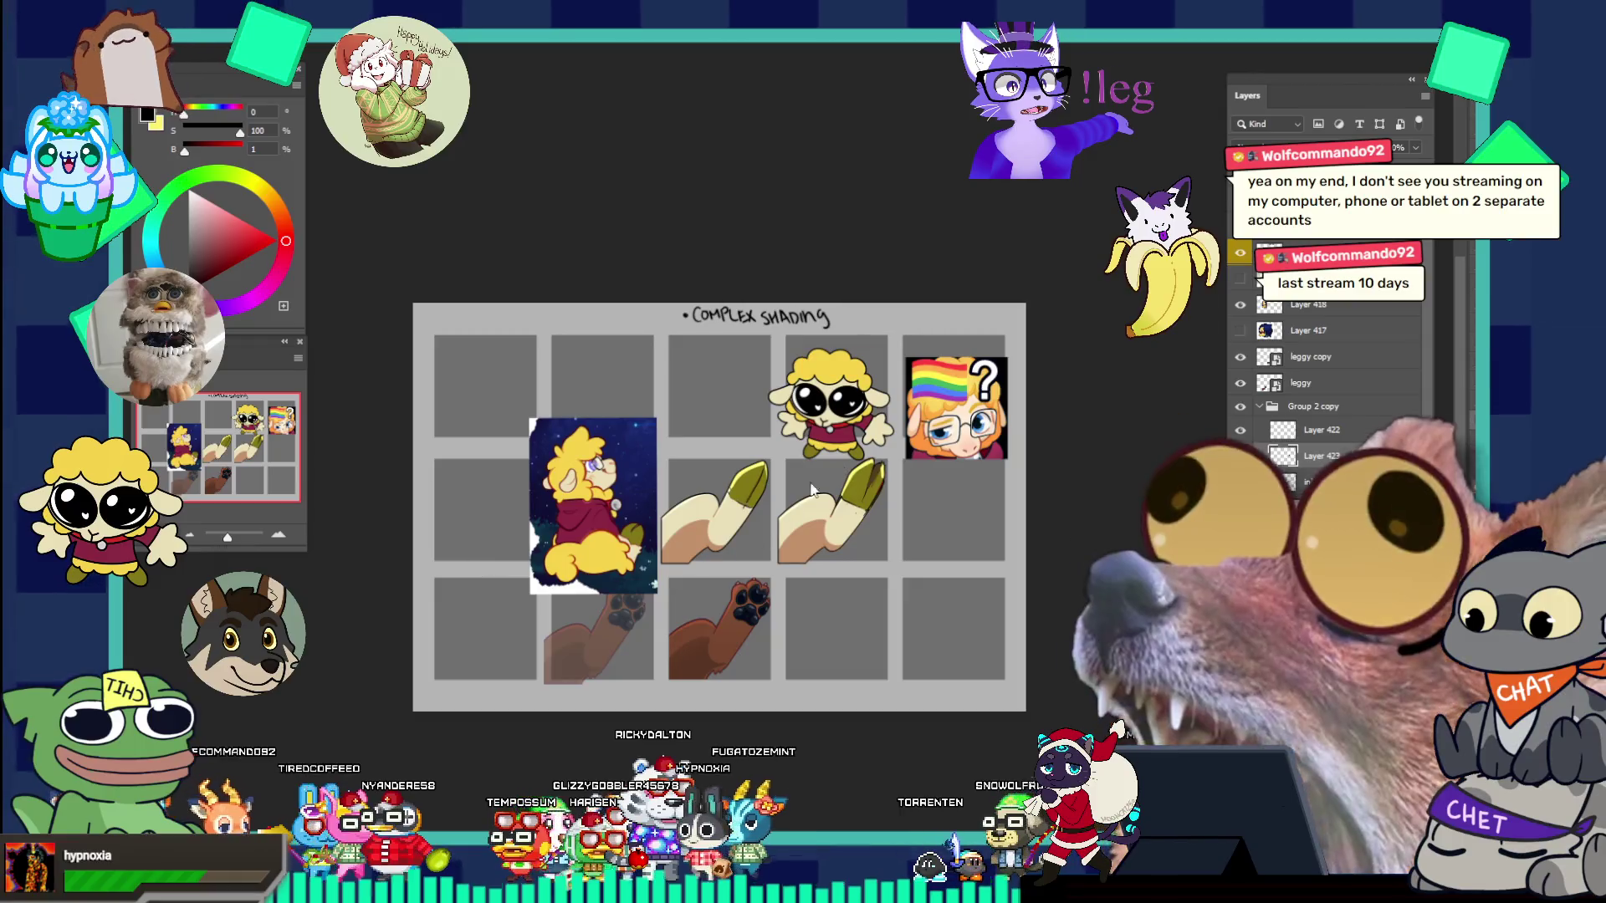
- Sample the dark olive shade and darken the brown shading down the hoof tip
click(959, 595)
click(959, 596)
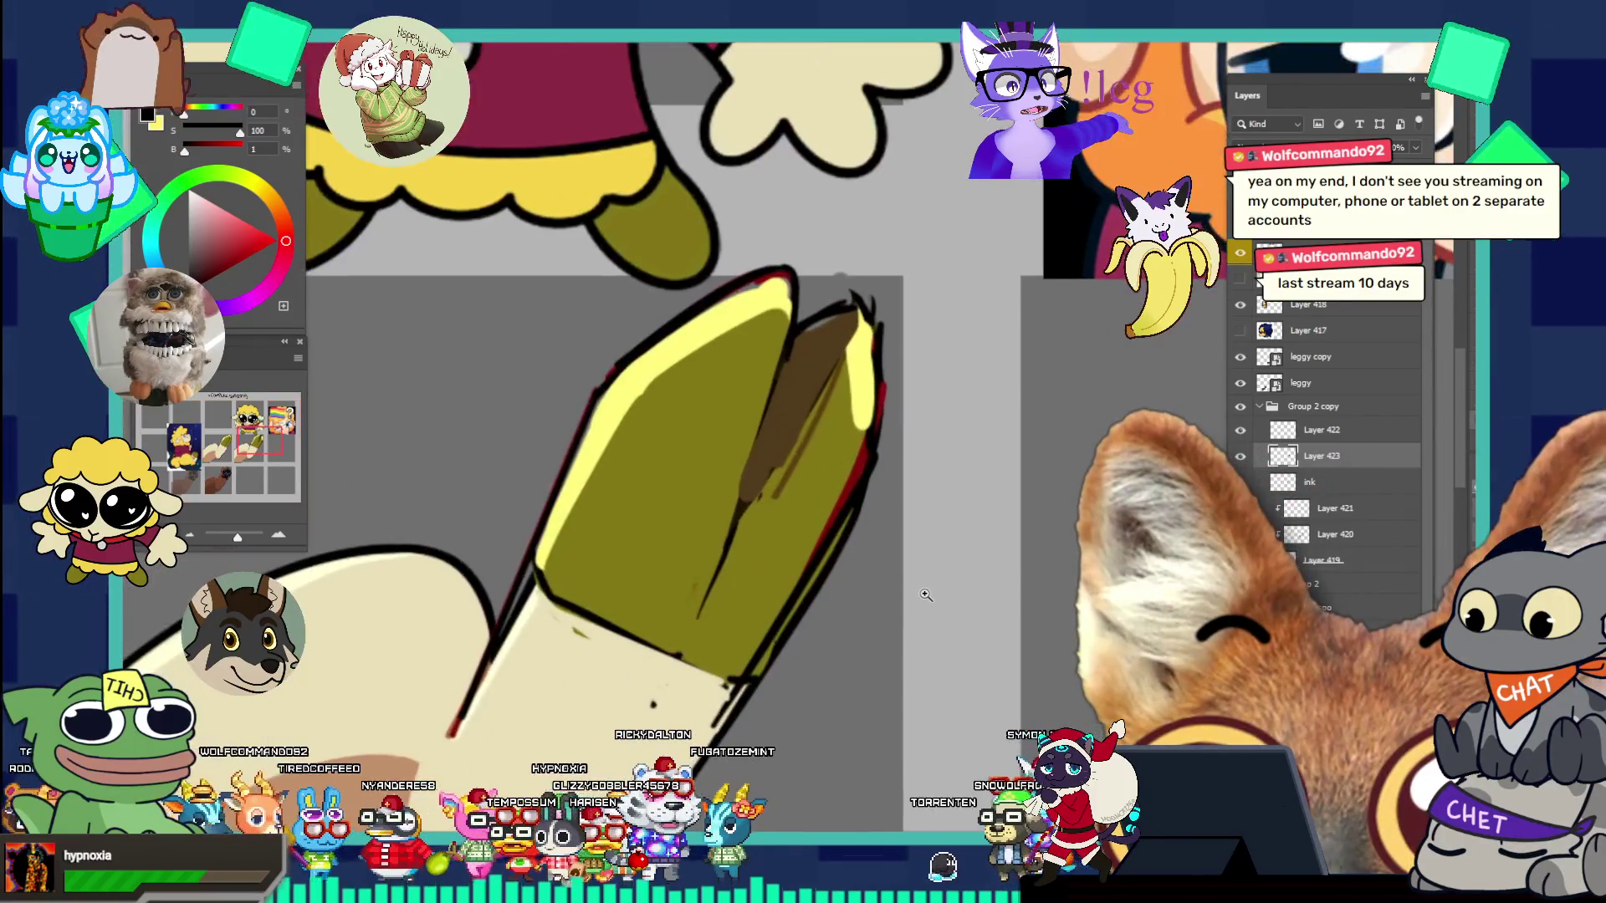
alt+click(758, 378)
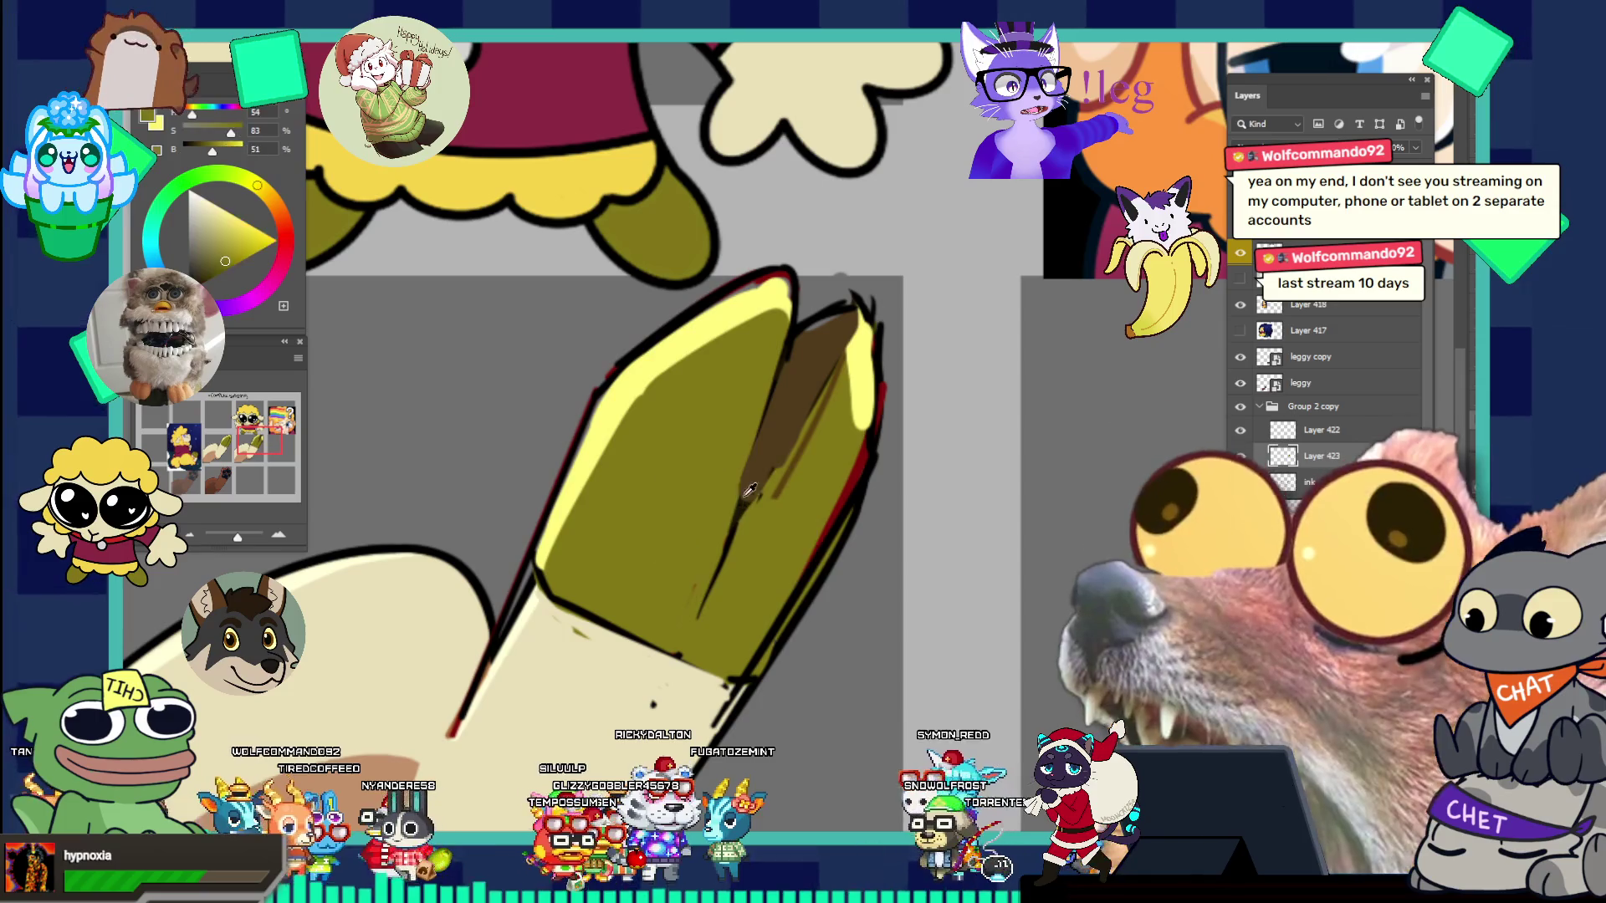
alt+click(729, 371)
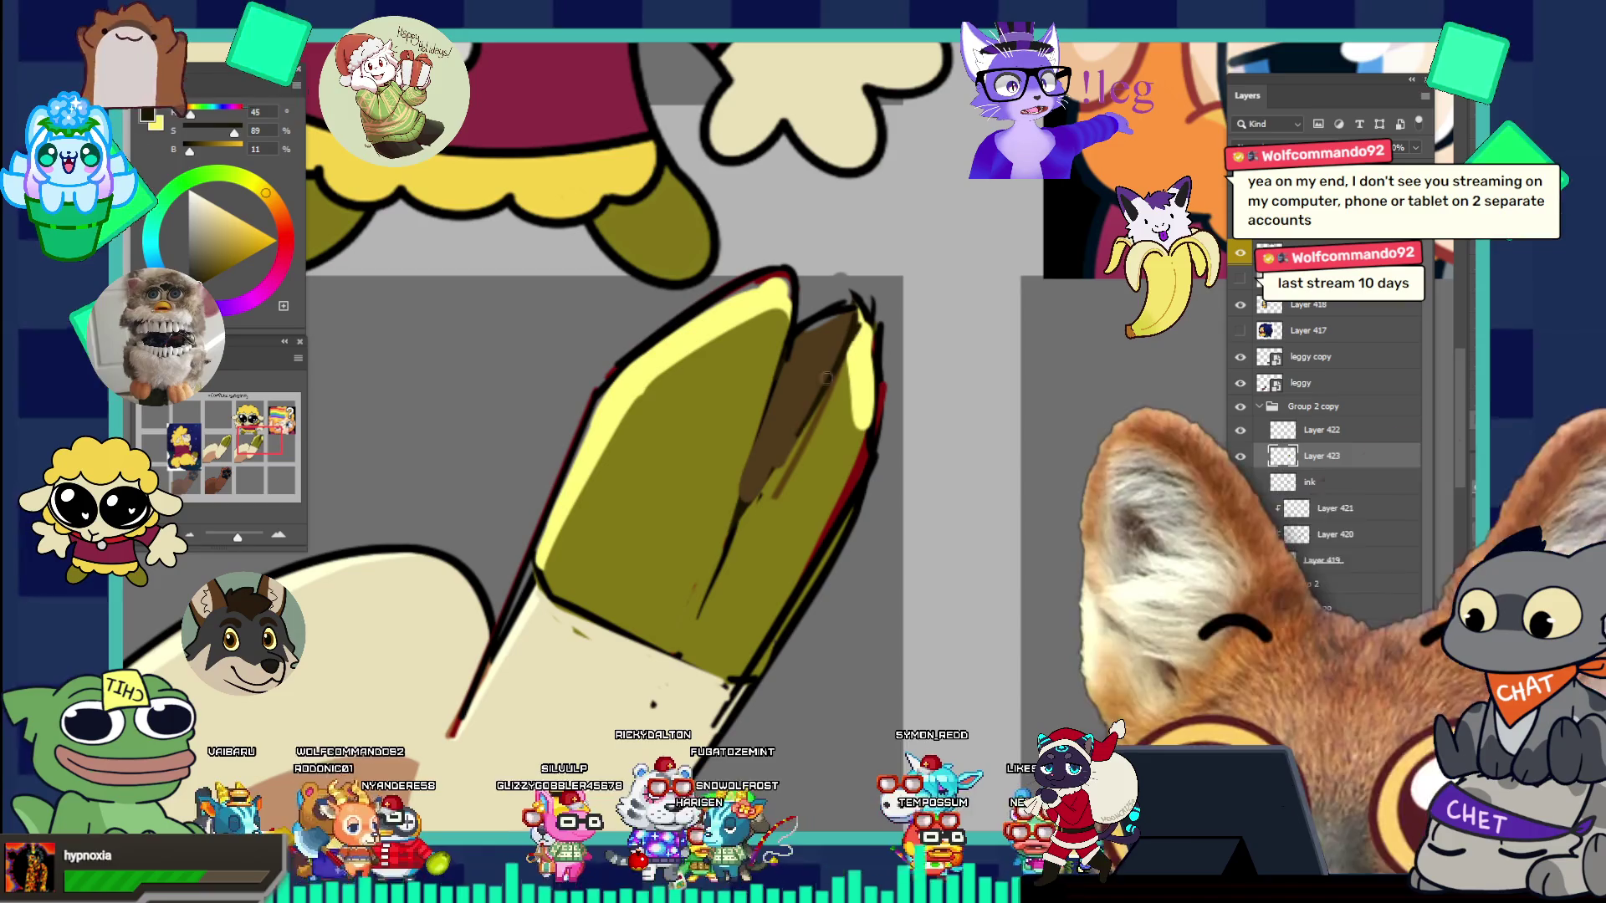
drag(843, 349, 776, 470)
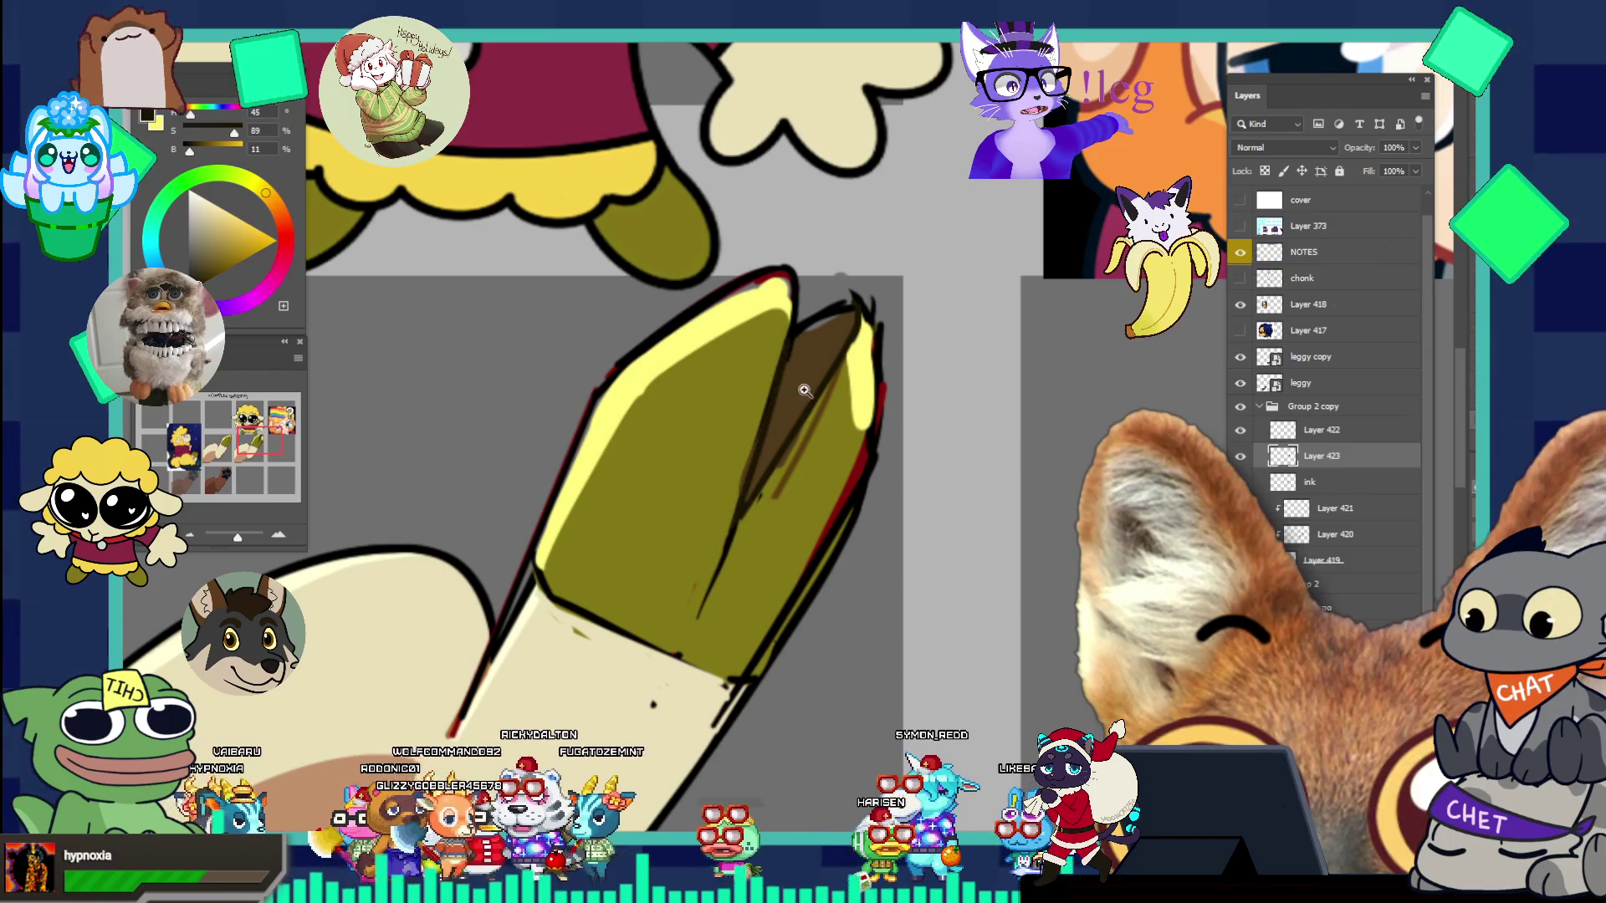
scroll(733, 326, down, 5)
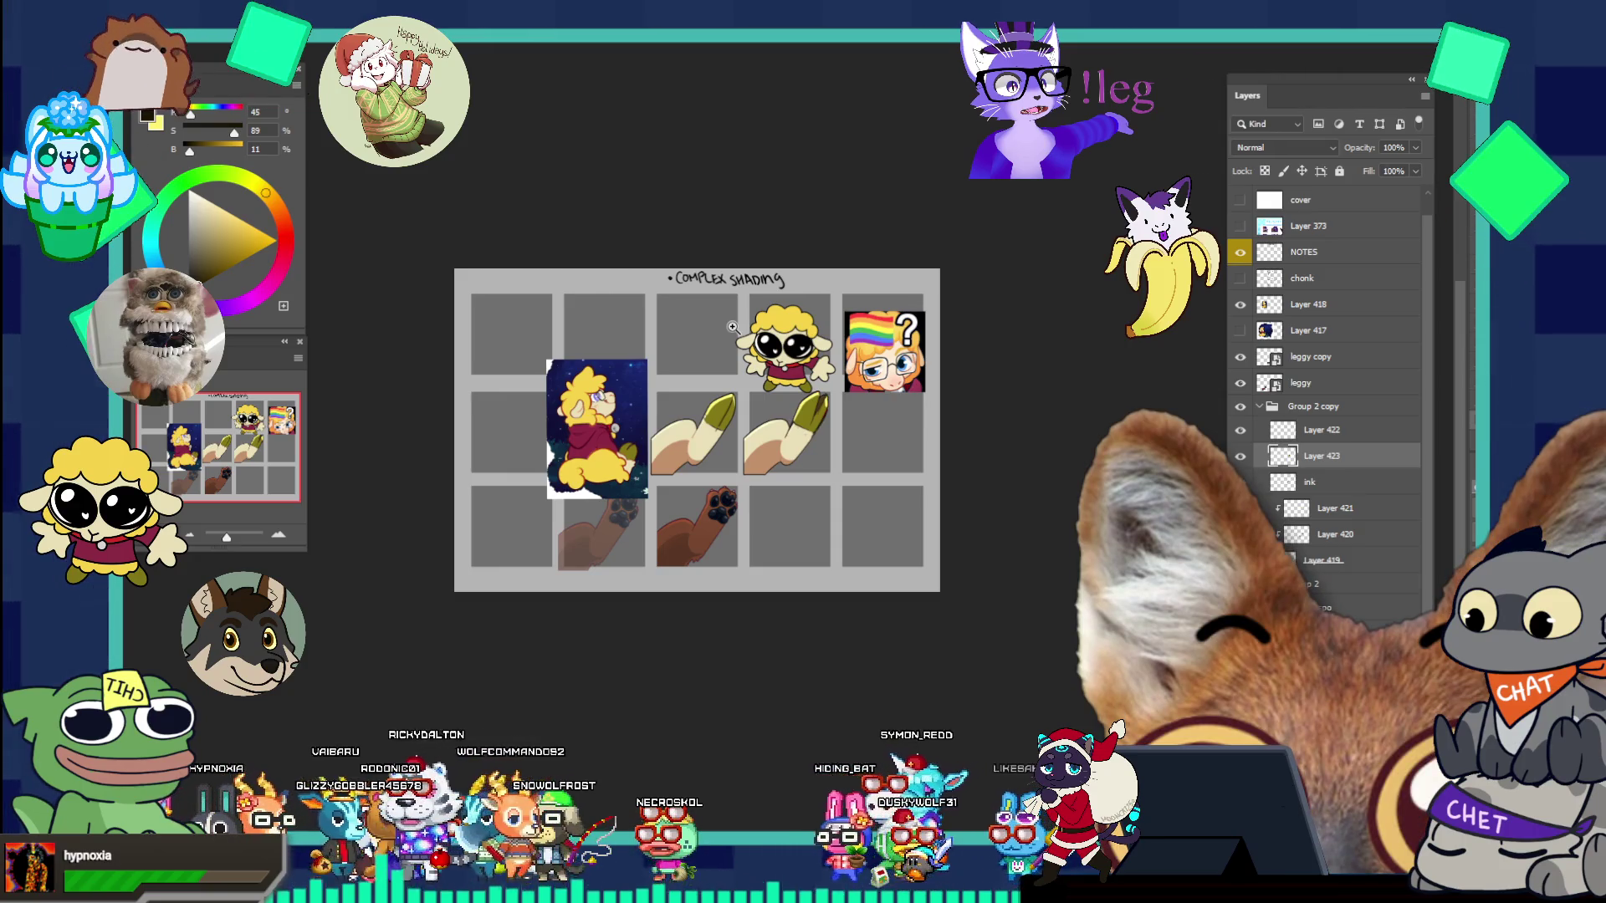
scroll(837, 395, up, 2)
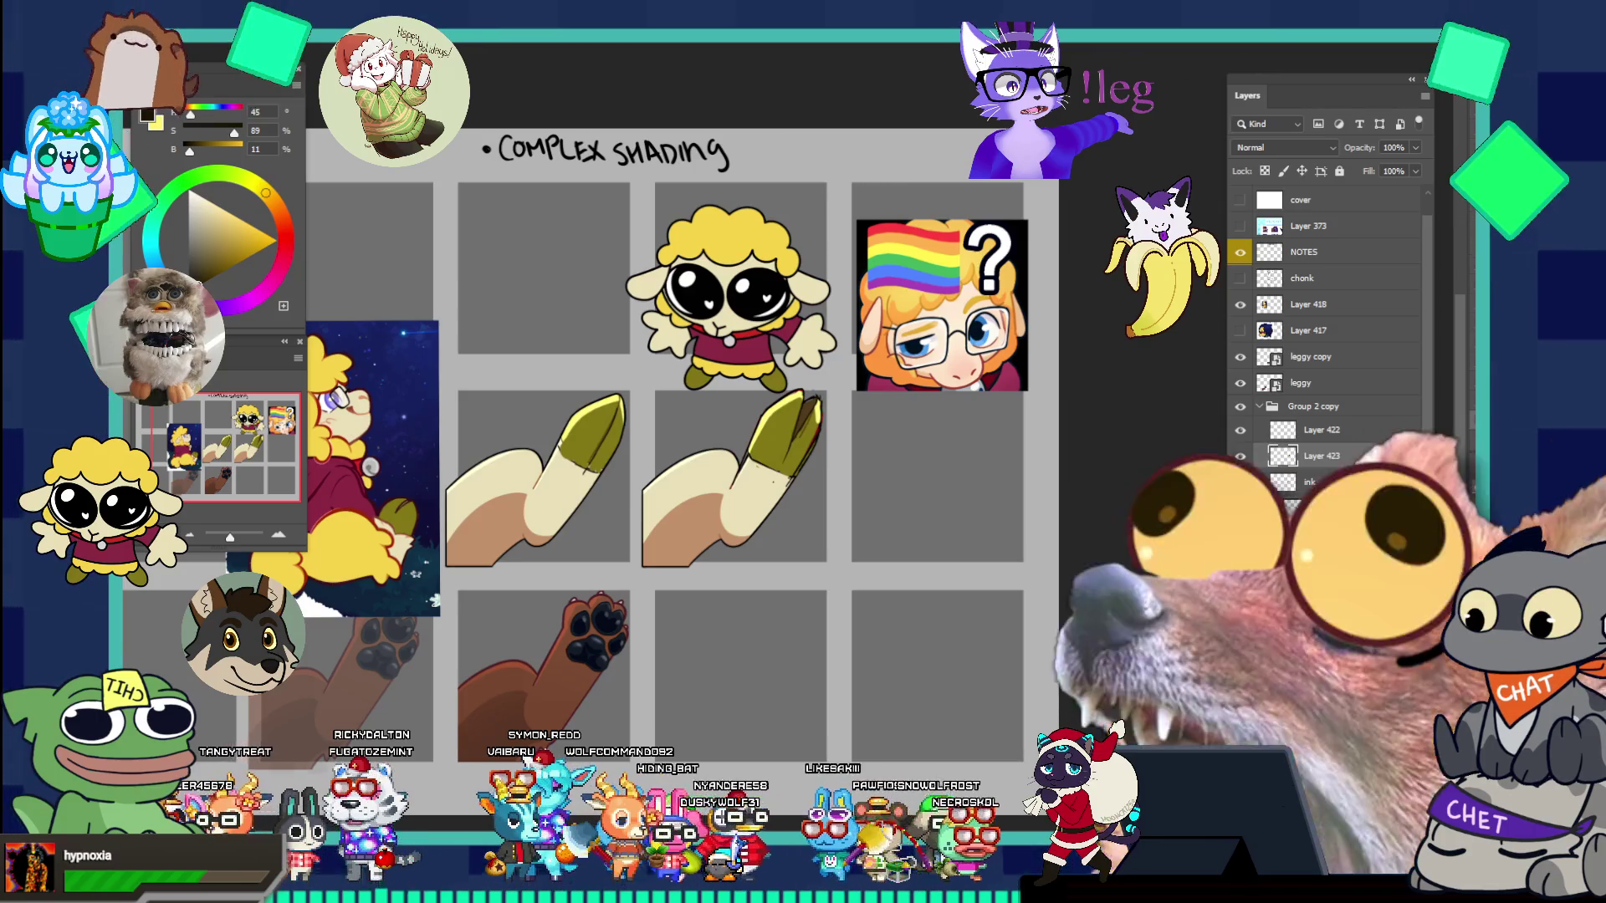
drag(816, 434, 843, 453)
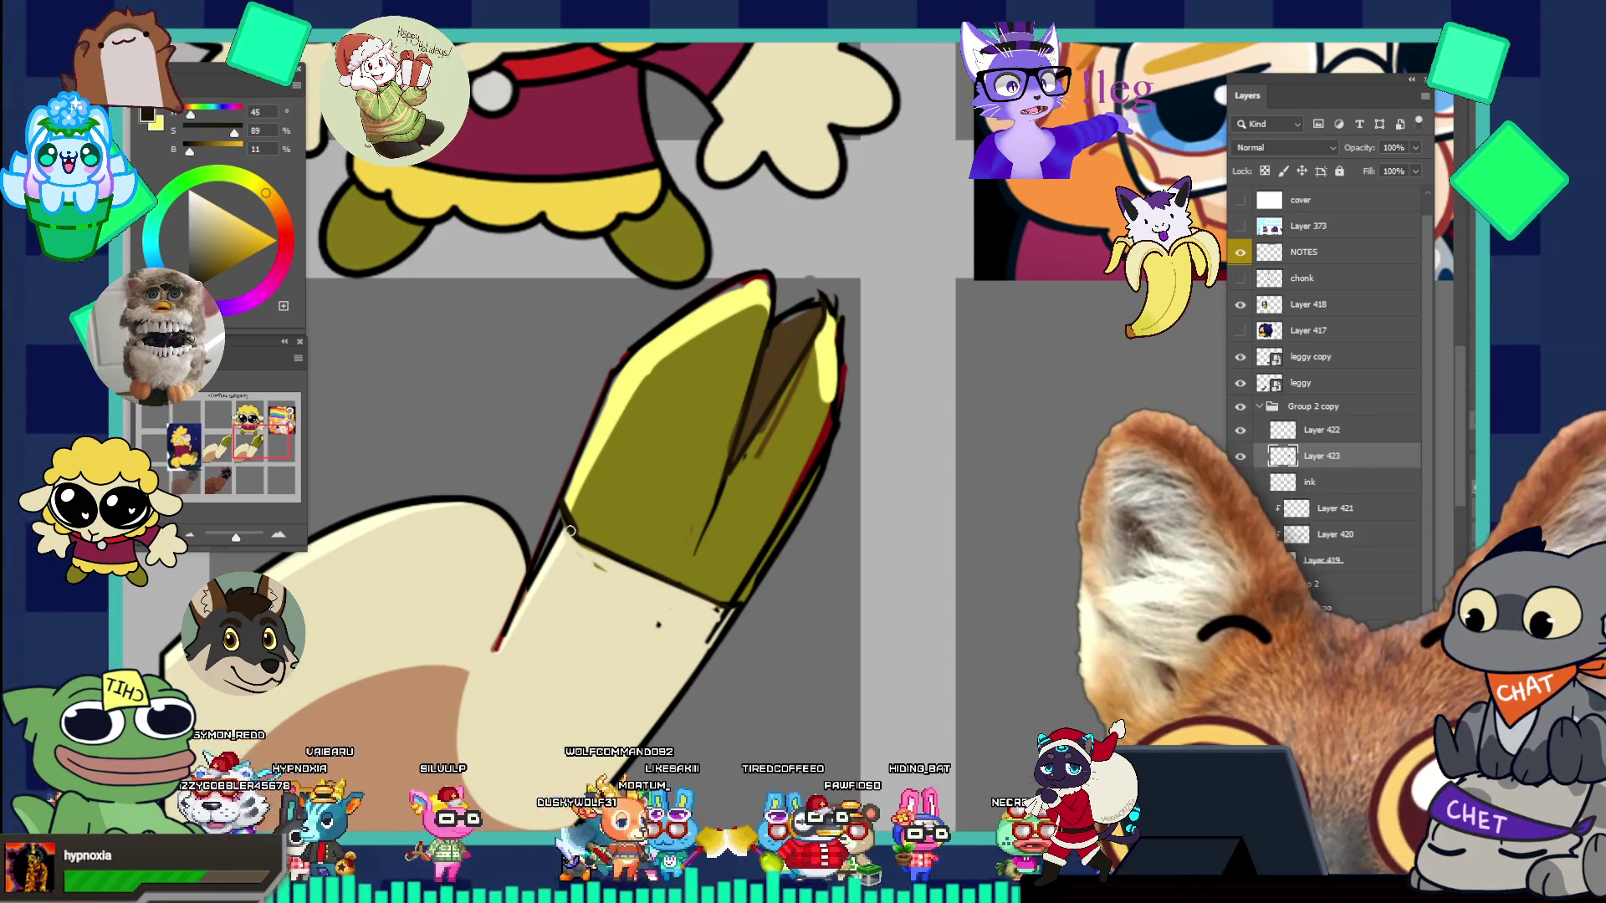
key(ctrl+0)
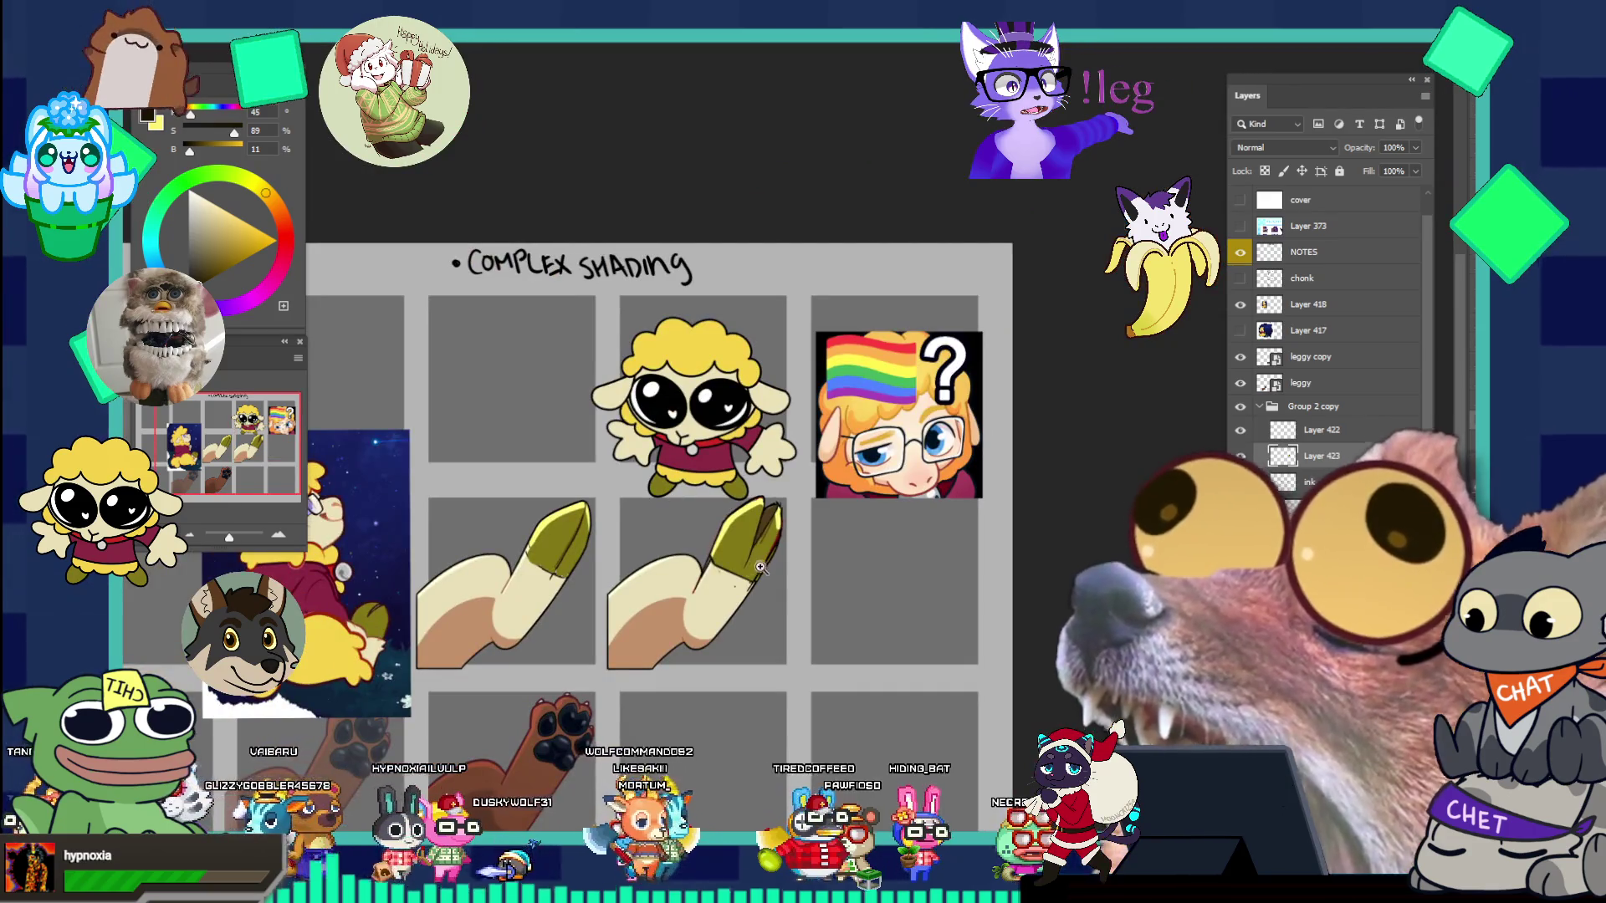
- Paint grey over the shading's top edge, then darken near the tip with dark brown
alt+click(759, 567)
click(761, 577)
mouse_move(763, 583)
mouse_down()
mouse_move(842, 566)
mouse_move(867, 532)
mouse_up()
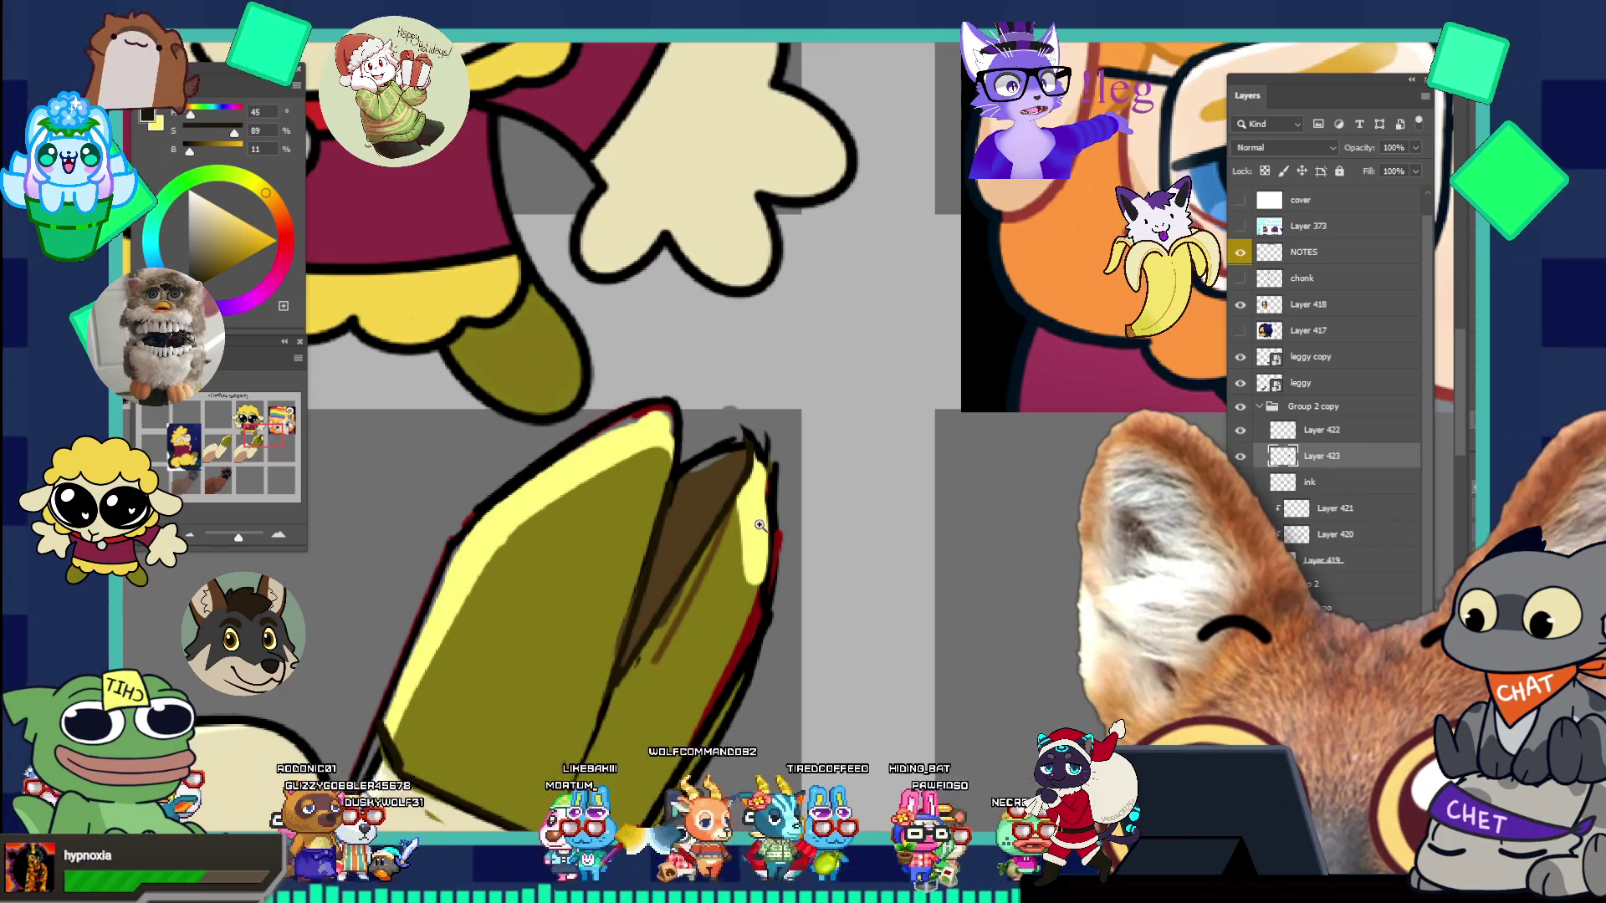
alt+click(720, 427)
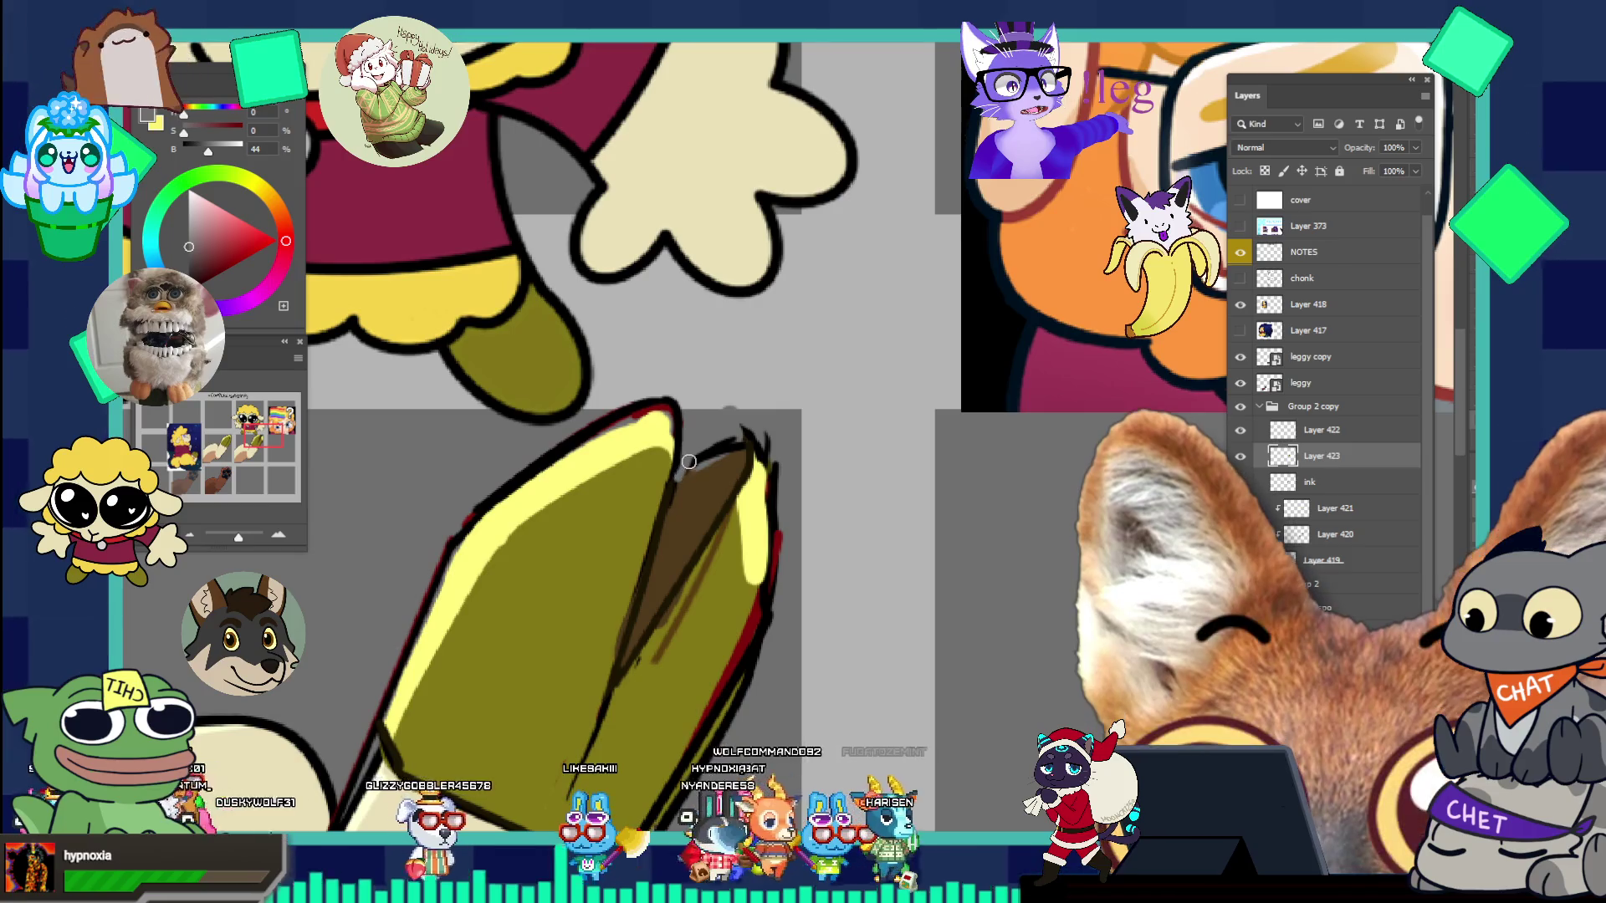
drag(691, 473, 738, 434)
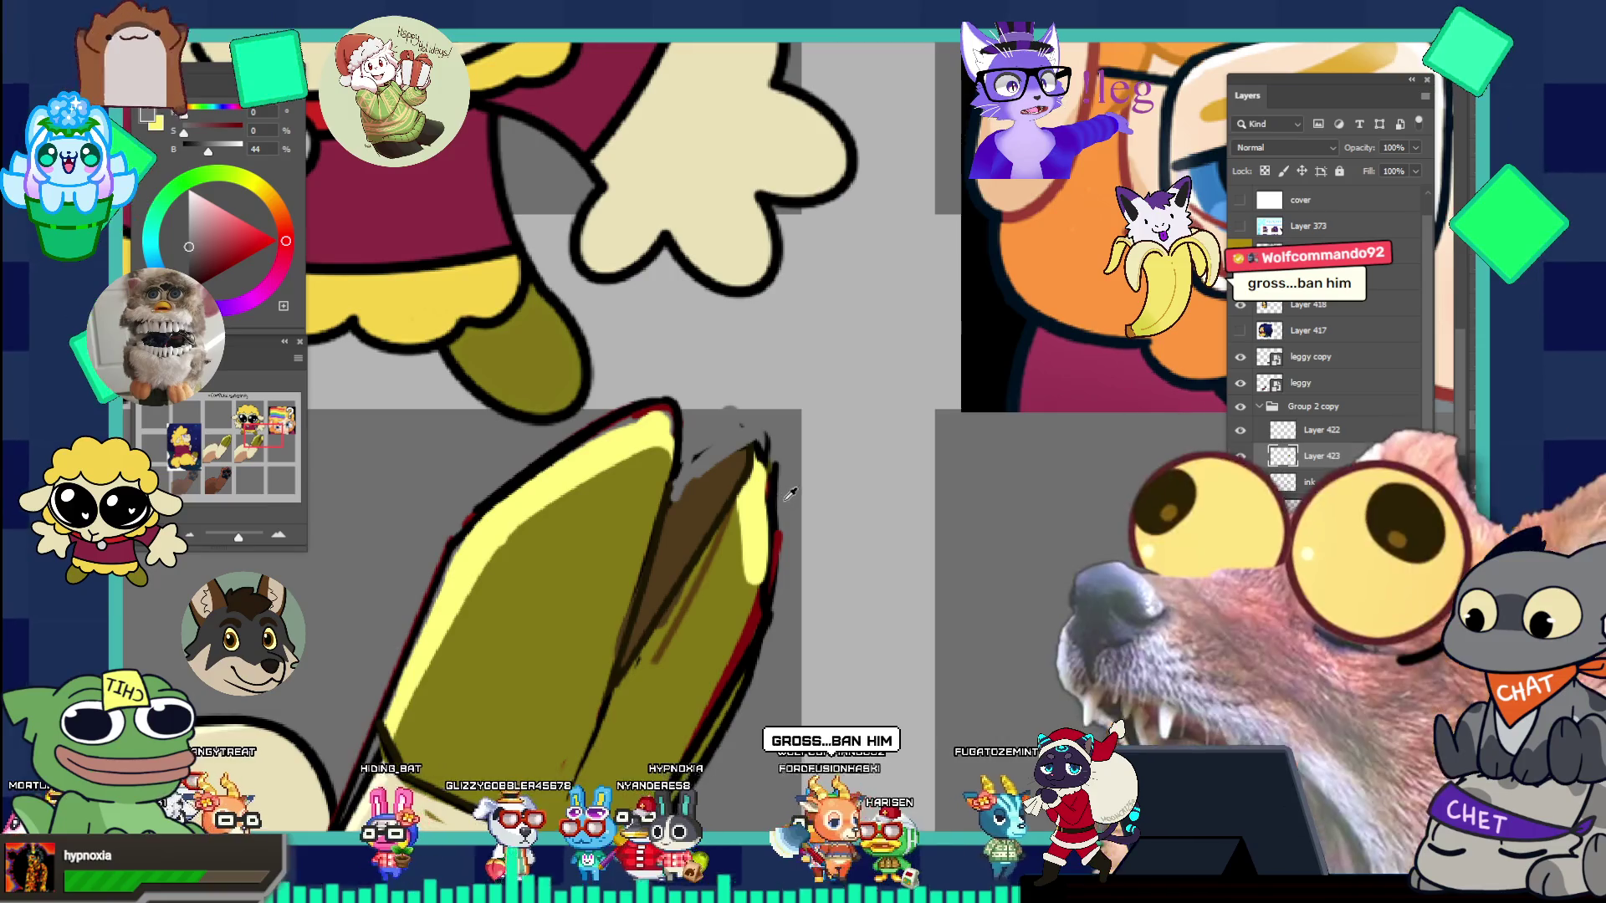
alt+click(742, 481)
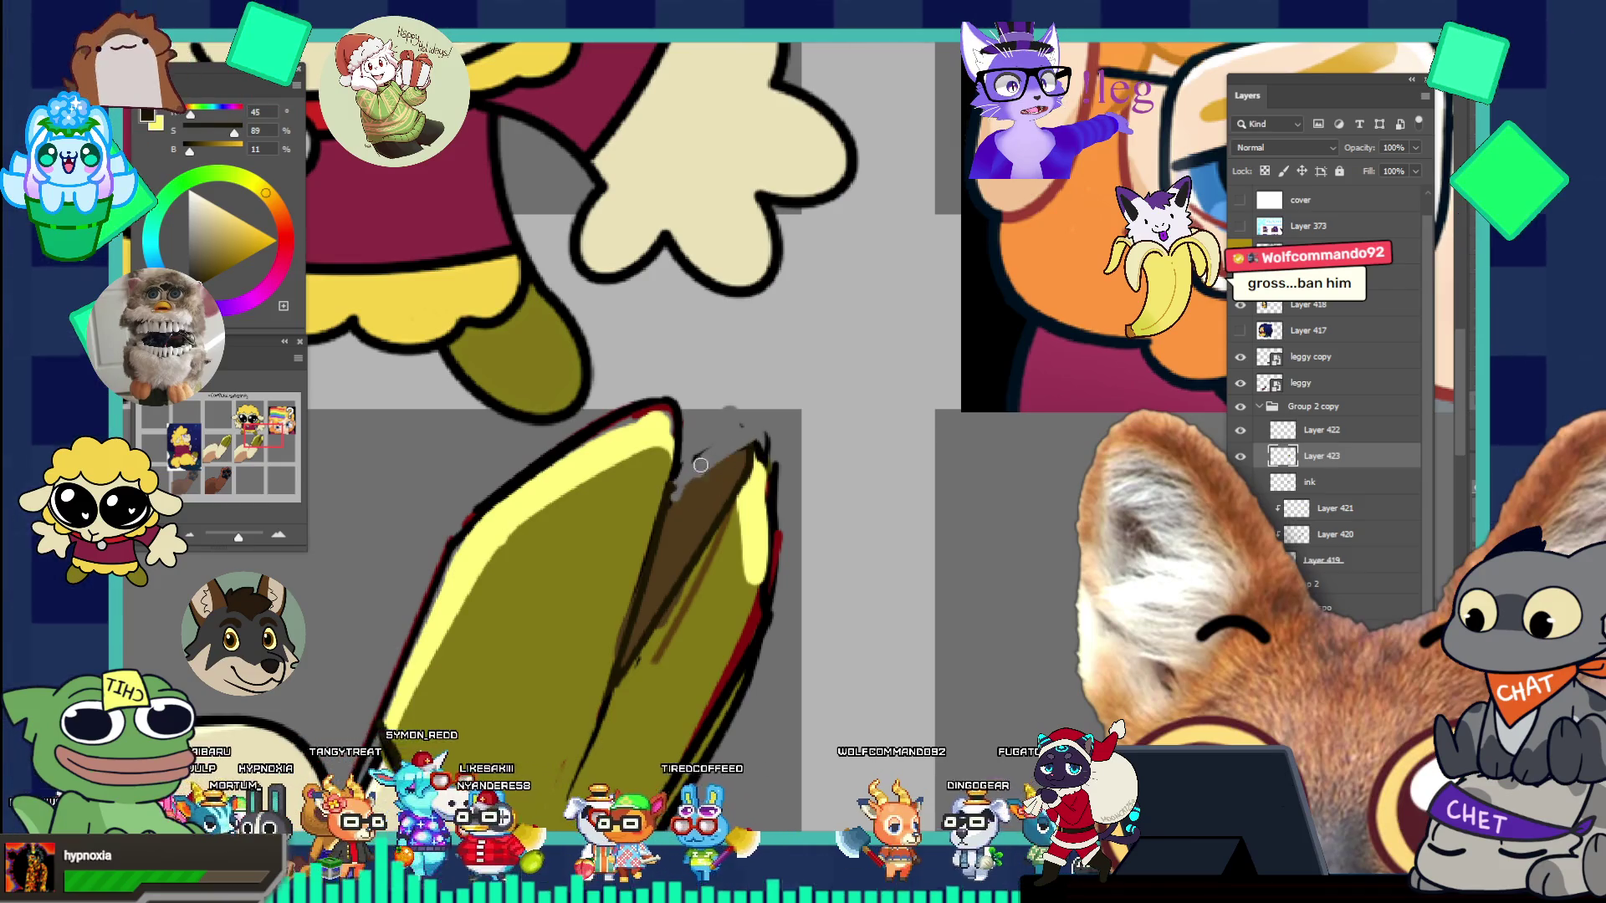
drag(729, 442, 734, 456)
key(ctrl+0)
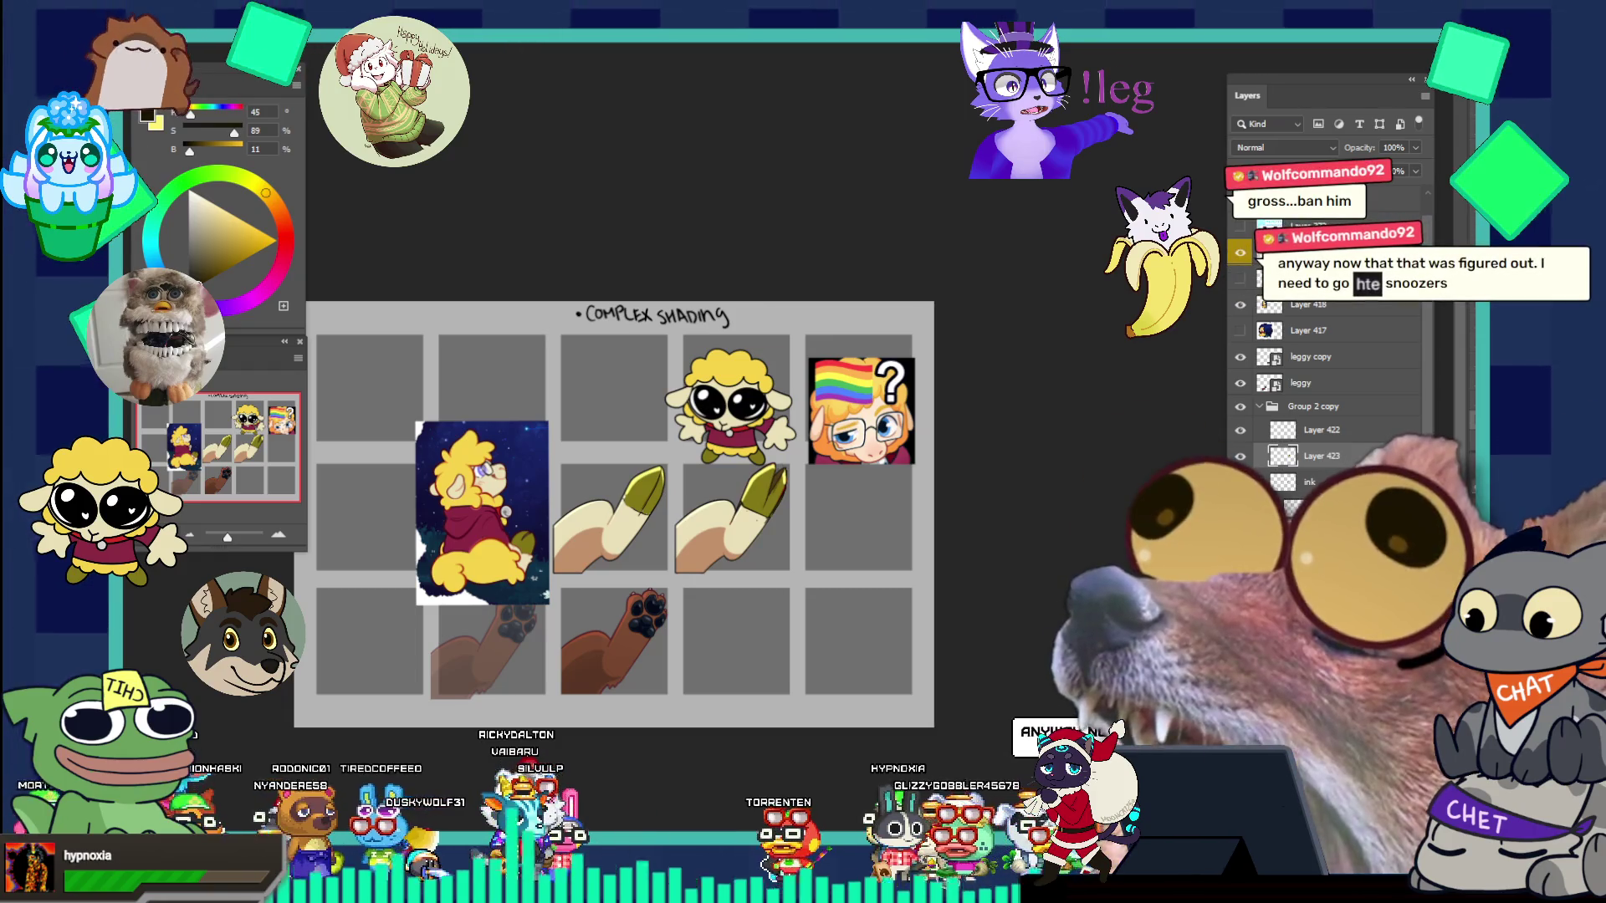
key(ctrl+Tab)
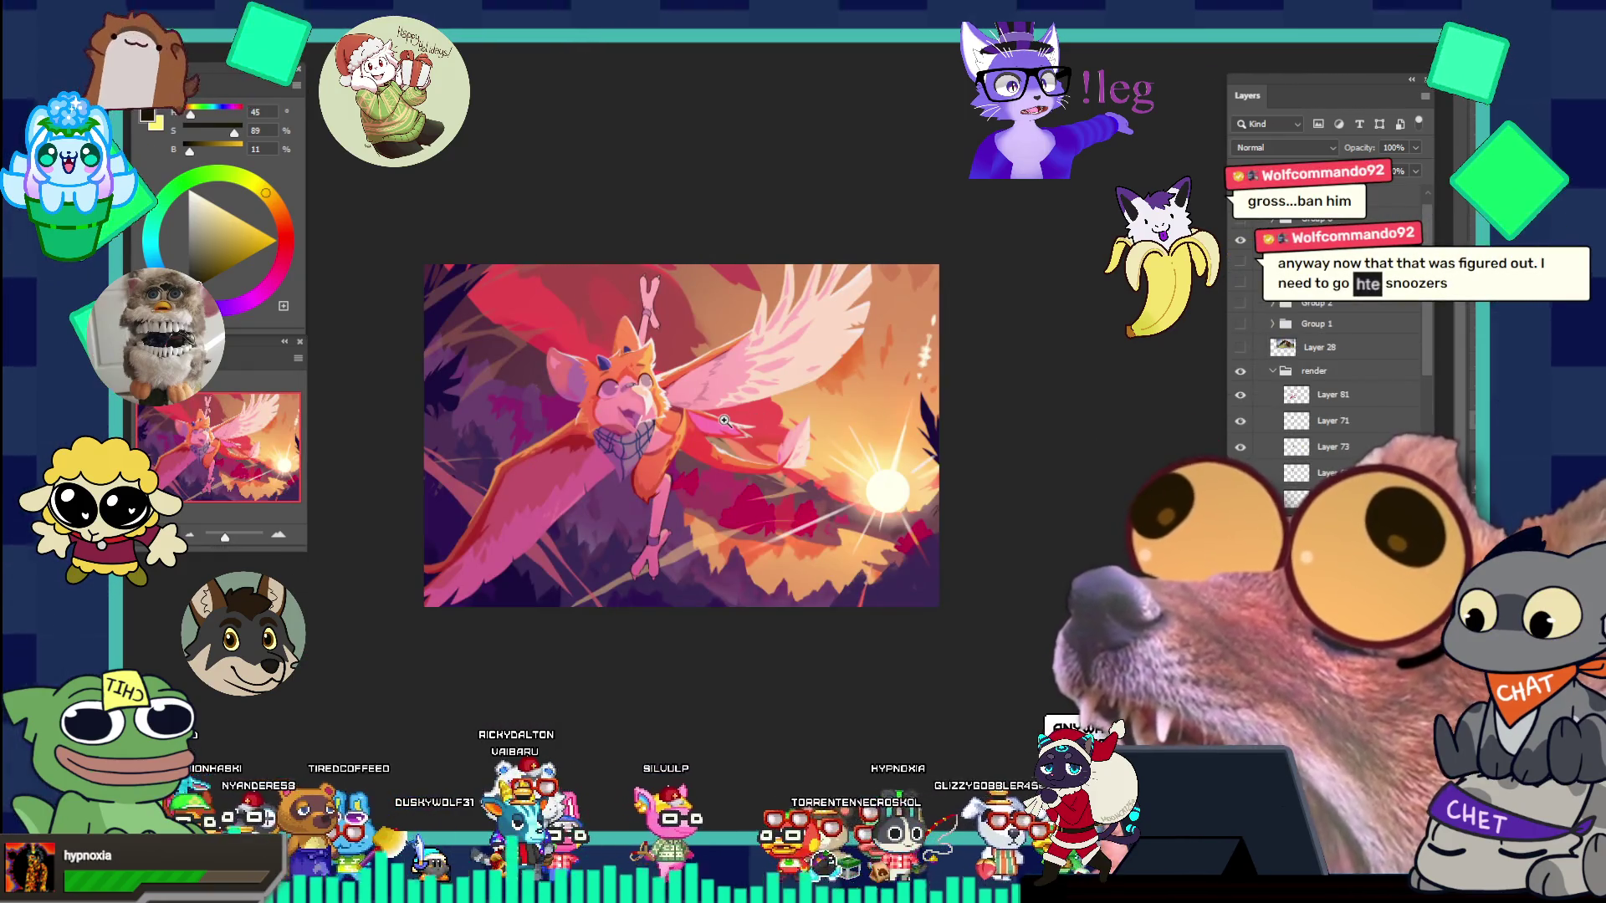
click(774, 510)
alt+click(807, 555)
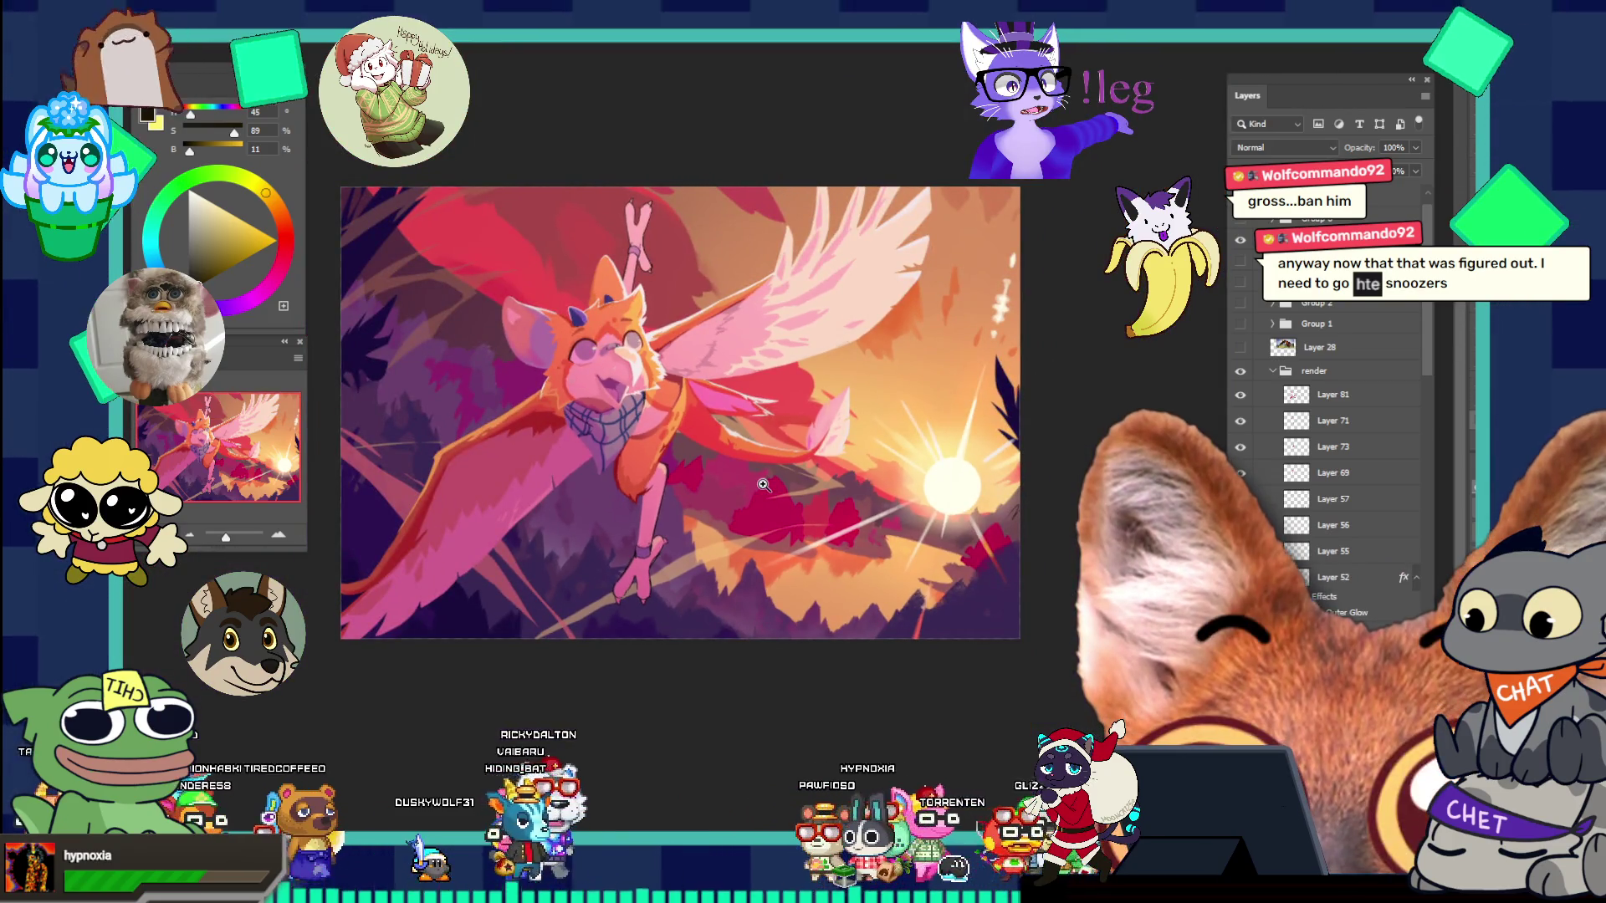
click(694, 42)
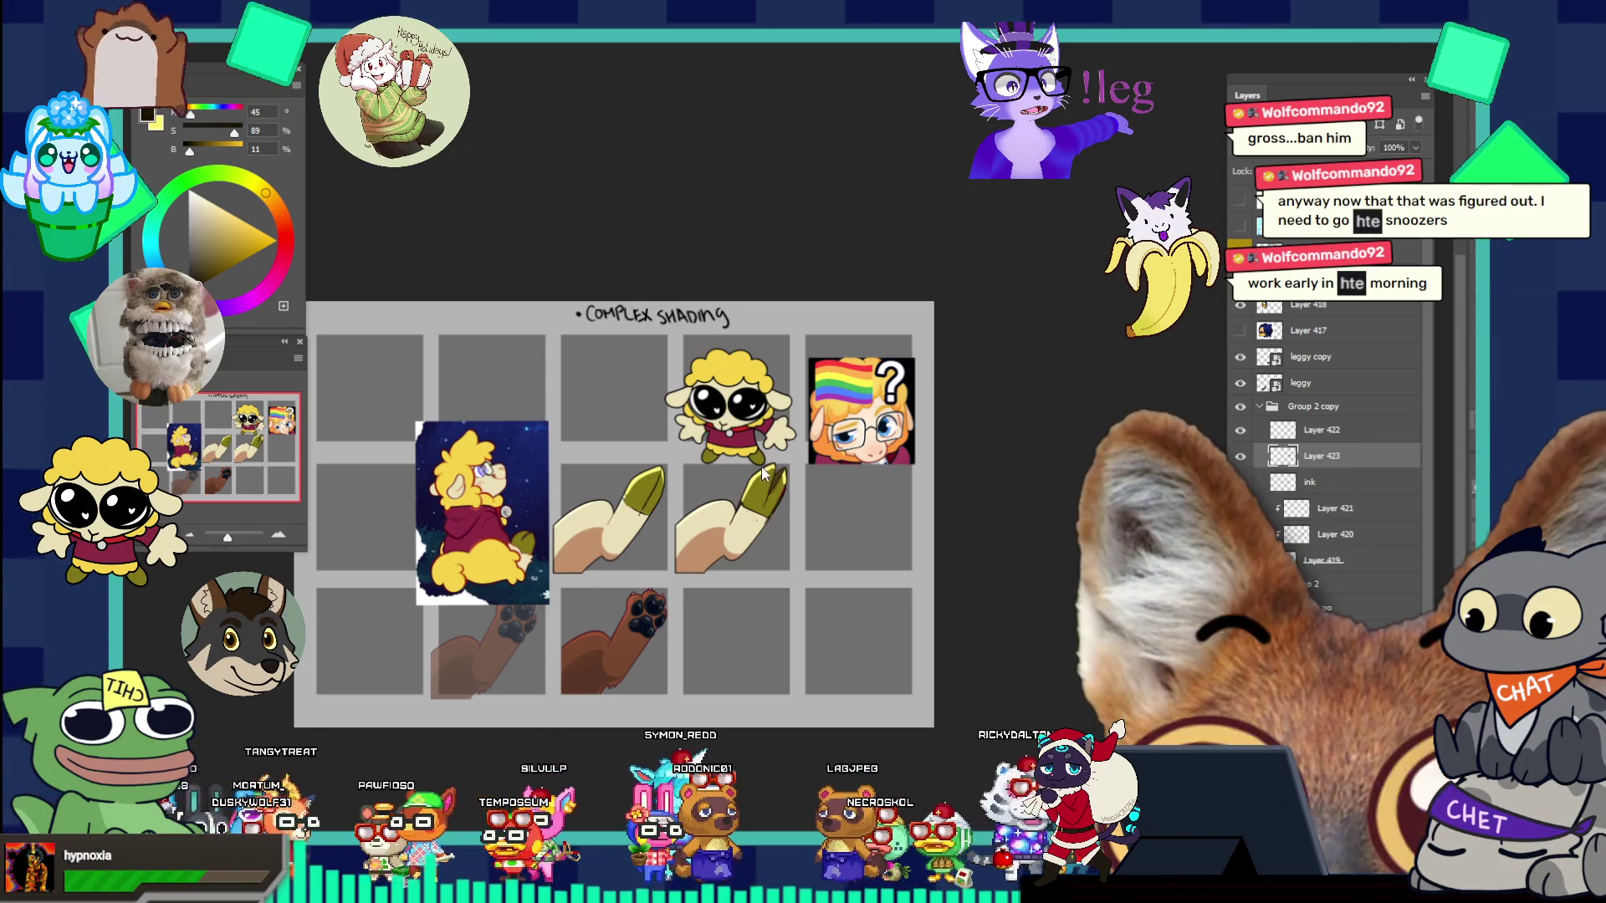
- Zoom into the hoof leg cells, then switch to the DuckDuckGo sheep hoof image results
drag(854, 622, 759, 493)
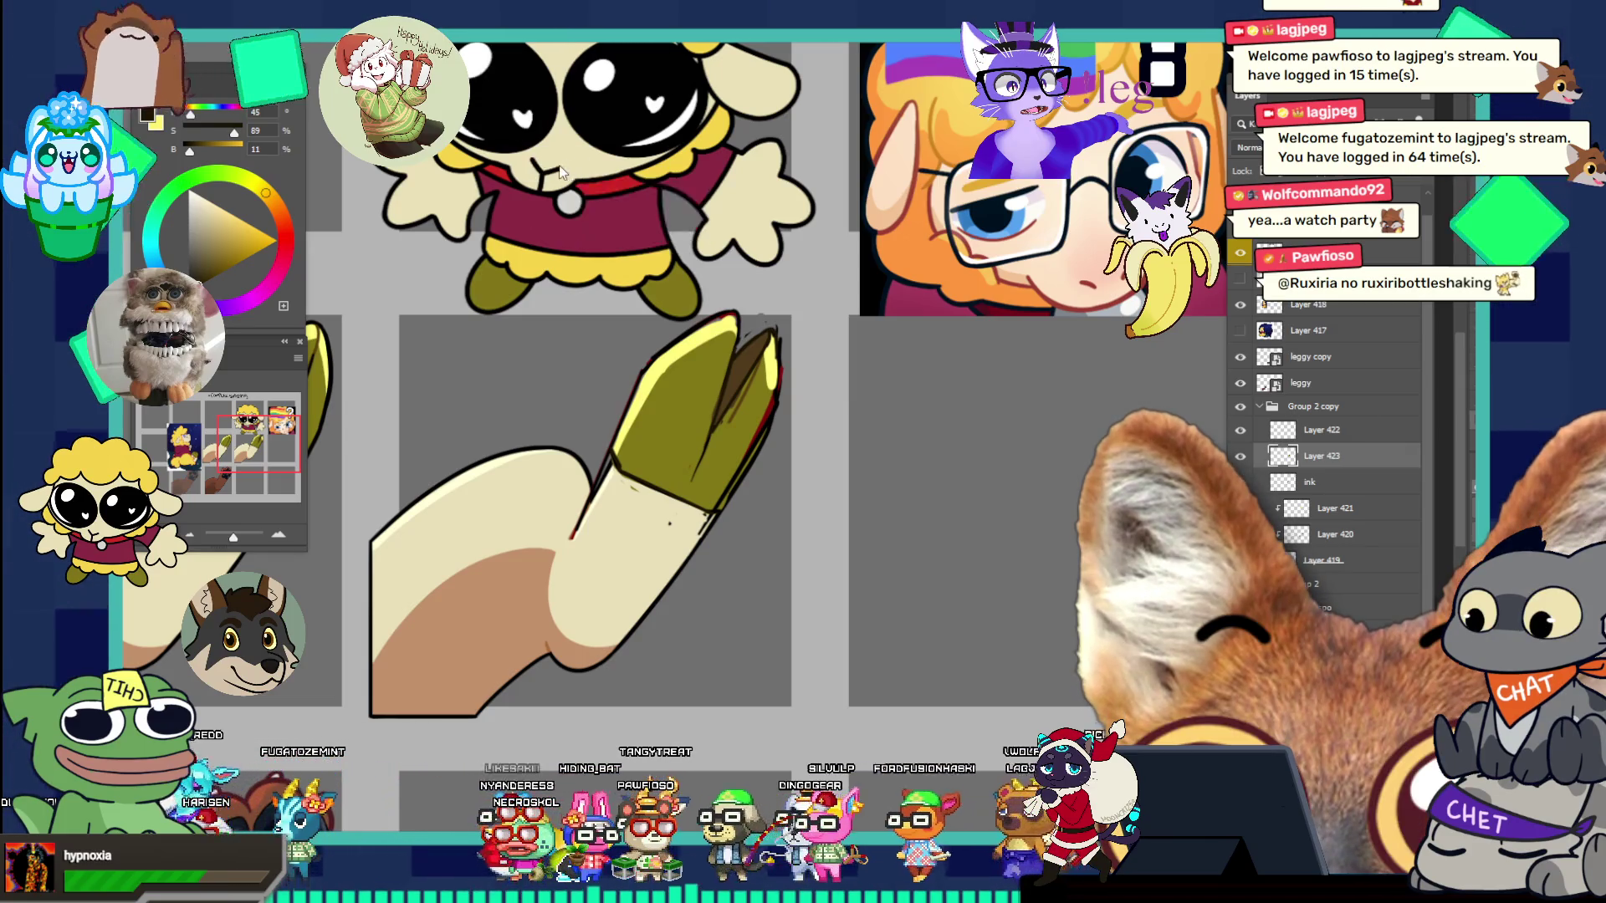
key(alt+Tab)
scroll(572, 407, up, 5)
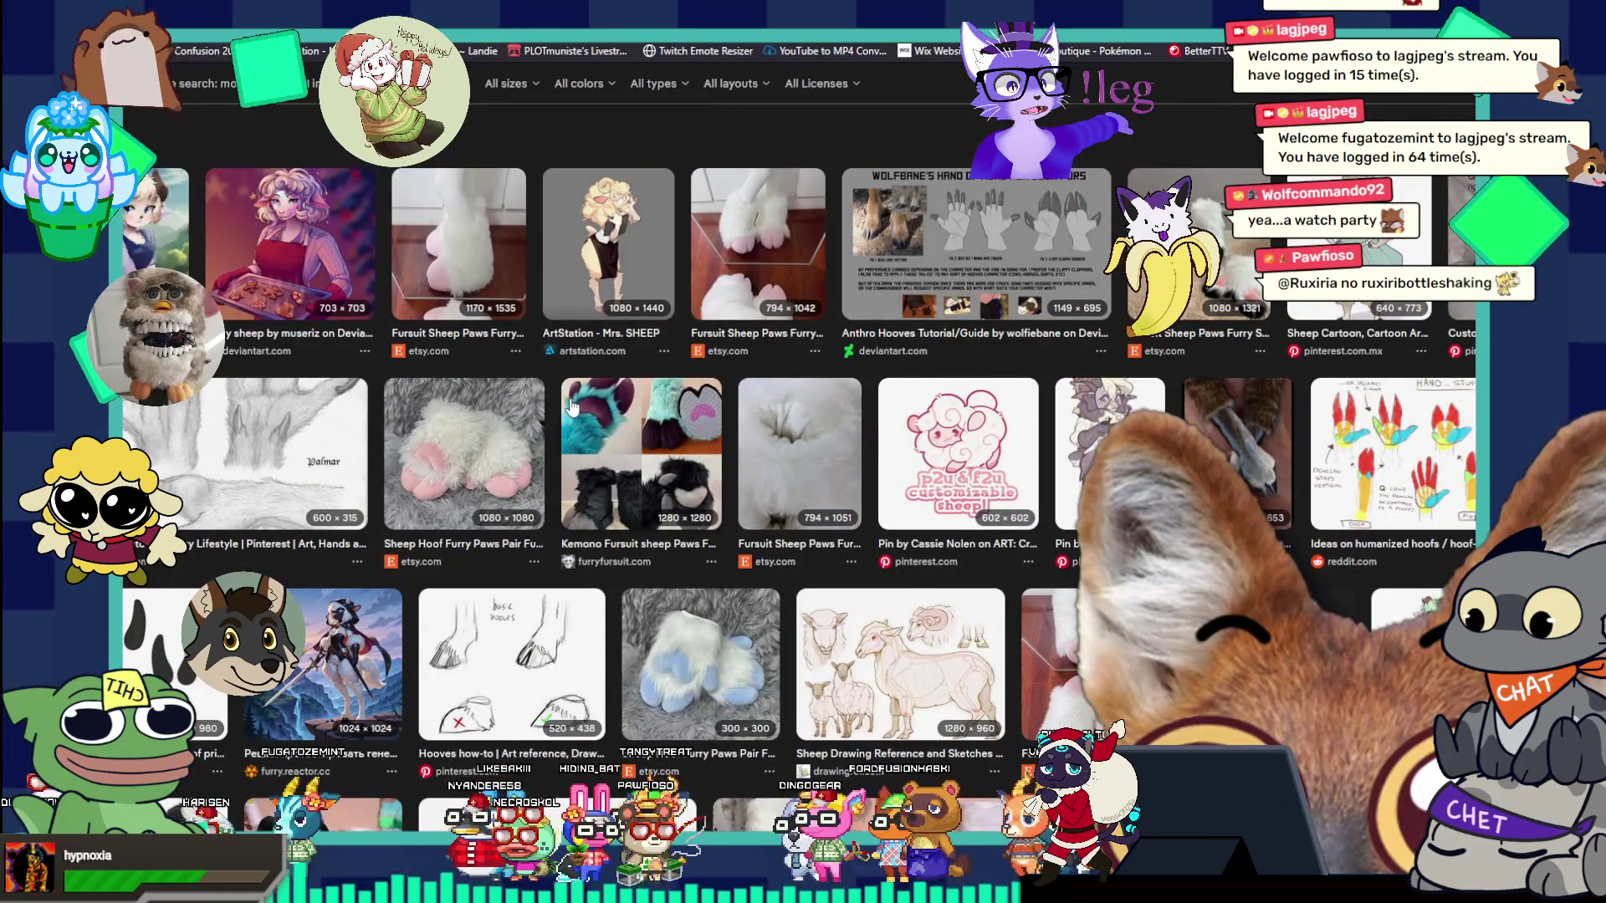
- Preview the deer hand options guide, then the HAND... STUFF hoof-hand sketch
scroll(573, 408, up, 1)
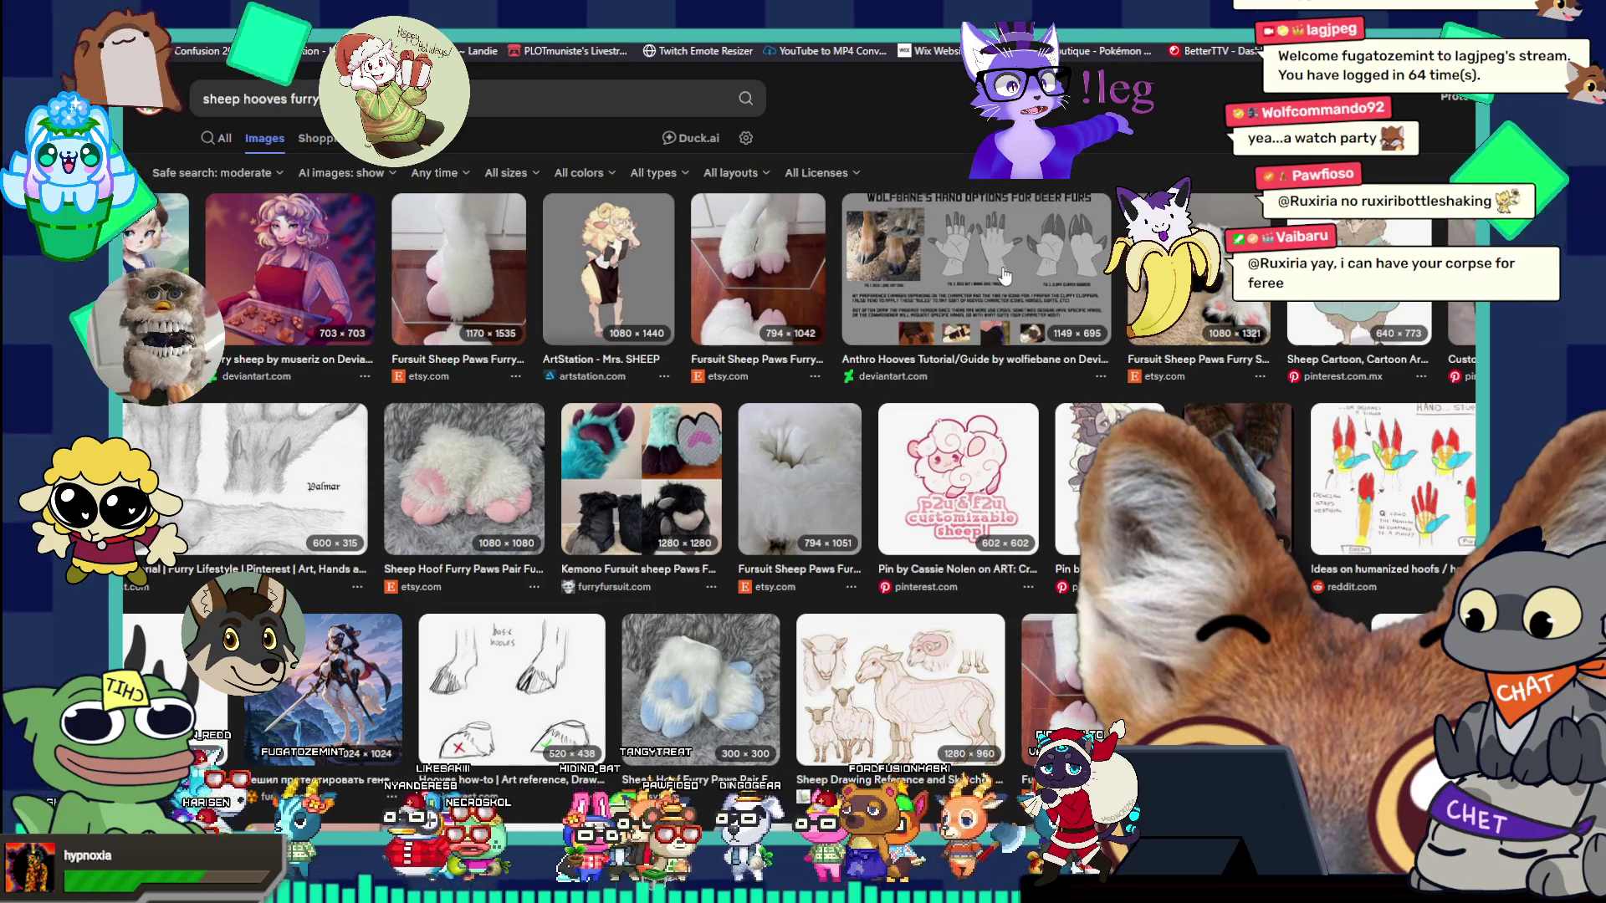
click(1004, 276)
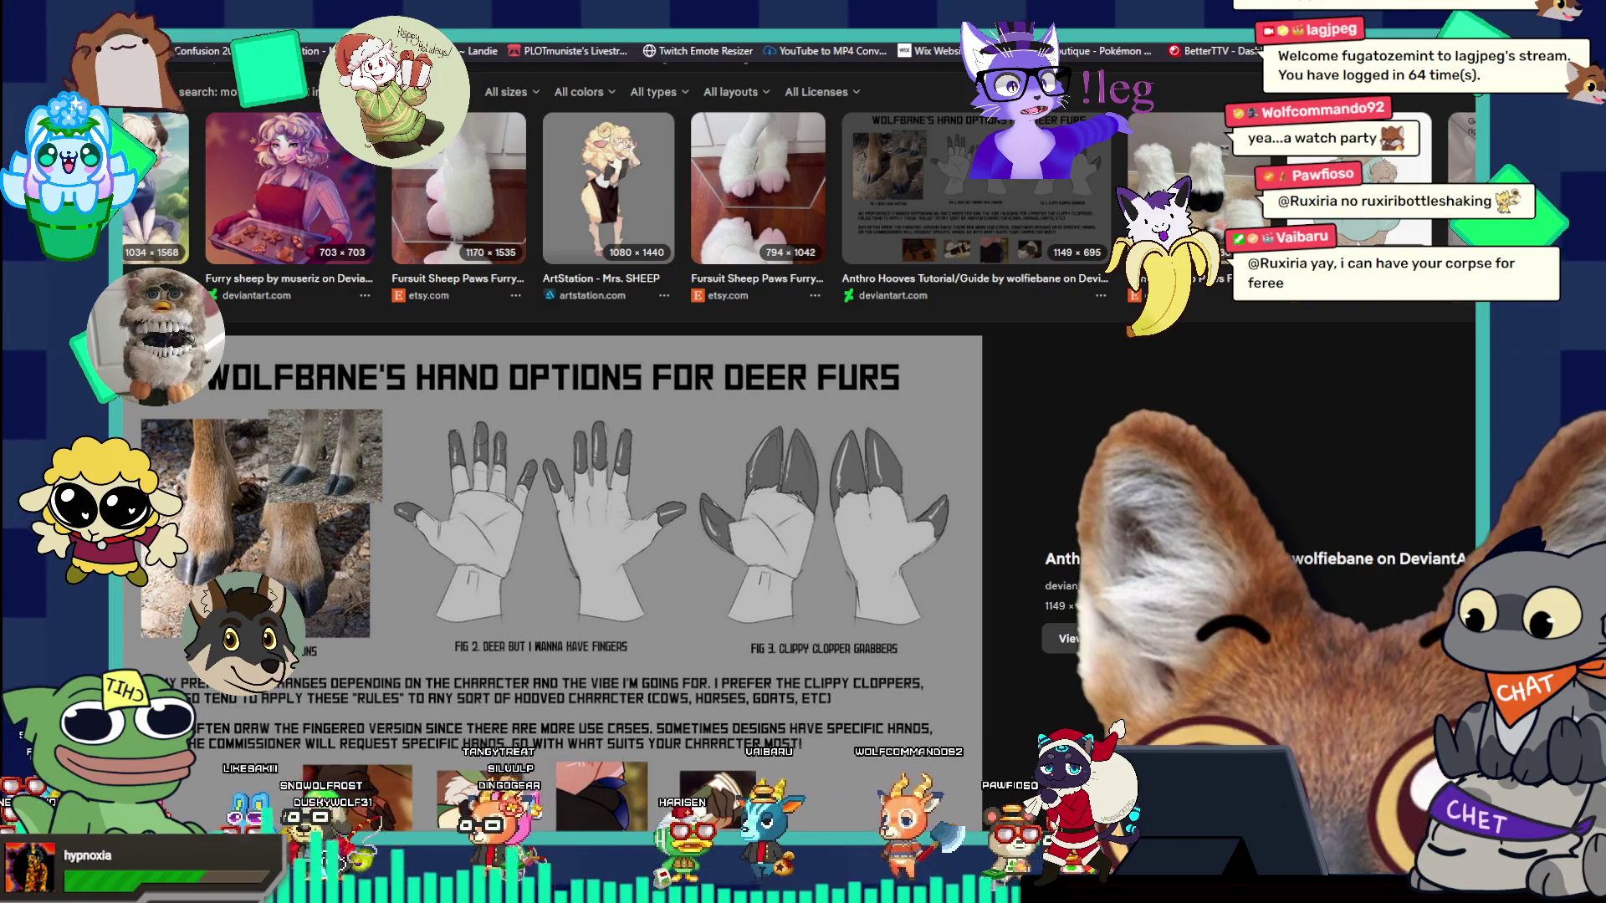
scroll(552, 501, down, 3)
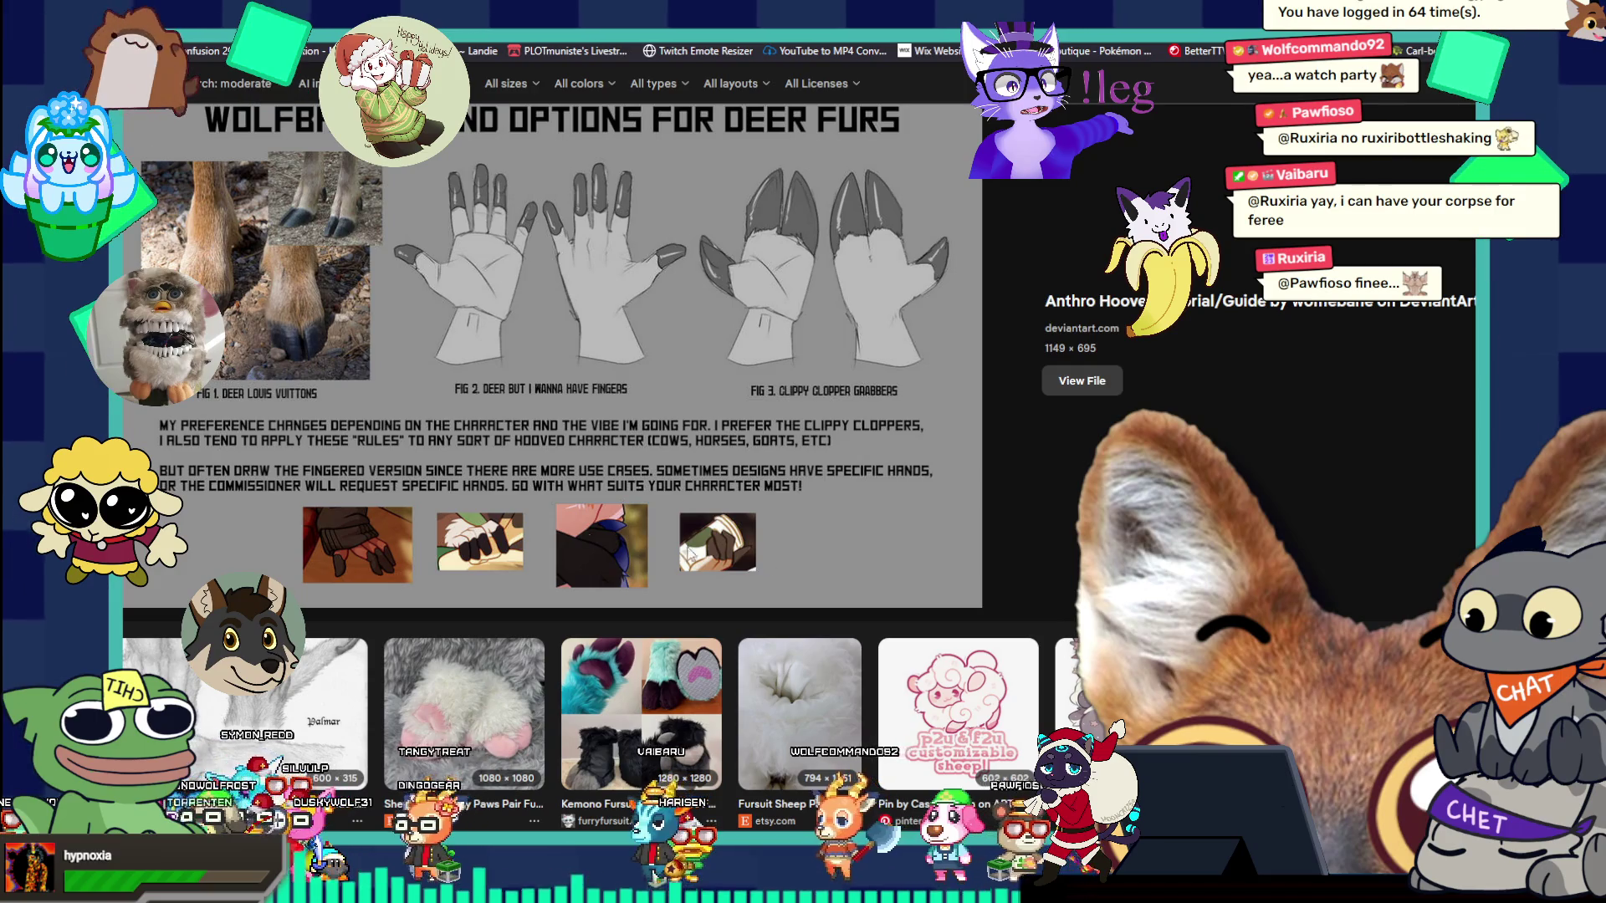
click(1112, 710)
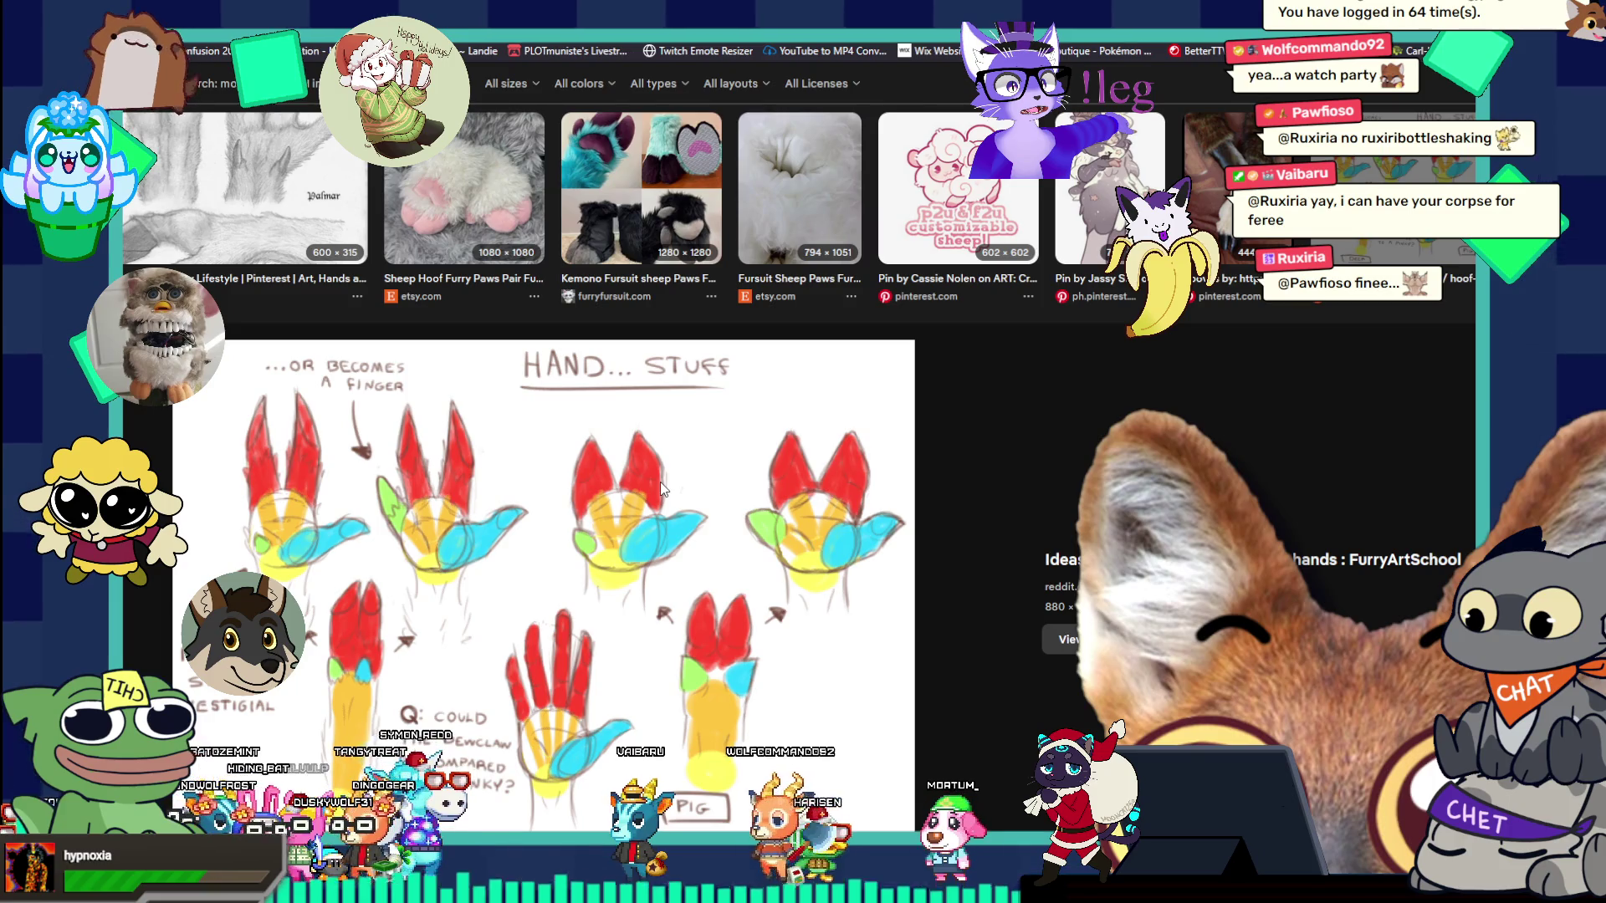
- Scroll the sheep hoof results and enlarge the basic hooves how-to sketch
scroll(661, 487, down, 1)
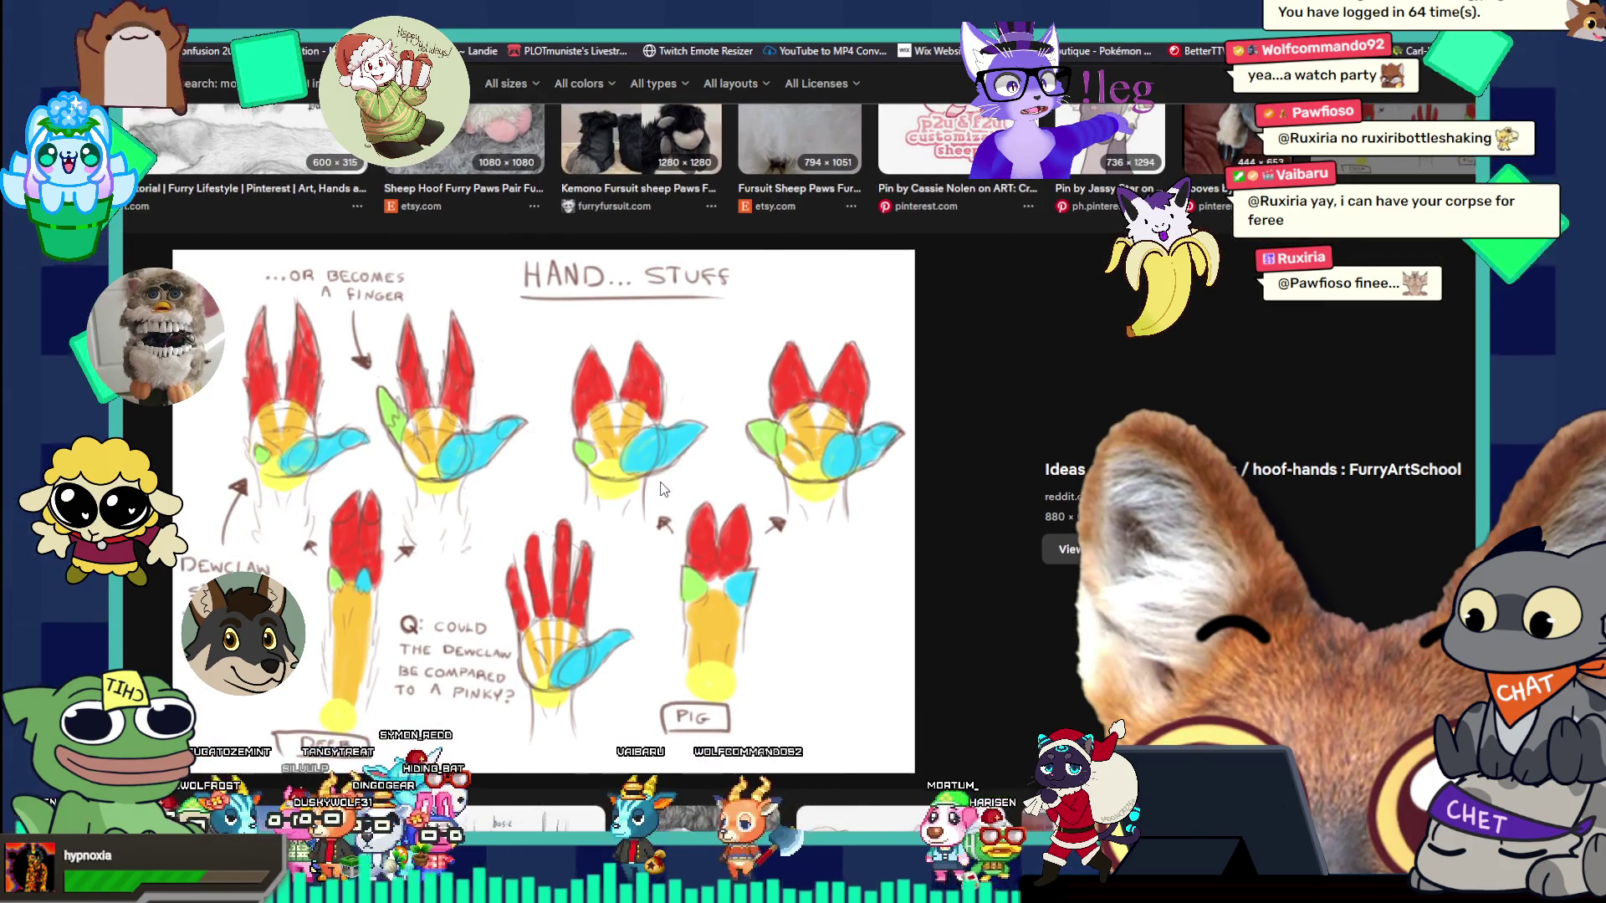
scroll(660, 489, up, 4)
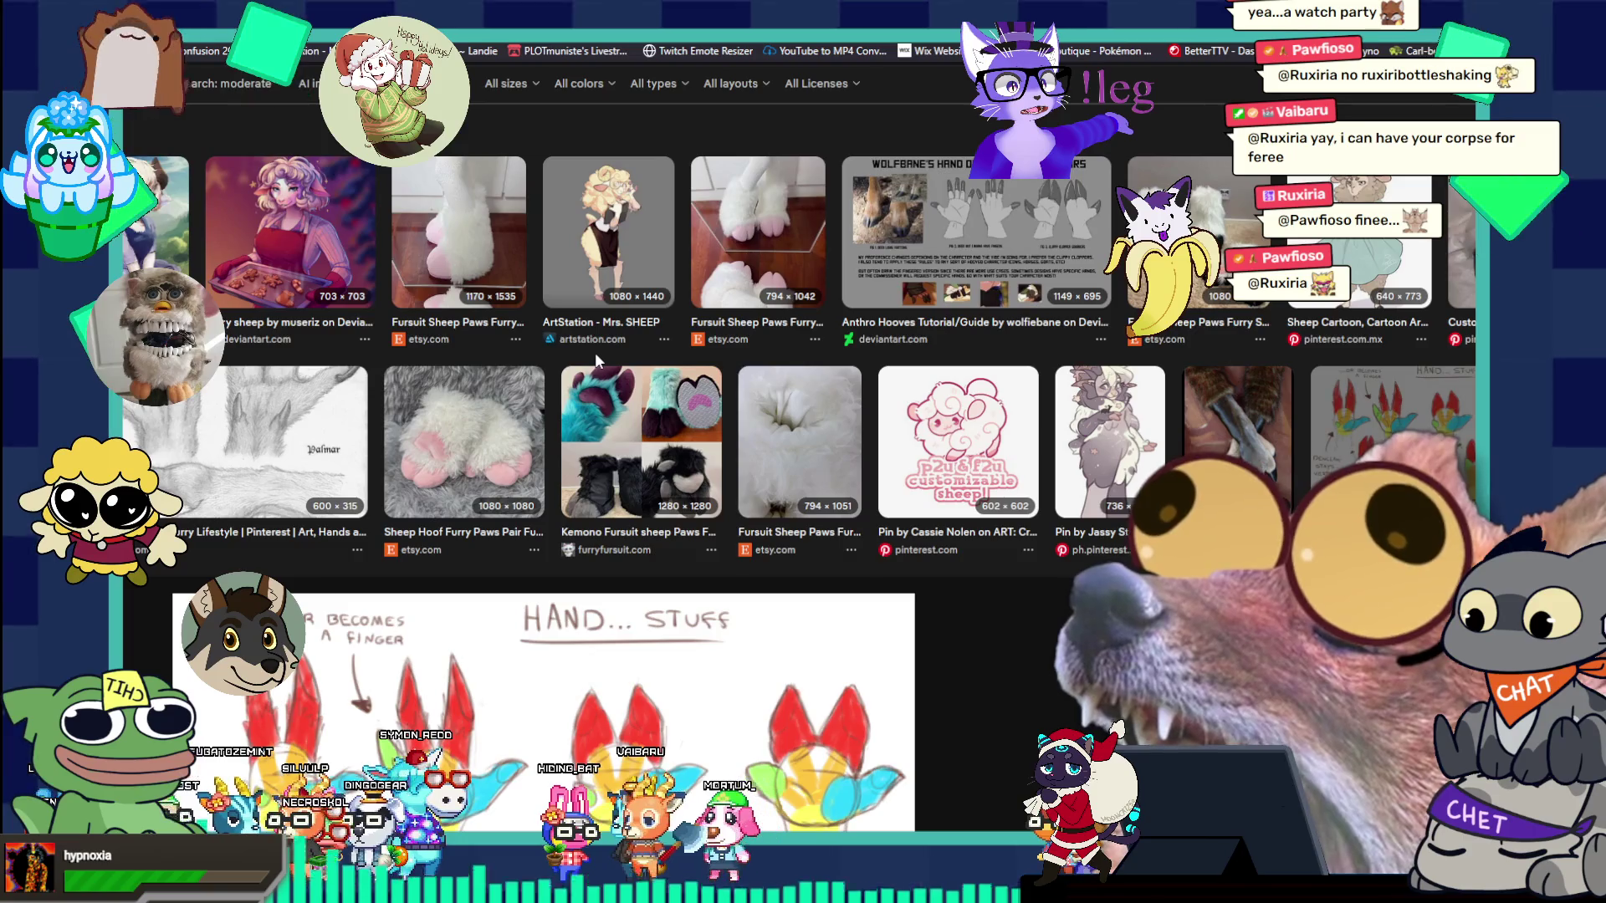
scroll(594, 353, down, 6)
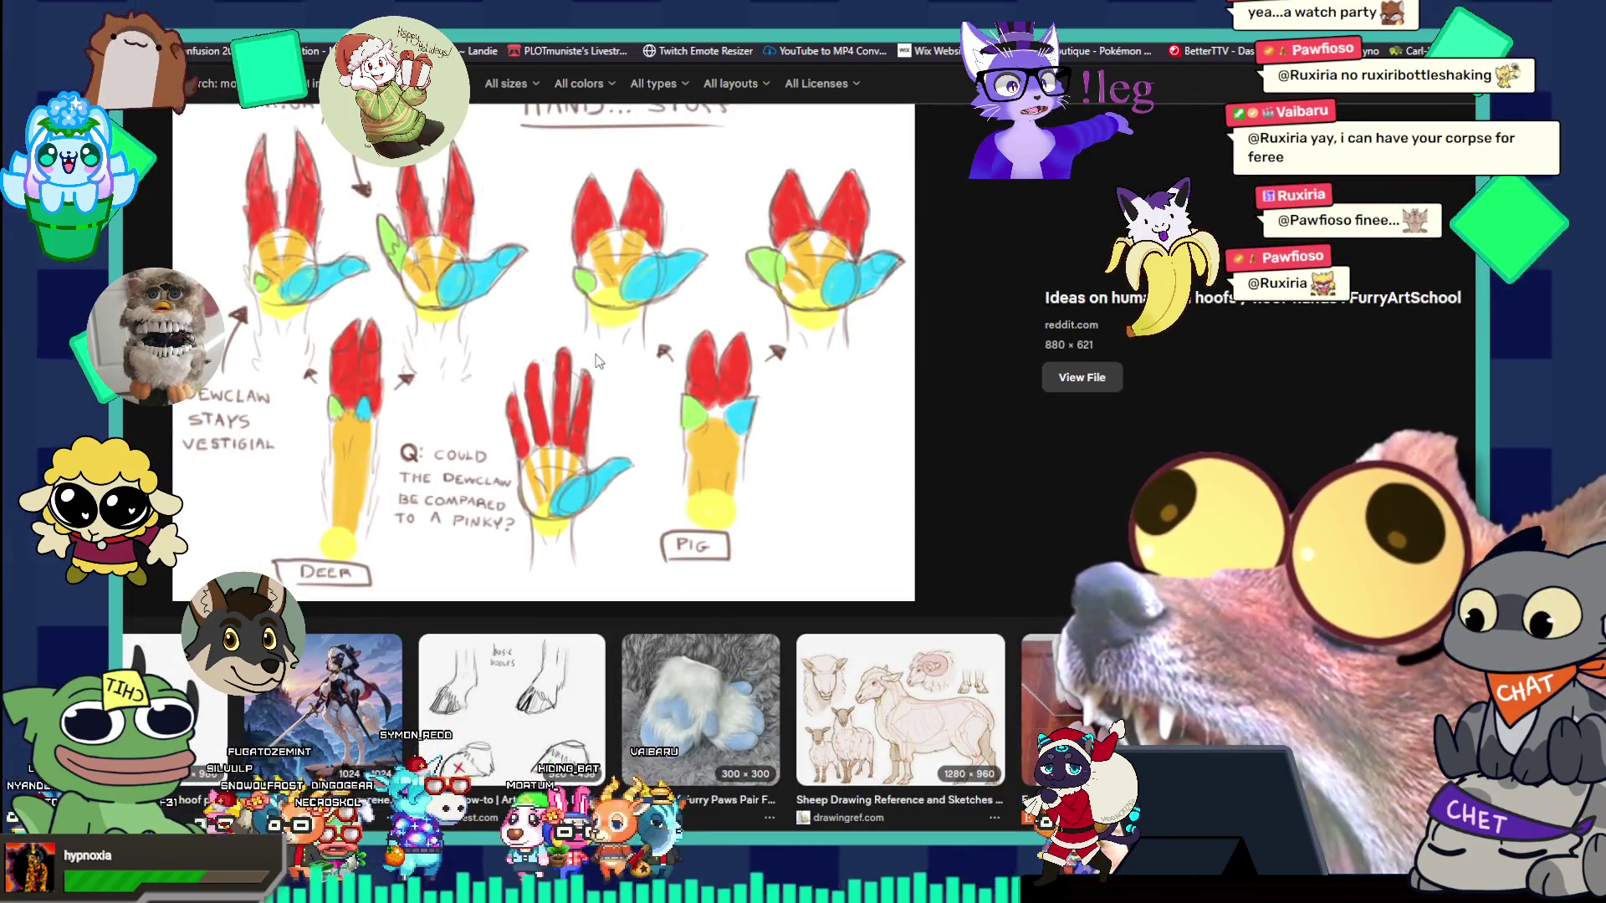
scroll(516, 466, down, 1)
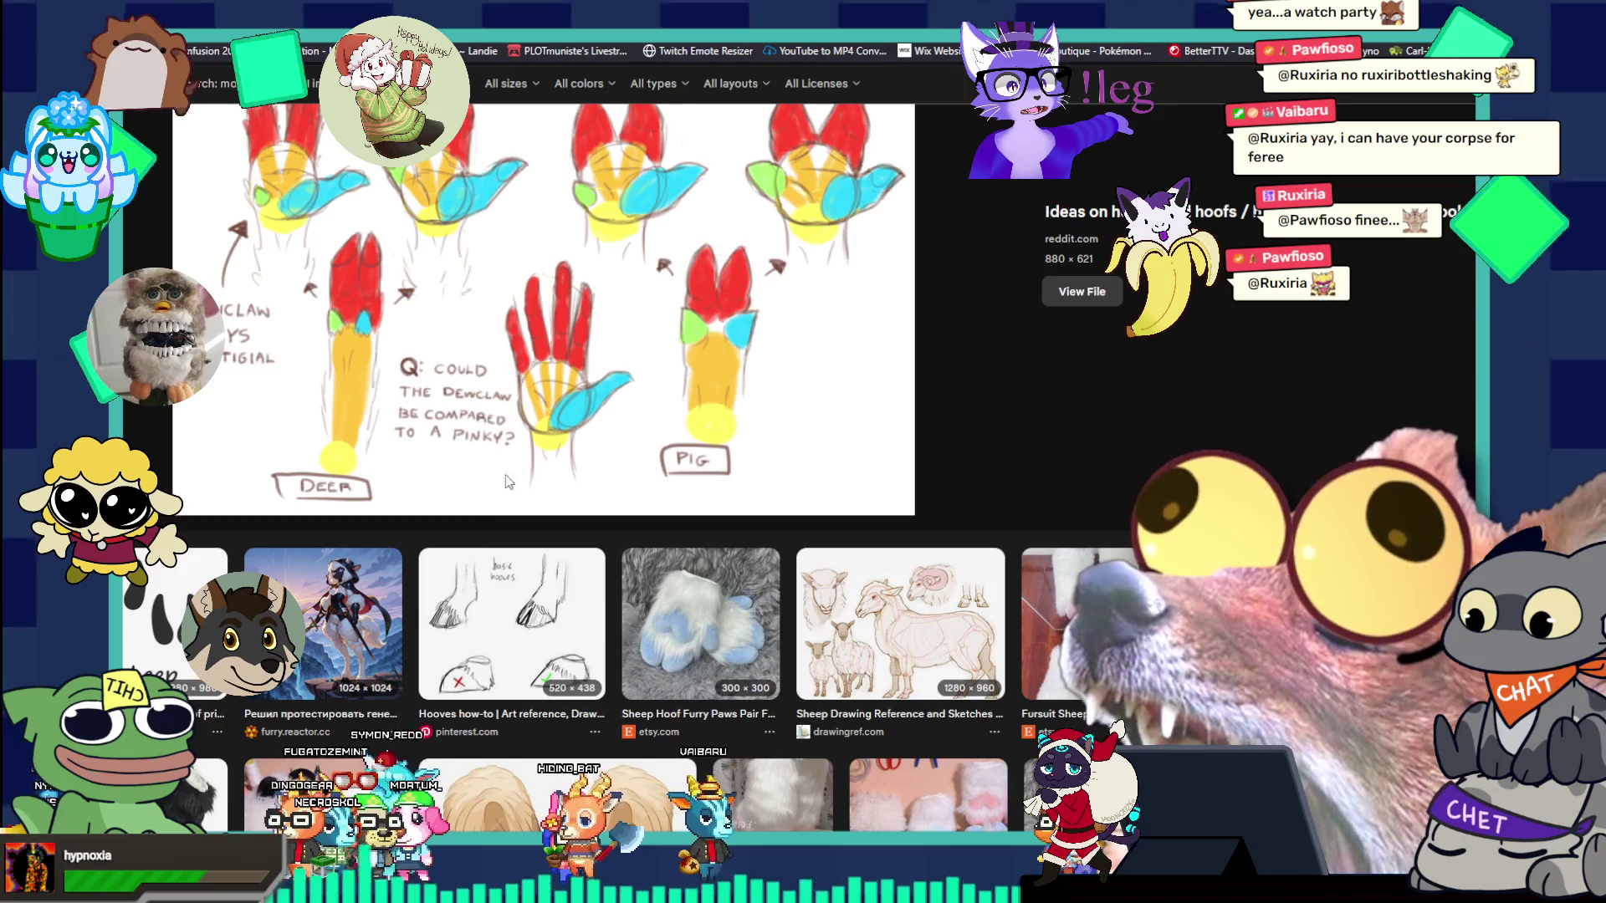
click(463, 596)
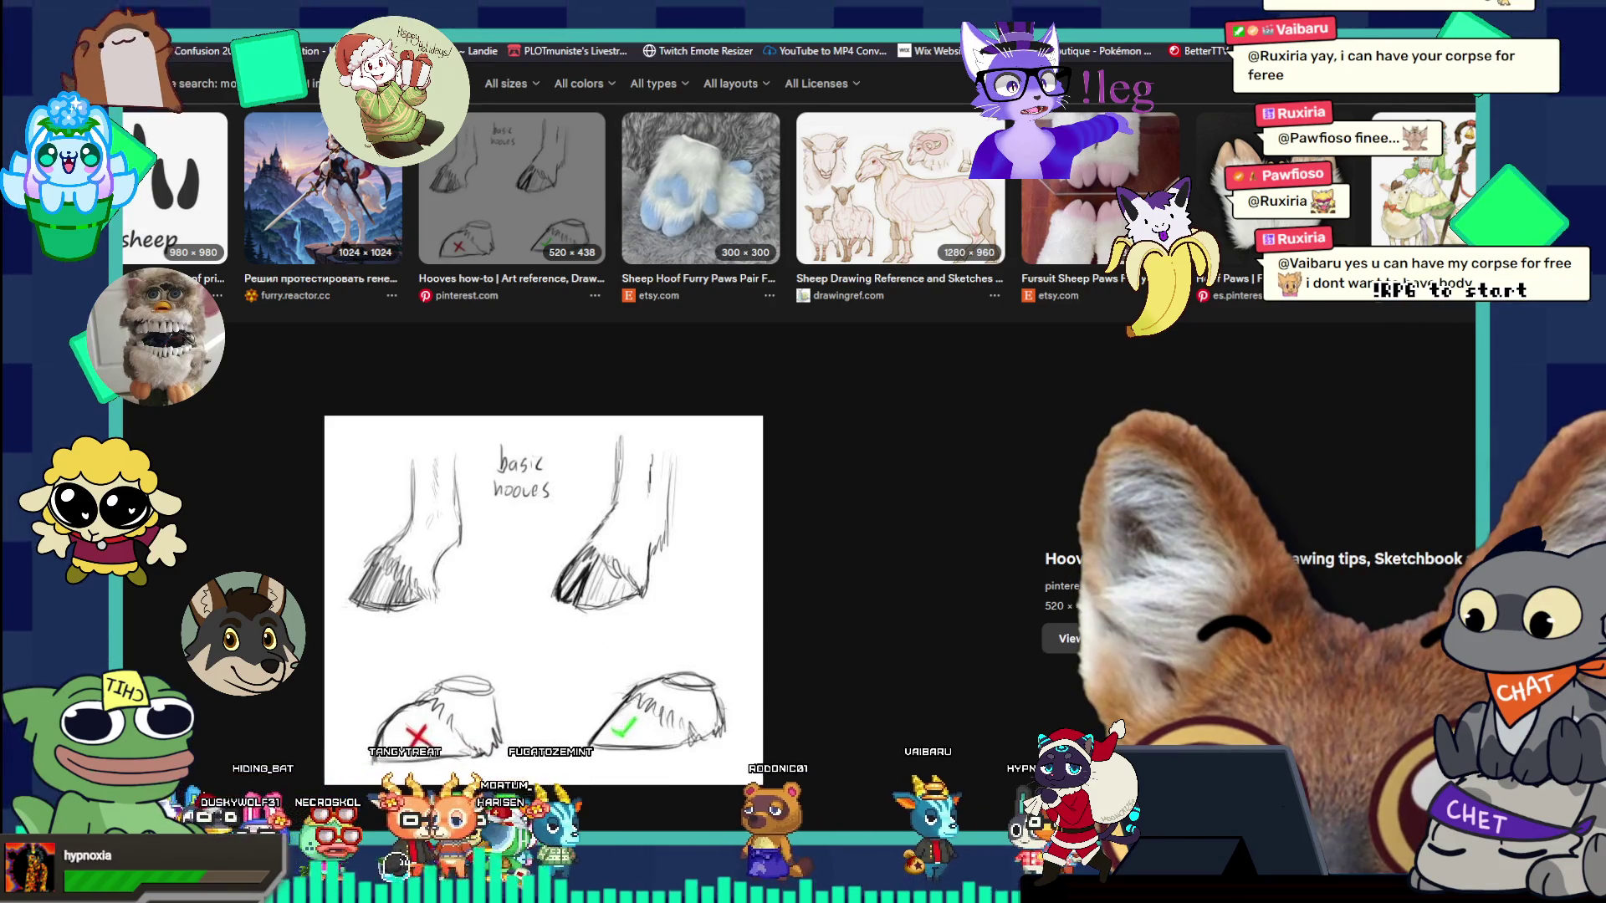
scroll(803, 376, down, 2)
- Back in Photoshop, cover the right hoof tip's dark sketch line with sampled olive
key(alt+Tab)
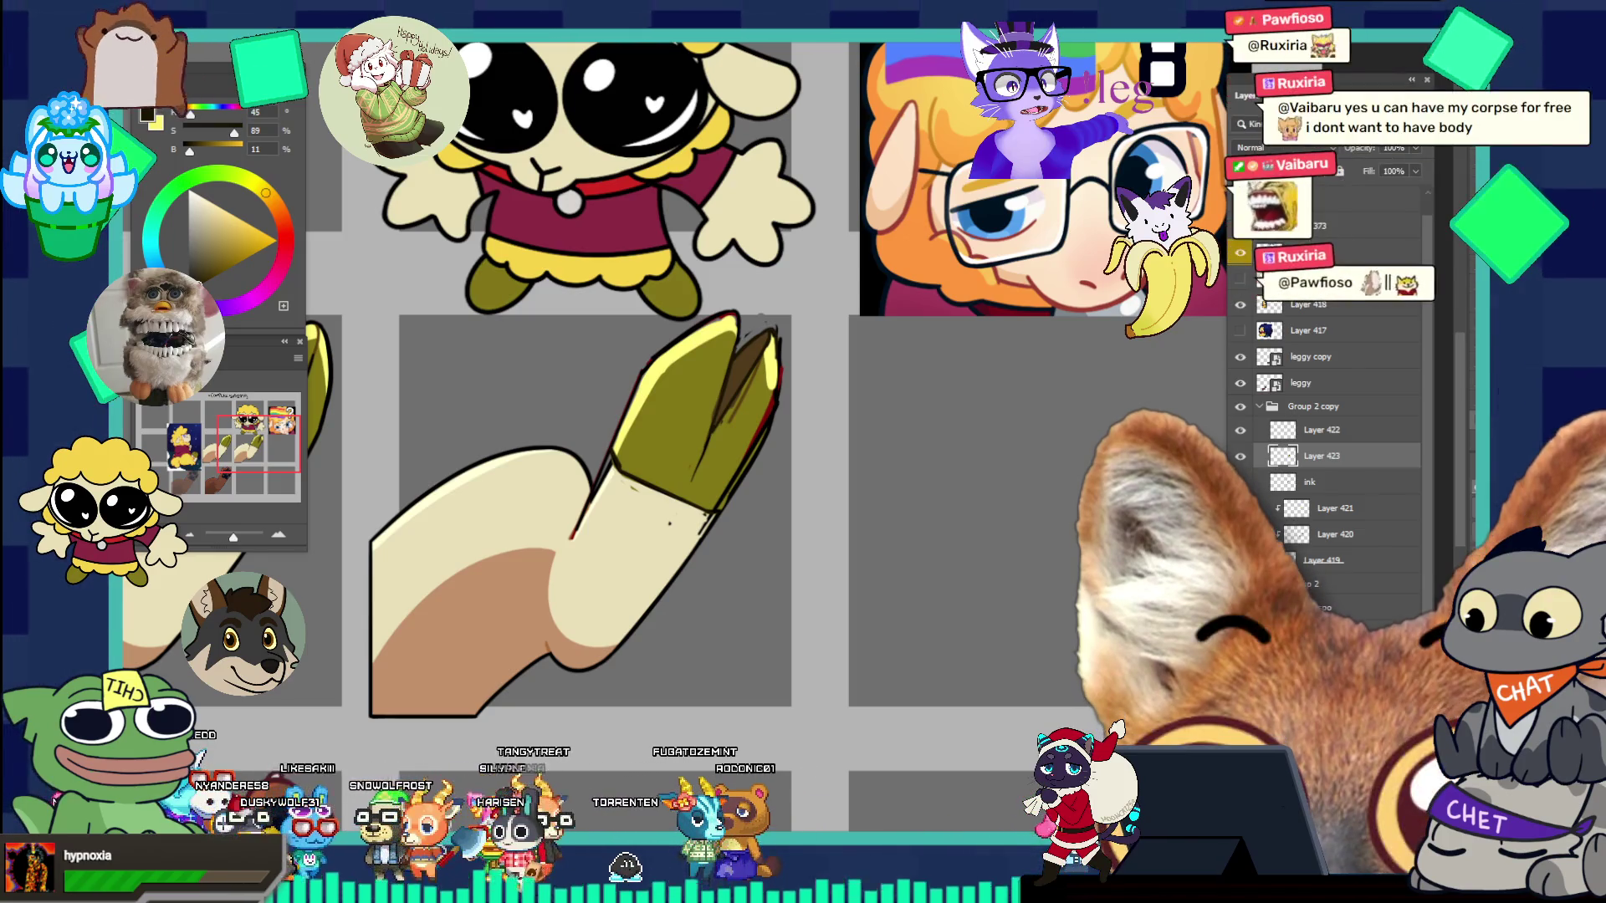
click(755, 330)
click(757, 328)
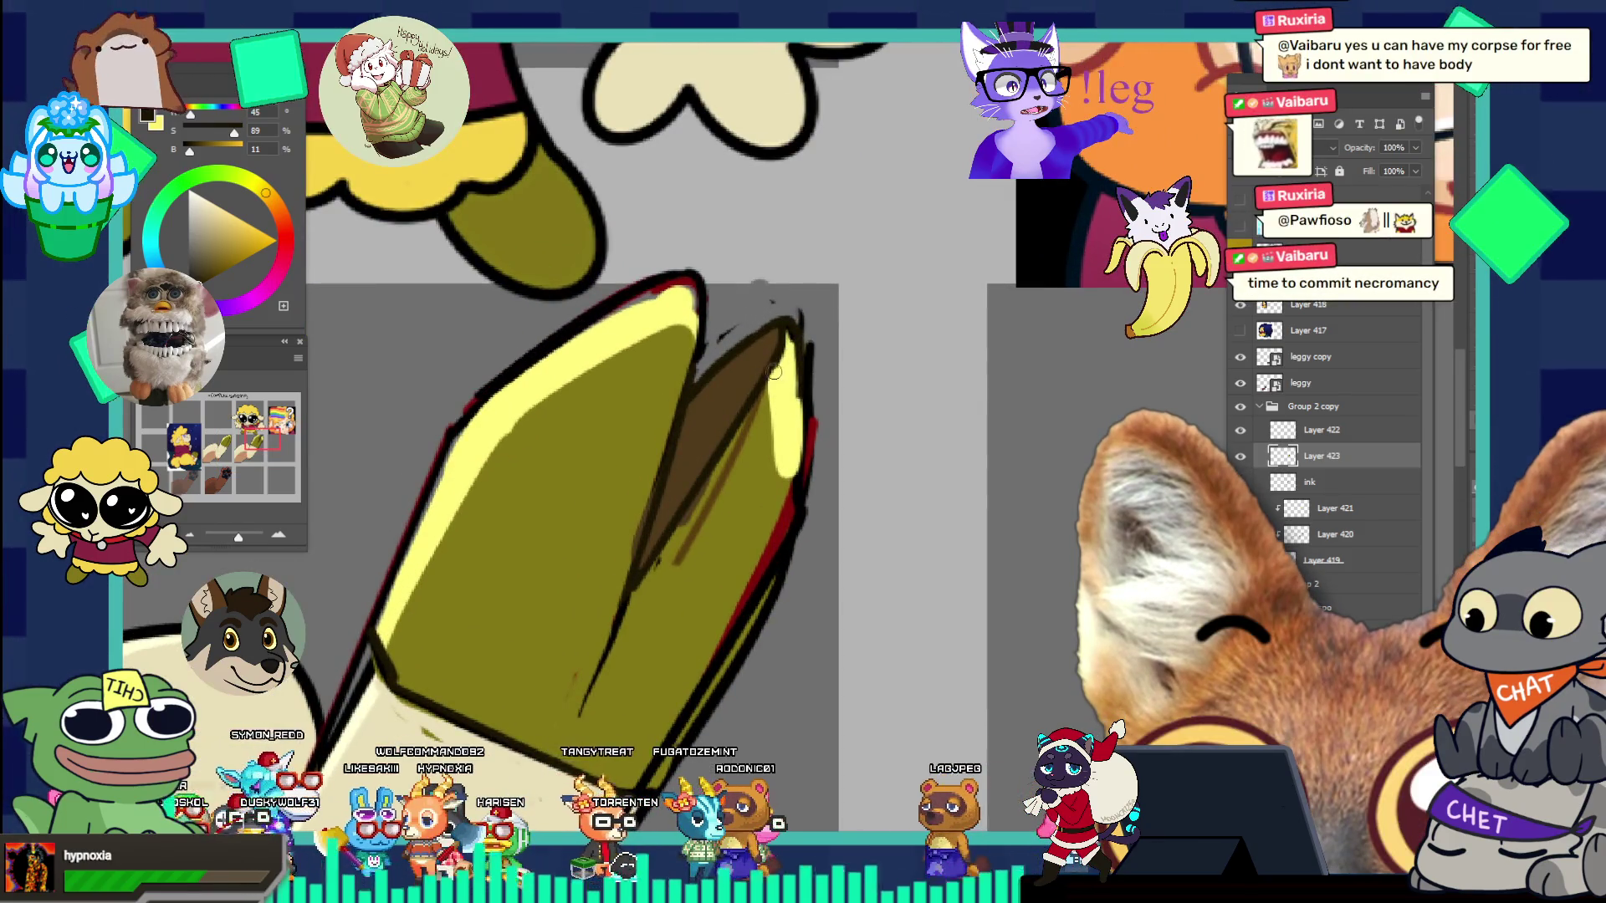
alt+click(763, 405)
alt+click(749, 376)
alt+click(732, 343)
click(761, 446)
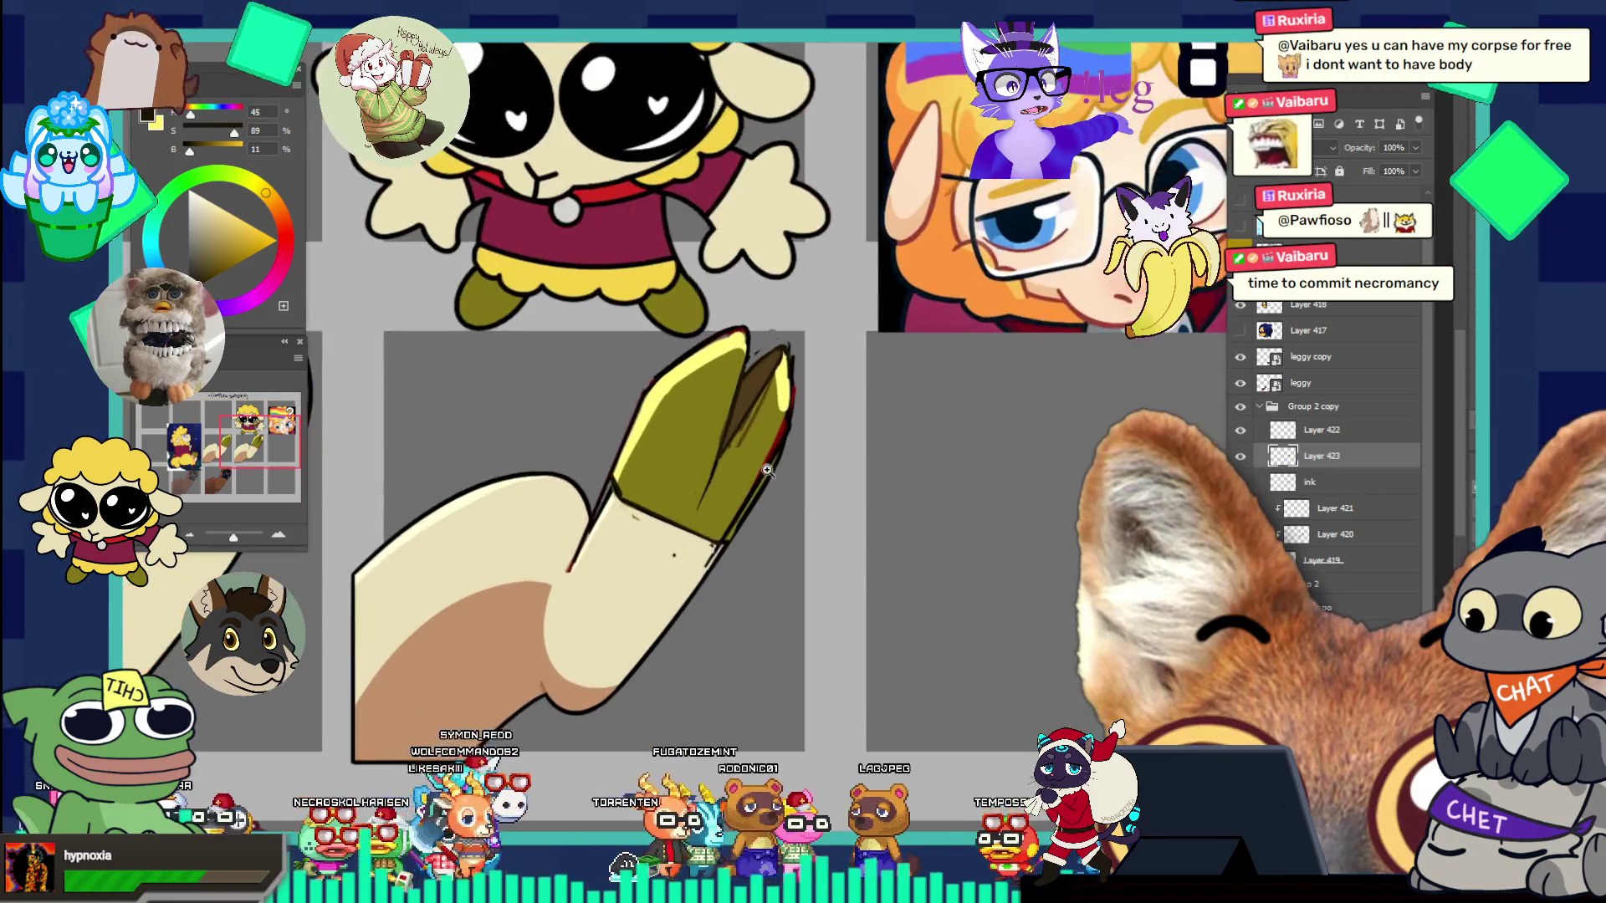
click(778, 386)
click(736, 324)
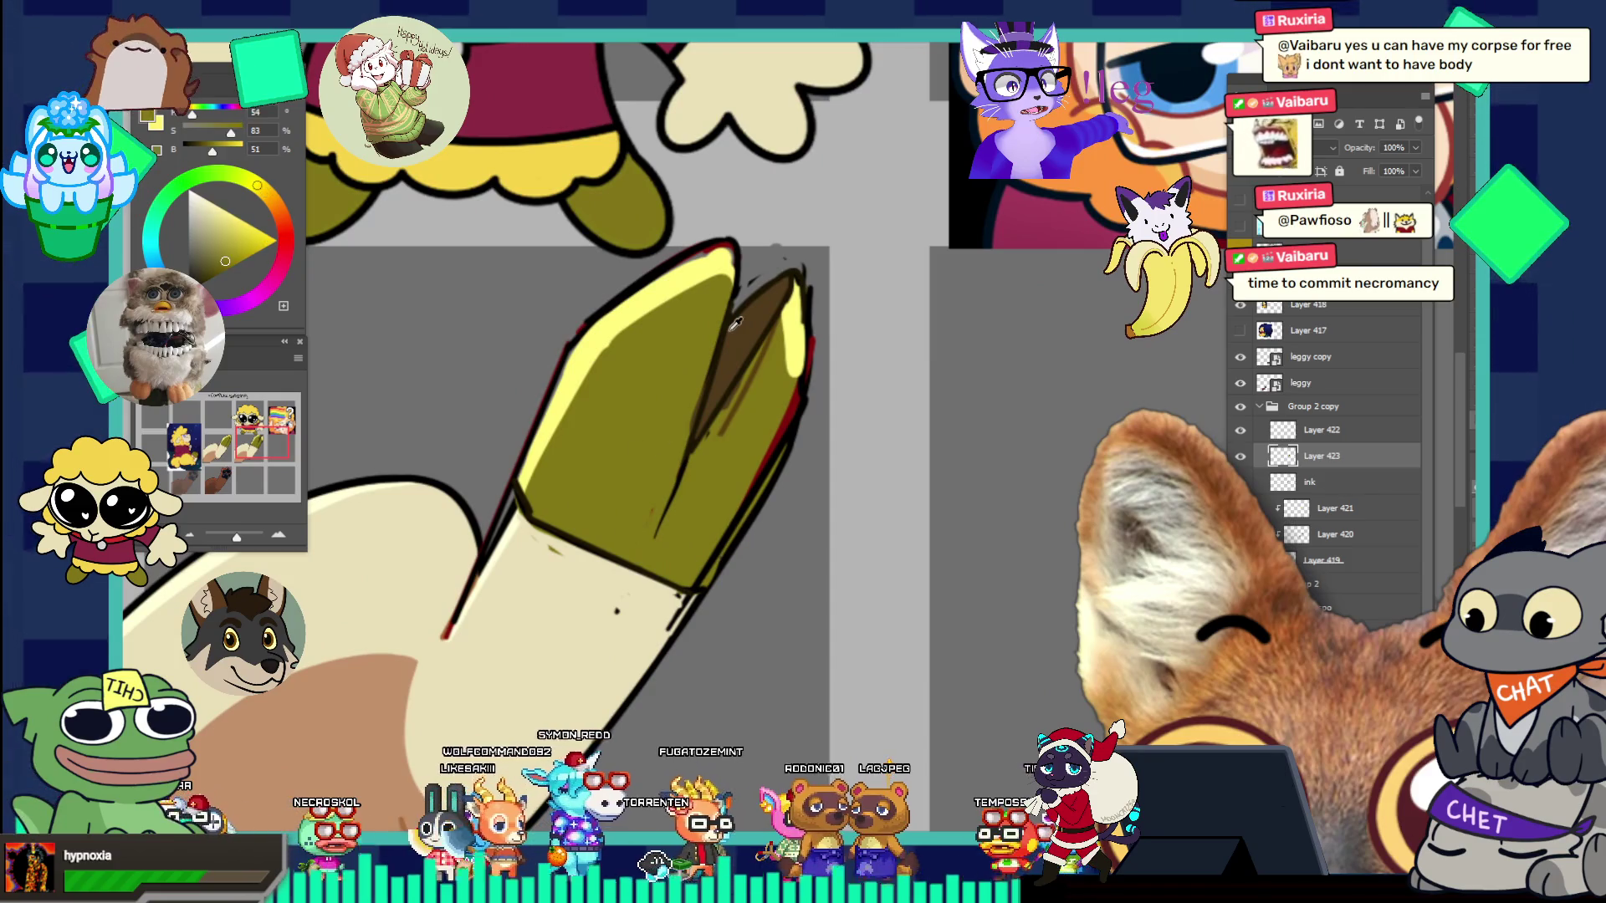
drag(706, 439, 668, 510)
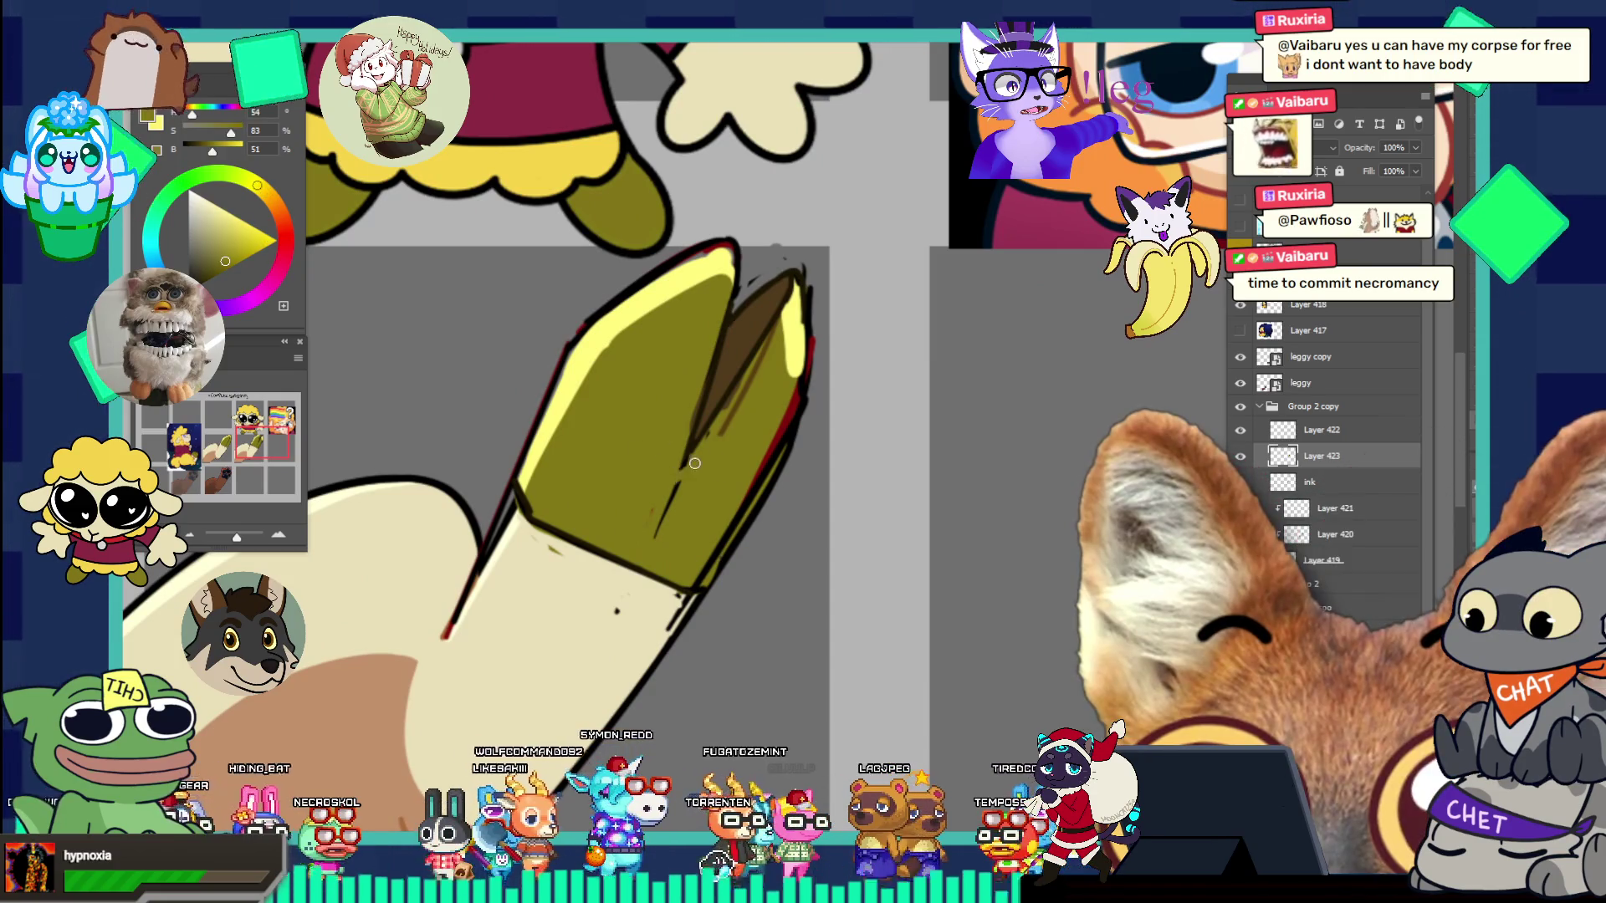
key(ctrl+0)
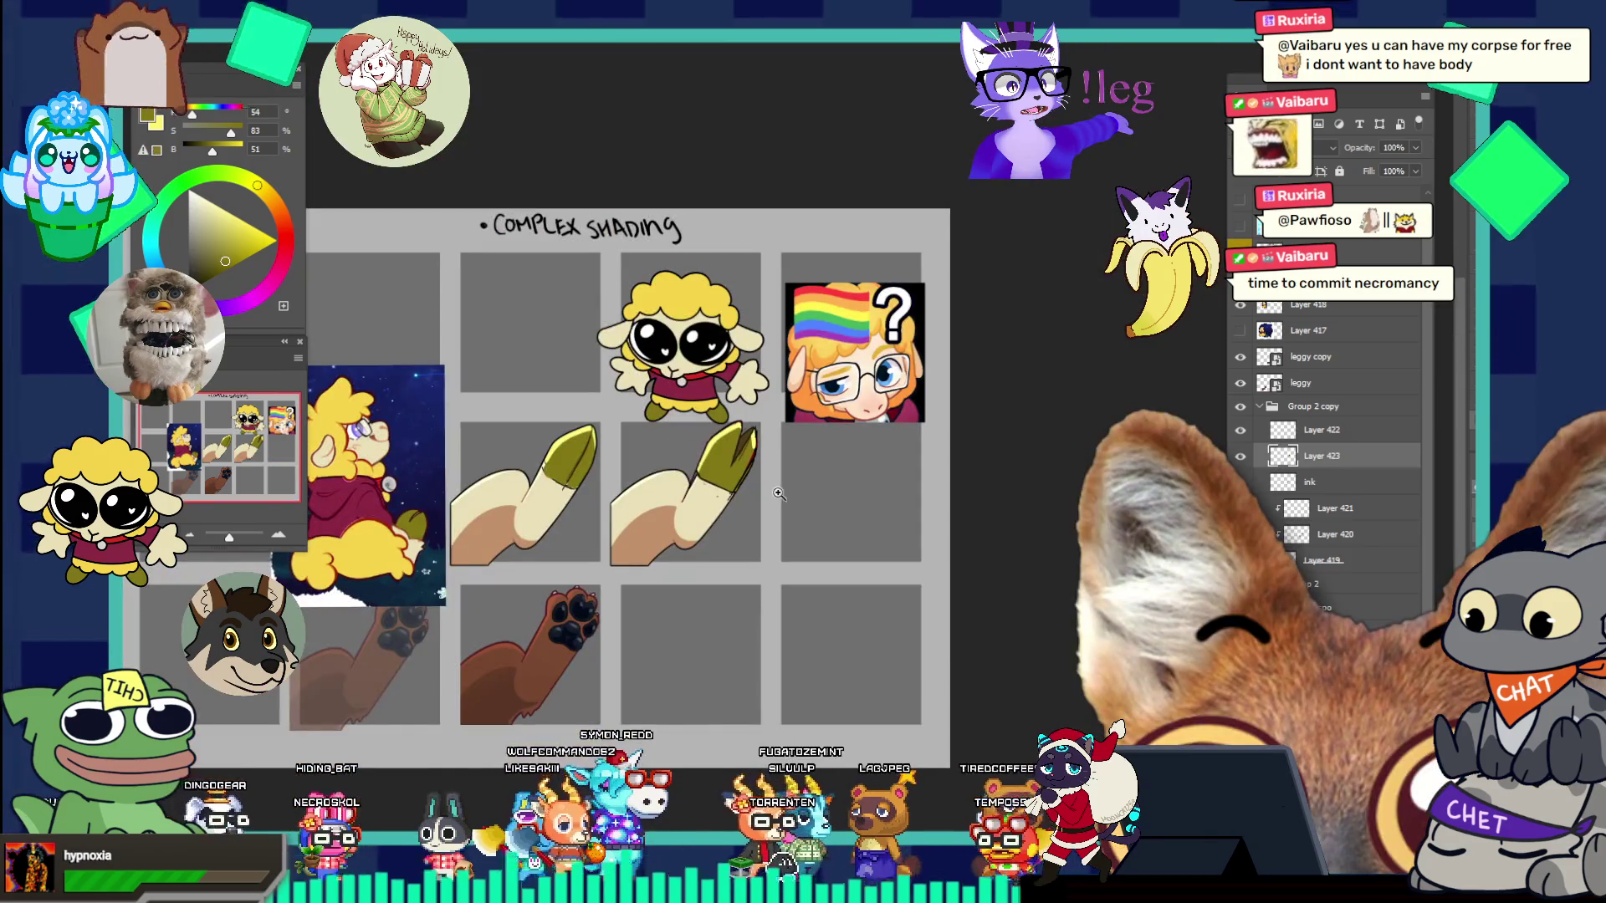
click(739, 494)
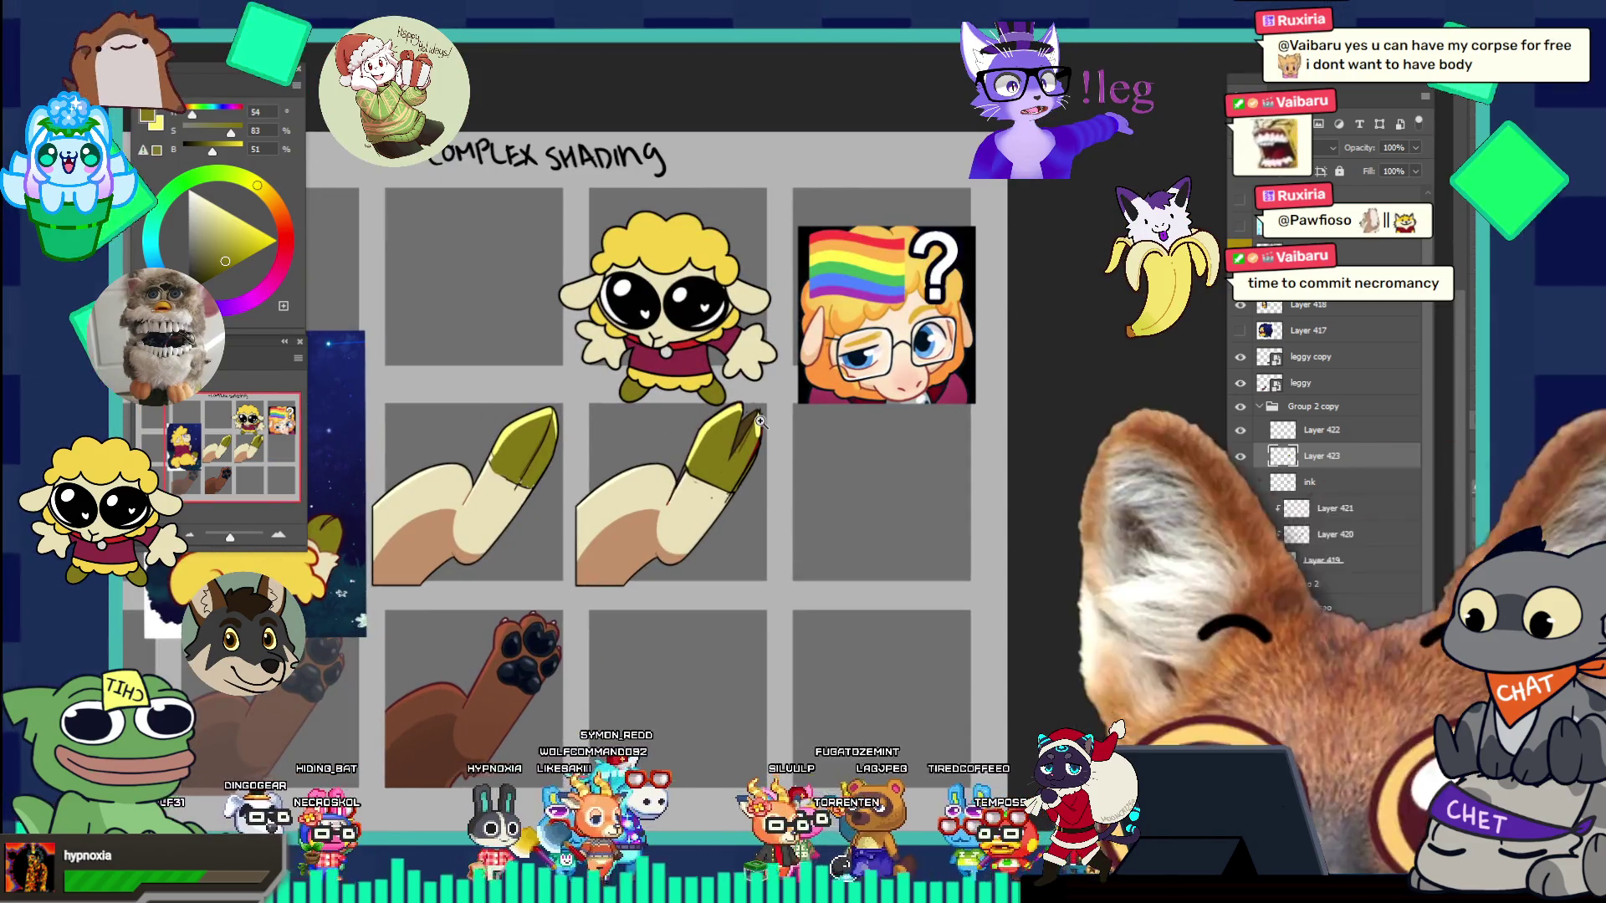
click(757, 423)
click(751, 441)
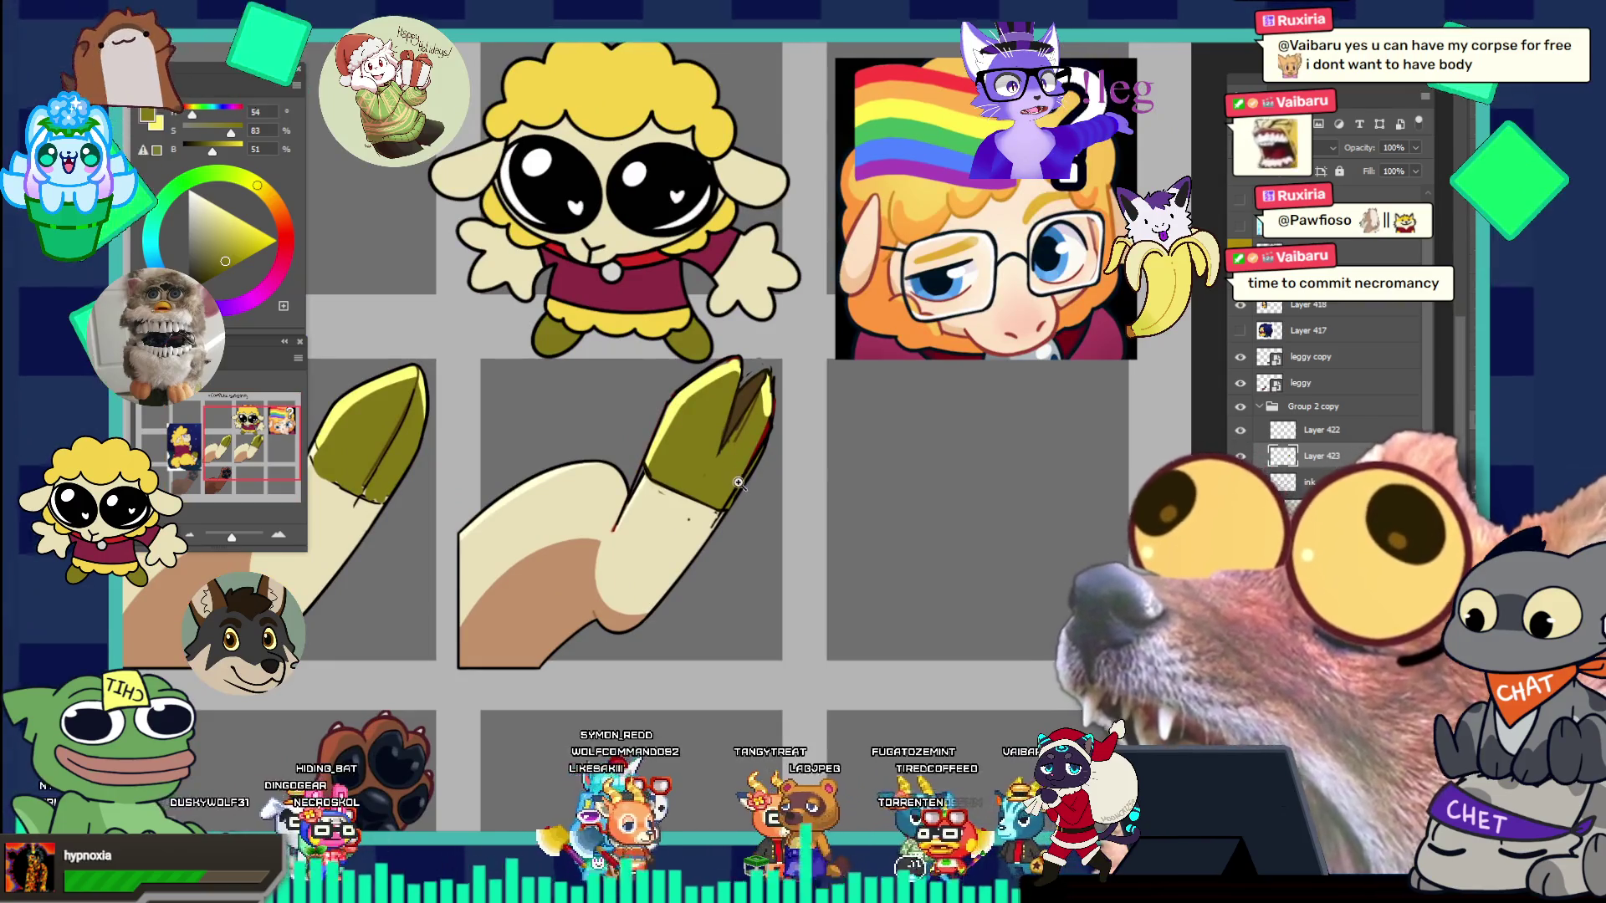
key(ctrl+0)
click(761, 515)
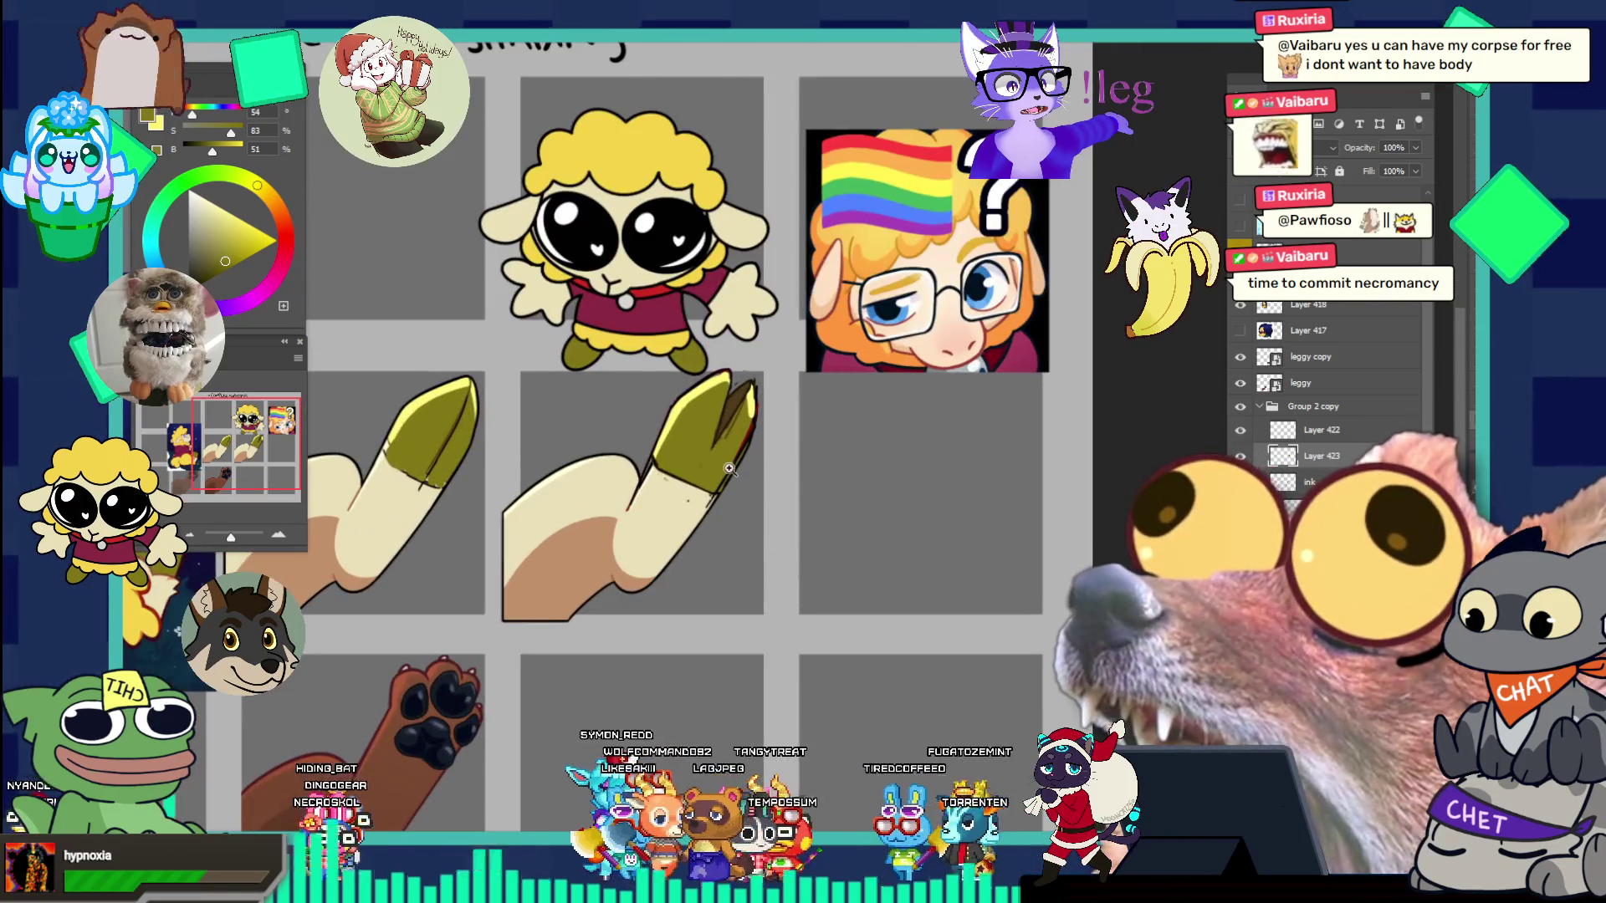
click(764, 422)
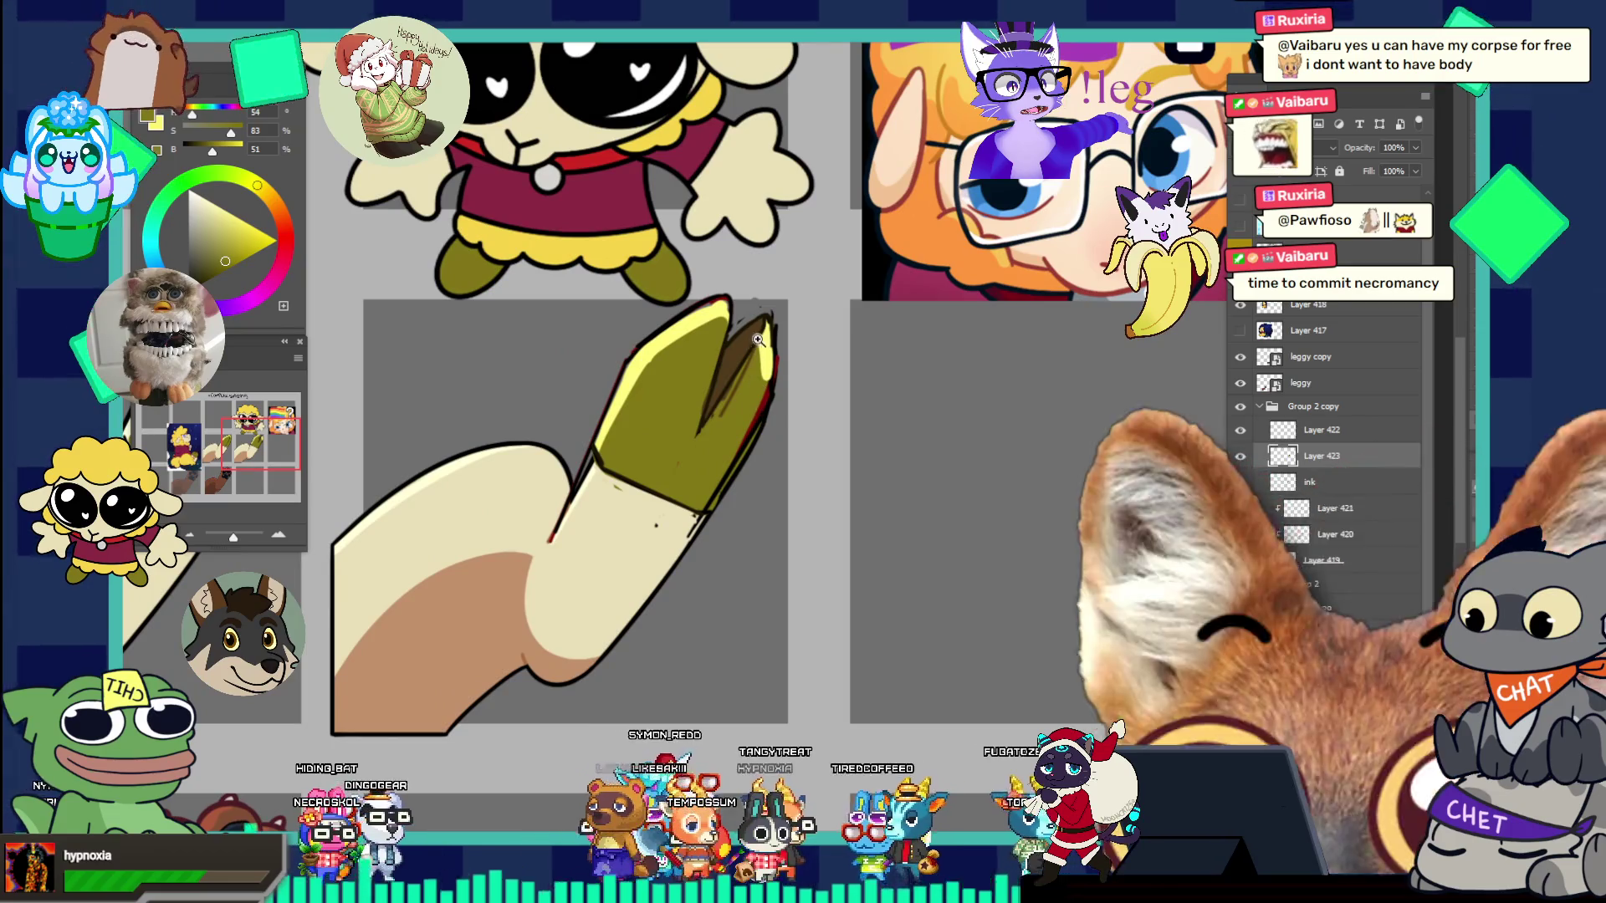
click(774, 368)
key(b)
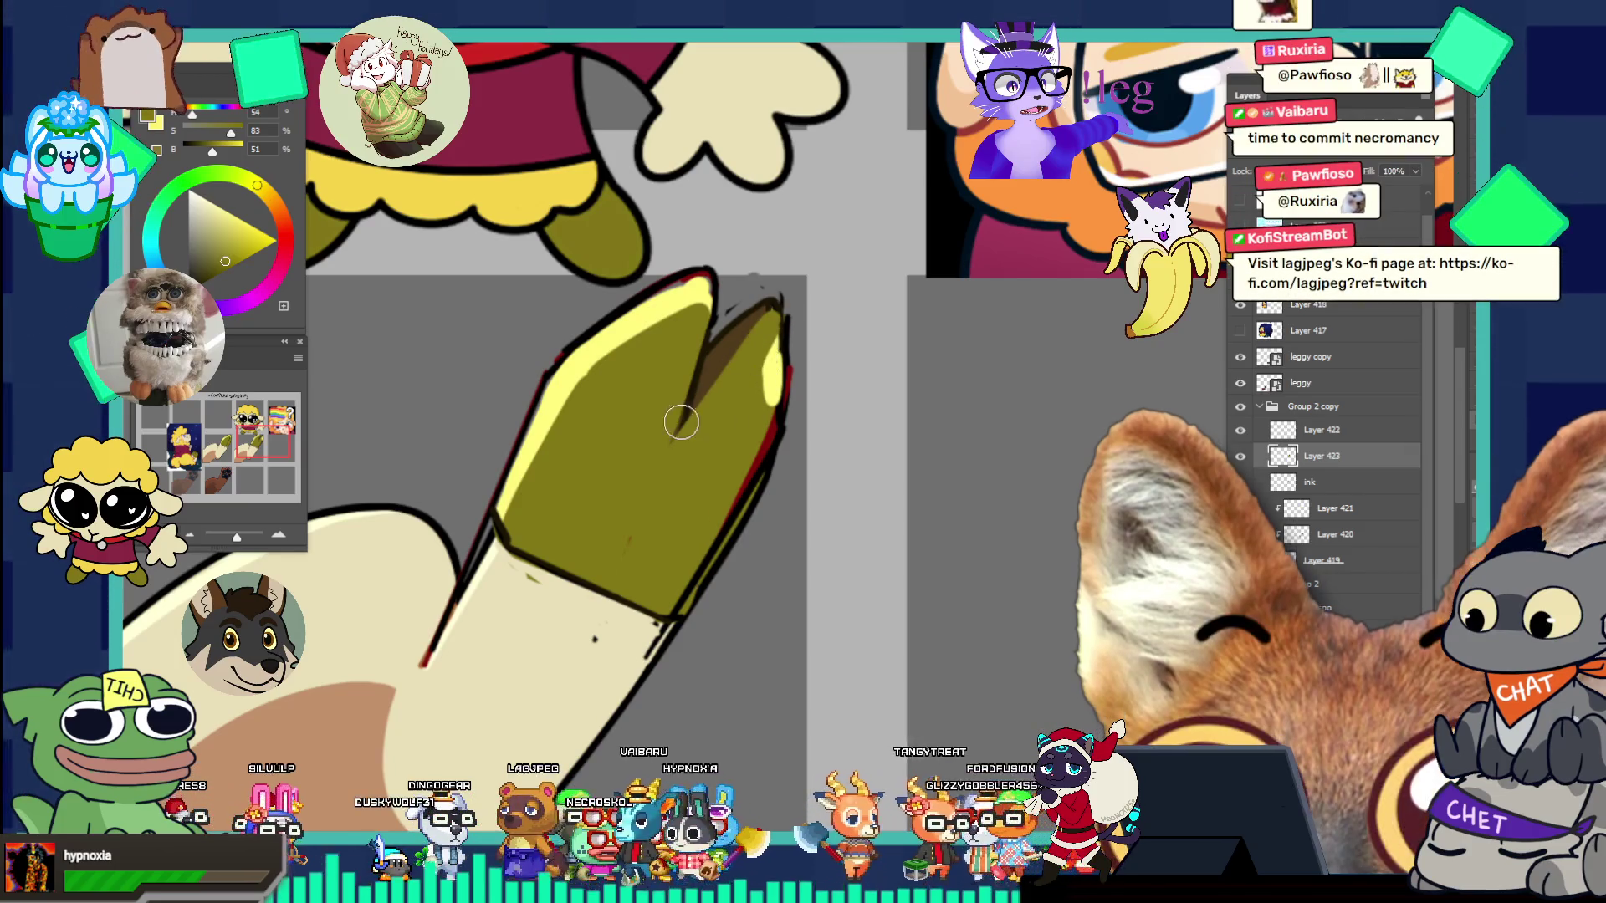
- Repaint the brown notch between the lobes and stroke near-black along the shading's top edge
mouse_move(707, 293)
mouse_down()
mouse_move(690, 368)
mouse_move(657, 245)
mouse_up()
drag(736, 359, 786, 371)
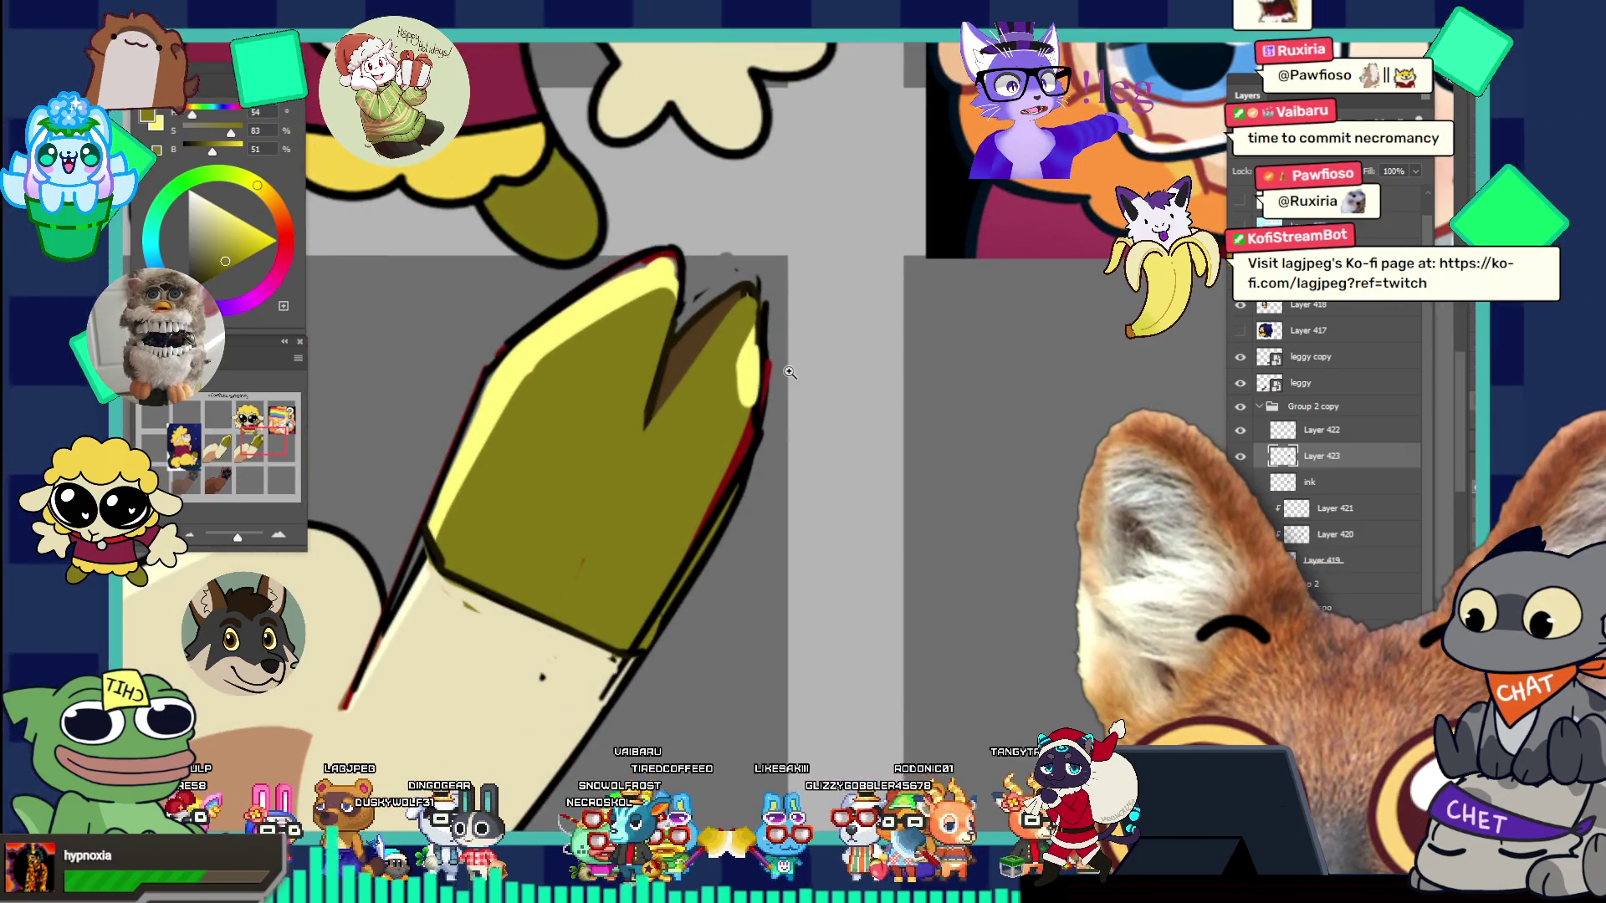
alt+click(726, 276)
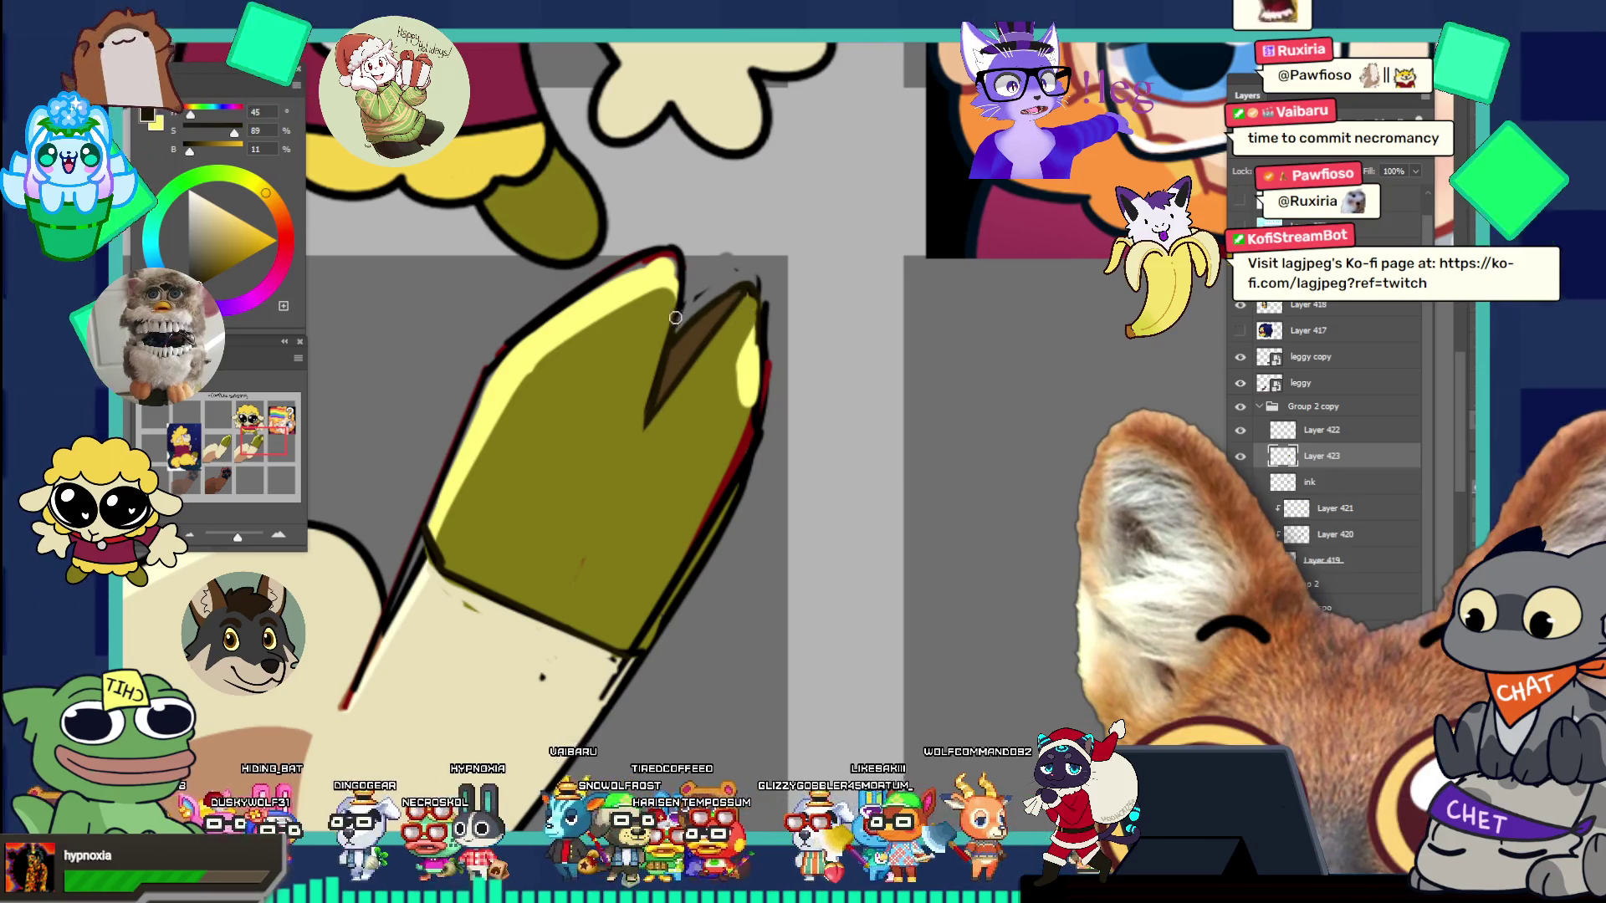
mouse_move(696, 310)
mouse_down()
mouse_move(742, 286)
mouse_move(731, 442)
mouse_up()
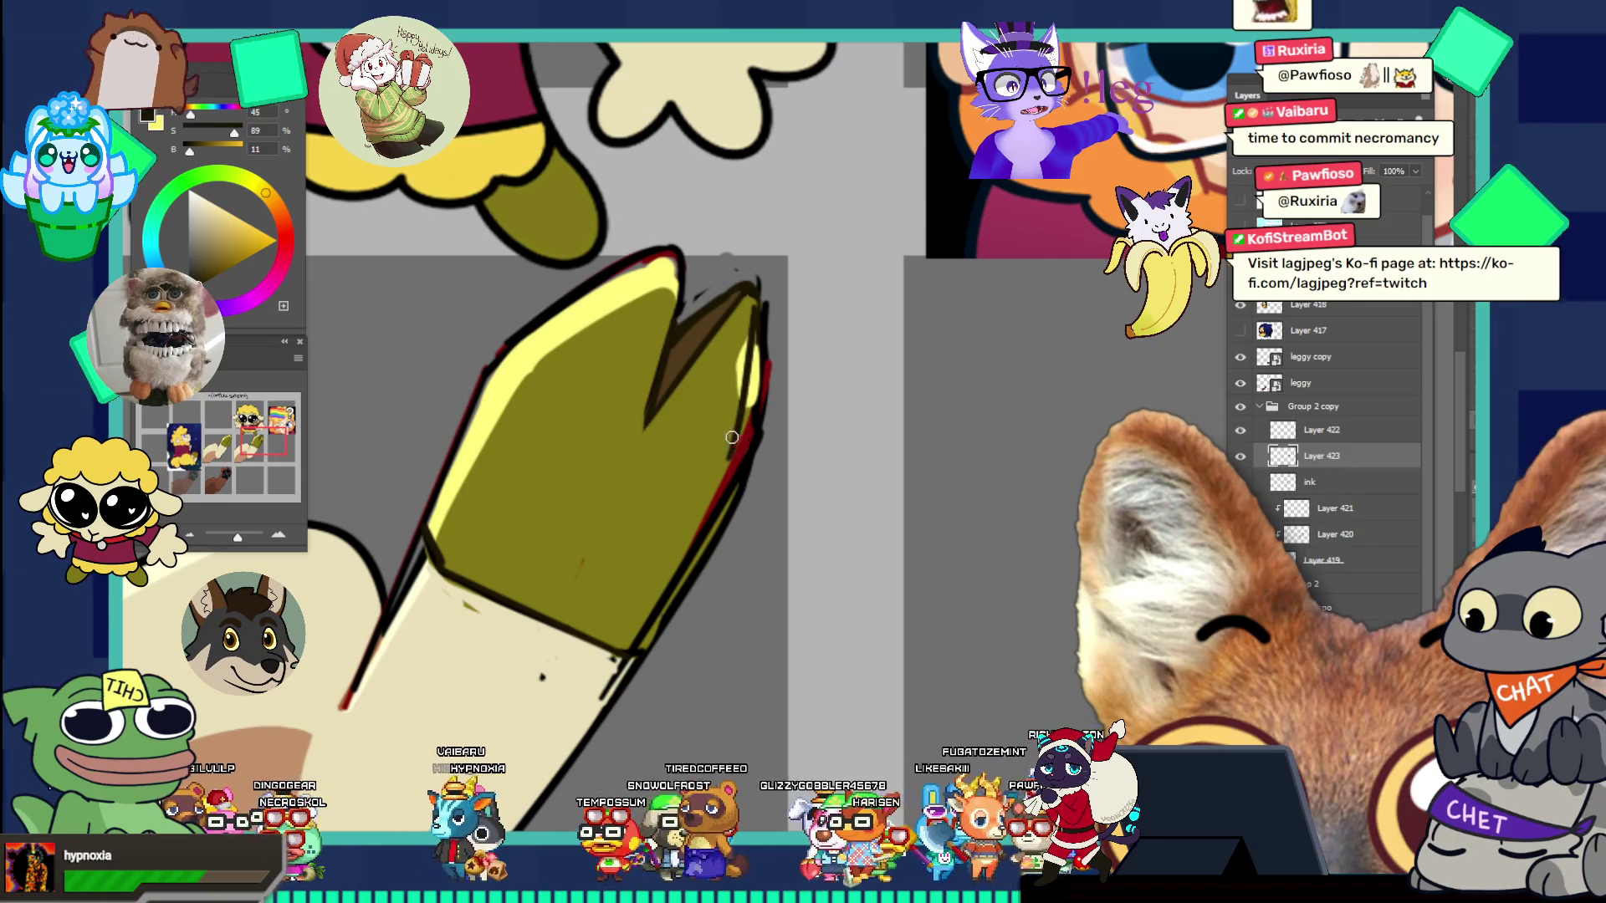
key(ctrl+0)
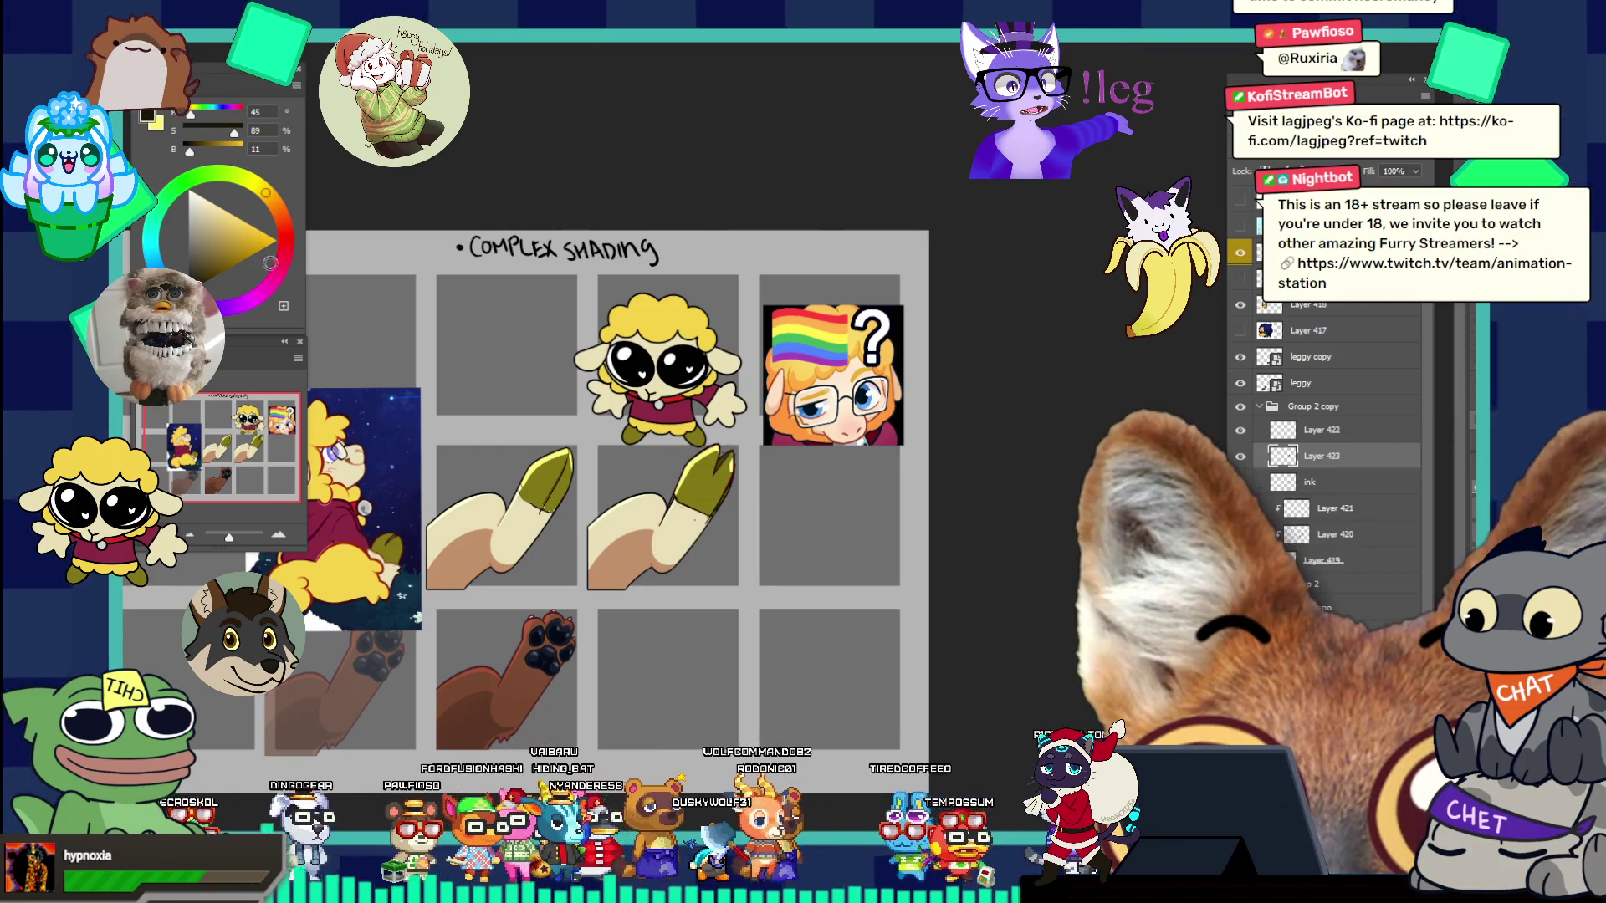
- Switch from the hoof shading sheet to the browser's Pinterest page of Zootopia concept sketches
scroll(739, 516, up, 5)
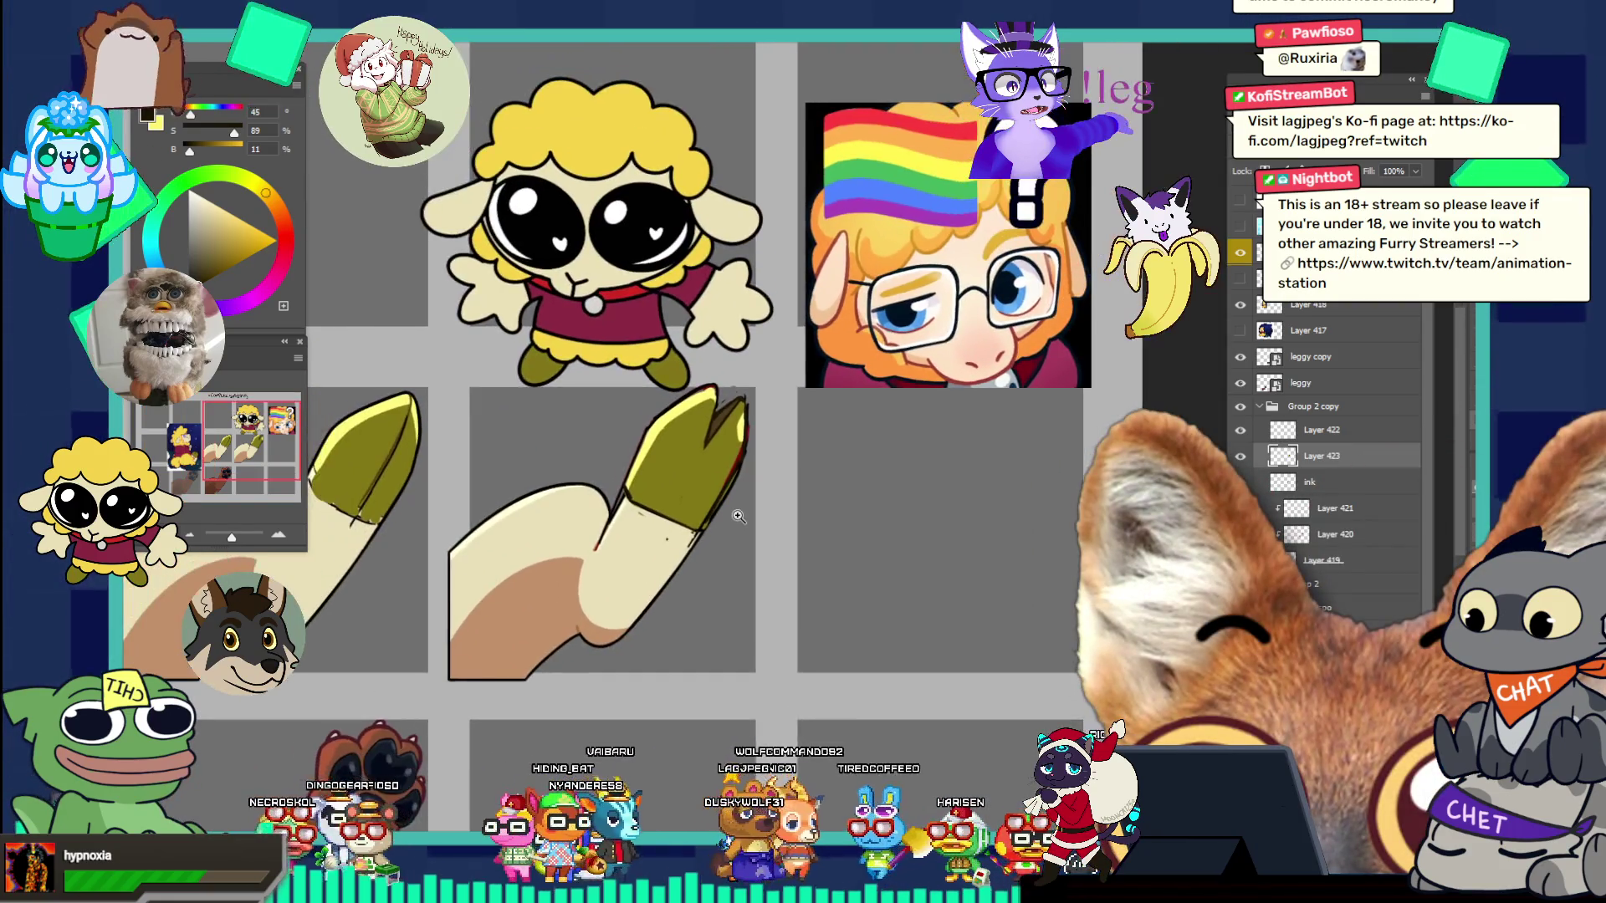
scroll(738, 516, down, 4)
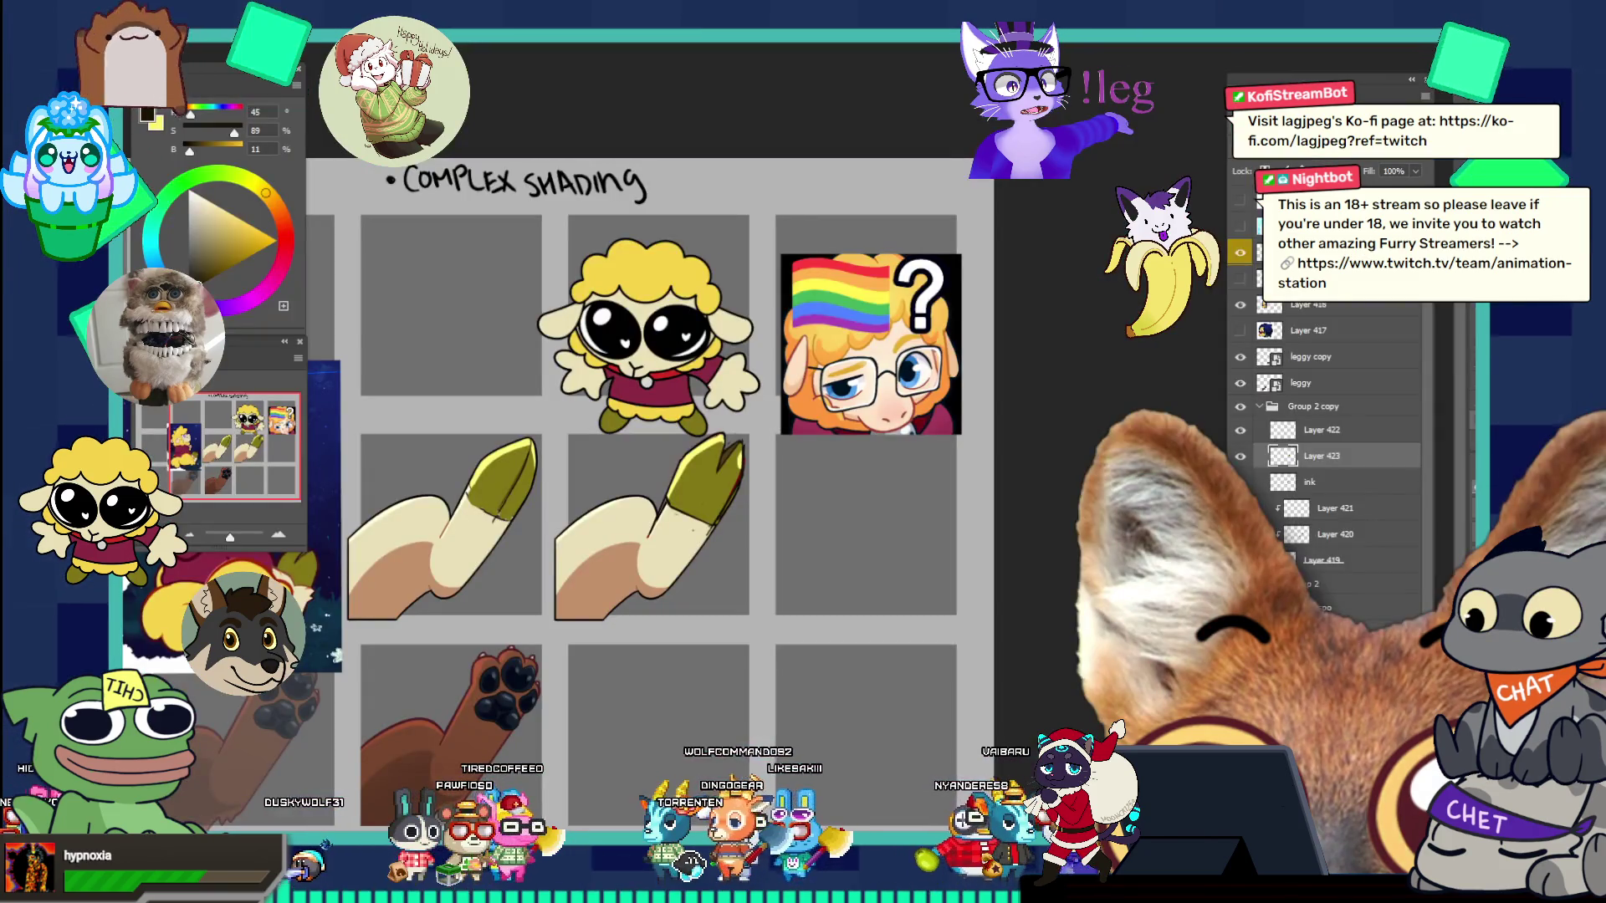
key(alt+Tab)
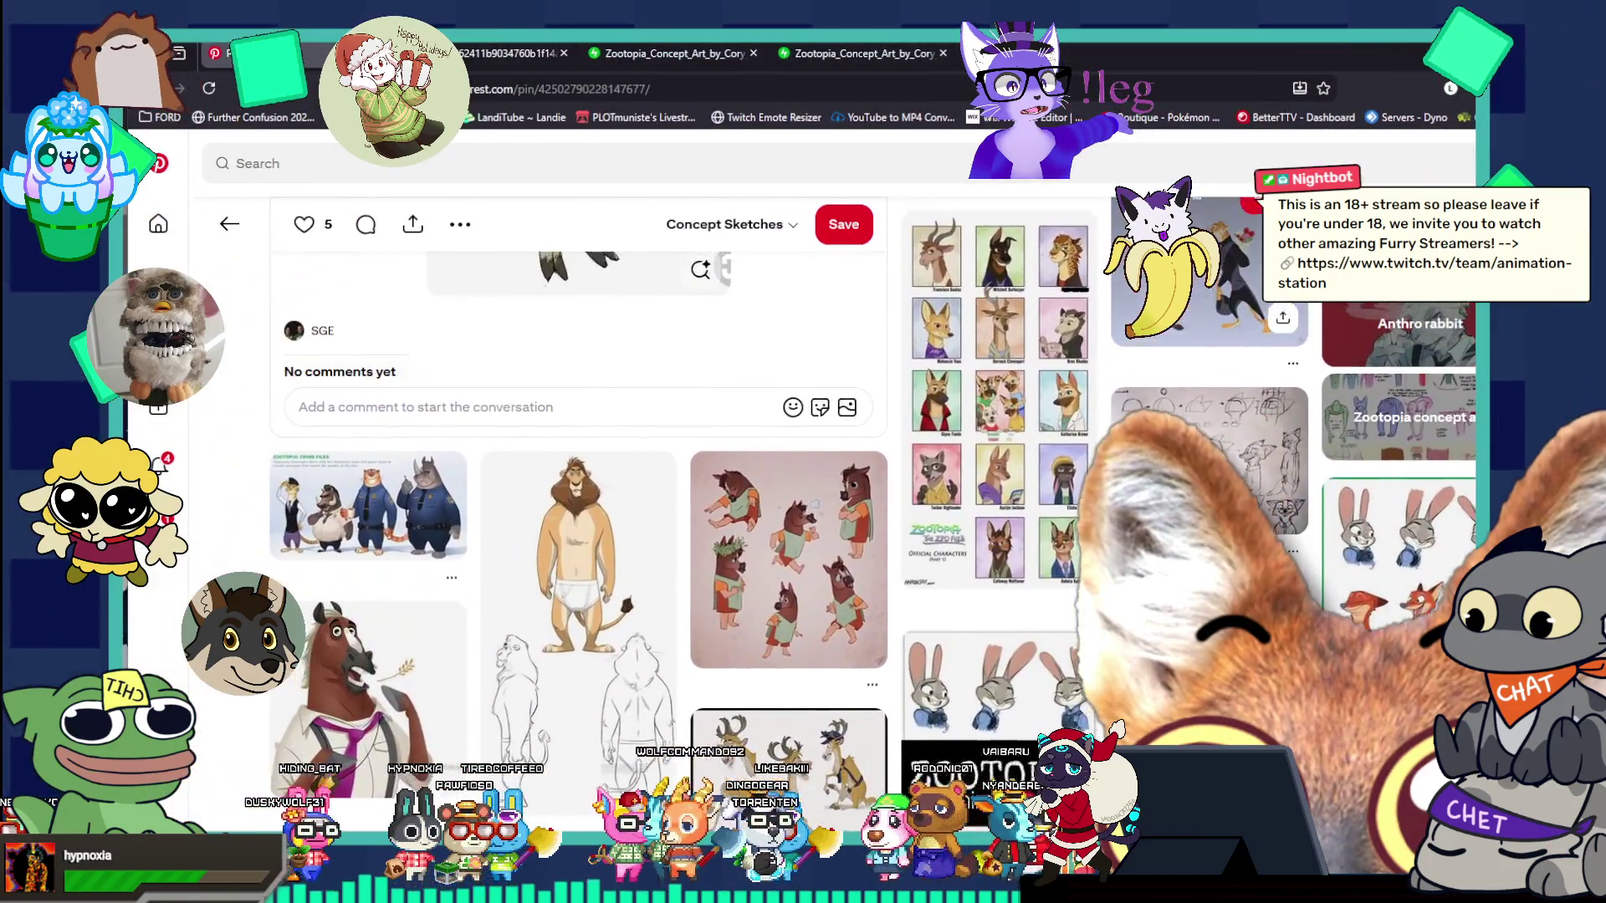
- Browse related goat sketch pins and open the horned goat concept sketch
click(1120, 378)
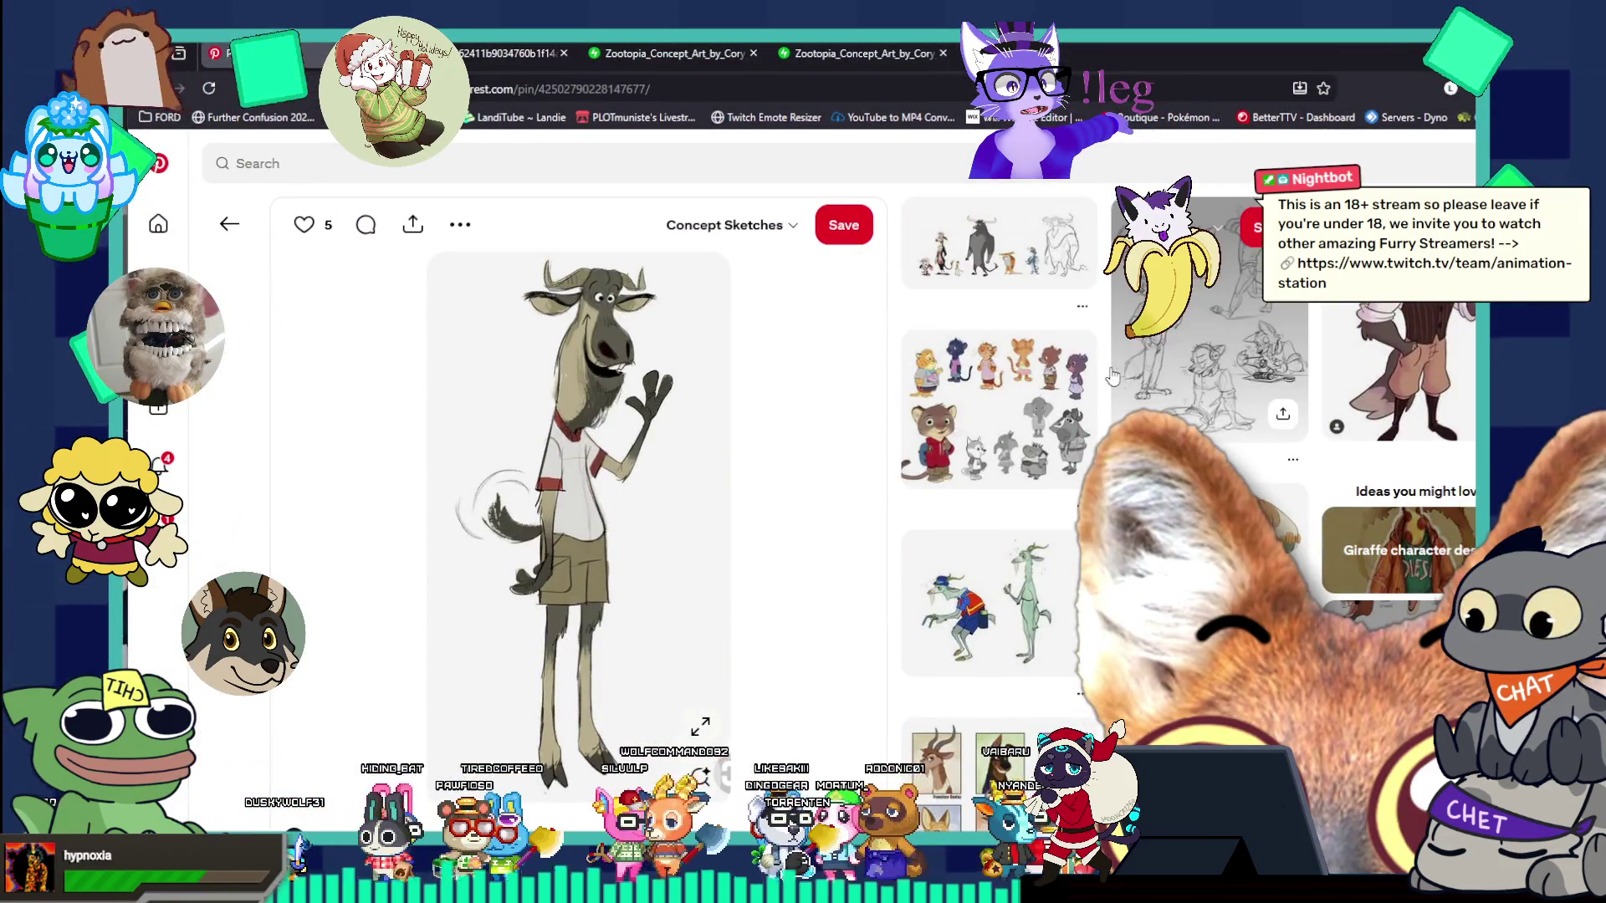
click(229, 223)
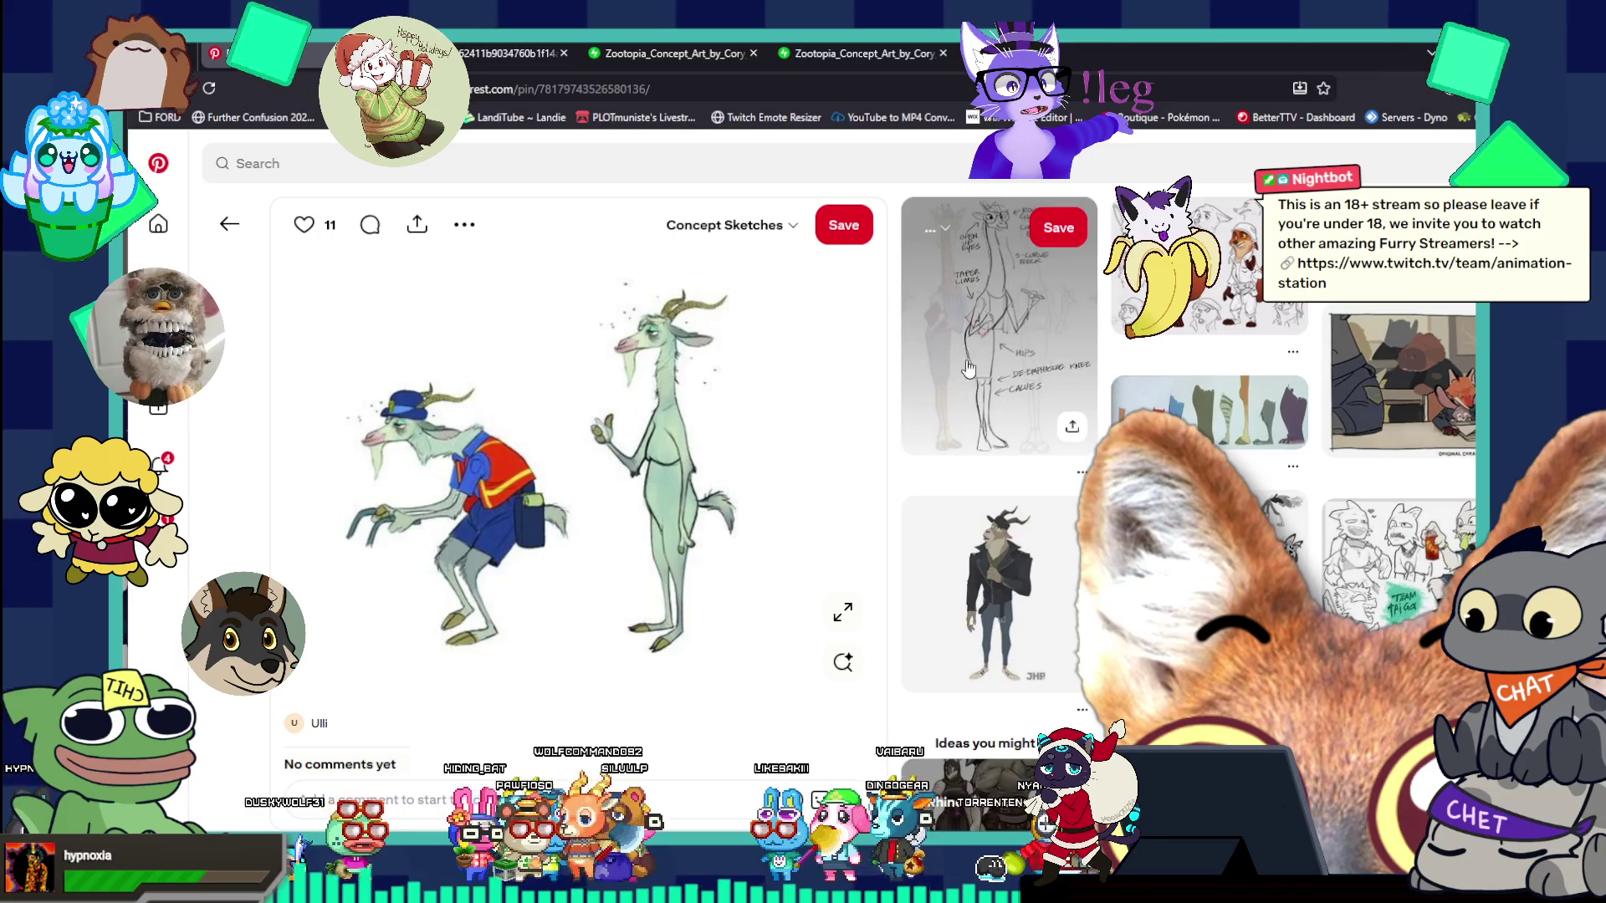
scroll(1184, 373, down, 2)
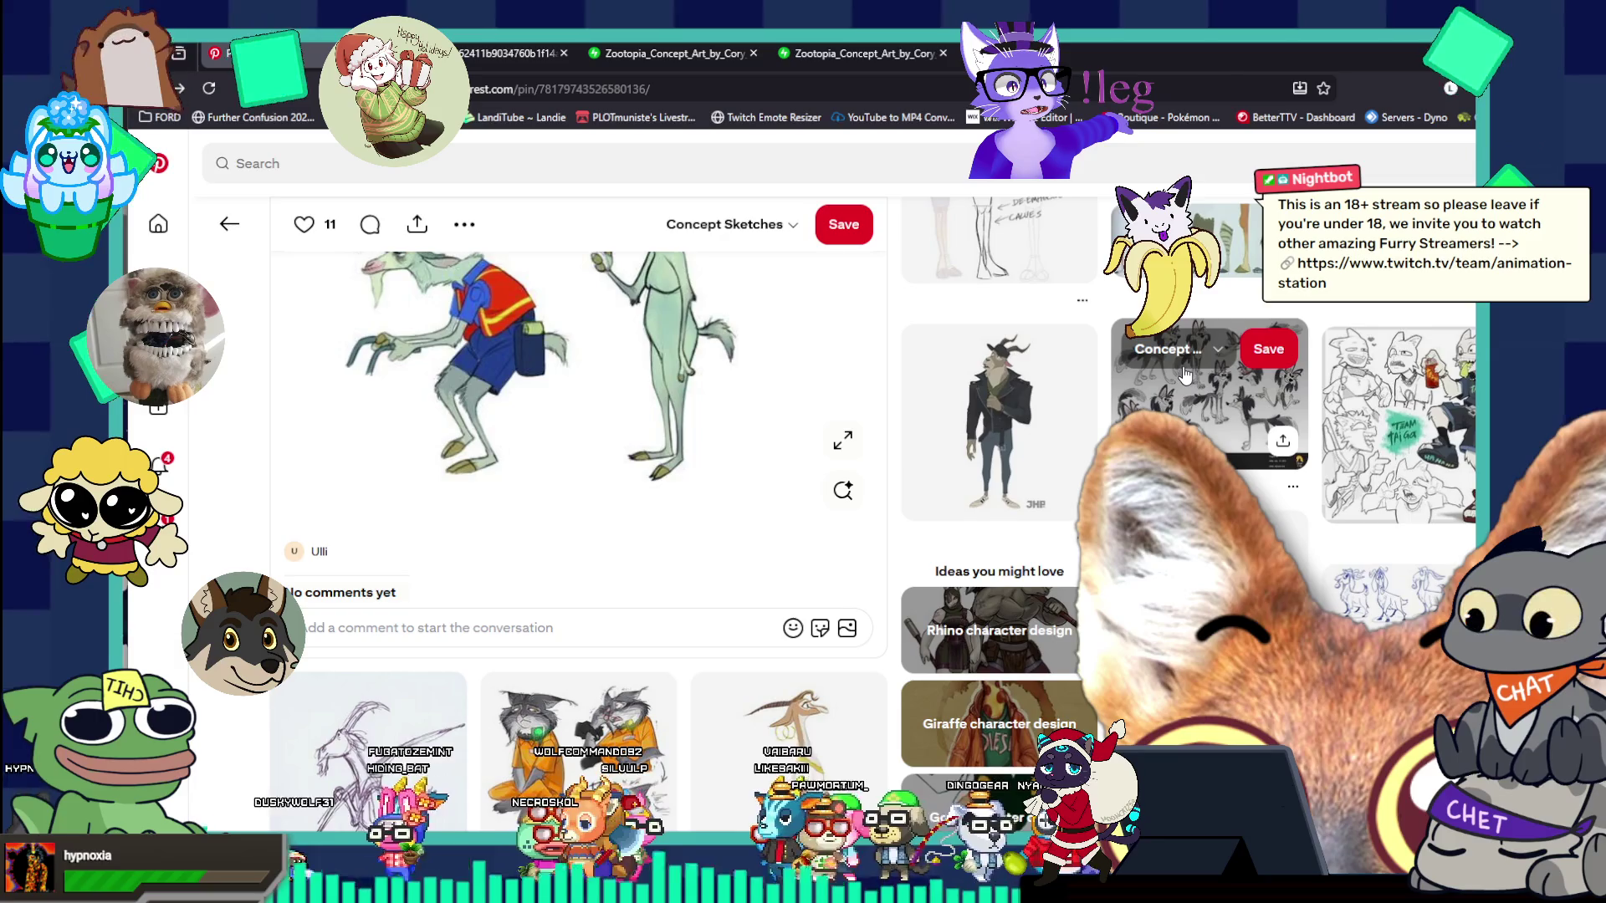
scroll(1184, 373, down, 2)
scroll(1184, 373, up, 1)
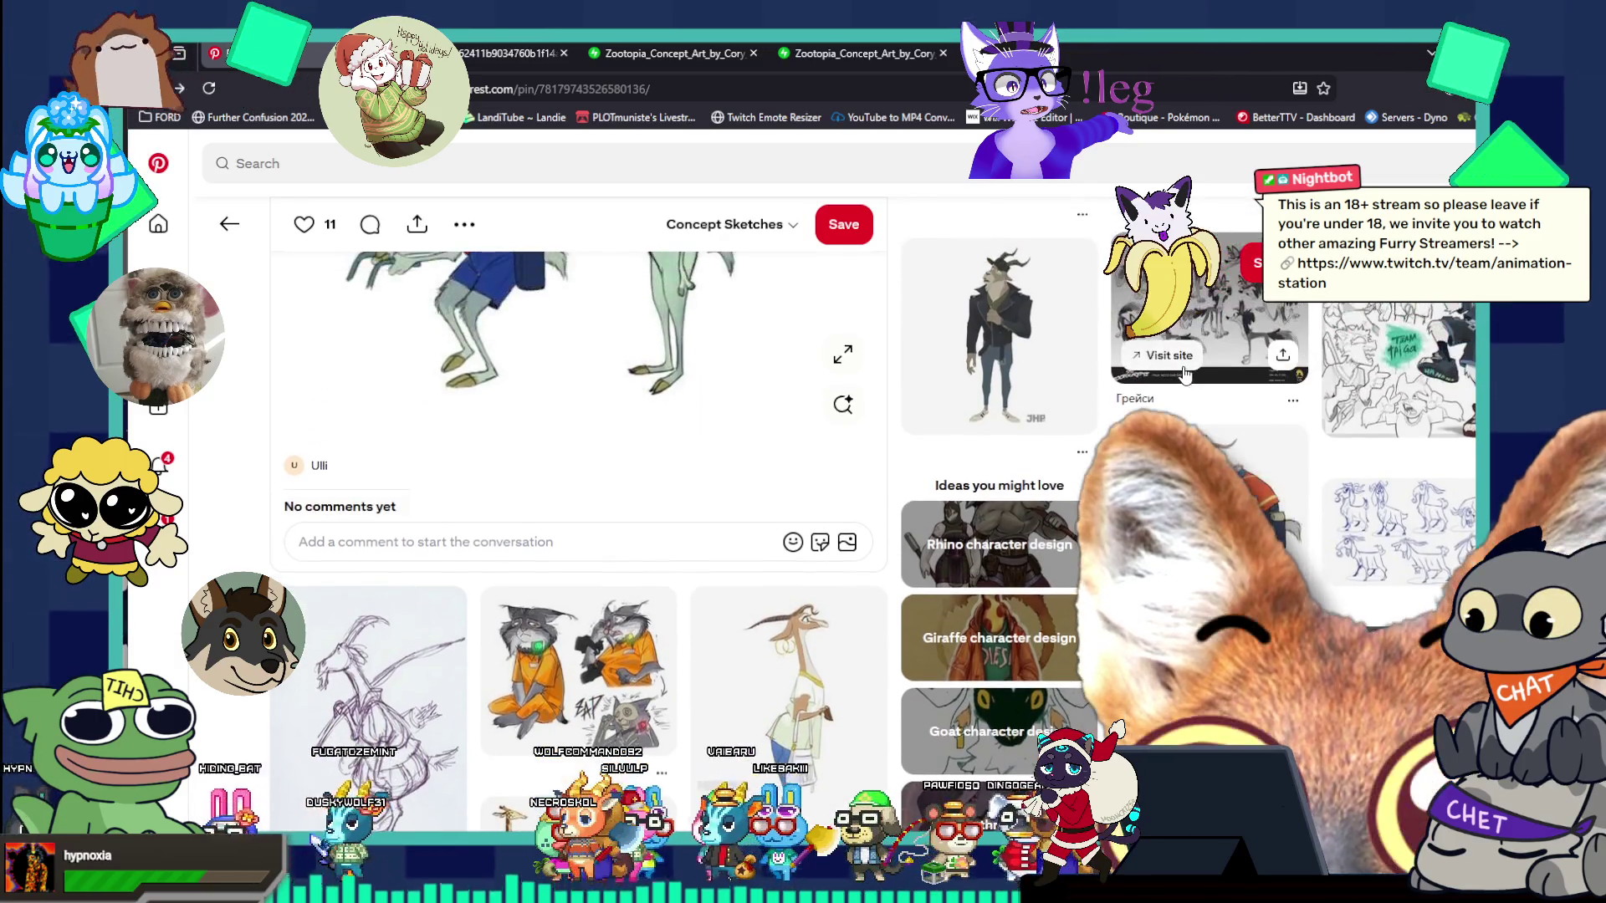
scroll(1184, 373, down, 3)
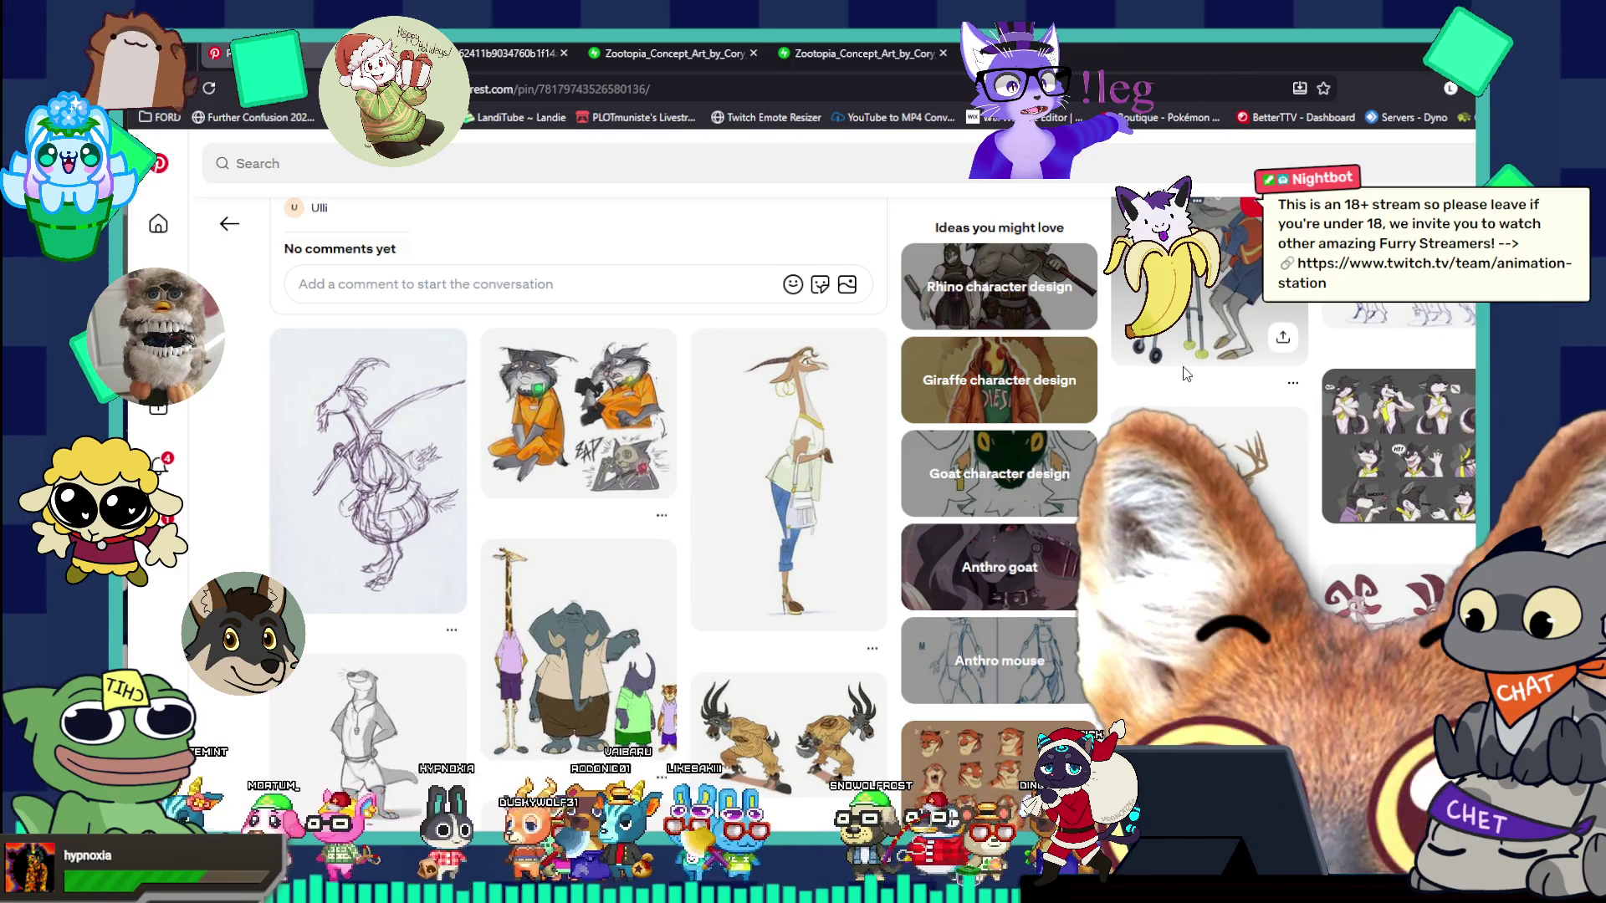
scroll(1184, 373, down, 2)
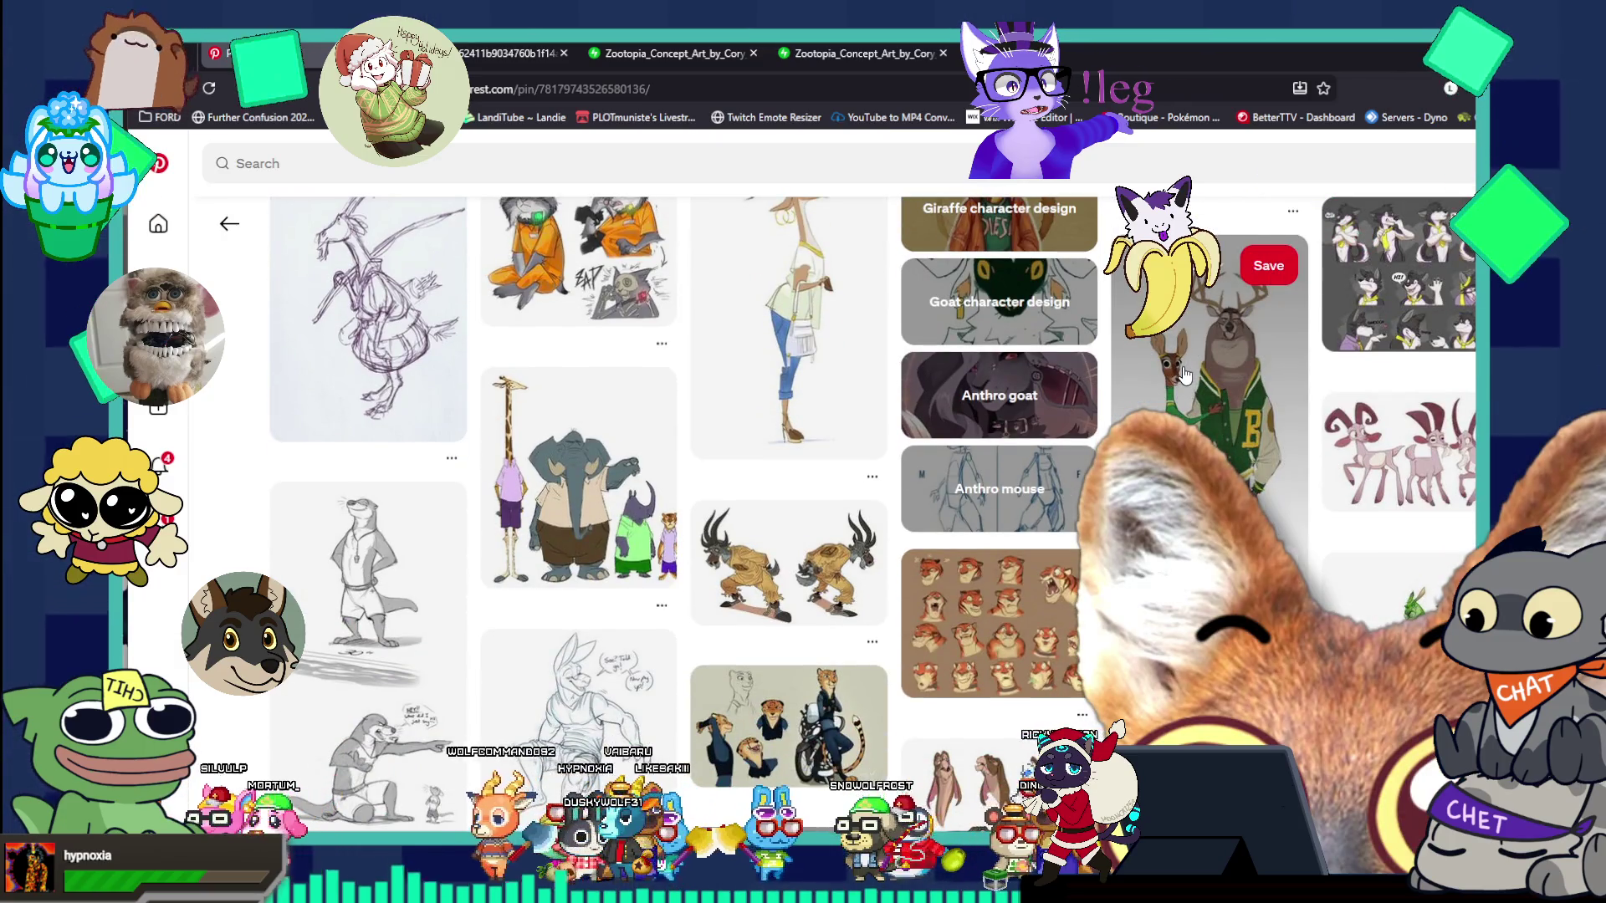
click(708, 635)
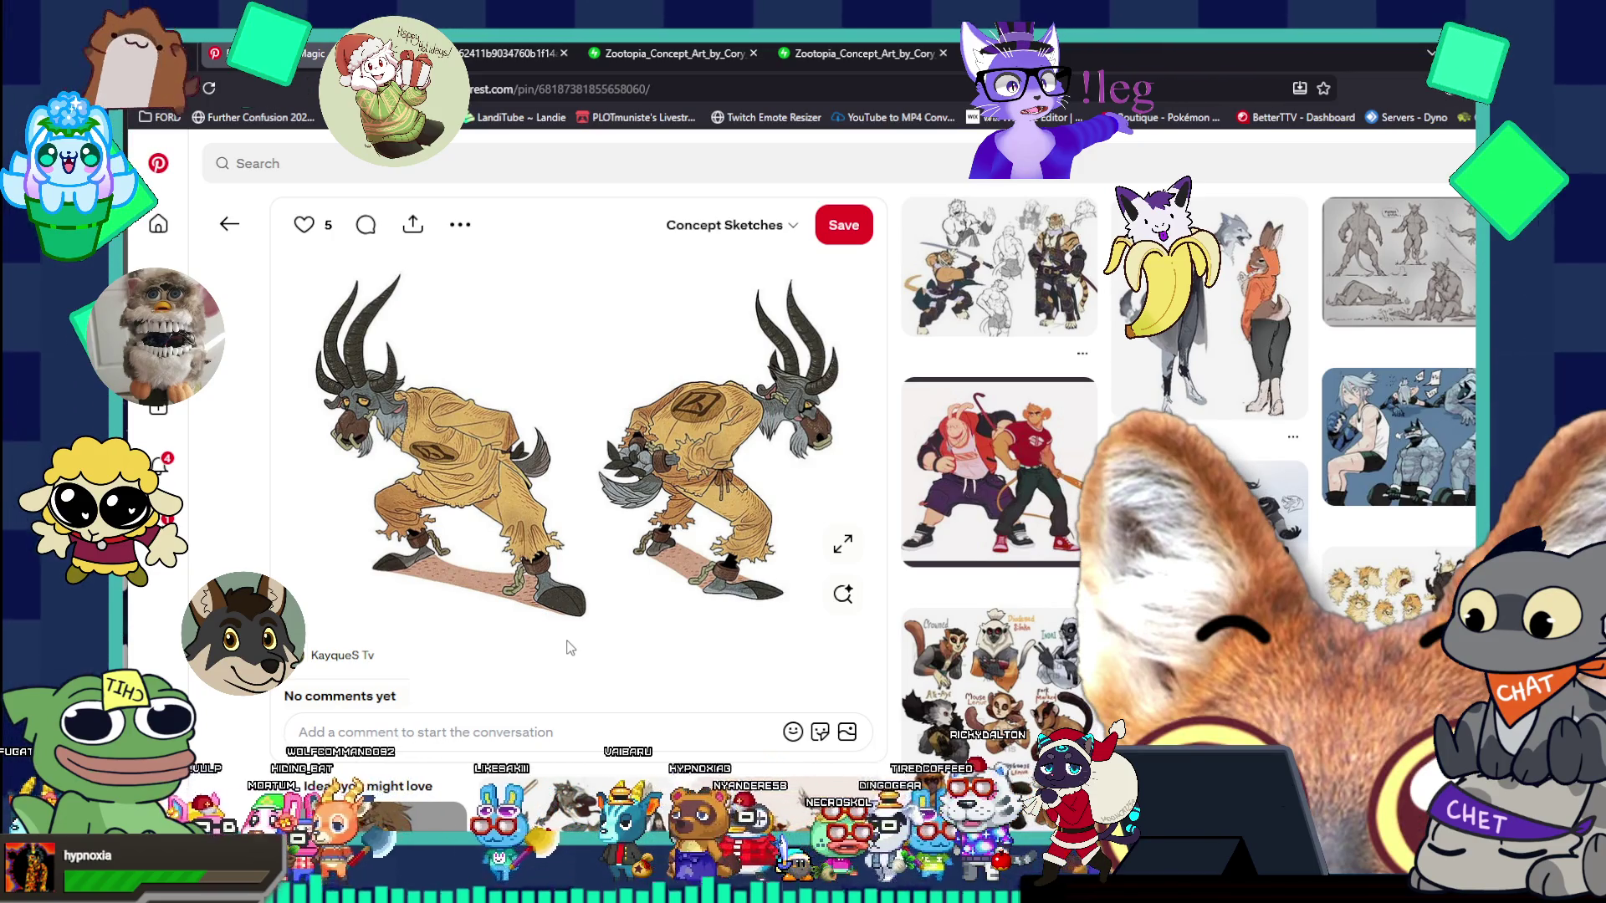
scroll(569, 647, down, 4)
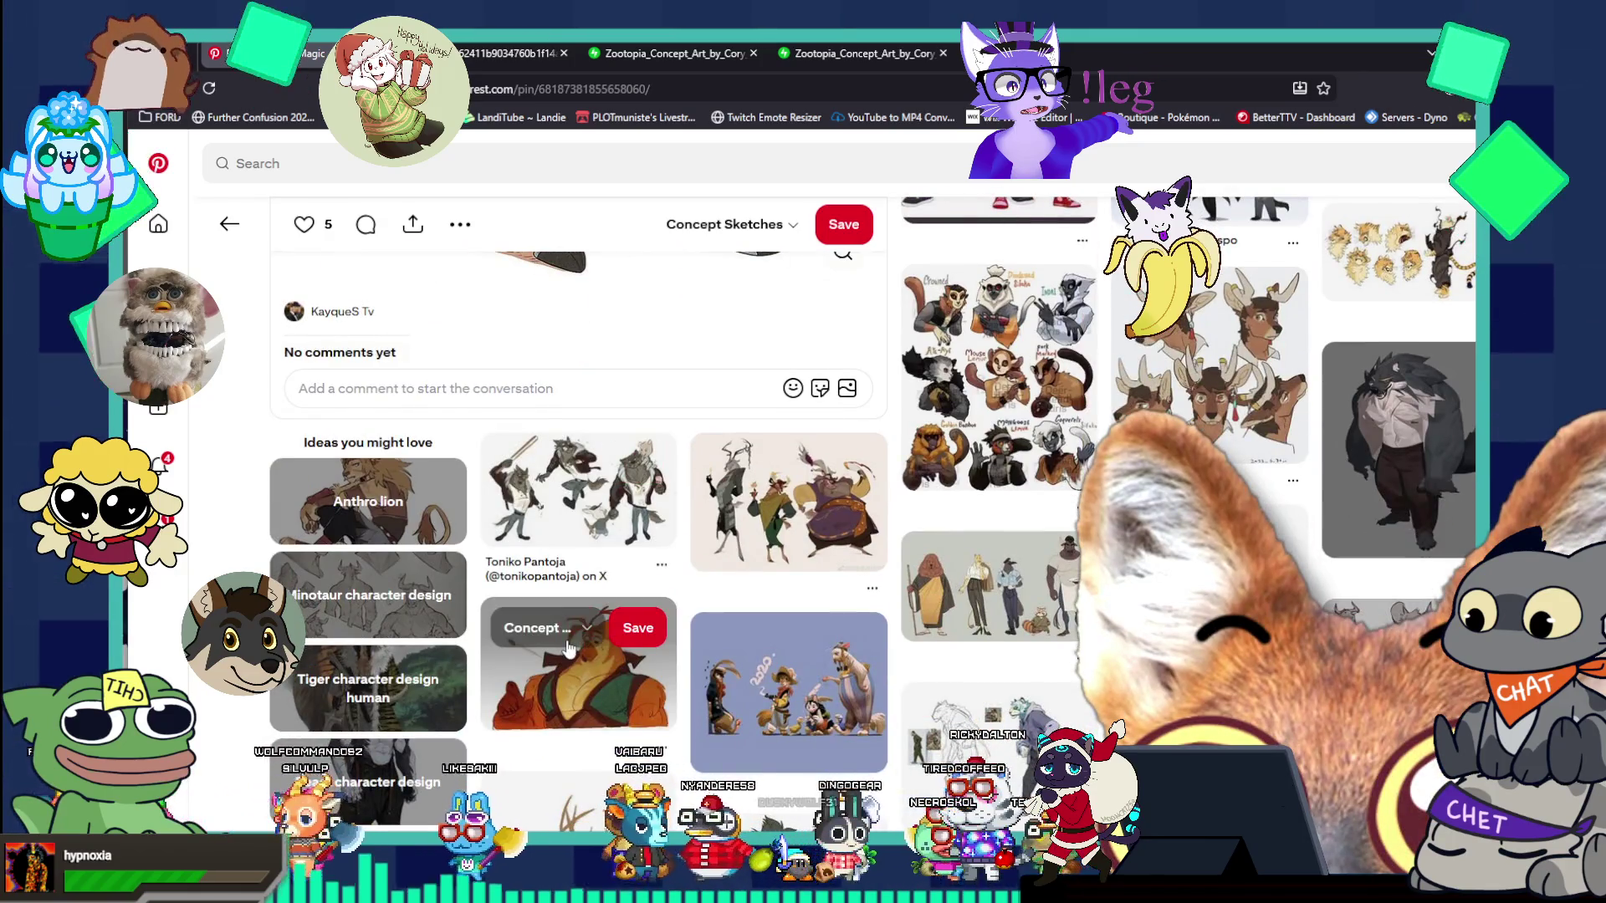
scroll(569, 647, up, 1)
scroll(569, 647, down, 2)
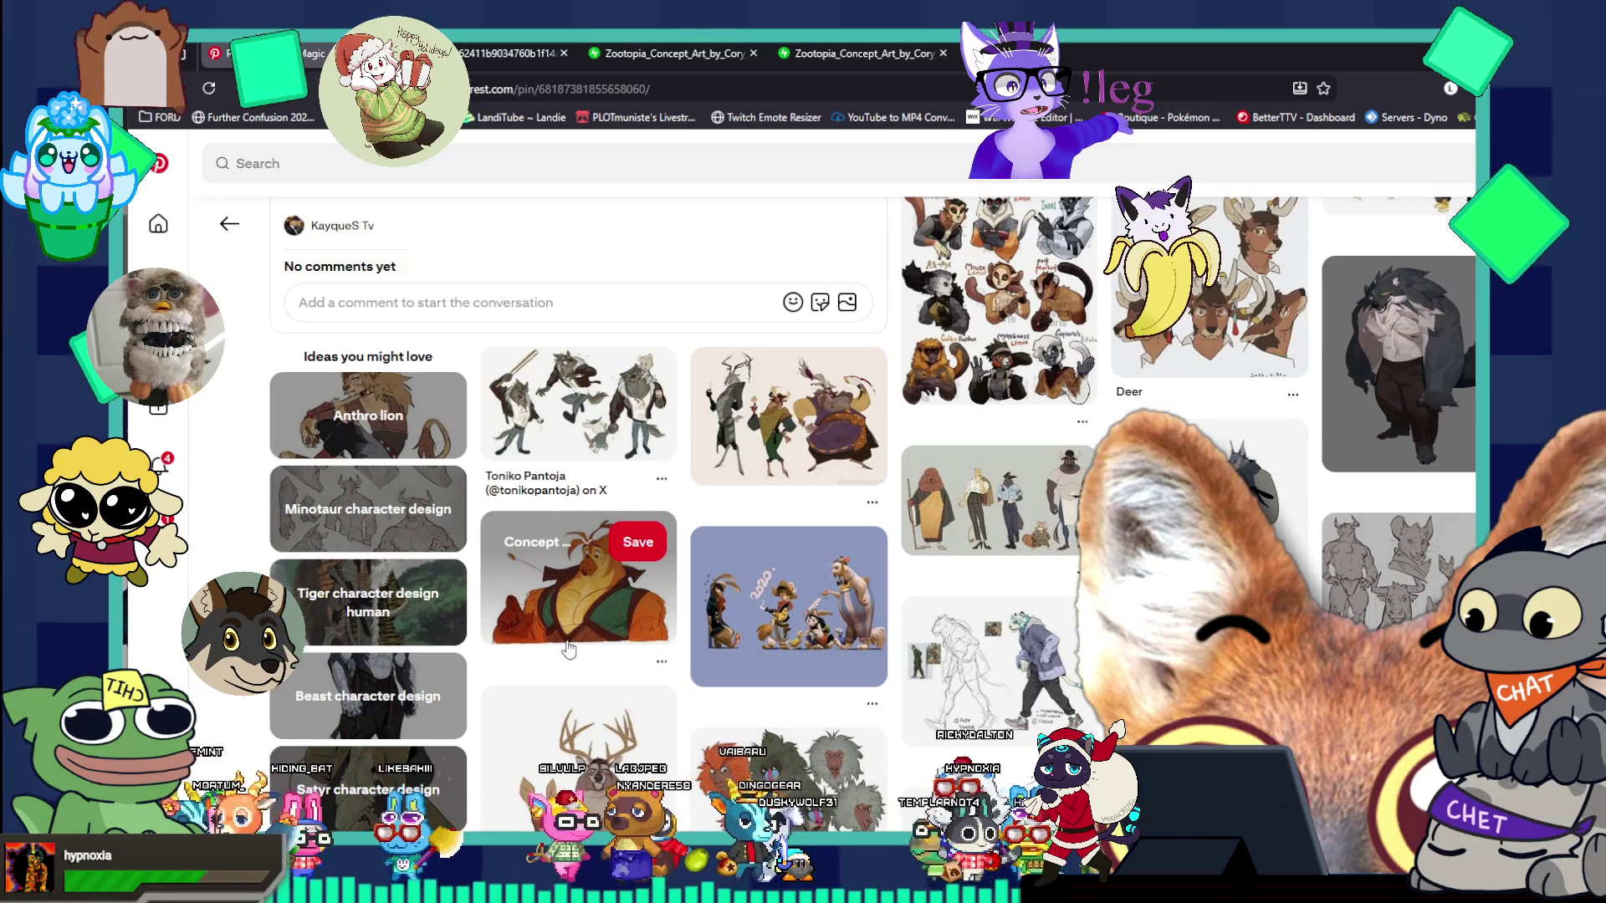
scroll(569, 649, up, 5)
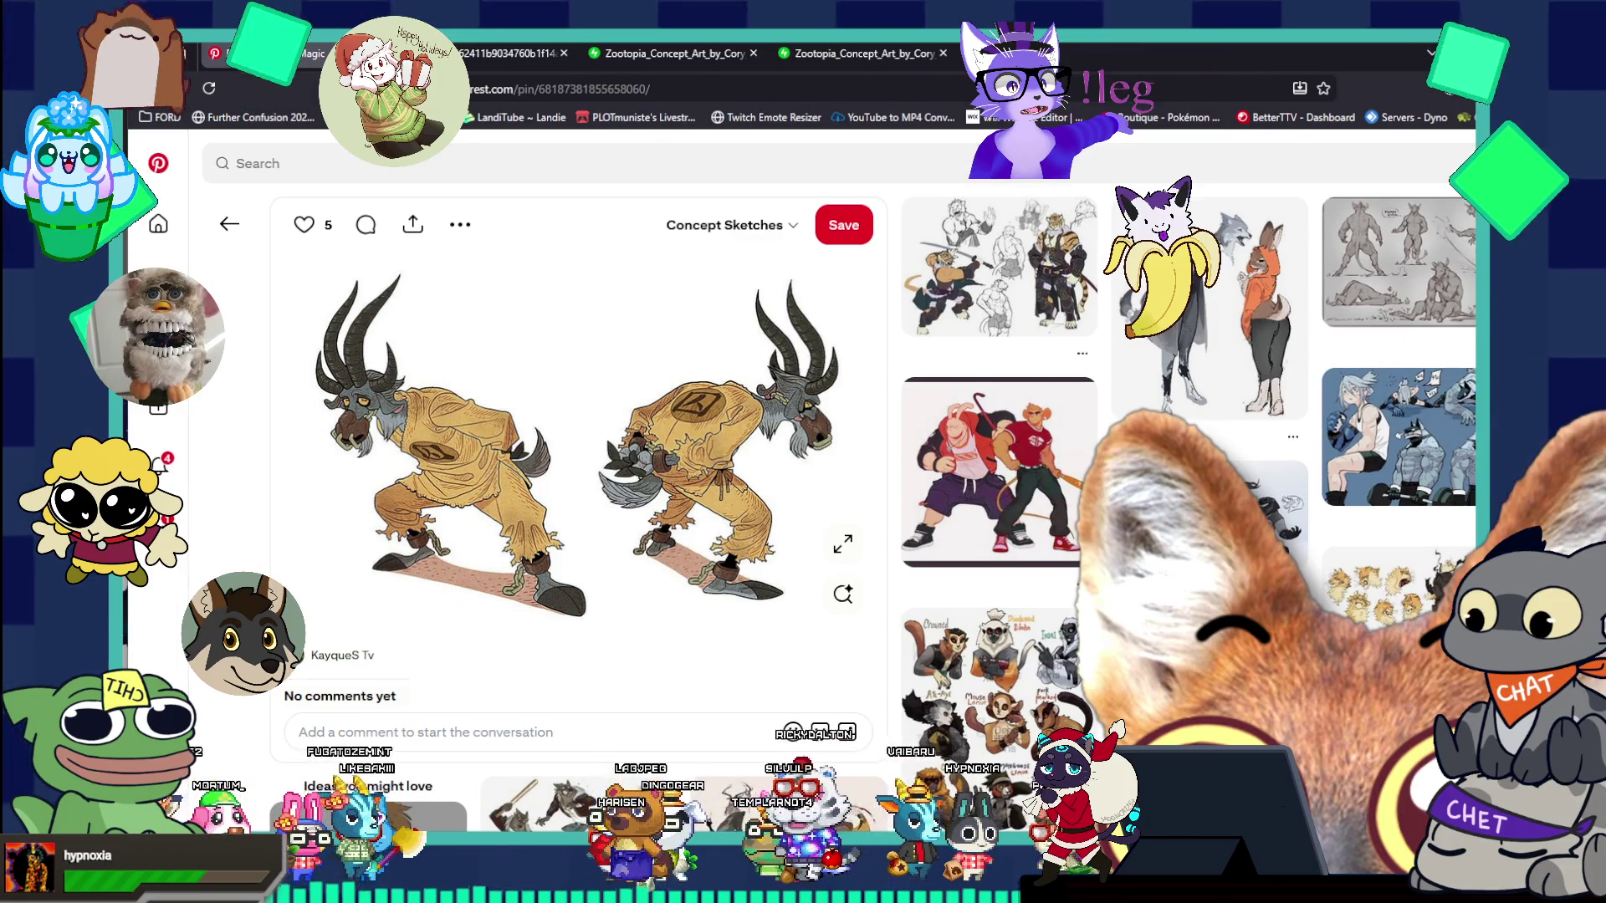
- Return to the Photoshop sheet and zoom in on the right hoof's tip
key(super+Down)
key(super+Up)
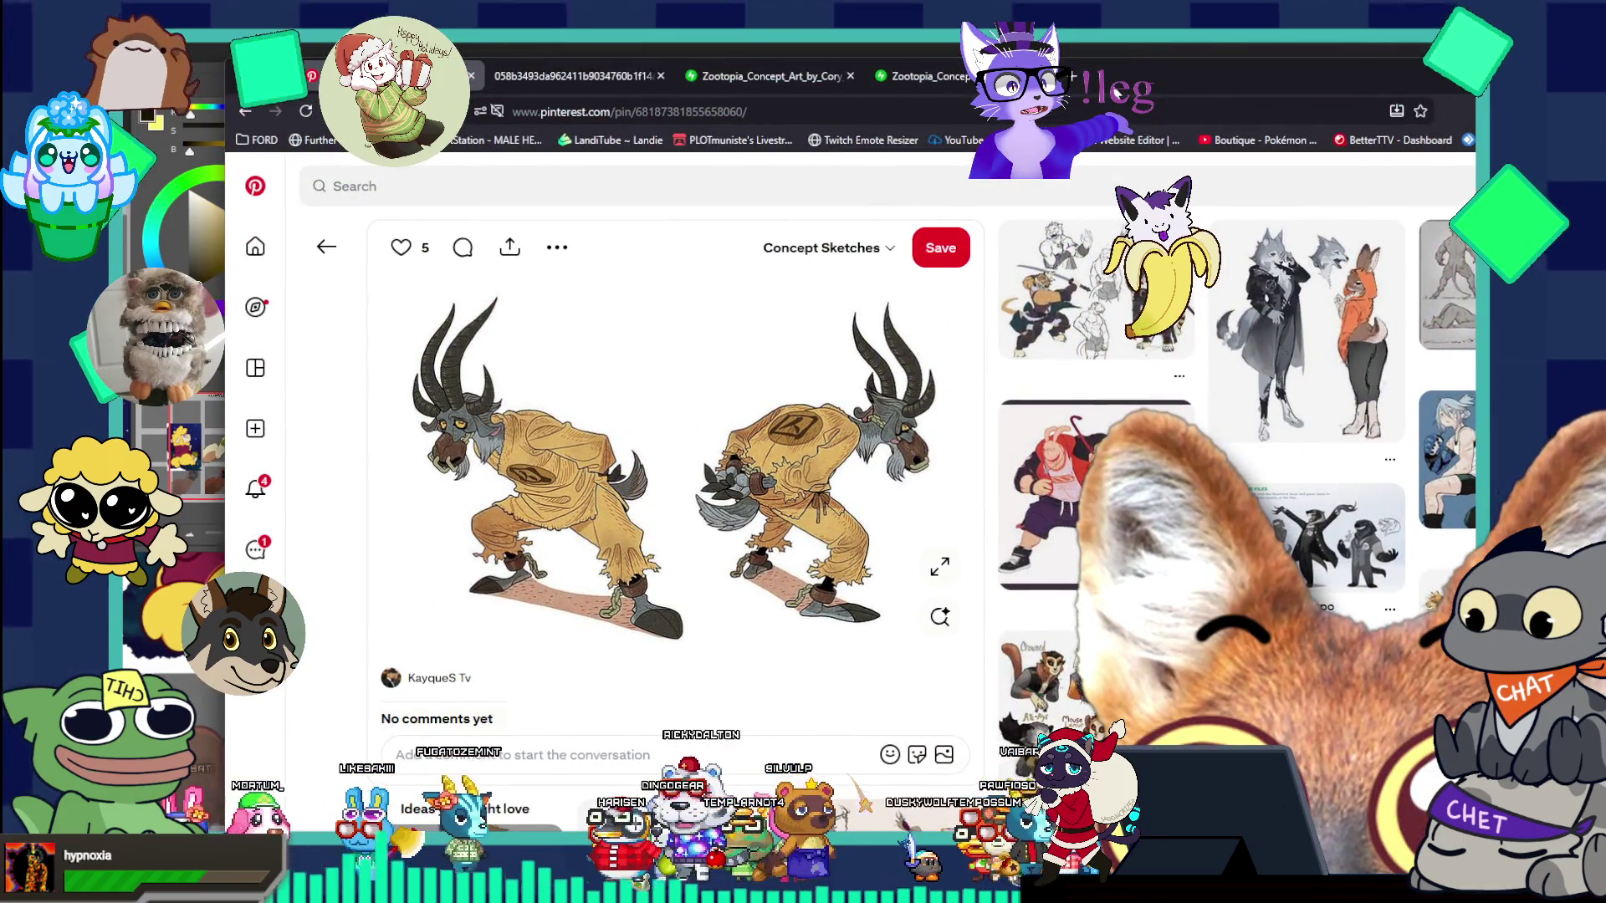
key(alt+Tab)
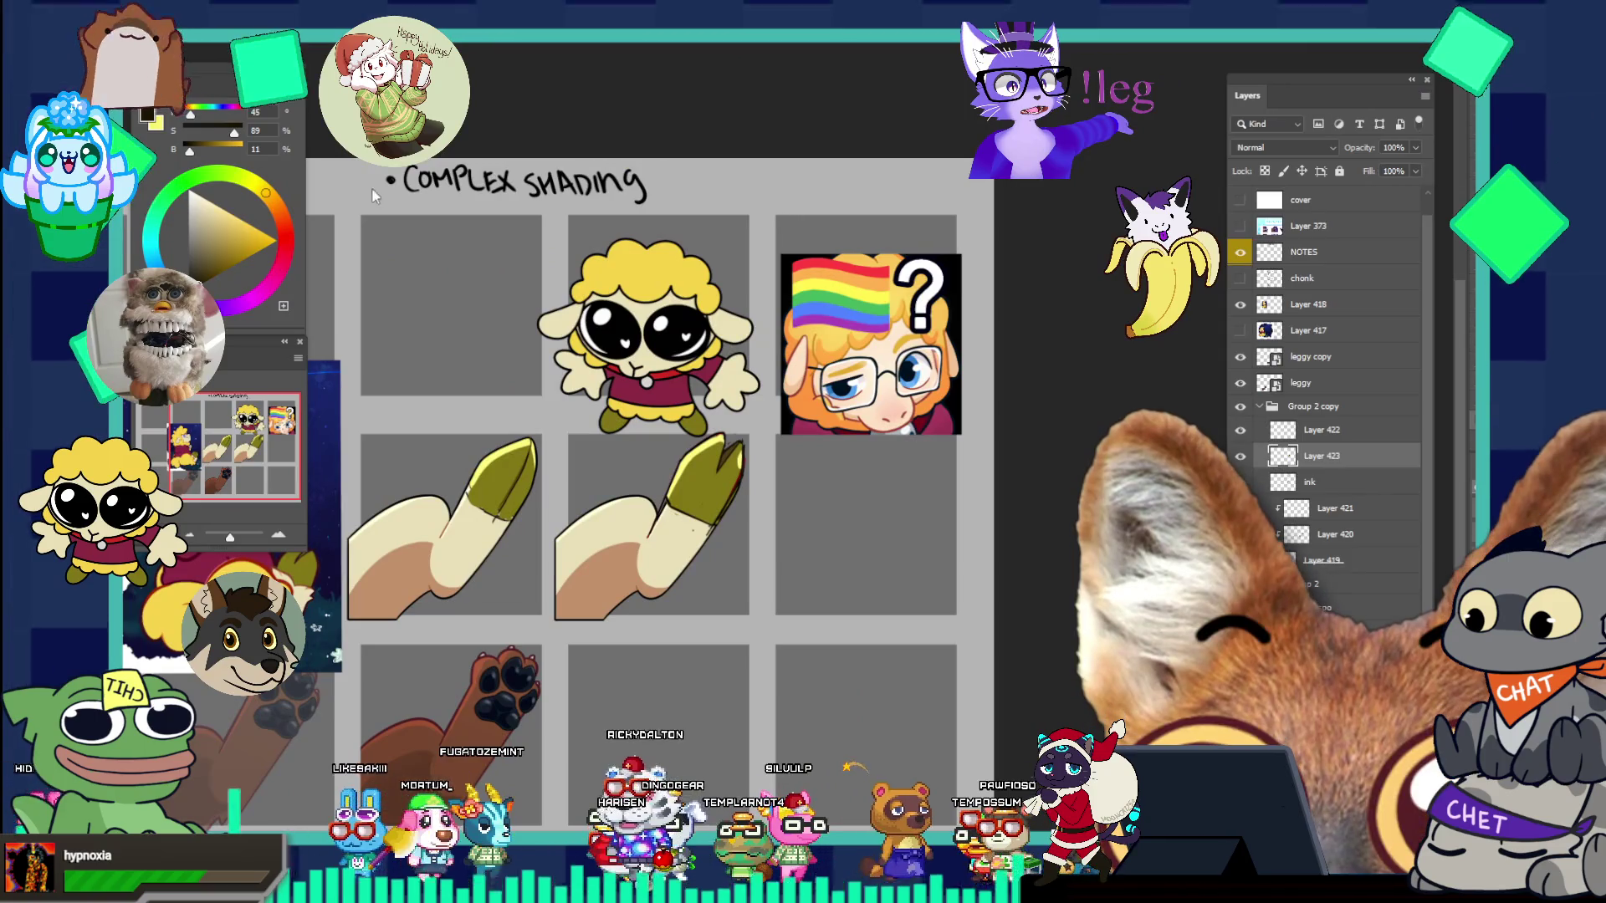
mouse_move(789, 499)
mouse_down()
mouse_move(492, 443)
mouse_move(511, 473)
mouse_up()
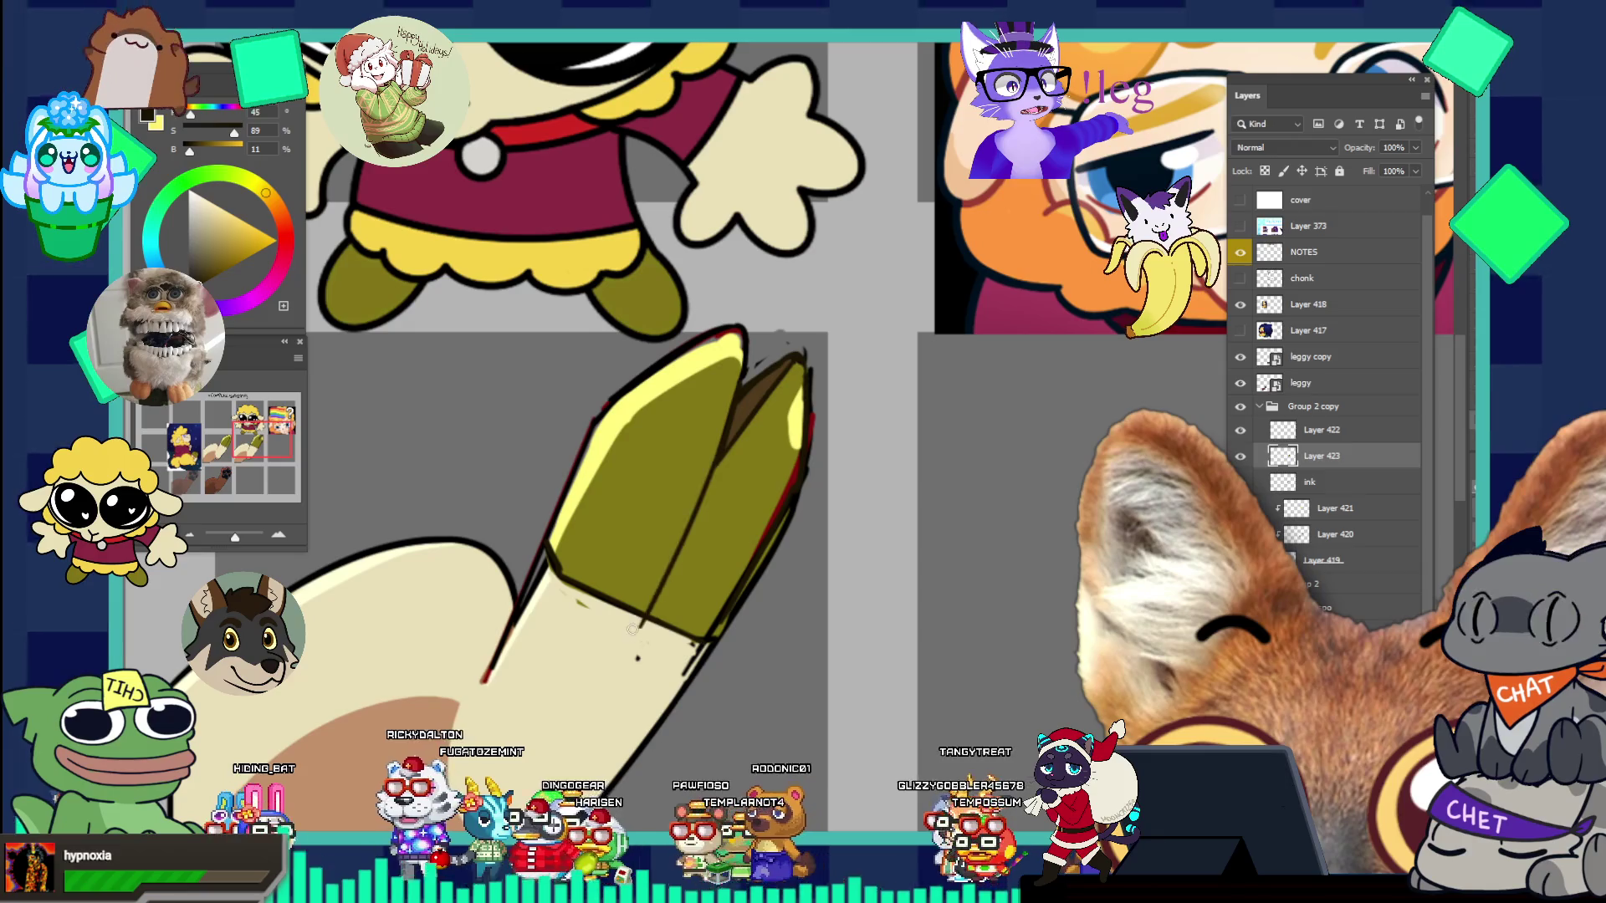
- Sample the light cream and paint it along the olive tip's lower edge, undoing stray strokes
key(b)
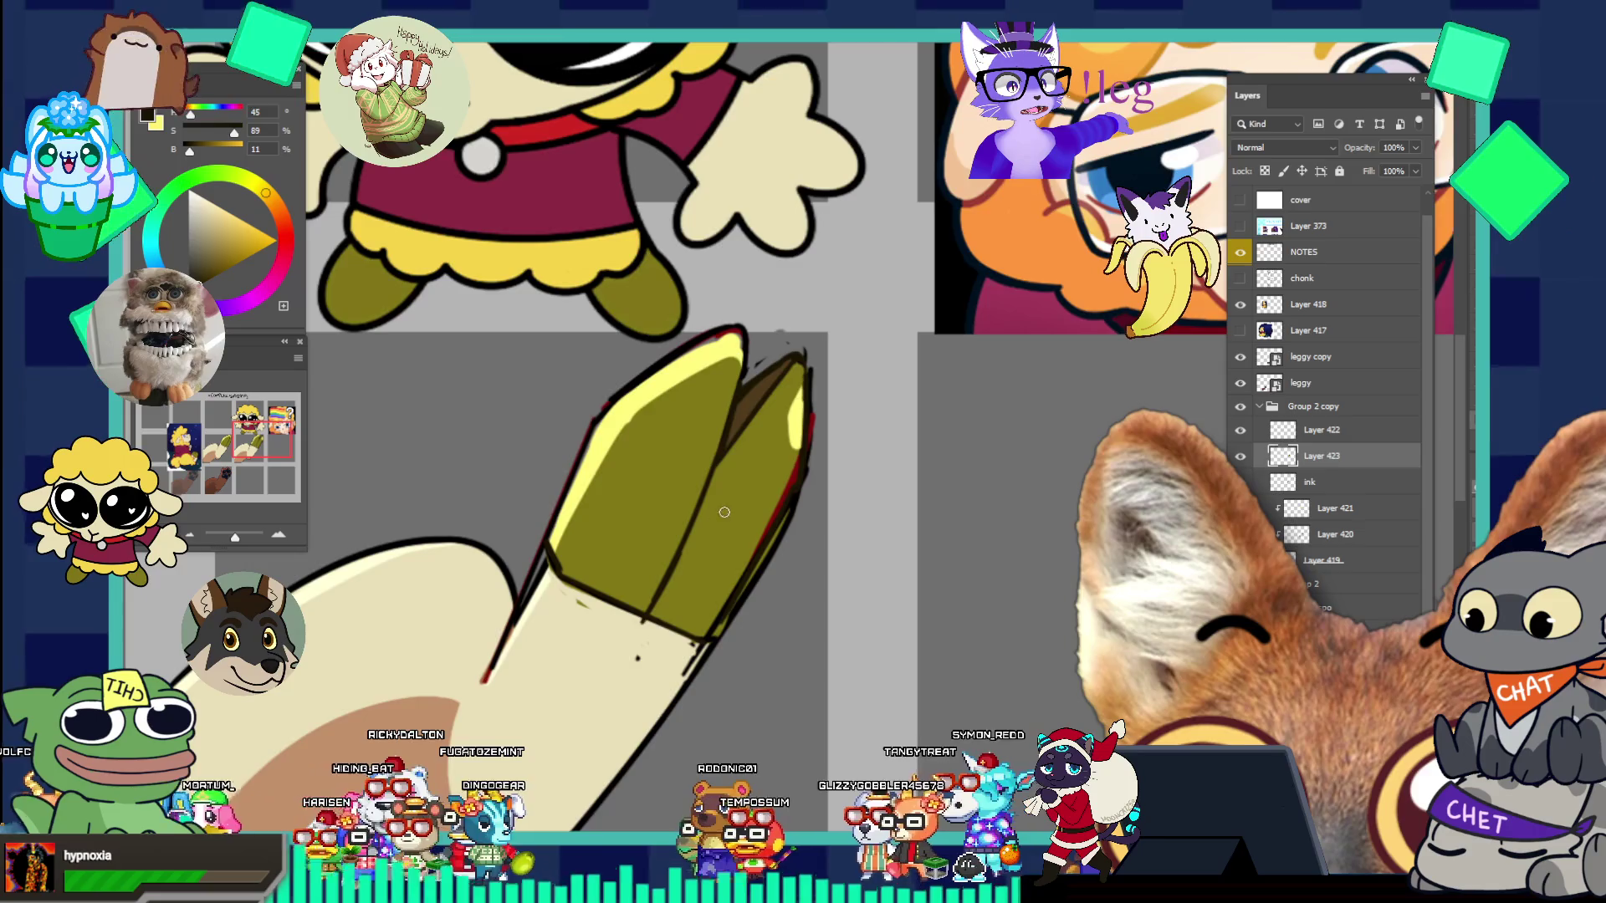
key(ctrl+0)
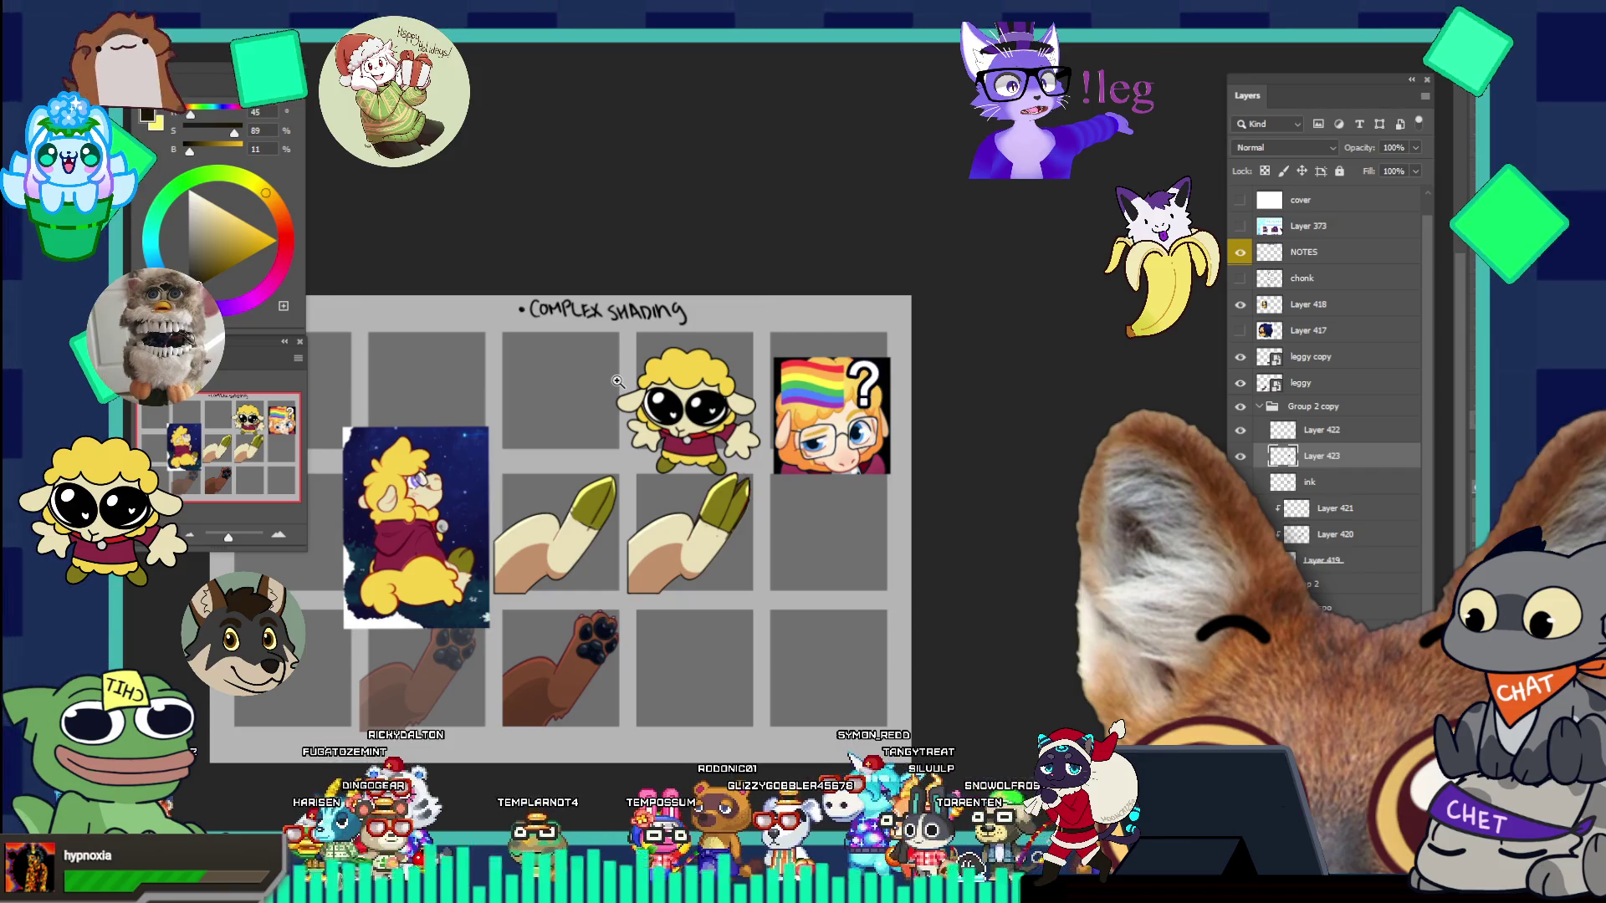
drag(733, 533, 778, 567)
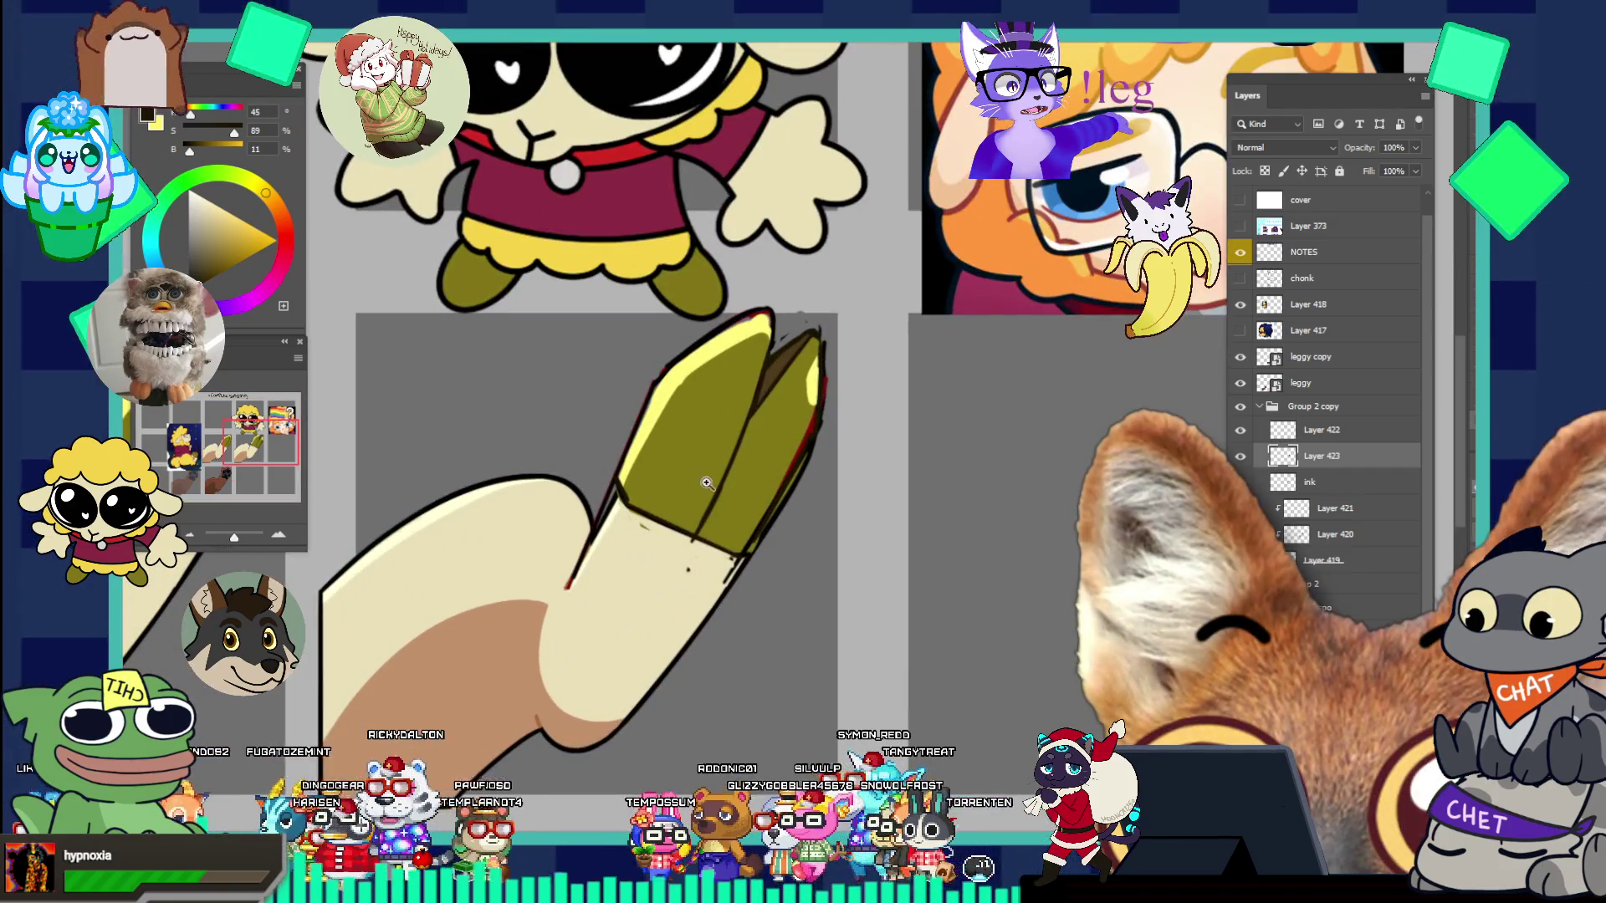
drag(703, 477, 739, 385)
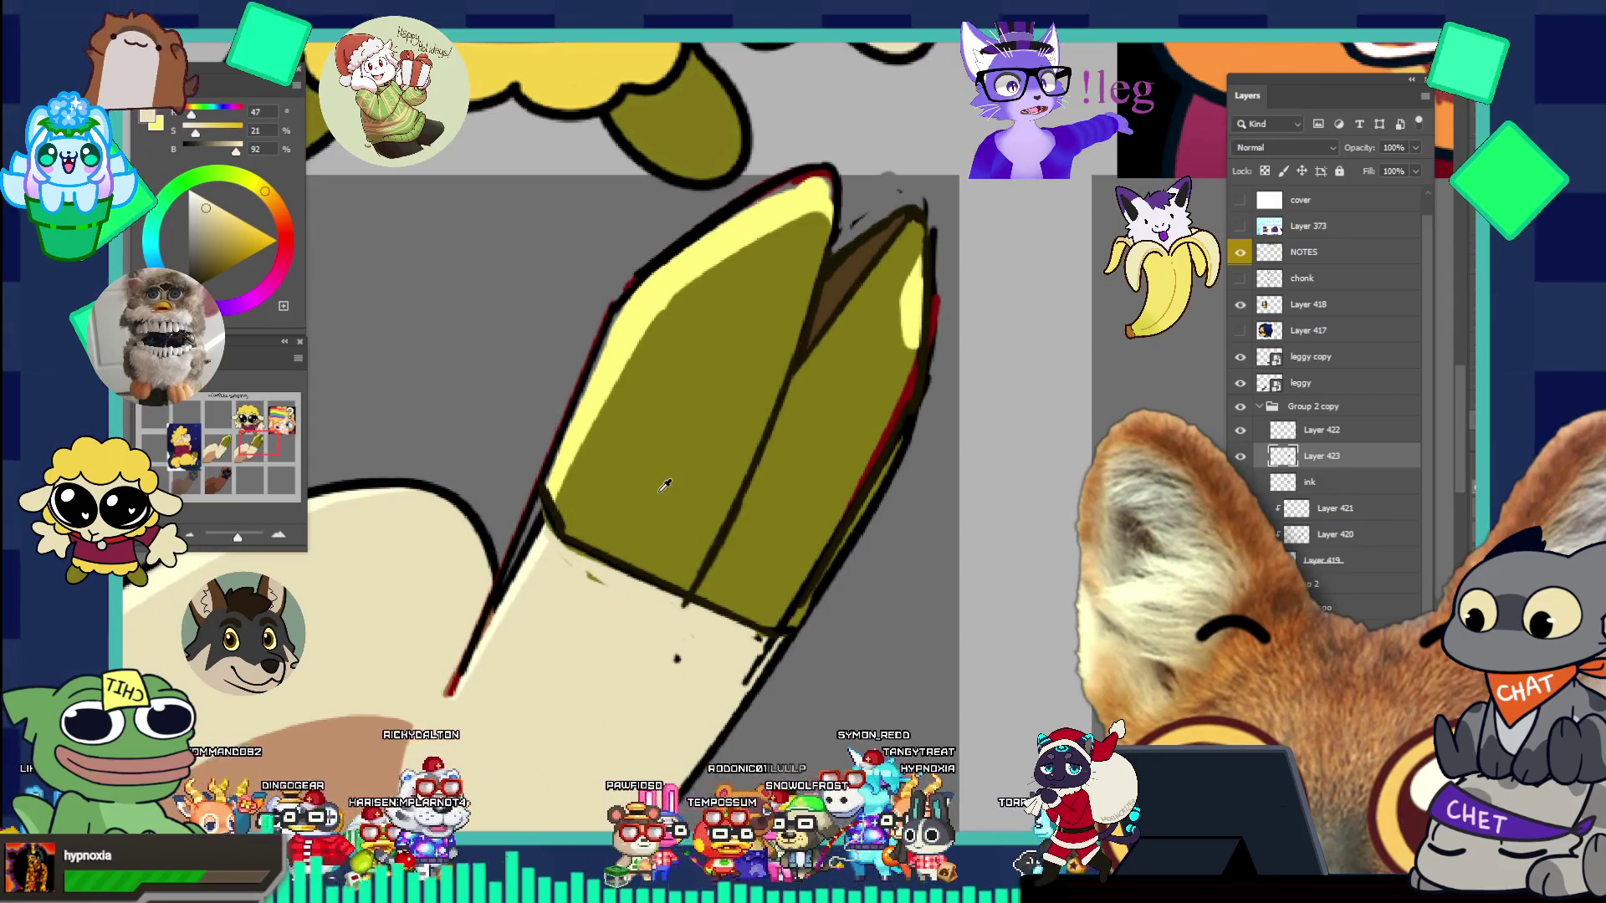
alt+click(680, 494)
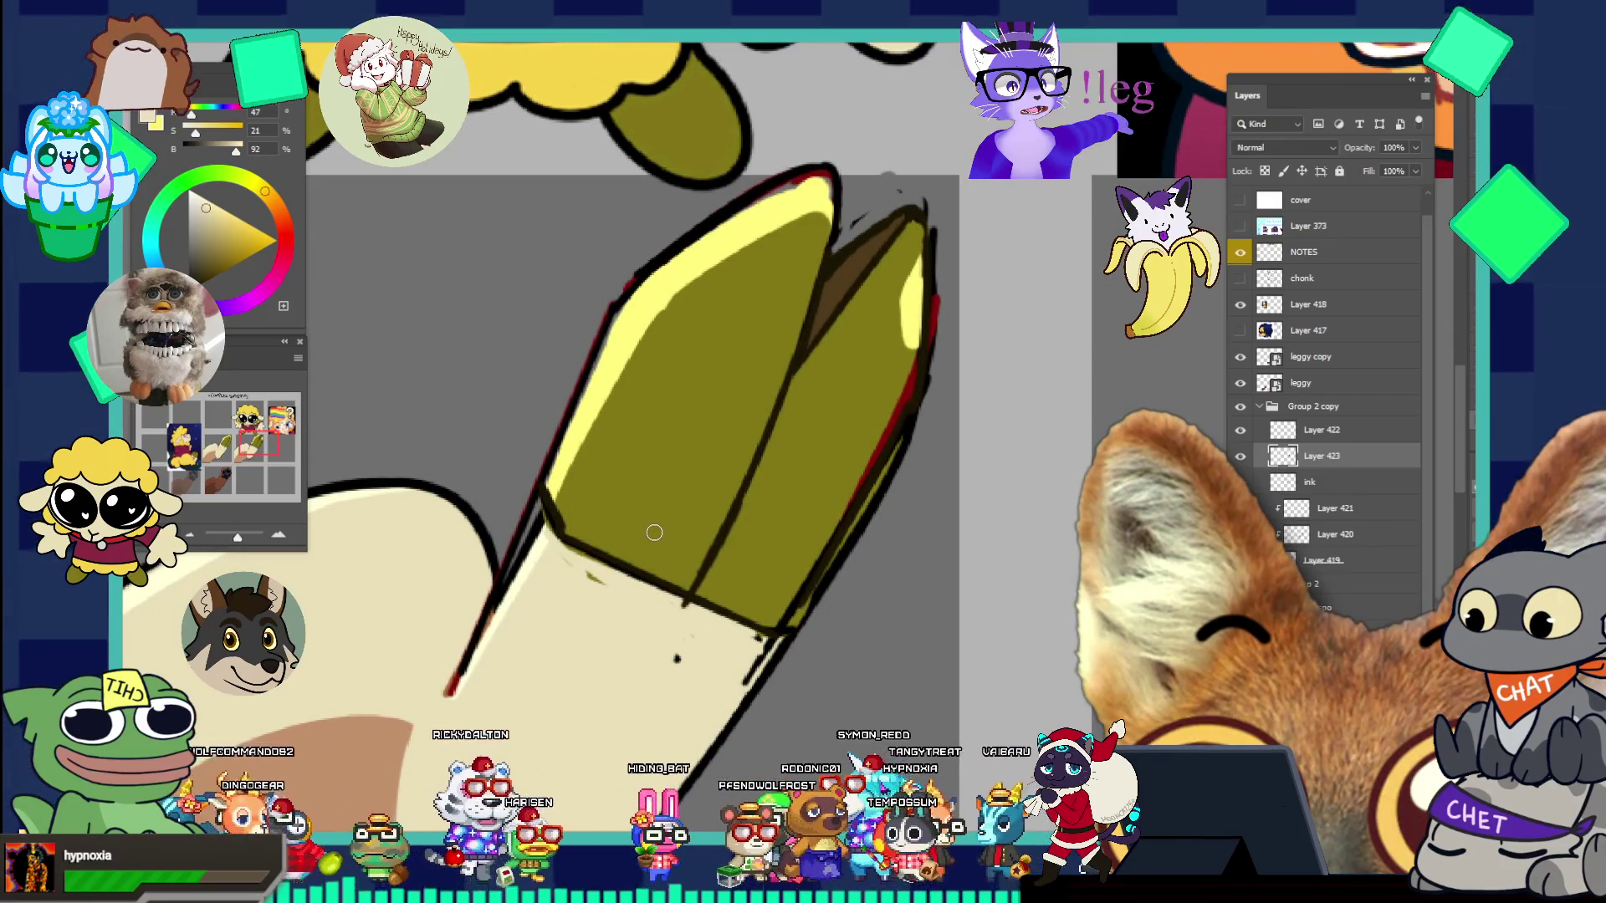
drag(569, 535, 559, 499)
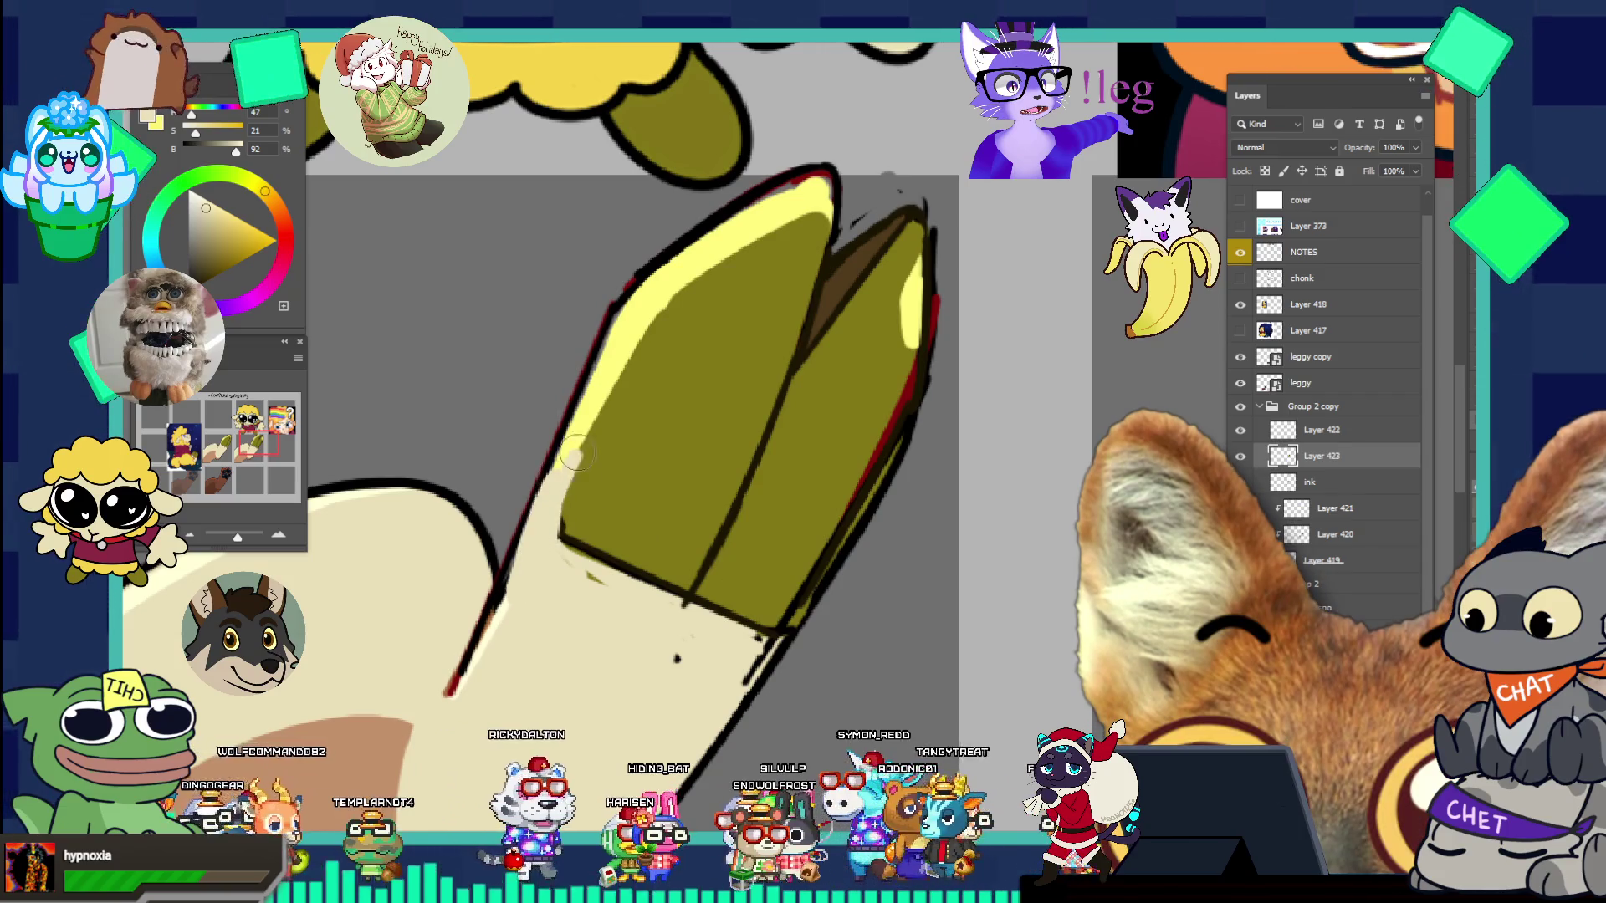
key(ctrl+z)
key(ctrl+z)
key(ctrl+z)
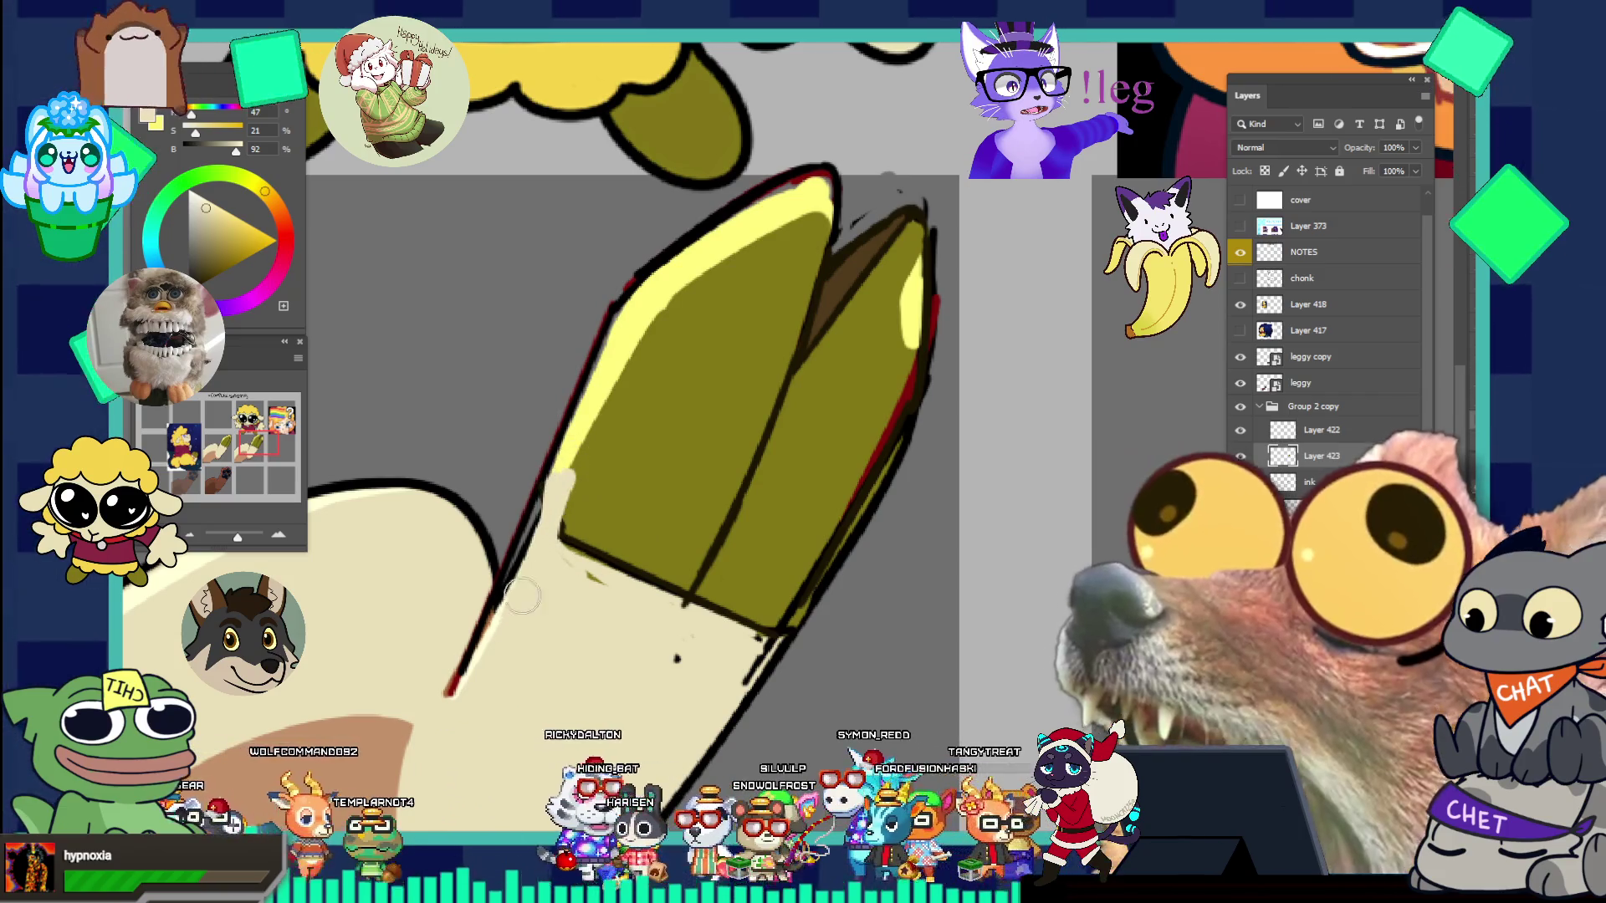
mouse_move(562, 520)
mouse_down()
mouse_move(539, 543)
mouse_move(577, 531)
mouse_move(619, 554)
mouse_move(585, 535)
mouse_up()
key(ctrl+z)
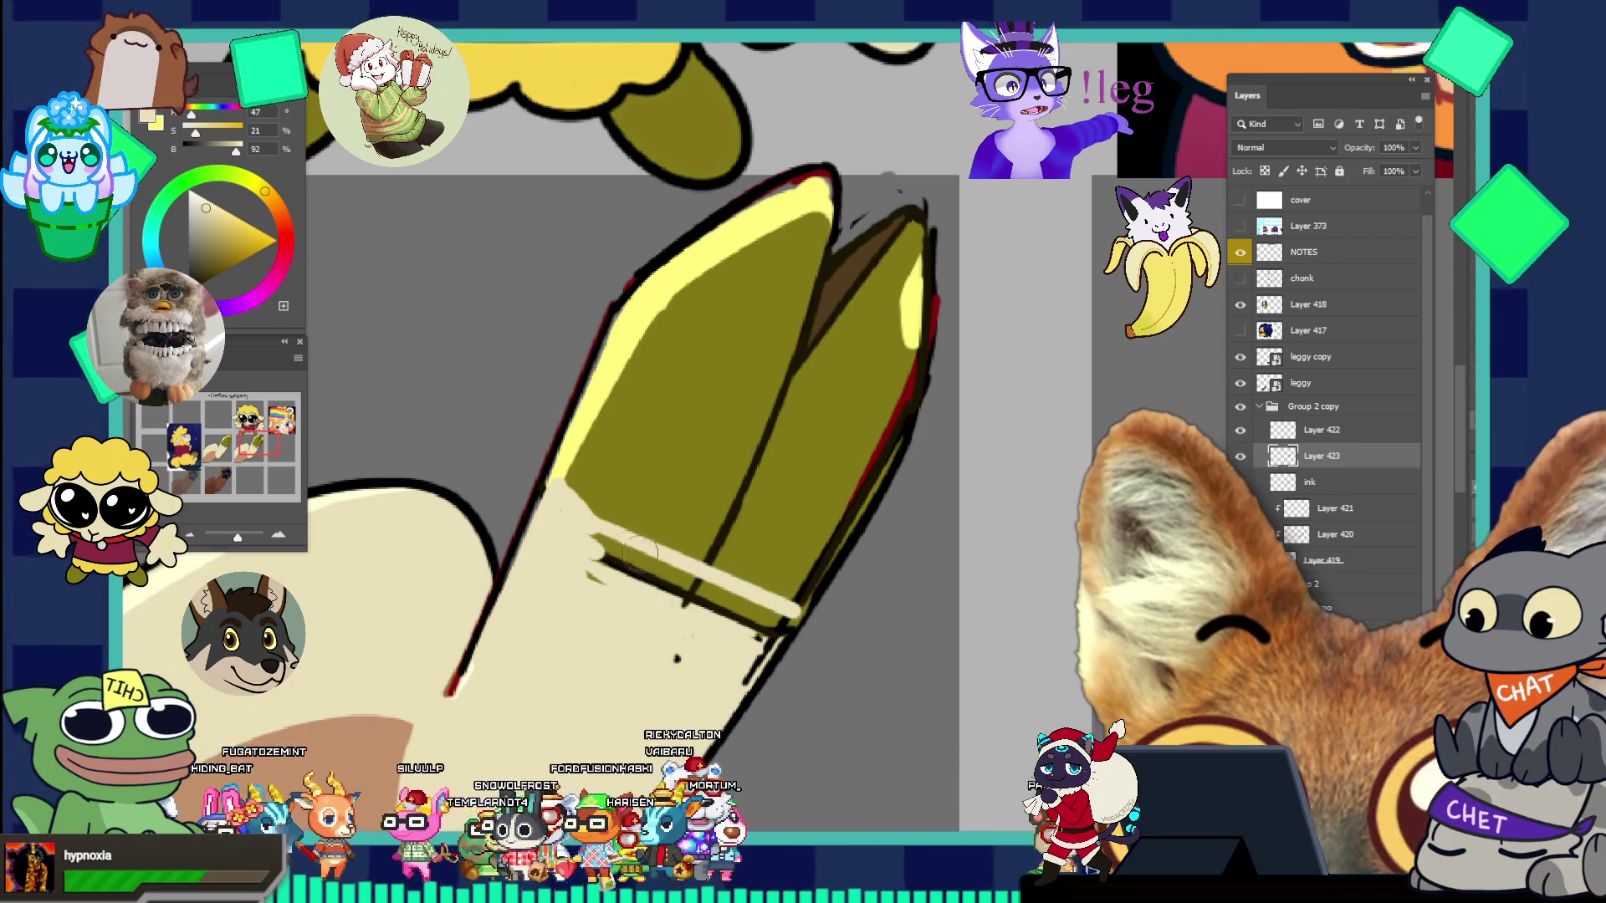
mouse_move(594, 556)
mouse_down()
mouse_move(649, 559)
mouse_move(757, 622)
mouse_up()
- Cover the remaining olive sliver along the lower edge in cream, then view the whole sheet
drag(764, 557, 667, 419)
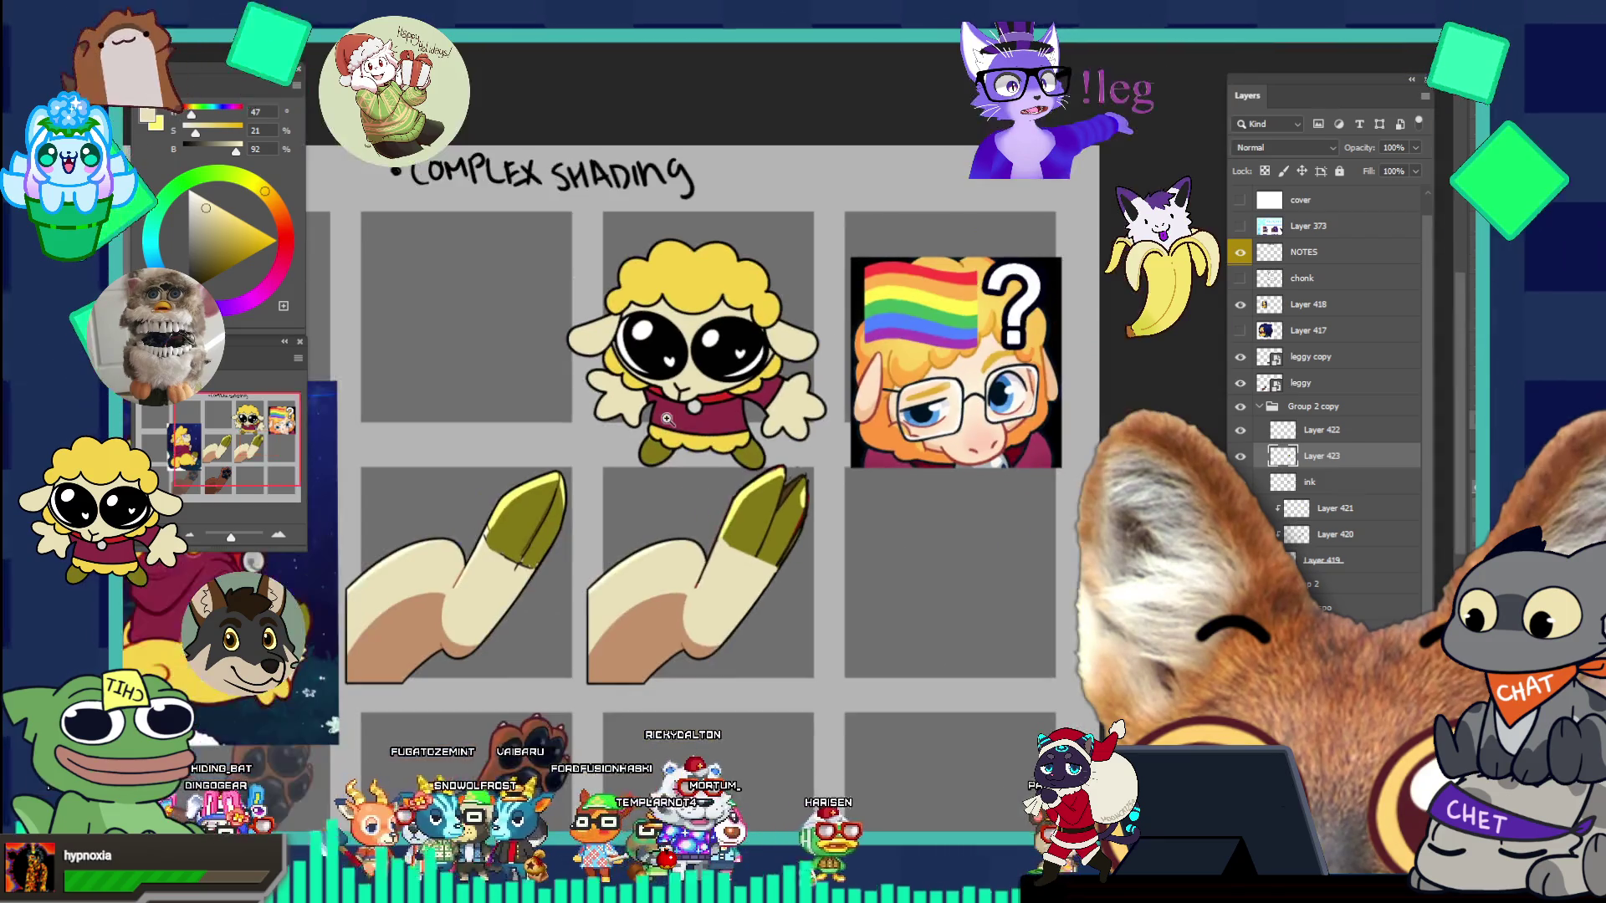
drag(775, 542, 812, 485)
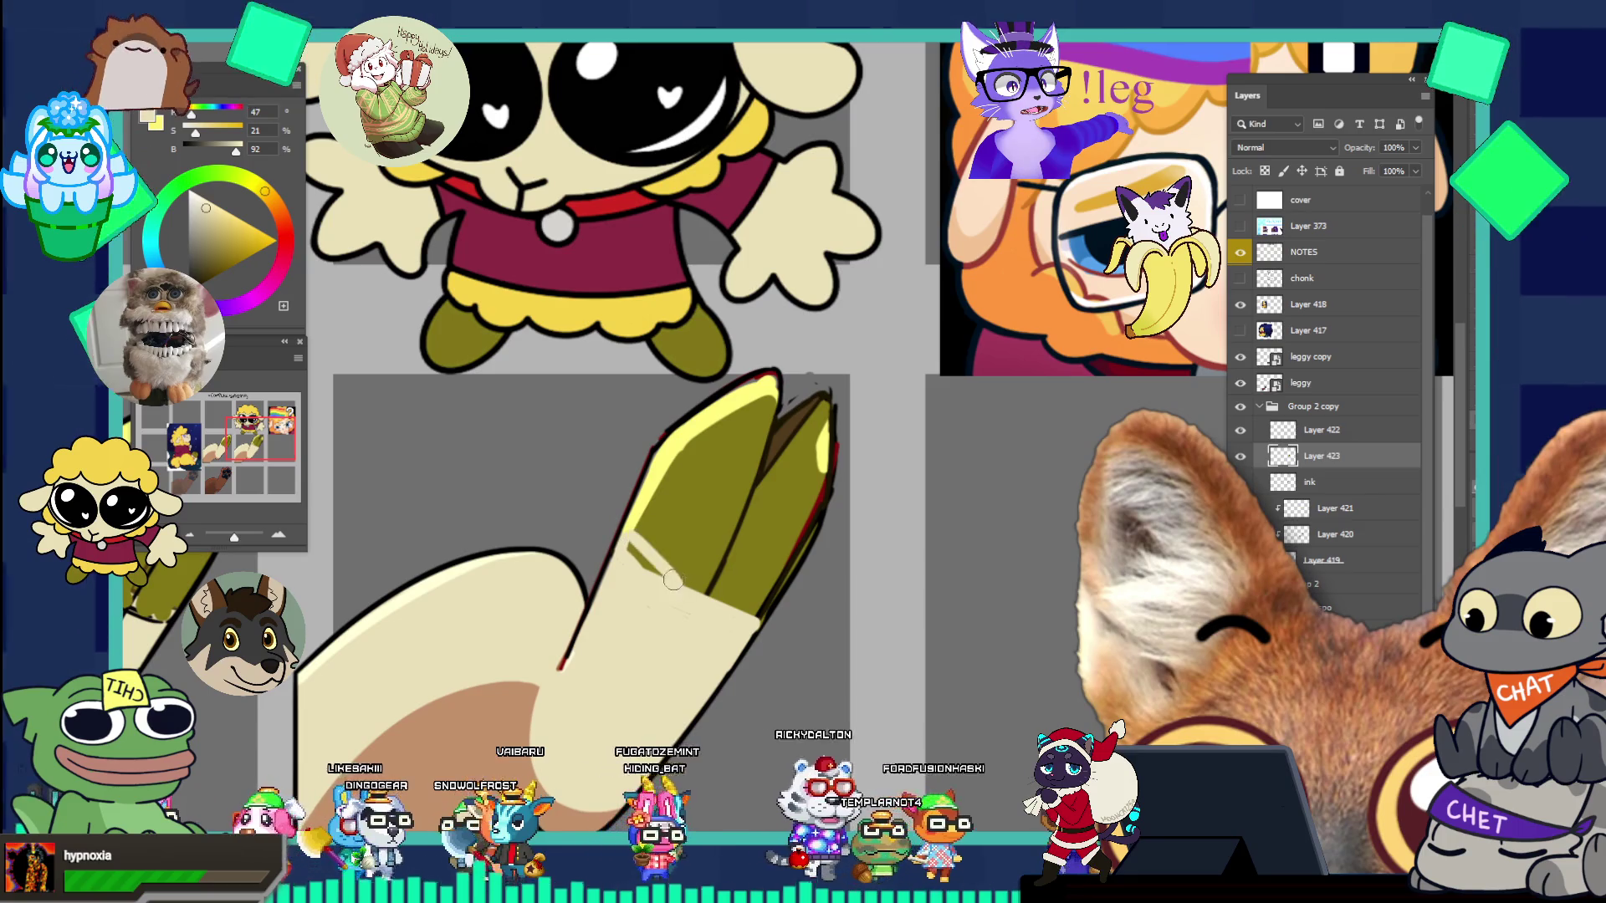
drag(661, 576, 619, 538)
key(ctrl+z)
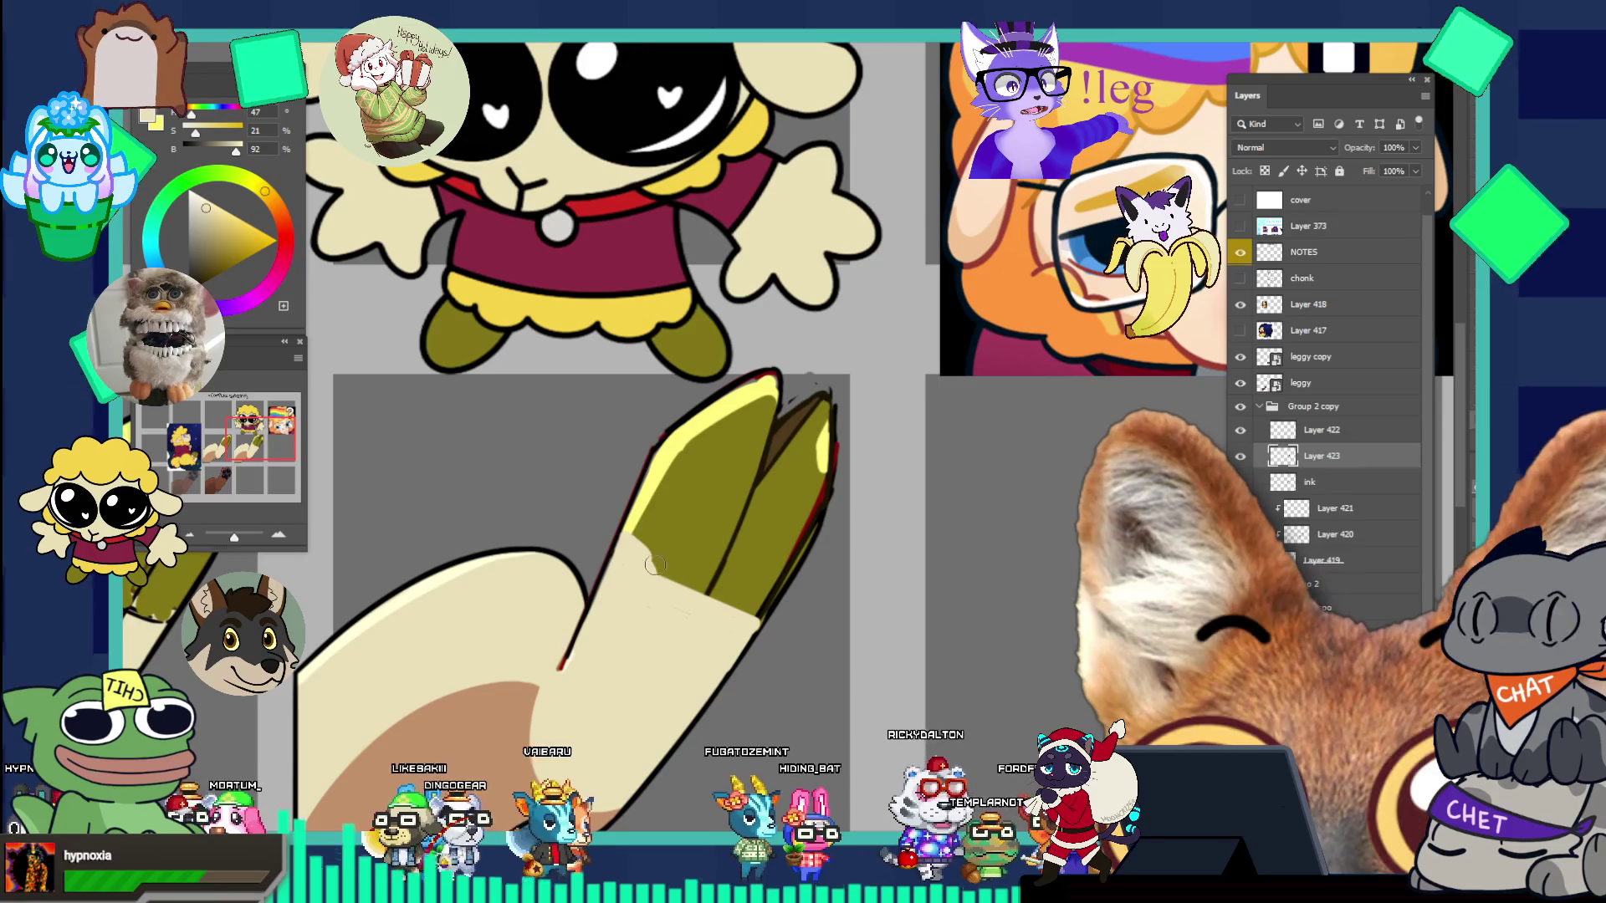
drag(670, 576, 736, 607)
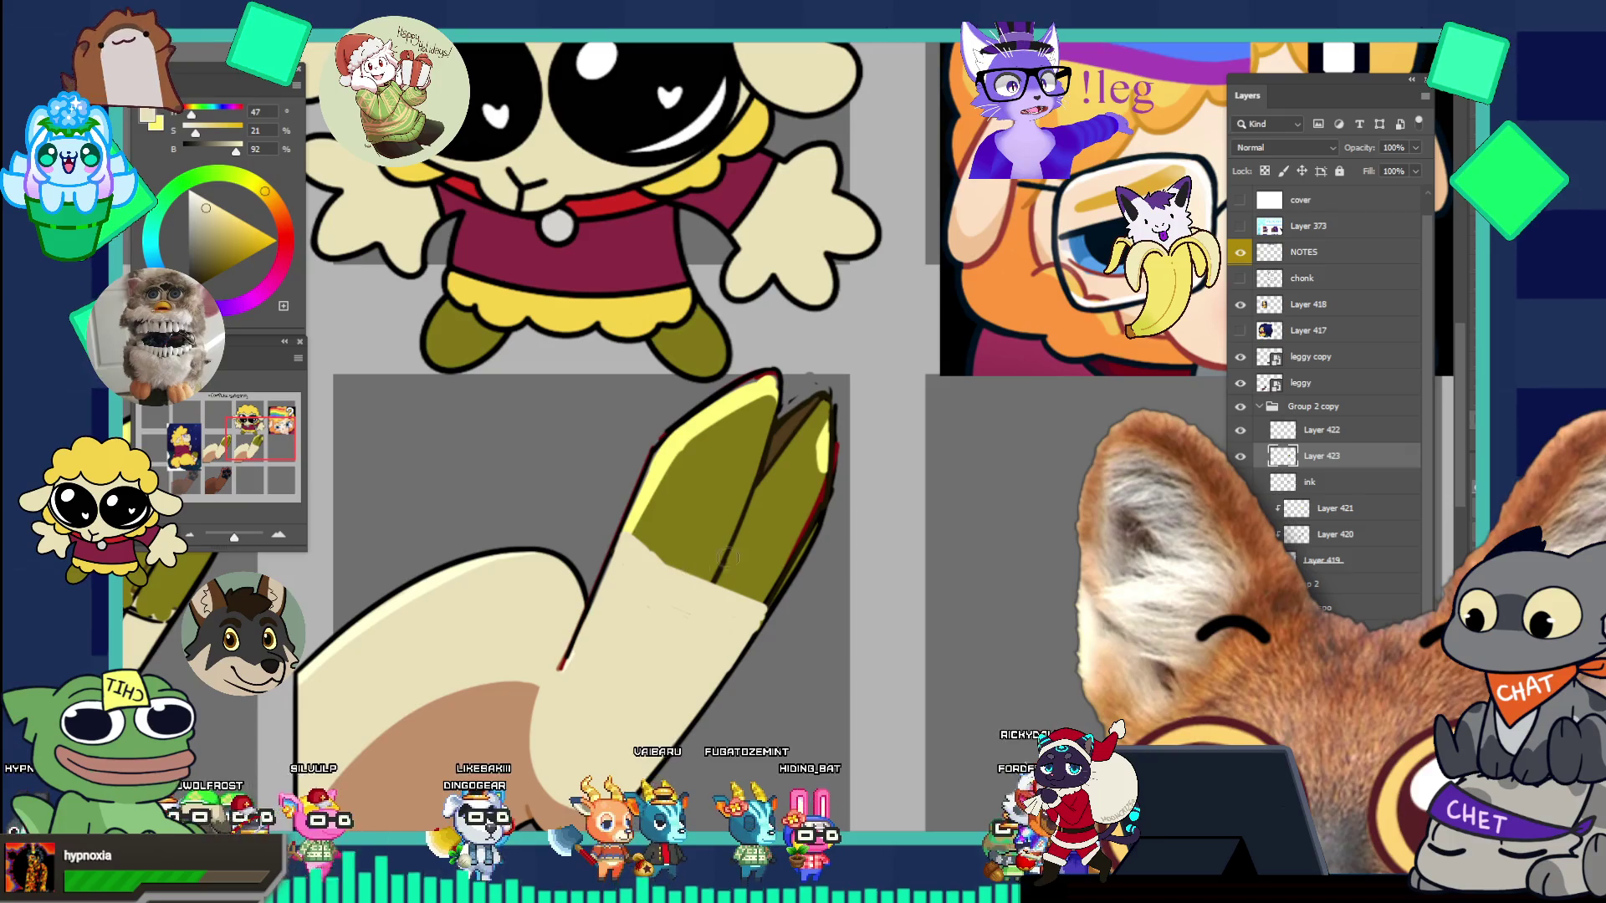
key(ctrl+0)
scroll(817, 511, down, 1)
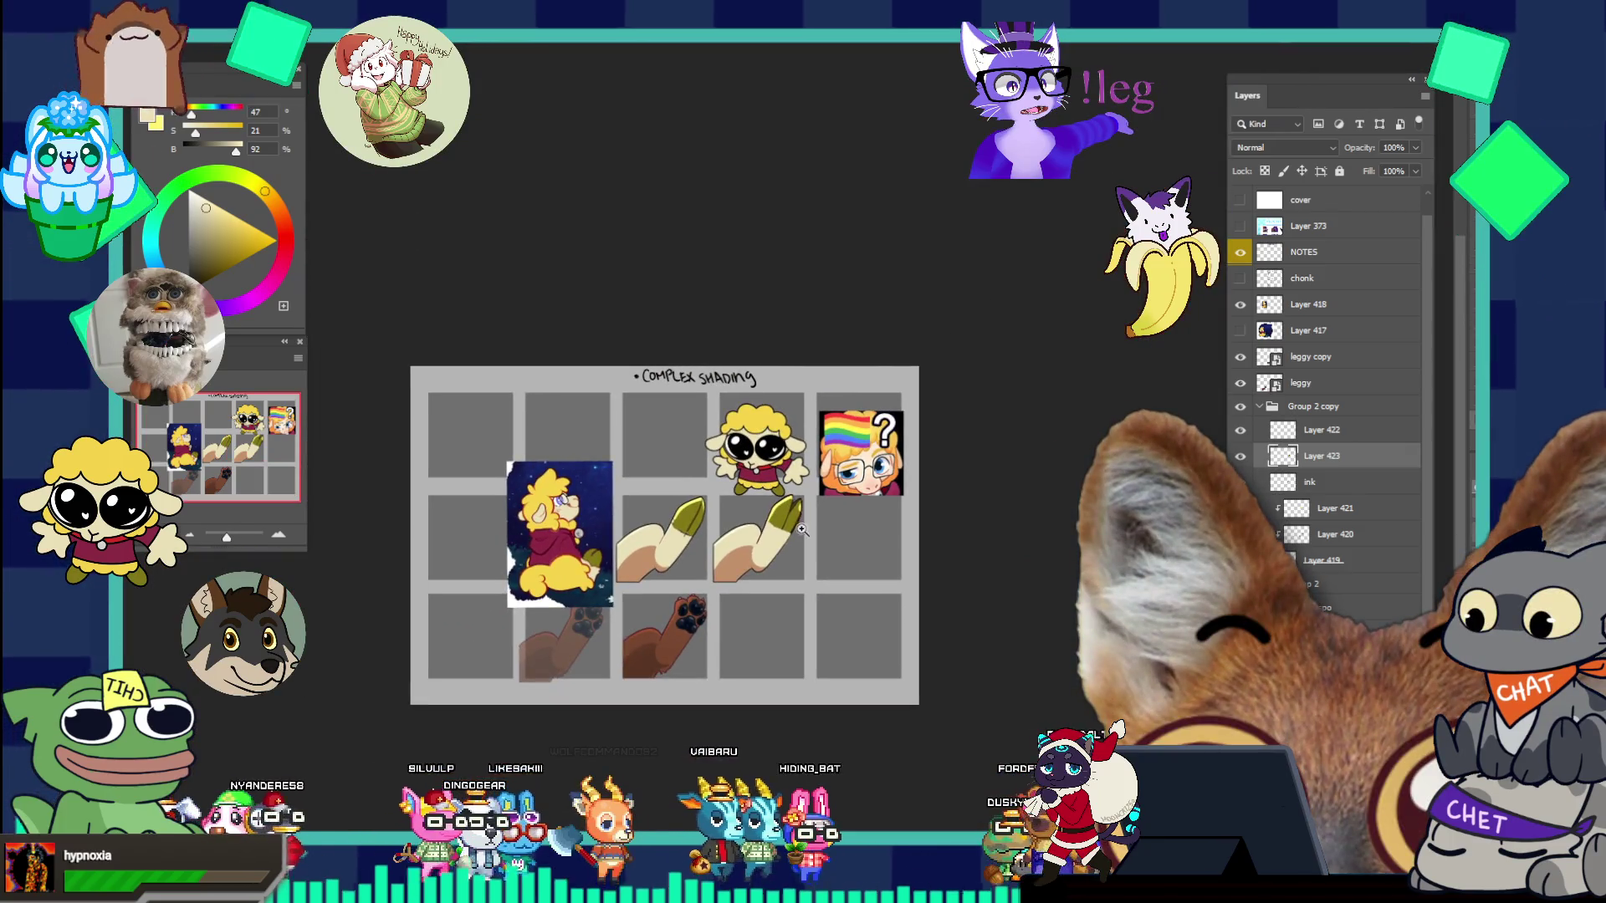
scroll(824, 544, up, 3)
scroll(829, 570, up, 1)
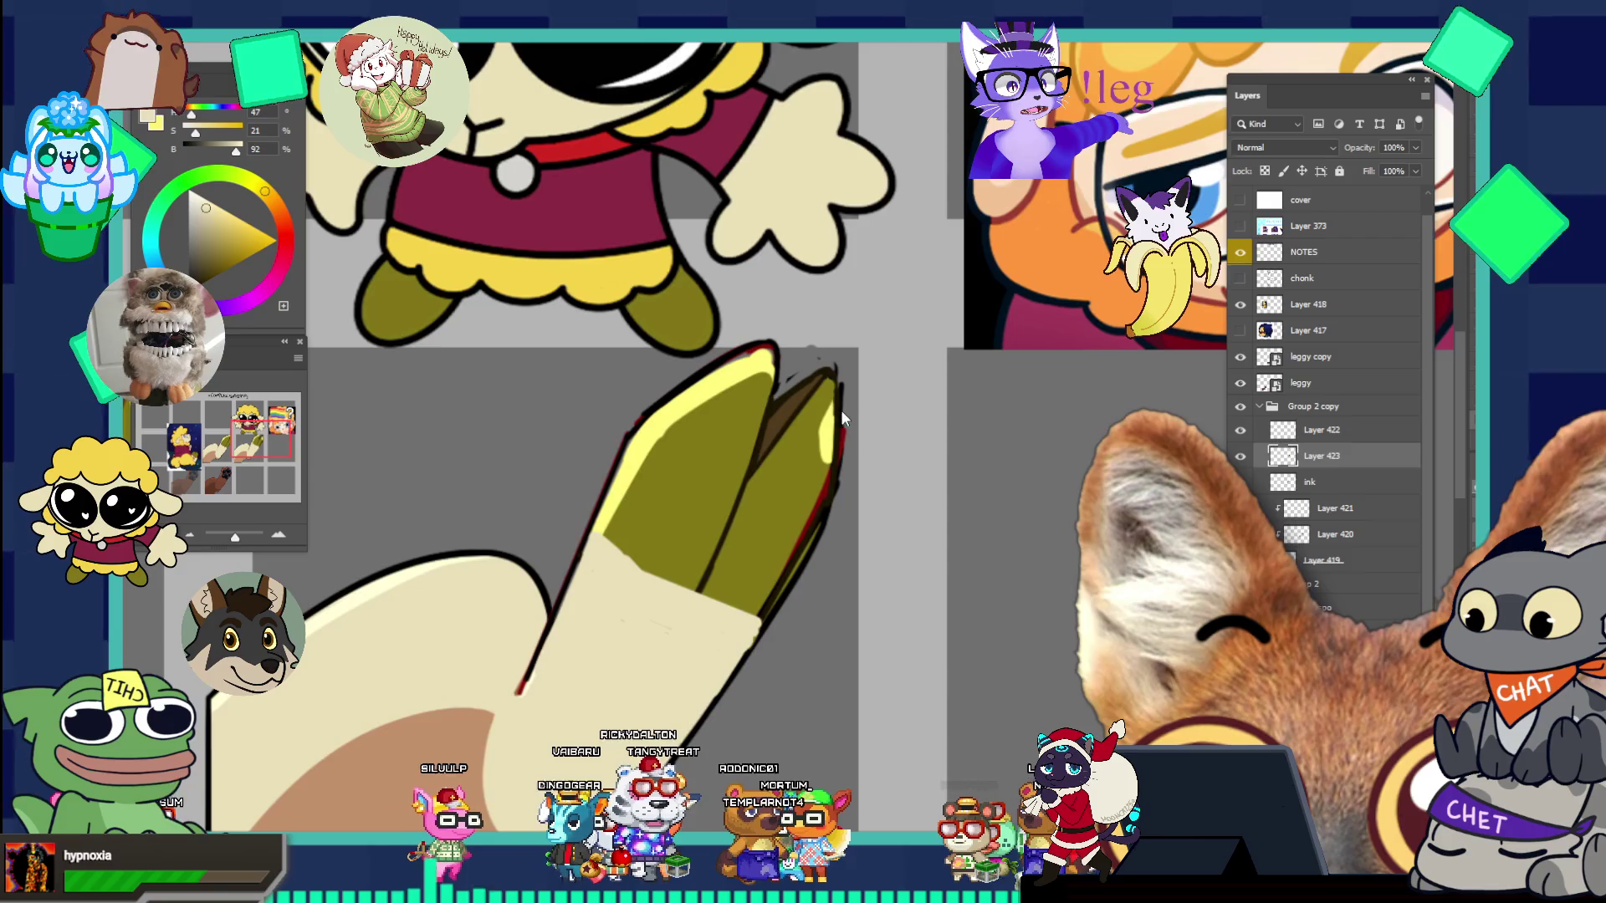
- Paint sampled dark olive over the highlight to darken the tip's right piece
click(839, 335)
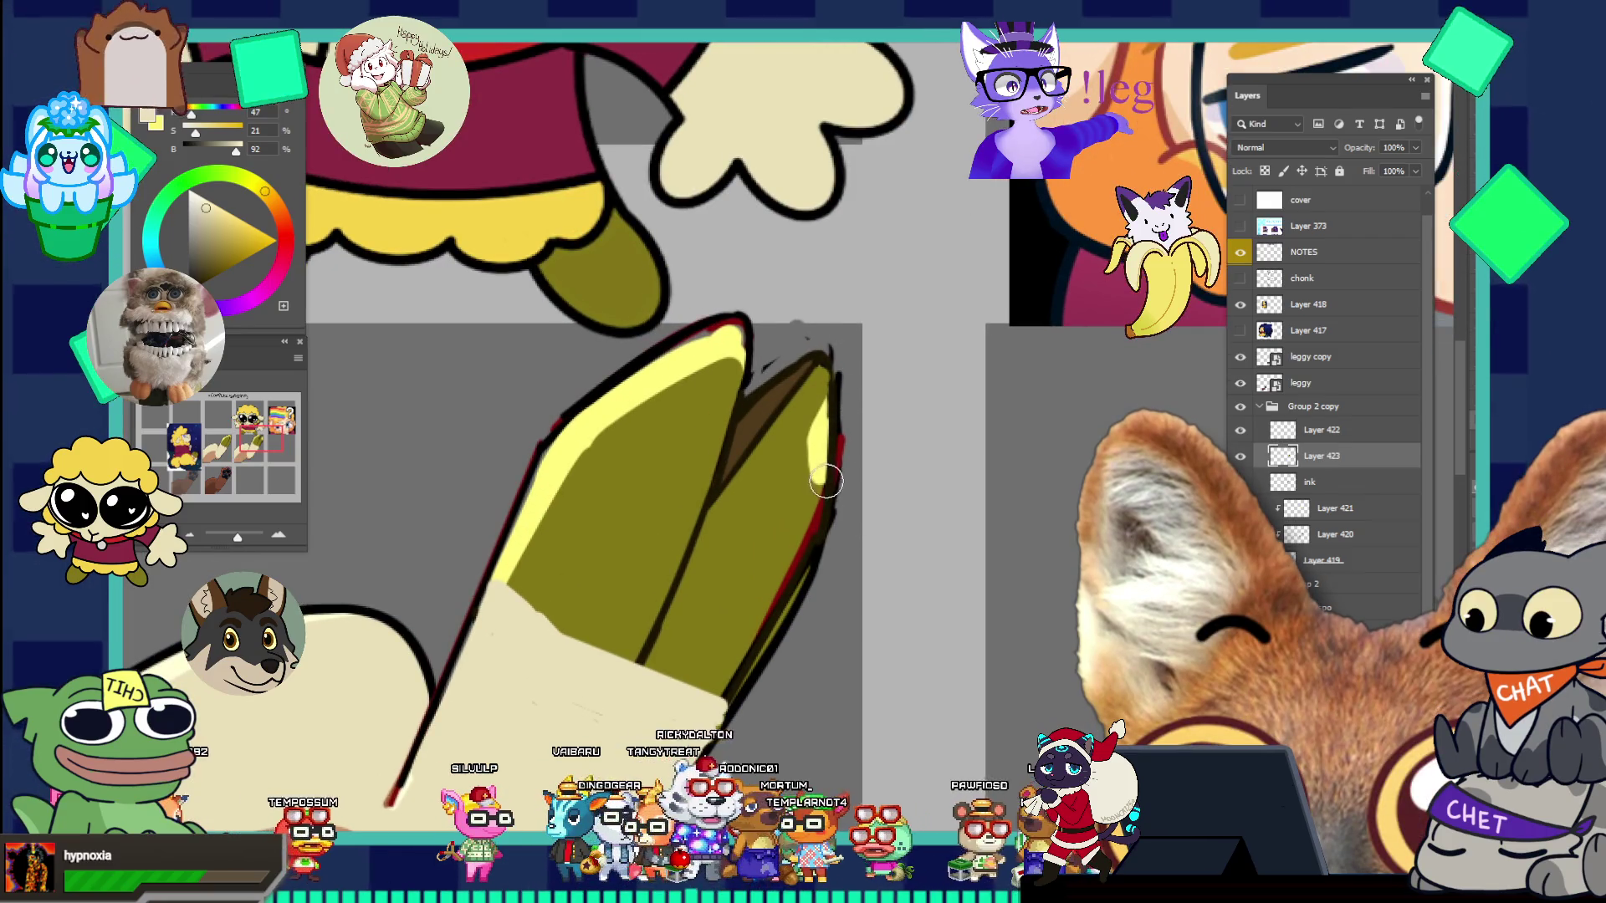
alt+click(776, 544)
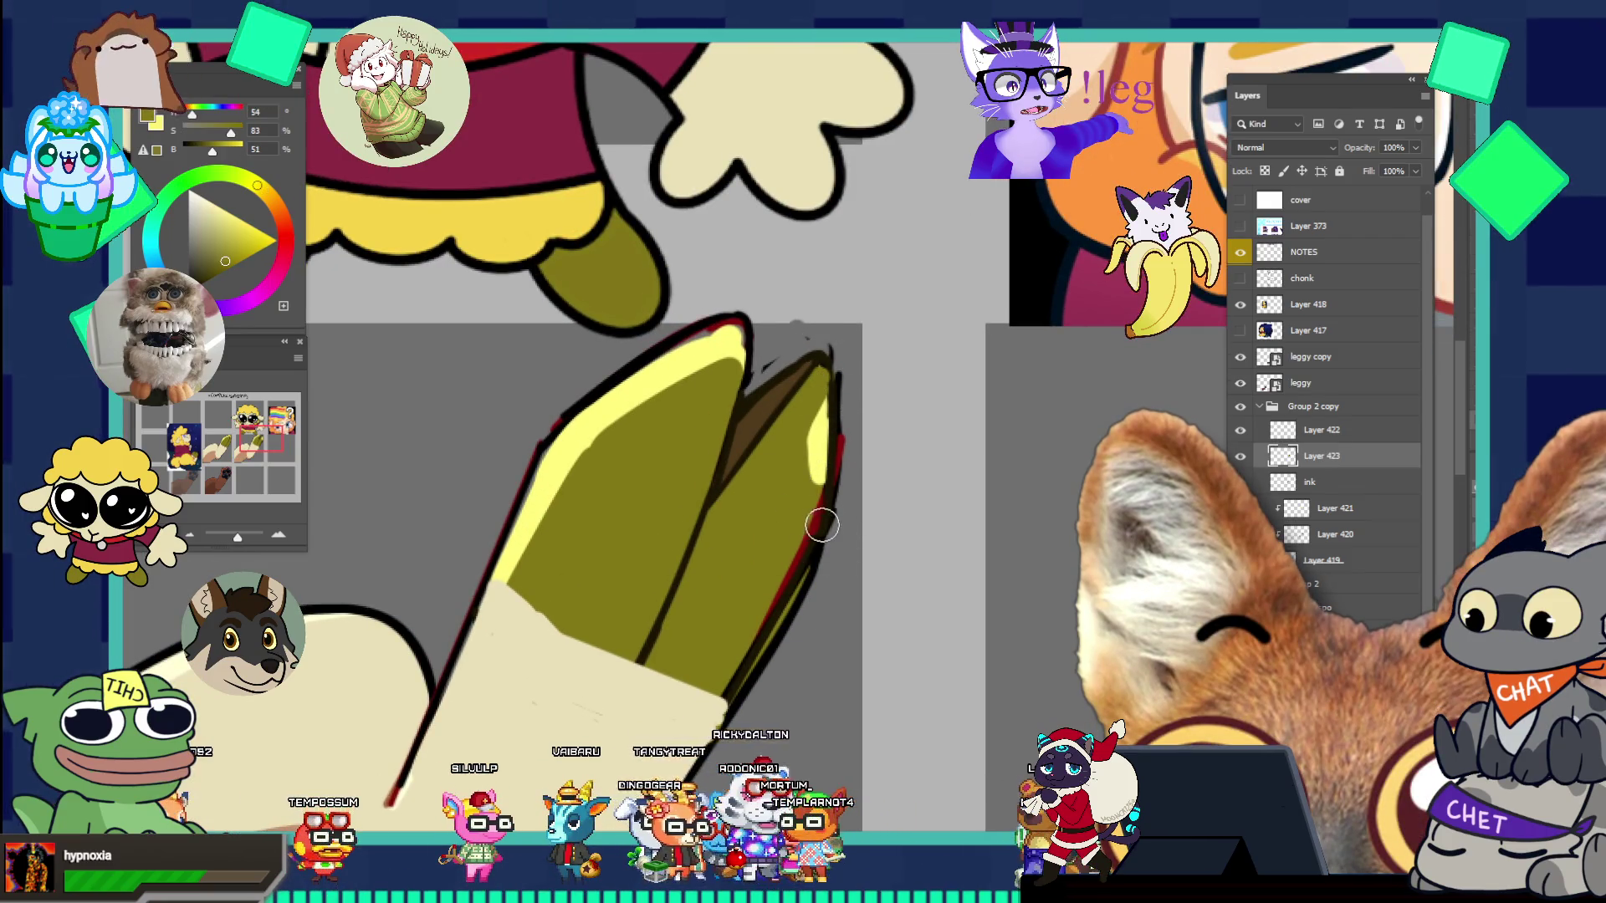
drag(817, 485, 819, 414)
drag(815, 476, 777, 595)
key(ctrl+0)
drag(792, 533, 734, 472)
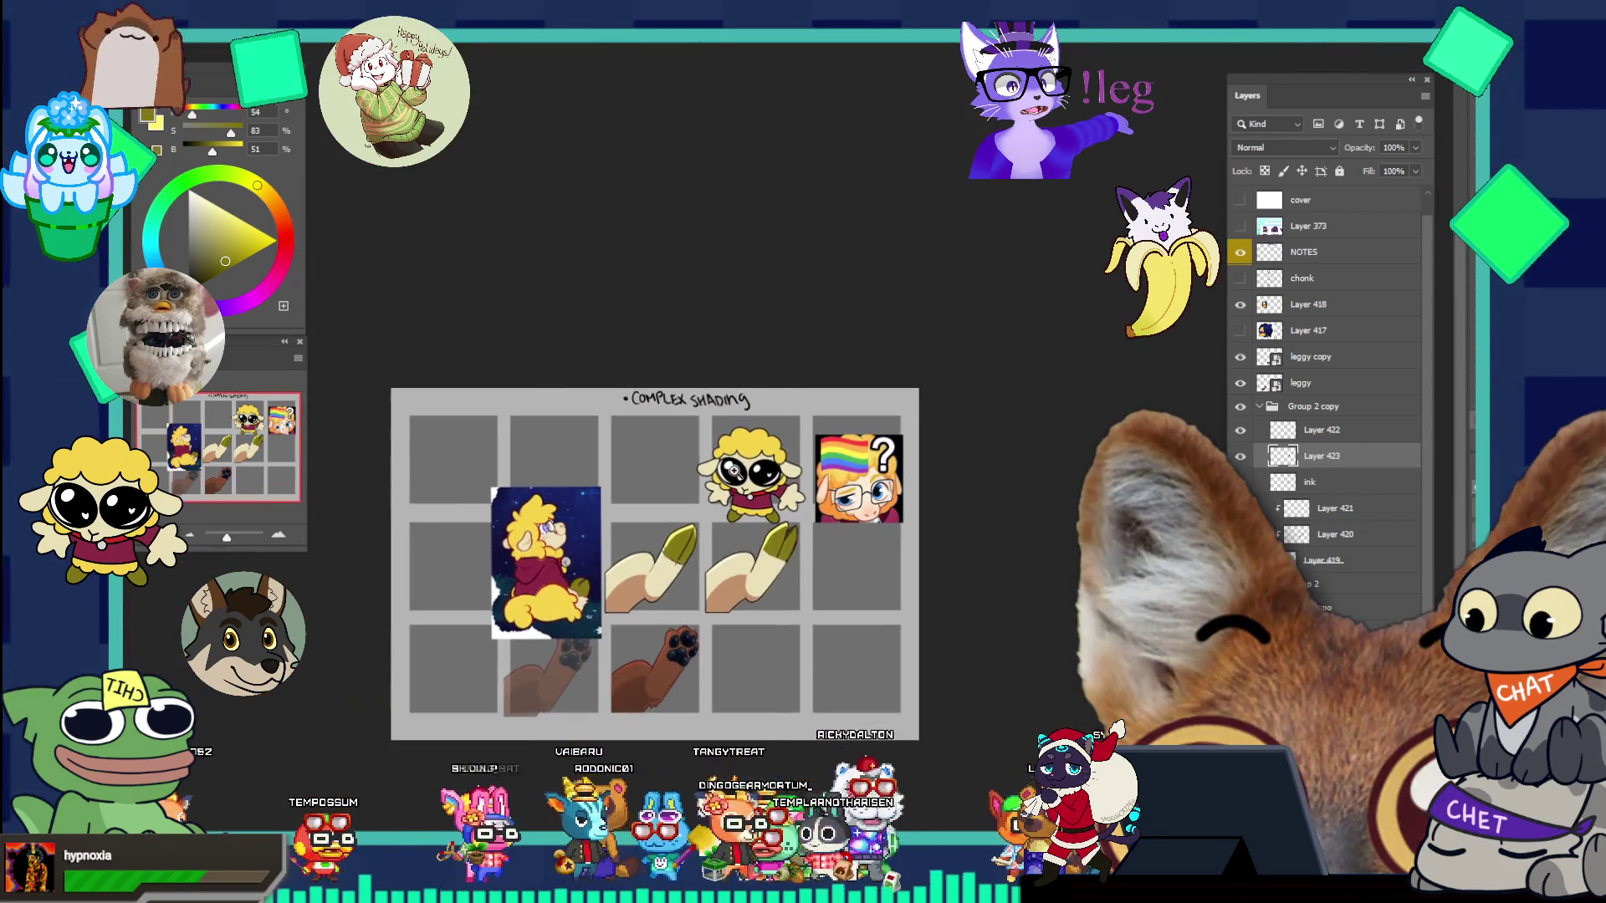
drag(792, 576, 799, 590)
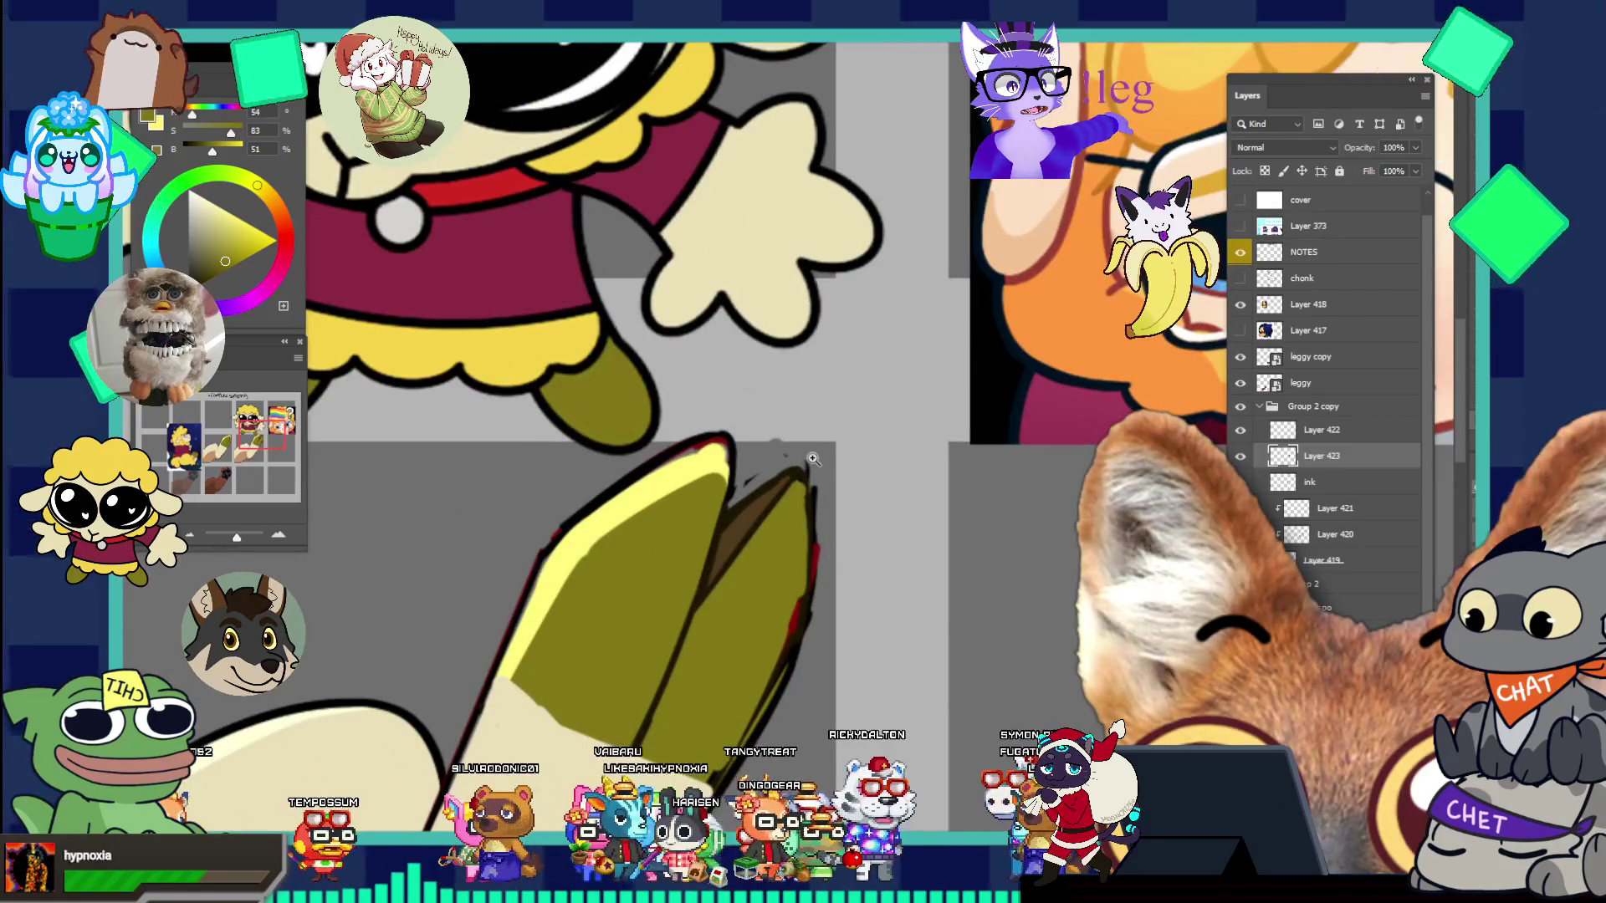
- Shrink the brush and paint a dark brown shading stroke along the fold between the pieces
alt+click(752, 510)
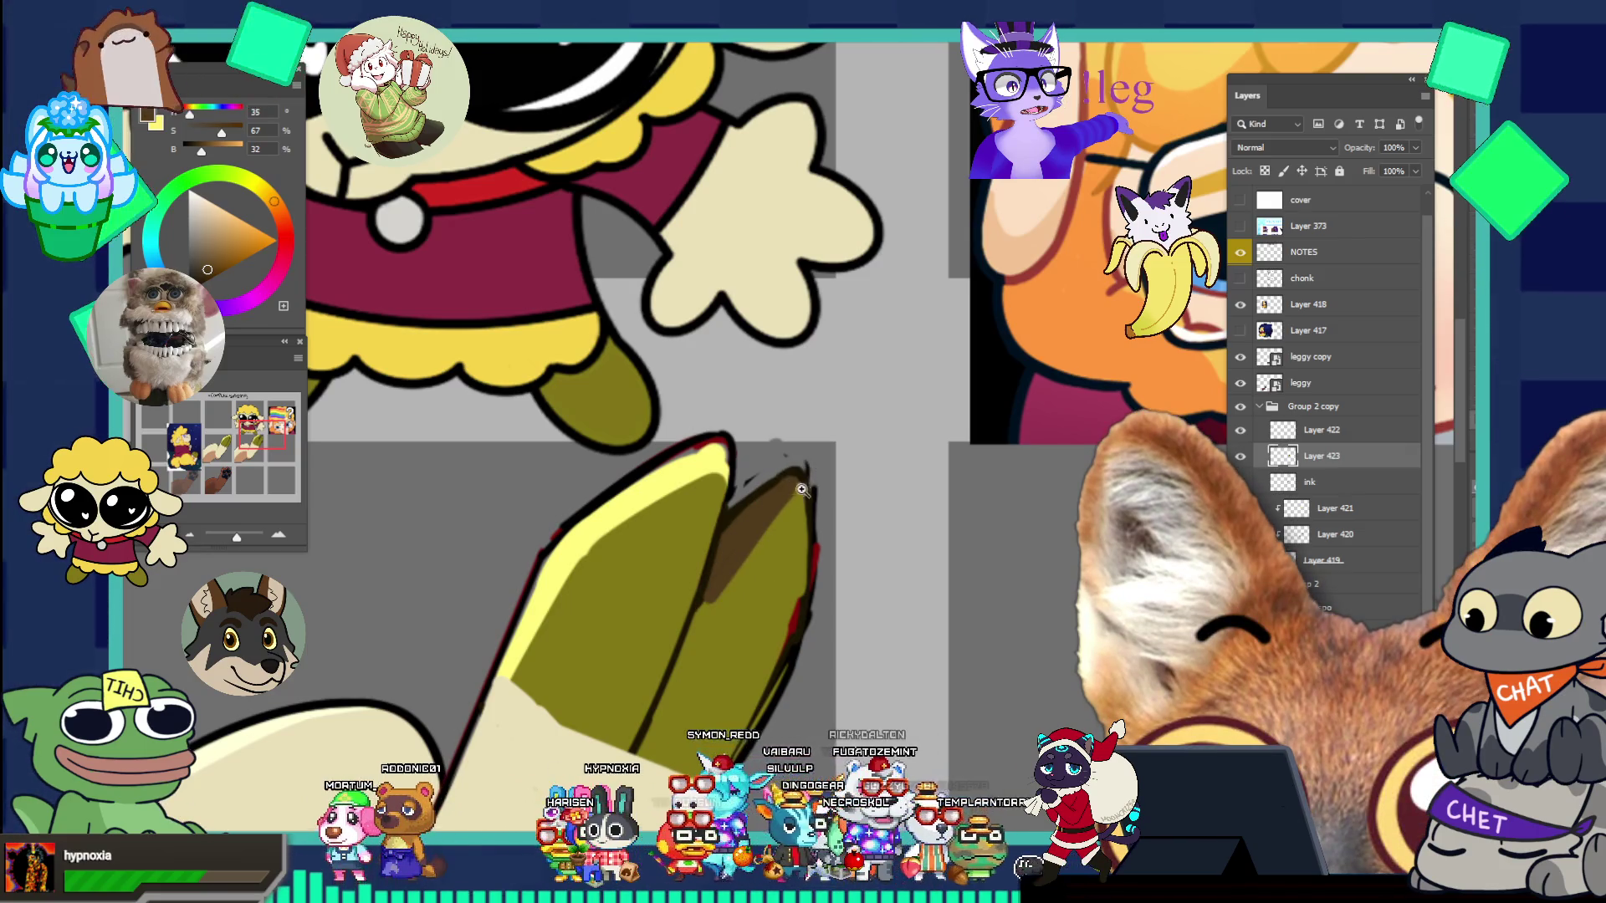
drag(792, 483, 717, 393)
drag(810, 505, 870, 509)
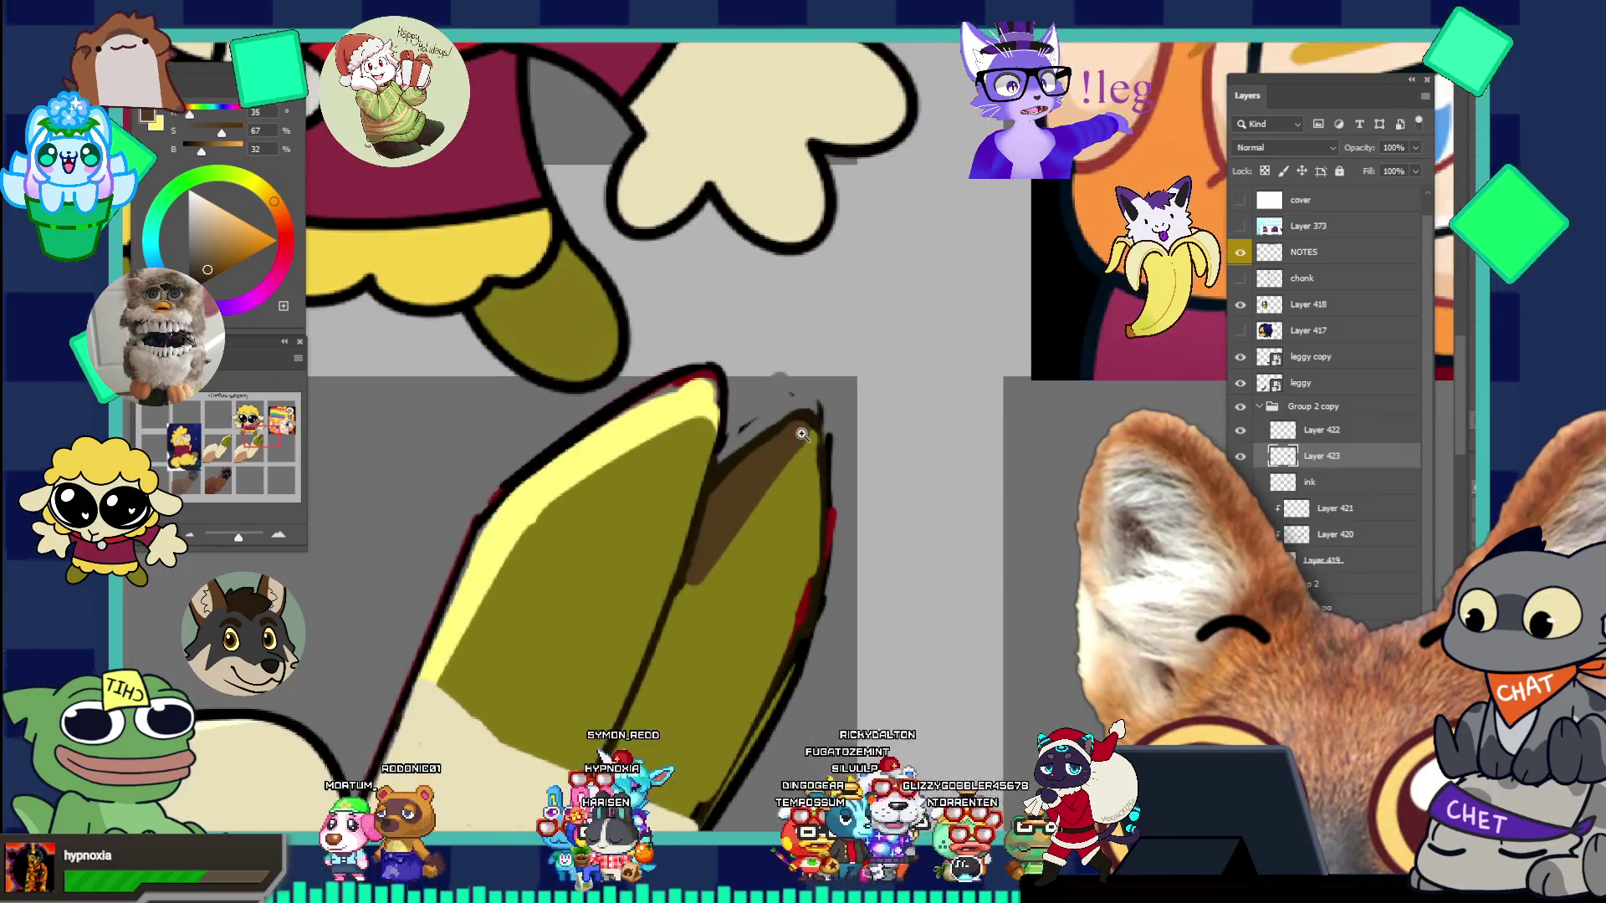
alt+click(682, 571)
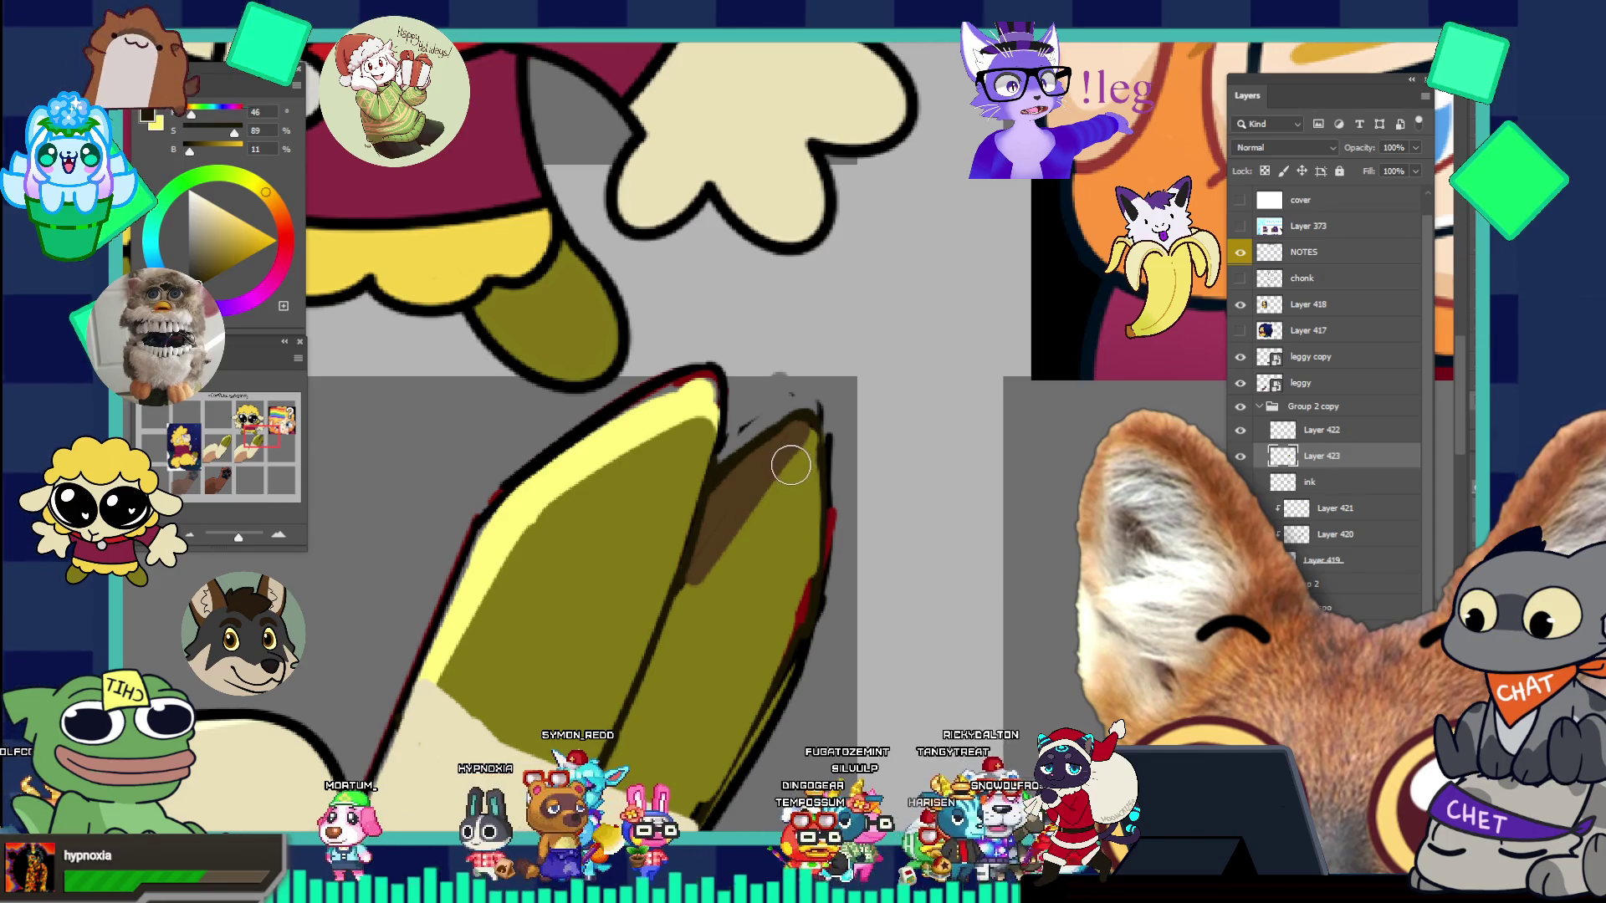
key([)
key([)
key([)
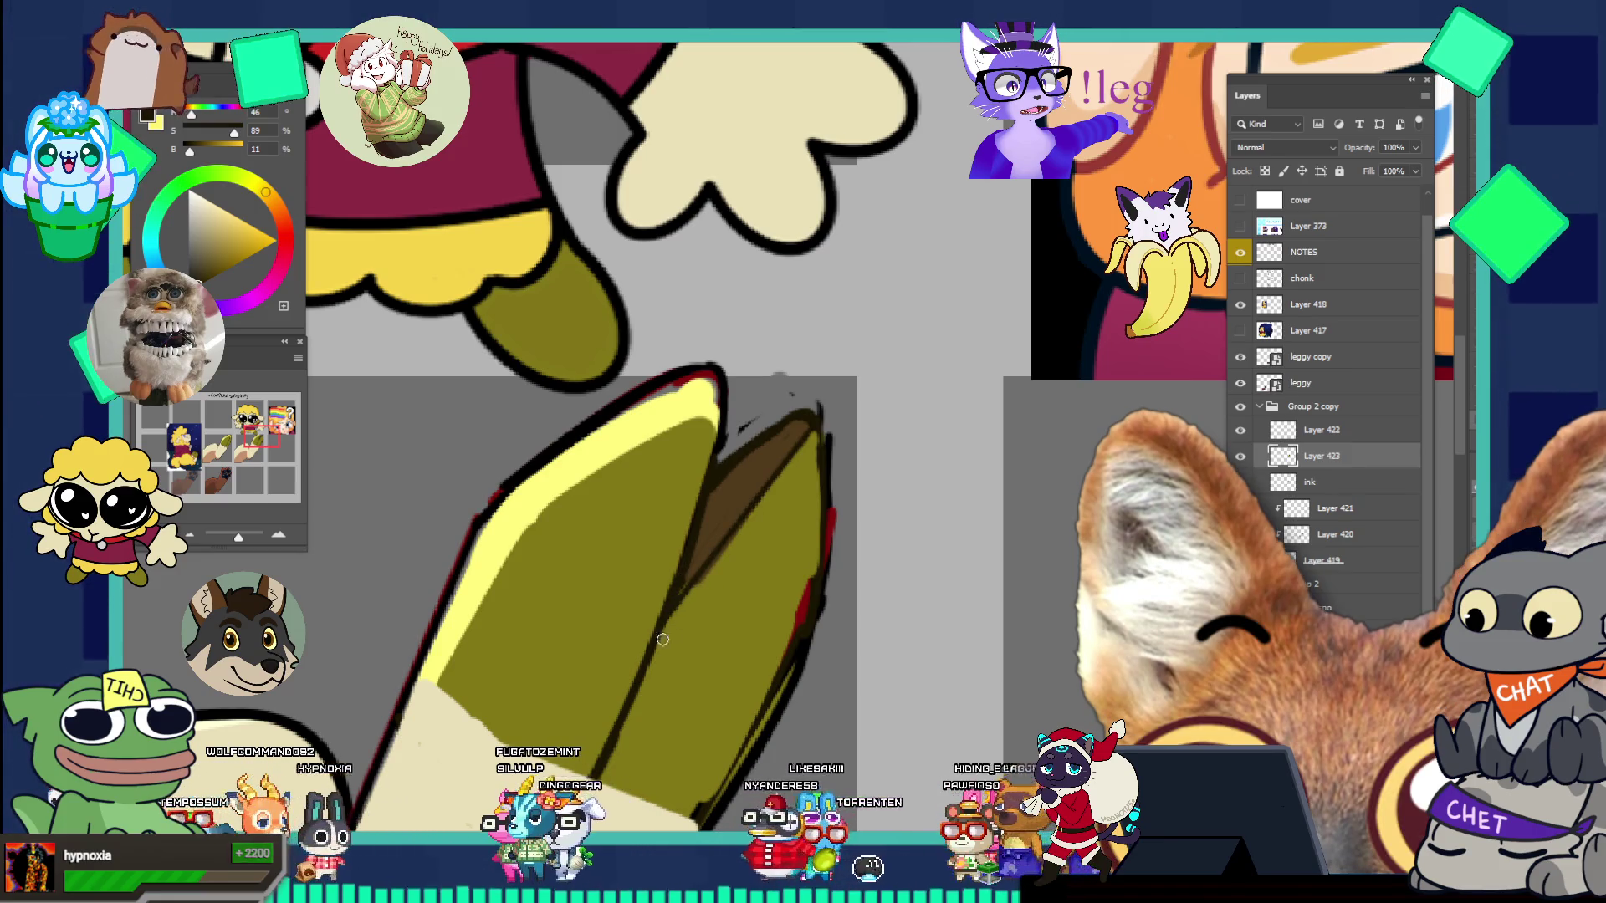
scroll(815, 575, down, 2)
scroll(820, 574, down, 2)
scroll(836, 573, up, 5)
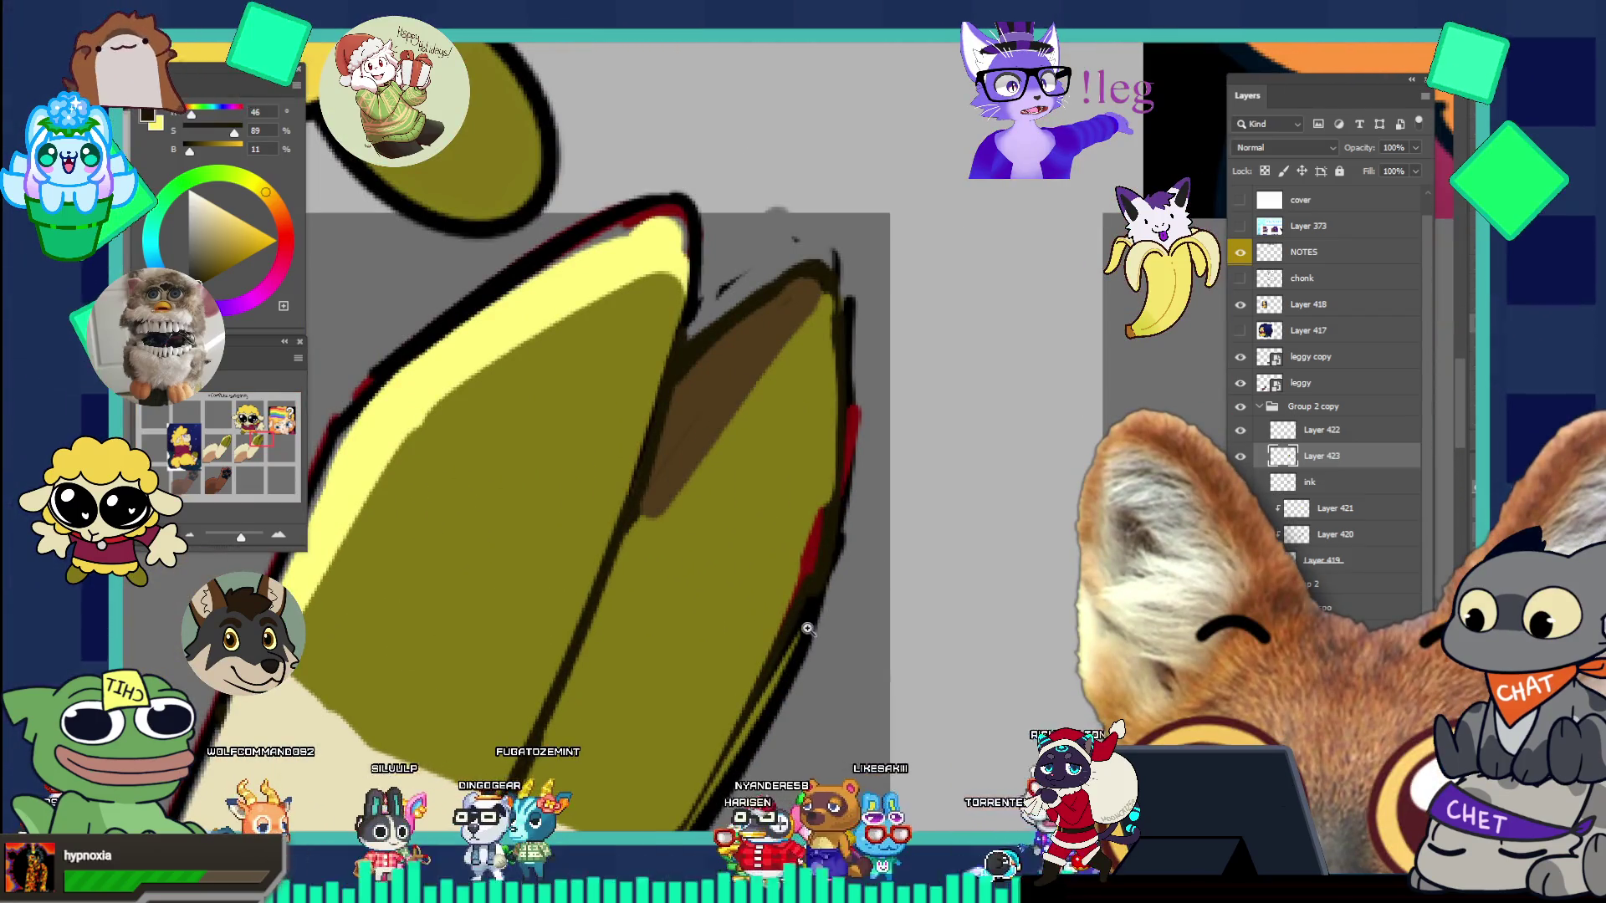
scroll(882, 566, down, 3)
scroll(813, 520, up, 2)
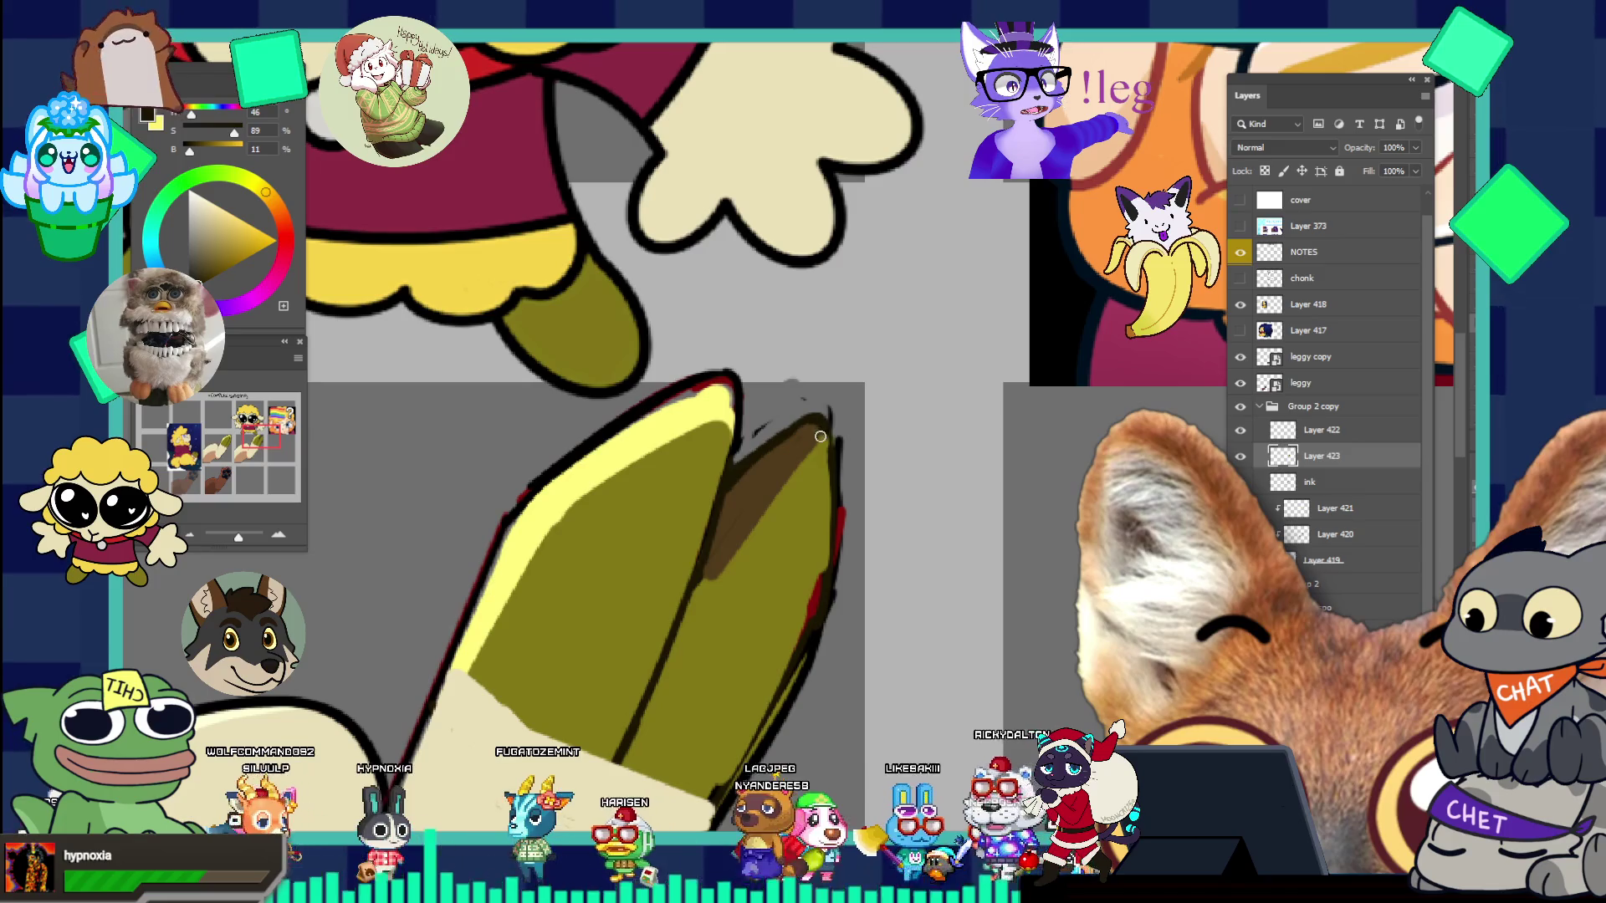
drag(682, 632, 821, 476)
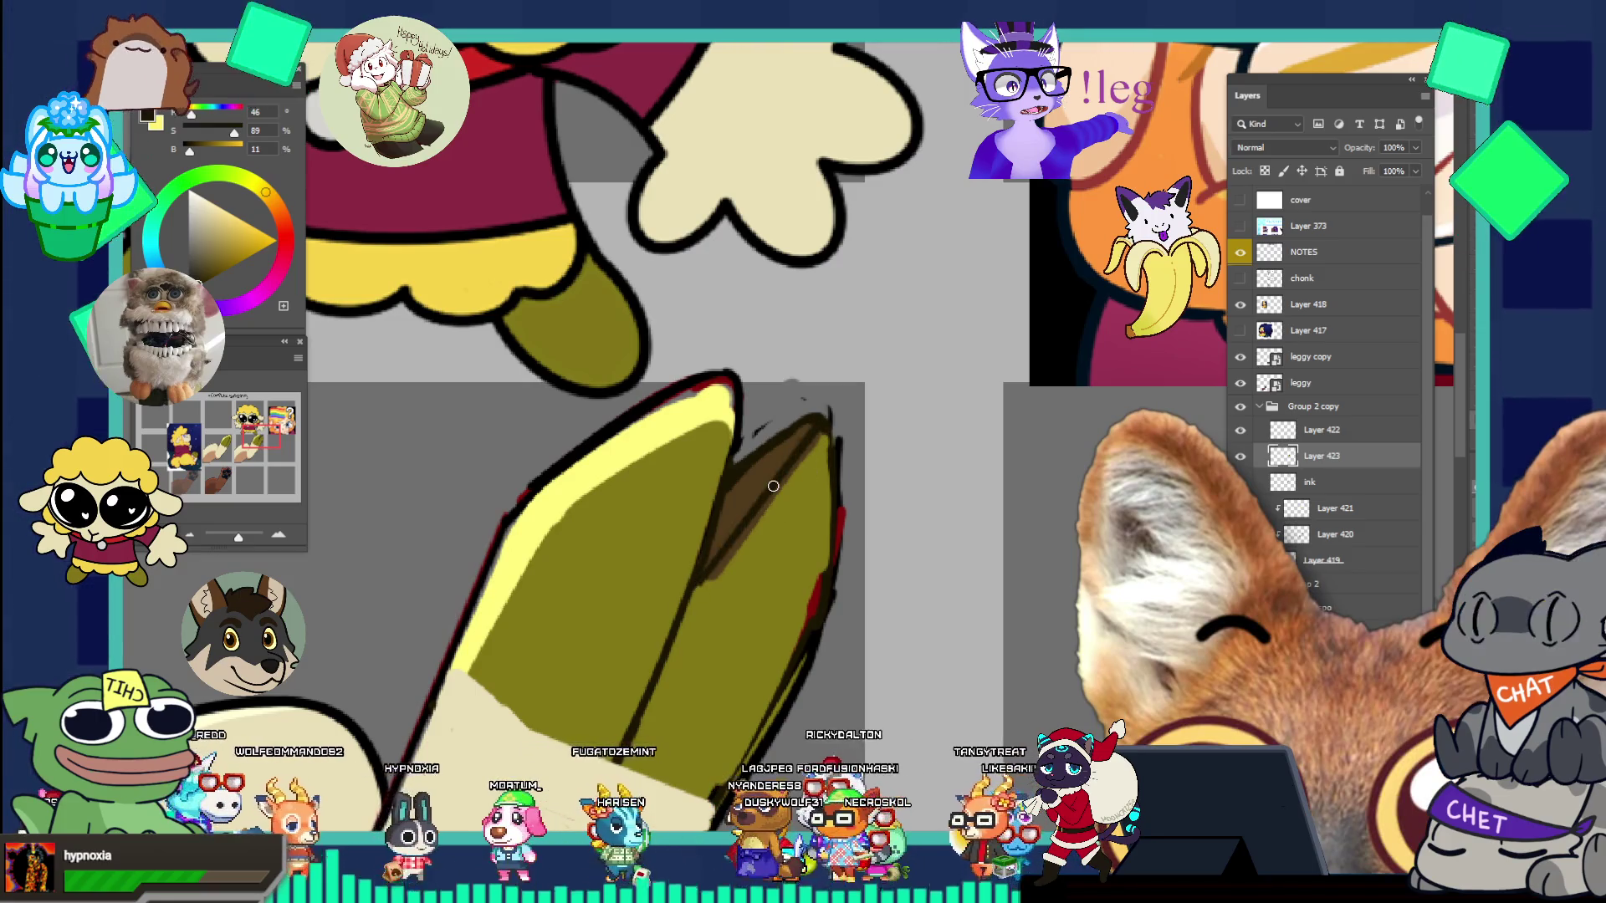
- Blend sampled olive over part of the brown fold
alt+click(782, 525)
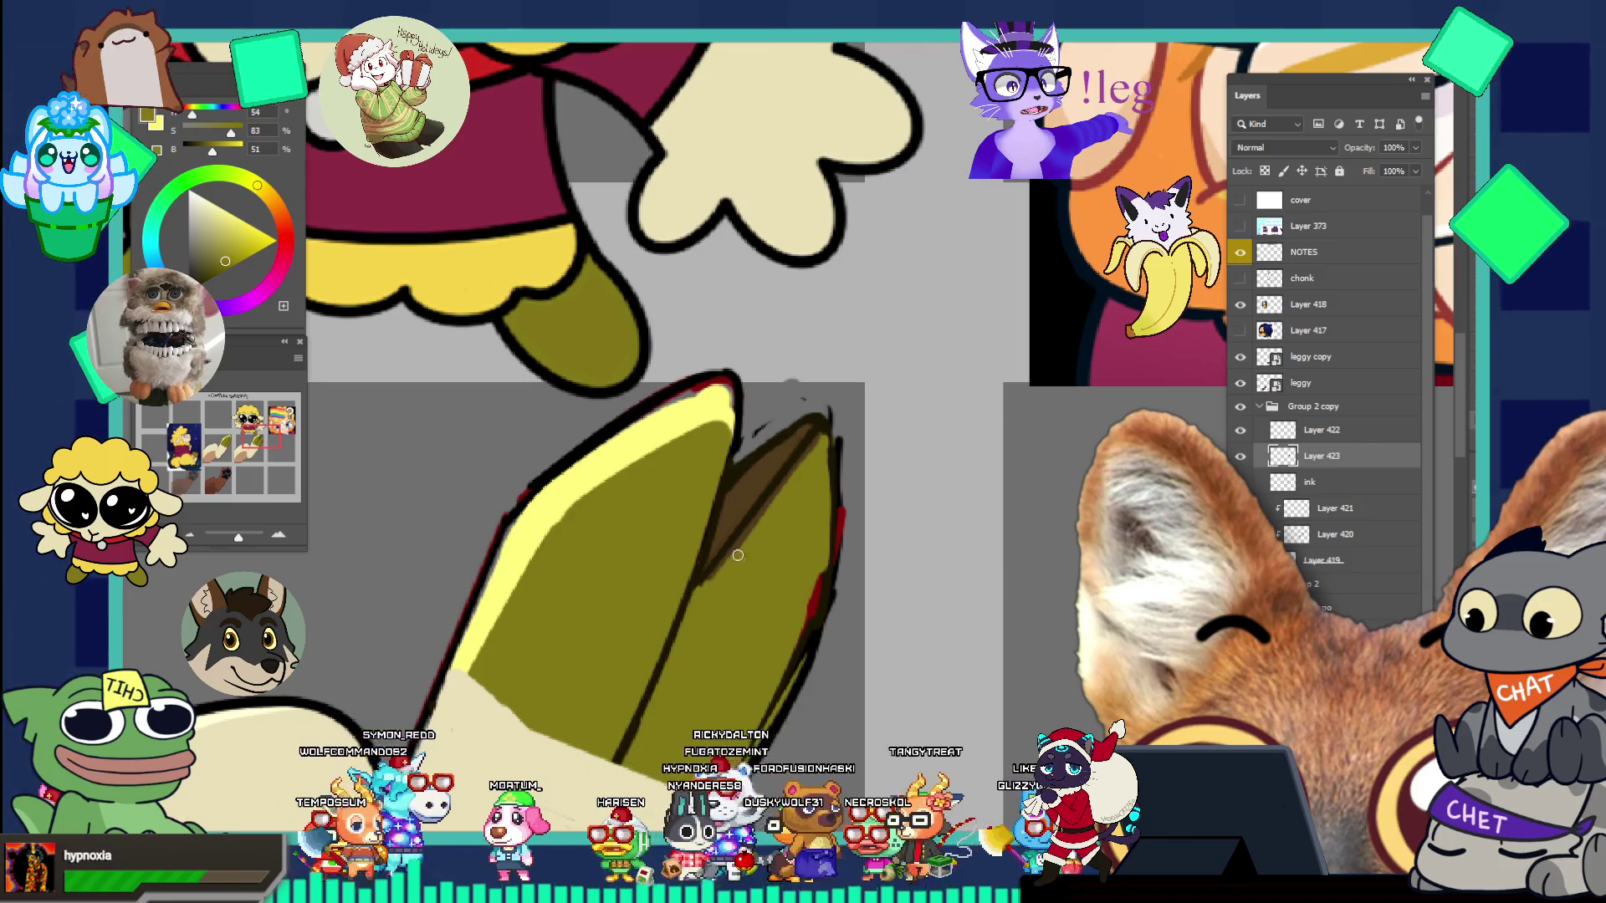
drag(749, 534, 794, 485)
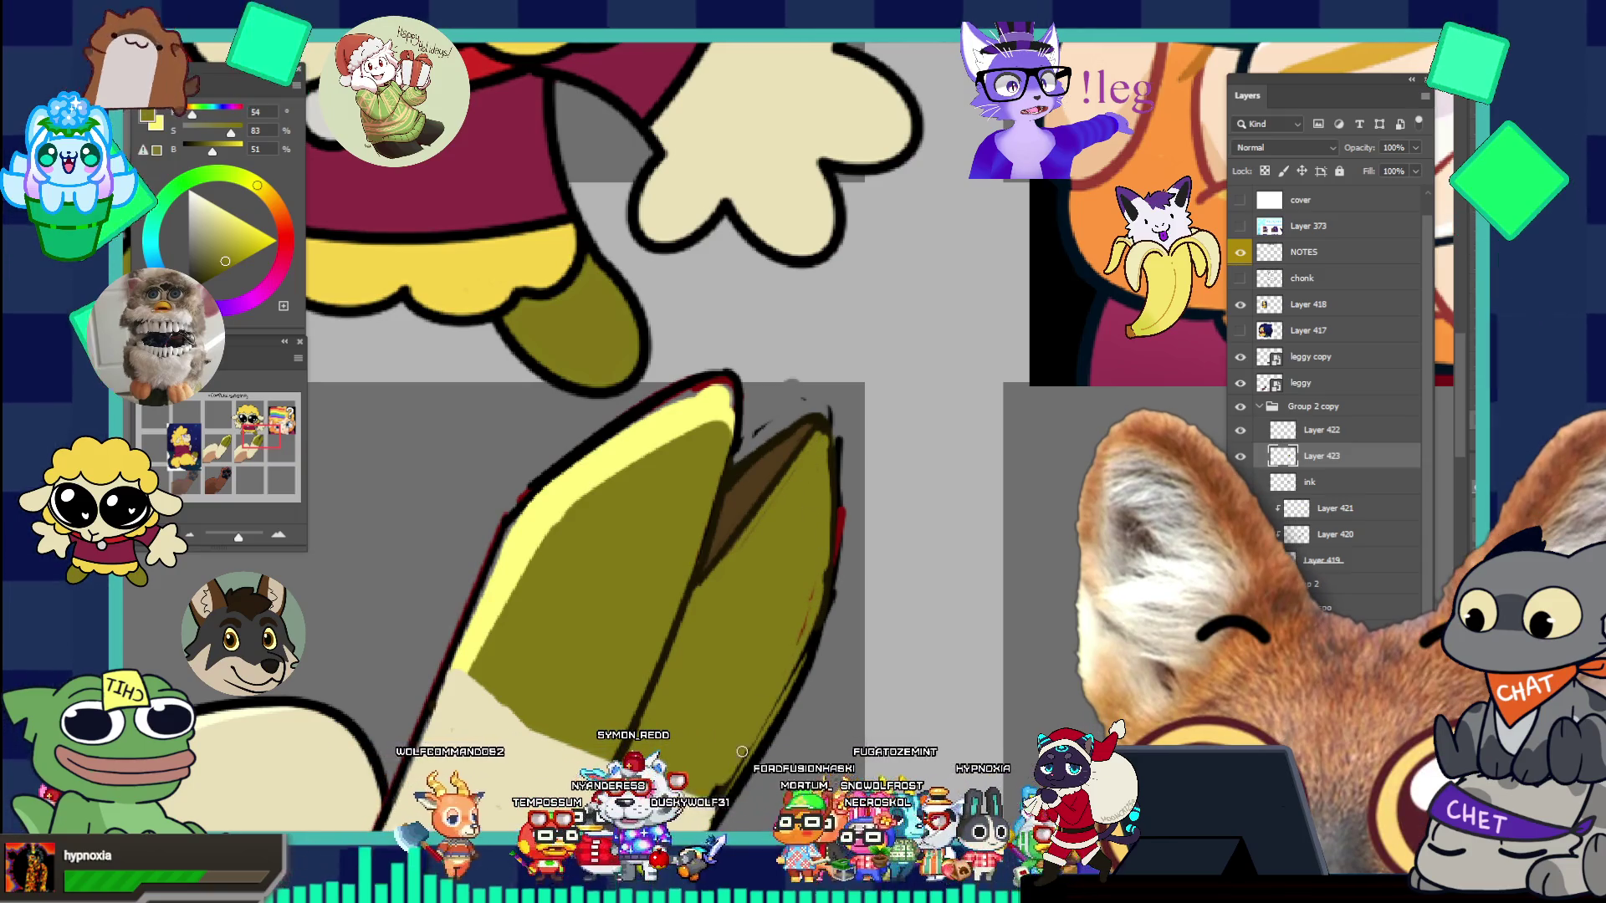
scroll(743, 746, down, 5)
scroll(798, 534, down, 2)
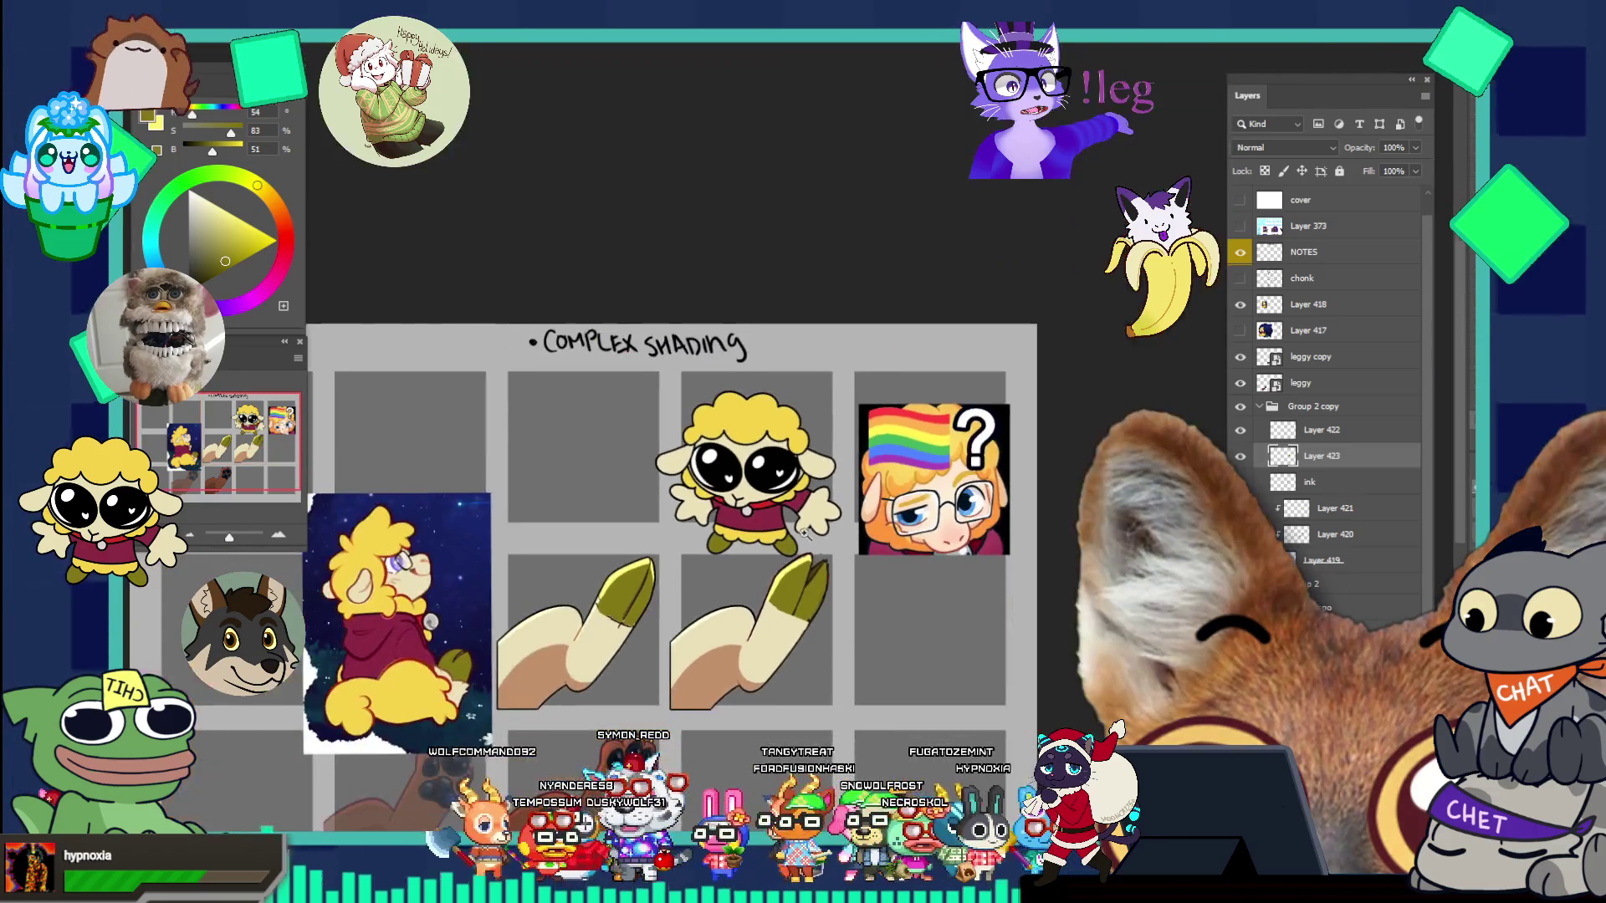
click(827, 627)
click(852, 595)
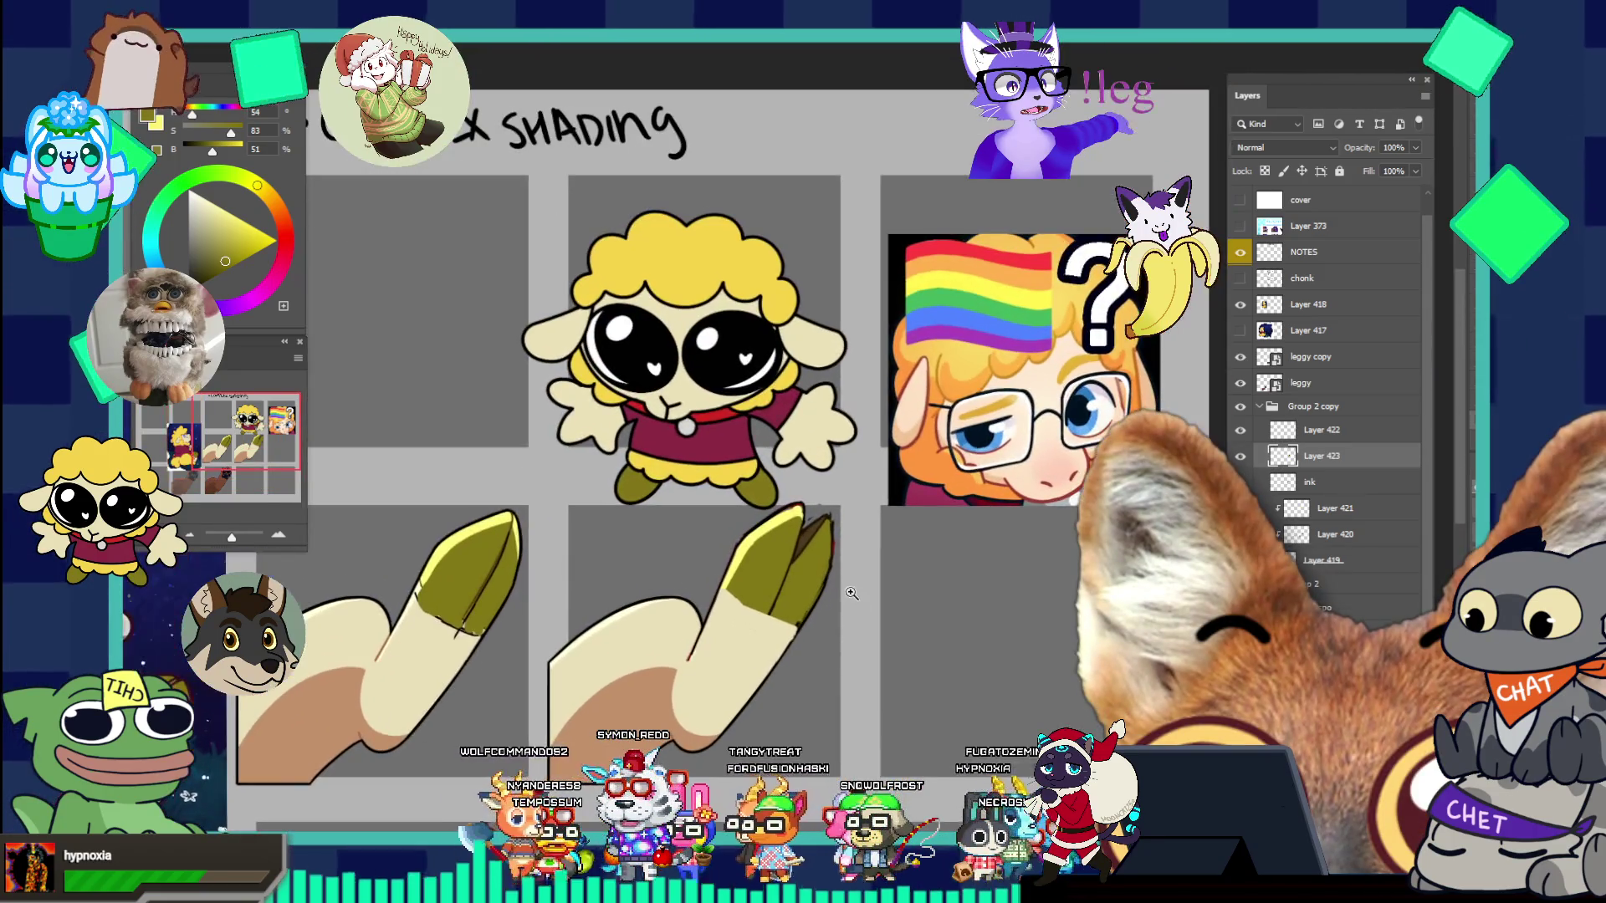
click(834, 575)
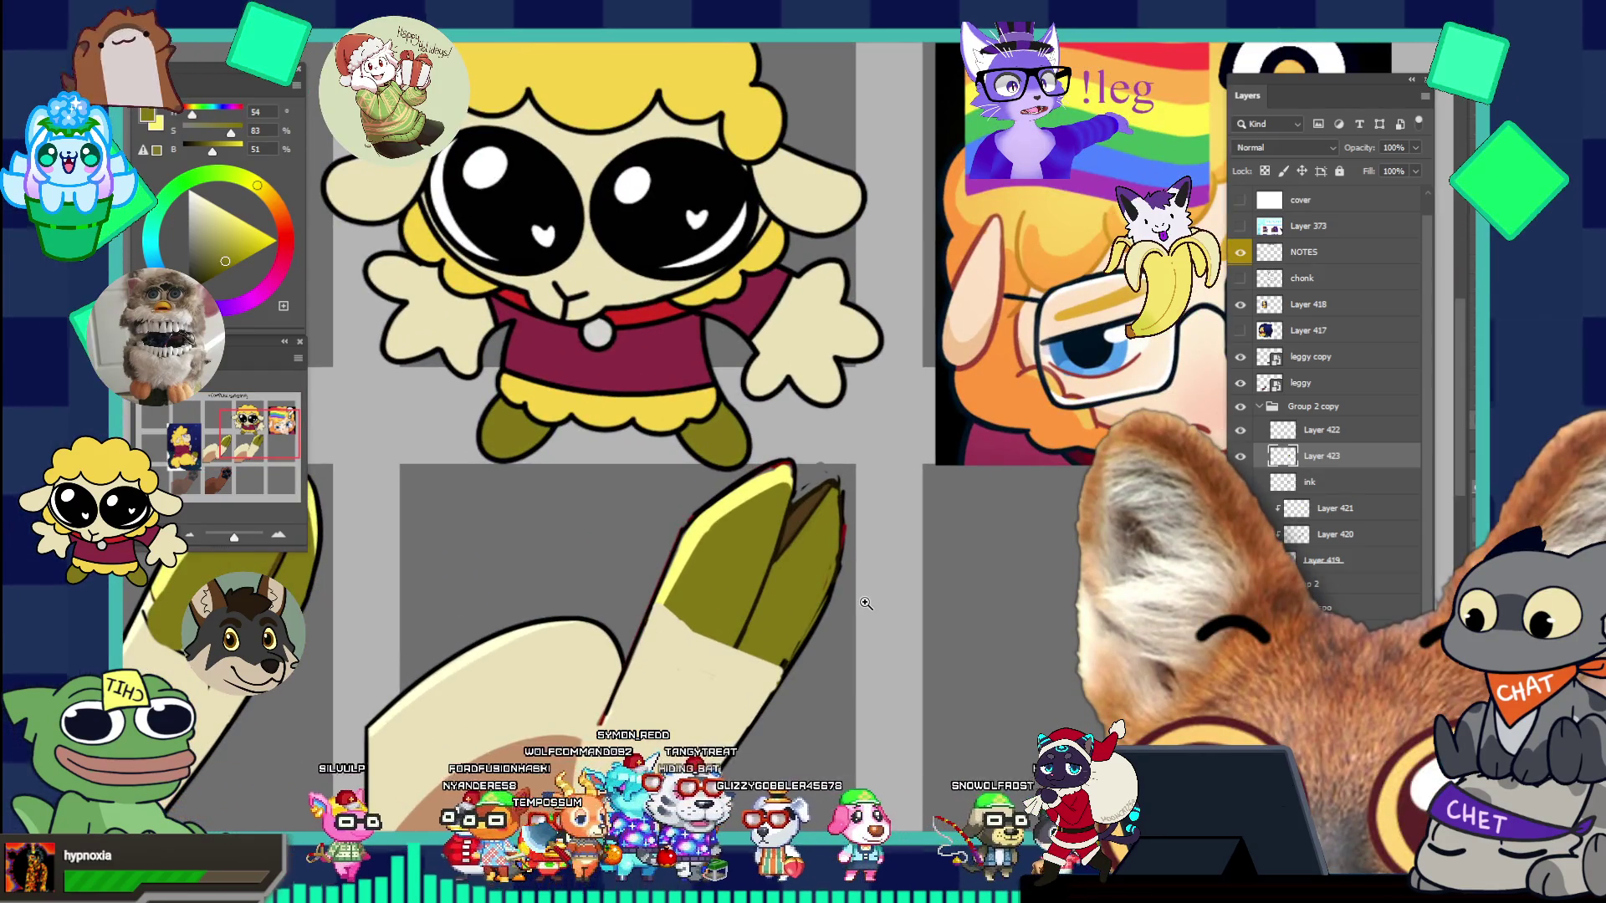
alt+click(865, 602)
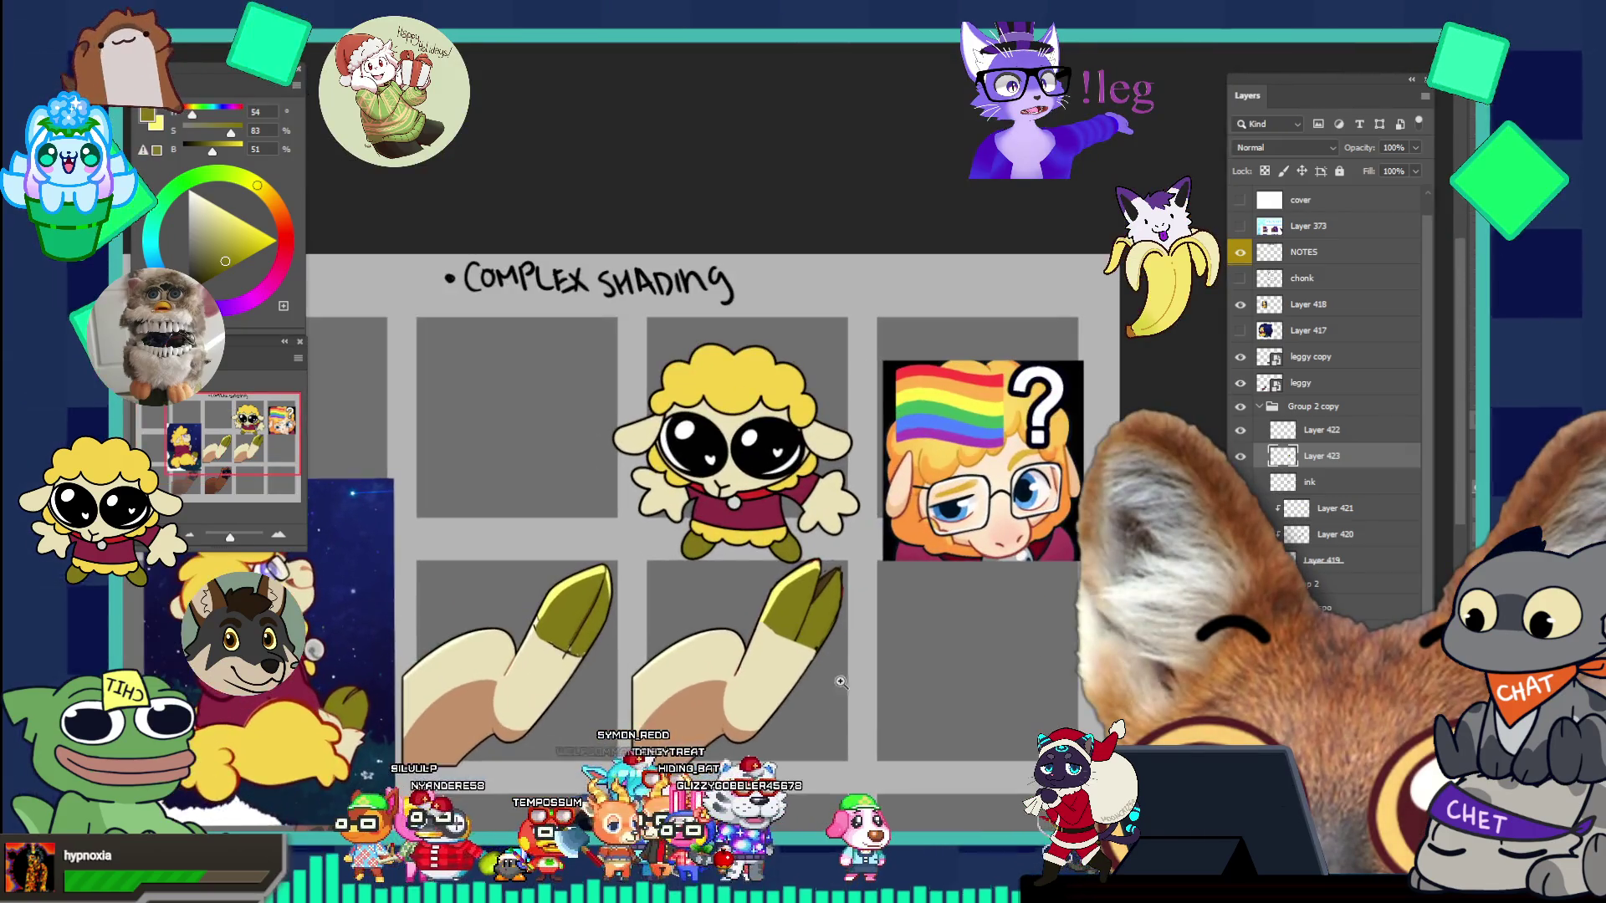
scroll(828, 661, down, 2)
alt+click(838, 654)
click(838, 654)
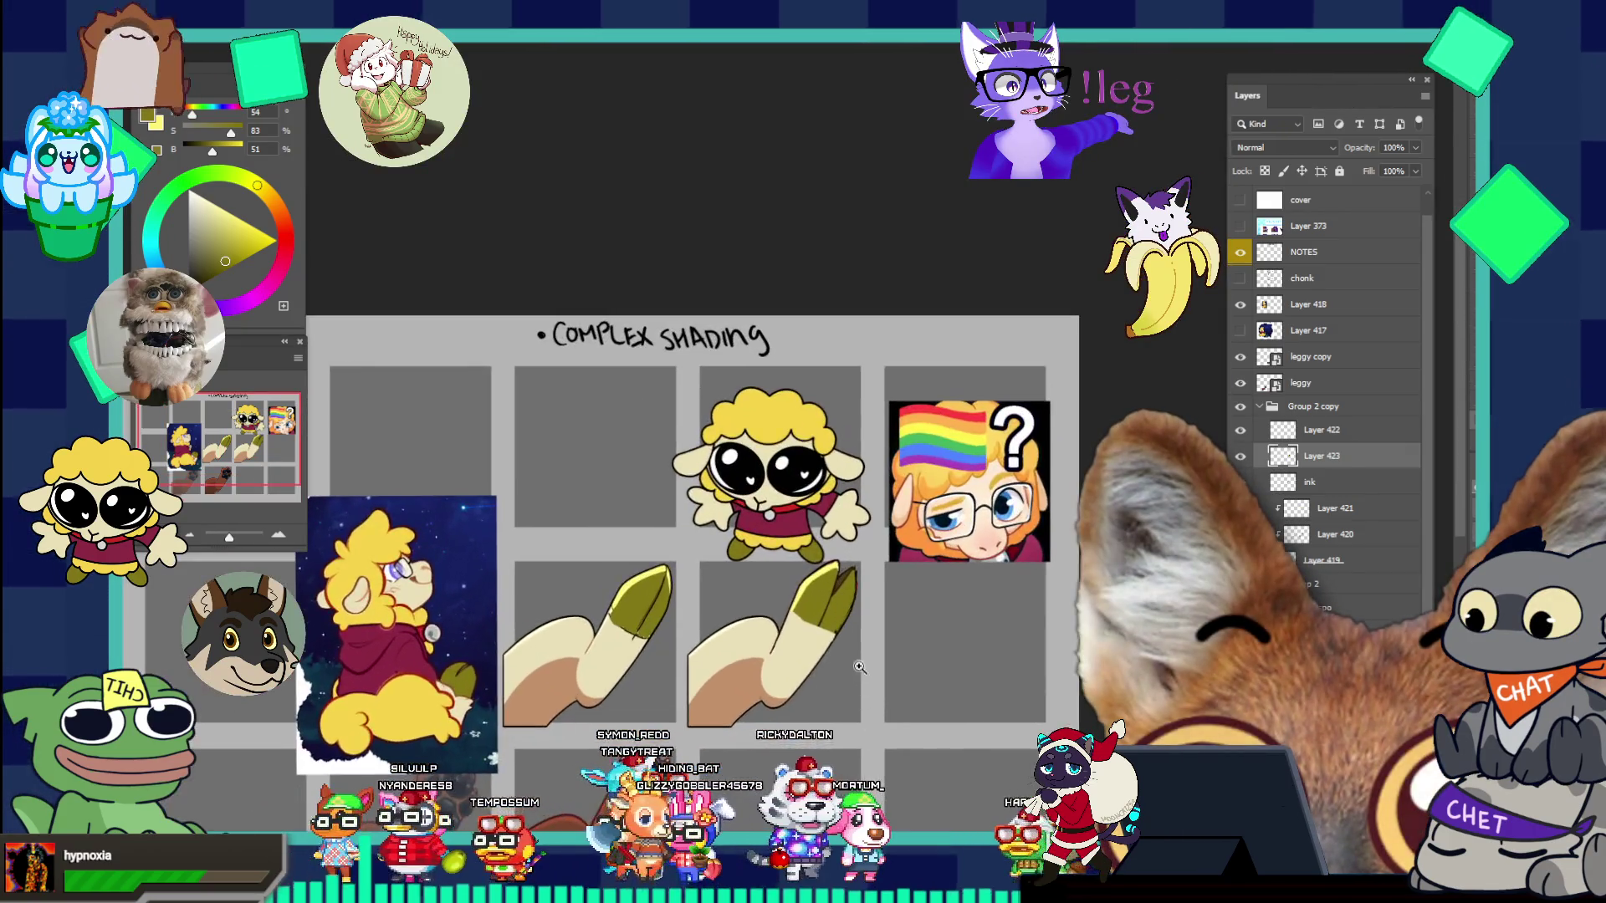
click(870, 681)
click(870, 607)
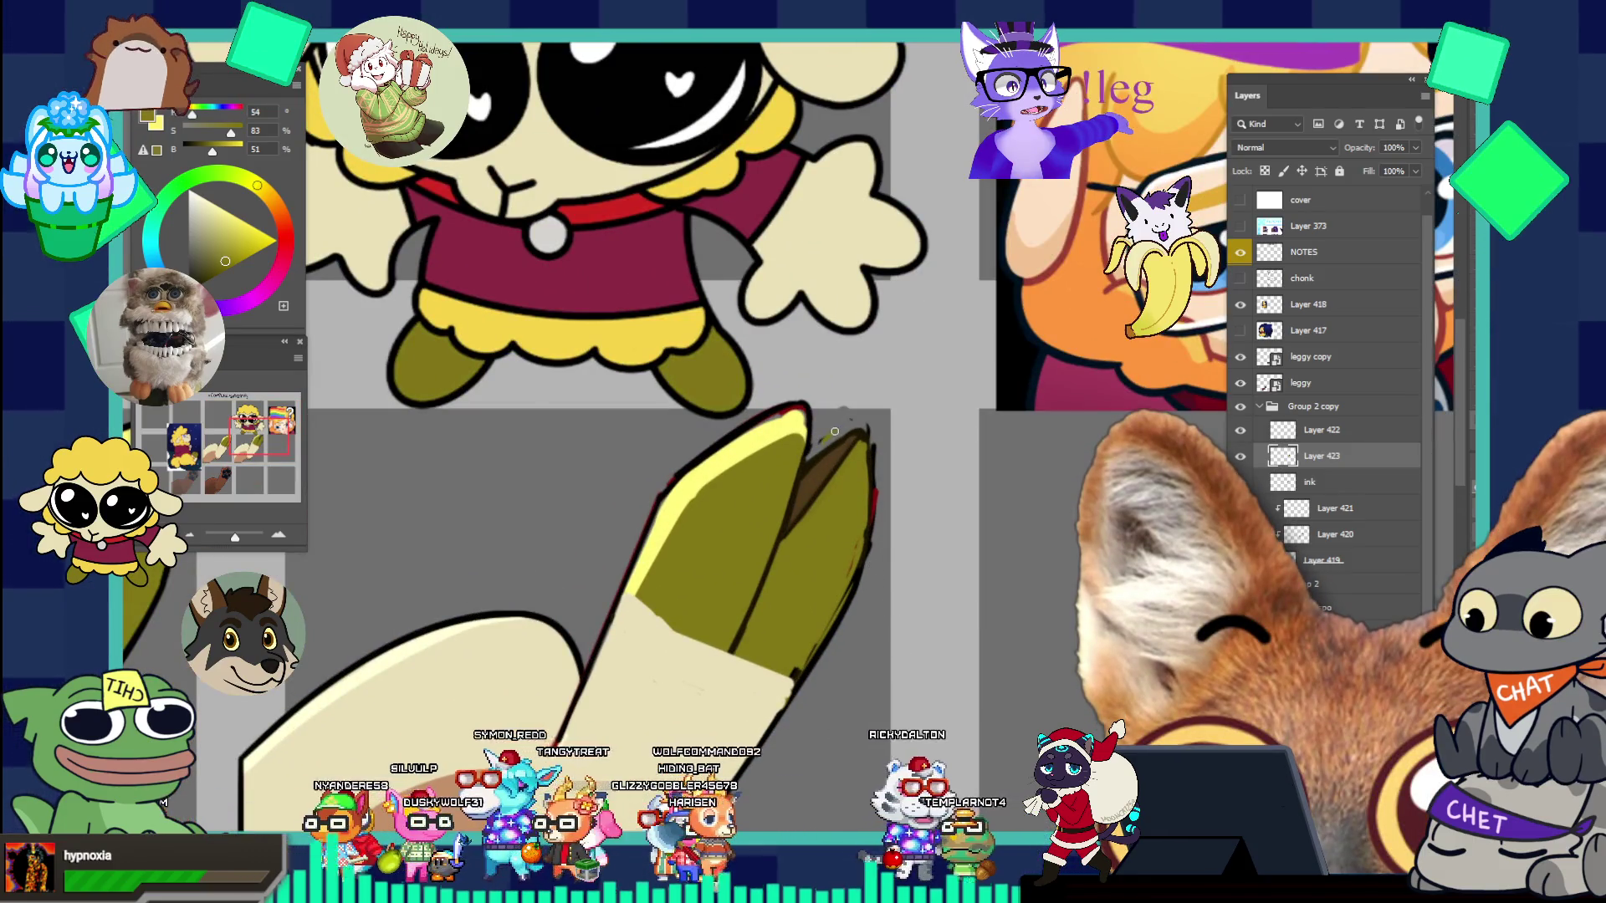
alt+click(870, 468)
alt+click(894, 510)
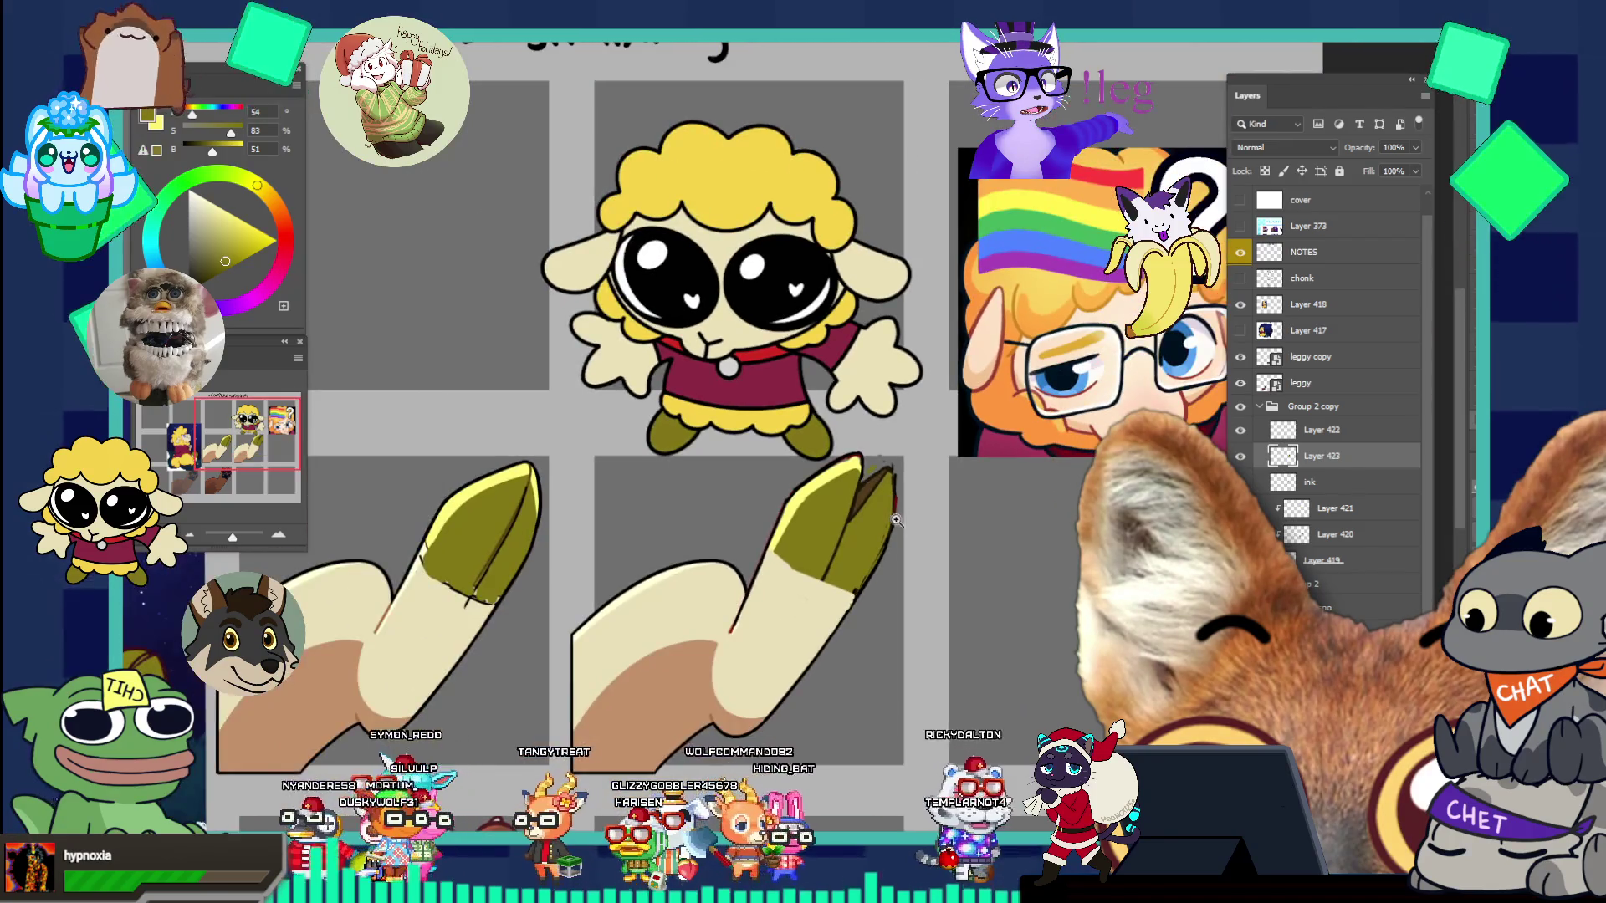
click(916, 531)
click(916, 531)
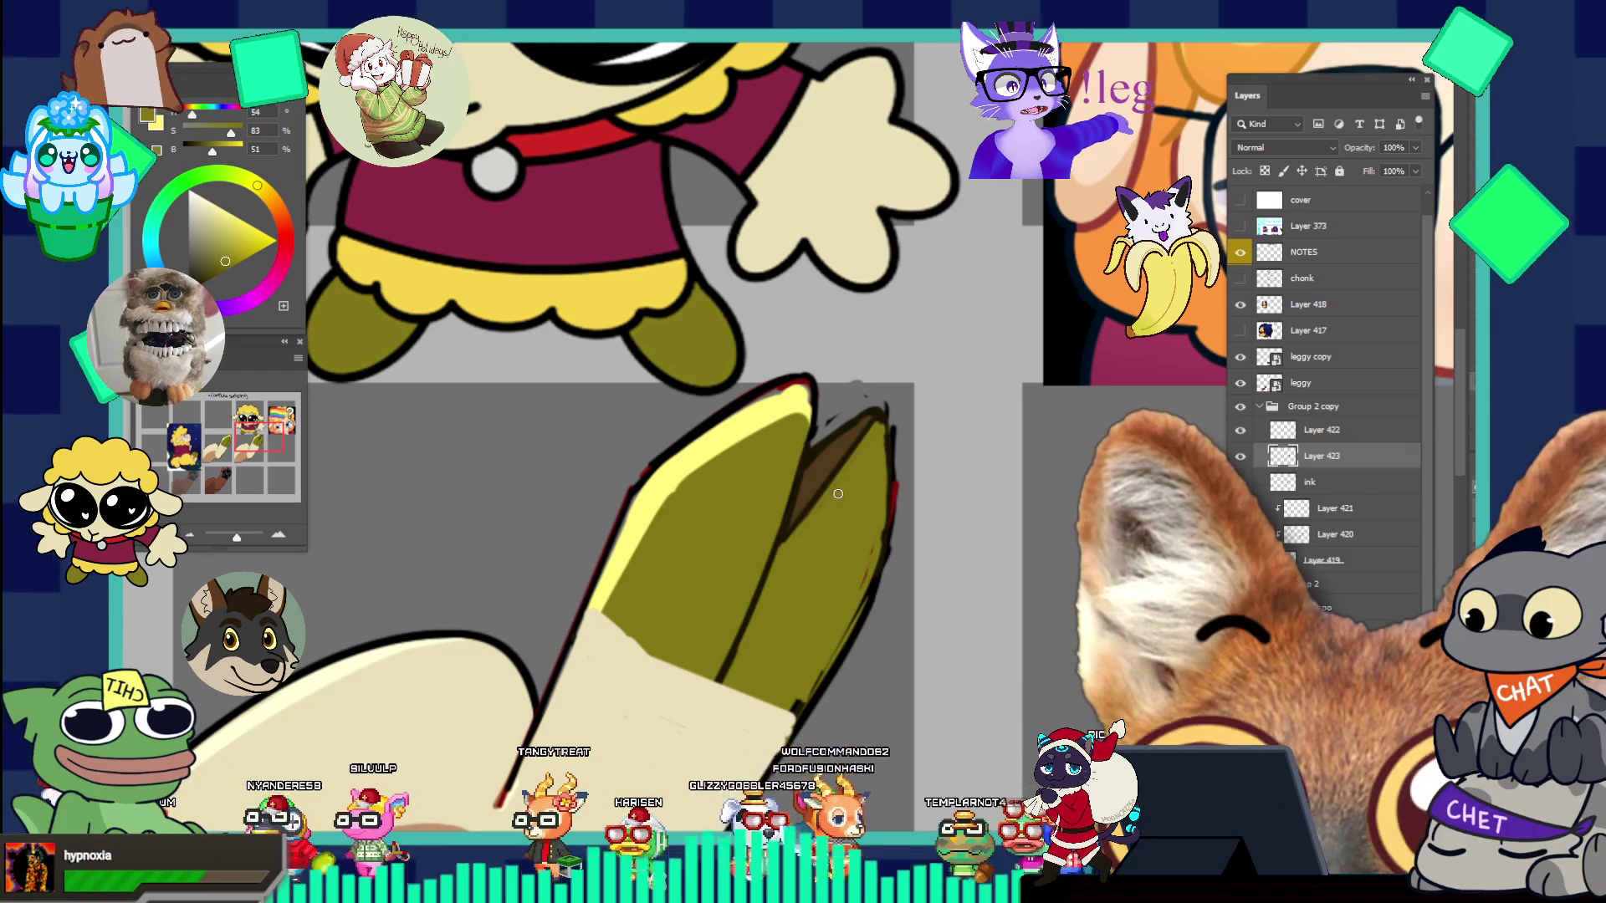
click(857, 395)
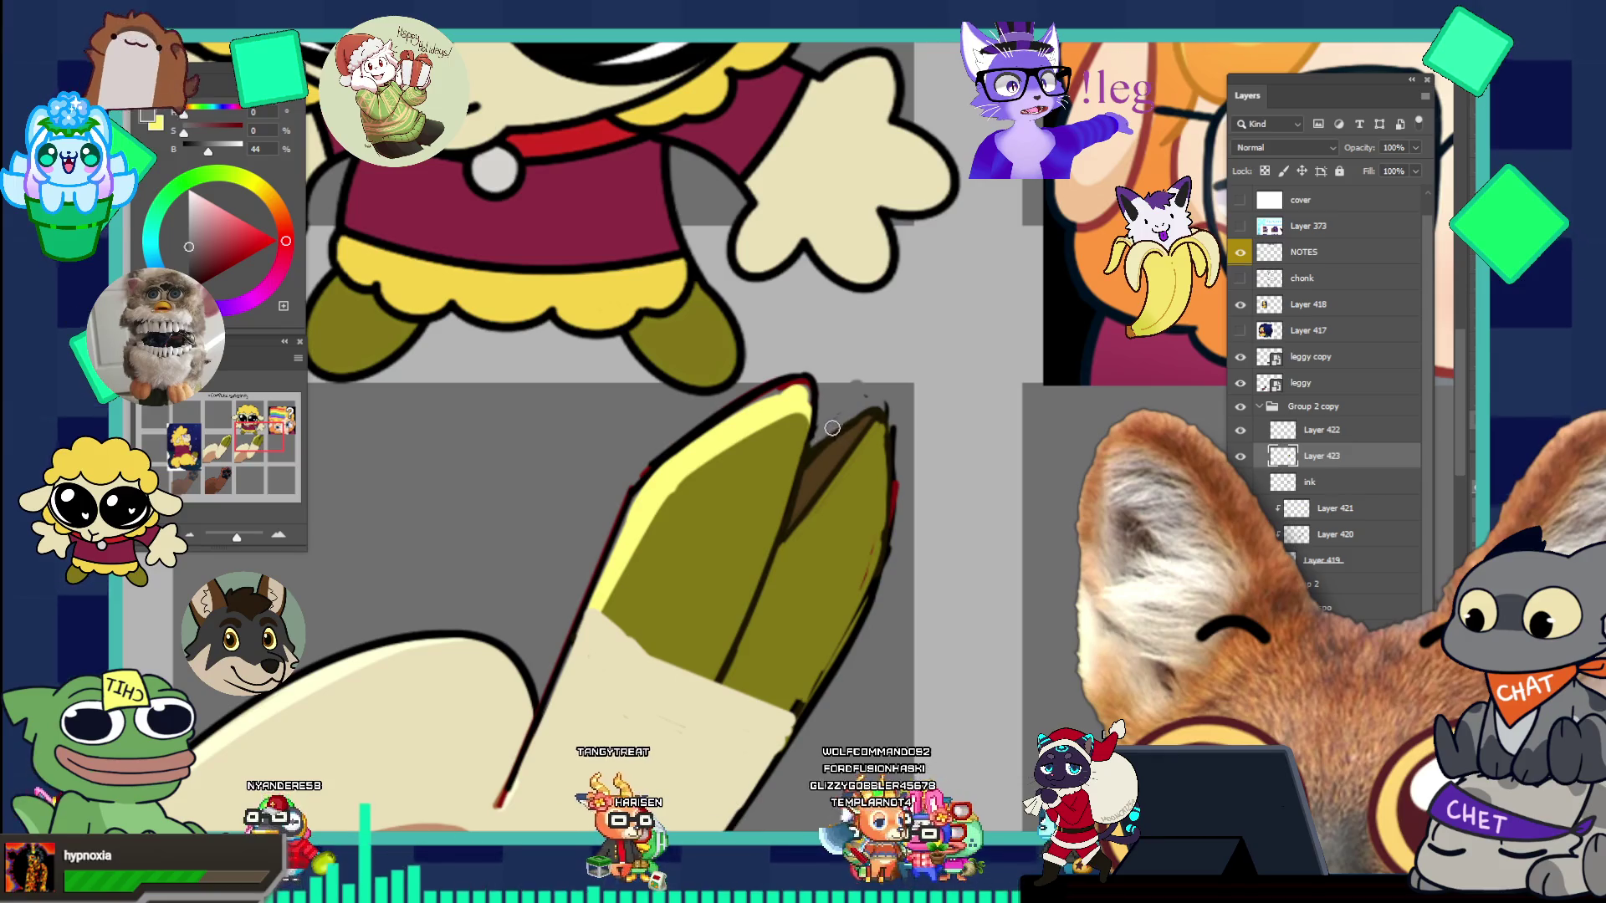
- Paint grey across the brown wedge to split the right hoof's tip
drag(805, 477, 866, 401)
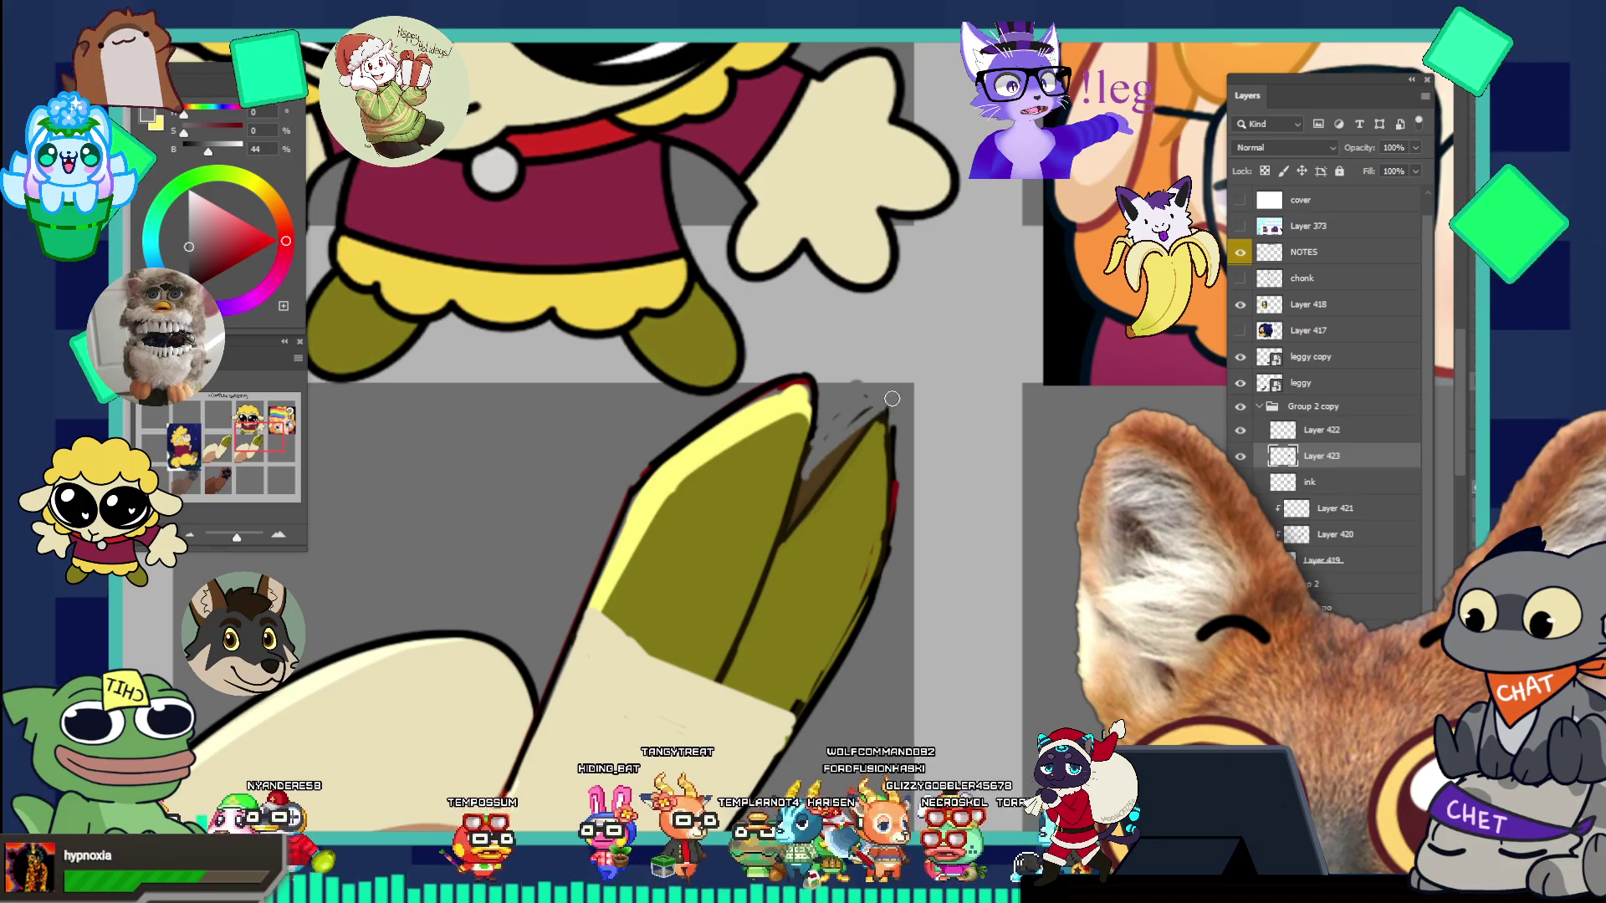
drag(816, 452, 874, 408)
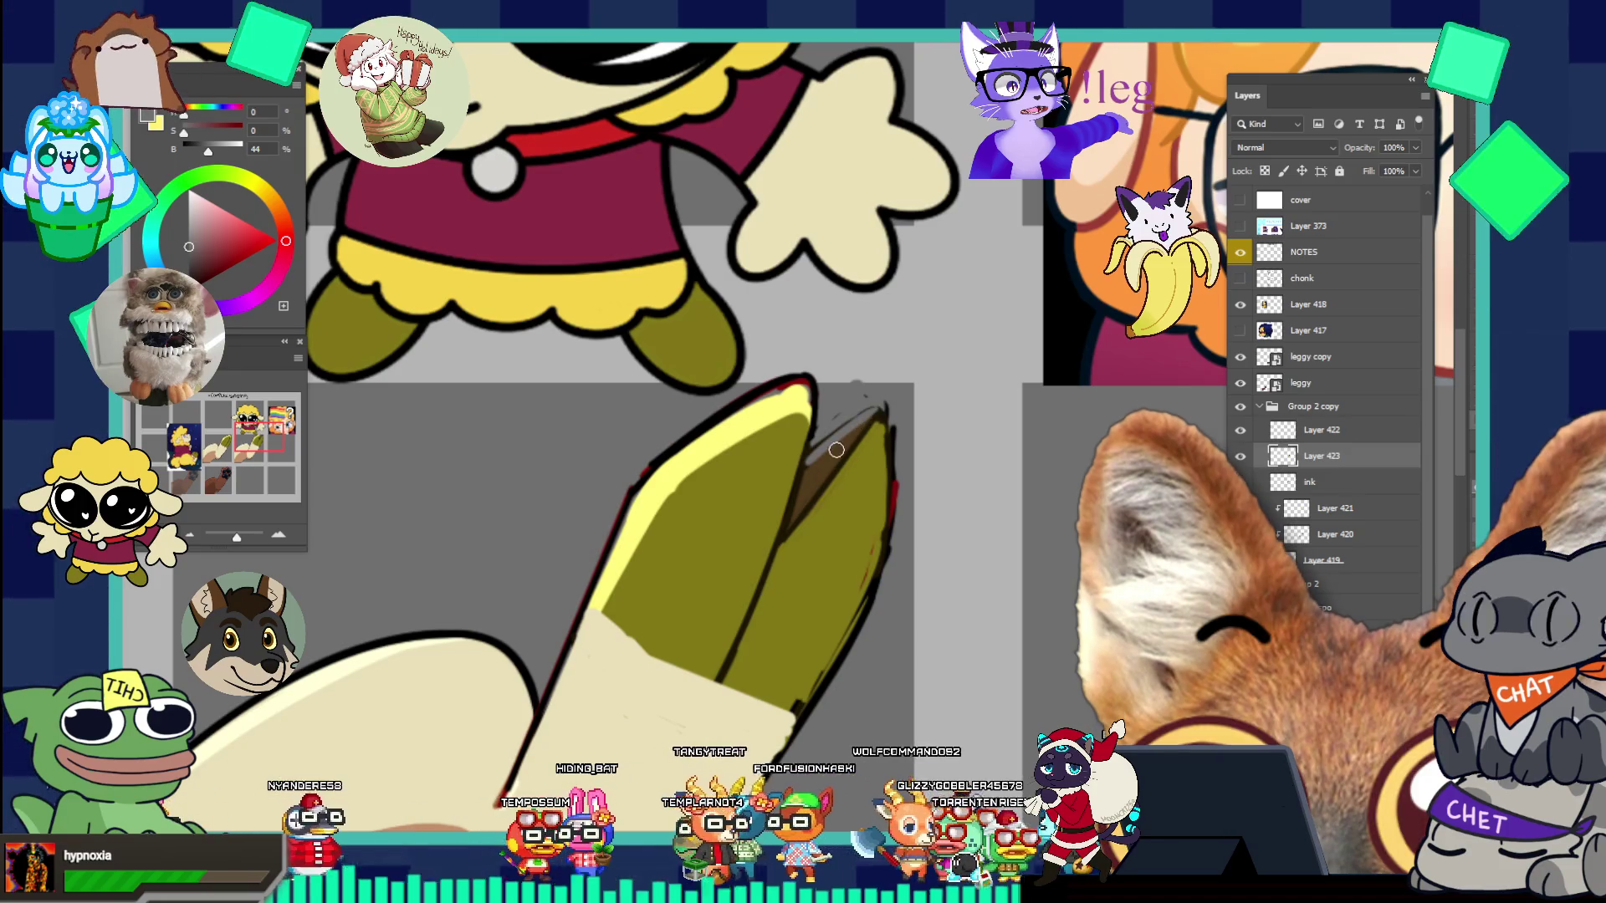
drag(886, 471, 831, 378)
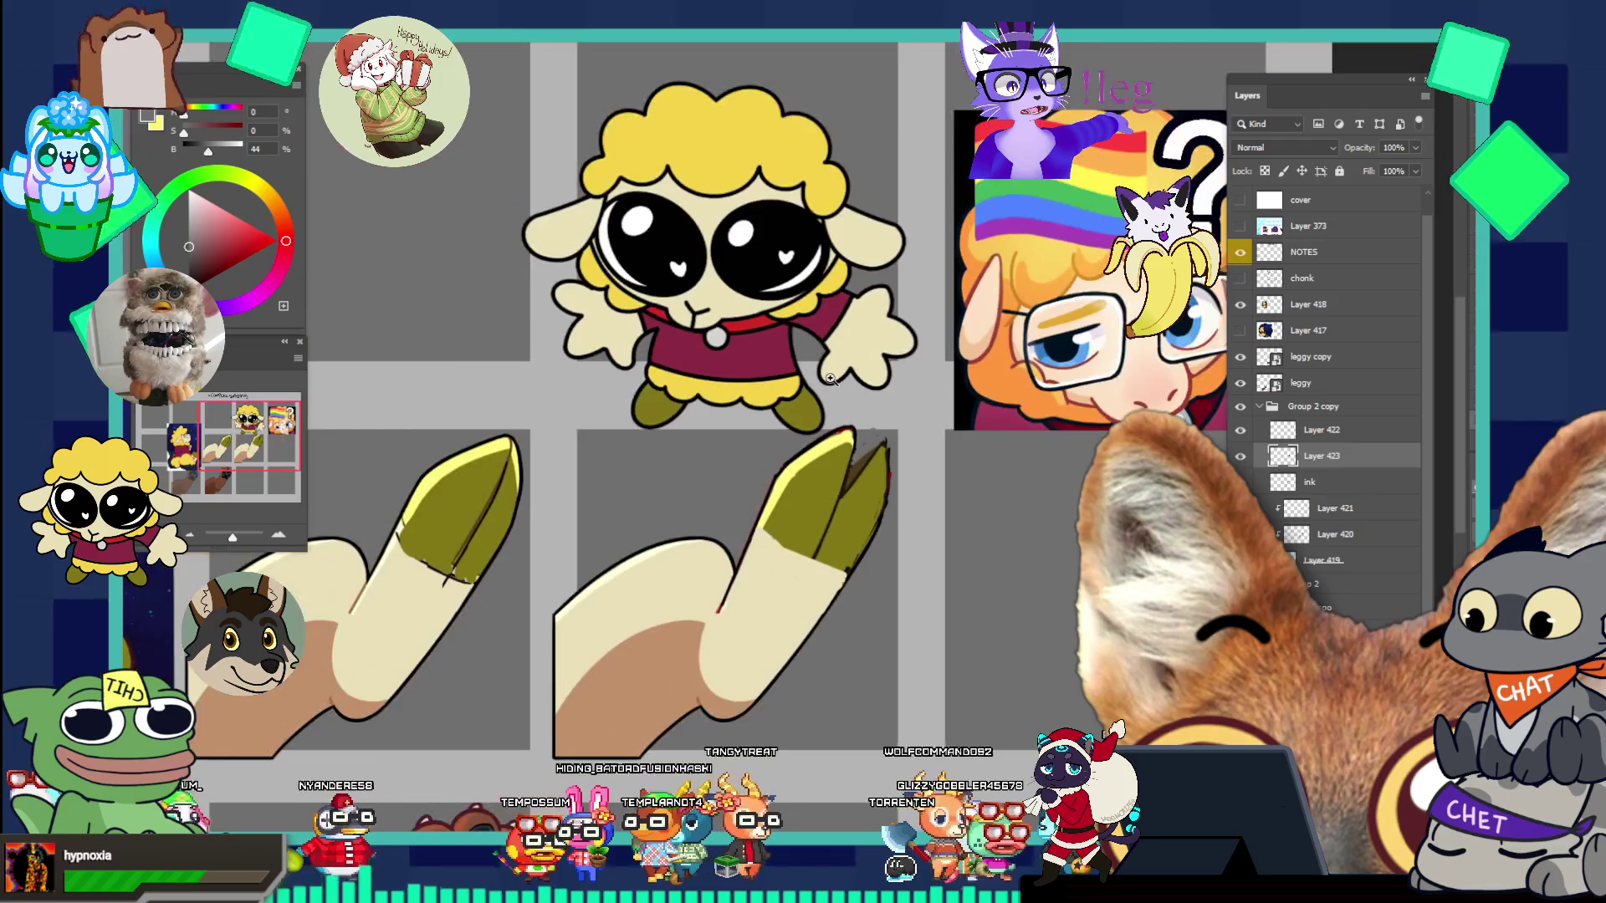
drag(874, 462, 941, 465)
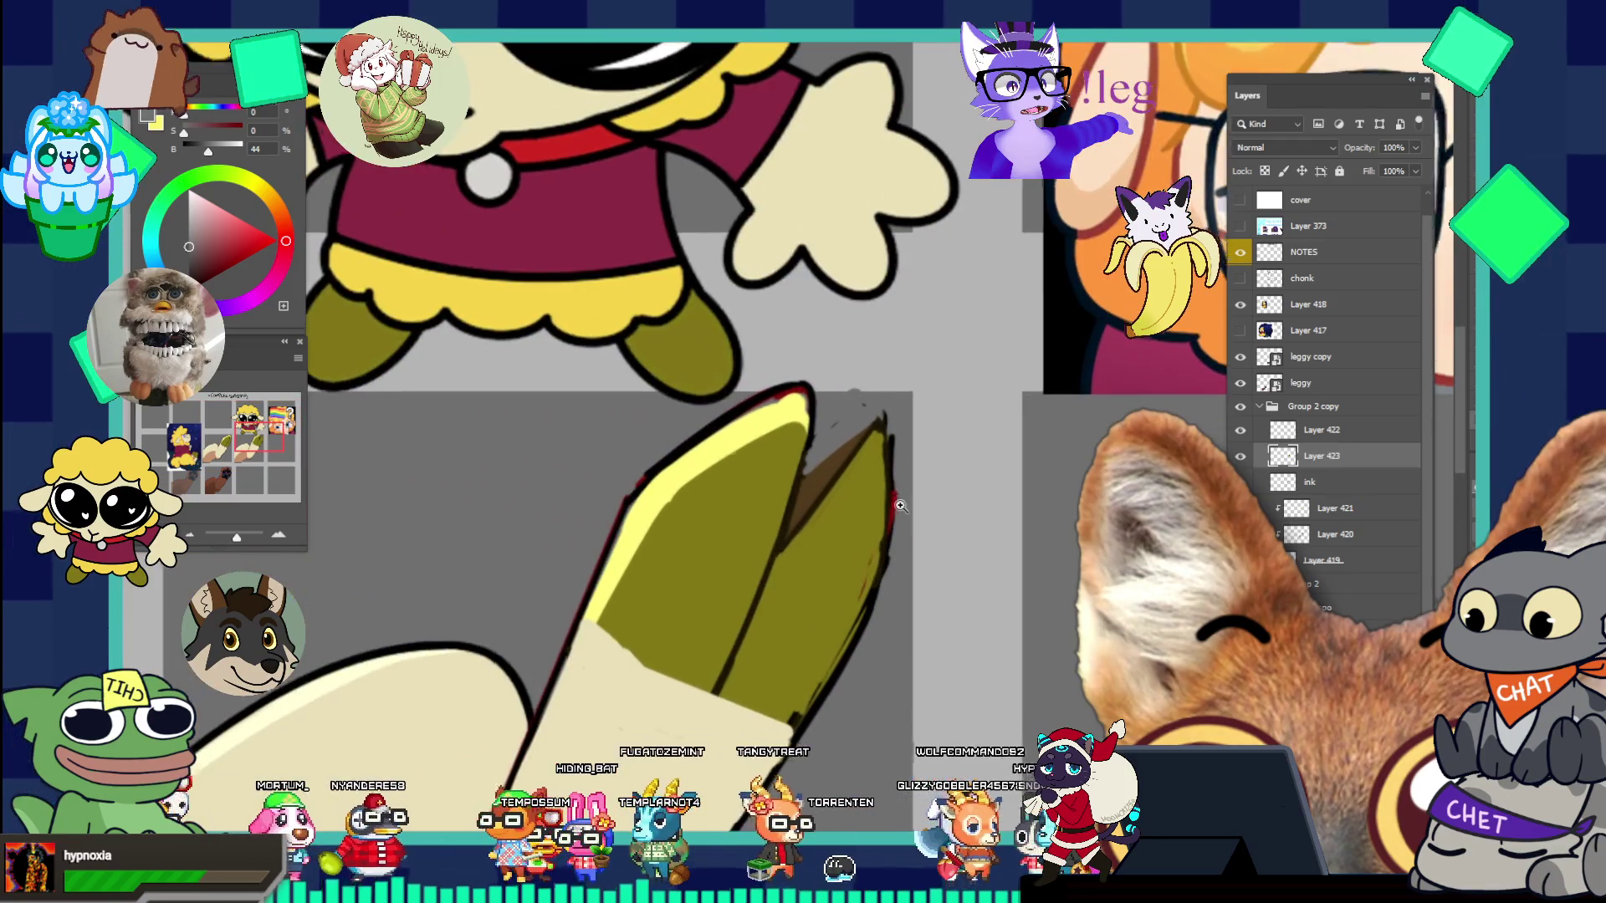
- Sample a darker brown to deepen the cleft shading, then resample the wedge brown
alt+click(844, 447)
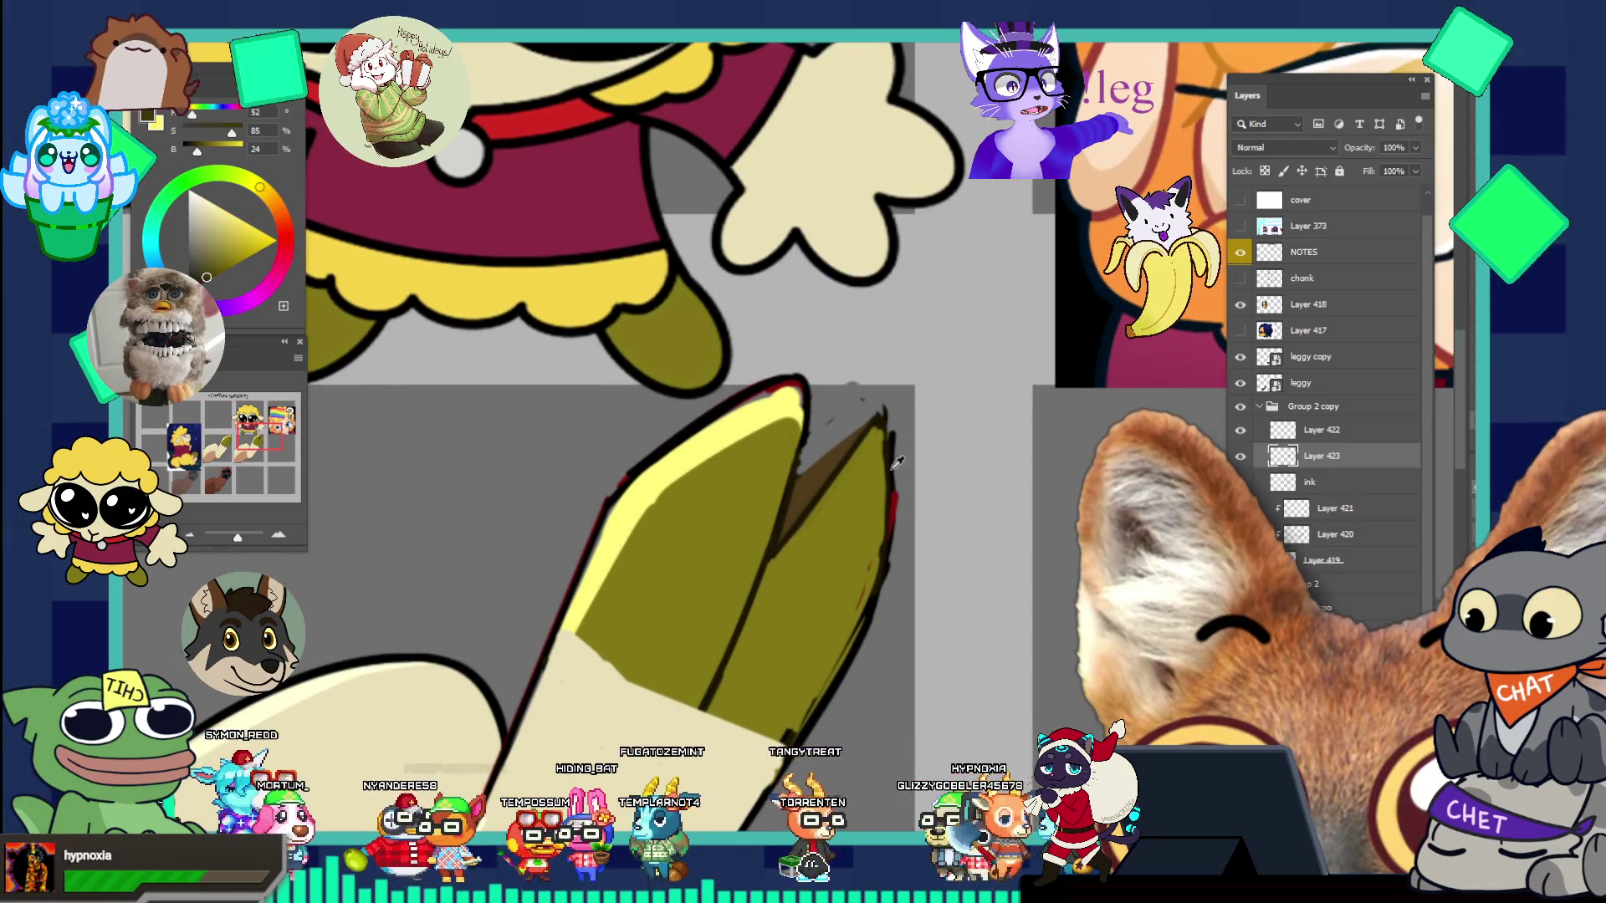
alt+click(782, 539)
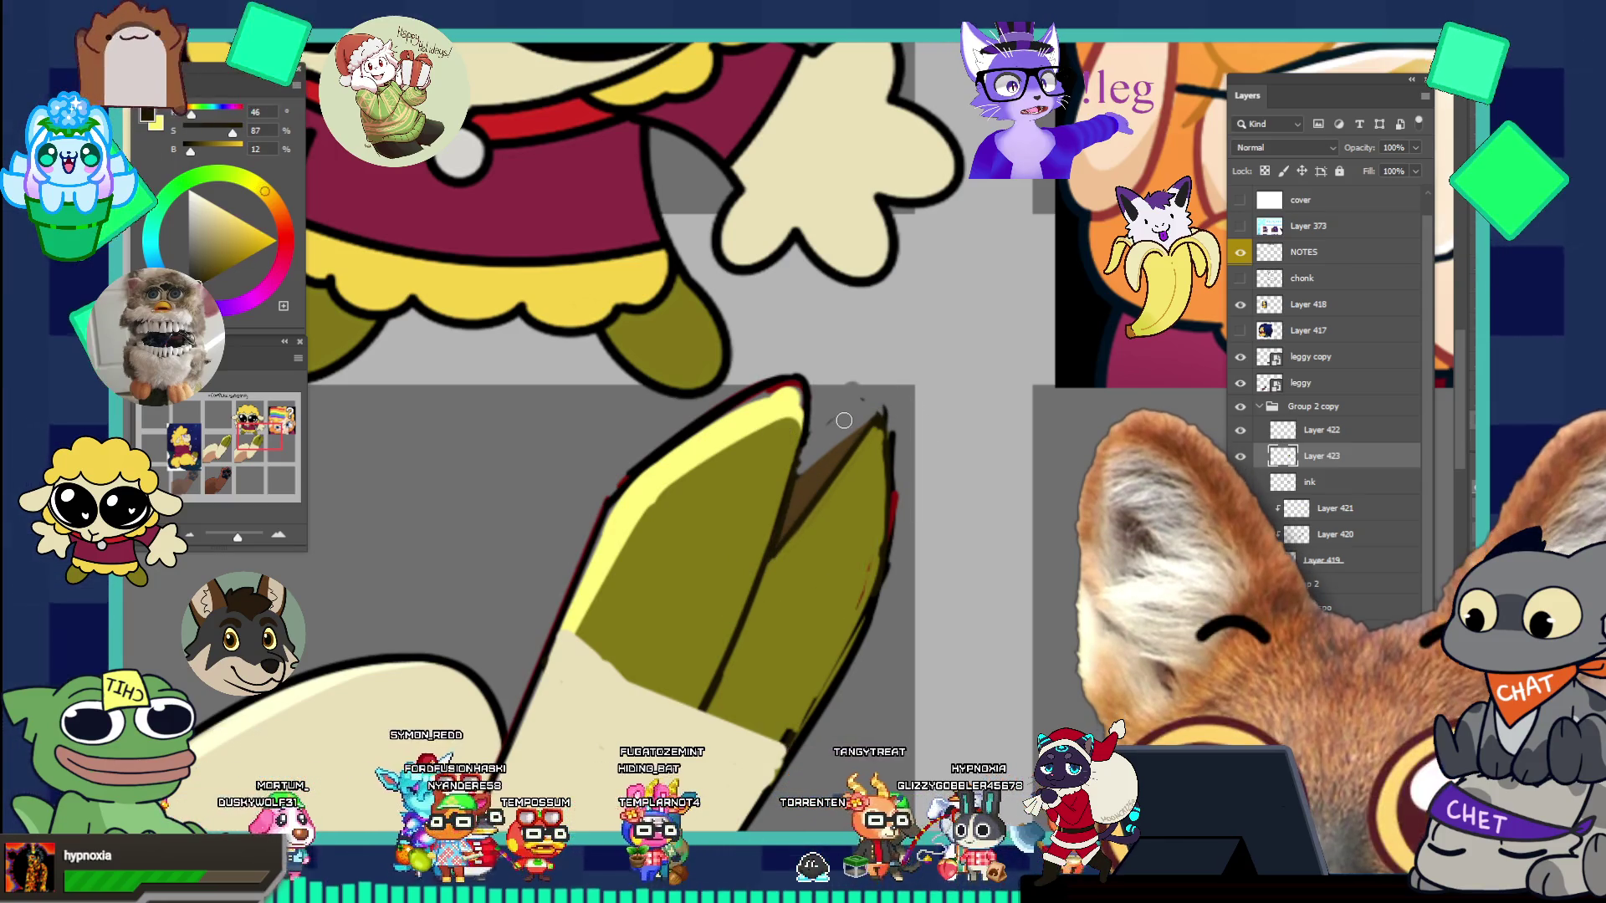
drag(867, 420, 875, 427)
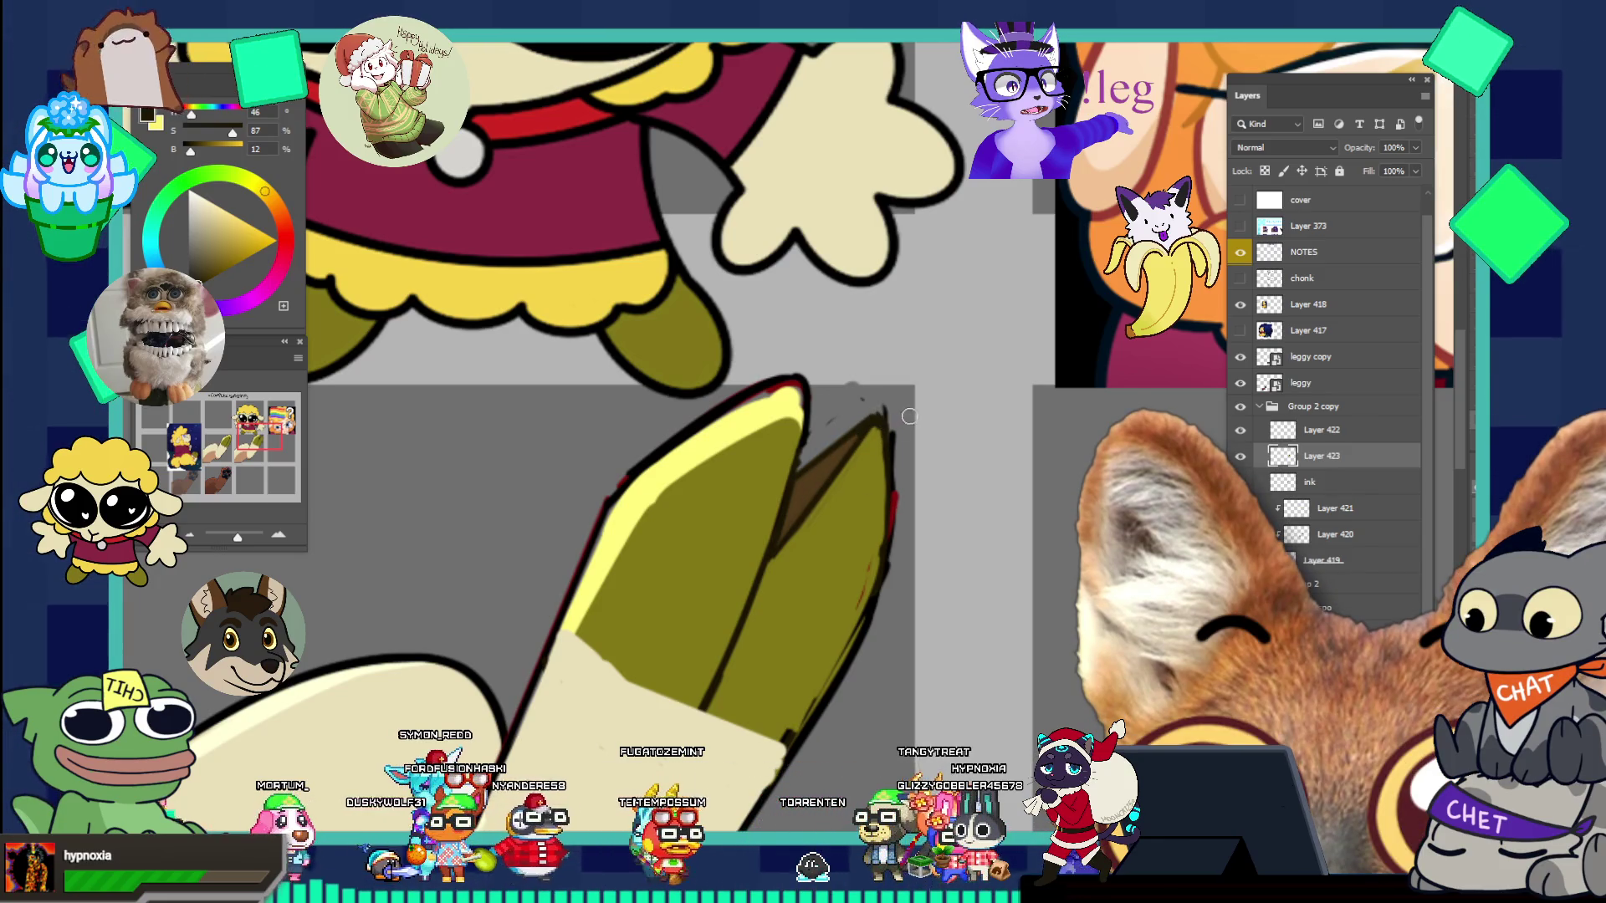
scroll(897, 304, down, 5)
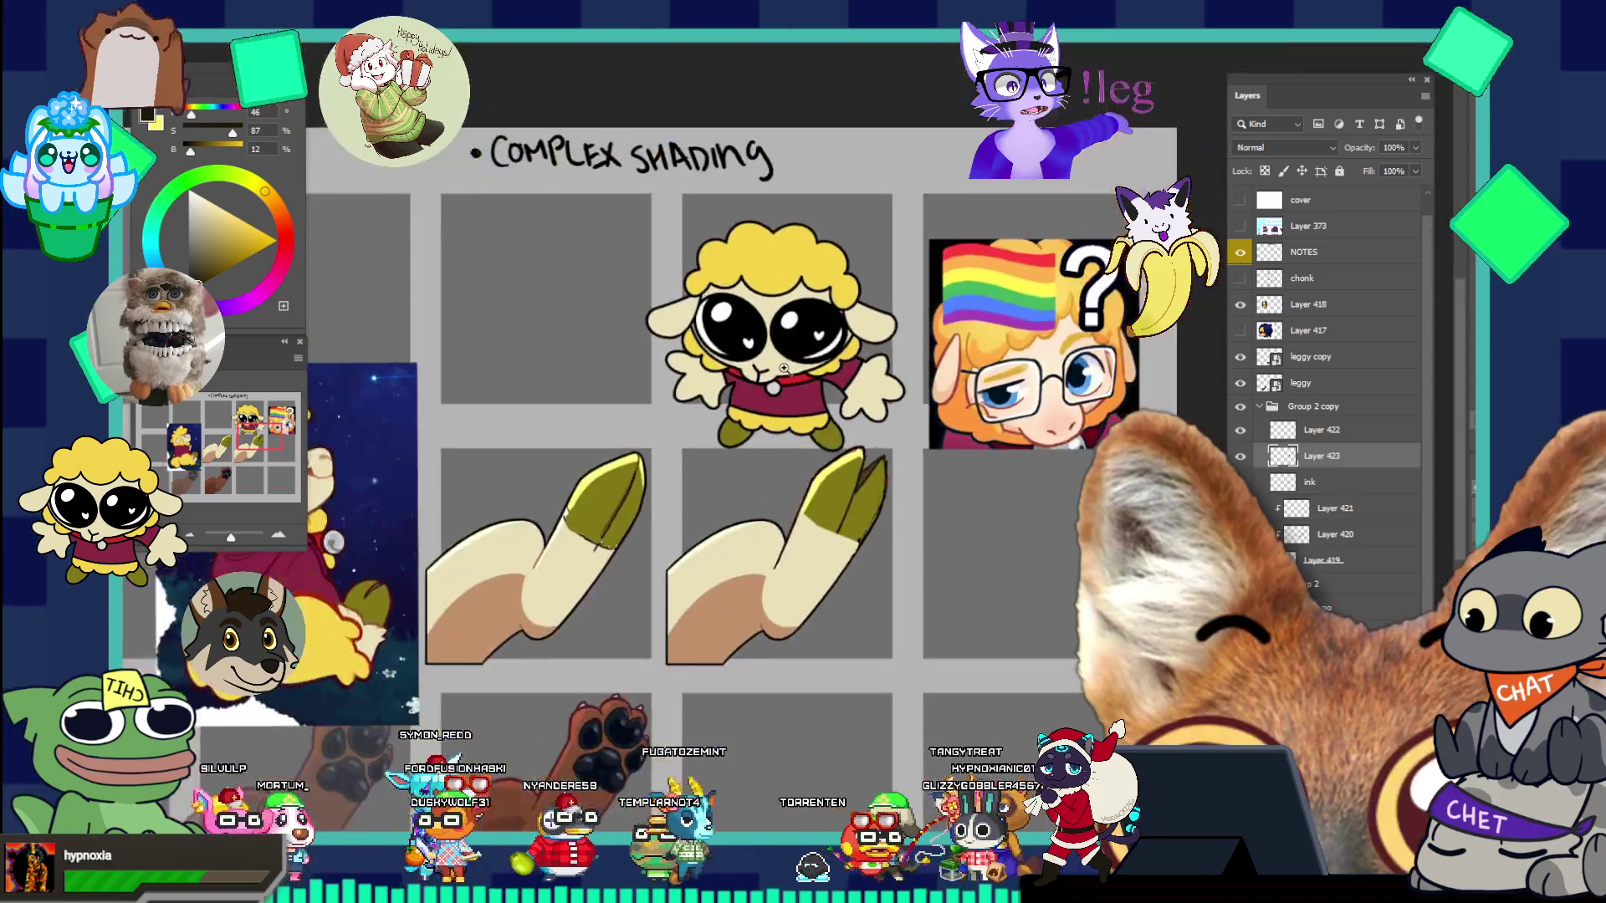
scroll(887, 445, up, 5)
click(887, 445)
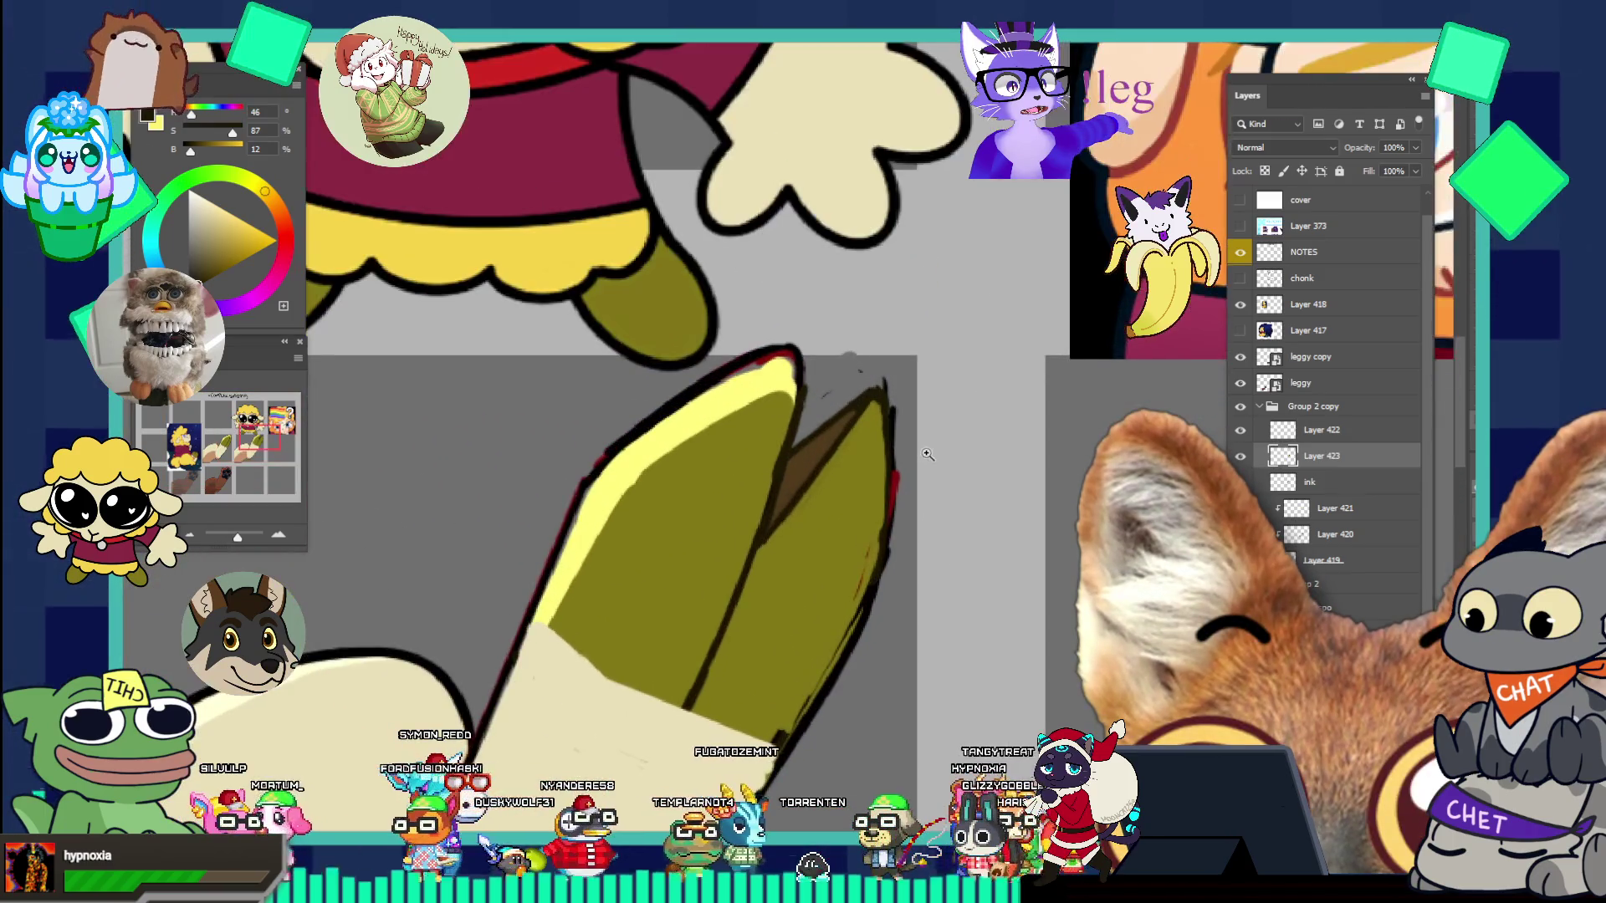
key(i)
click(821, 447)
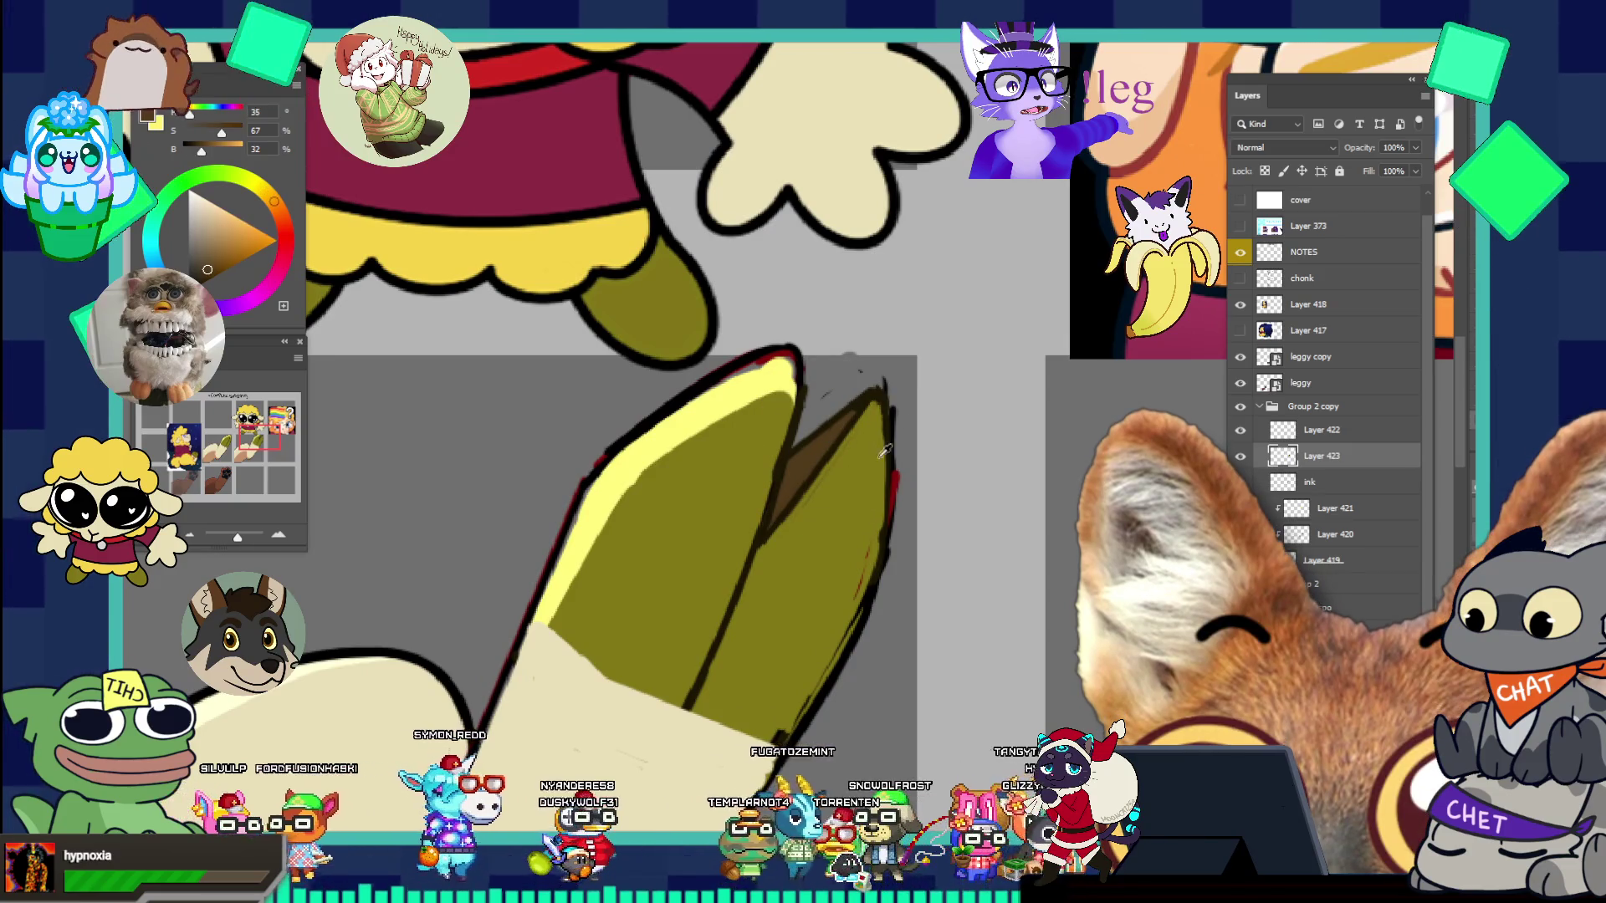
key(b)
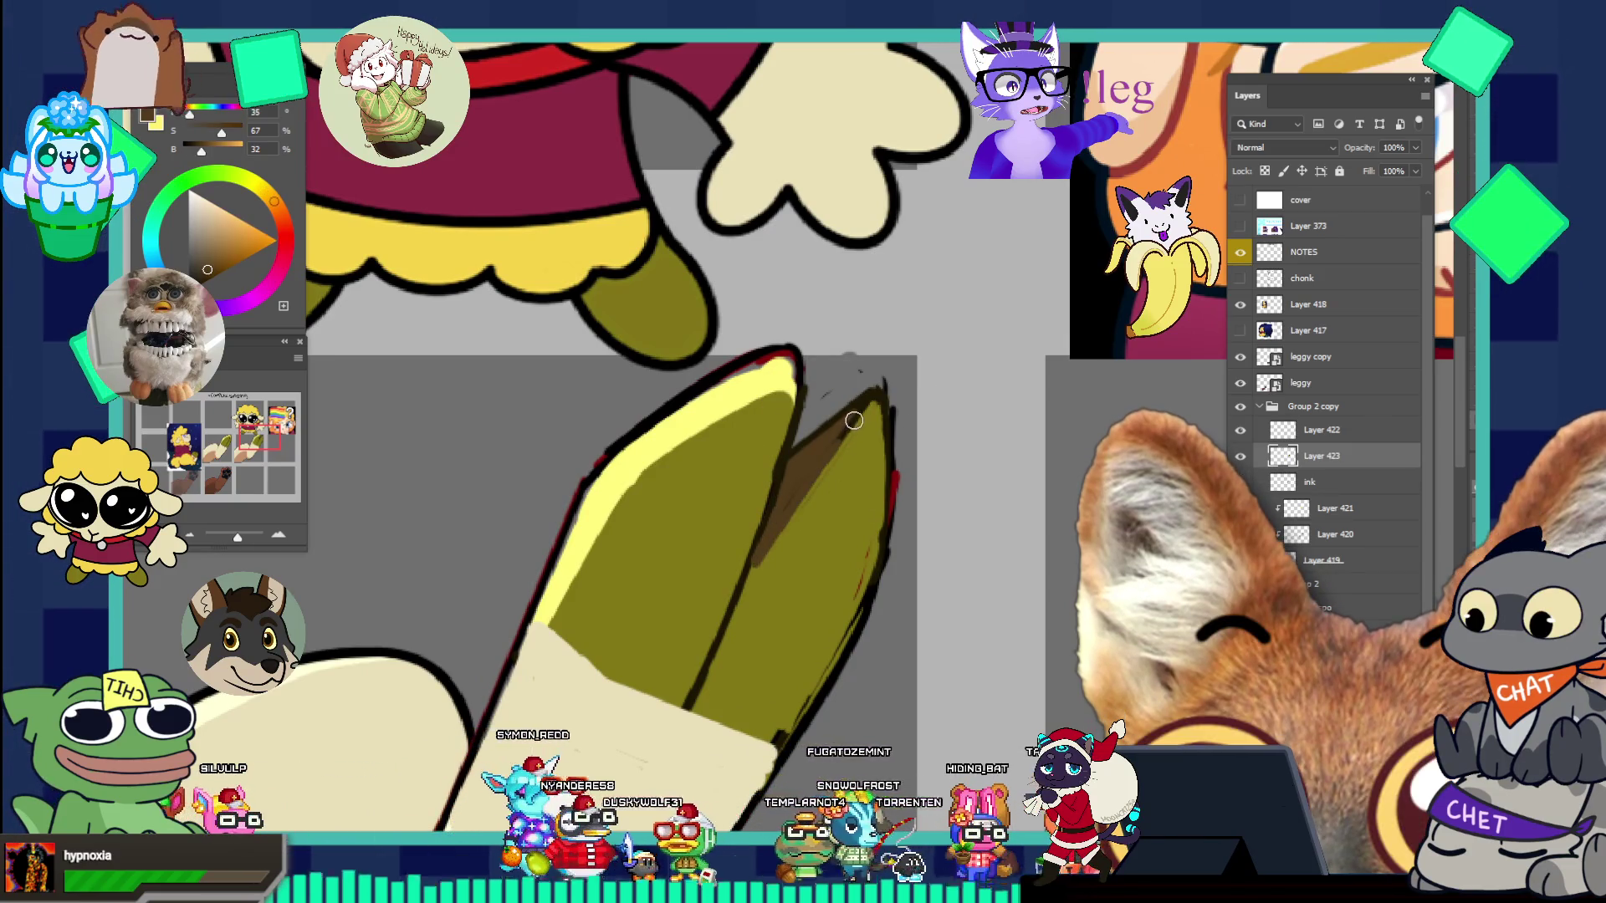
- Sample the darker hoof-tip colour and the grey background while zooming around the tip
scroll(810, 495, down, 3)
scroll(888, 496, up, 2)
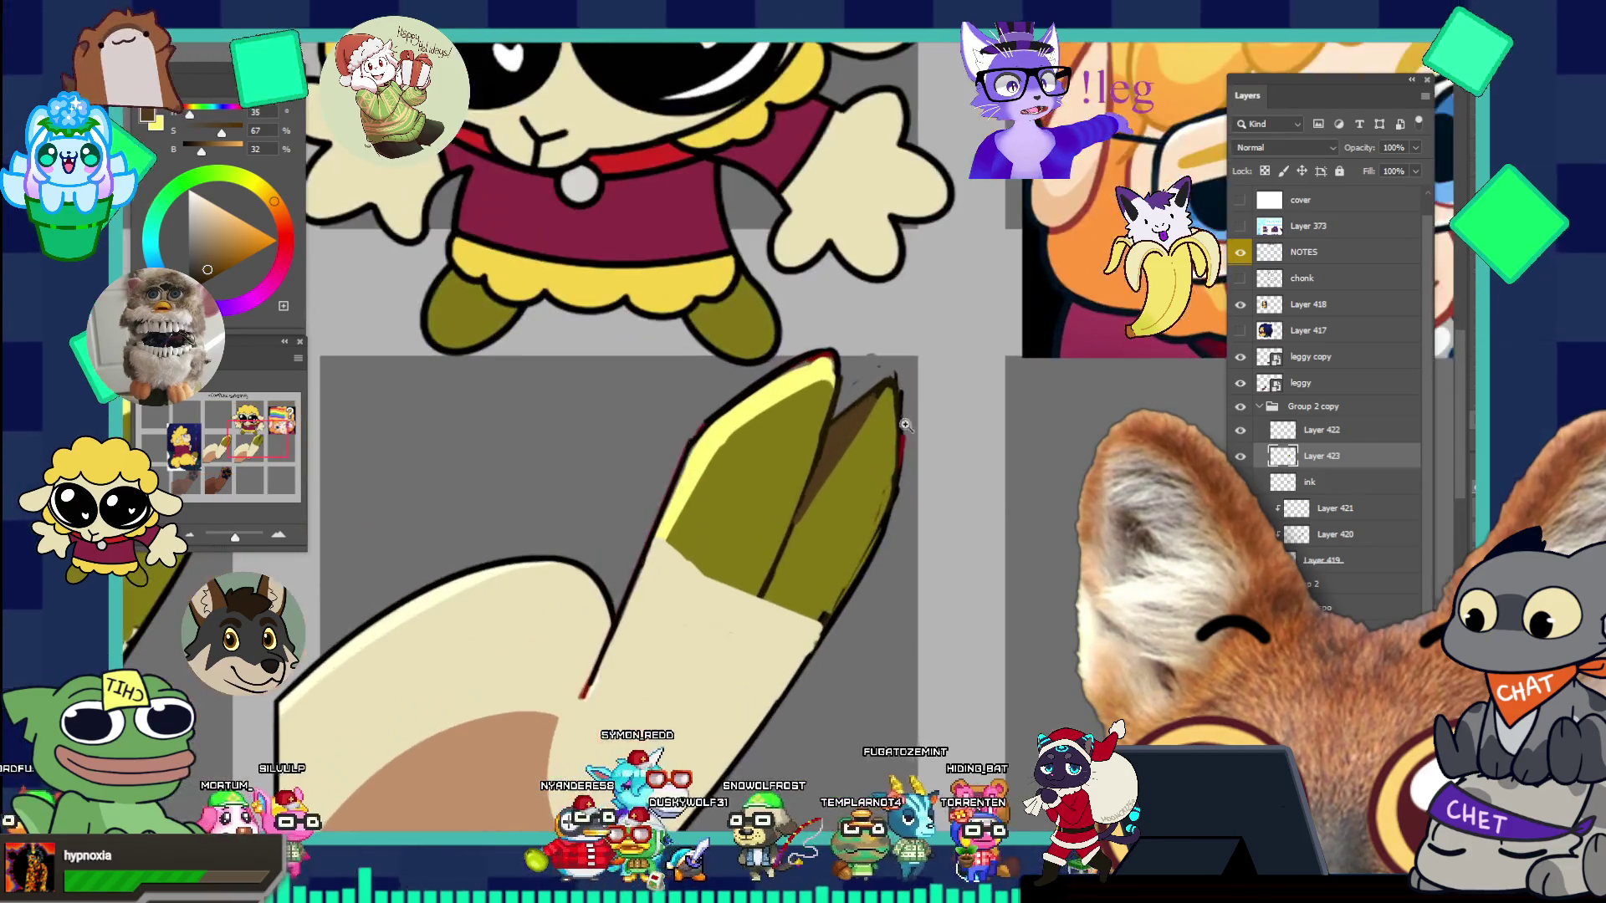
drag(888, 496, 914, 464)
alt+click(893, 360)
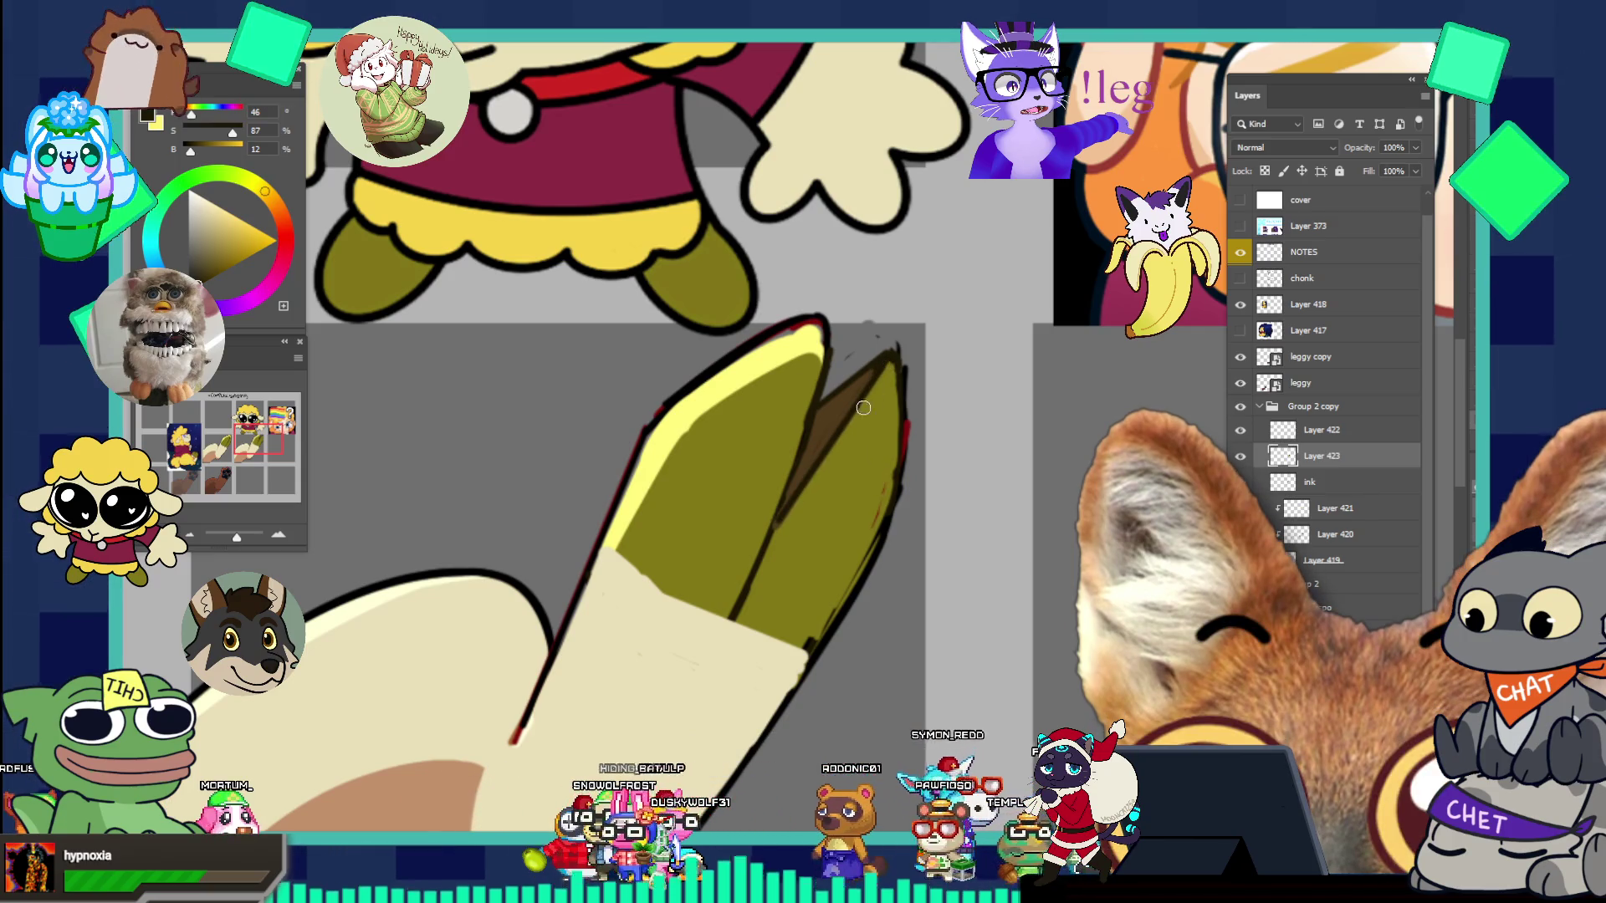
mouse_move(789, 508)
mouse_down()
mouse_move(742, 423)
mouse_move(844, 511)
mouse_up()
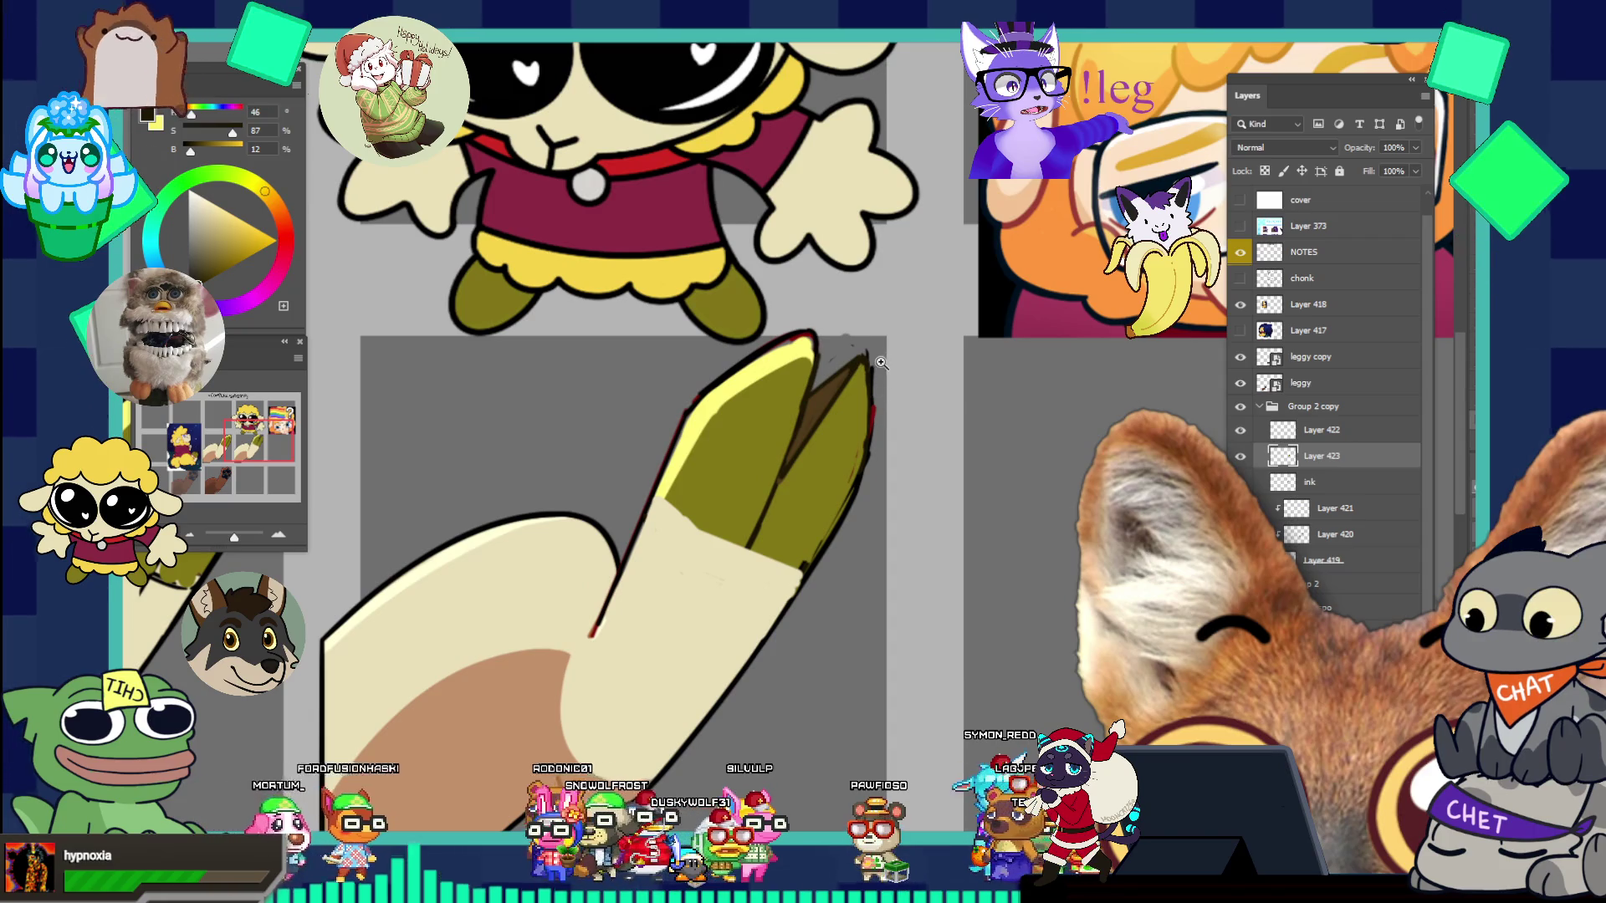
mouse_move(880, 362)
mouse_down()
mouse_move(894, 403)
mouse_move(844, 393)
mouse_up()
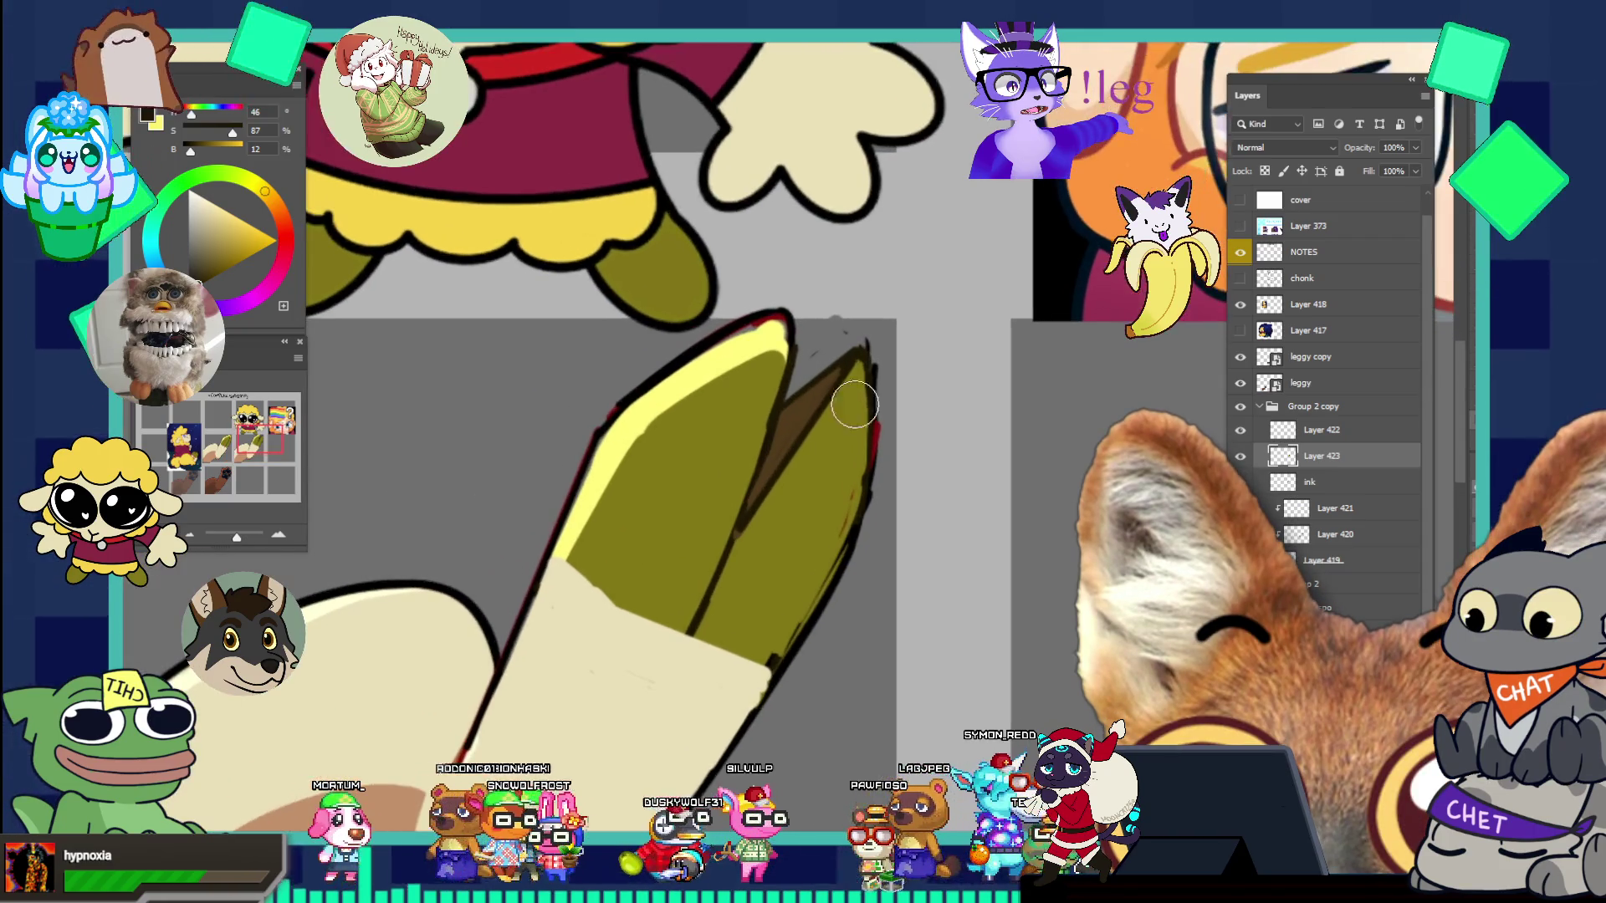
alt+click(851, 335)
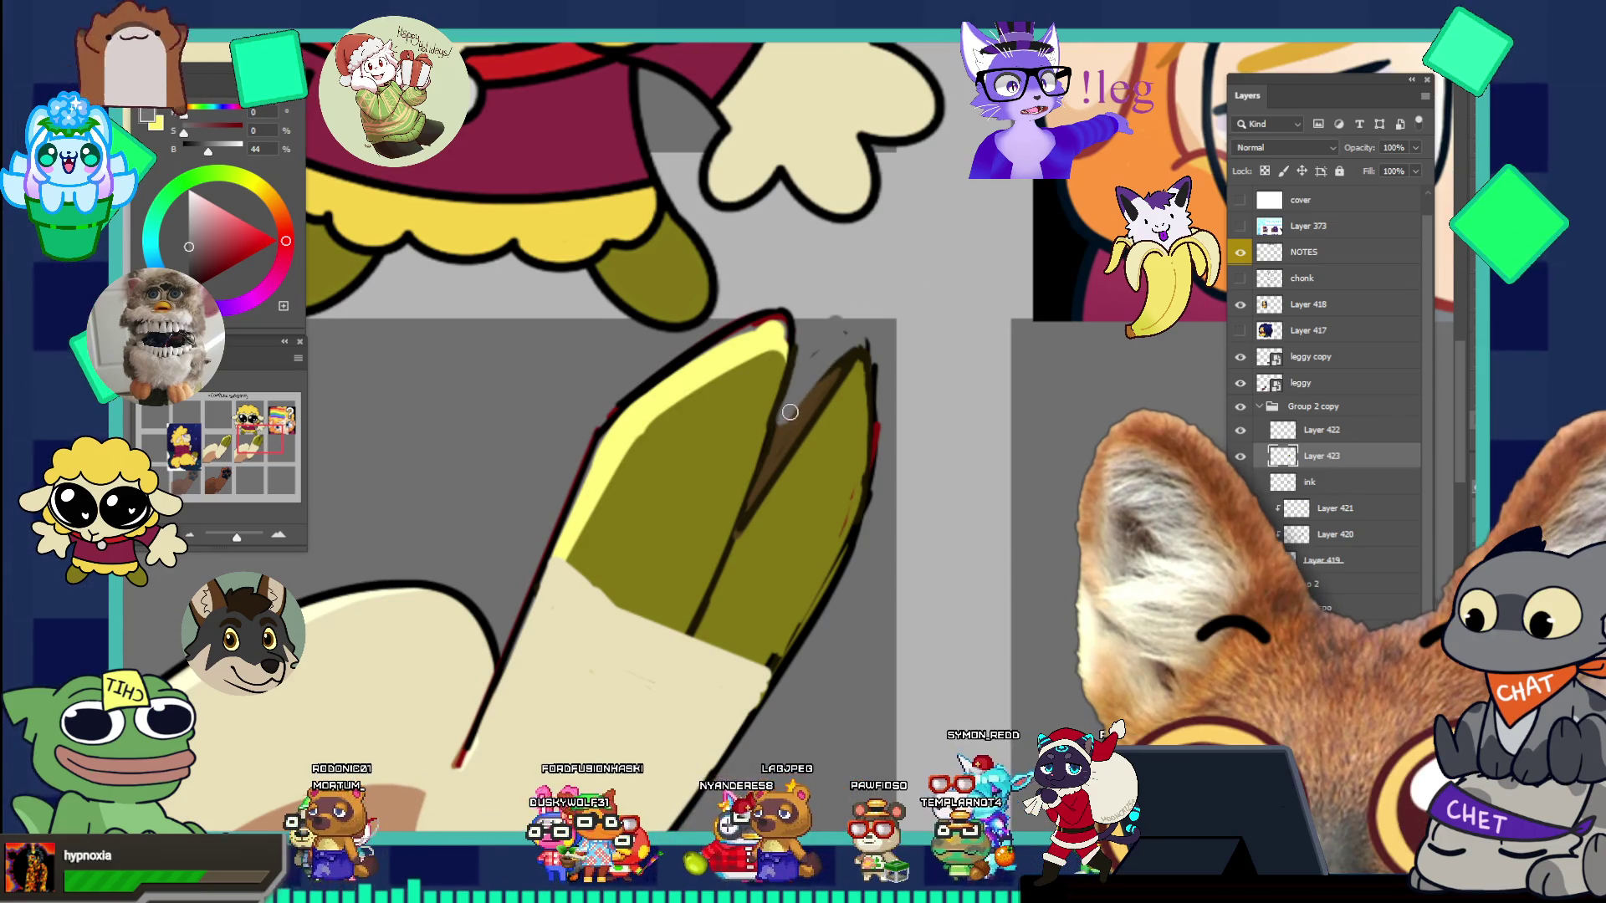
drag(864, 361, 784, 291)
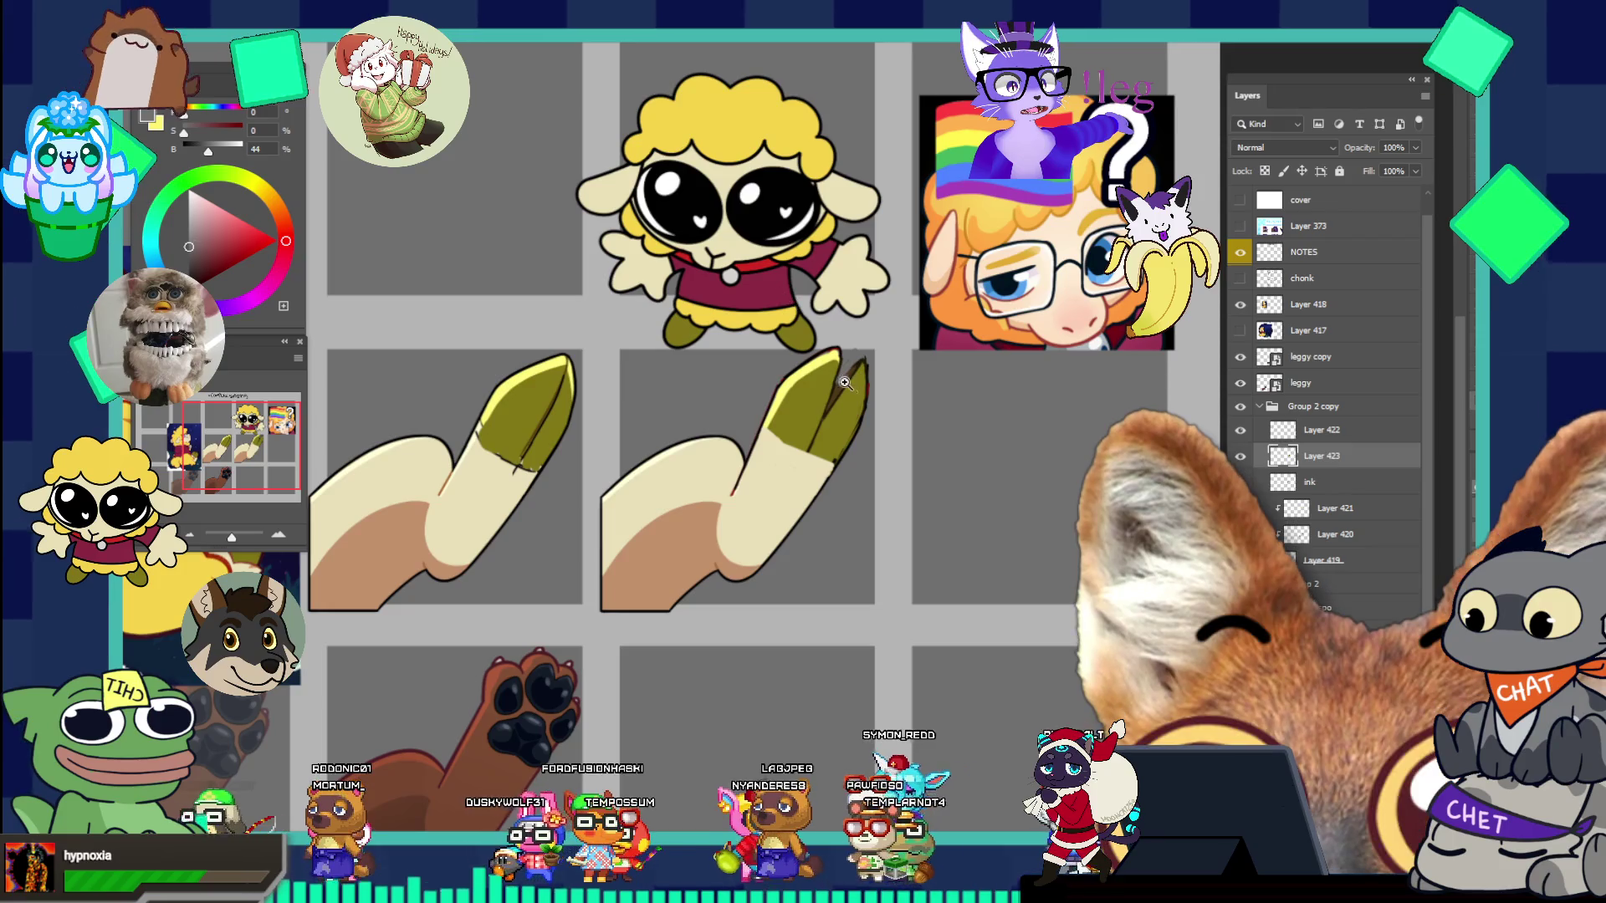
drag(861, 364, 941, 350)
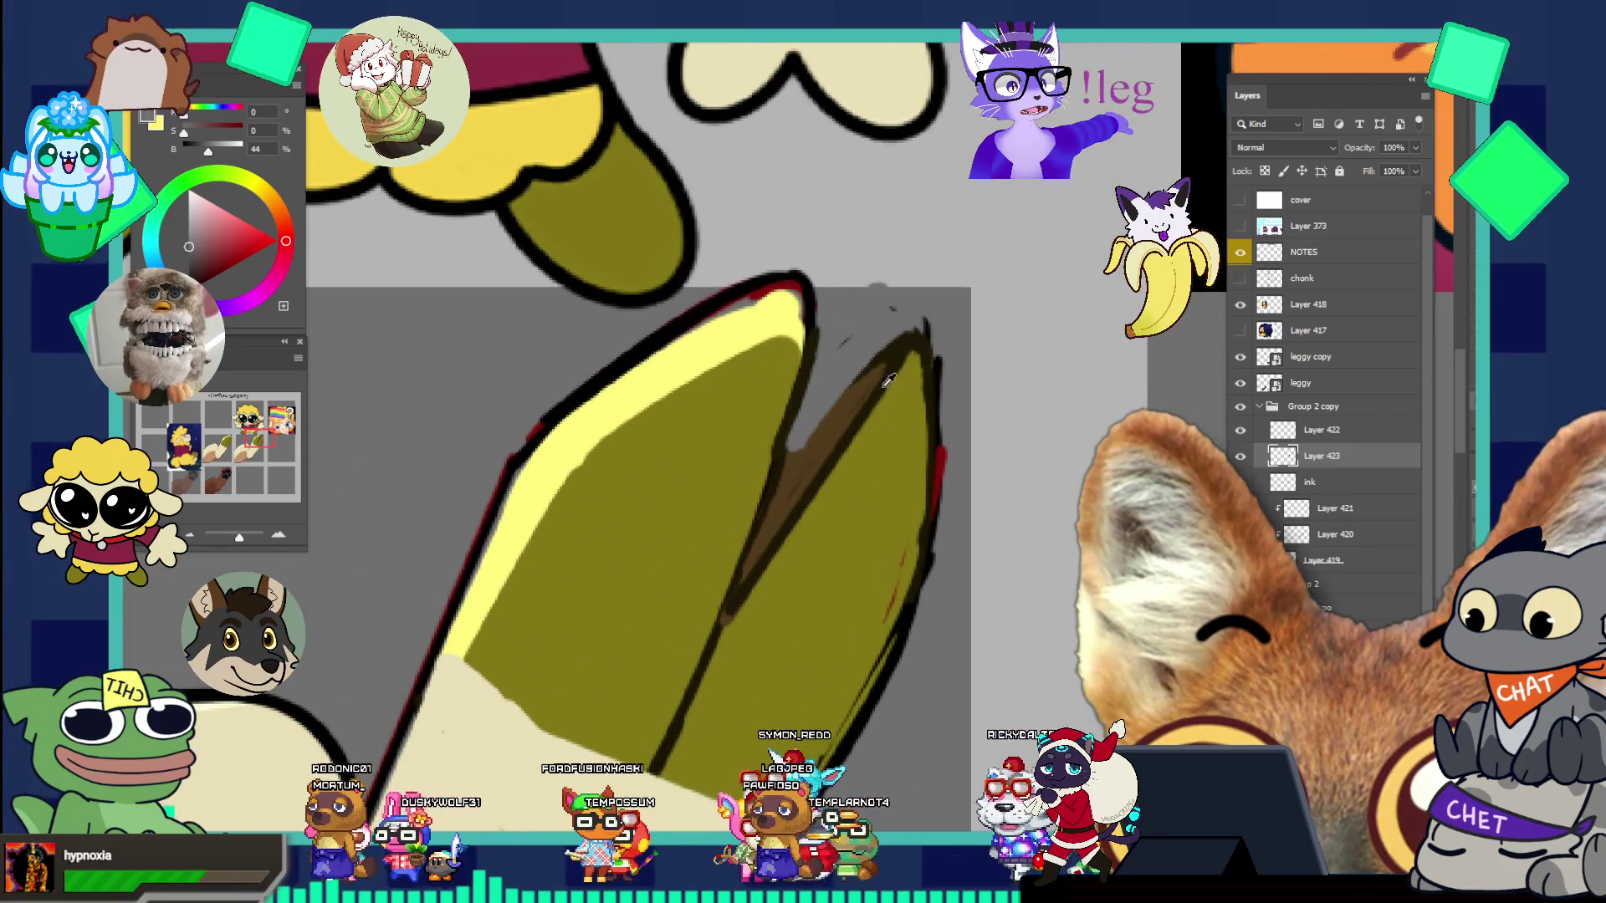
- Sample the hoof's olive and grey background, settle on dark olive, then view the whole sheet
click(891, 346)
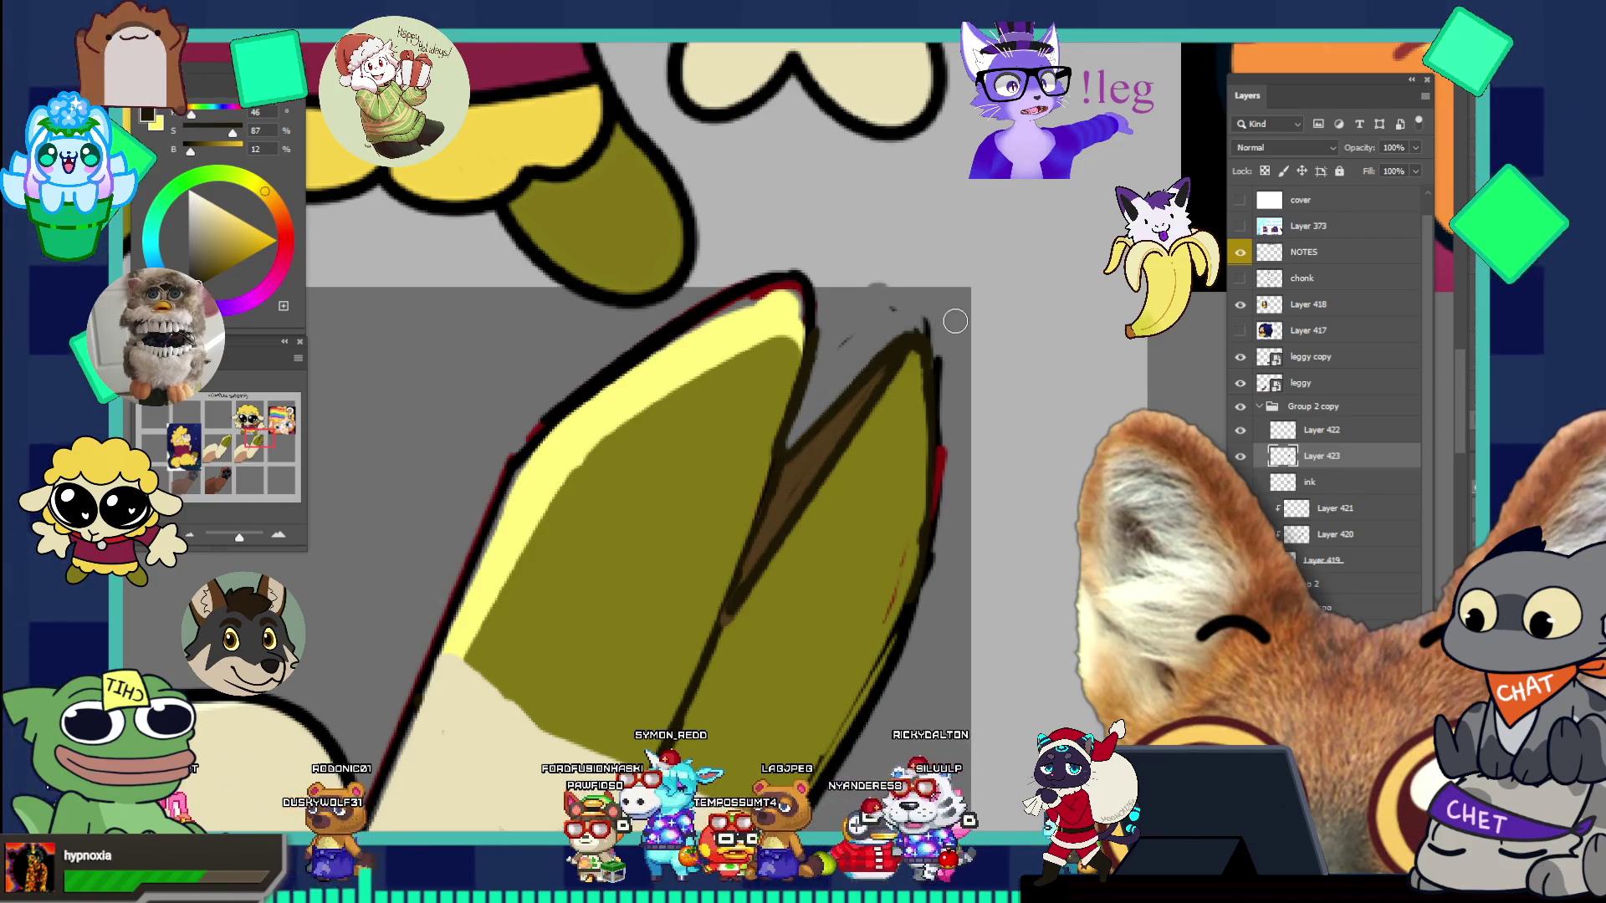
drag(928, 351, 807, 310)
mouse_move(928, 443)
mouse_down()
mouse_move(957, 460)
mouse_move(883, 476)
mouse_up()
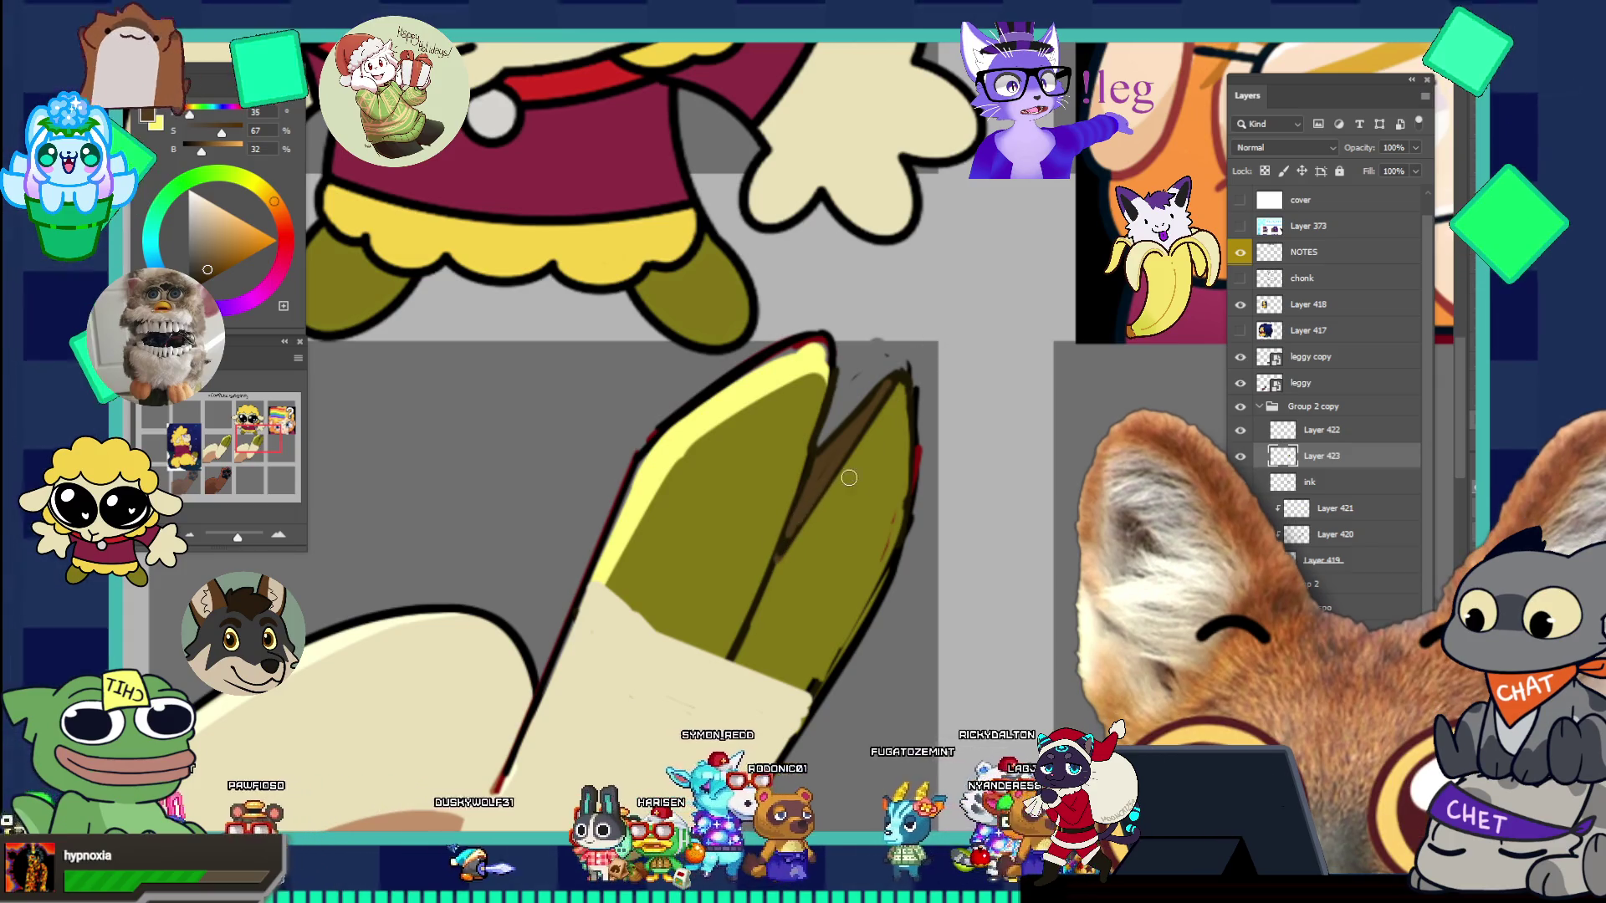
scroll(789, 402, down, 3)
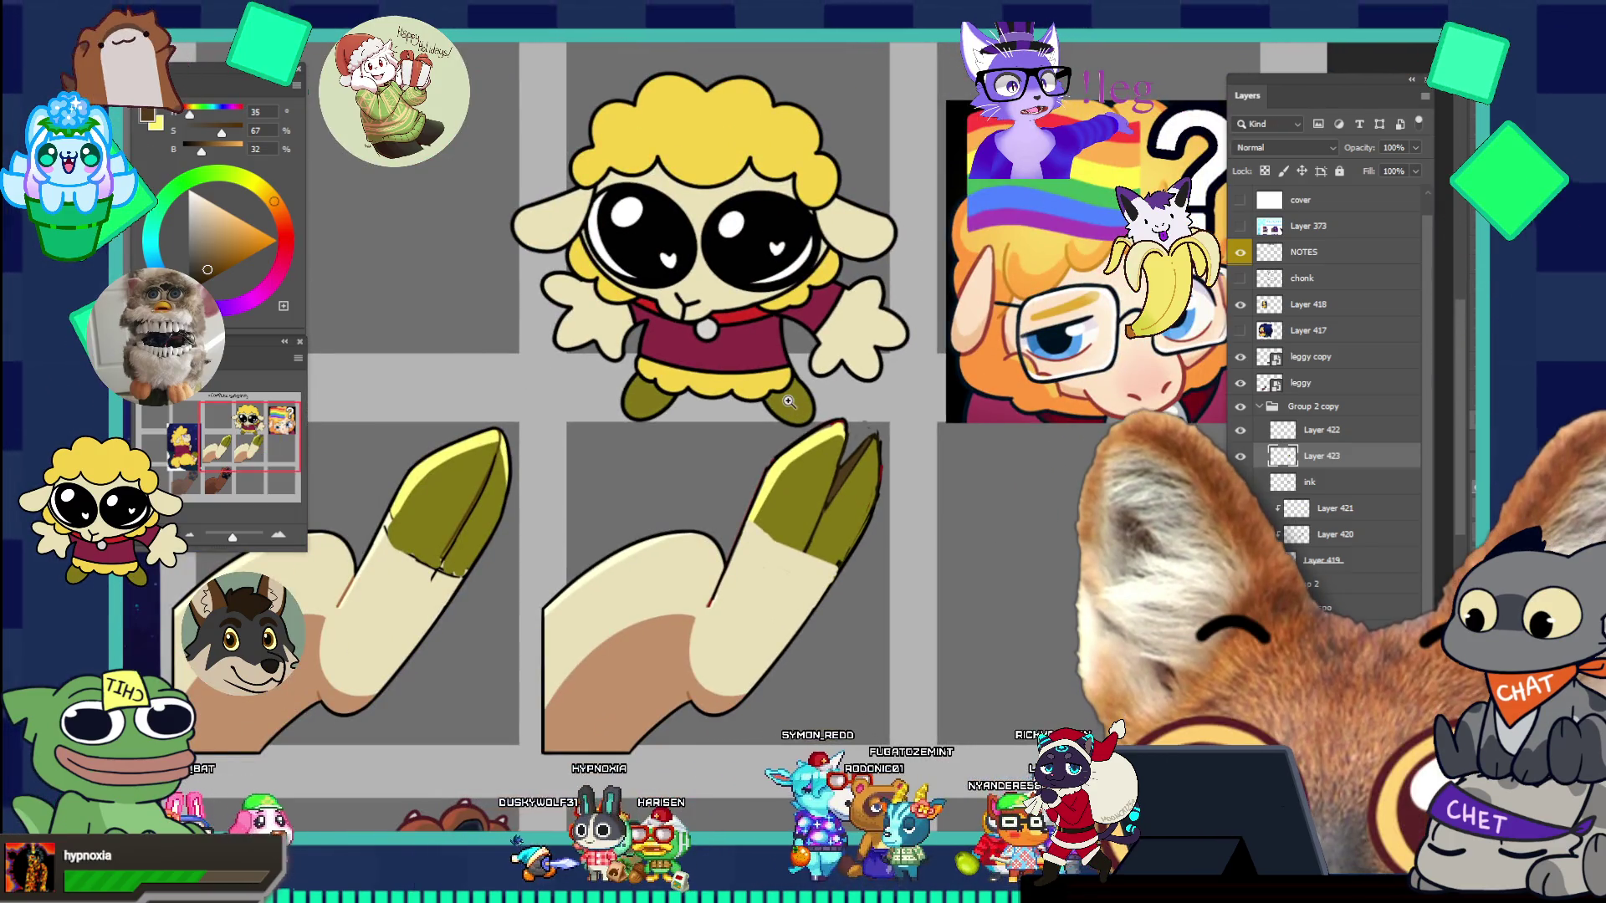
scroll(895, 456, up, 3)
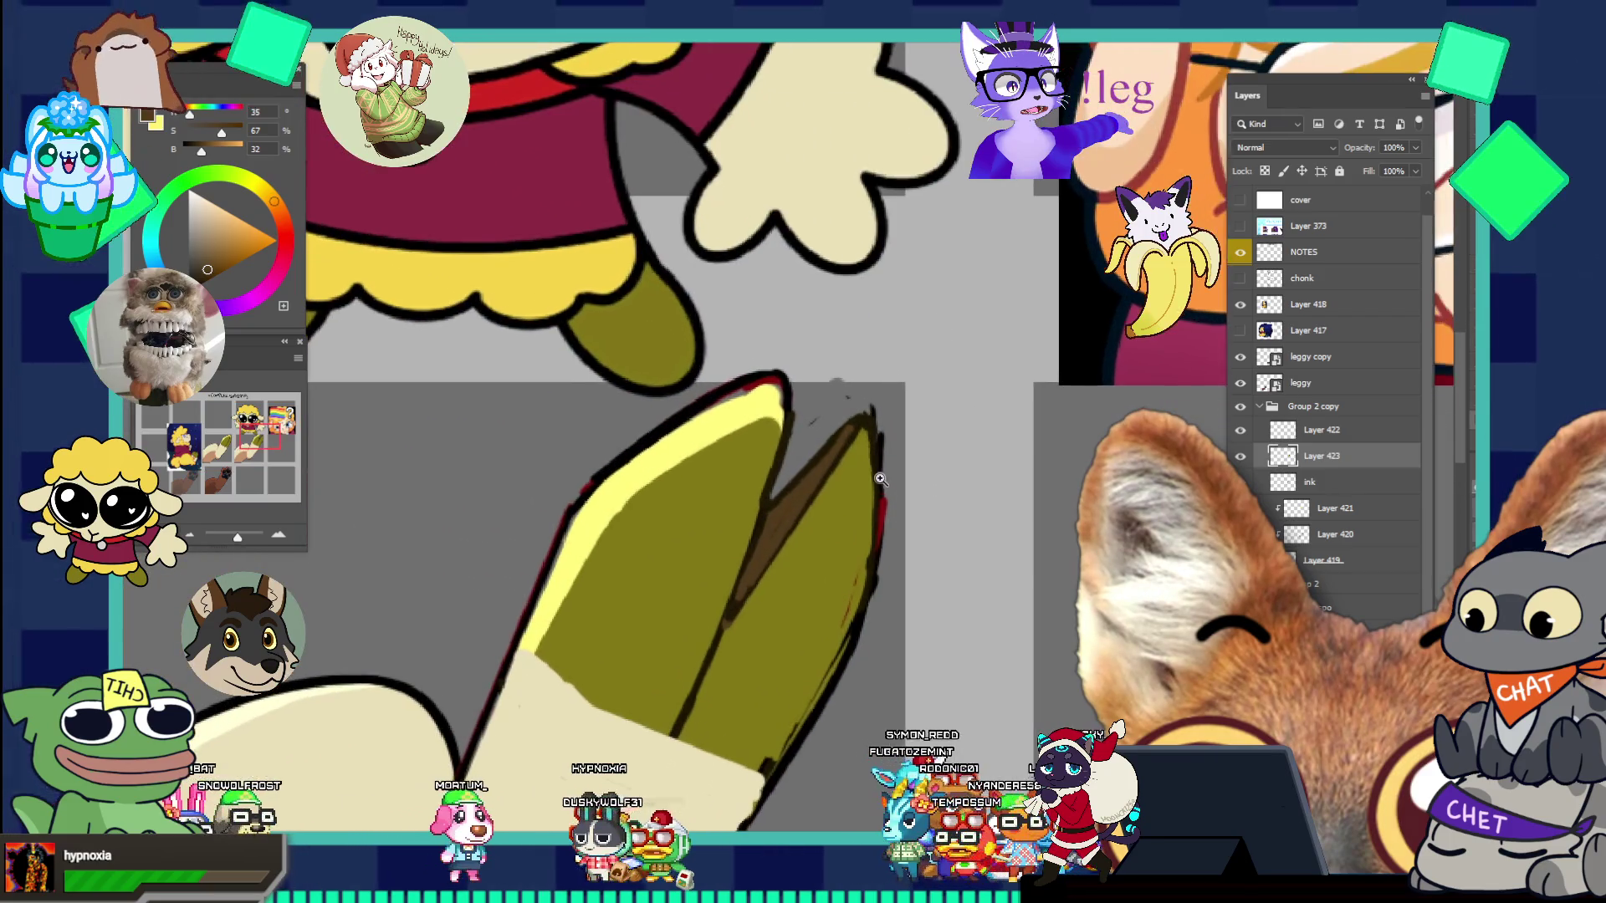
scroll(876, 400, up, 1)
alt+click(849, 389)
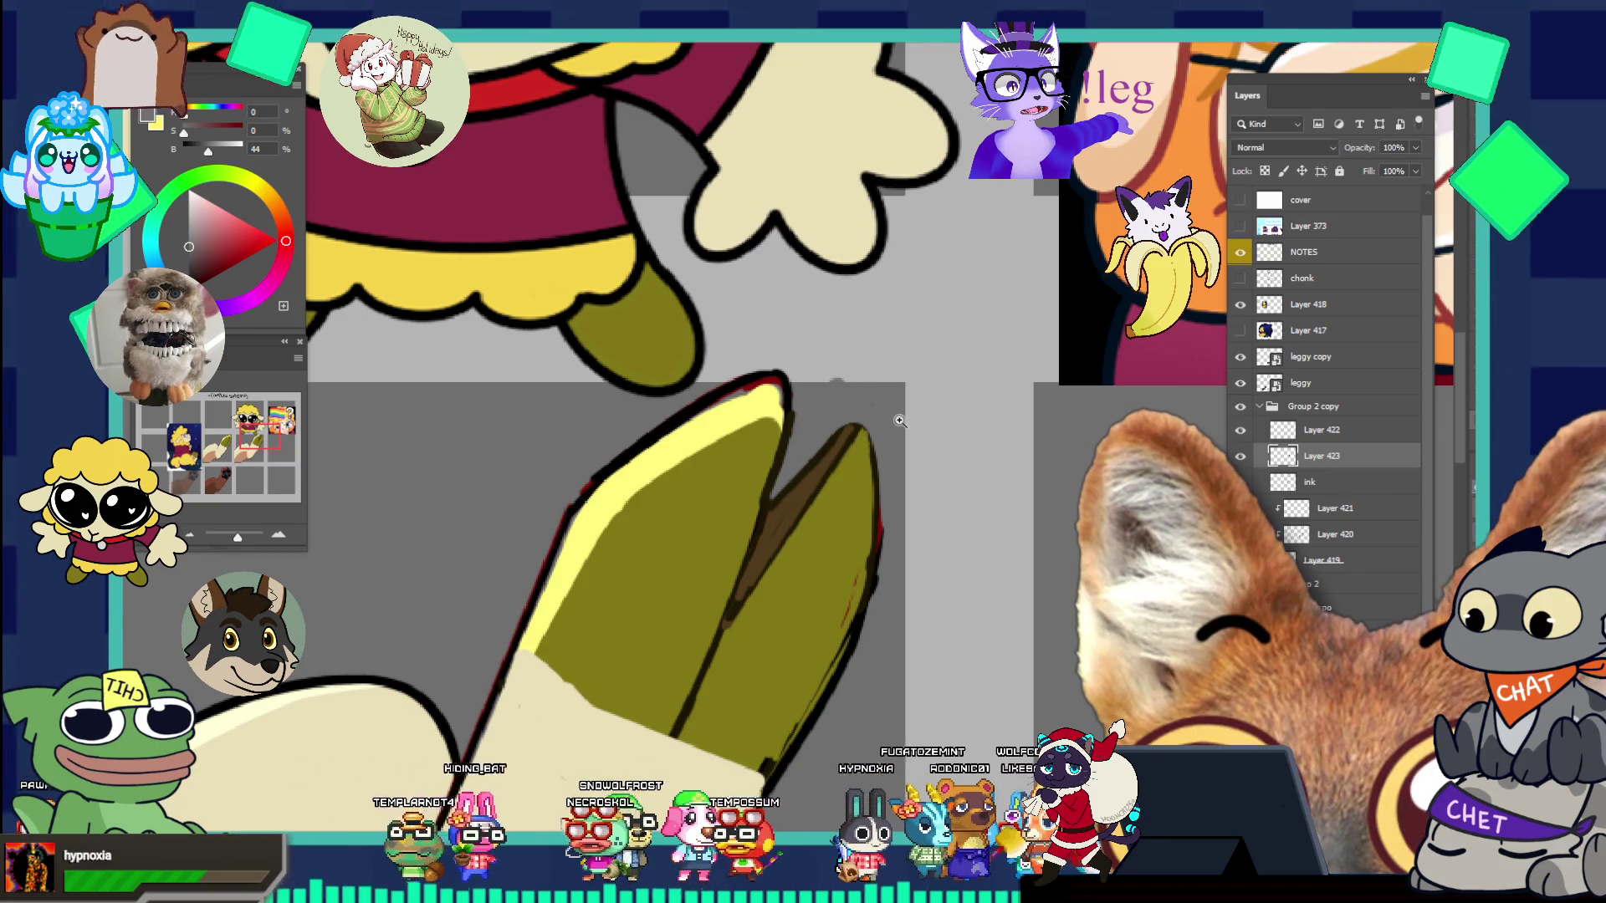
scroll(939, 456, down, 3)
scroll(938, 456, up, 3)
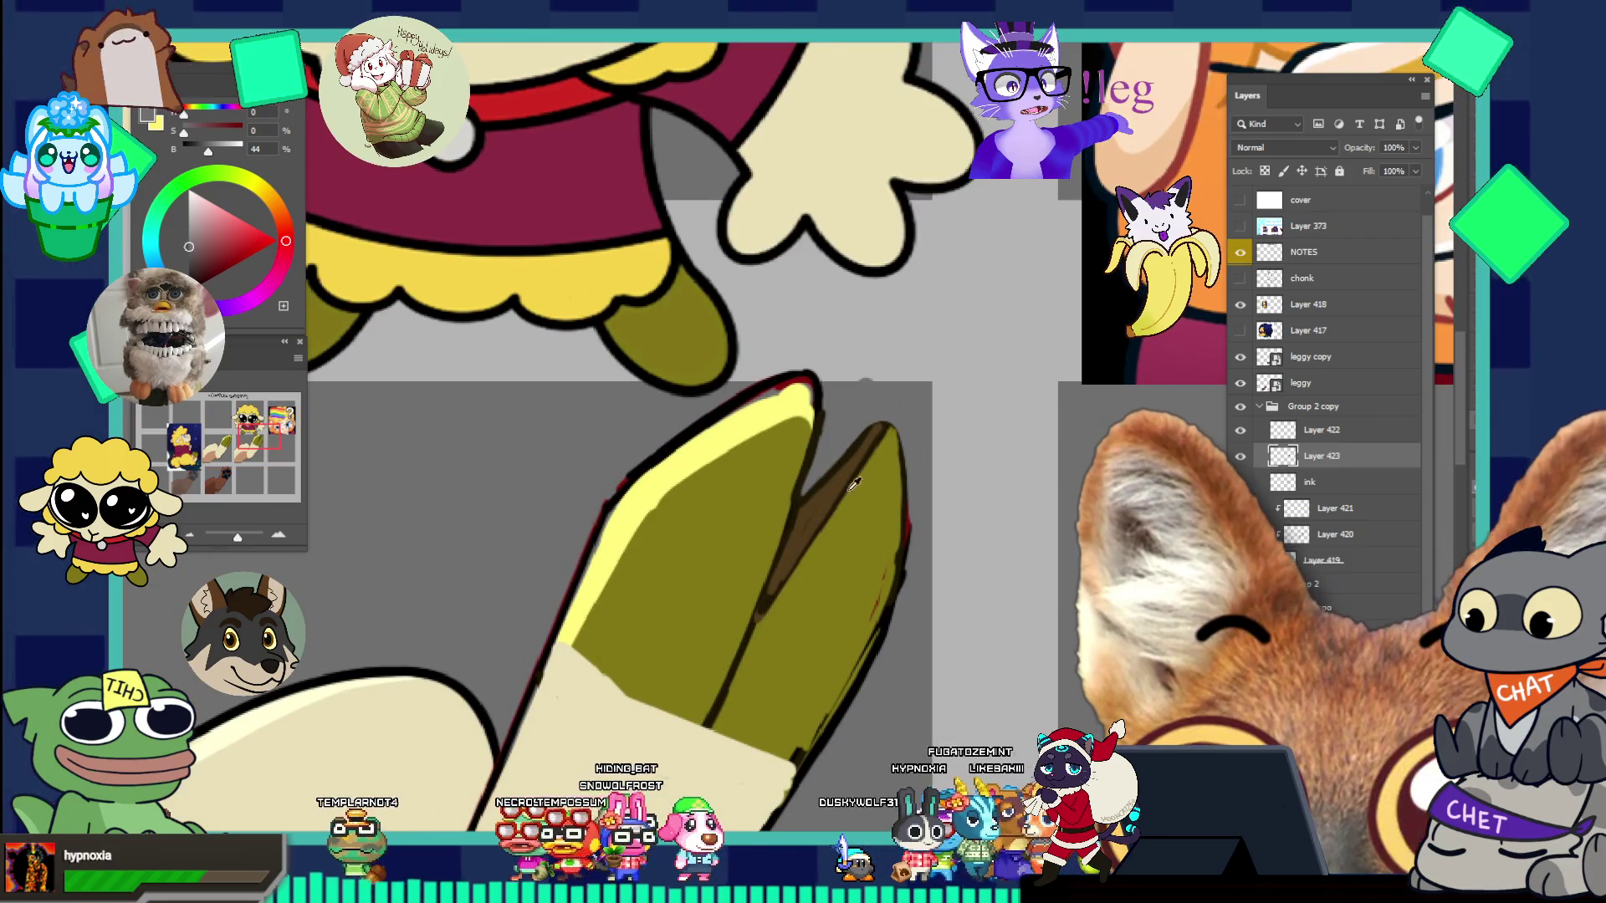
alt+click(910, 466)
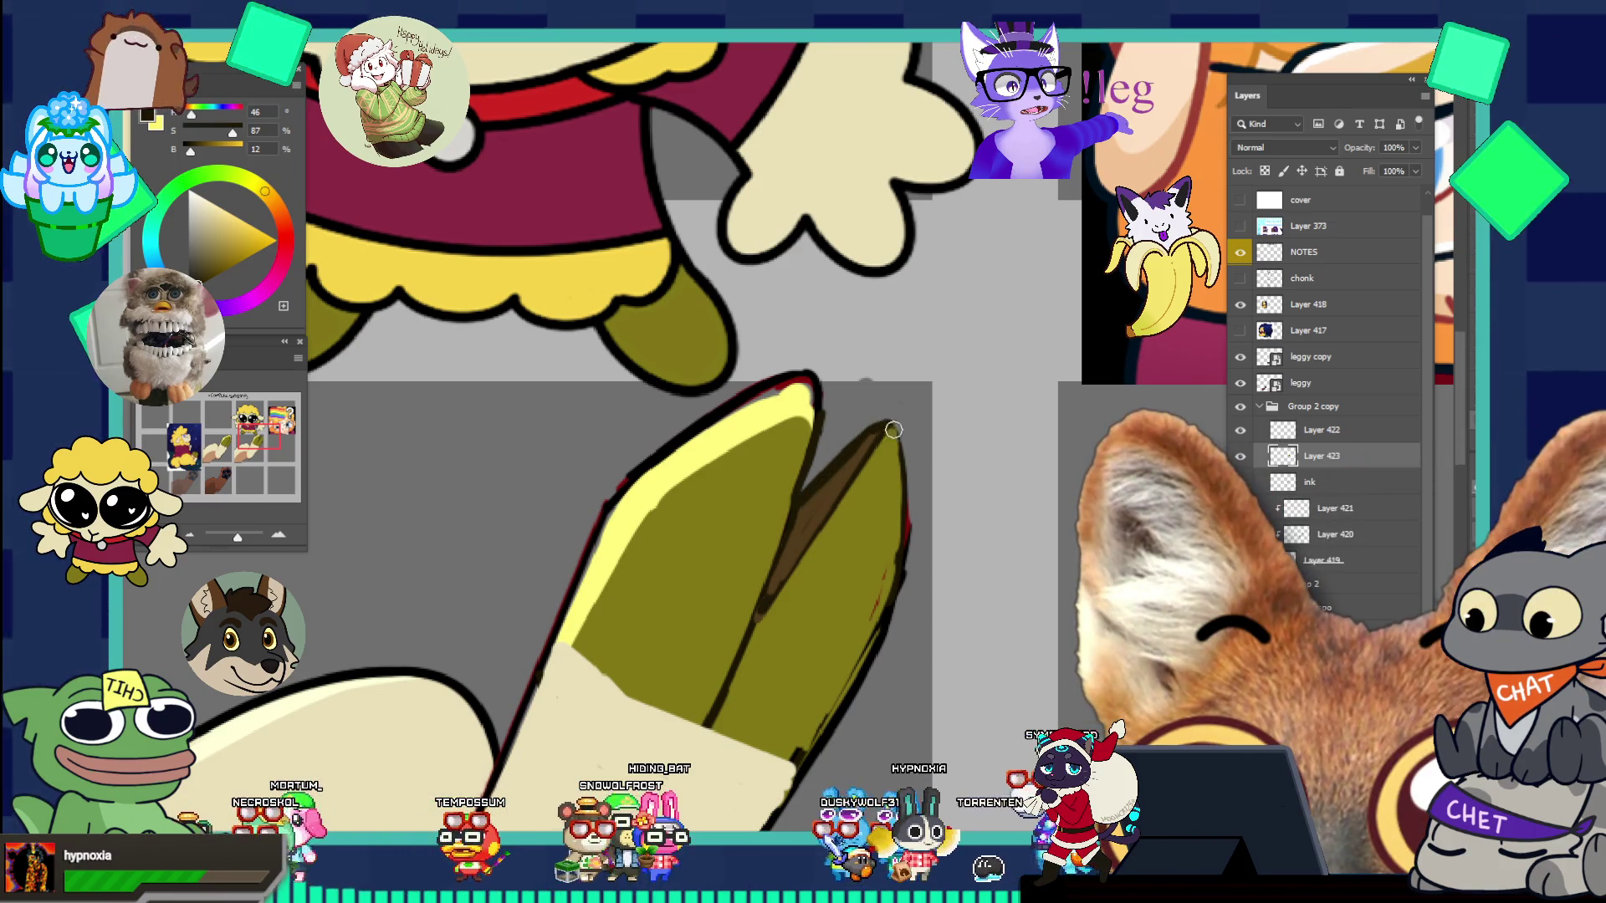
drag(909, 546, 806, 396)
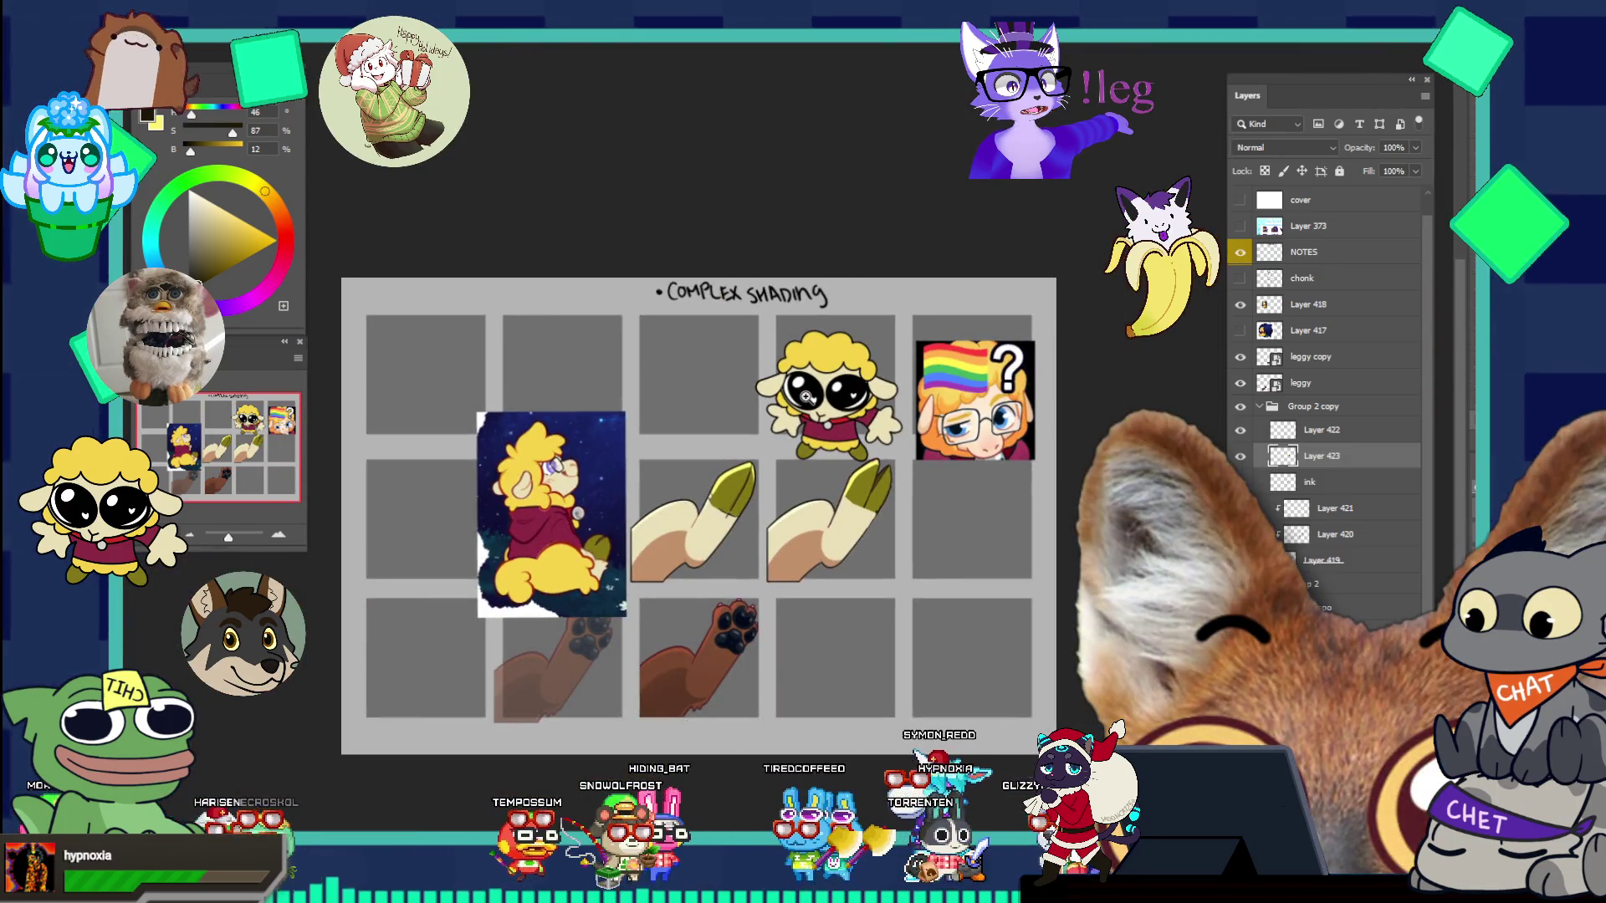
- Drag the sheep drawing and rainbow-flag portrait higher on the sheet with the Move tool
drag(841, 536, 866, 582)
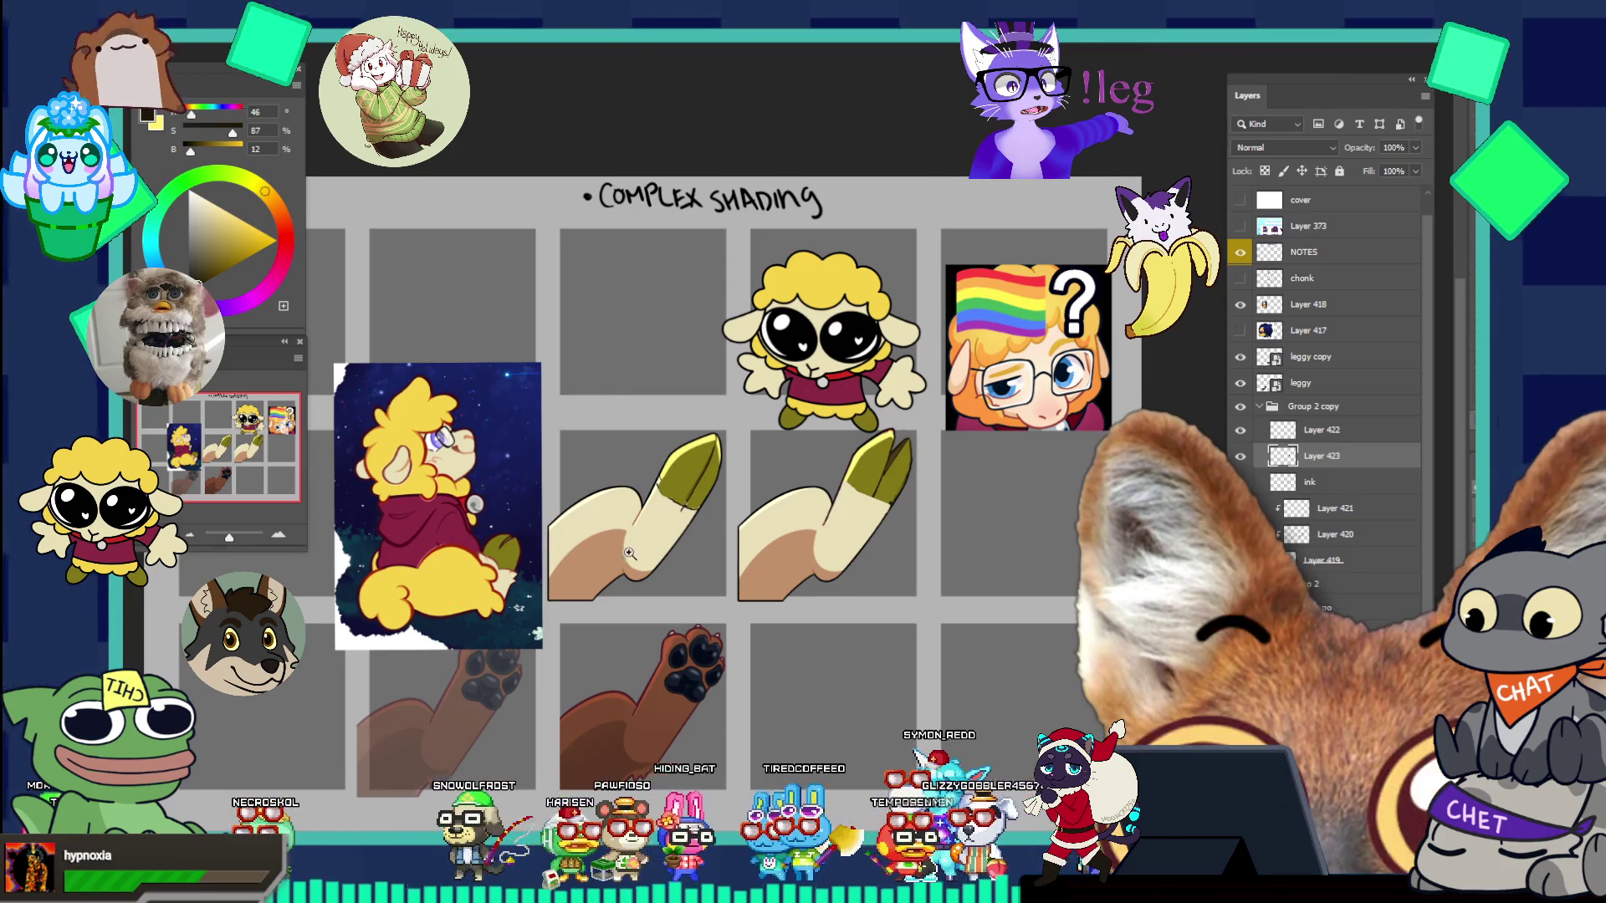
drag(867, 577, 913, 611)
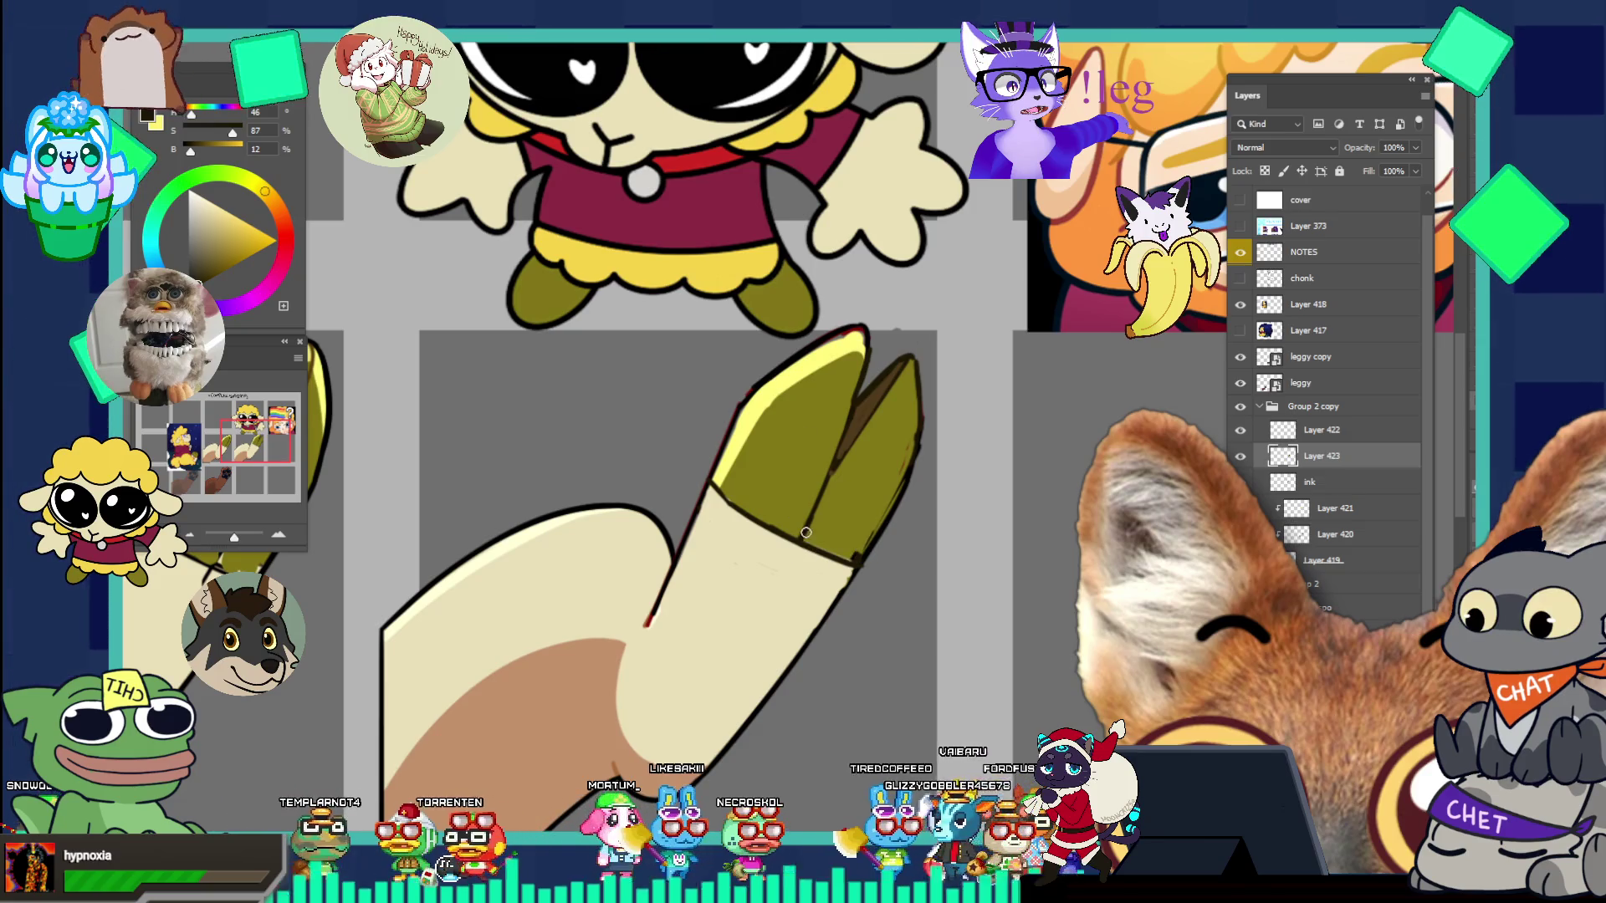
key(ctrl+minus)
key(ctrl+minus)
key(ctrl+minus)
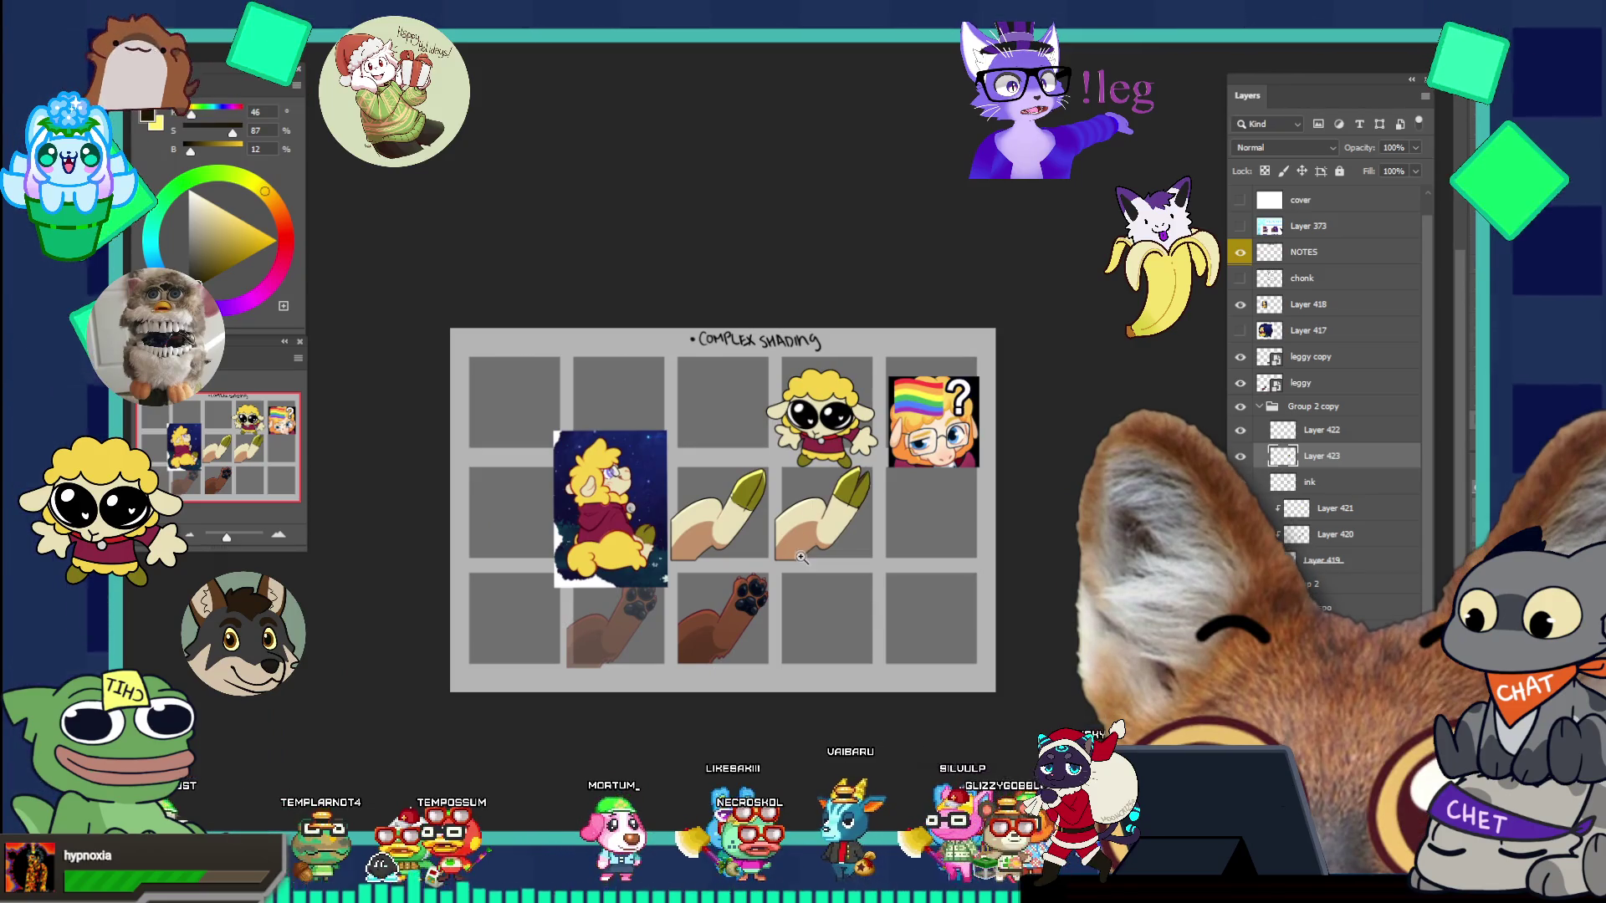
scroll(799, 558, up, 1)
scroll(823, 510, up, 1)
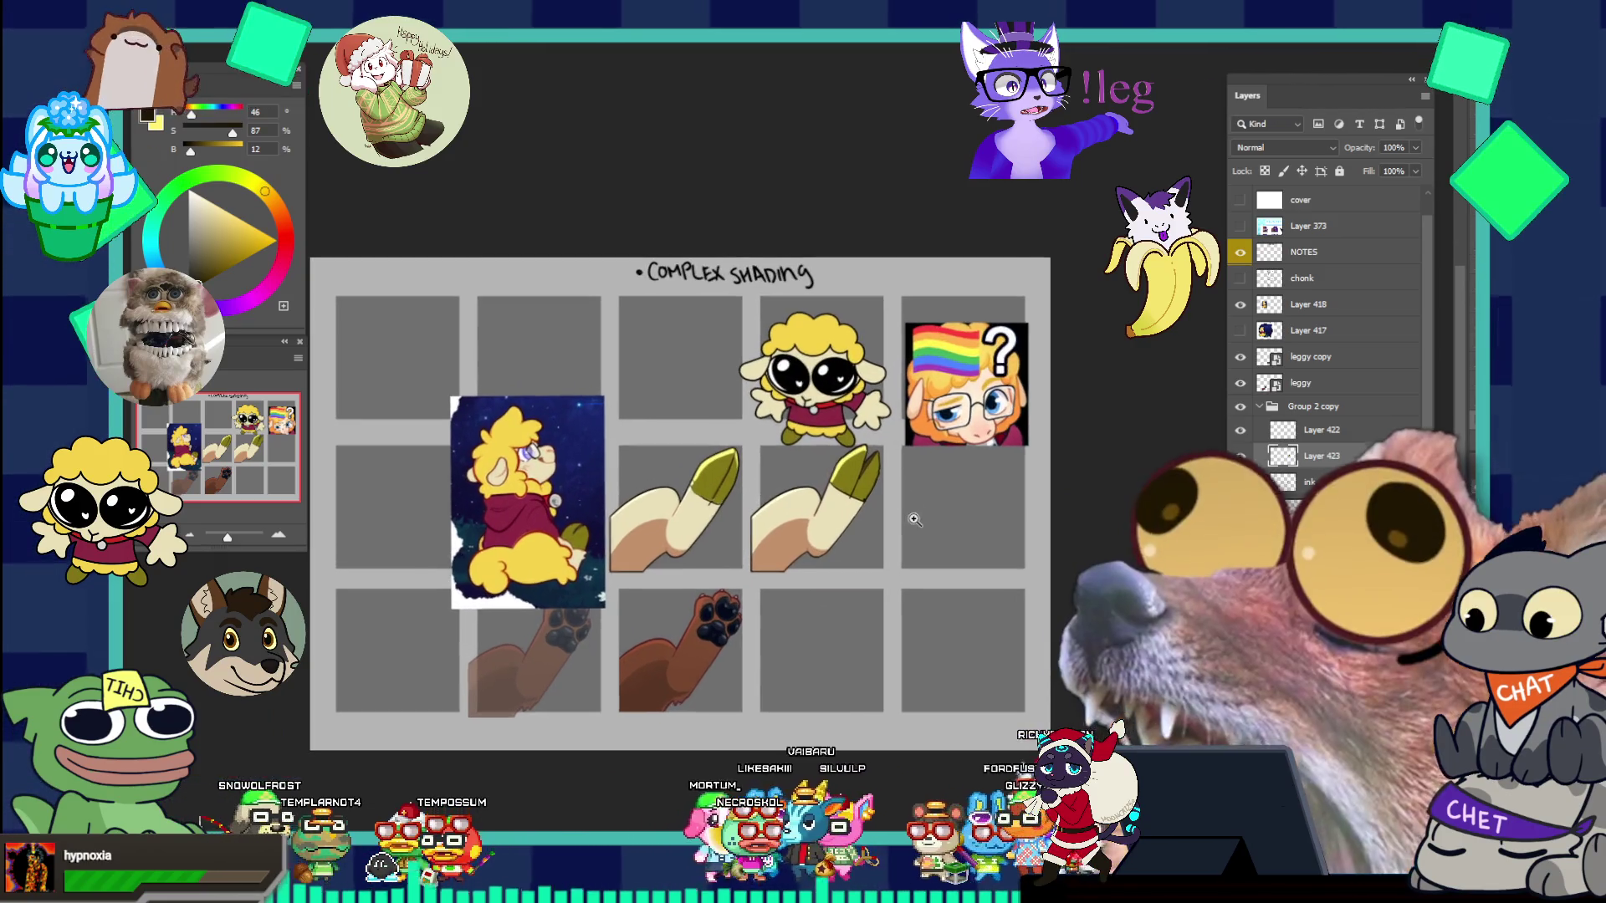
scroll(833, 413, up, 1)
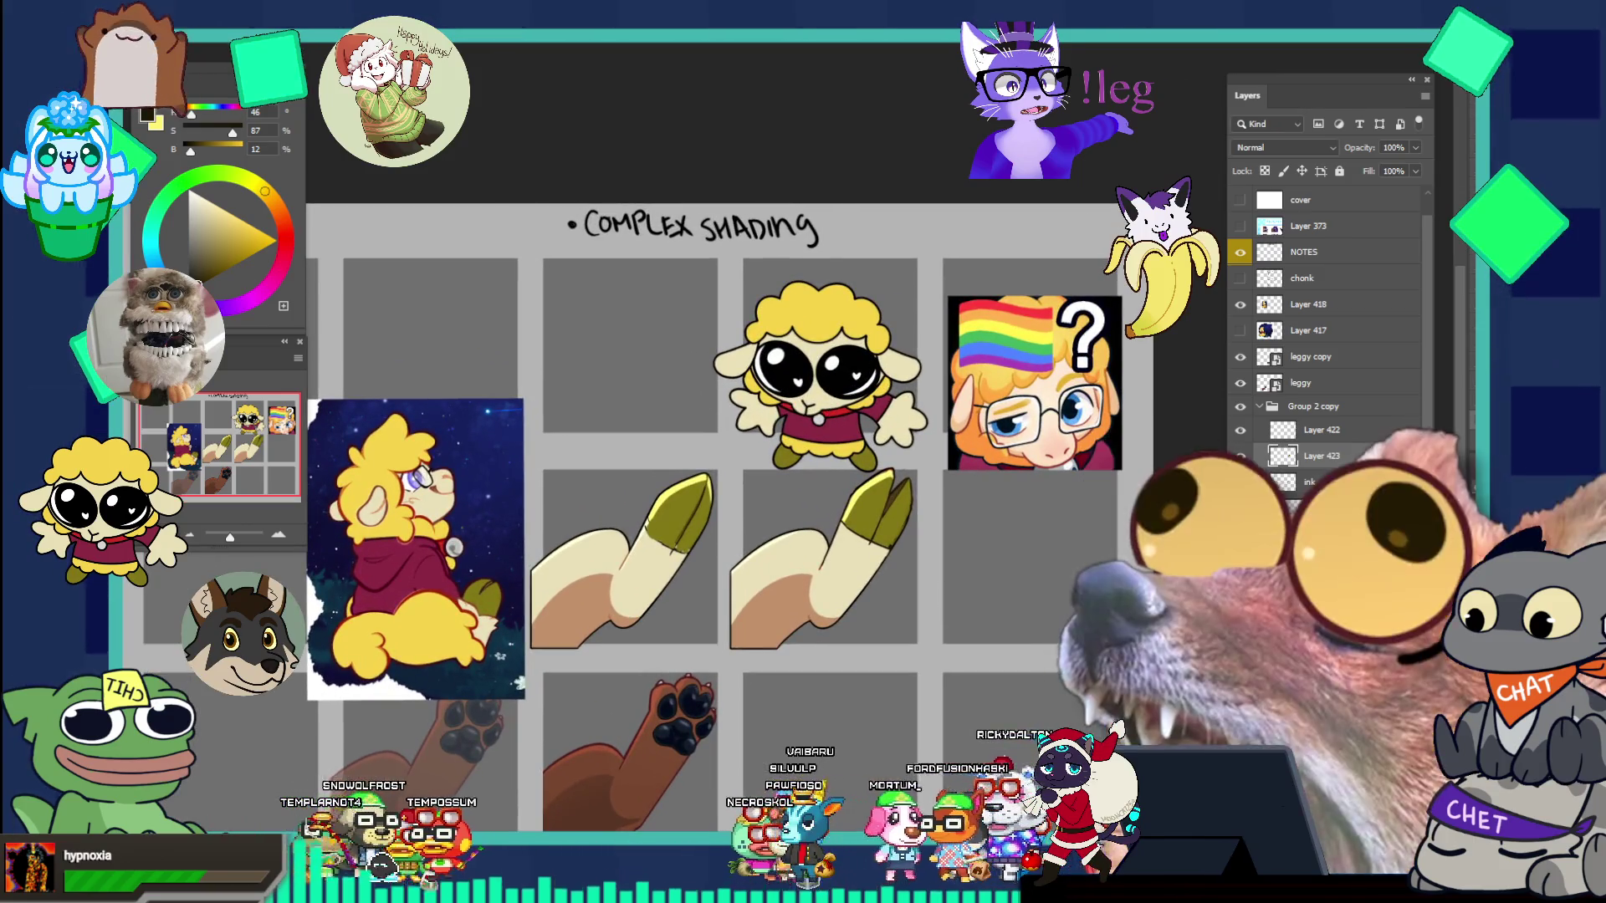
key(v)
drag(840, 382, 852, 325)
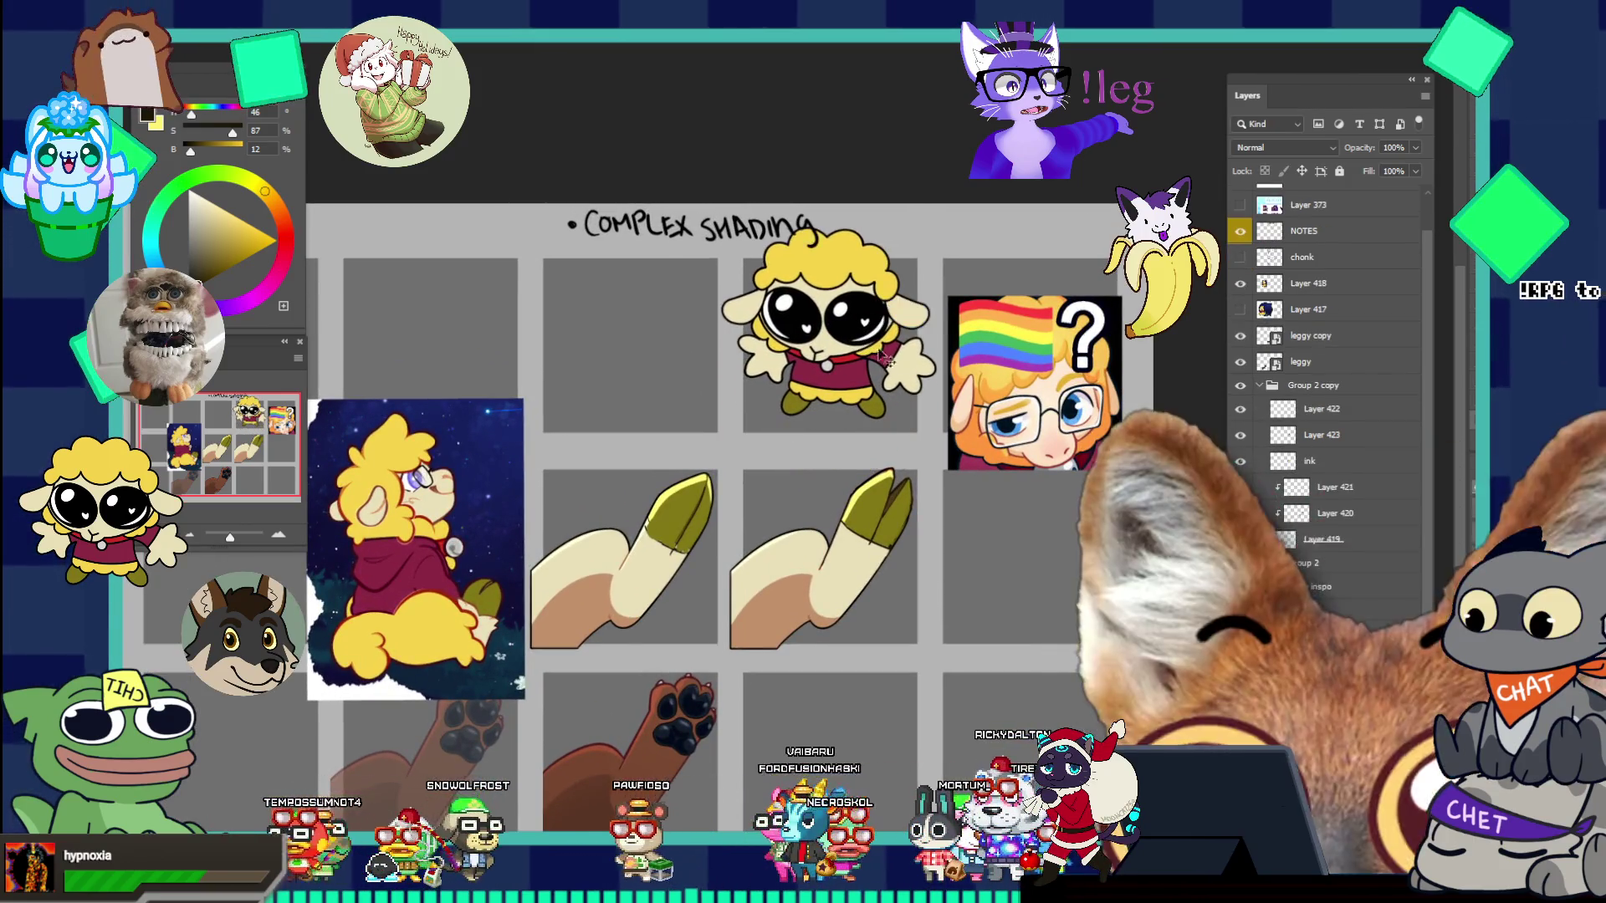
drag(1033, 393, 1045, 346)
- Switch the painting colour to black and write the letter A beside the first hoof
scroll(833, 576, up, 1)
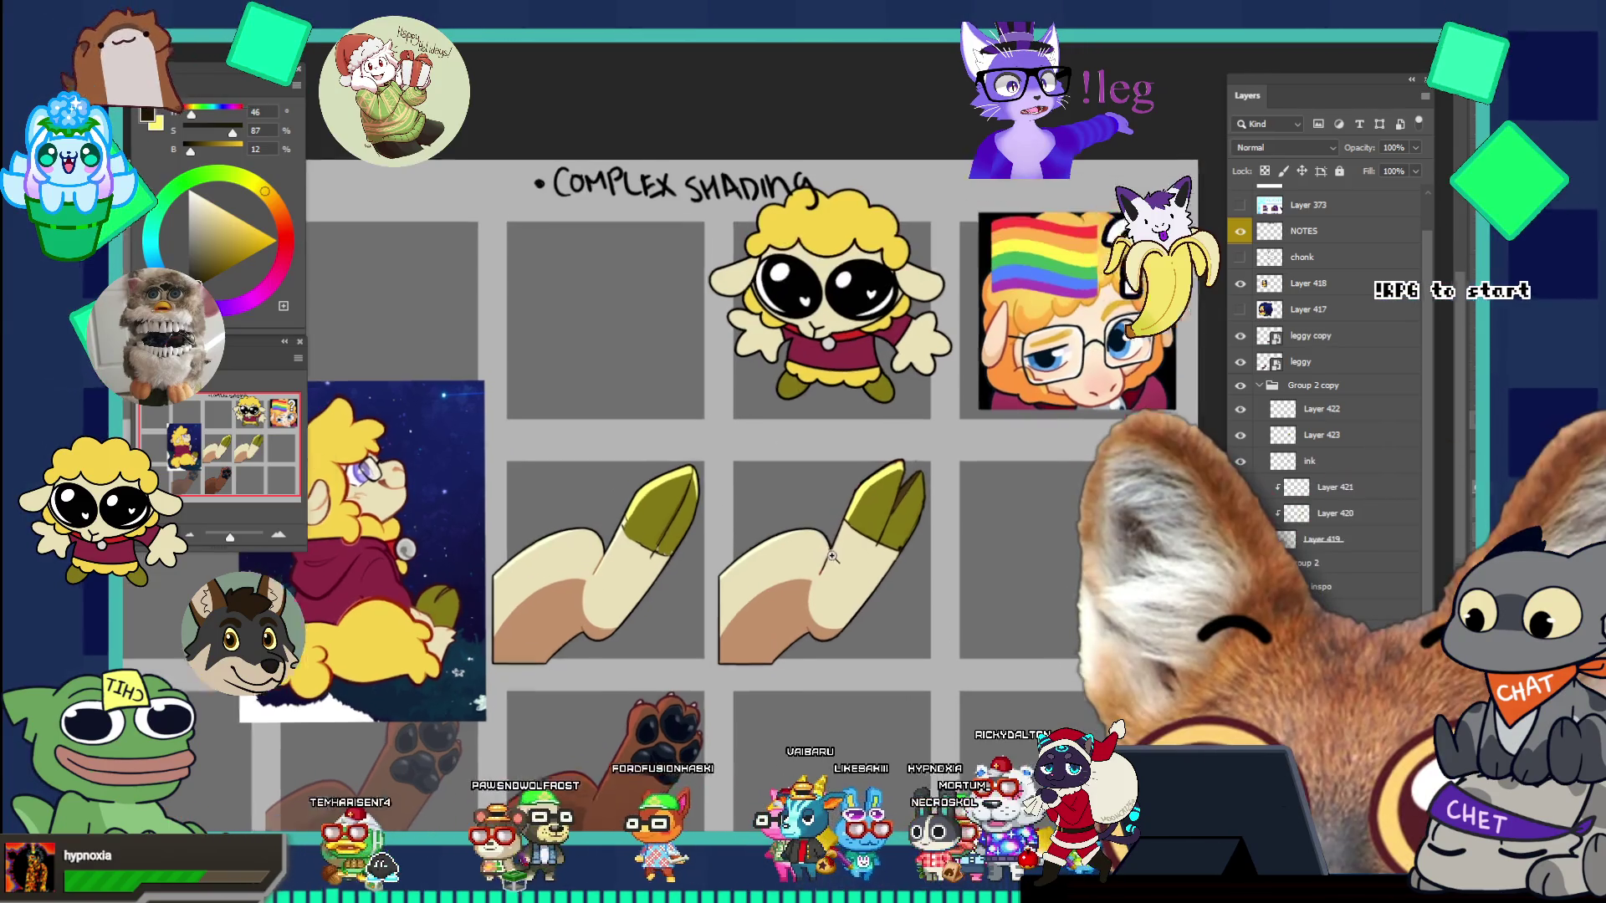
scroll(839, 583, up, 2)
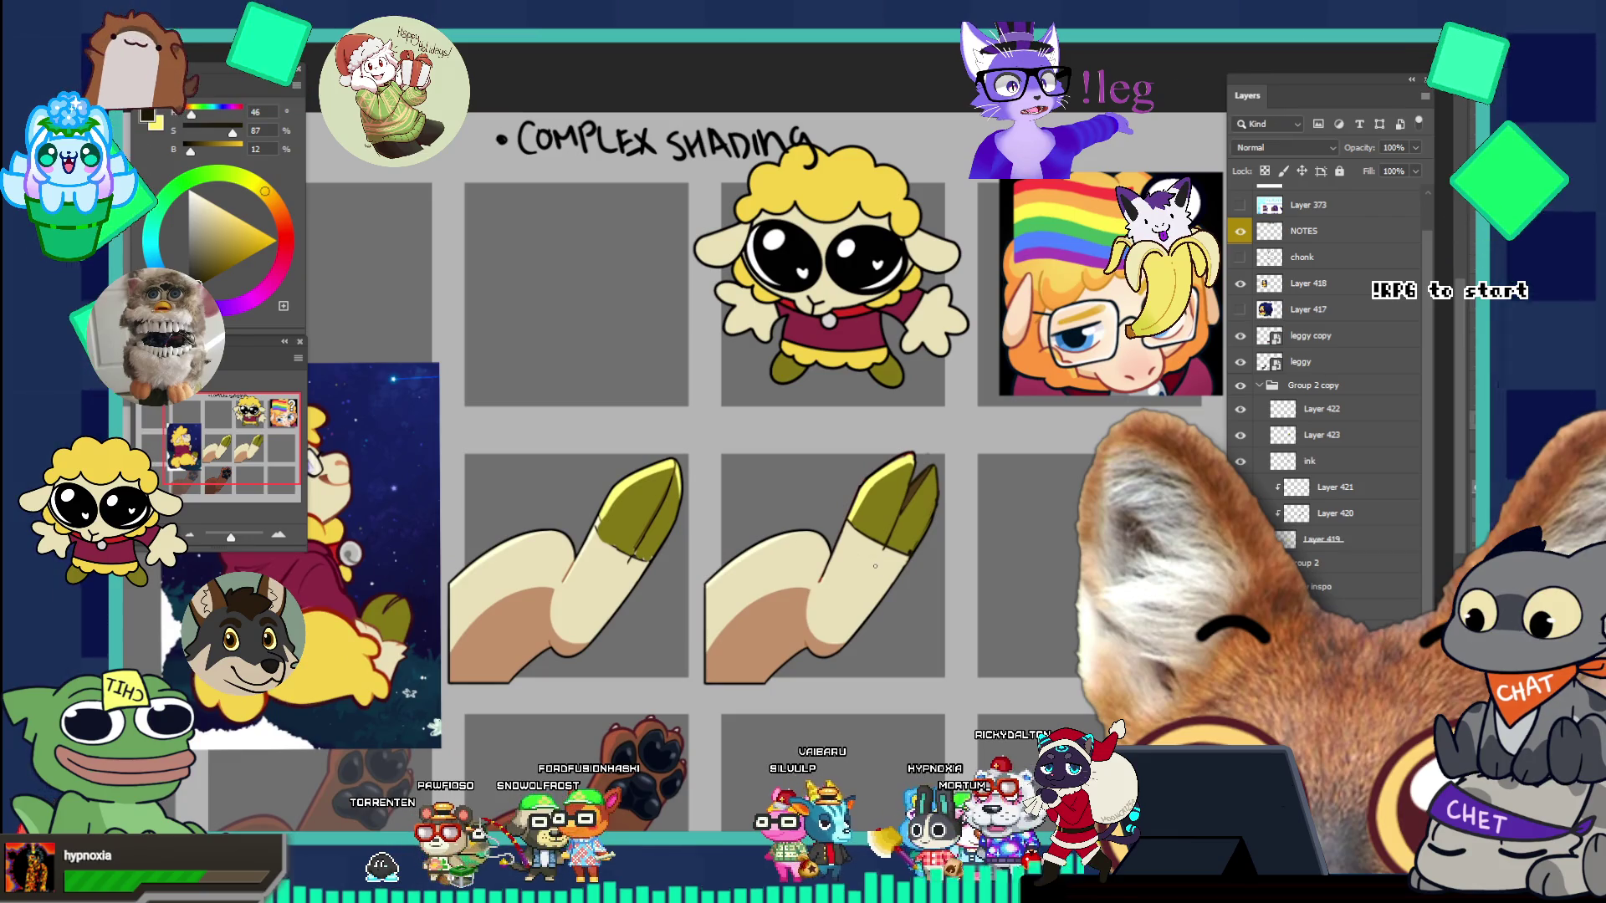
click(160, 250)
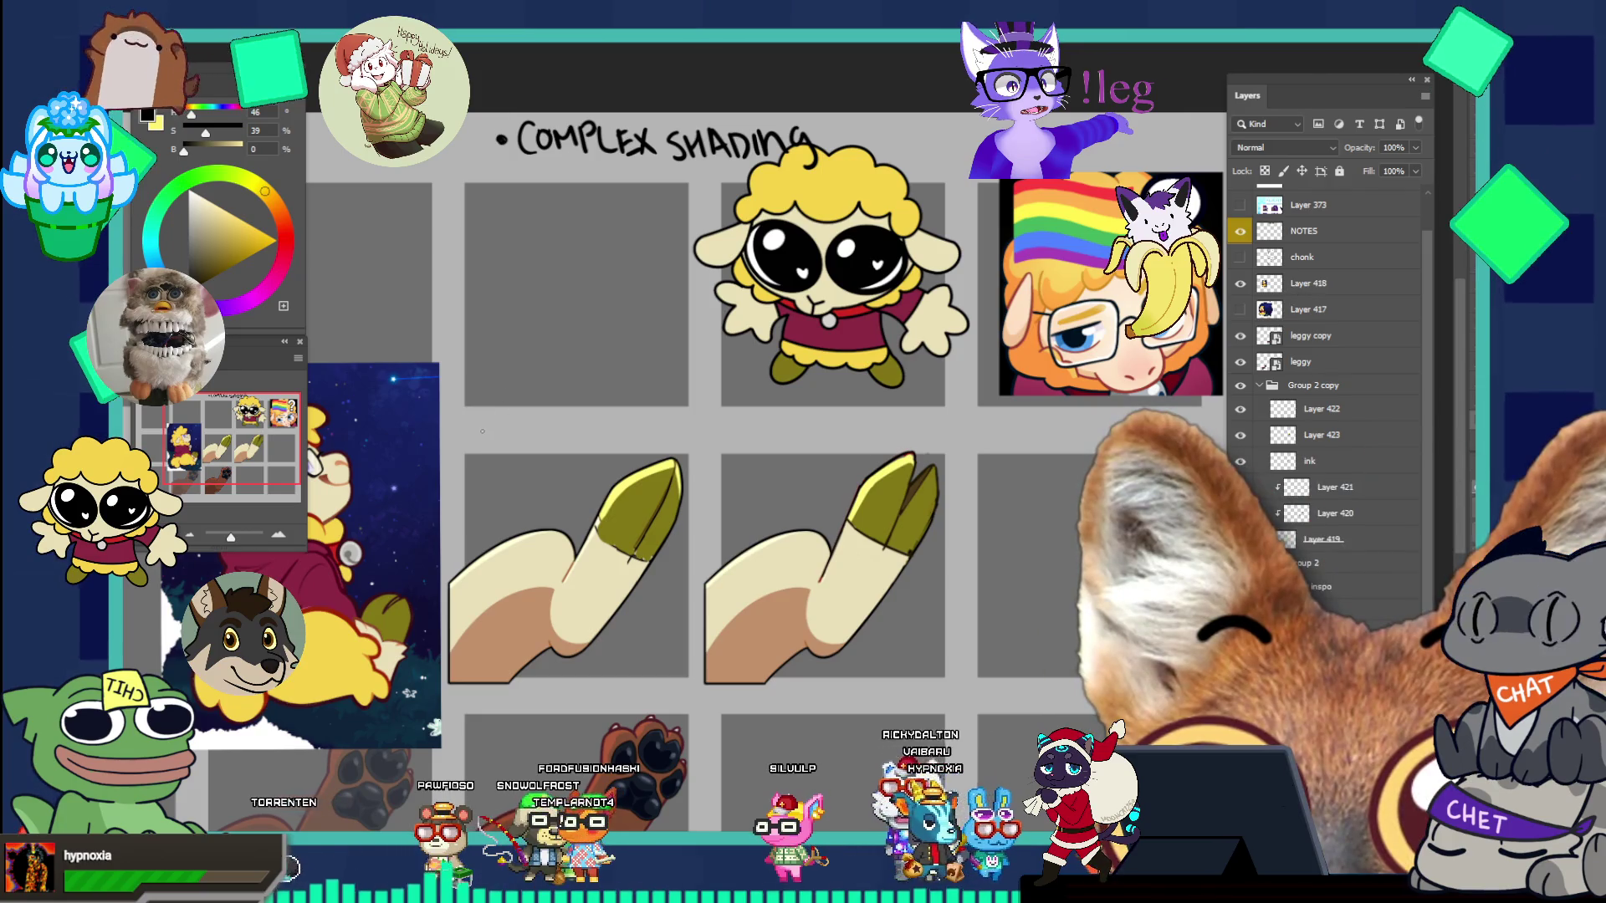
mouse_move(479, 449)
mouse_down()
mouse_move(484, 421)
mouse_move(490, 447)
mouse_up()
- Hand-write a circled A above the hoof panel, undoing a misdrawn B stroke, and frame the lettered panel
drag(478, 437, 462, 411)
mouse_move(731, 426)
mouse_down()
mouse_move(733, 451)
mouse_move(749, 418)
mouse_up()
key(ctrl+z)
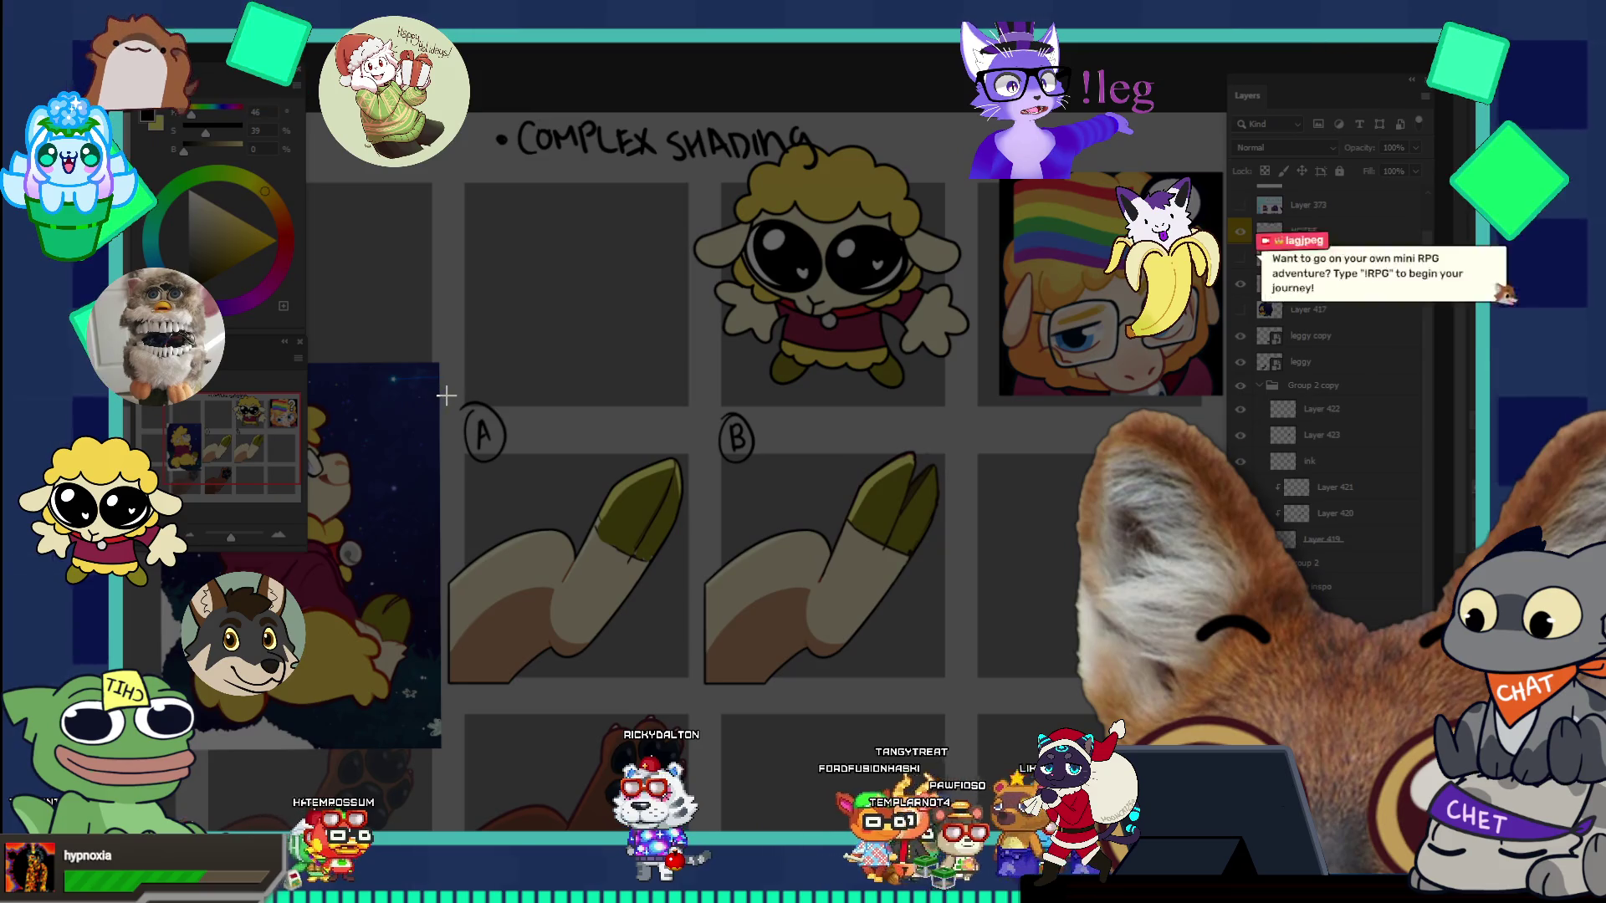
mouse_move(446, 395)
mouse_down()
mouse_move(580, 587)
mouse_move(816, 701)
mouse_move(969, 710)
mouse_move(965, 691)
mouse_up()
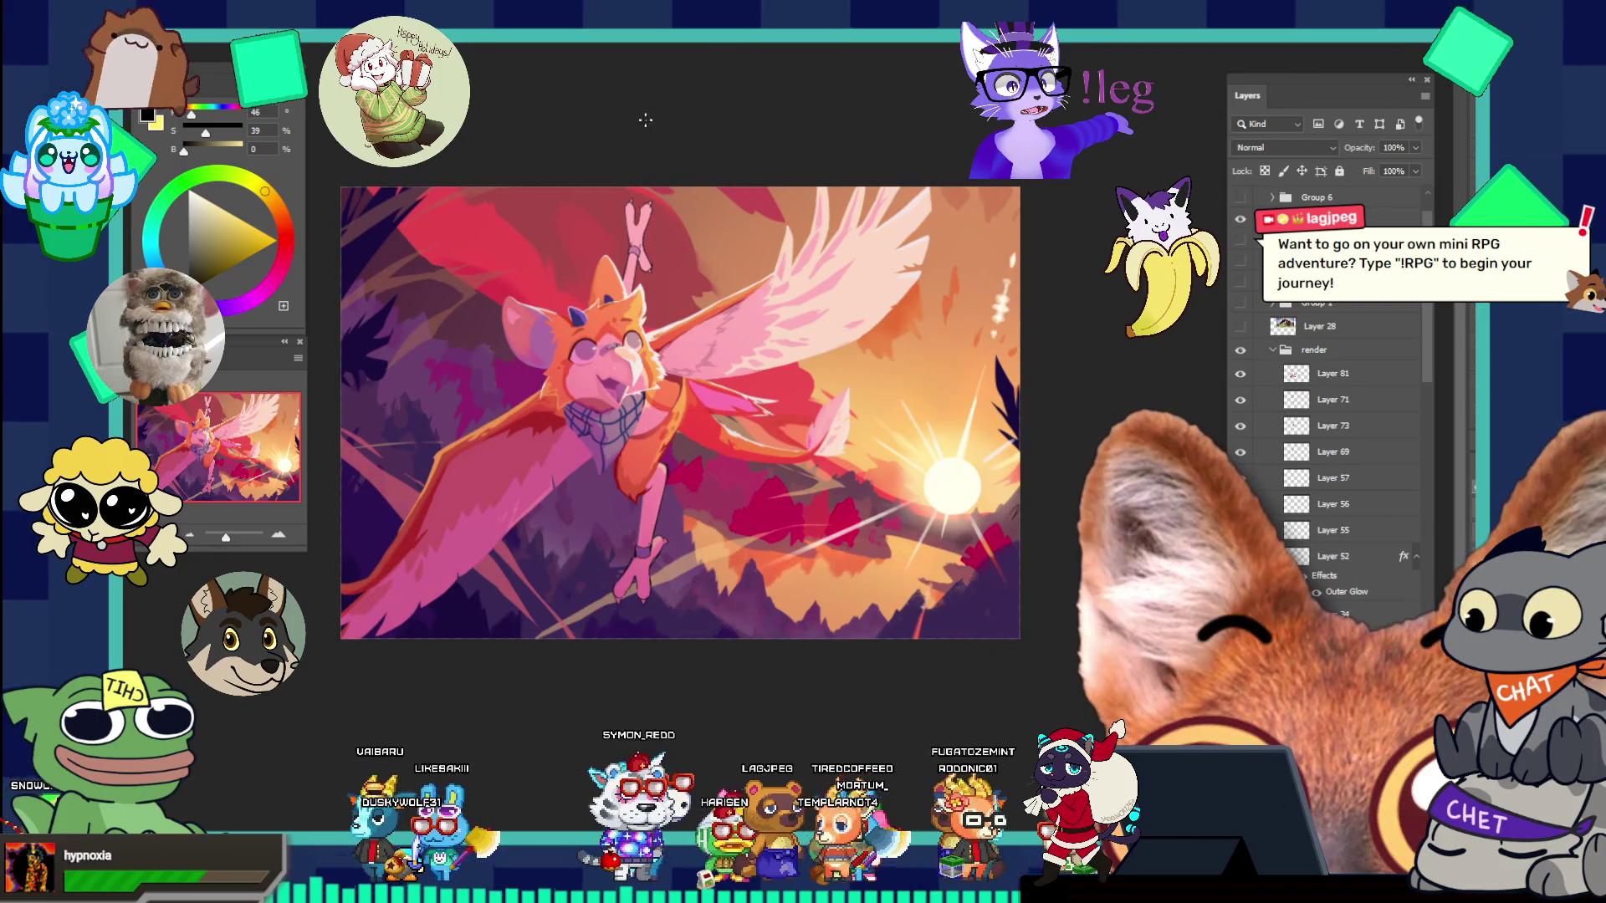
- Move from the Complex Shading sheet and bird artwork to the reading-girl reference collage document
click(742, 39)
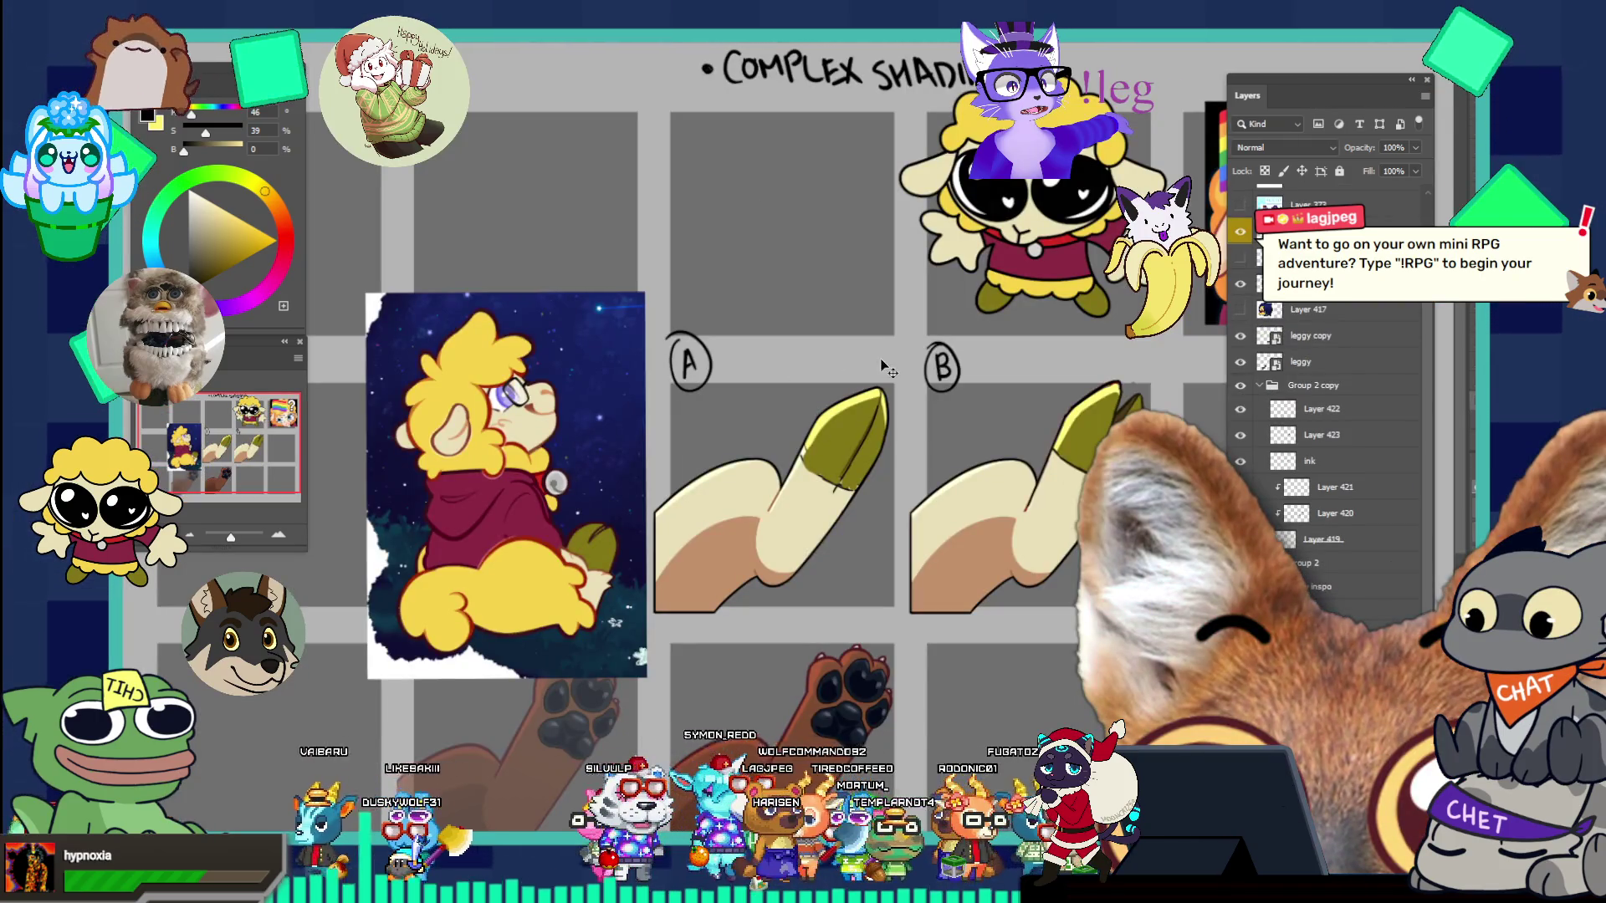
scroll(936, 359, down, 4)
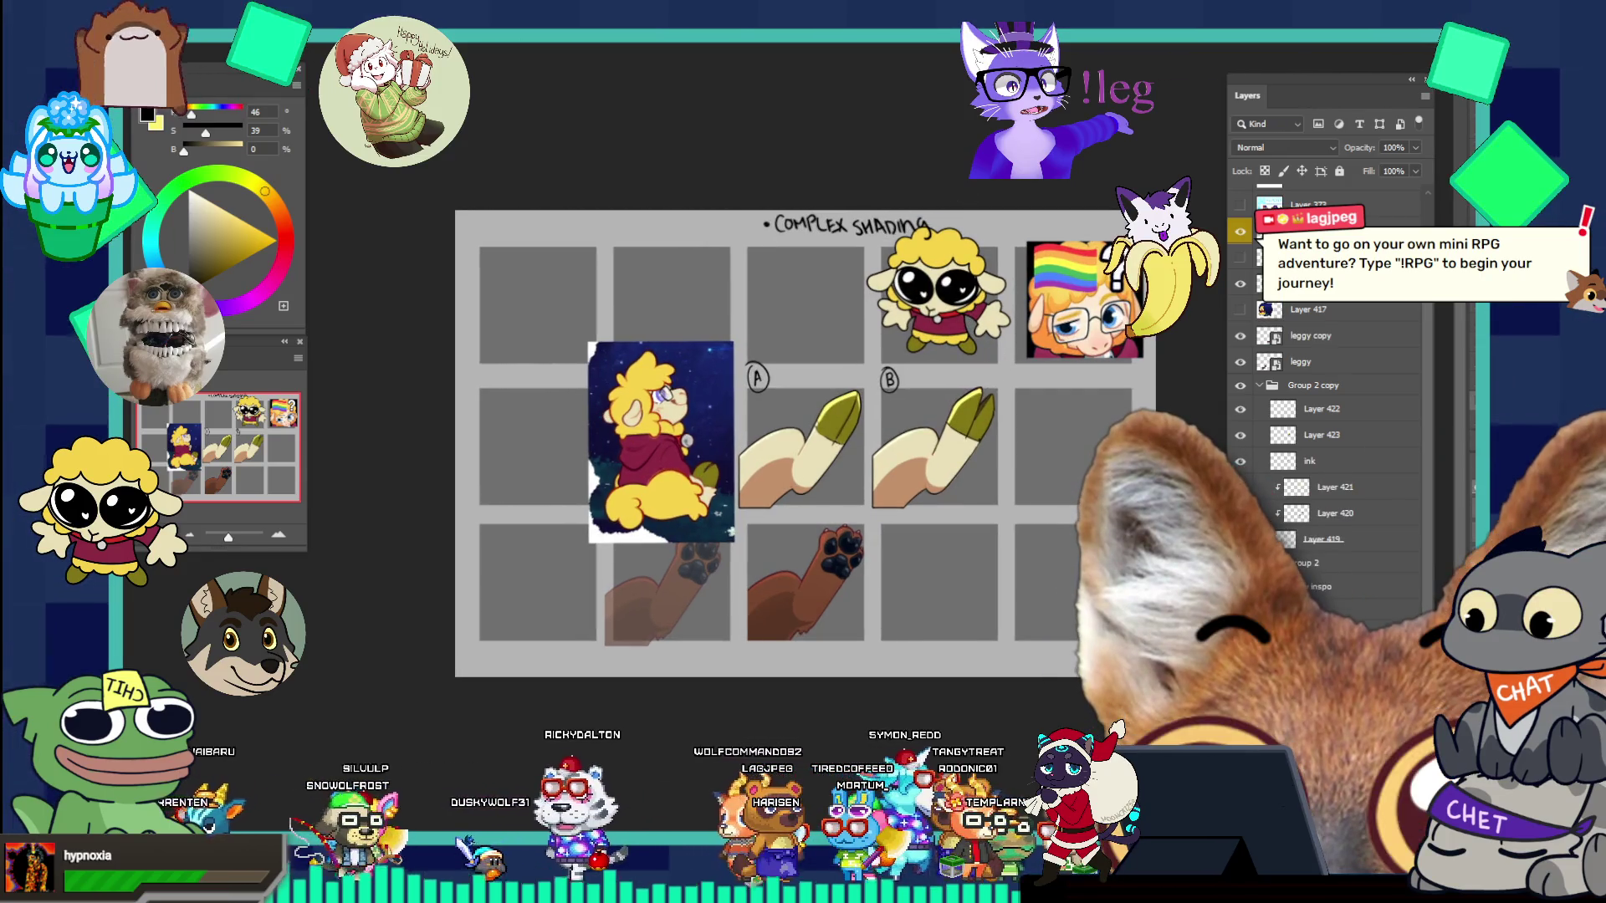
click(870, 48)
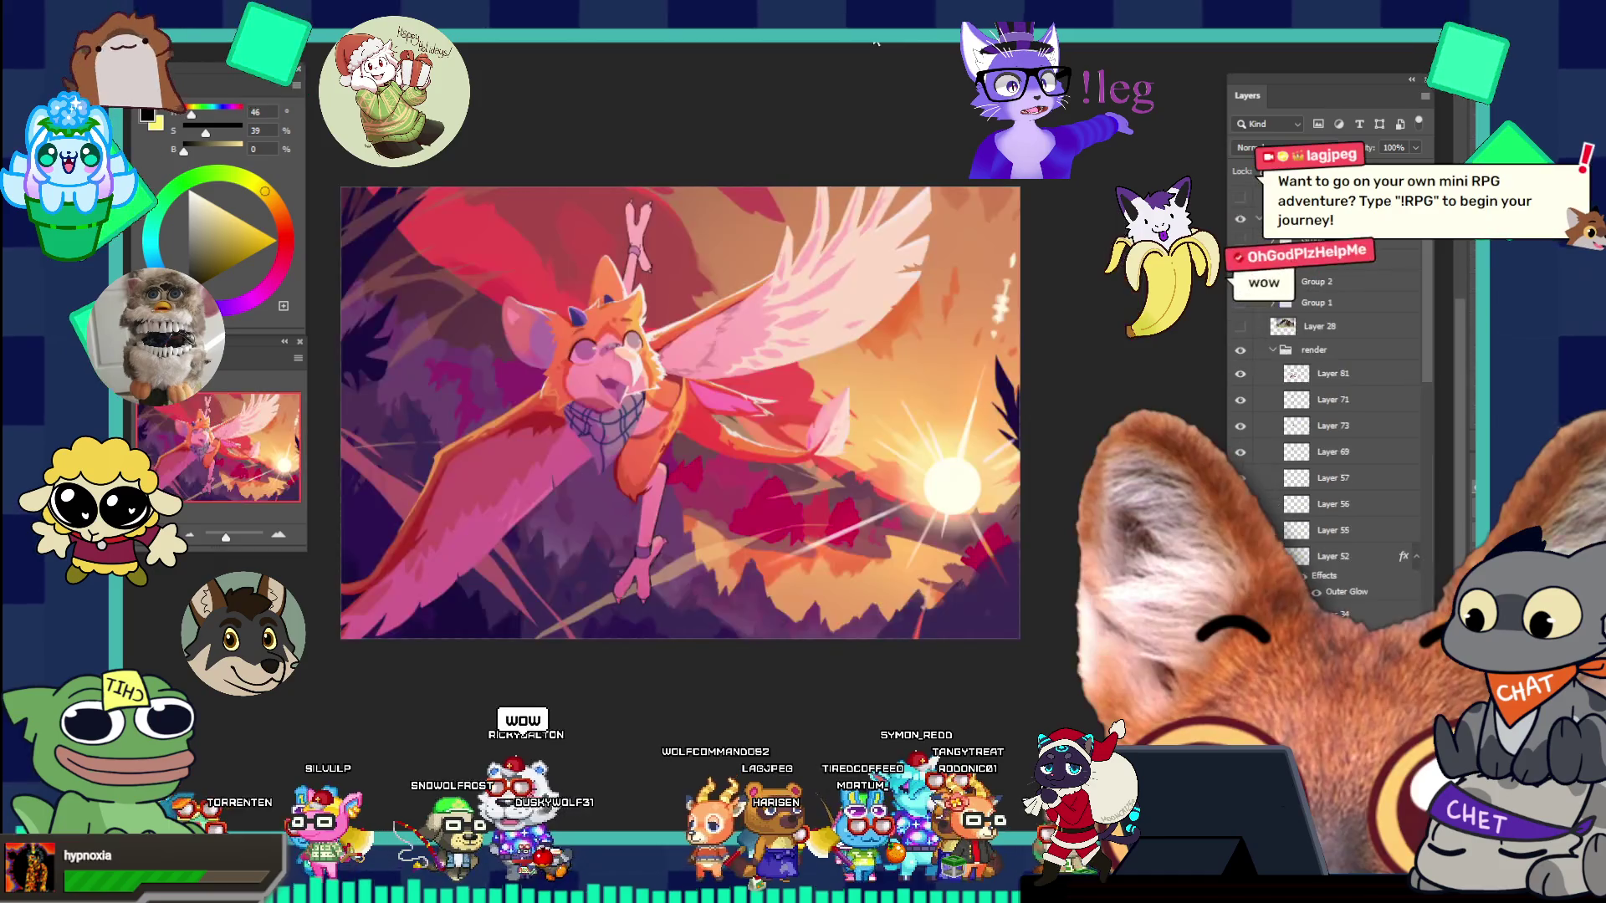
key(ctrl+Tab)
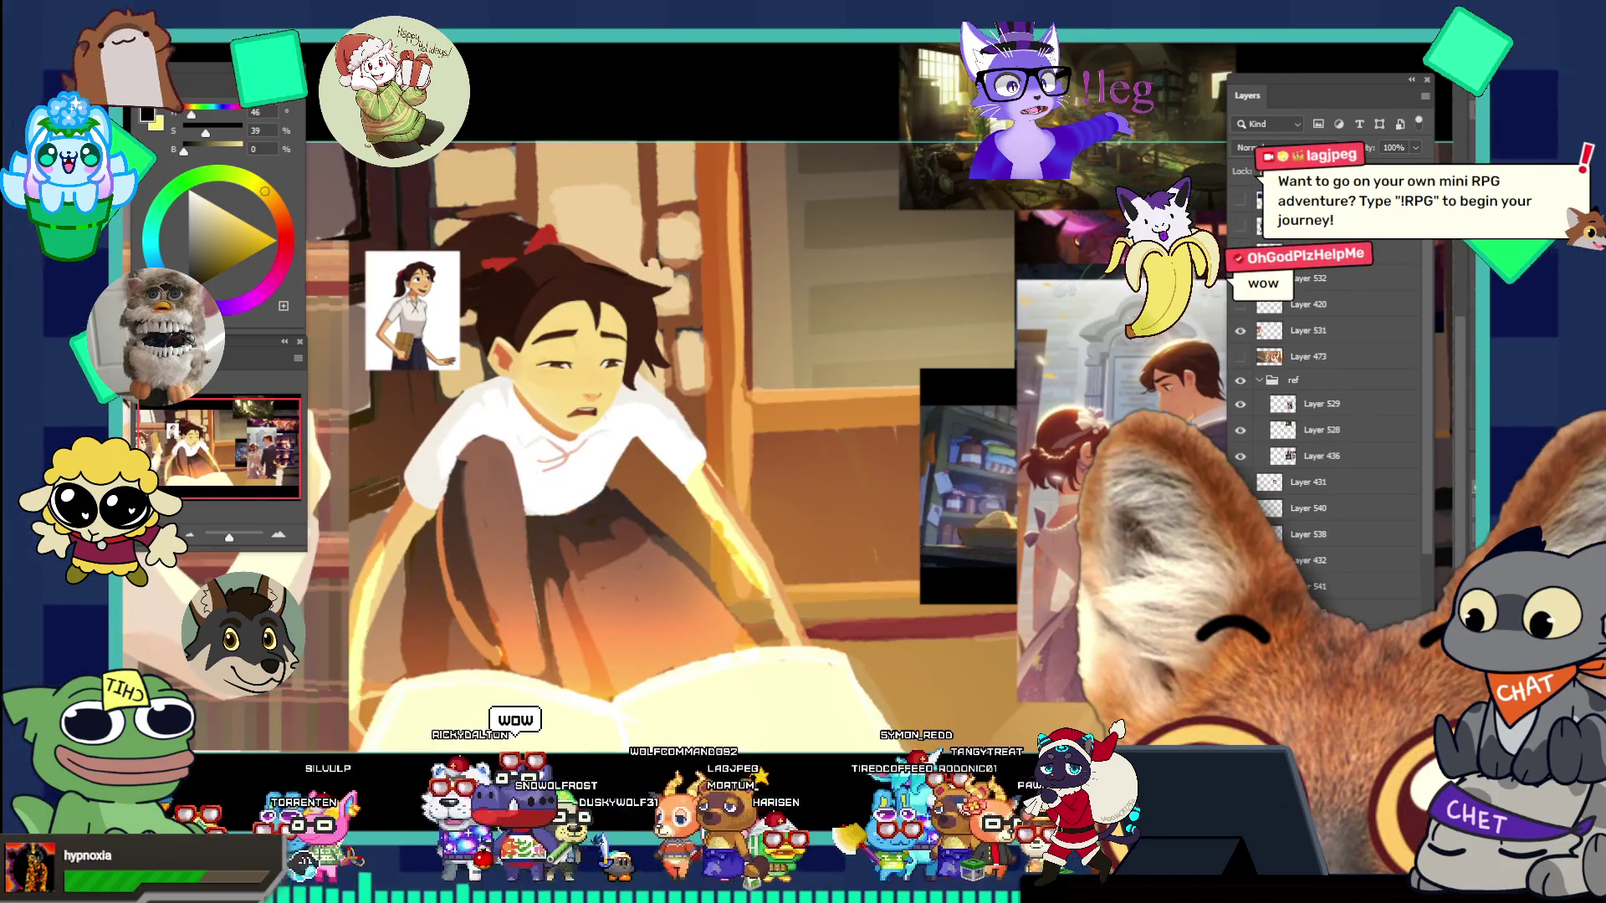
- Reposition the wedding-couple and kitchen reference images up and to the right on the collage
alt+click(622, 295)
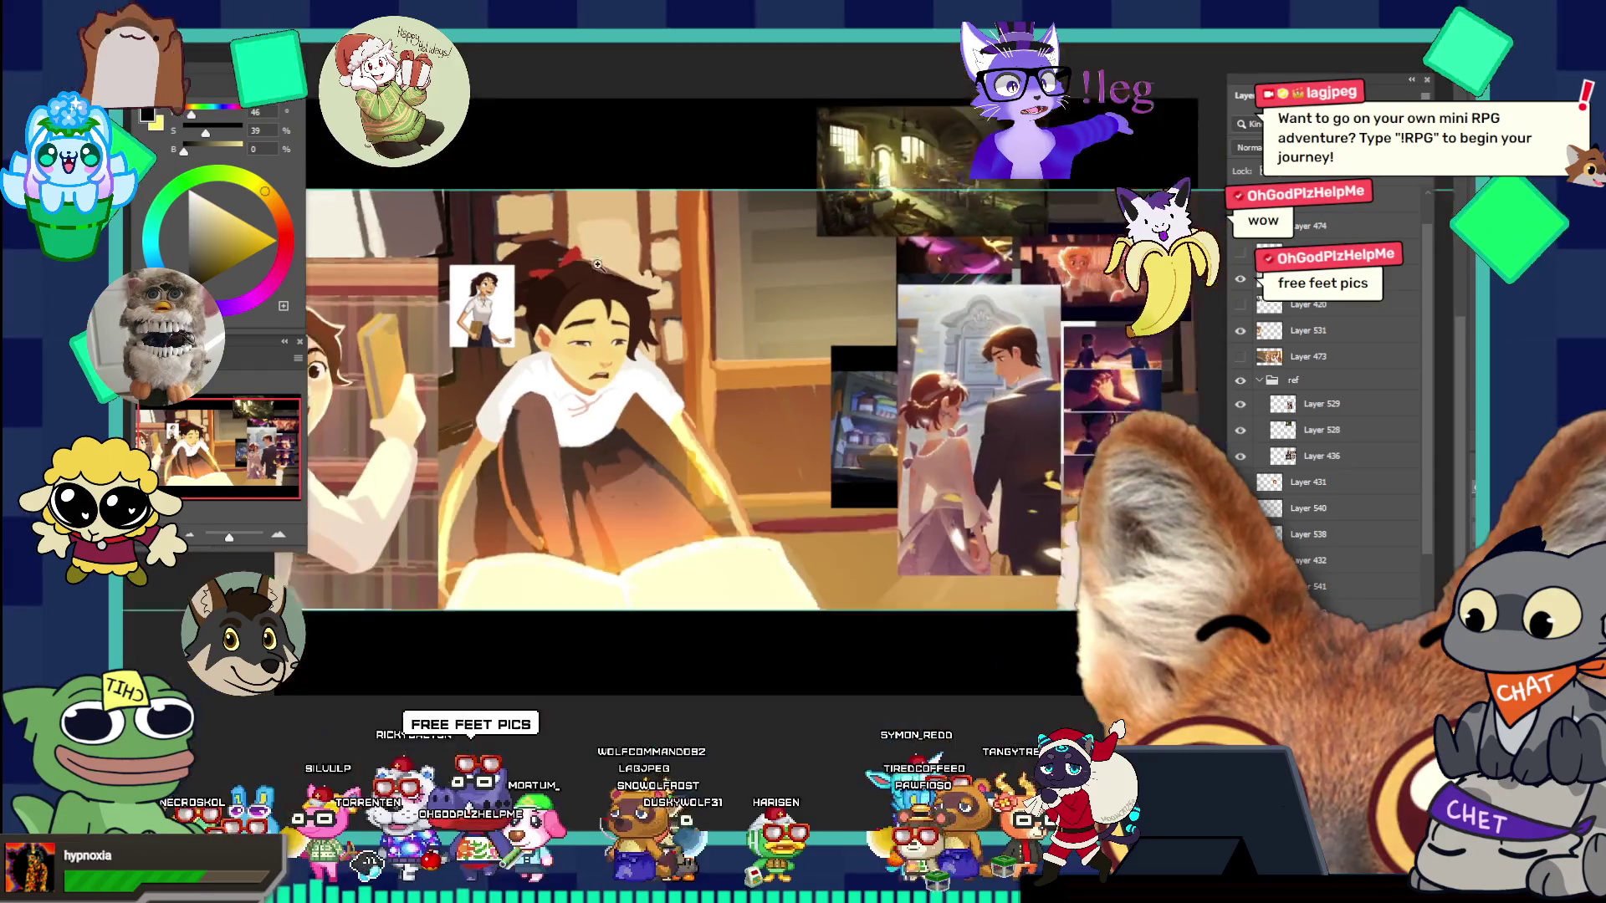
click(949, 413)
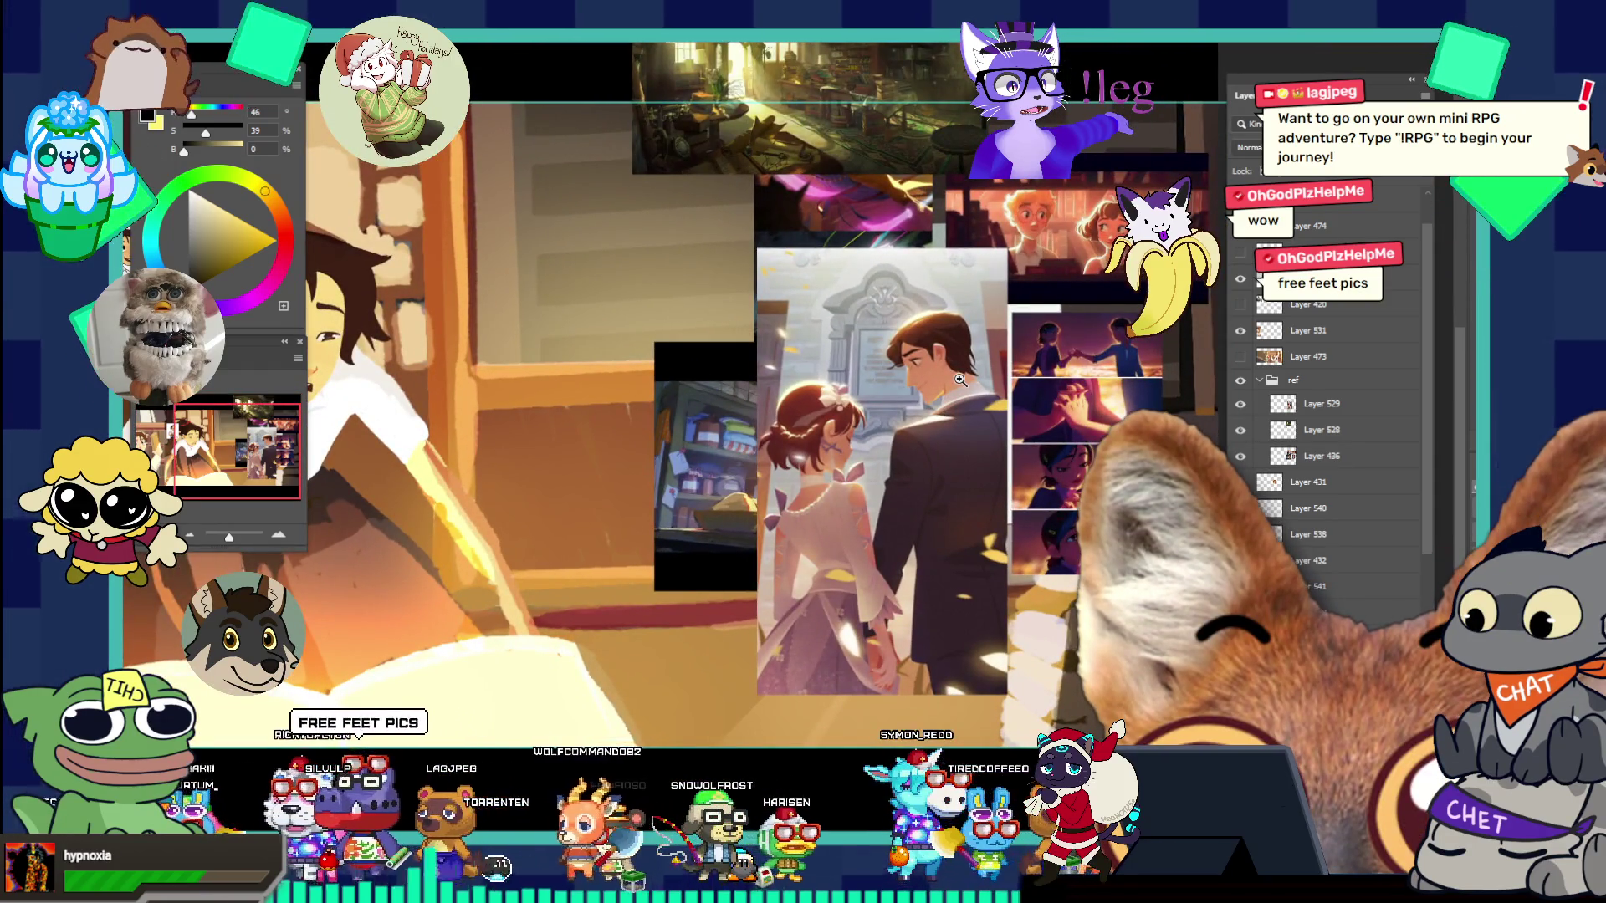
alt+click(970, 351)
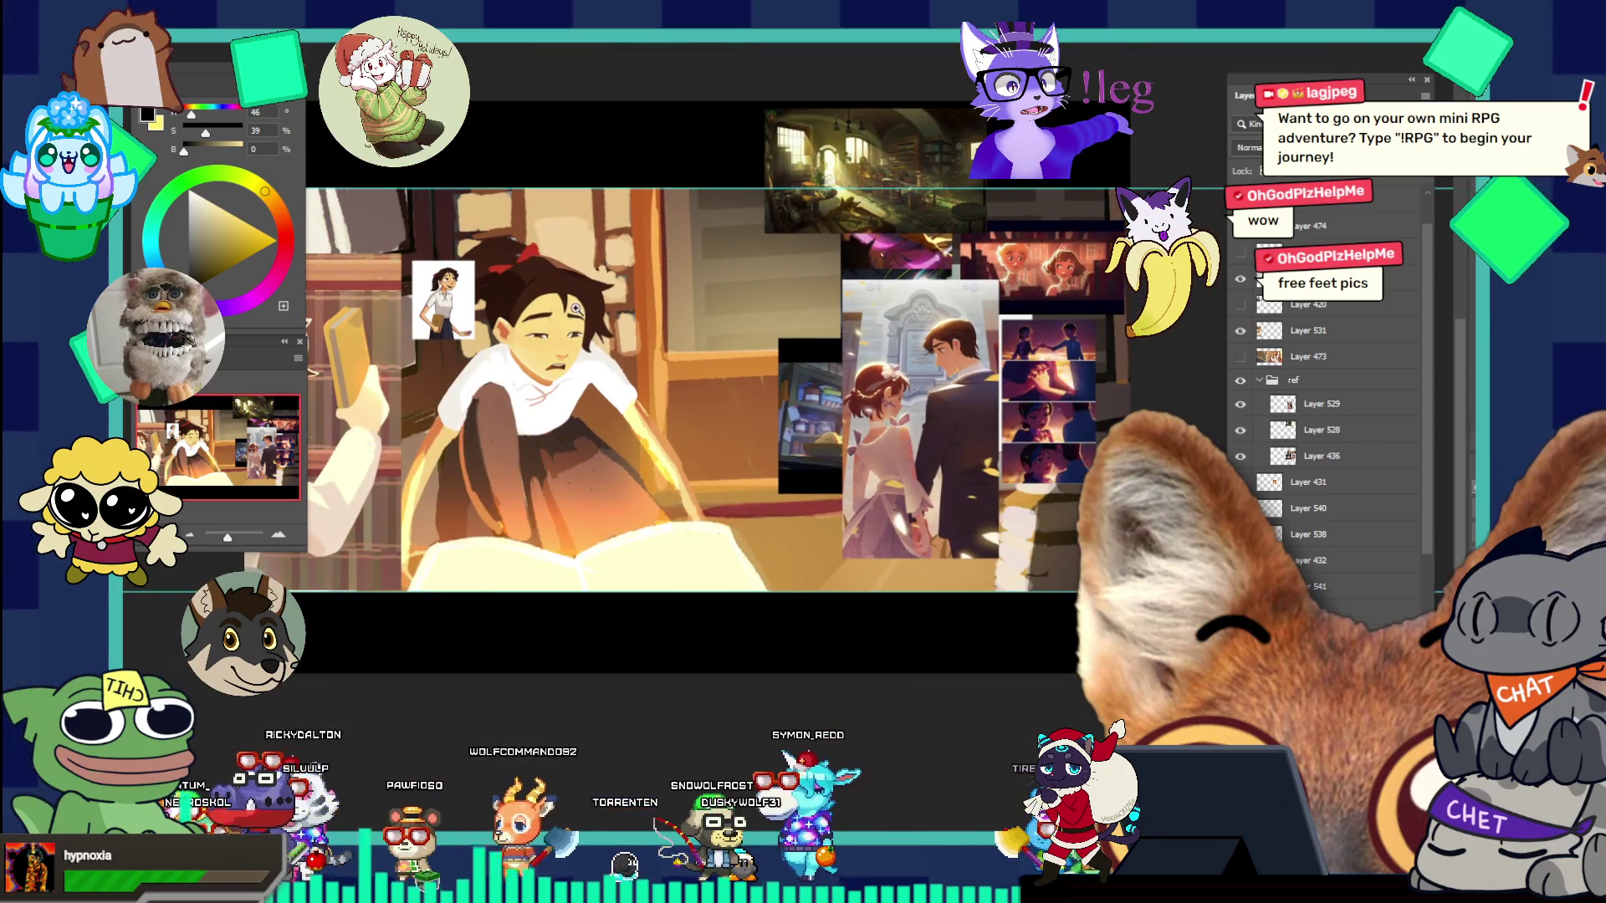
alt+click(563, 242)
click(519, 315)
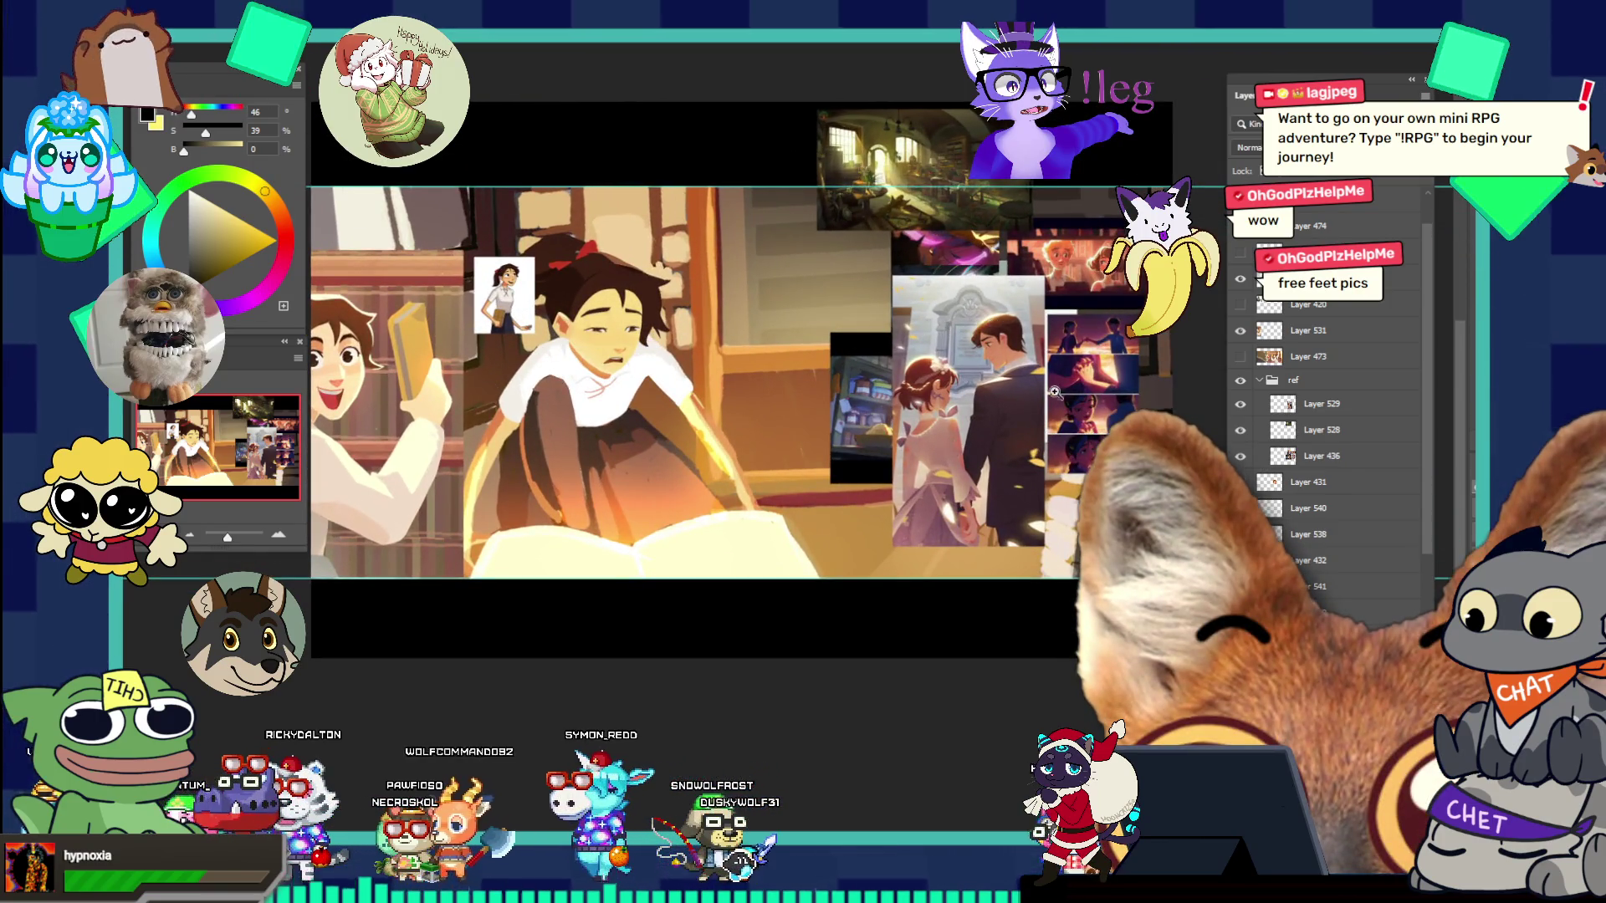
click(978, 354)
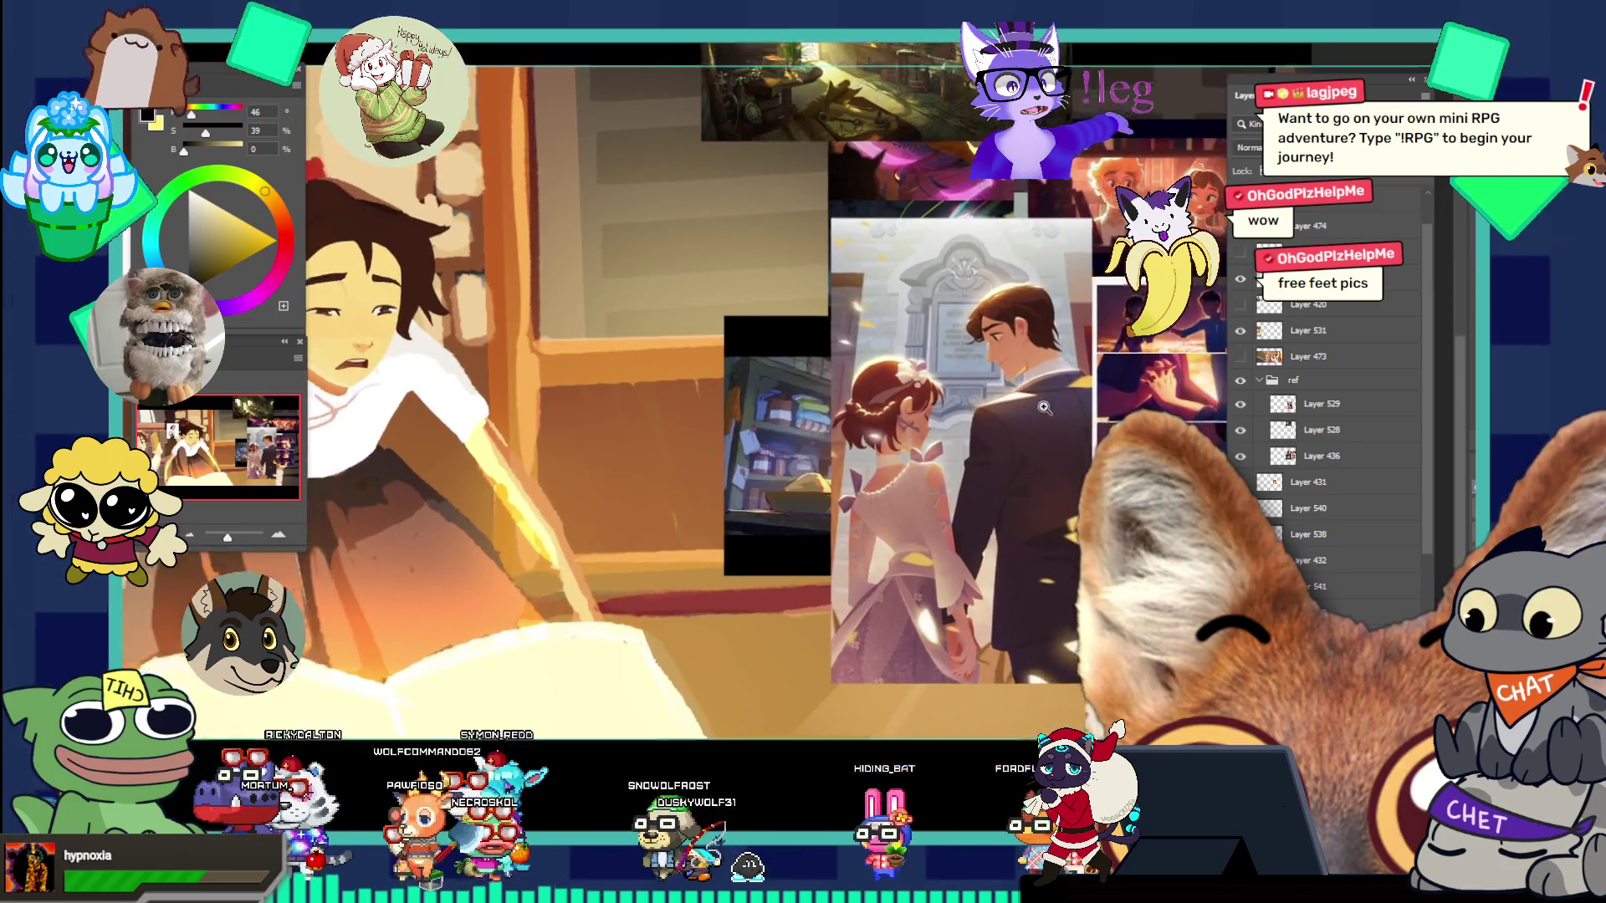
alt+click(803, 342)
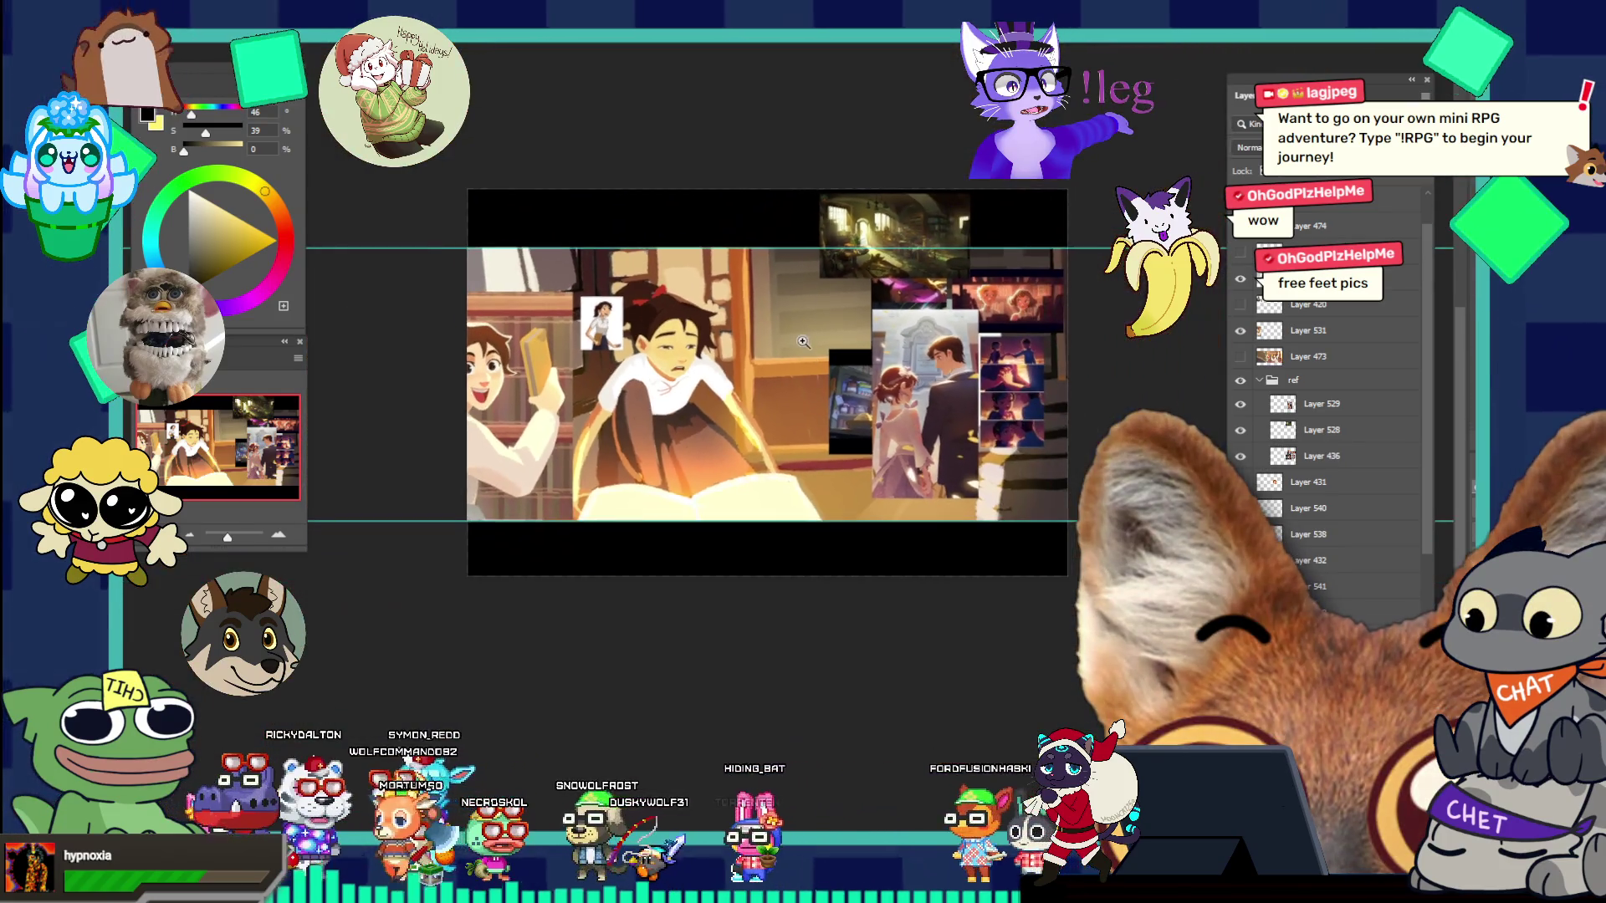
click(844, 383)
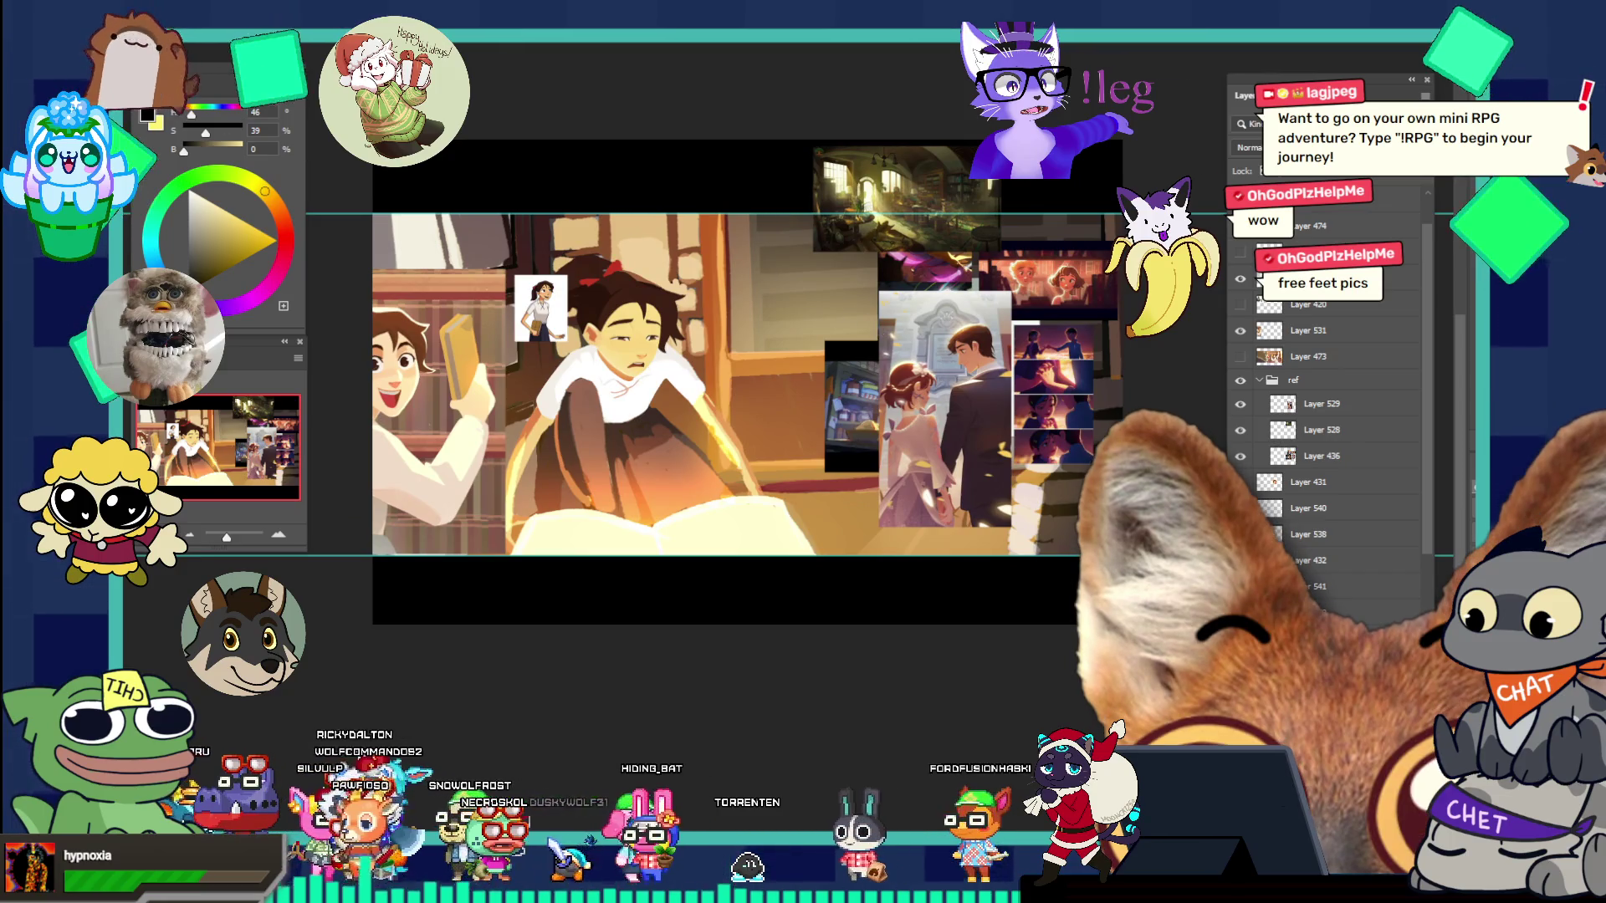
drag(945, 414, 995, 276)
mouse_move(836, 410)
mouse_down()
mouse_move(1067, 318)
mouse_move(1025, 341)
mouse_move(985, 319)
mouse_up()
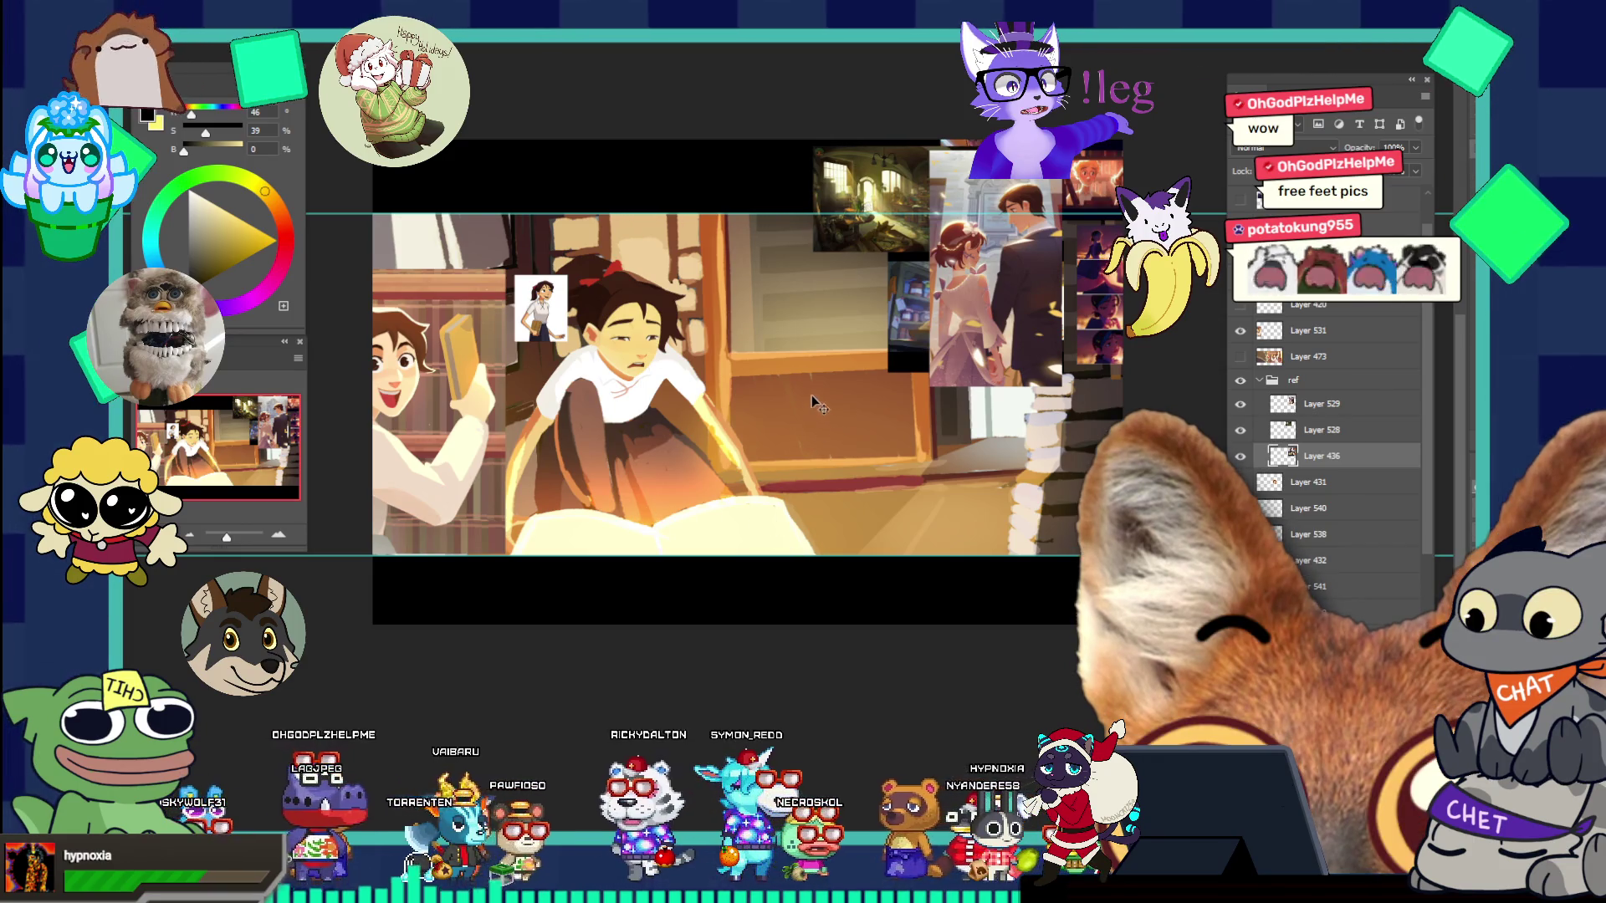
- Select Layer 538 and sample the light cream colour of the book page
scroll(753, 368, down, 3)
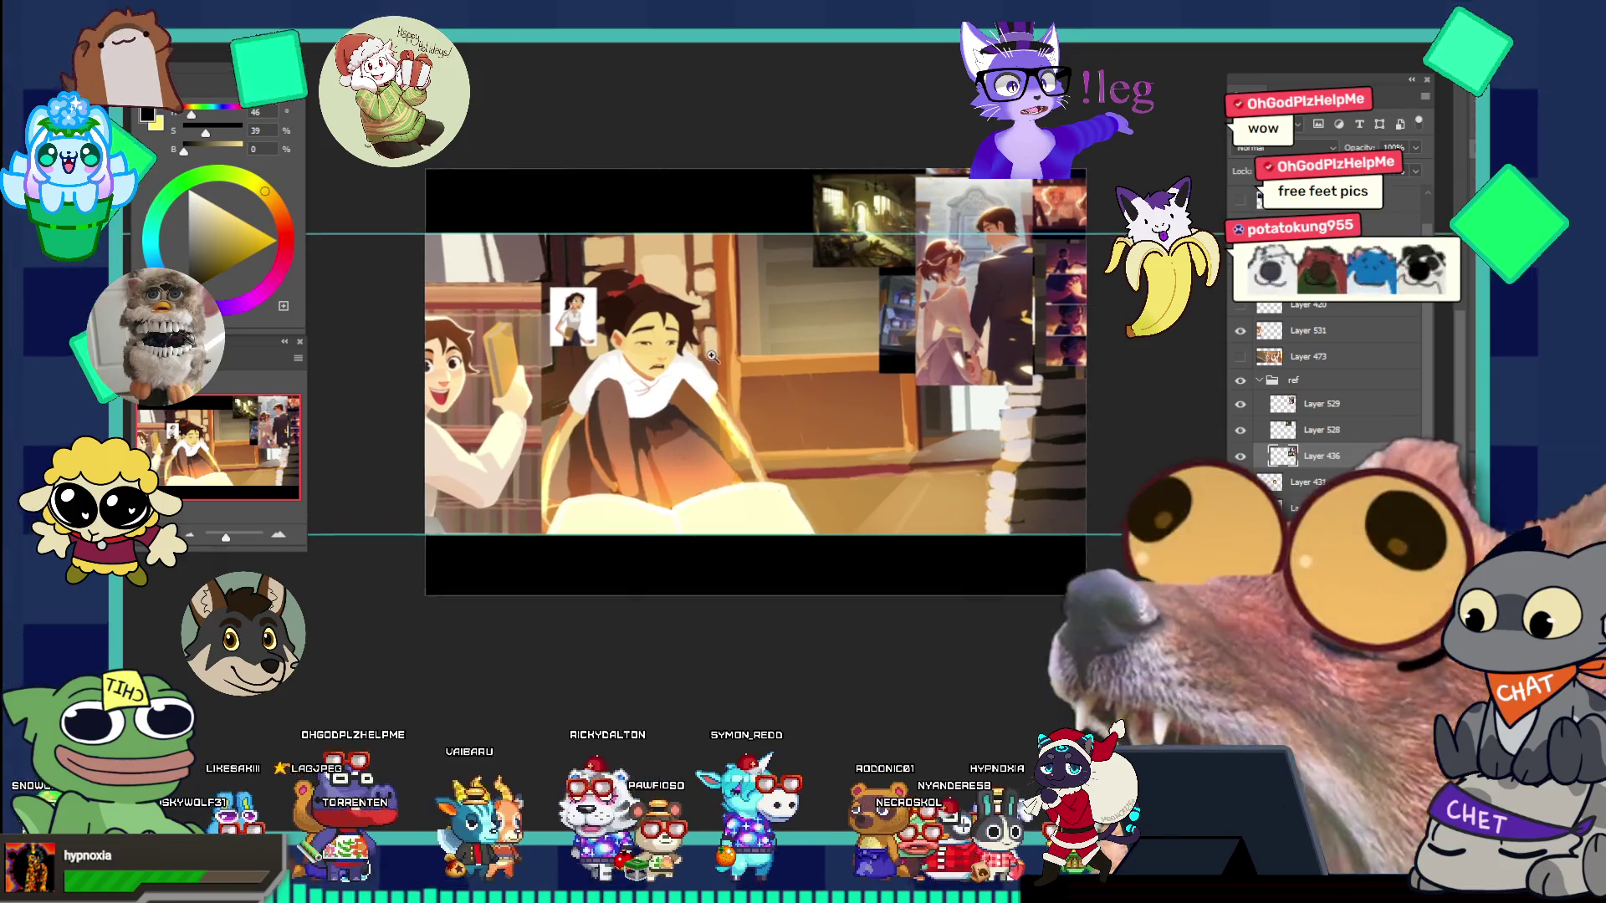
scroll(710, 355, up, 1)
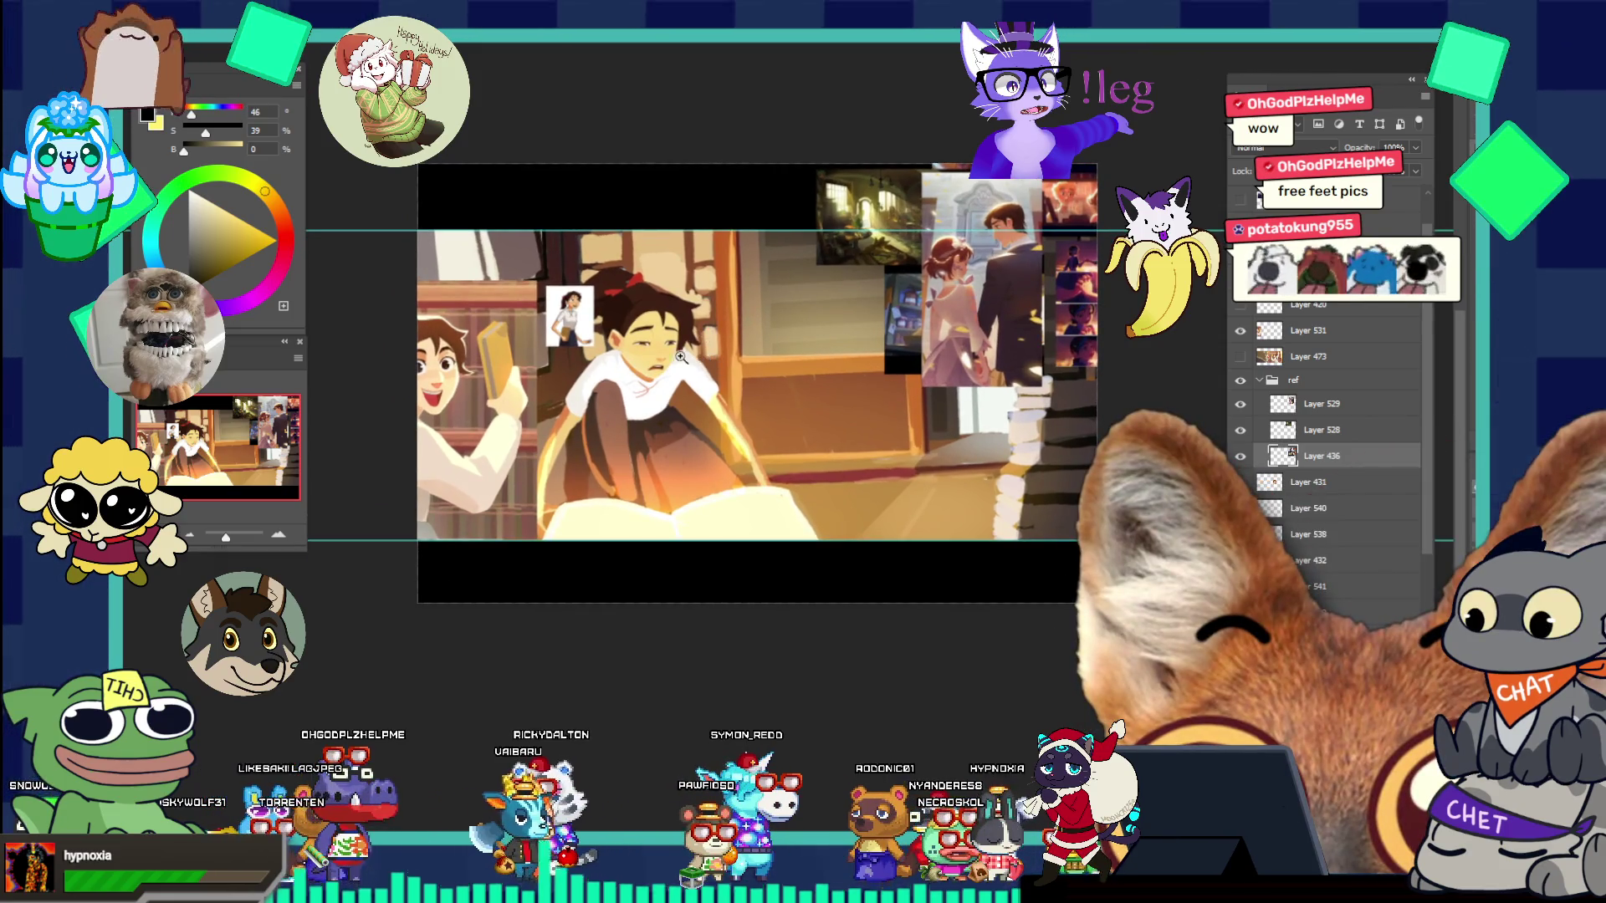
scroll(687, 359, up, 2)
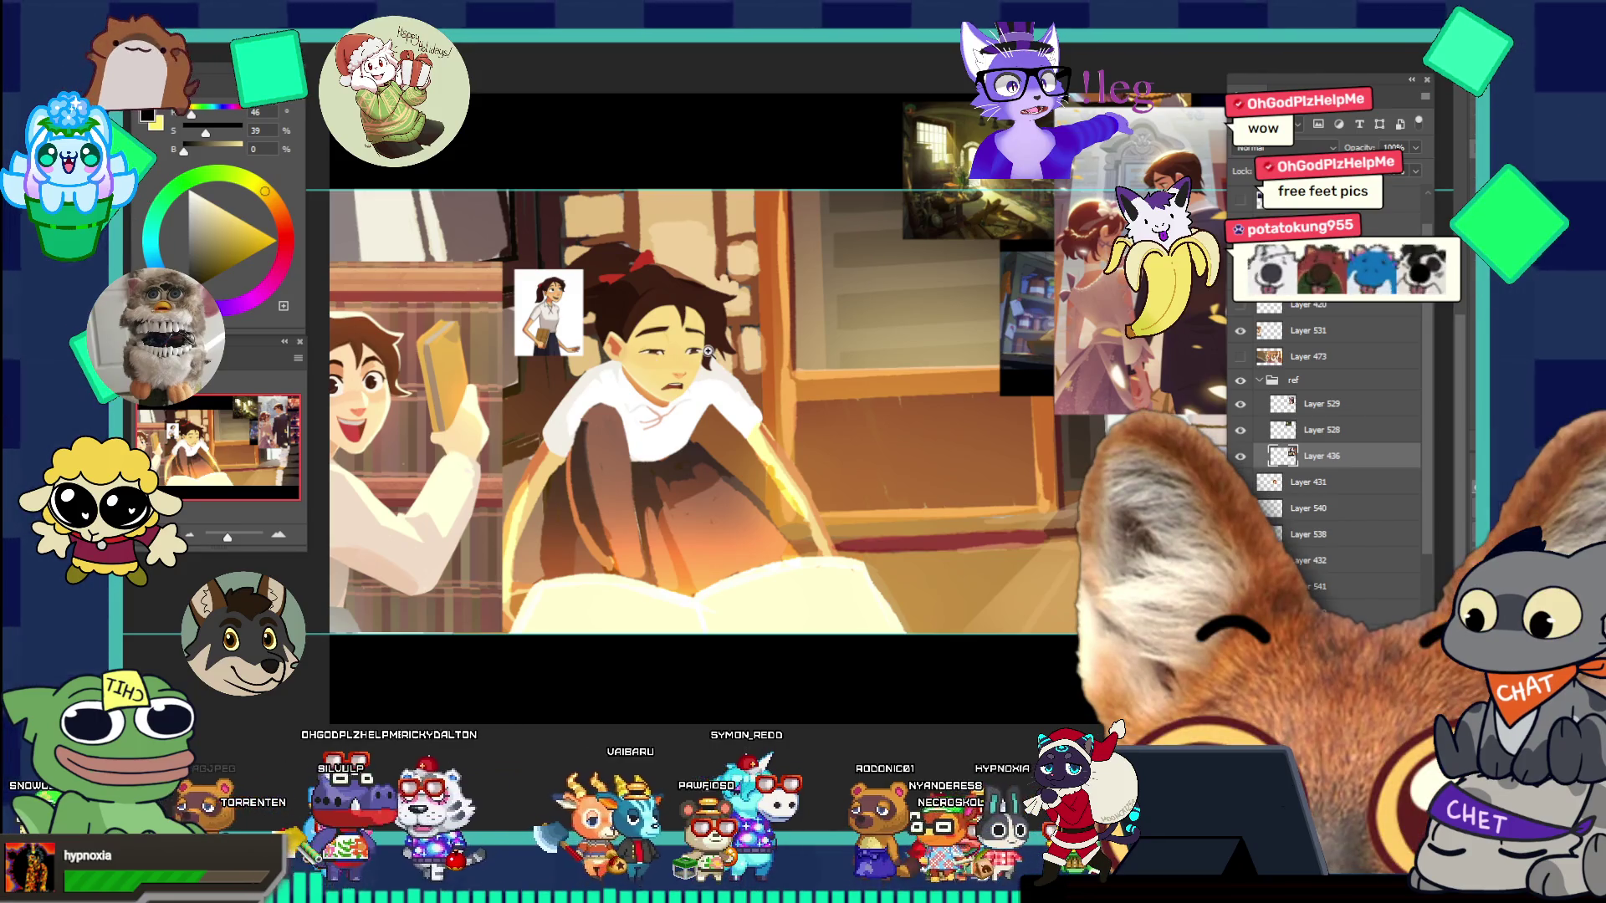
scroll(853, 424, up, 2)
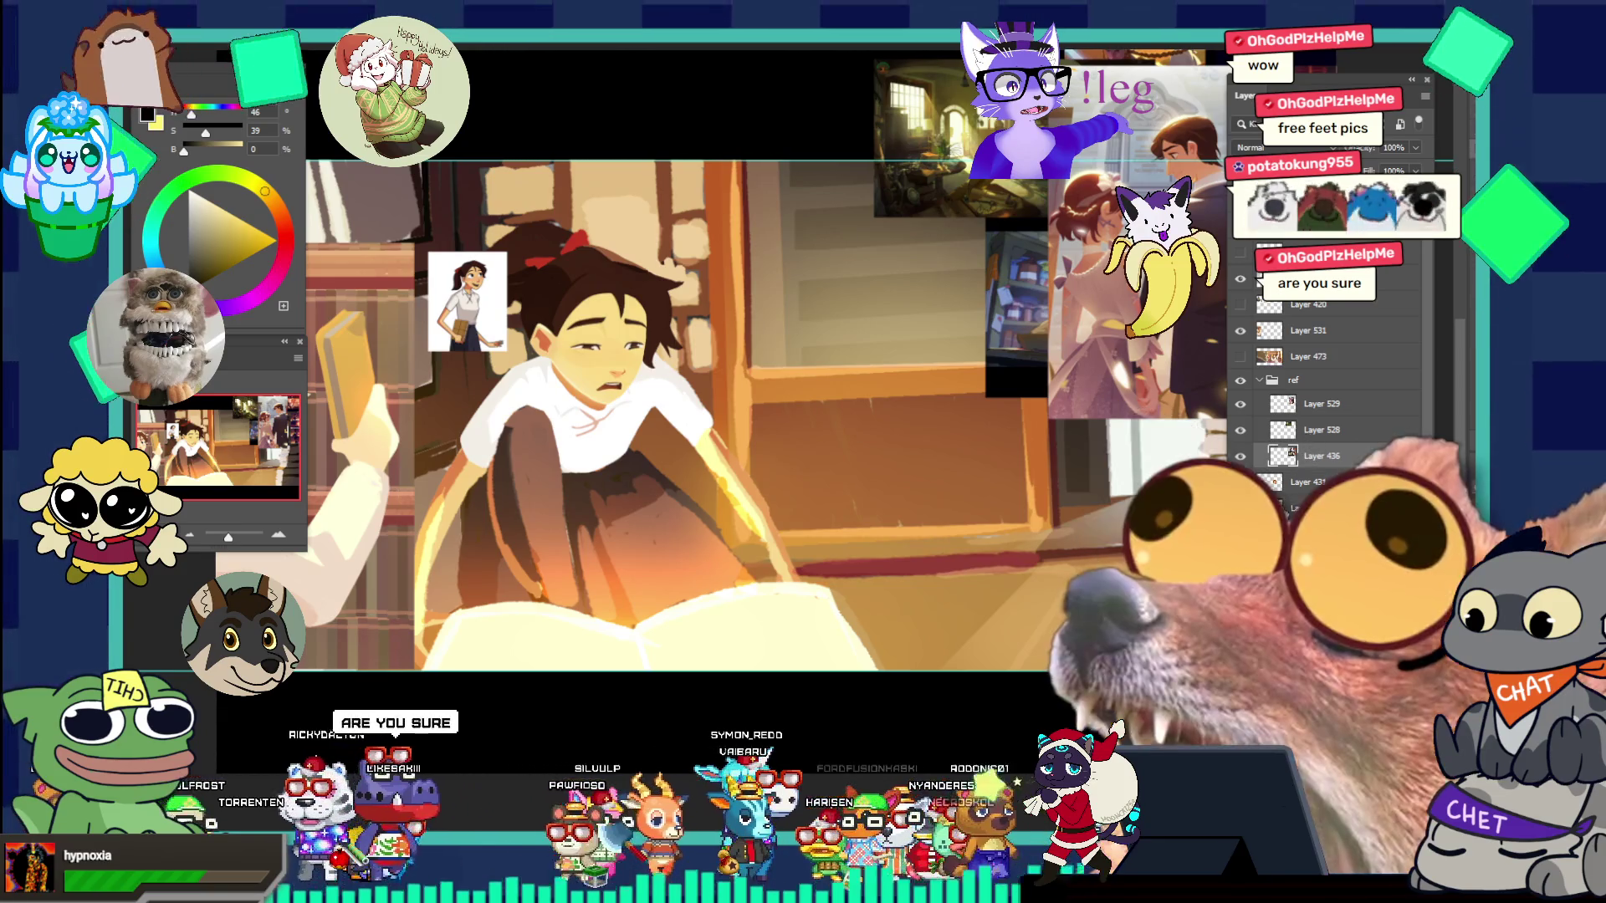
click(1346, 534)
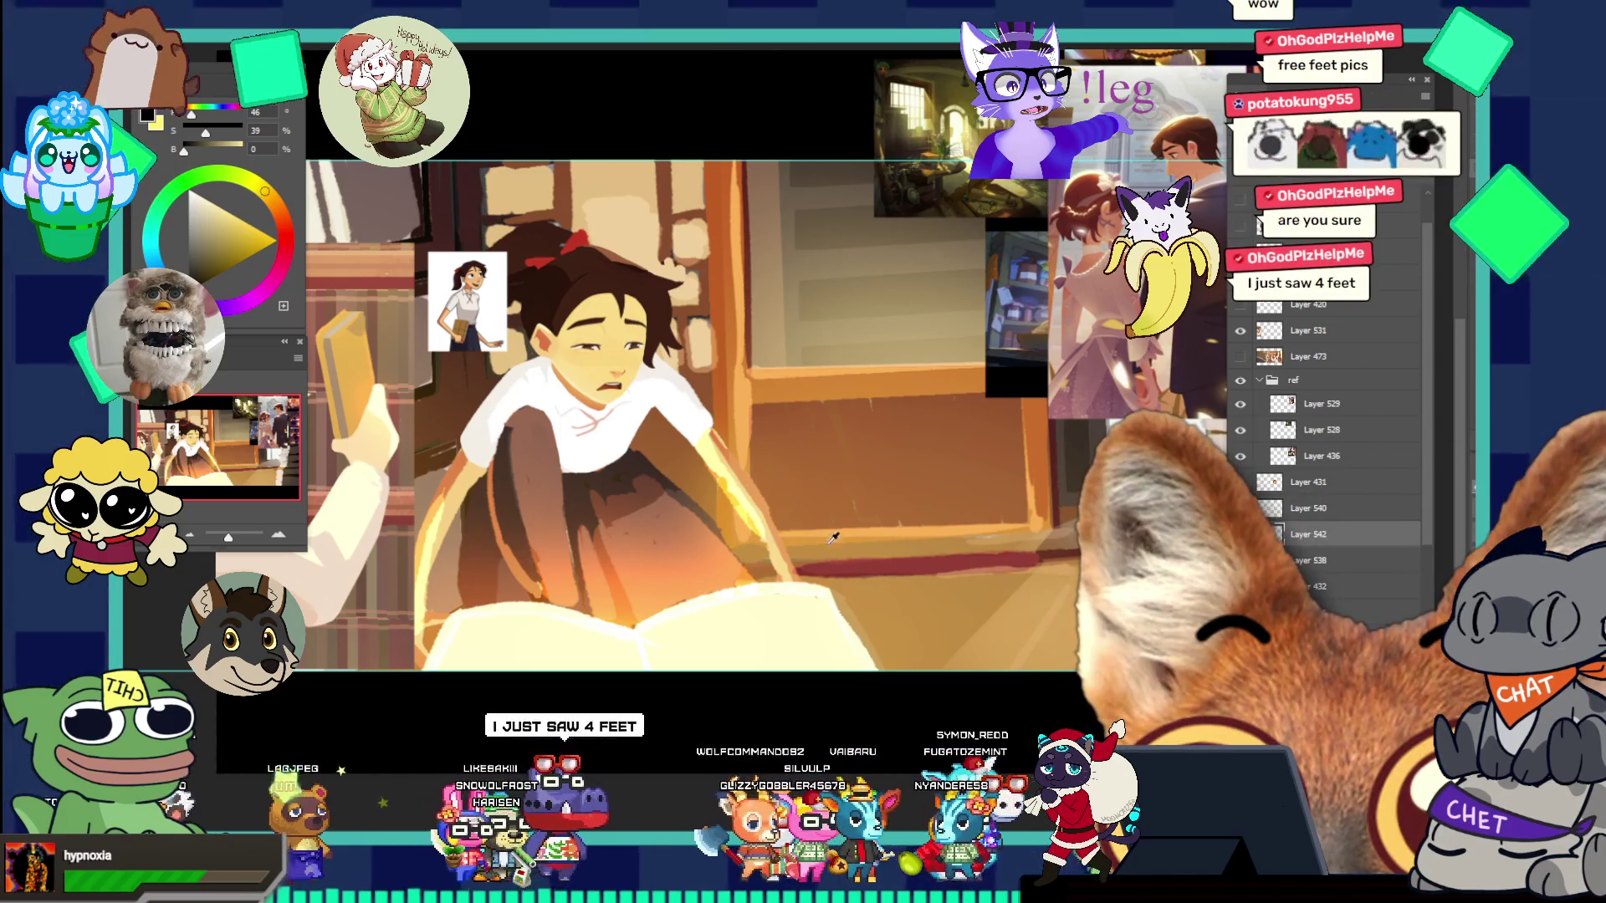
alt+click(810, 616)
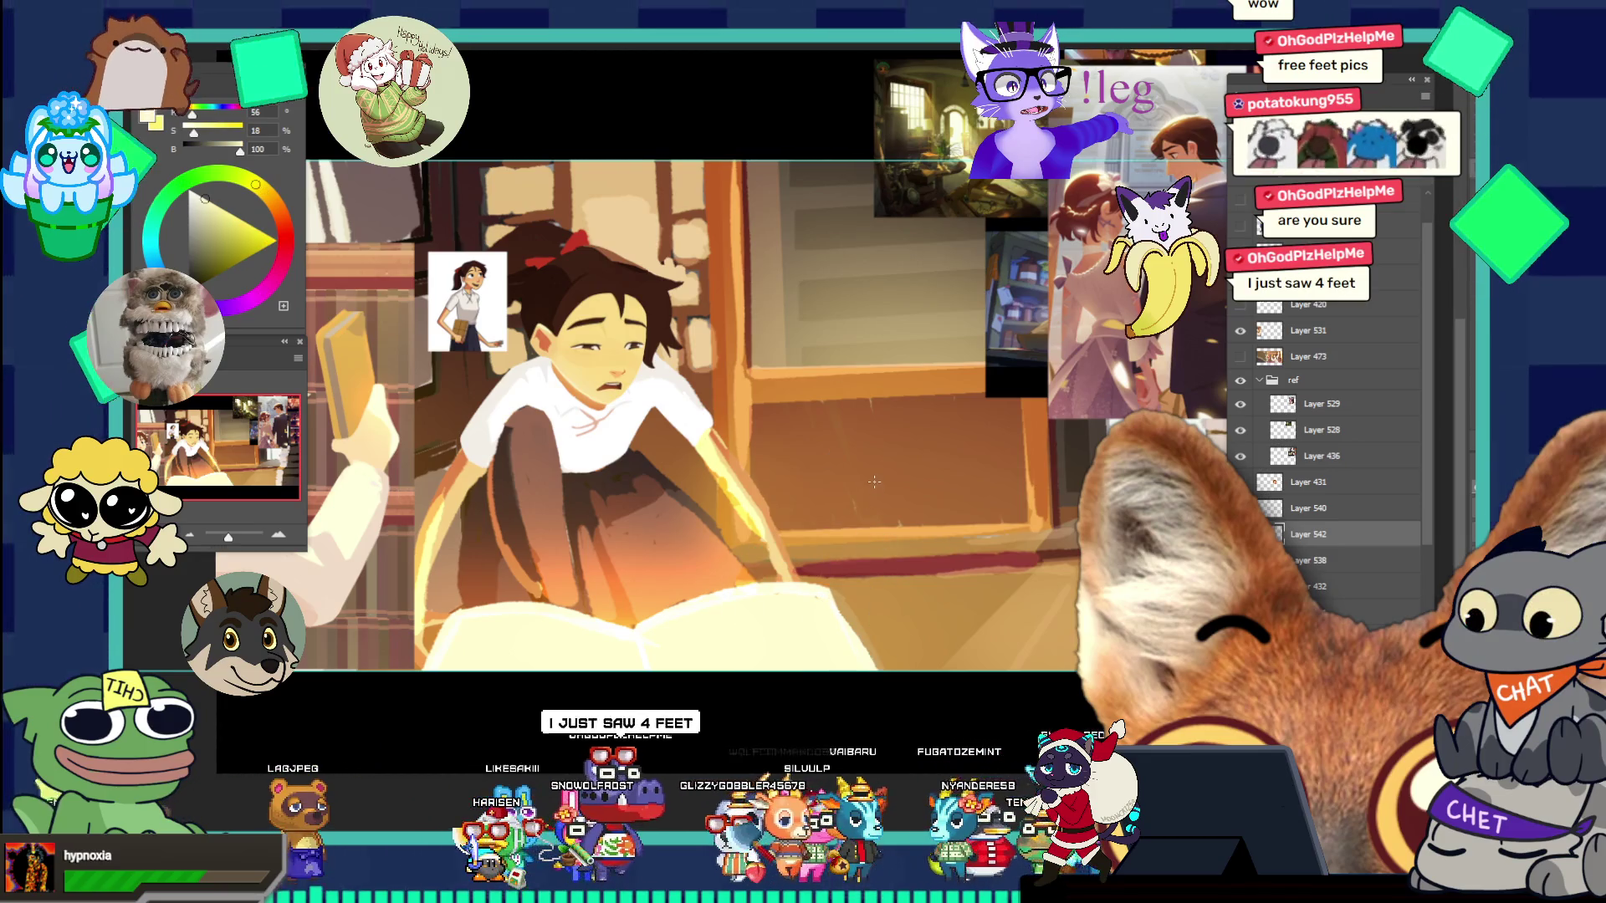
- Move the girl-with-book reference lower and place Layer 540 below Layer 431 with Ctrl+[
drag(884, 409, 731, 370)
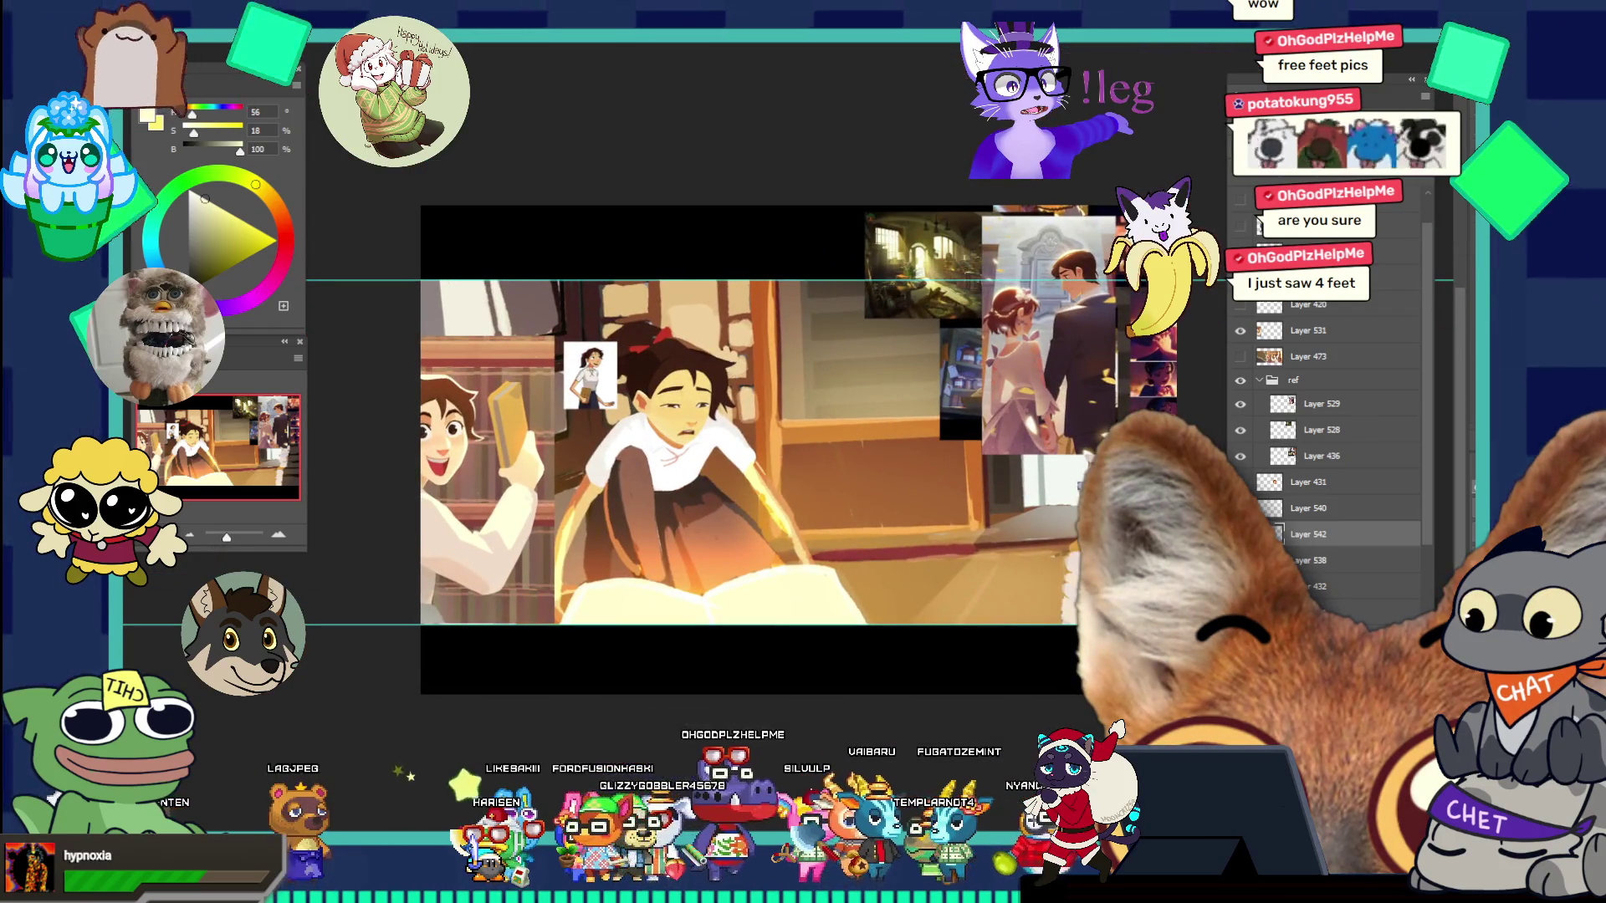
drag(514, 336, 518, 495)
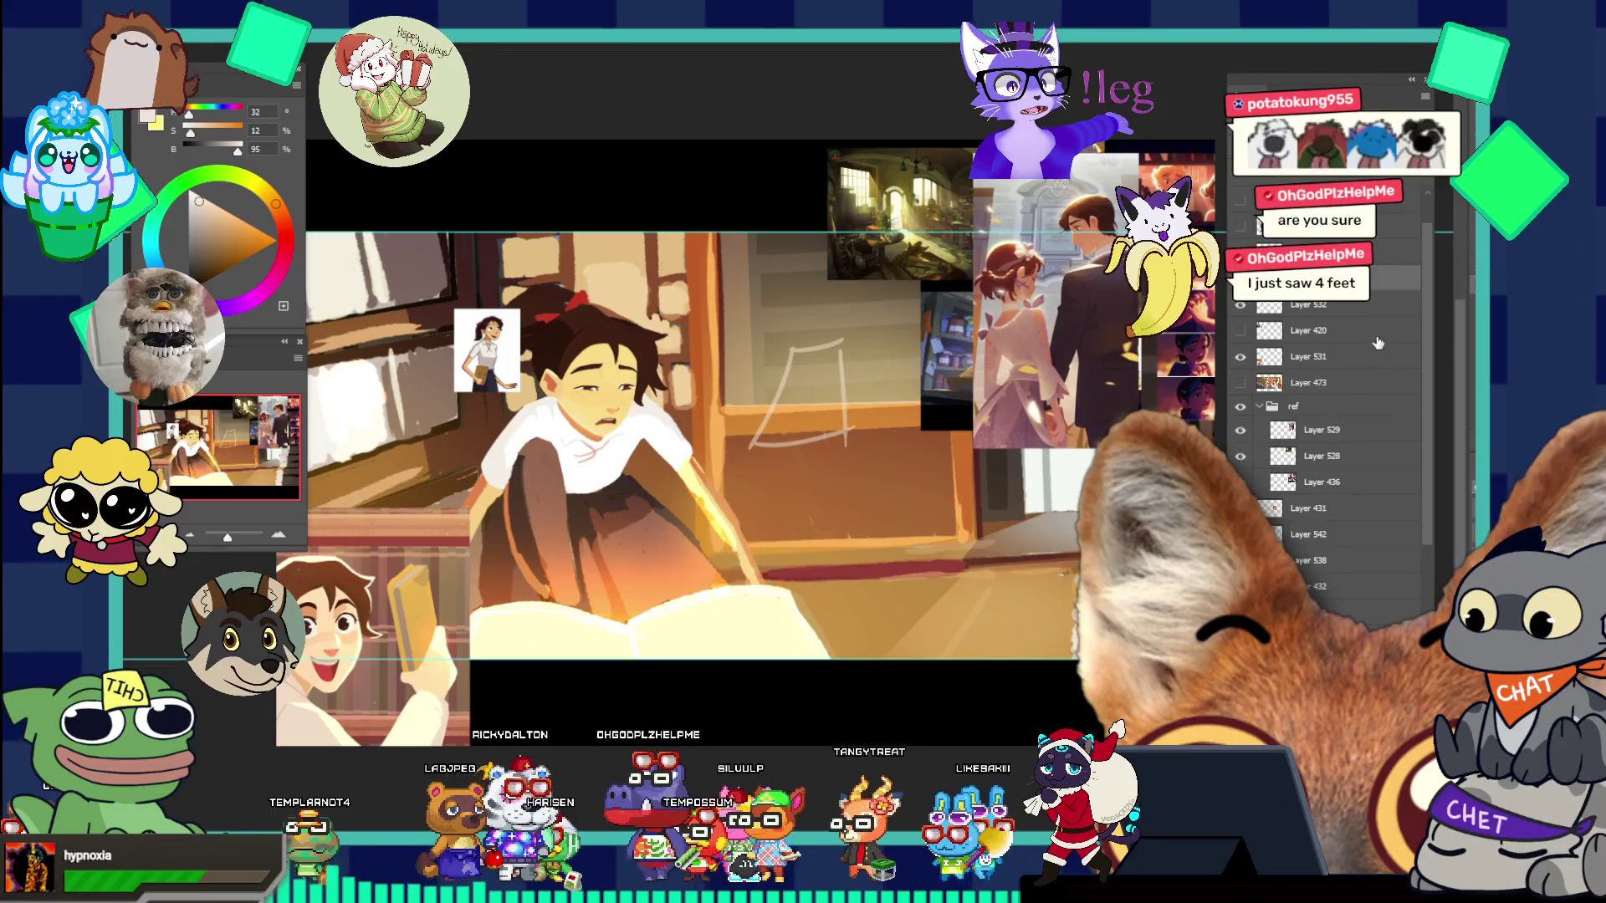
scroll(1427, 376, up, 1)
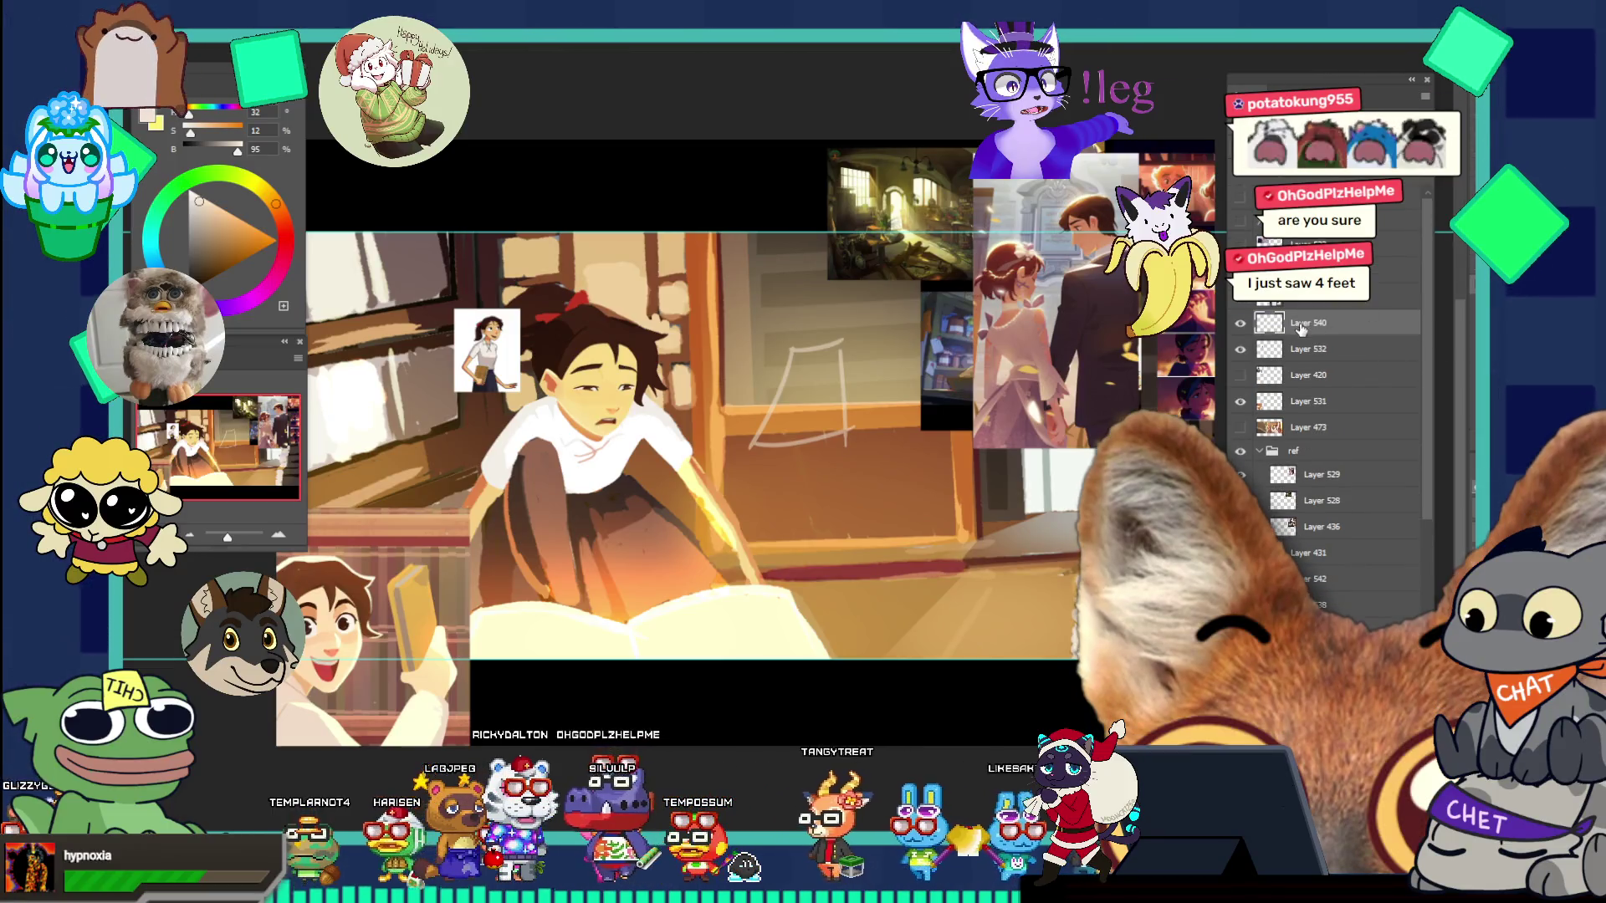
key(ctrl+bracketright)
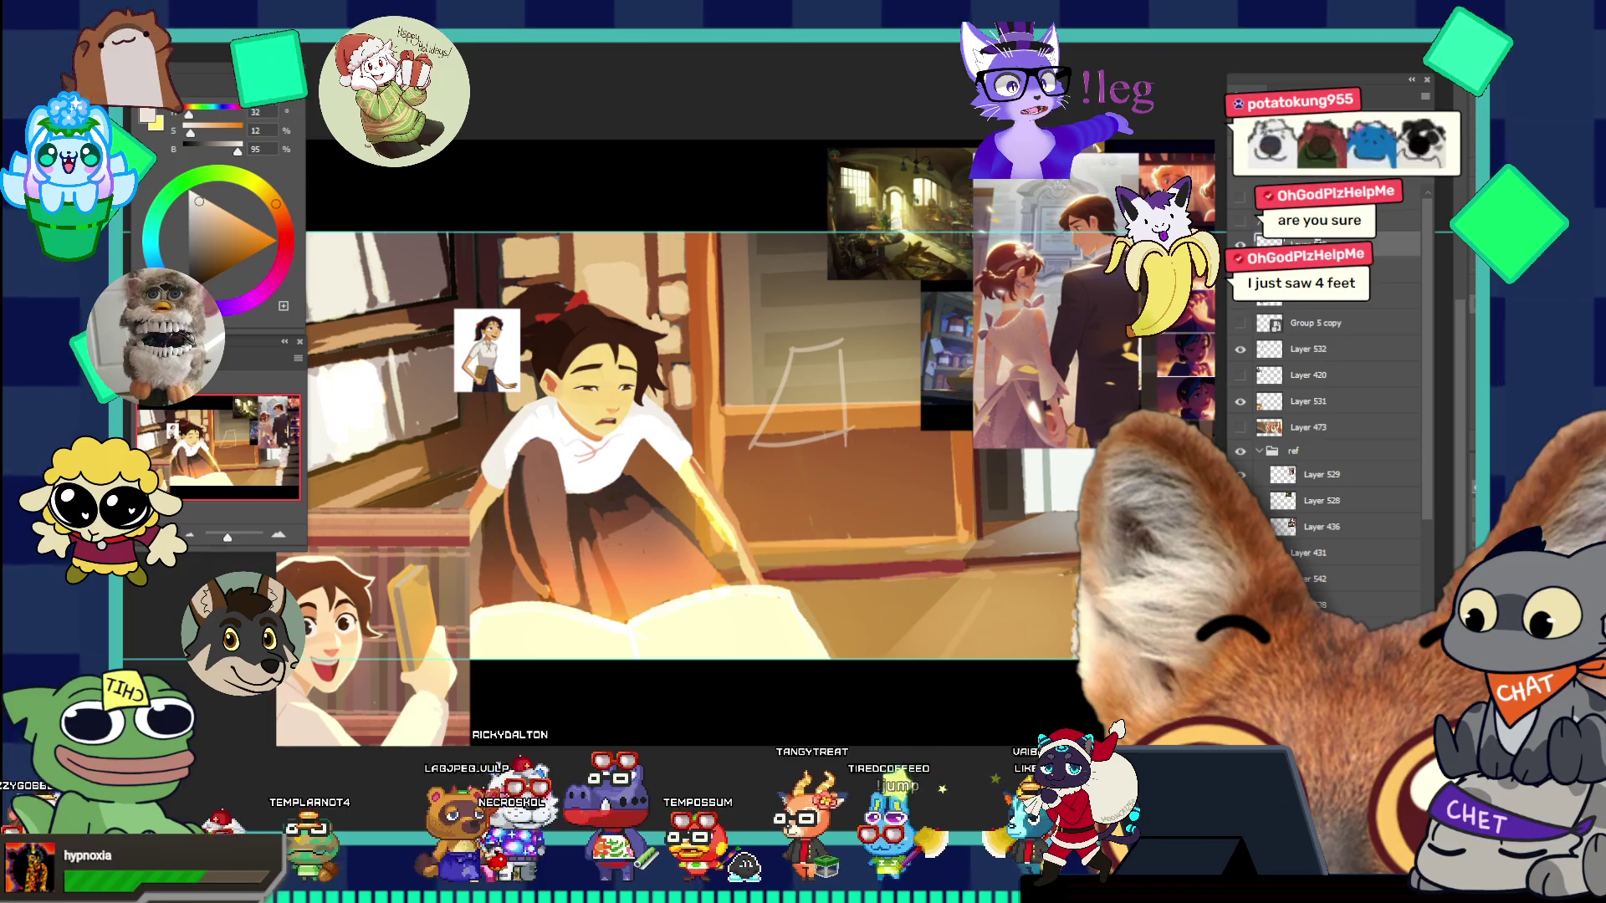
key(ctrl+bracketleft)
key(ctrl+bracketleft)
key(ctrl+bracketleft)
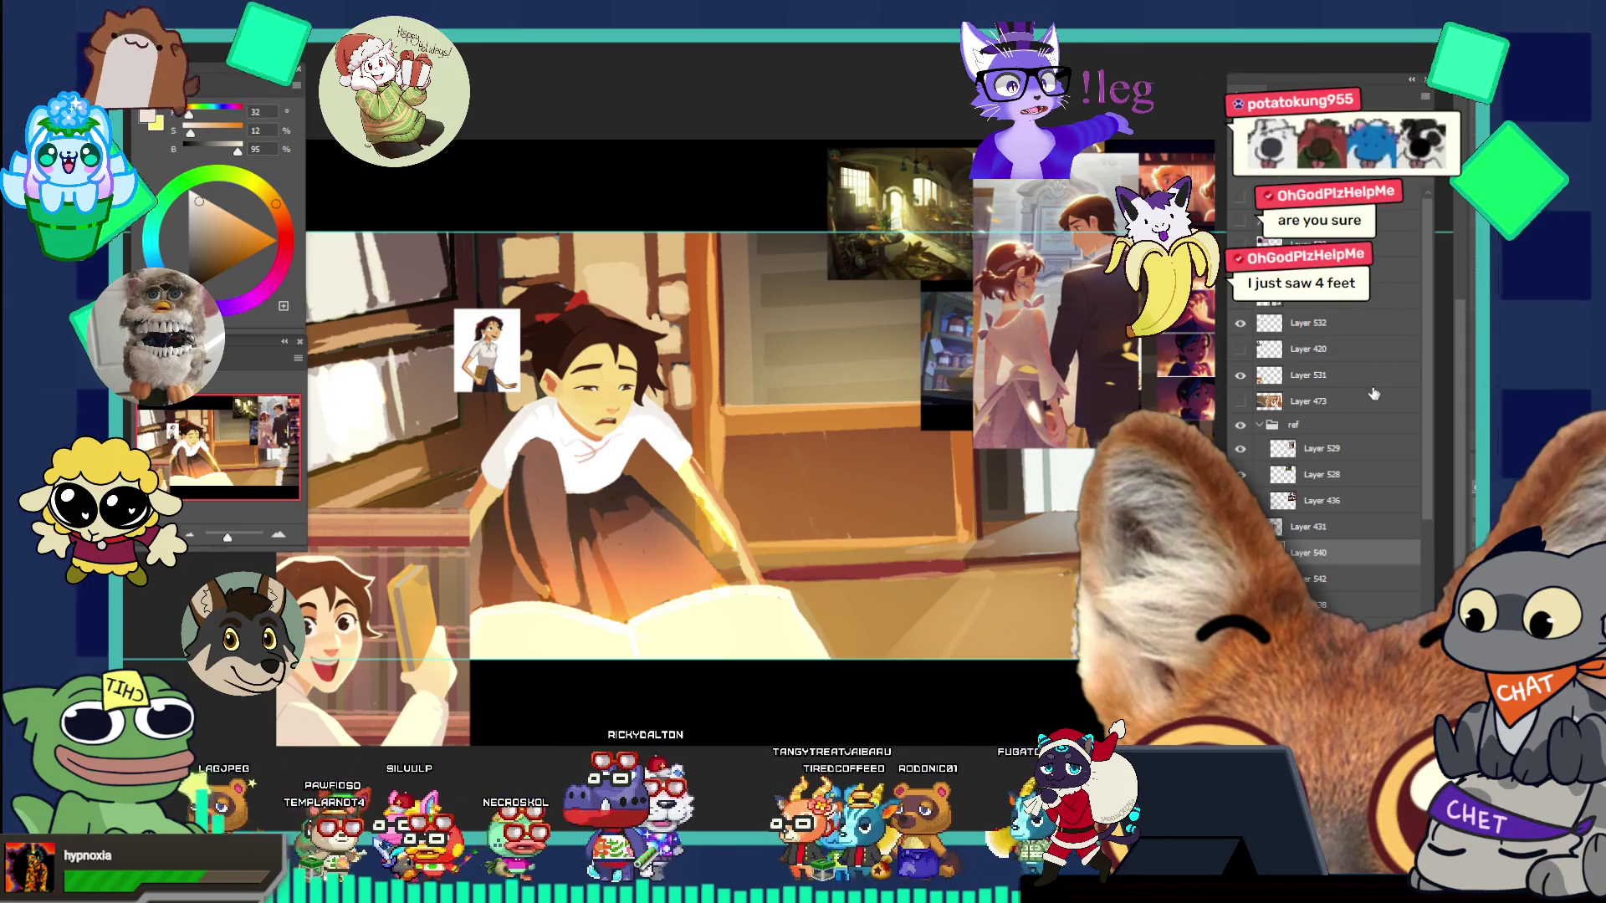
- On Layer 431, brush a white guide shape beside the girl's head, undo it, then pick red
click(1308, 527)
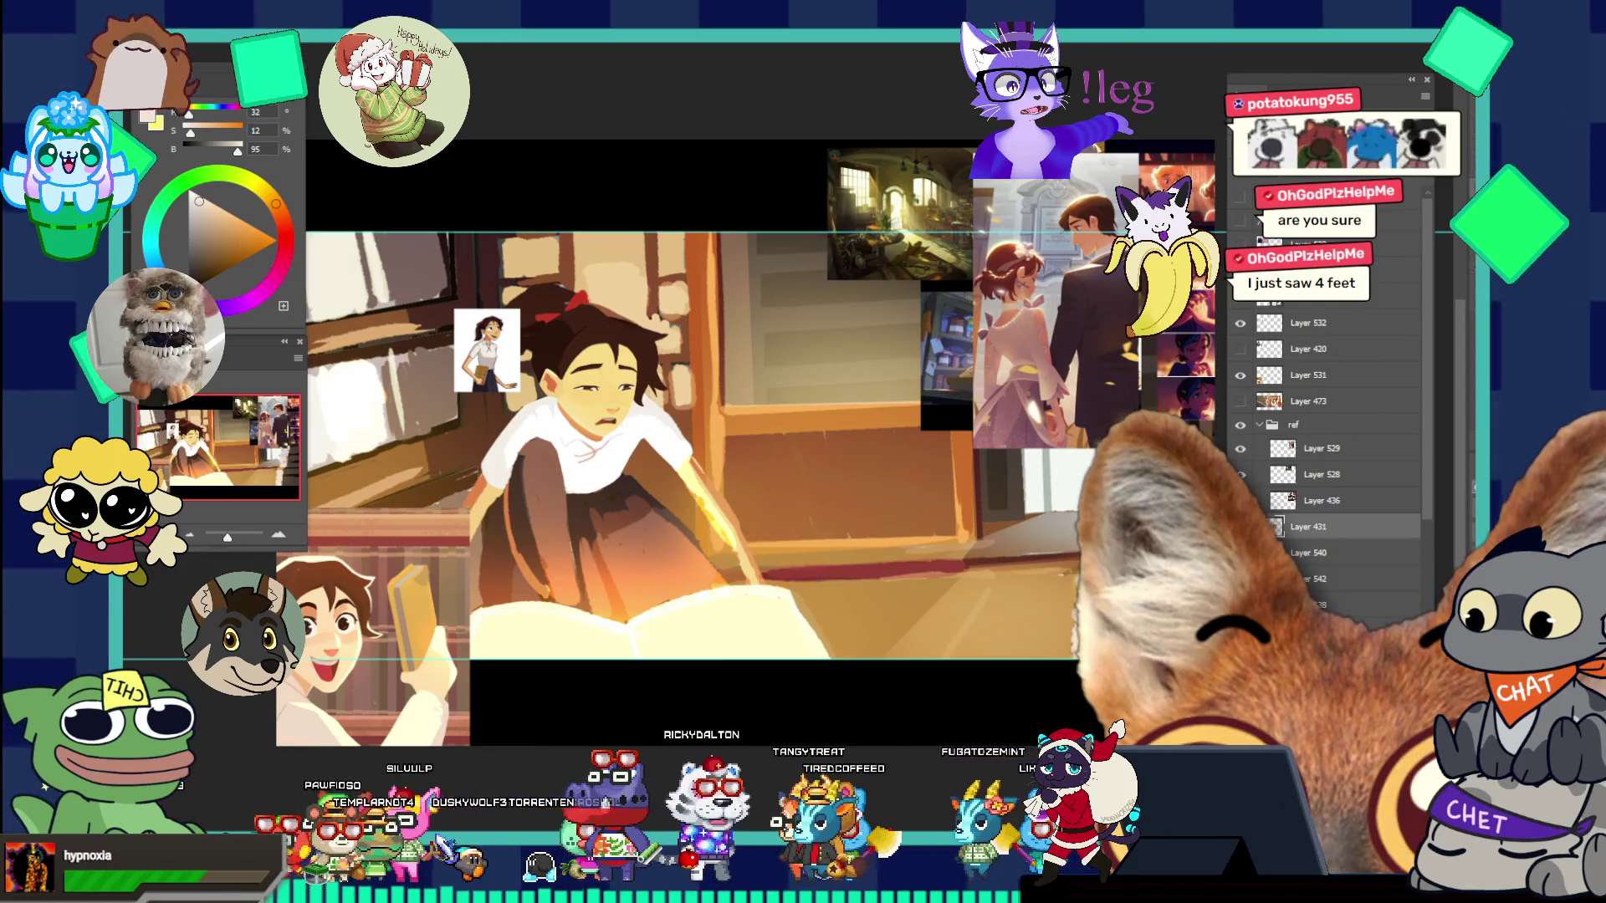
click(1240, 527)
click(1240, 527)
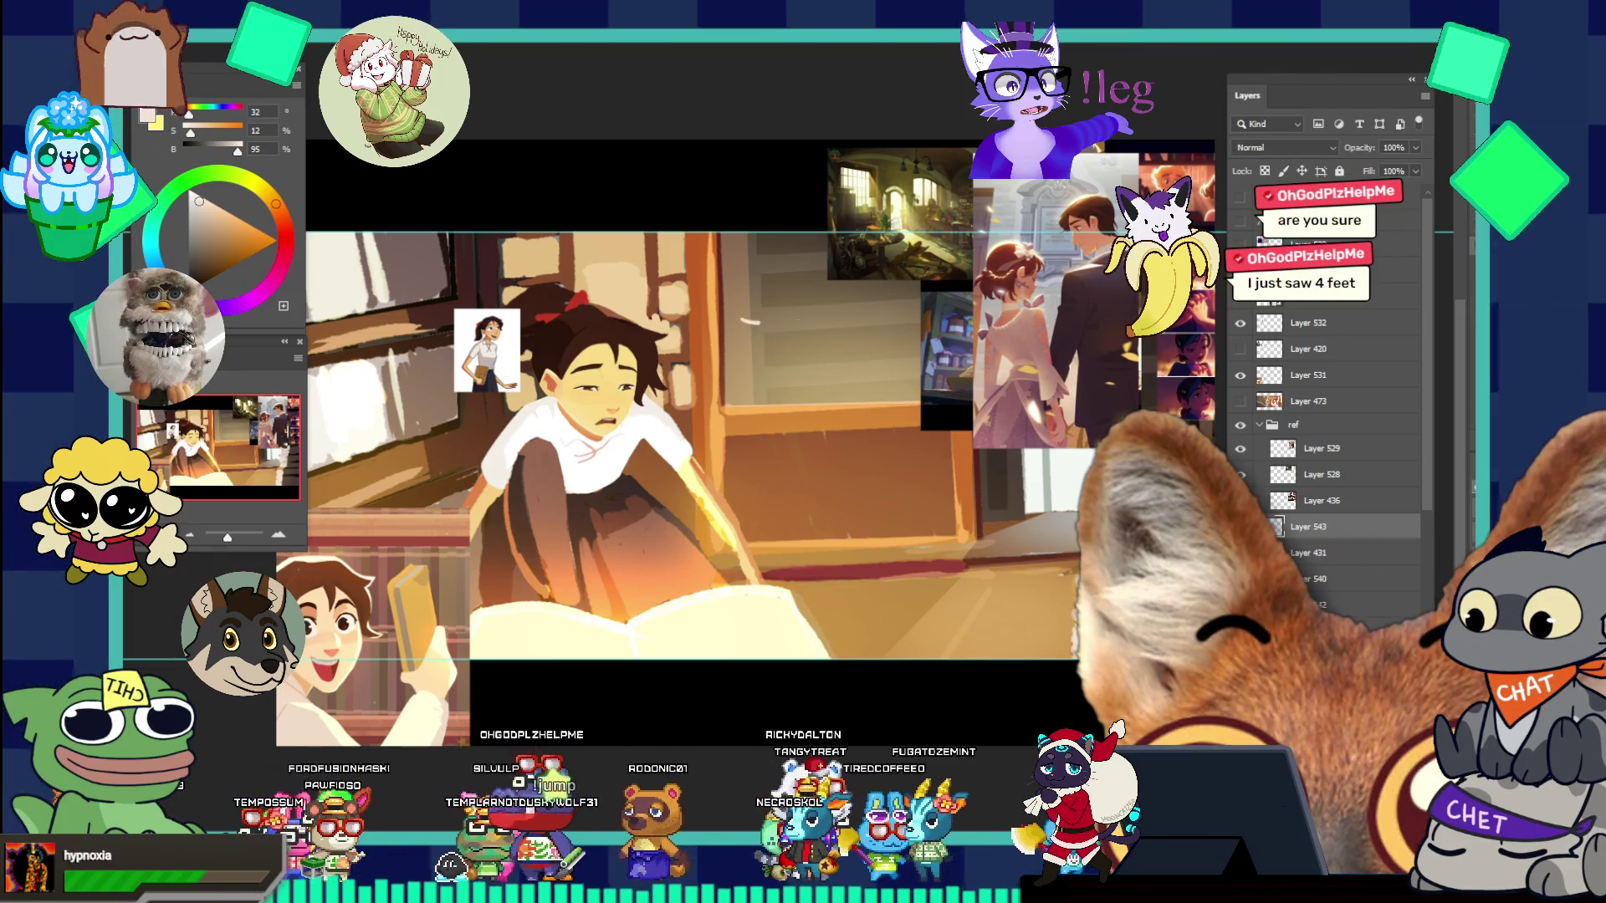
key(b)
drag(828, 300, 762, 358)
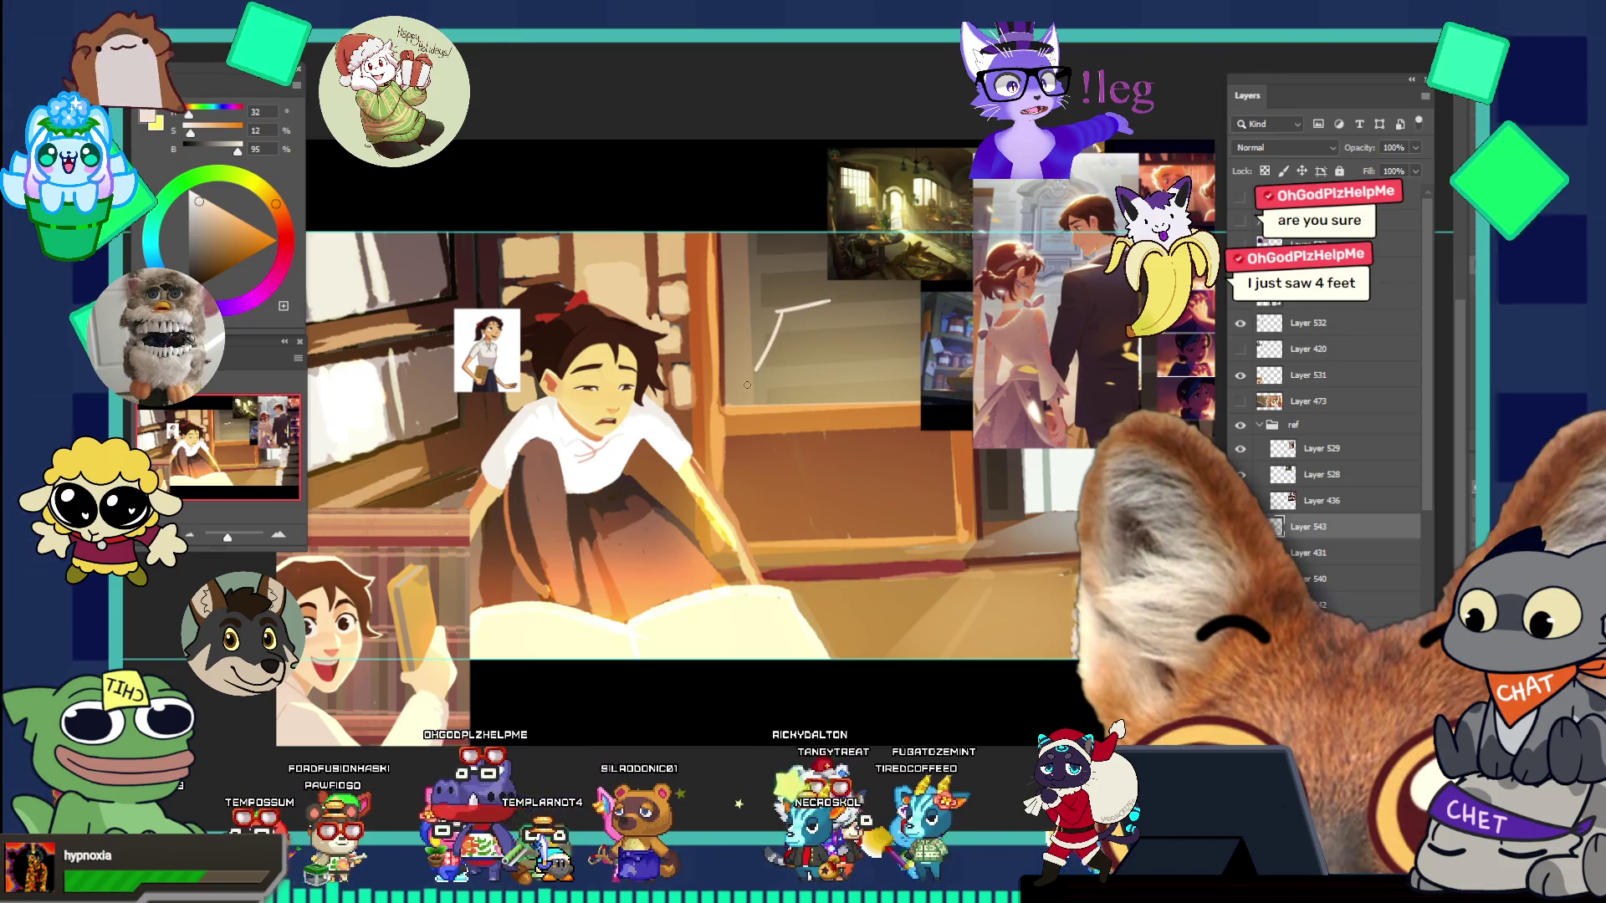
drag(828, 302, 804, 373)
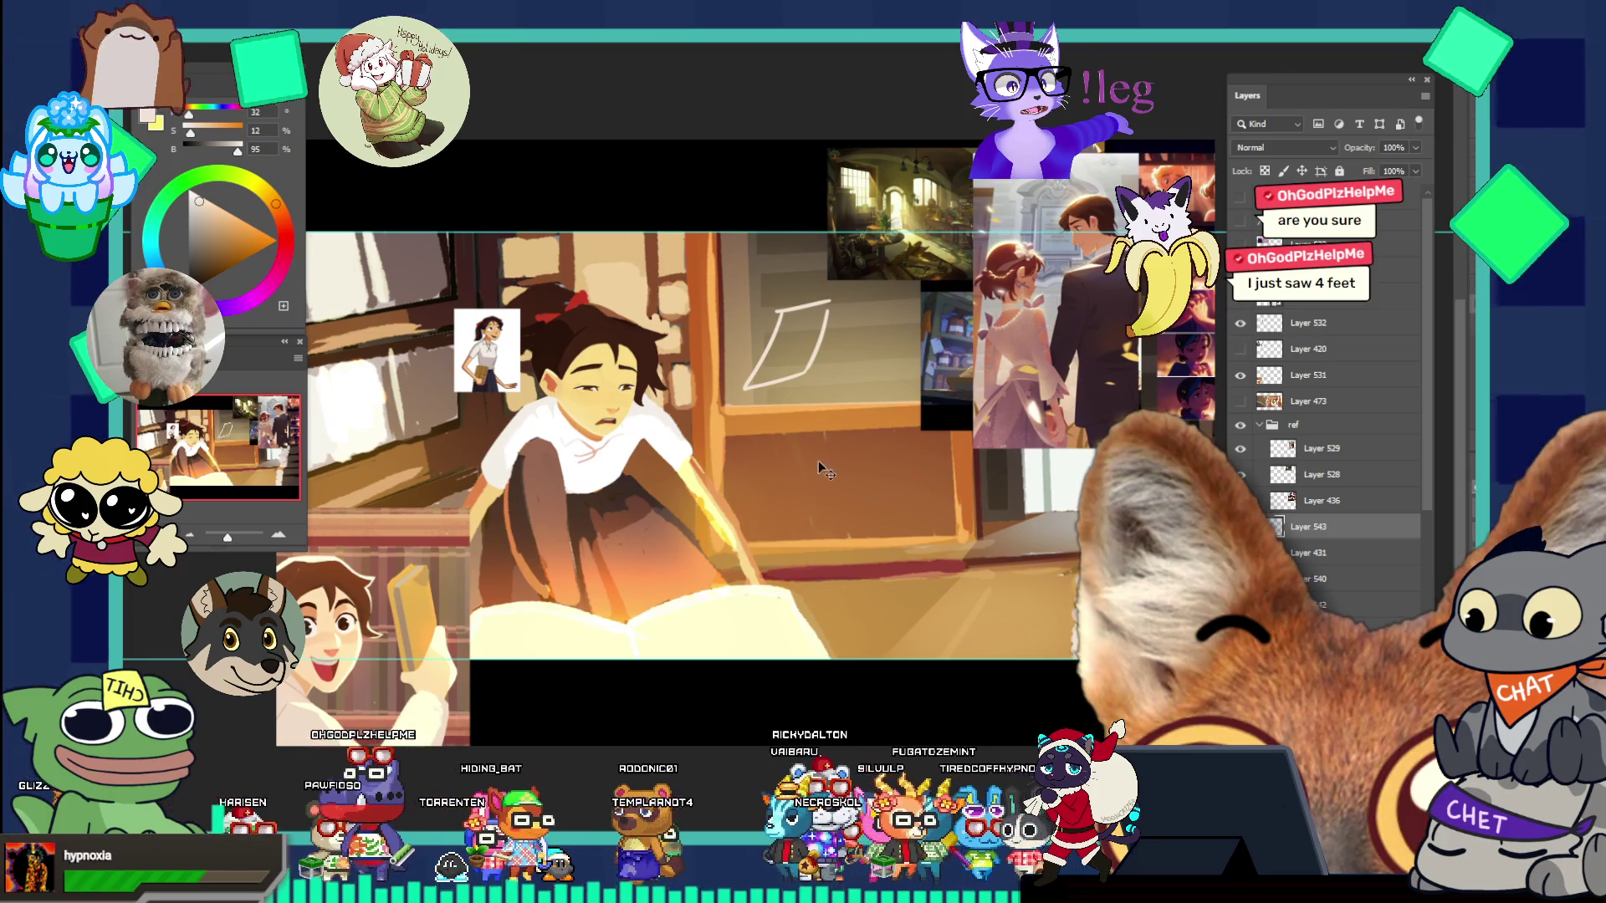
key(ctrl+z)
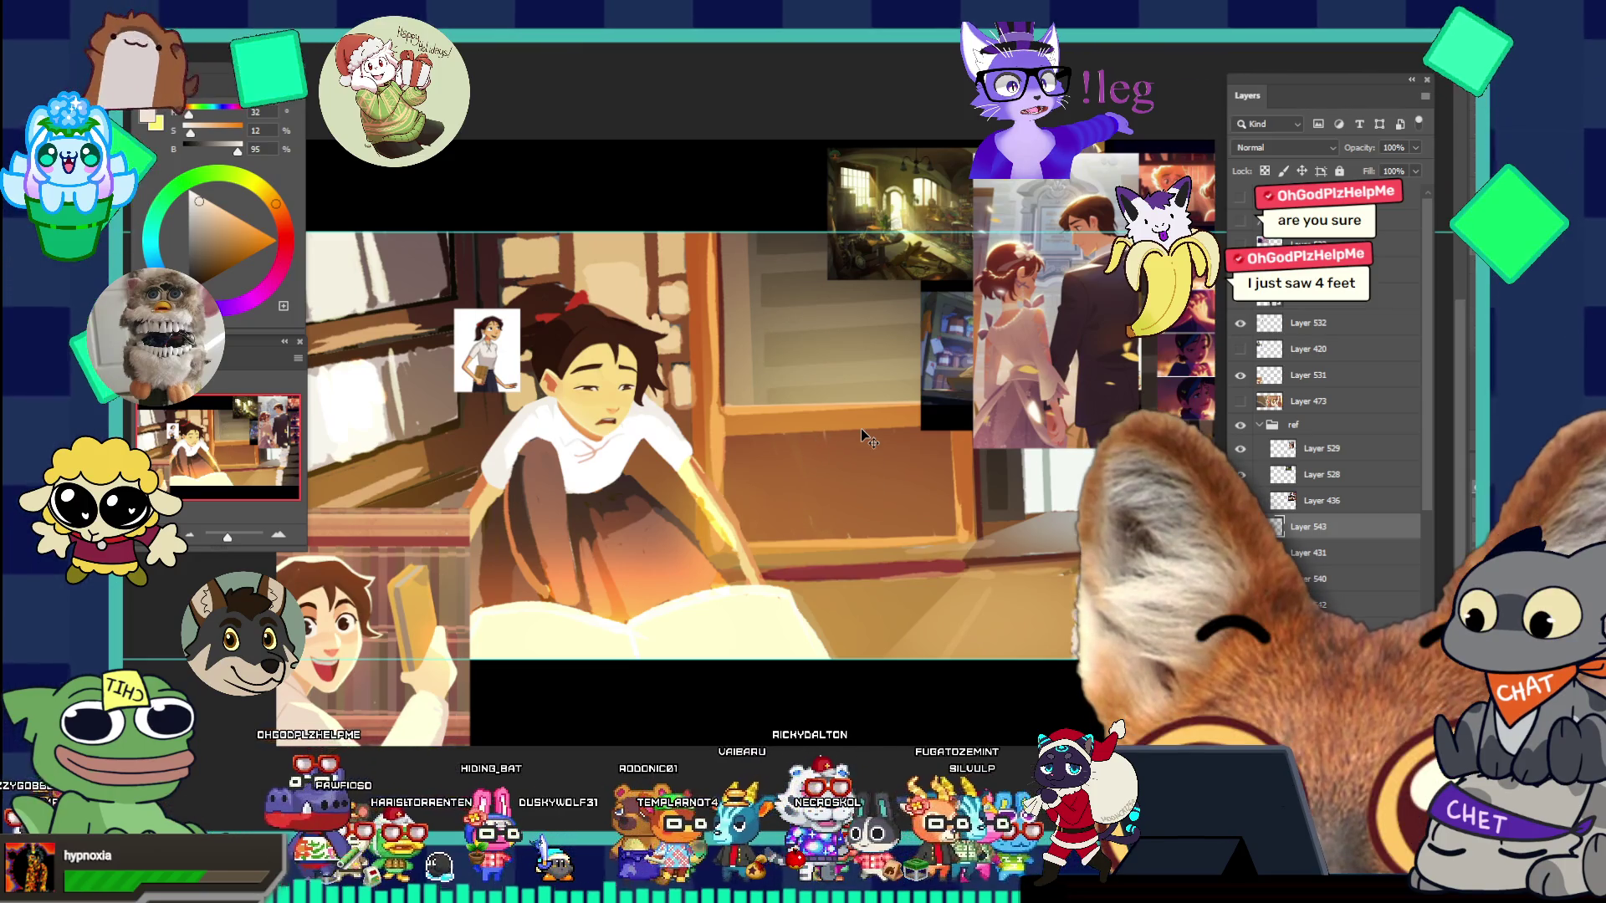
mouse_move(783, 500)
mouse_down()
mouse_move(736, 485)
mouse_move(875, 459)
mouse_up()
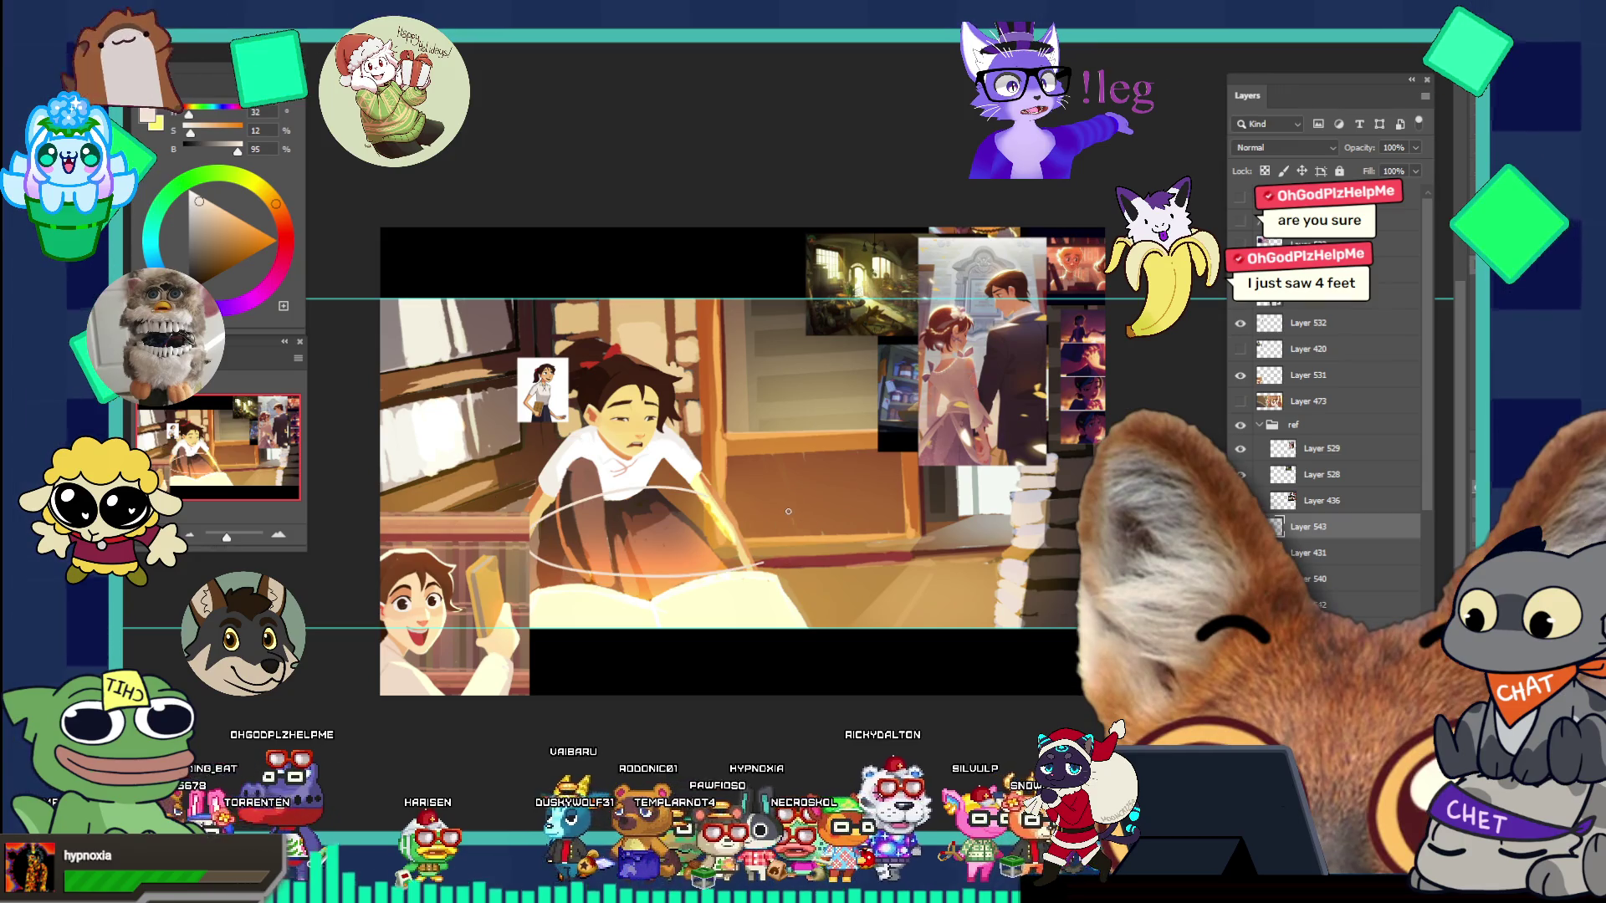
click(285, 227)
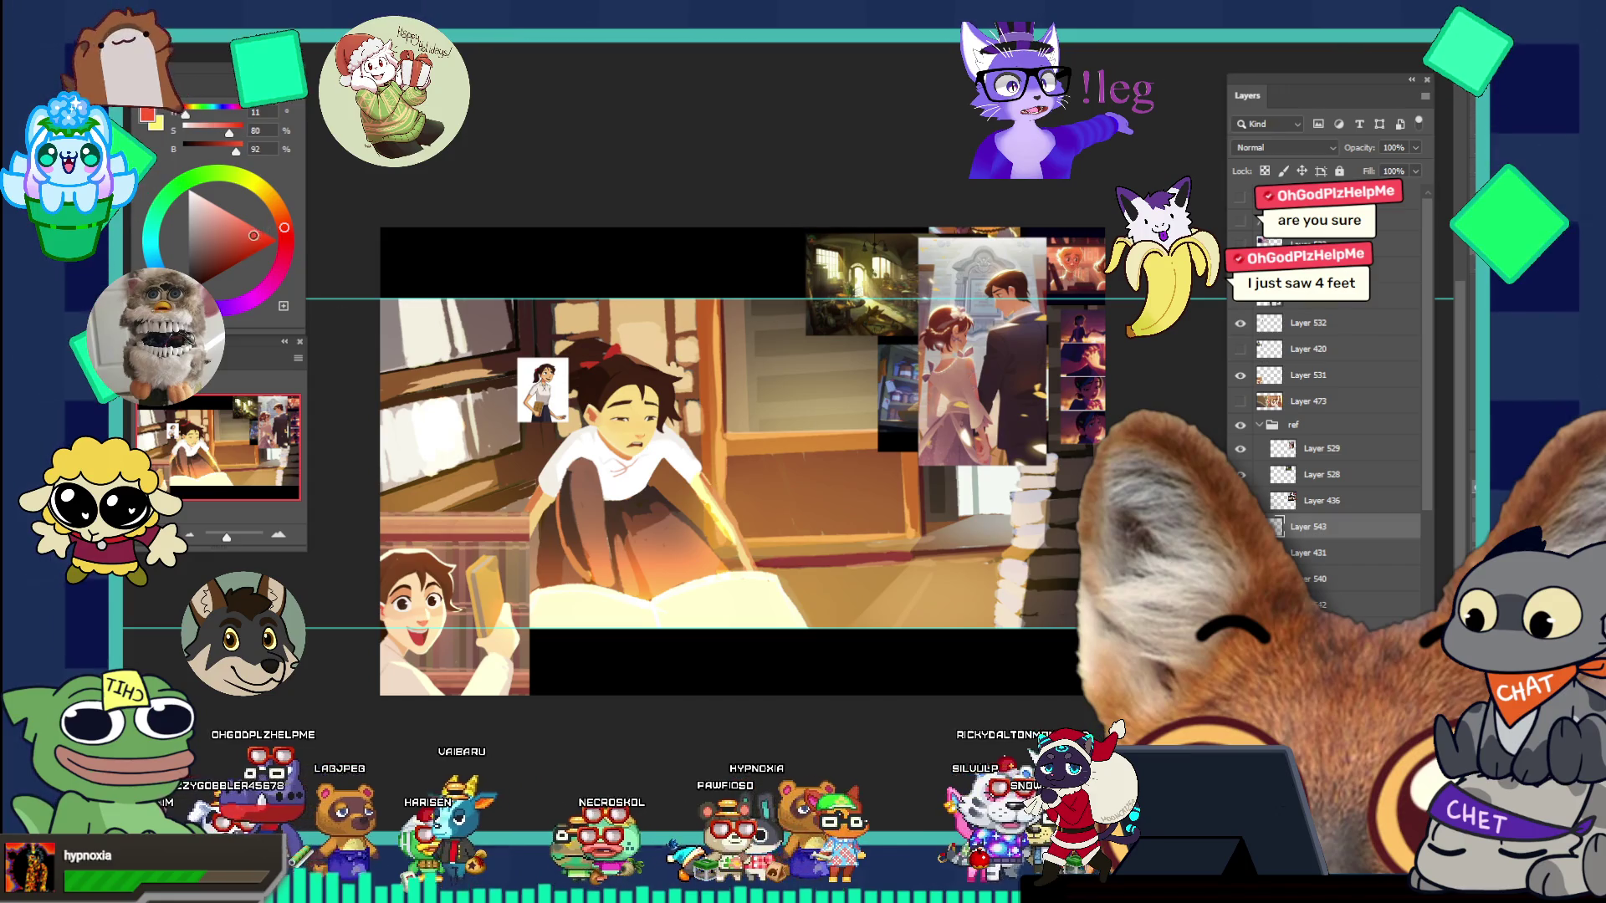
- In a deeper red, draw a long curved arrow with an arrowhead left of the girl
click(255, 232)
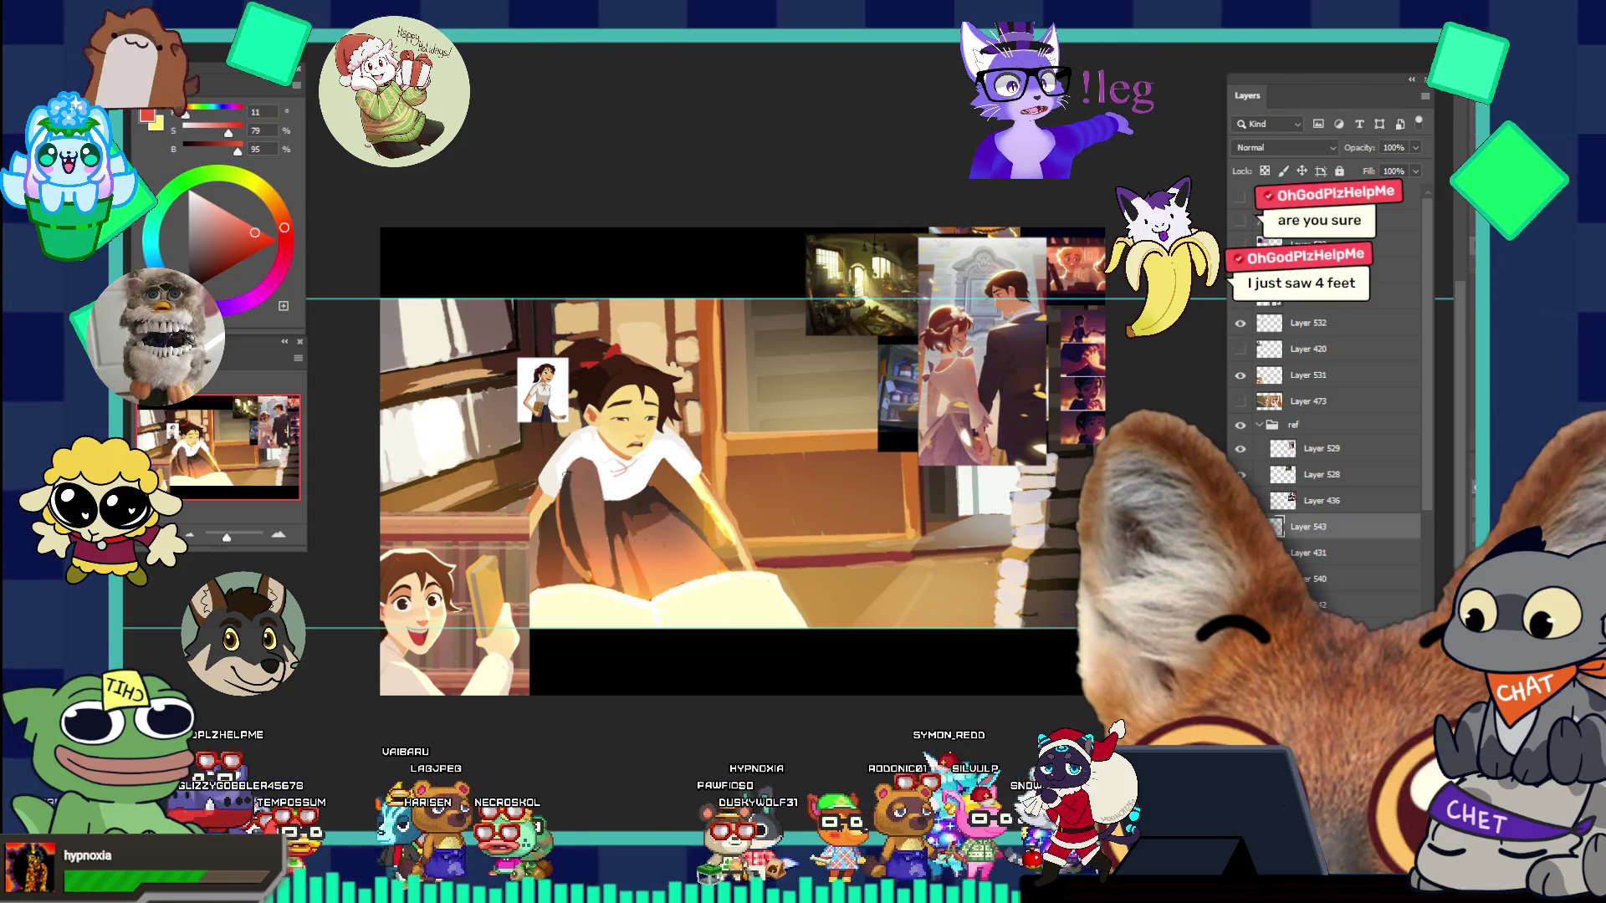
drag(420, 336, 440, 469)
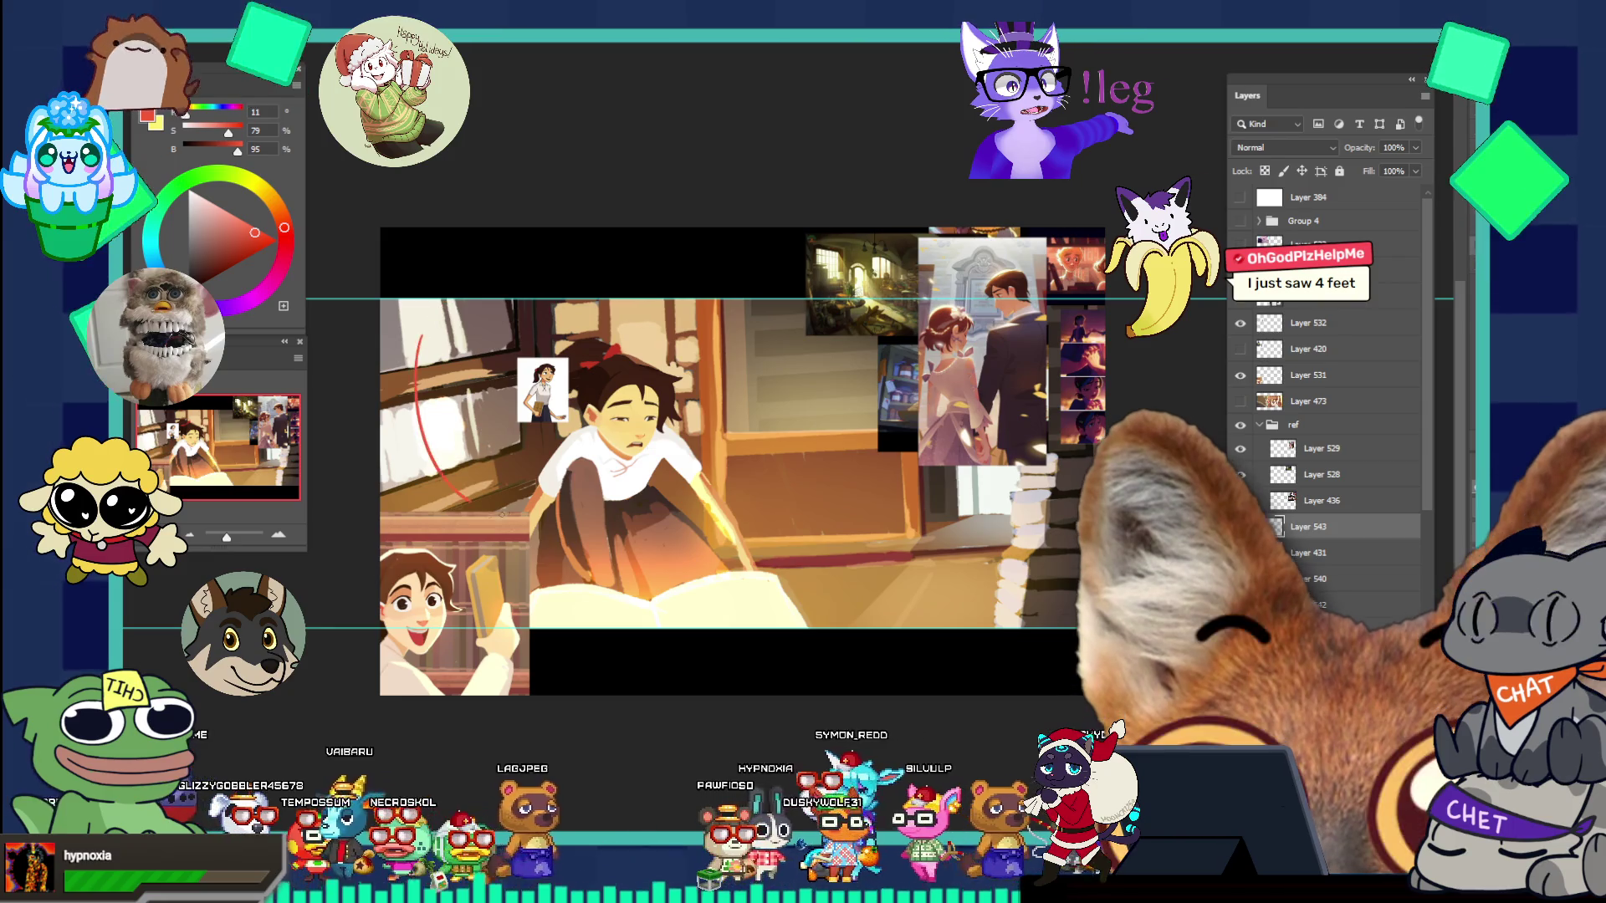
drag(421, 343, 501, 510)
click(242, 251)
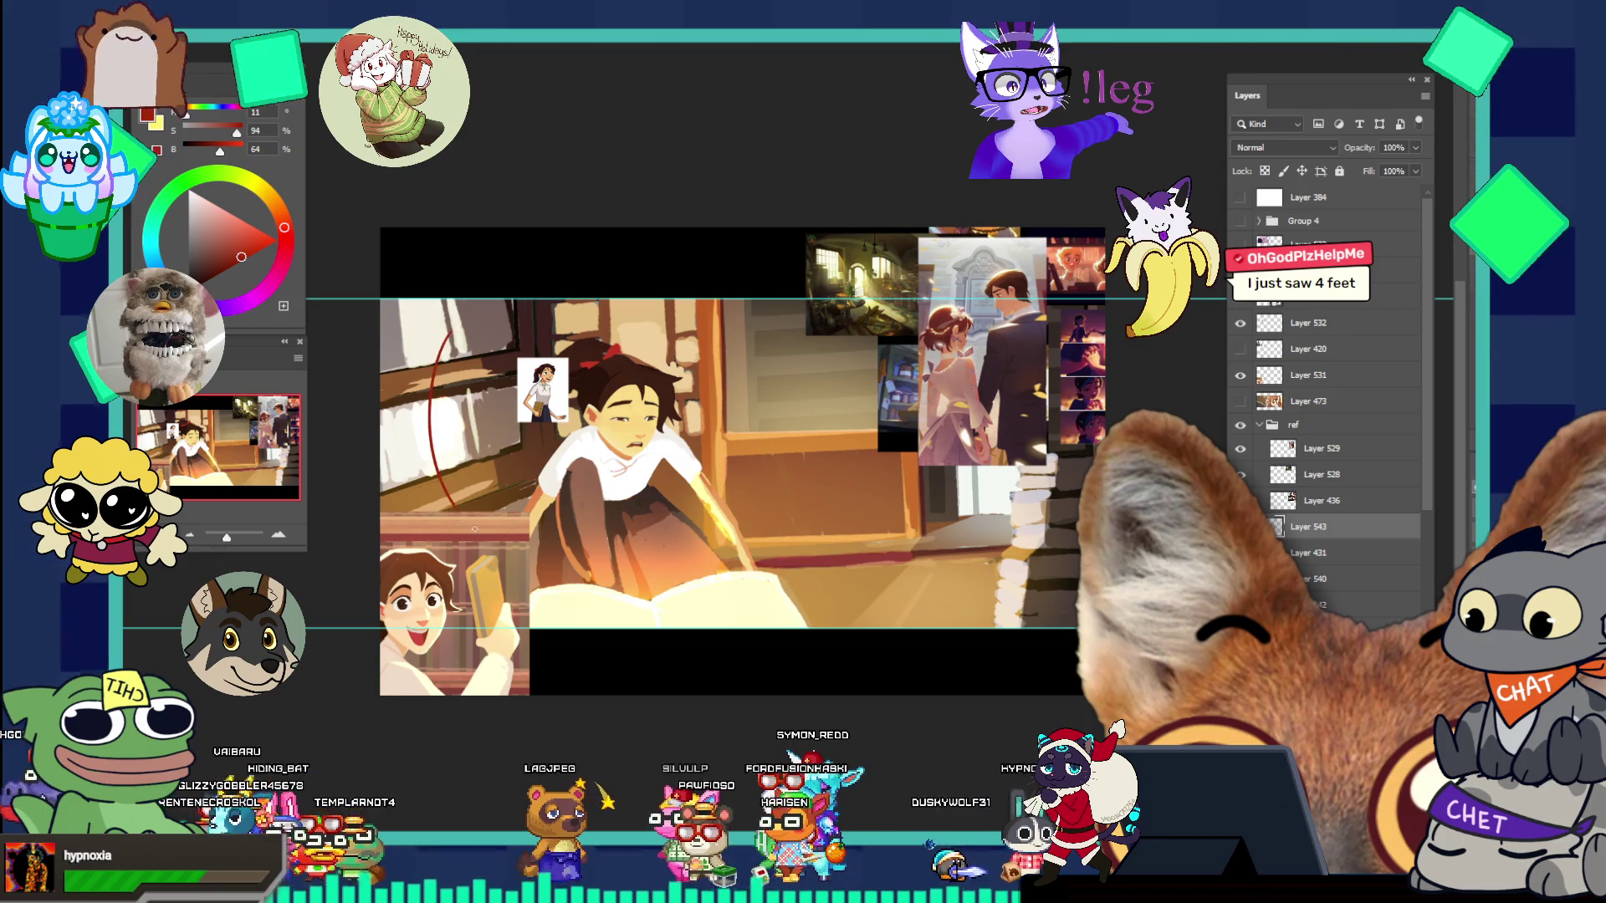
drag(432, 347, 456, 322)
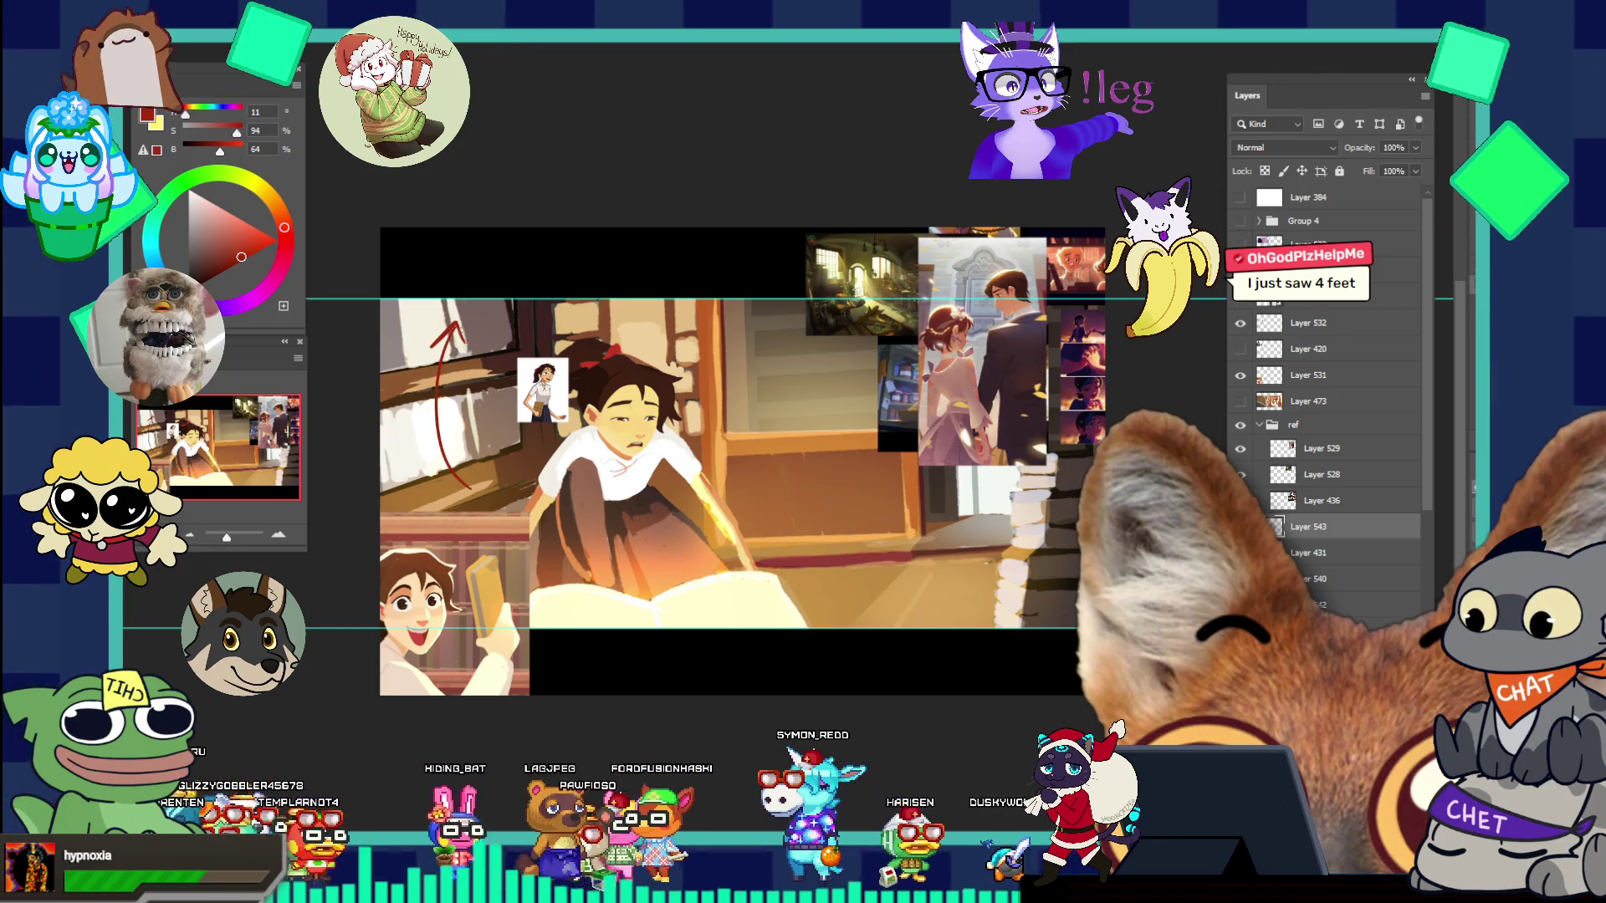
drag(502, 510, 518, 324)
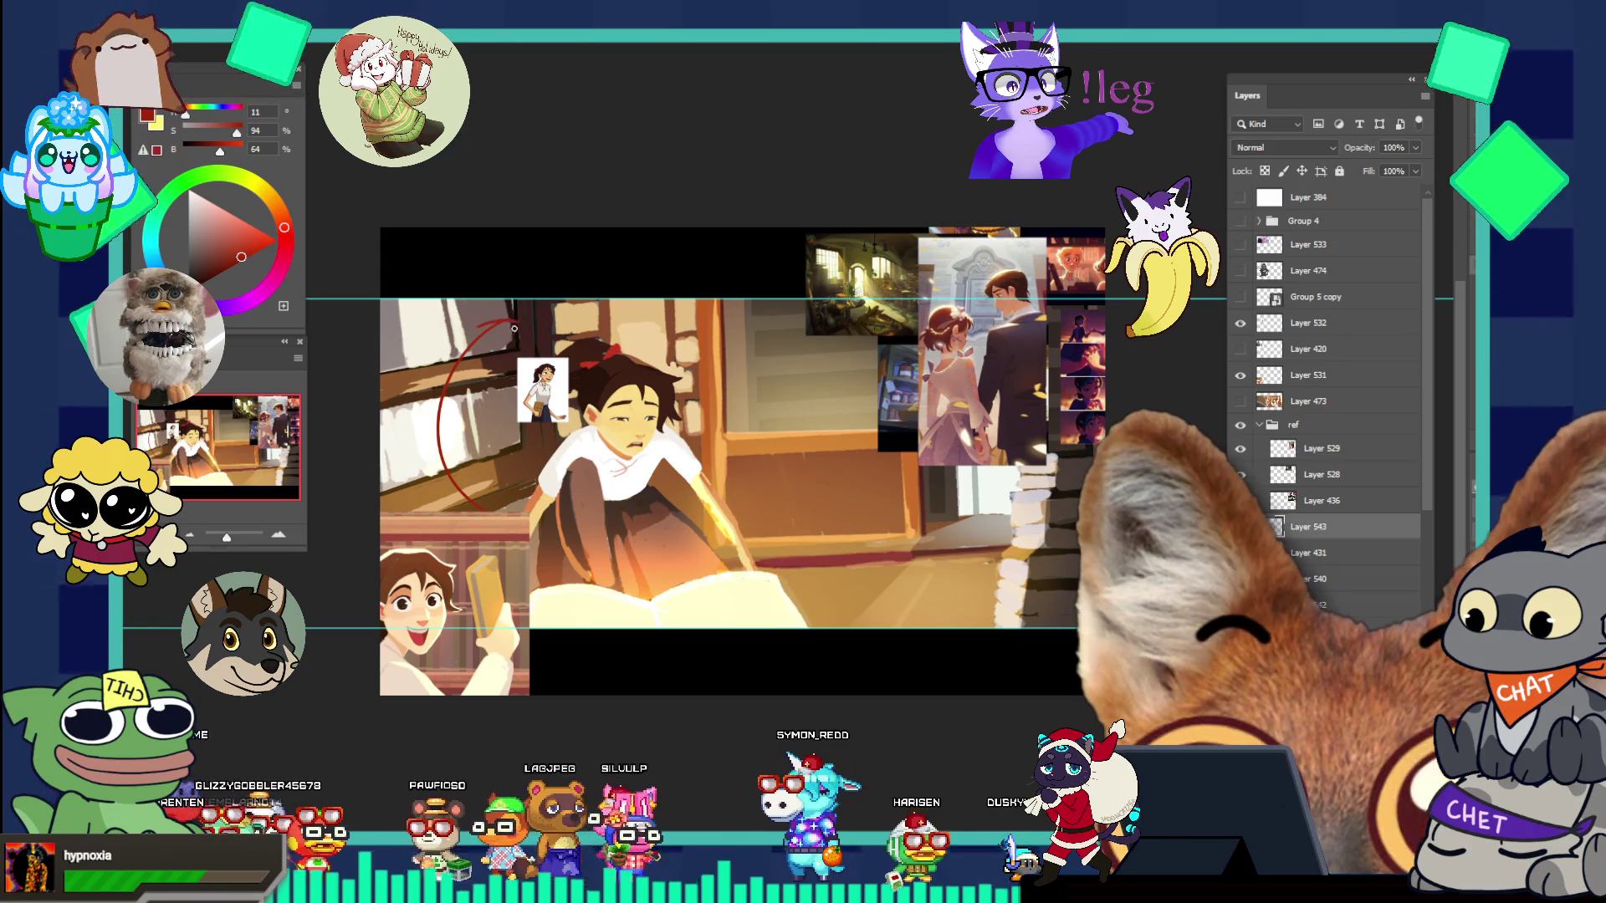
- Add red arcs past the girl, a sweeping floor arrow, and a stroke by her hair, then switch to pale pink on a new layer
drag(768, 356, 824, 506)
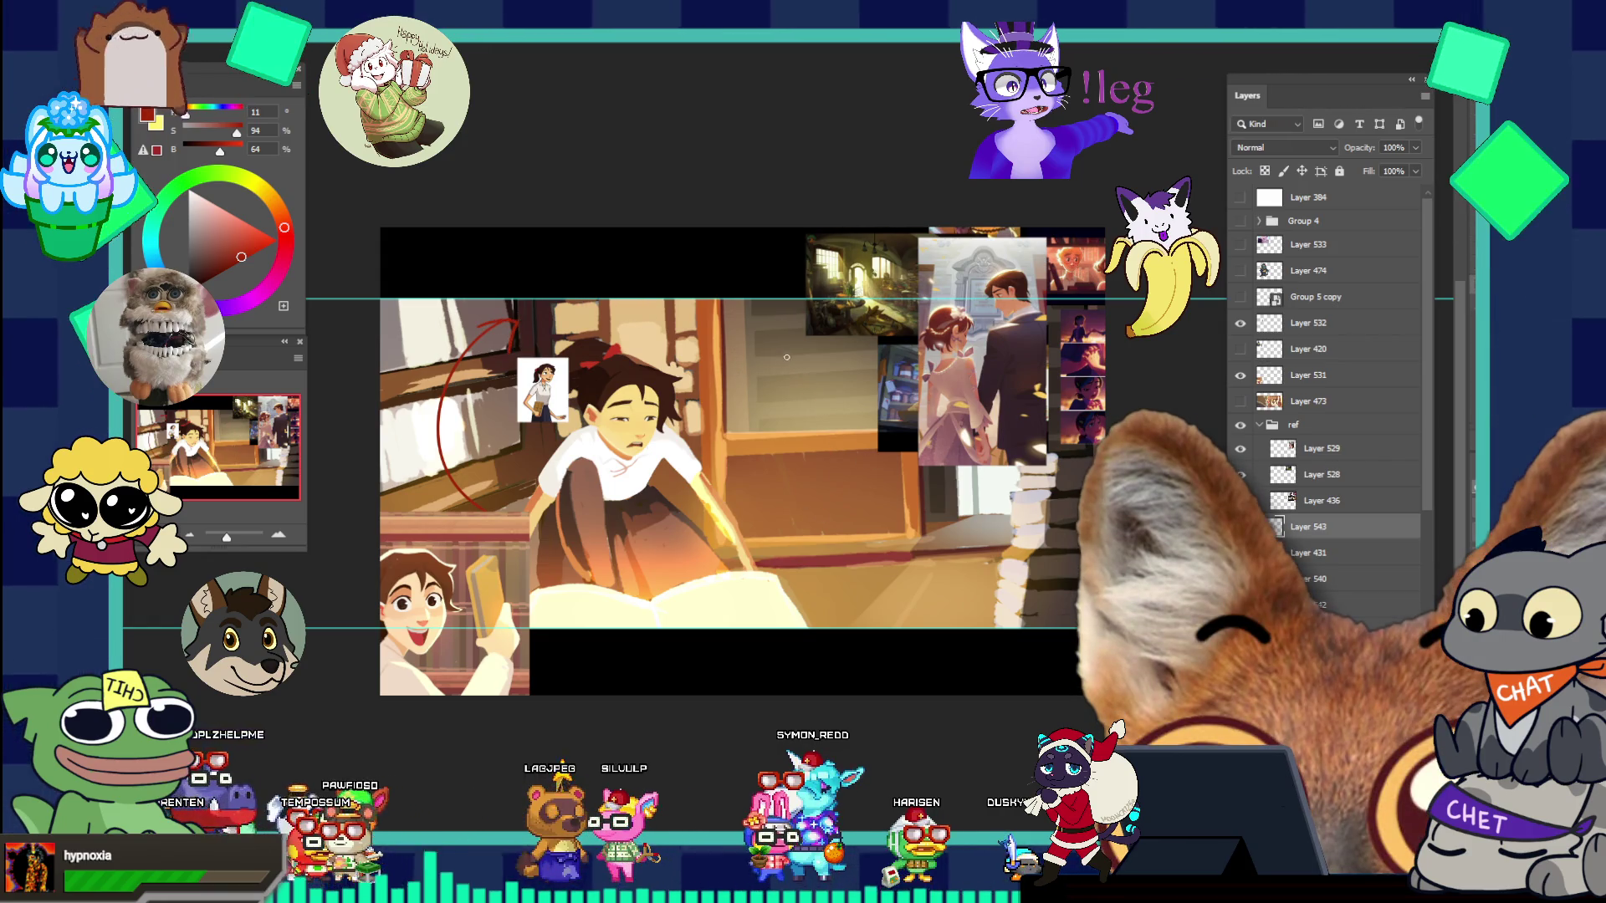
drag(779, 352, 793, 552)
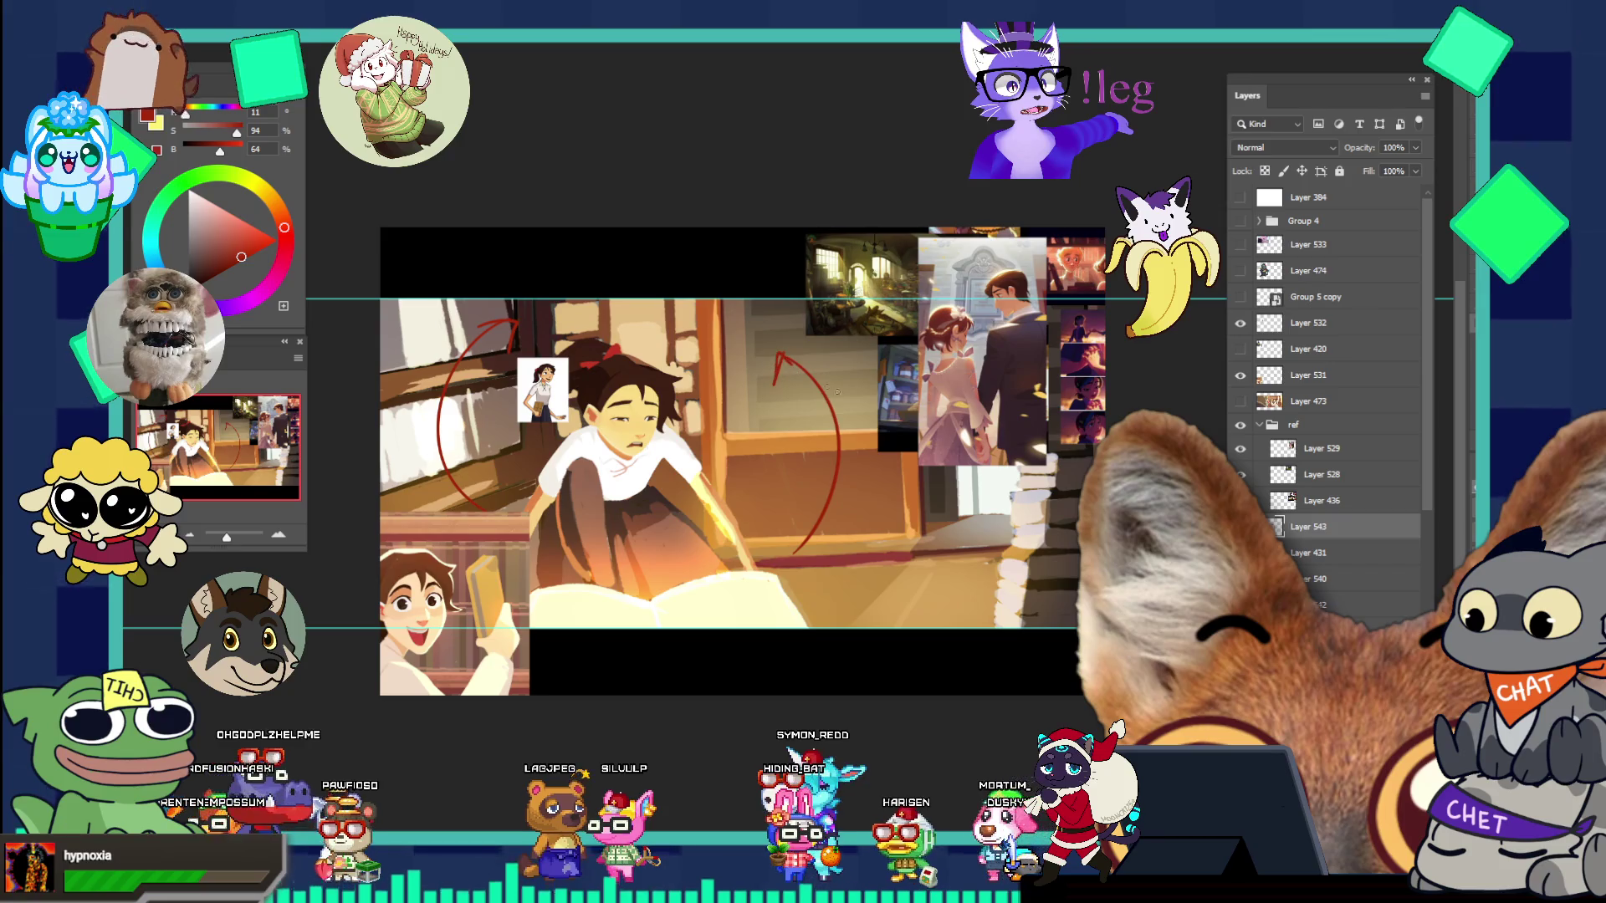
drag(960, 468, 861, 595)
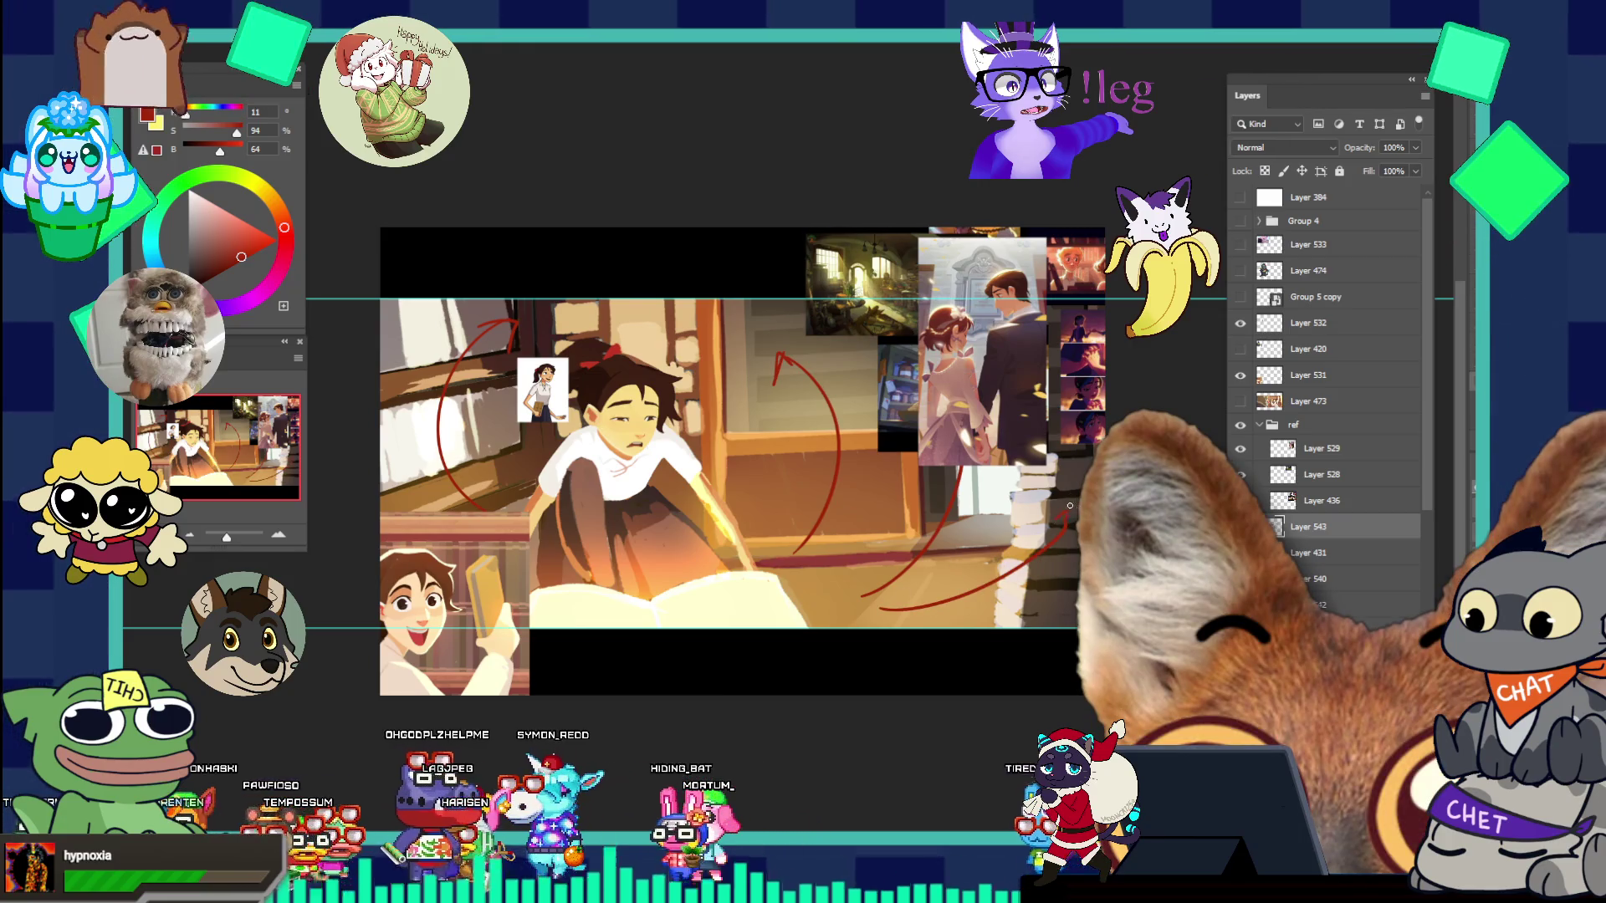
drag(878, 606, 1074, 506)
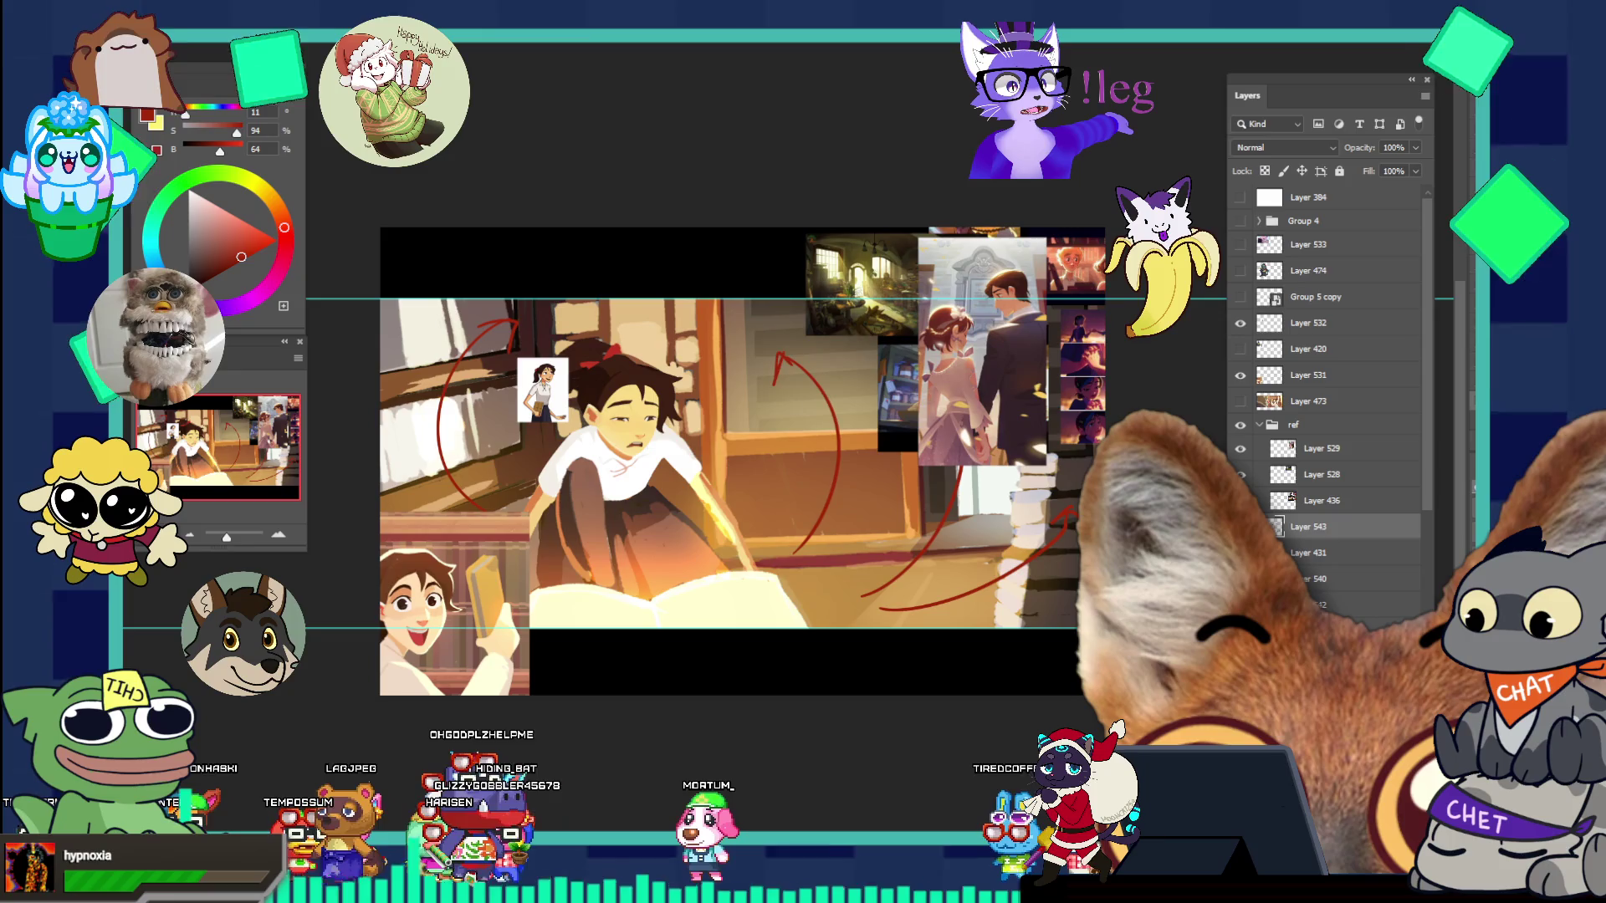
drag(726, 322, 747, 384)
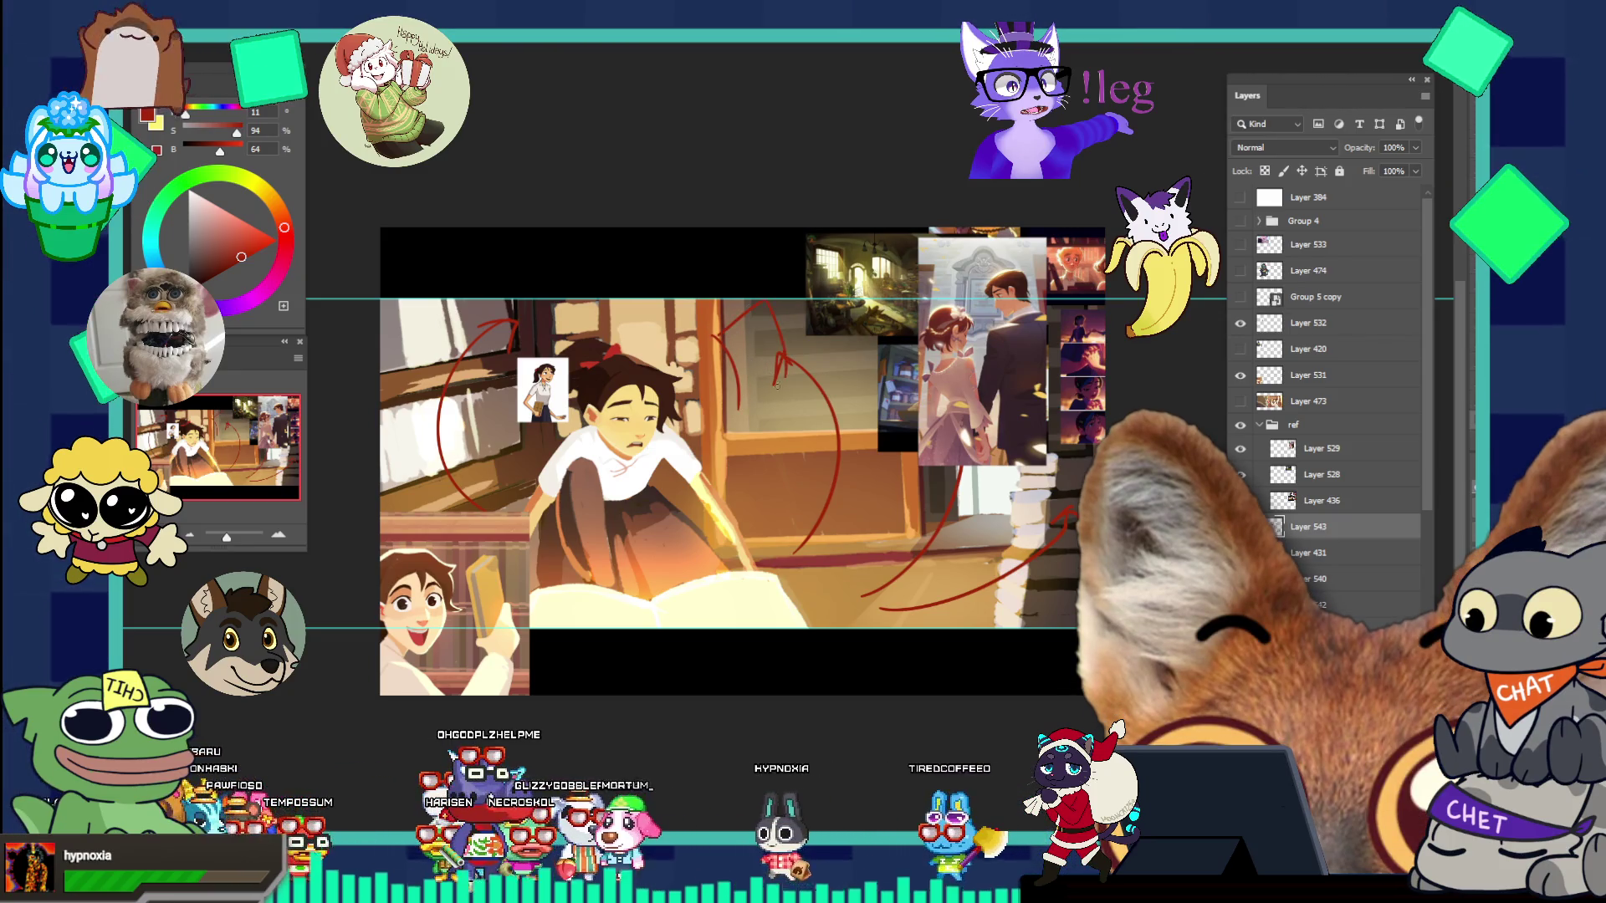
click(199, 197)
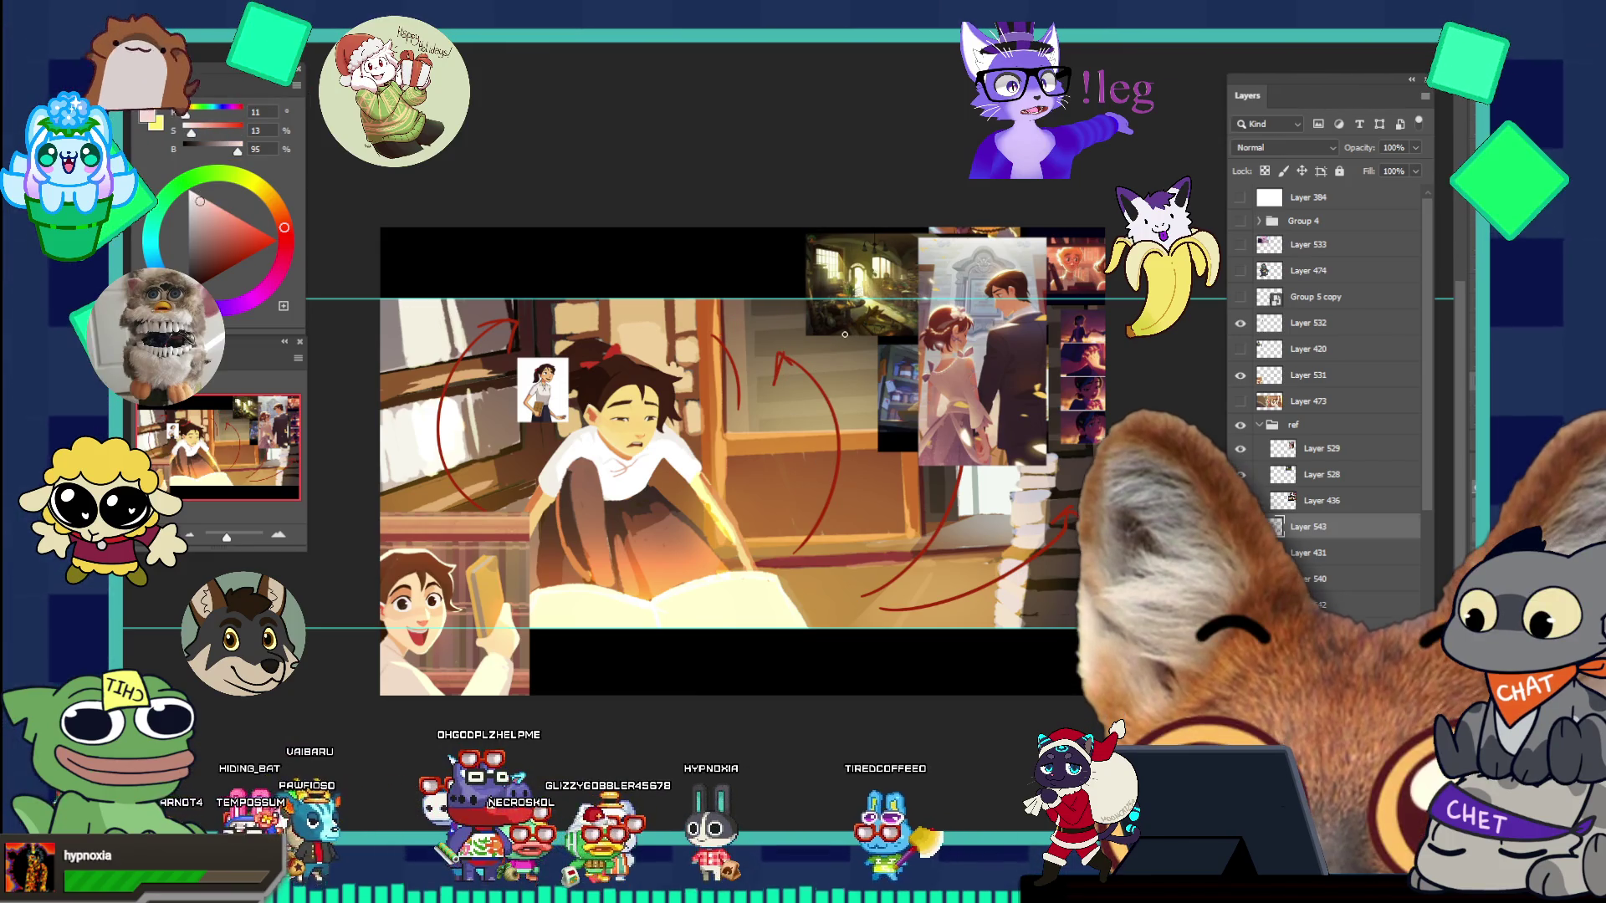
key(ctrl+shift+alt+n)
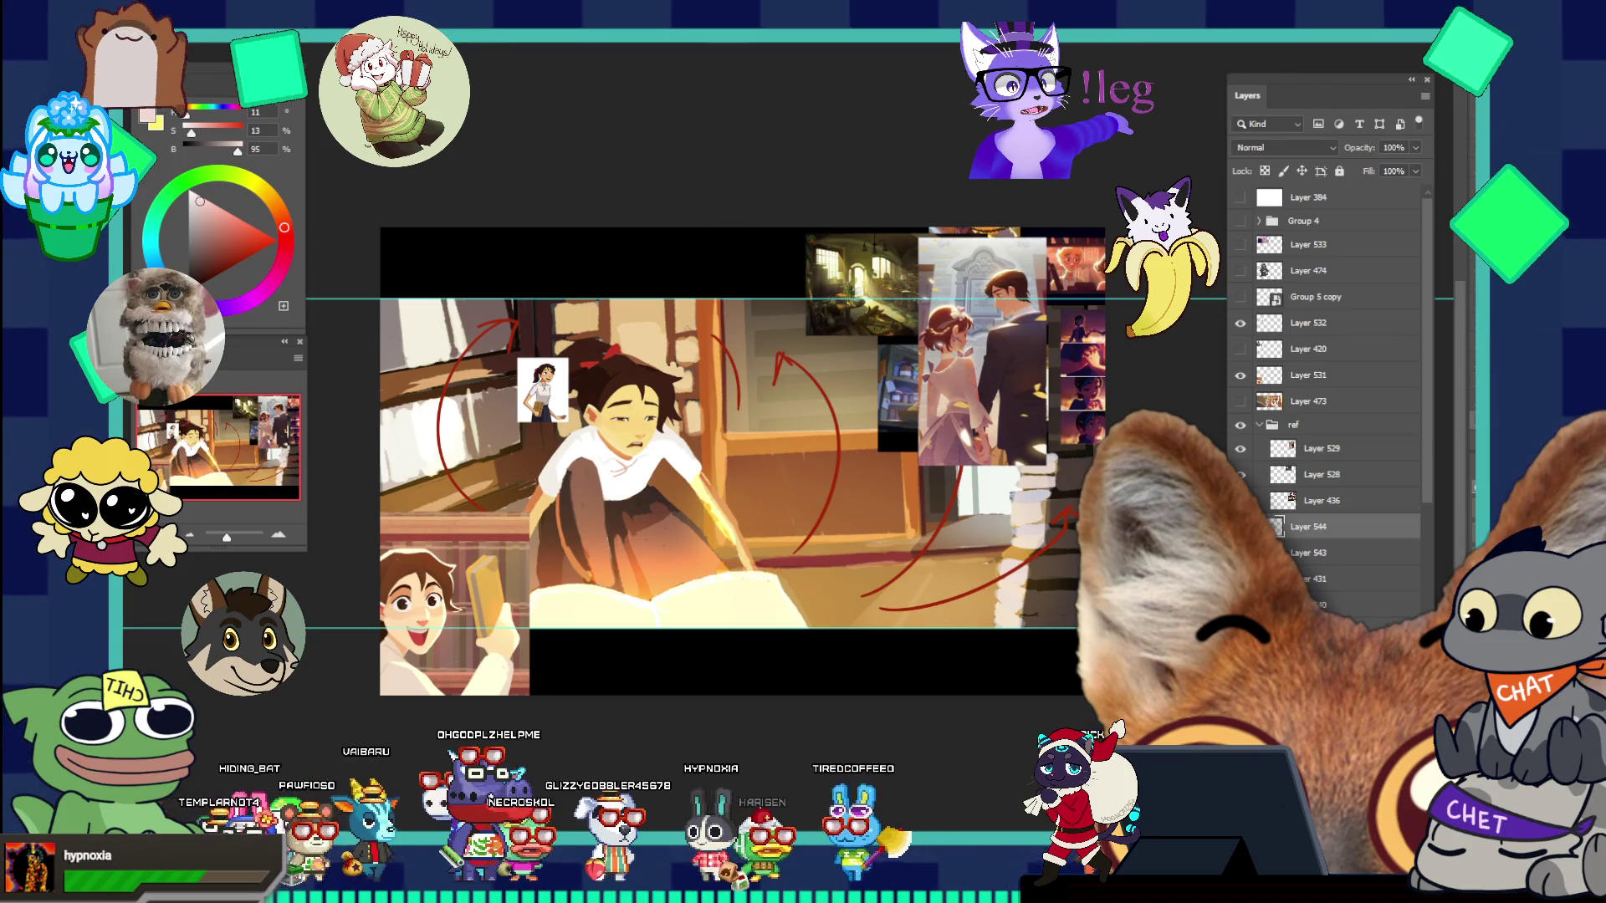
- Paint pale pink hair strands, zigzag hatching and a hook-shaped stroke beside the red arrow
drag(692, 335, 726, 396)
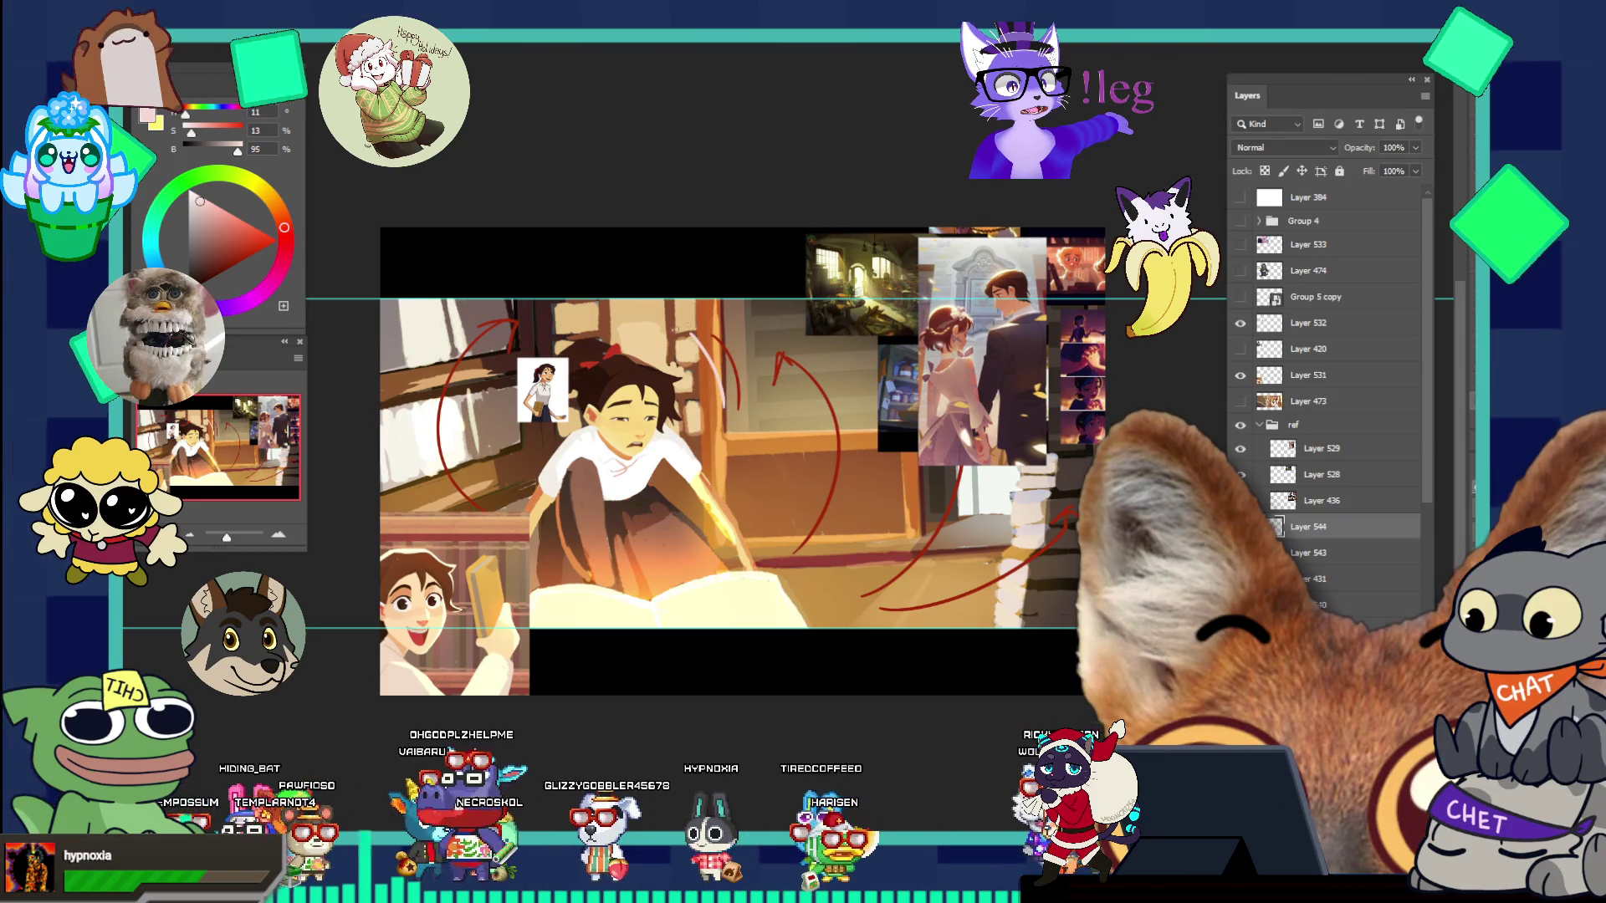
drag(713, 337, 744, 419)
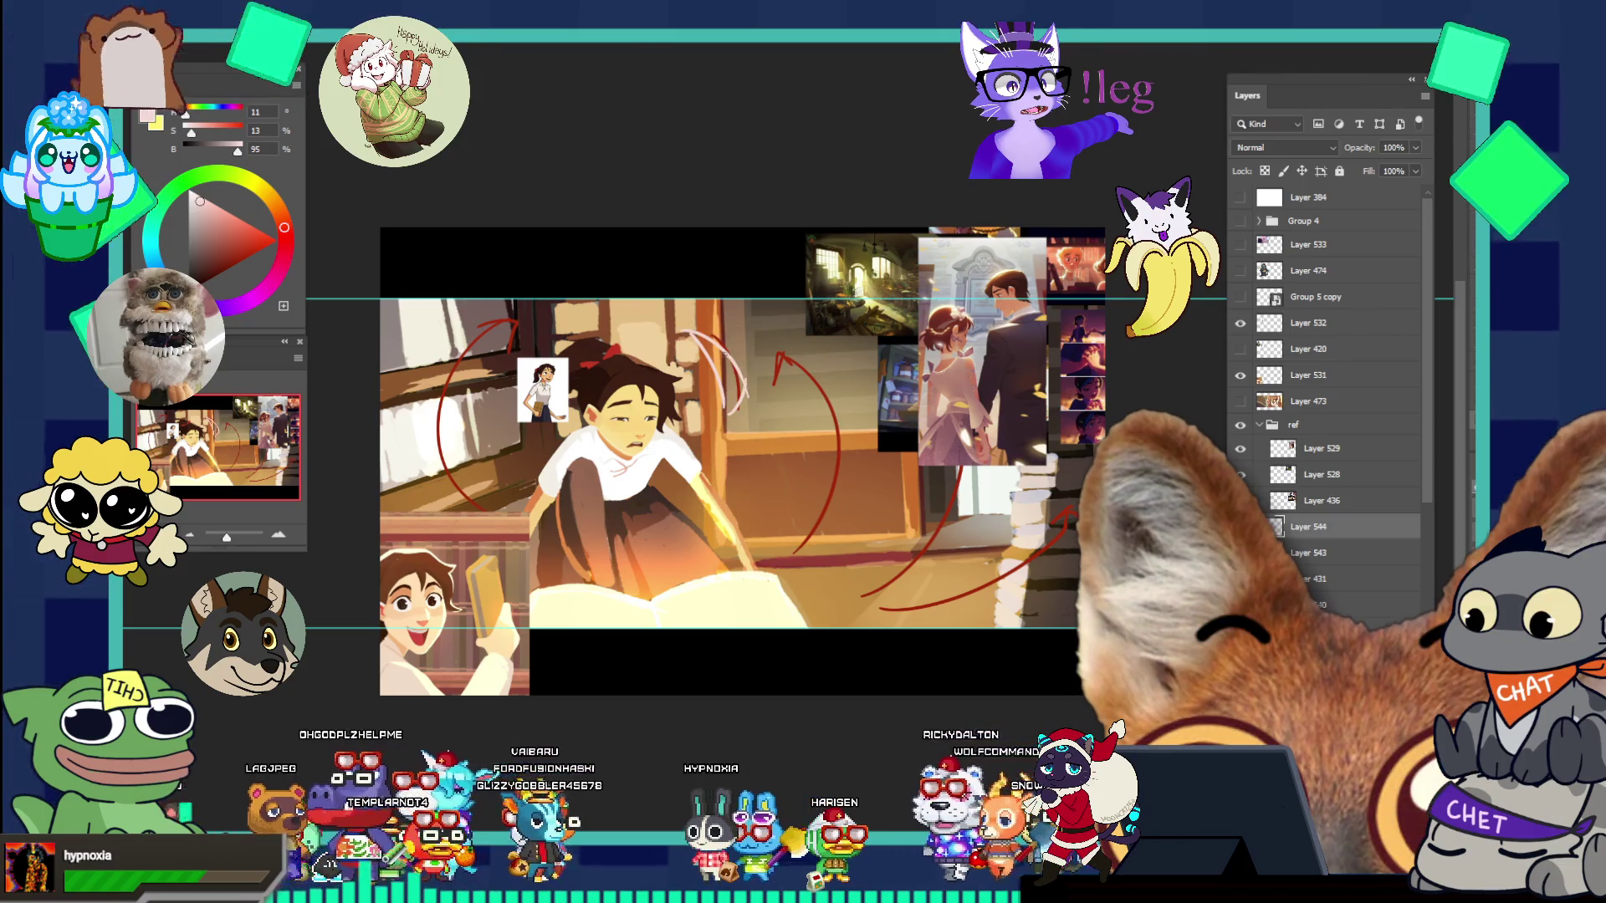
drag(709, 345, 742, 402)
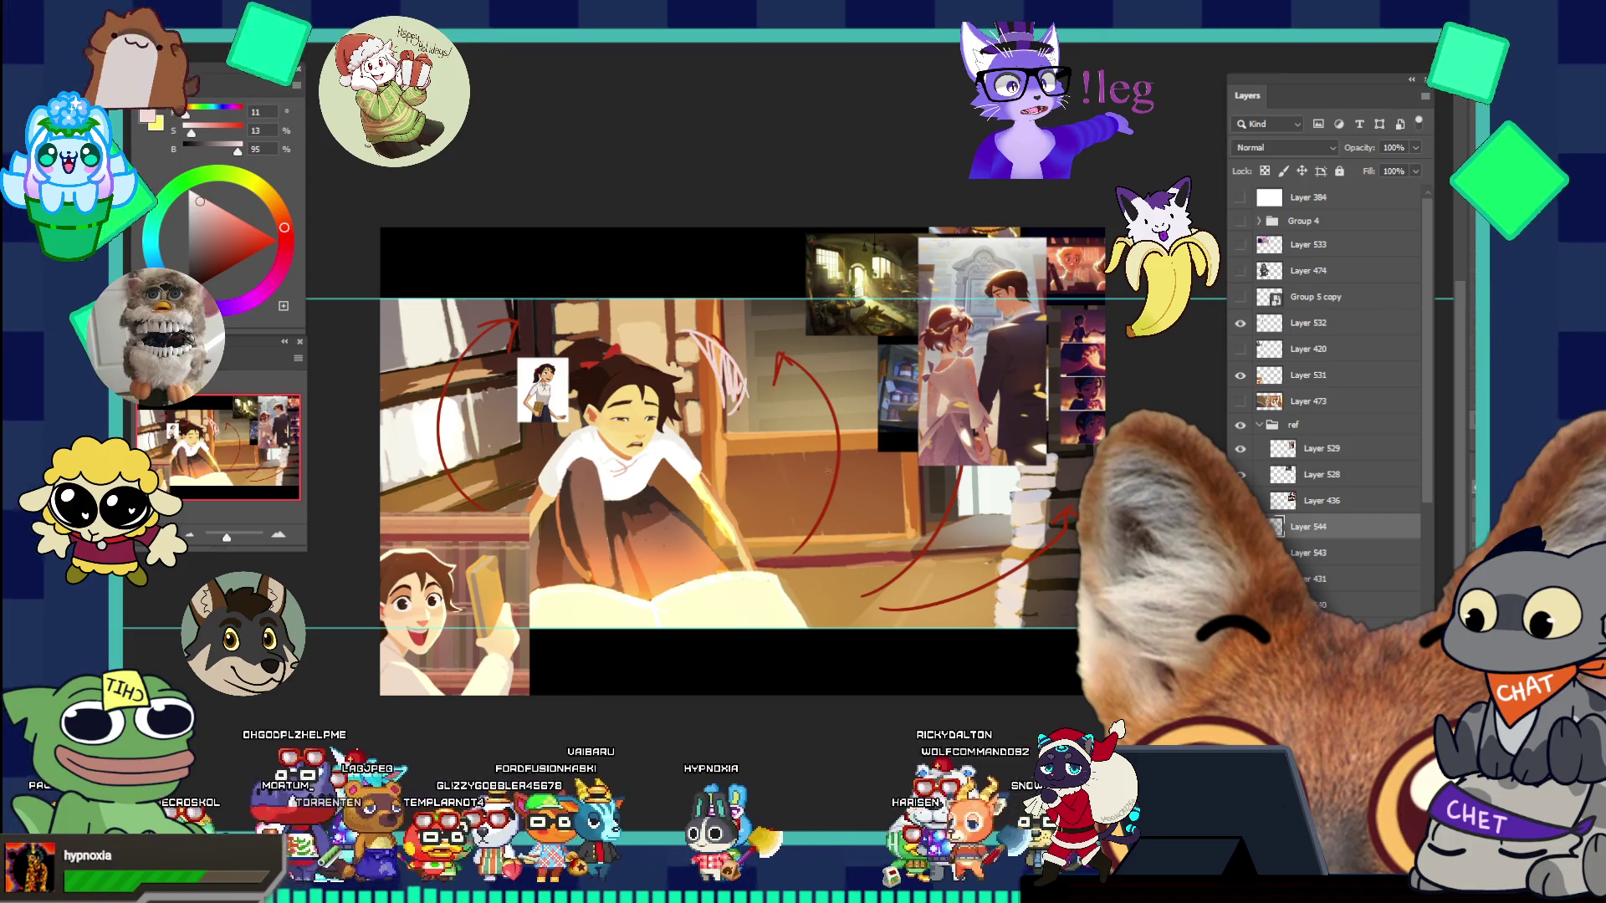
mouse_move(810, 492)
mouse_down()
mouse_move(807, 515)
mouse_move(830, 478)
mouse_up()
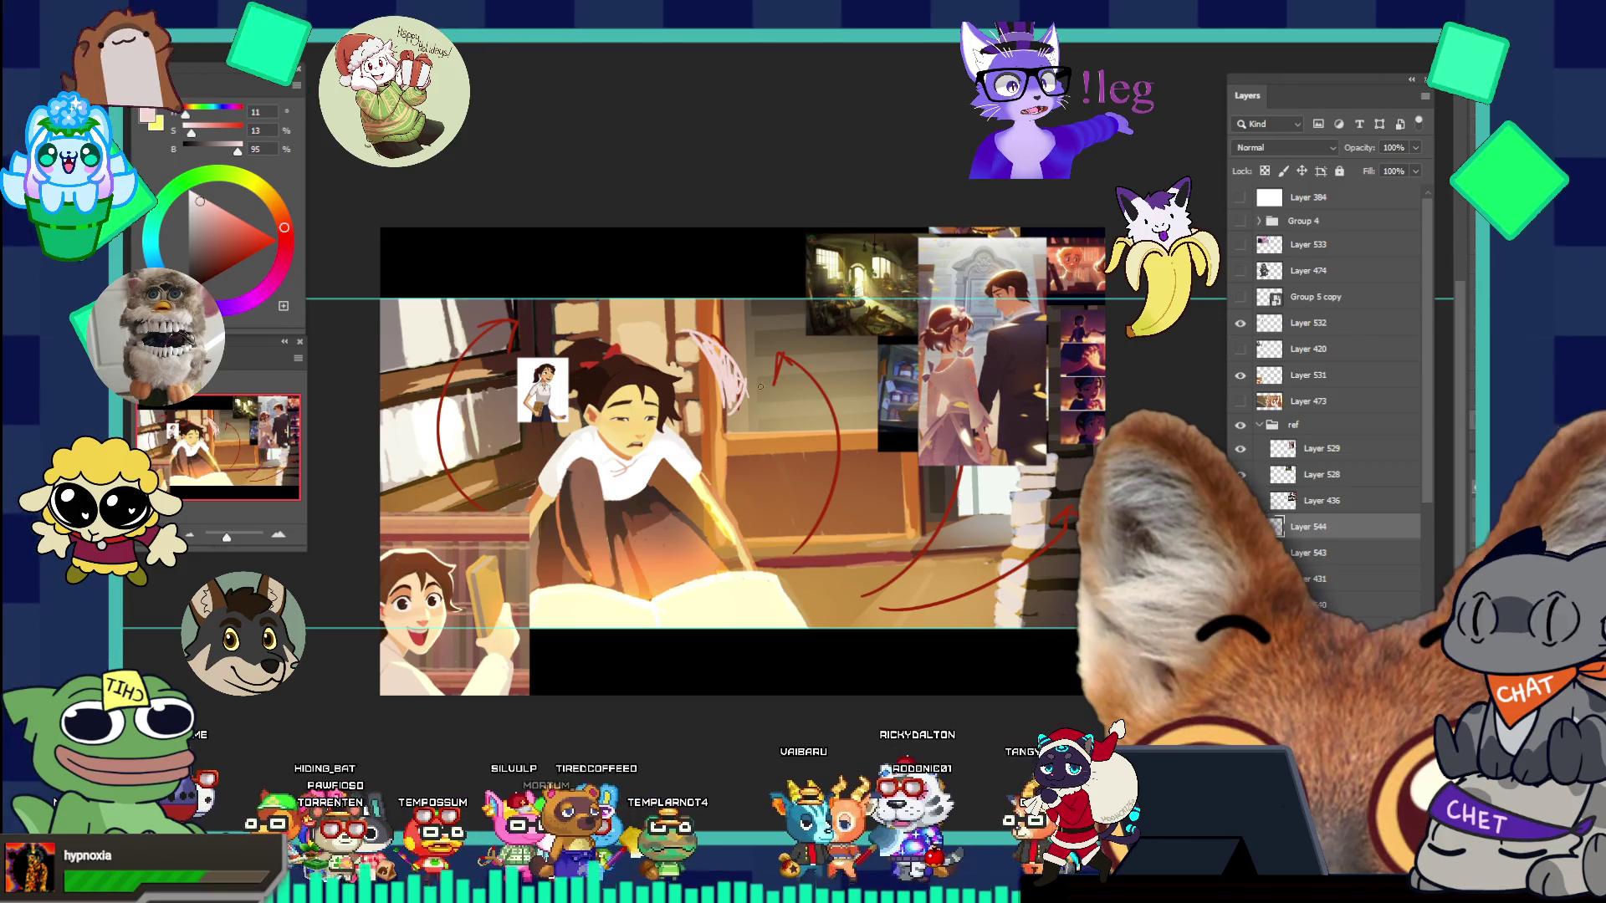
scroll(756, 387, down, 3)
scroll(897, 396, up, 2)
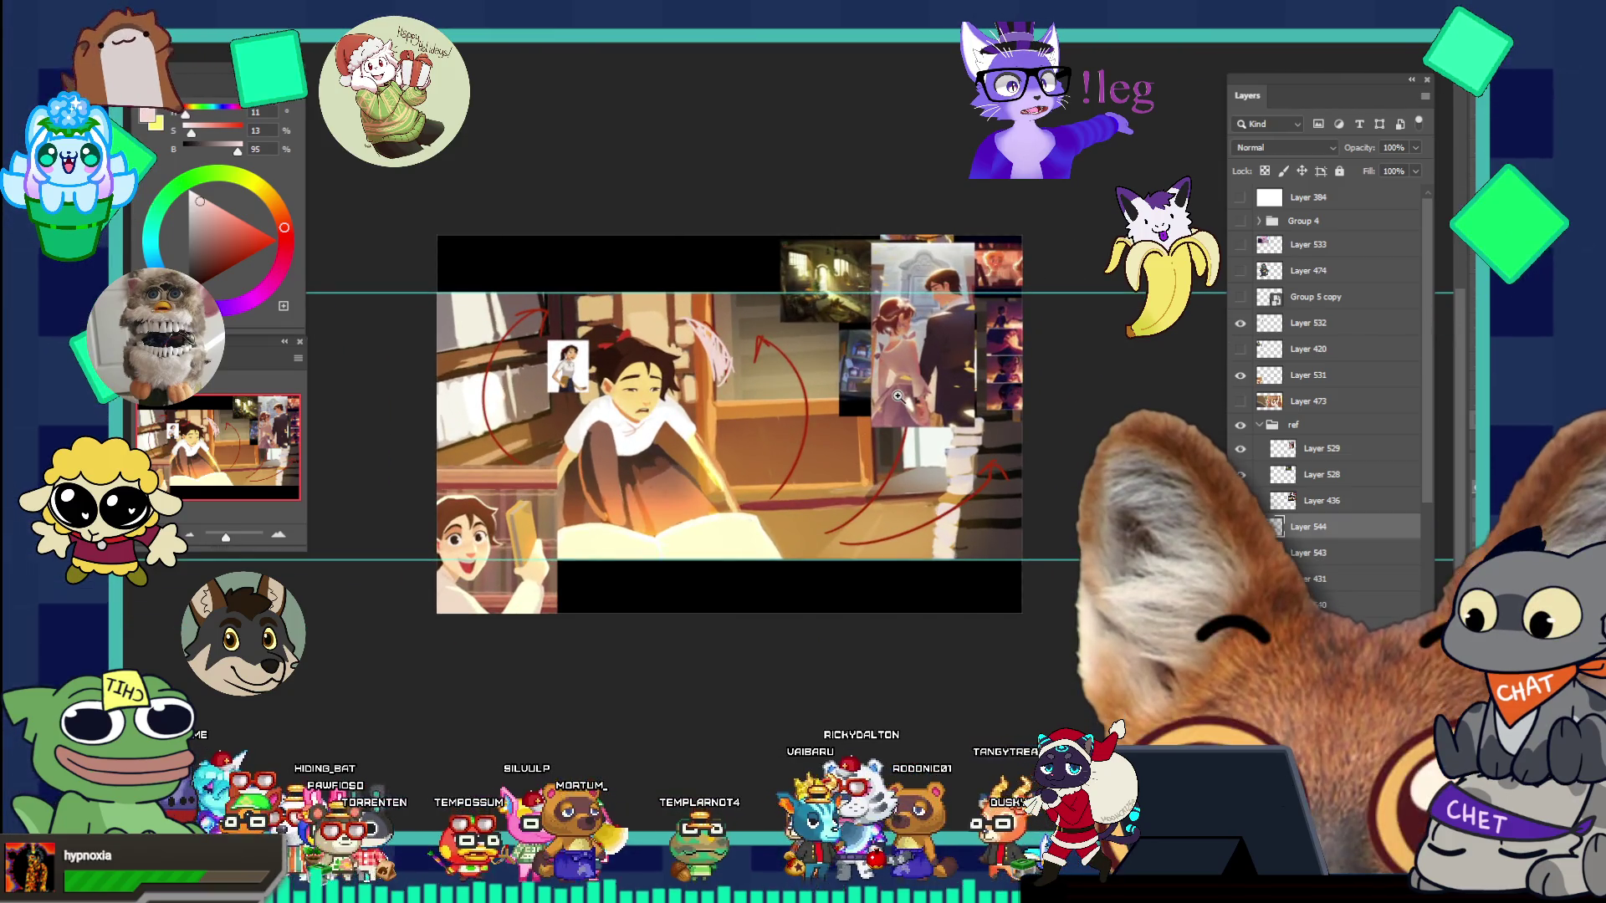
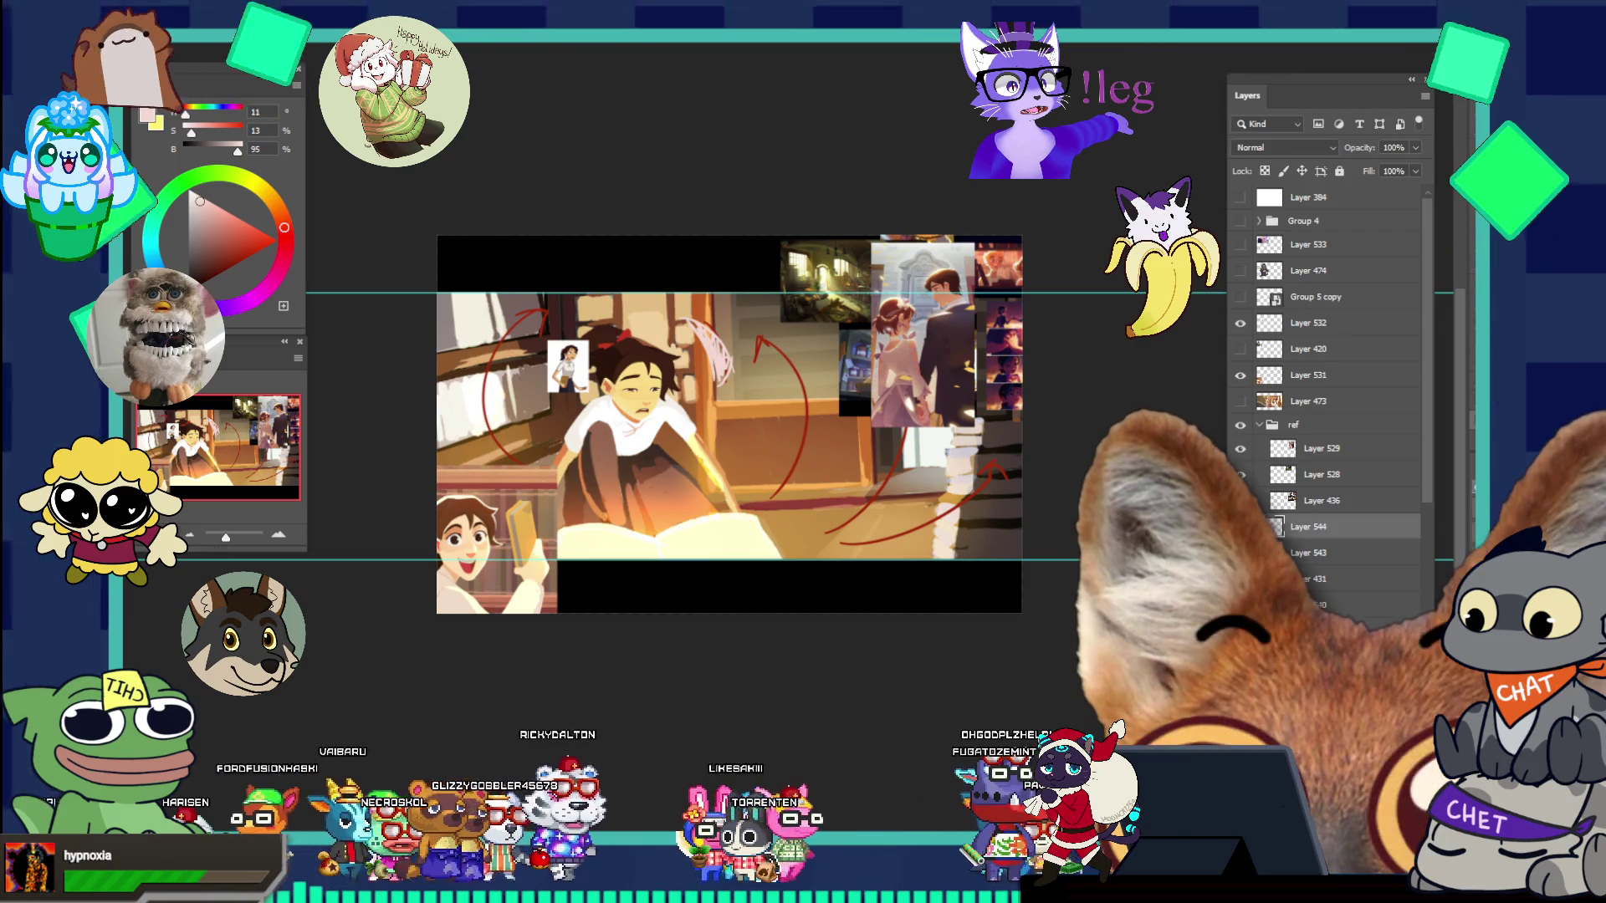
- Switch from the Photoshop library painting to the browser showing the Devin Elle Kurtz portfolio
key(alt+Tab)
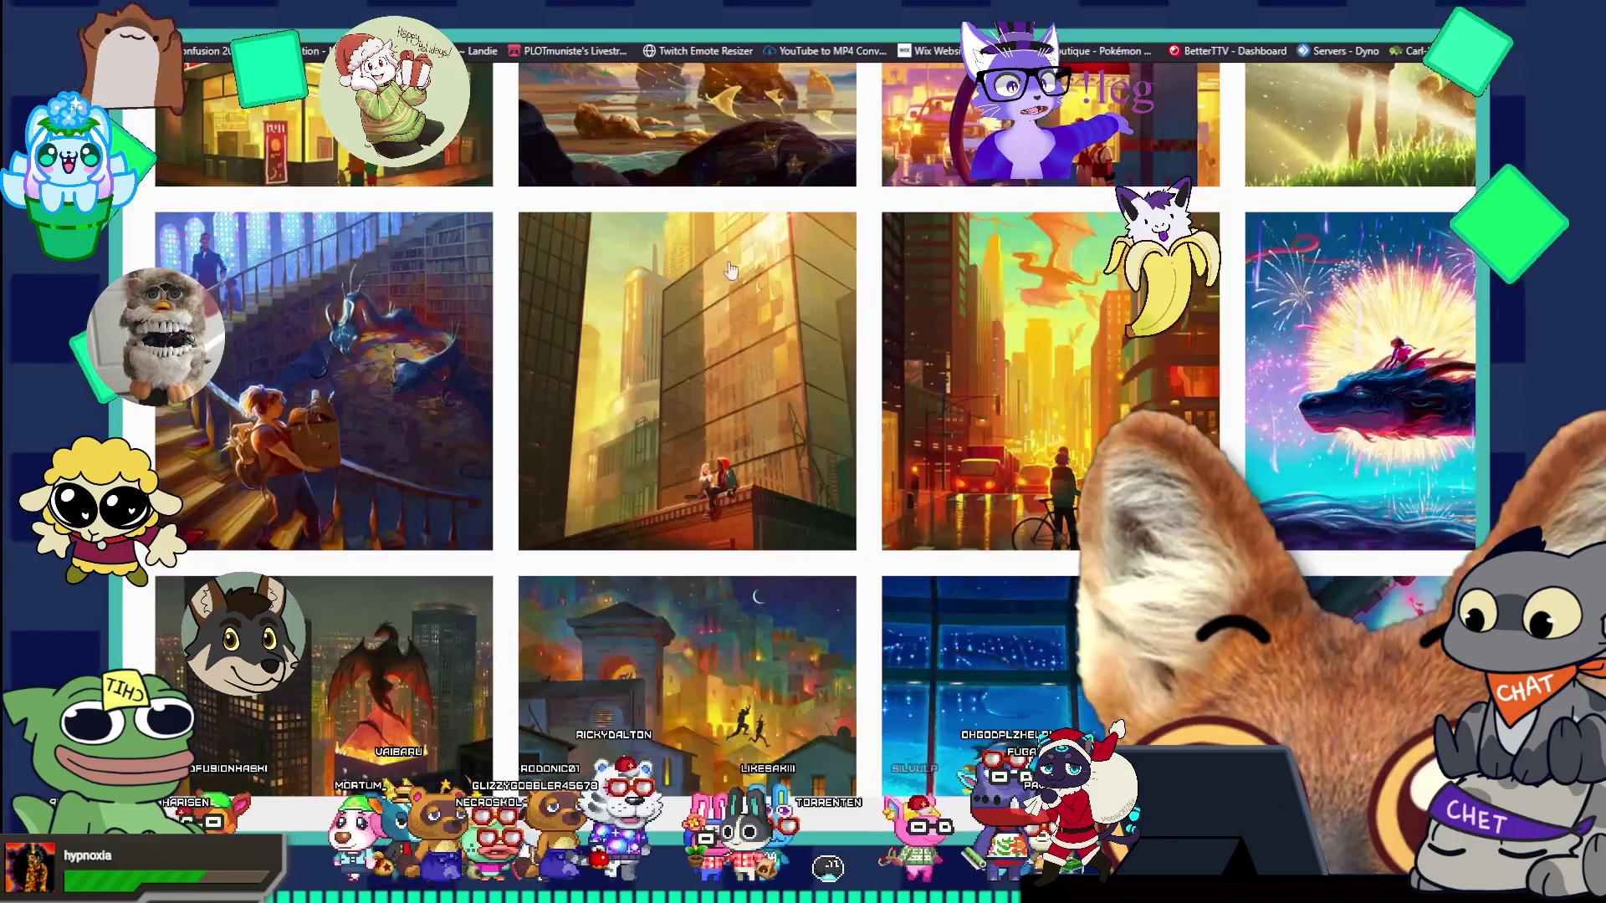
scroll(679, 347, down, 5)
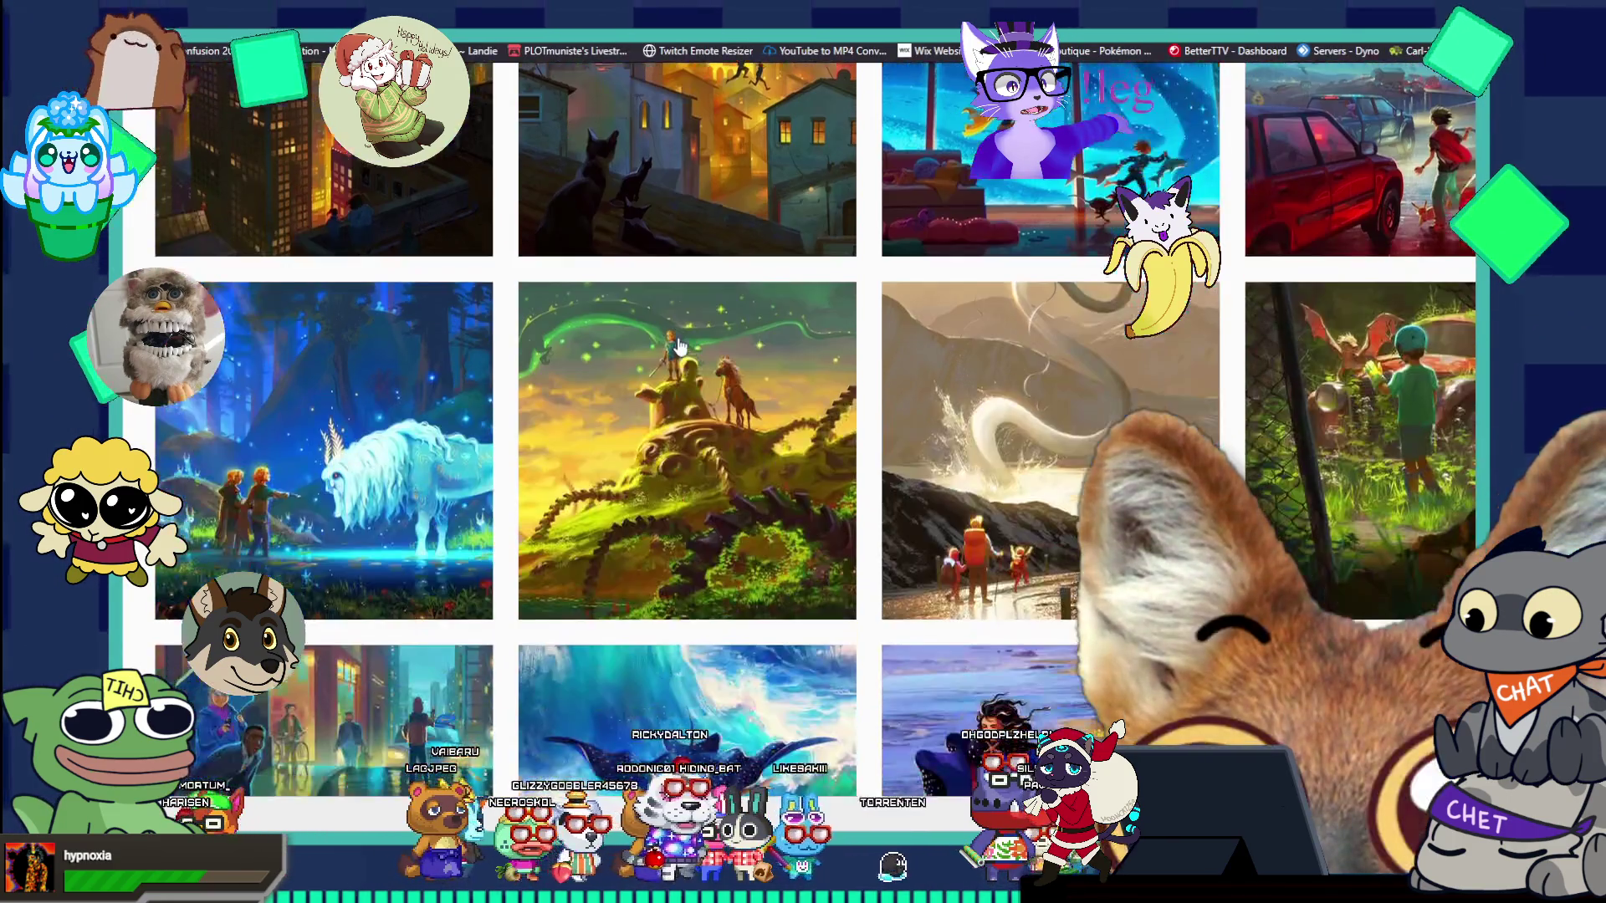
scroll(680, 347, down, 8)
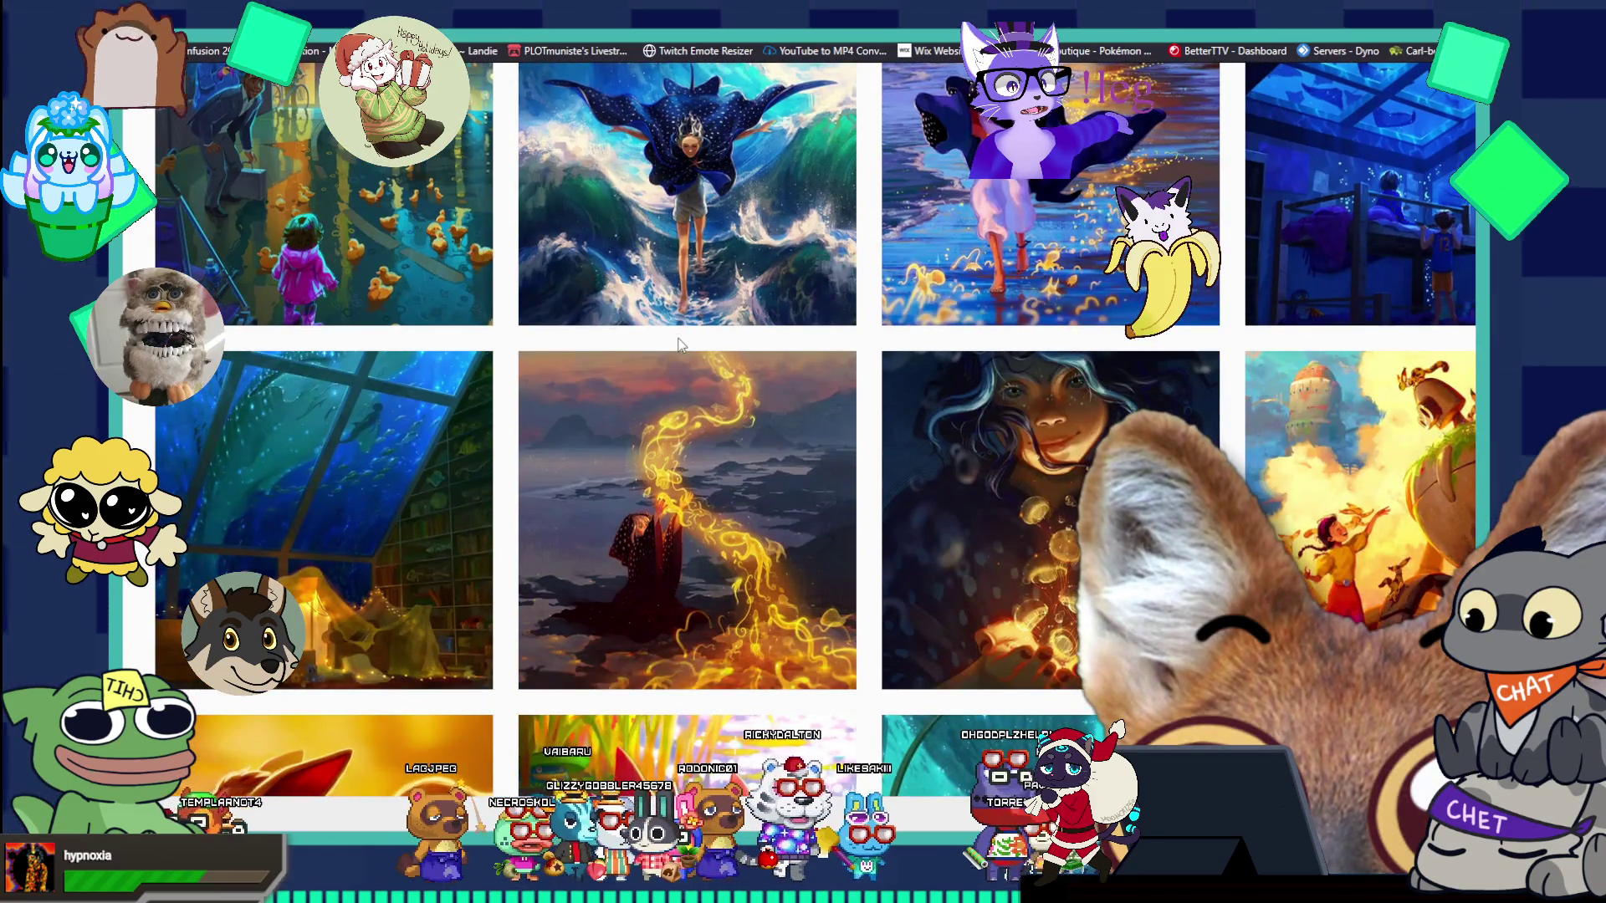
scroll(679, 345, down, 3)
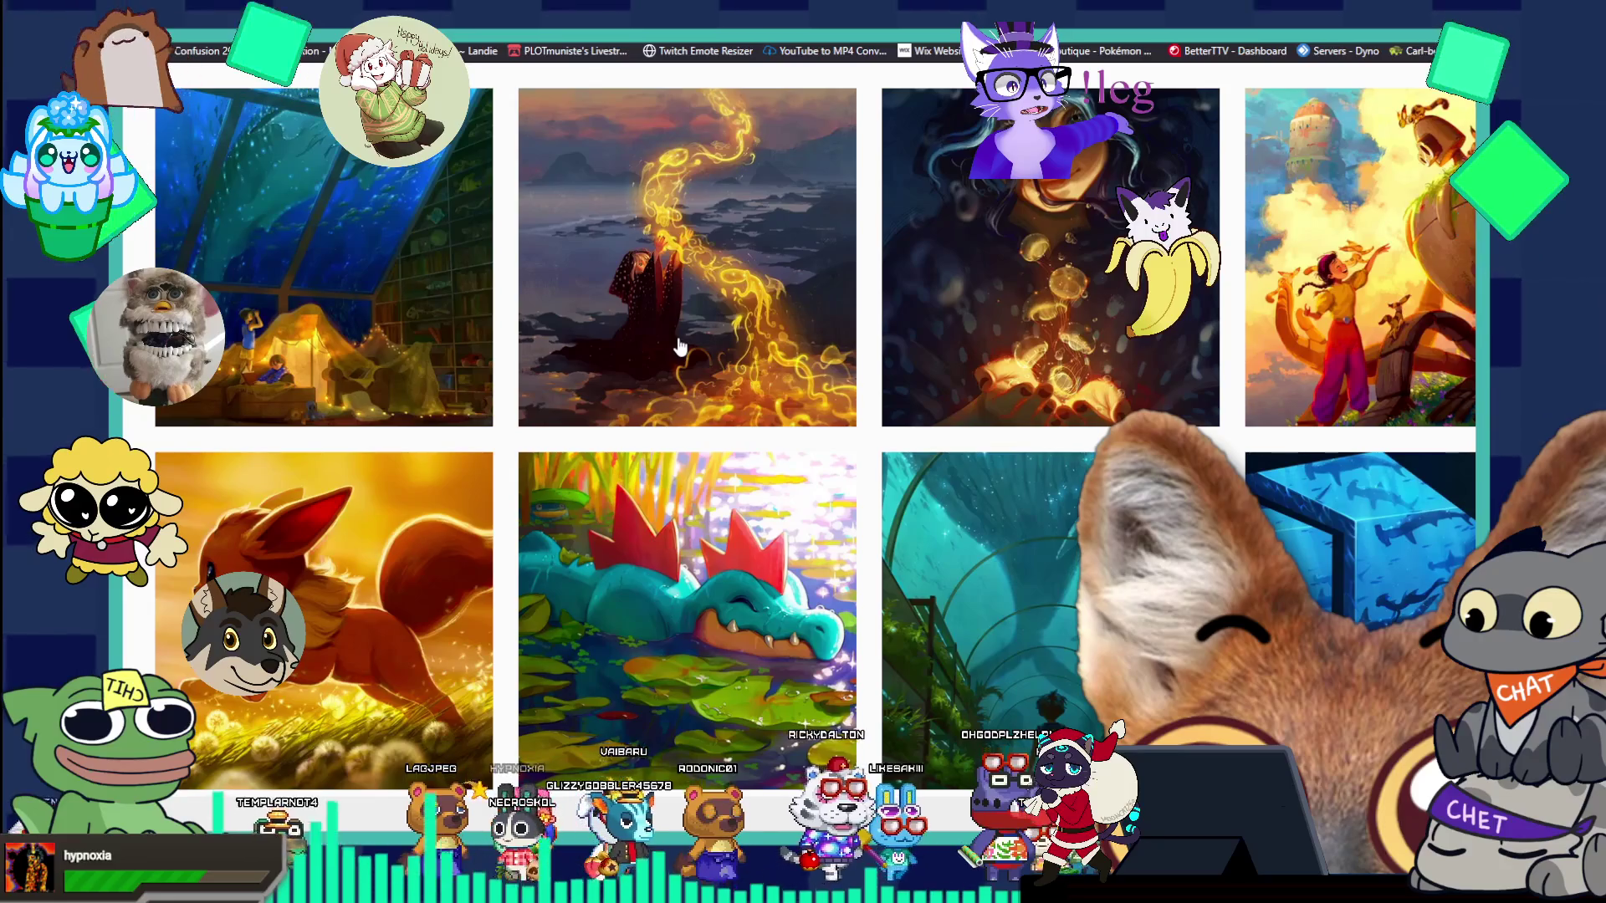
scroll(679, 346, down, 2)
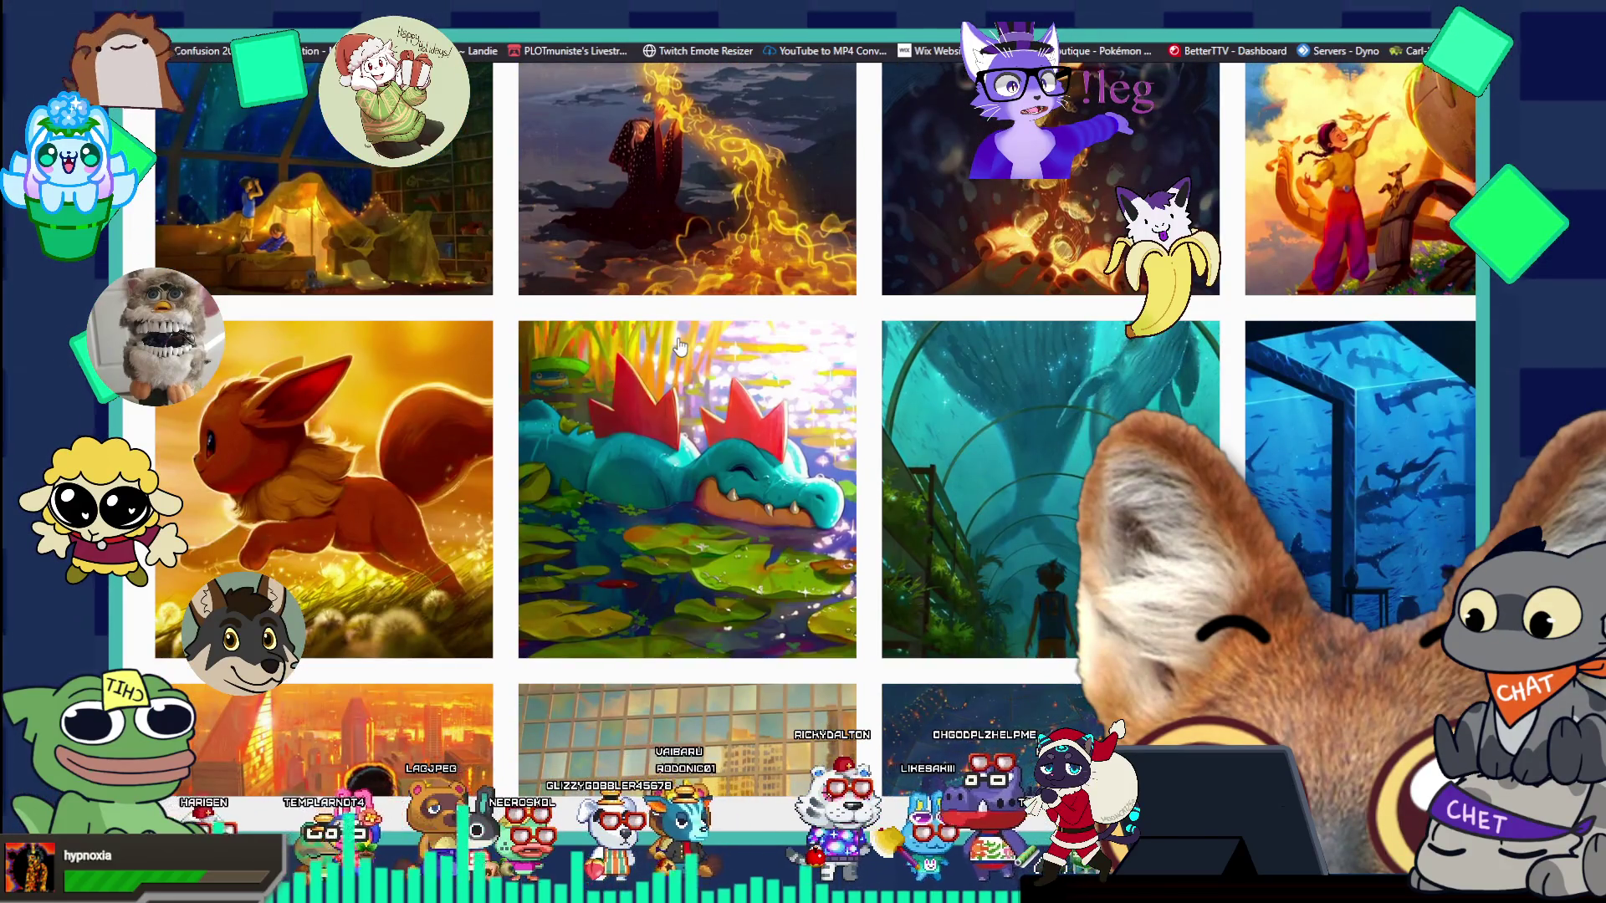
scroll(679, 347, down, 3)
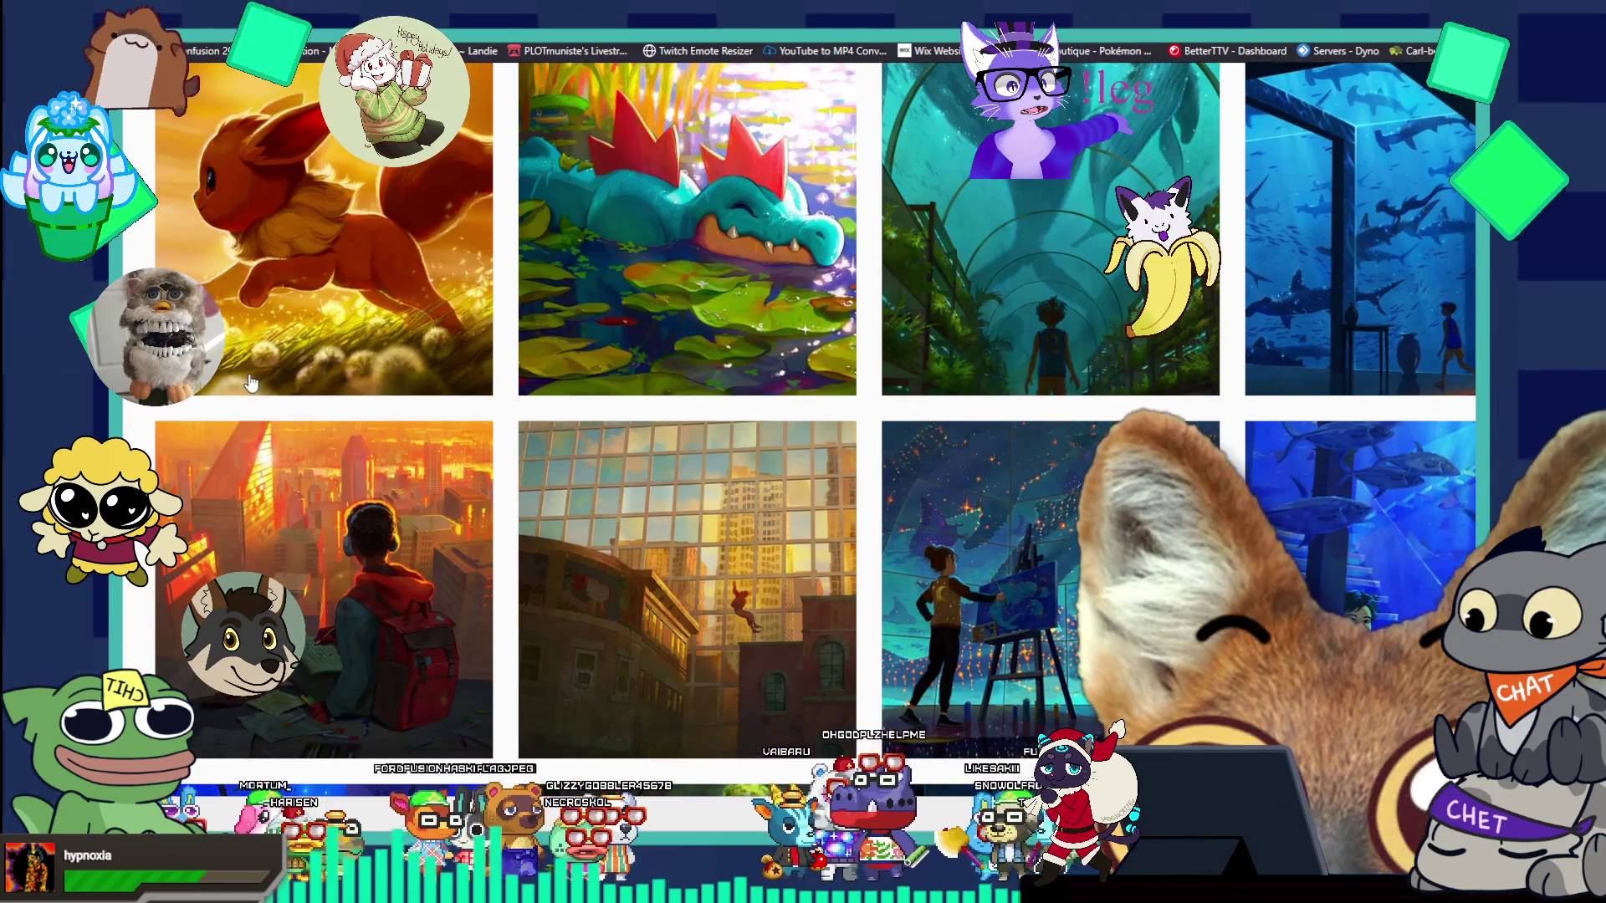
scroll(251, 382, down, 2)
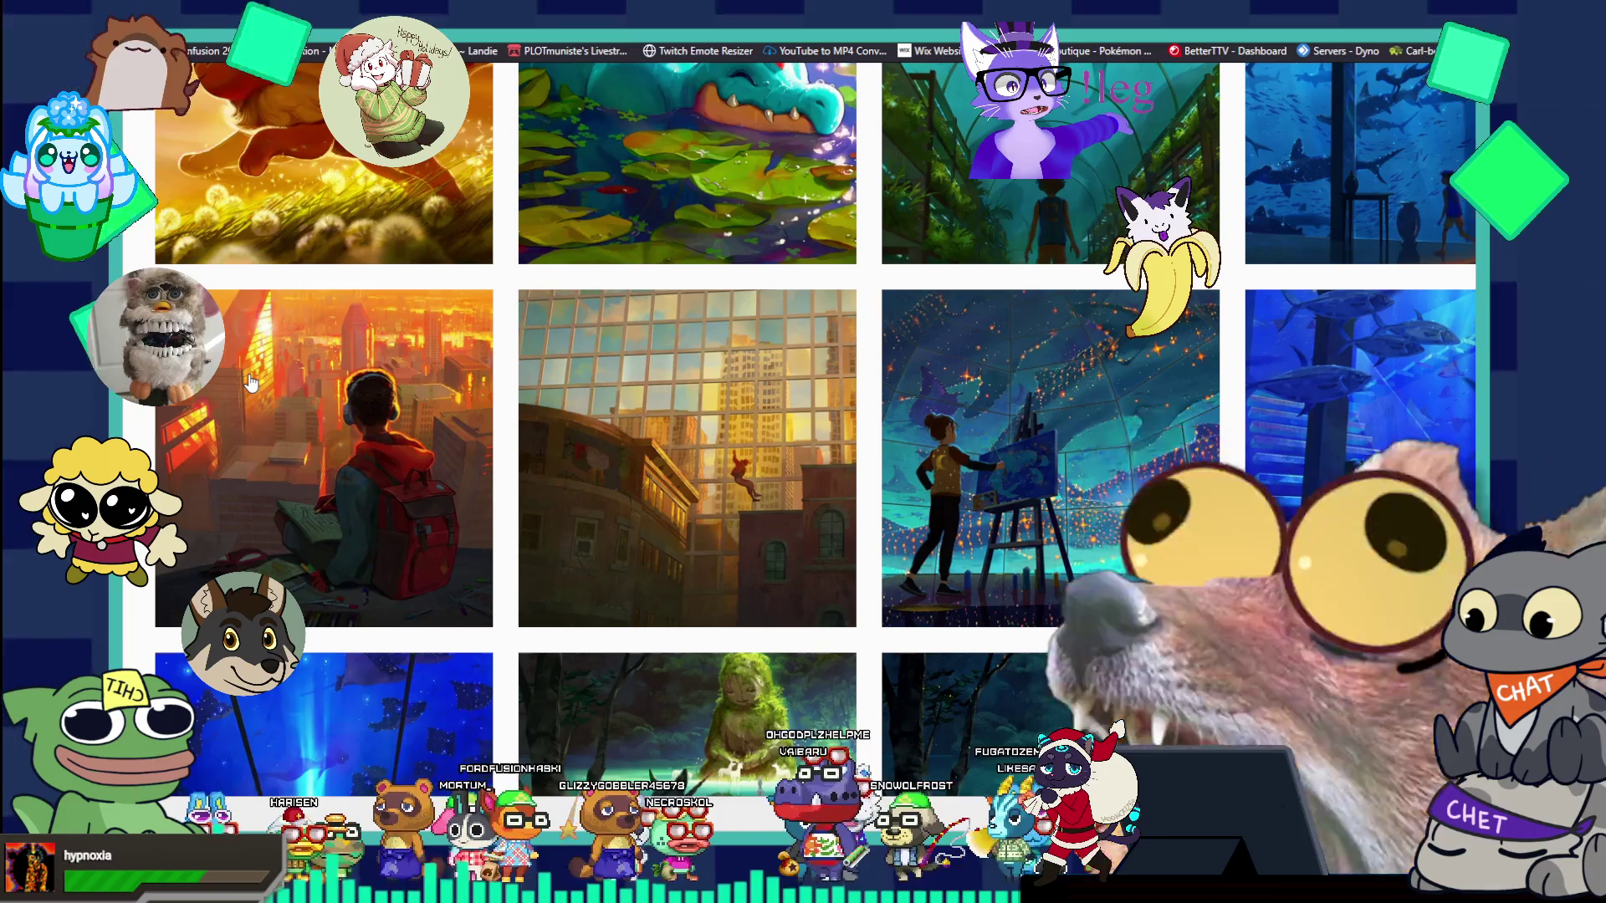
scroll(251, 382, down, 3)
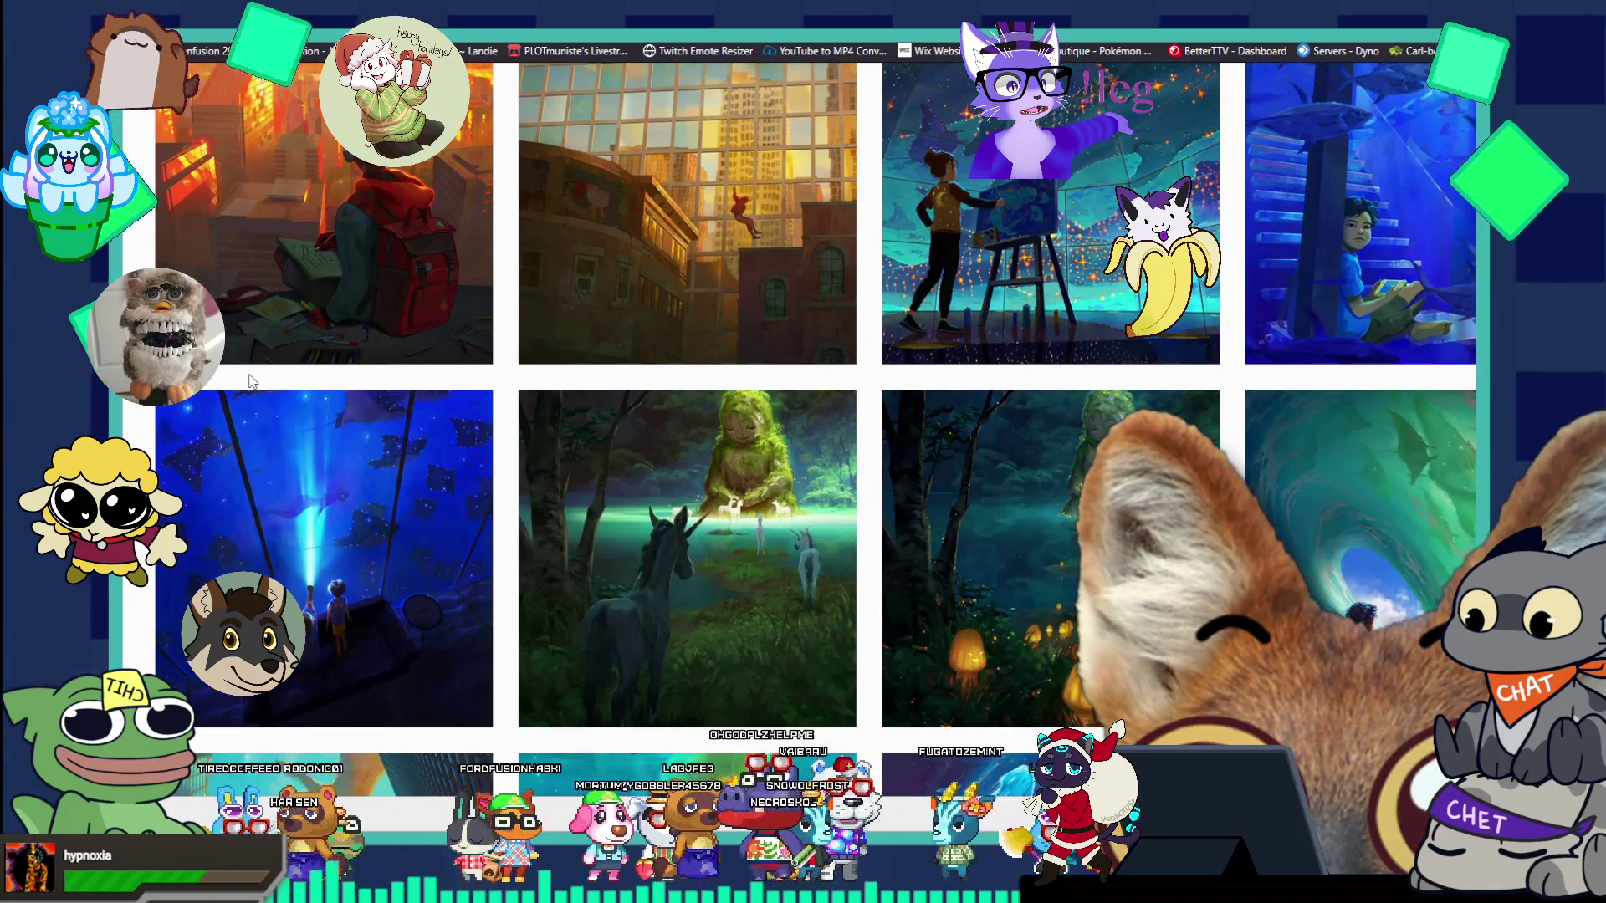
scroll(251, 382, down, 3)
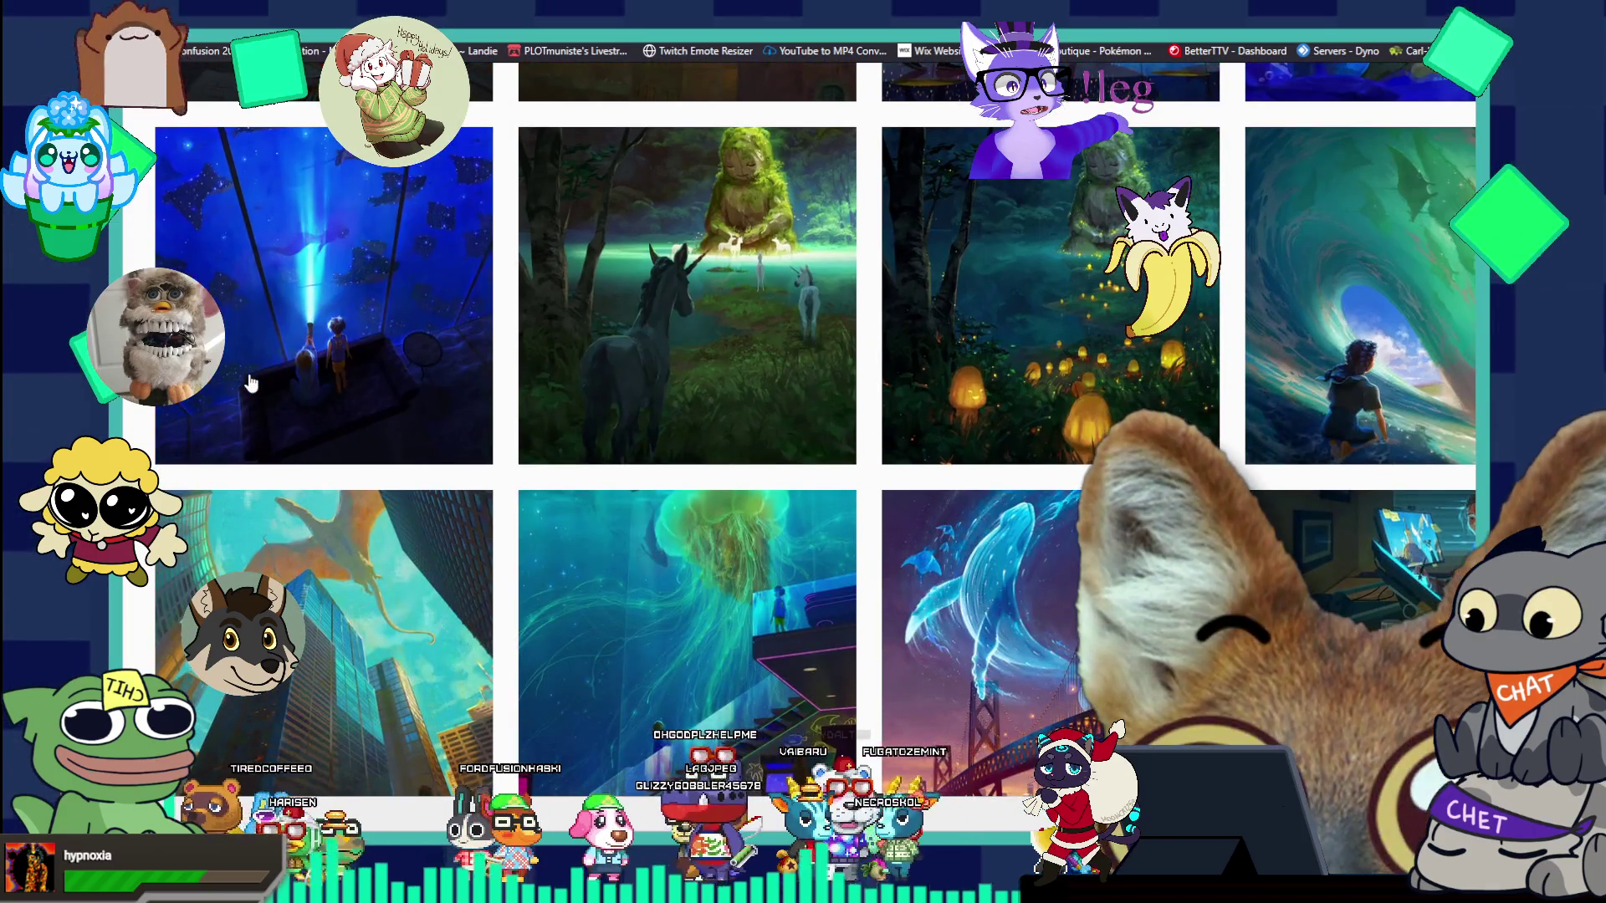
scroll(251, 383, down, 3)
scroll(251, 382, down, 3)
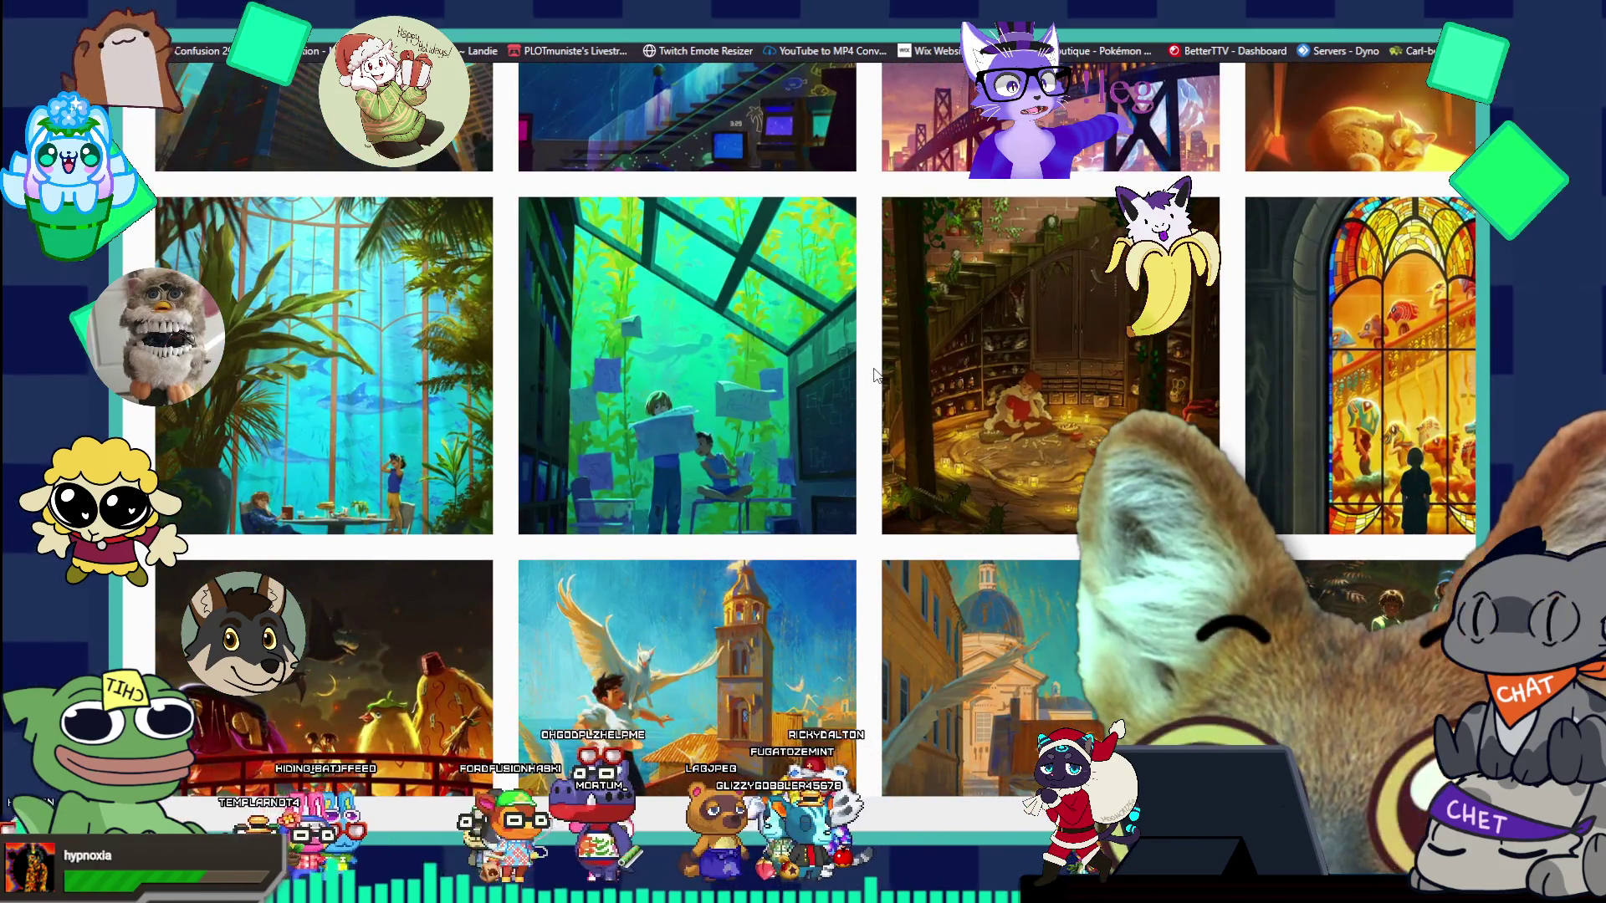
scroll(874, 373, down, 2)
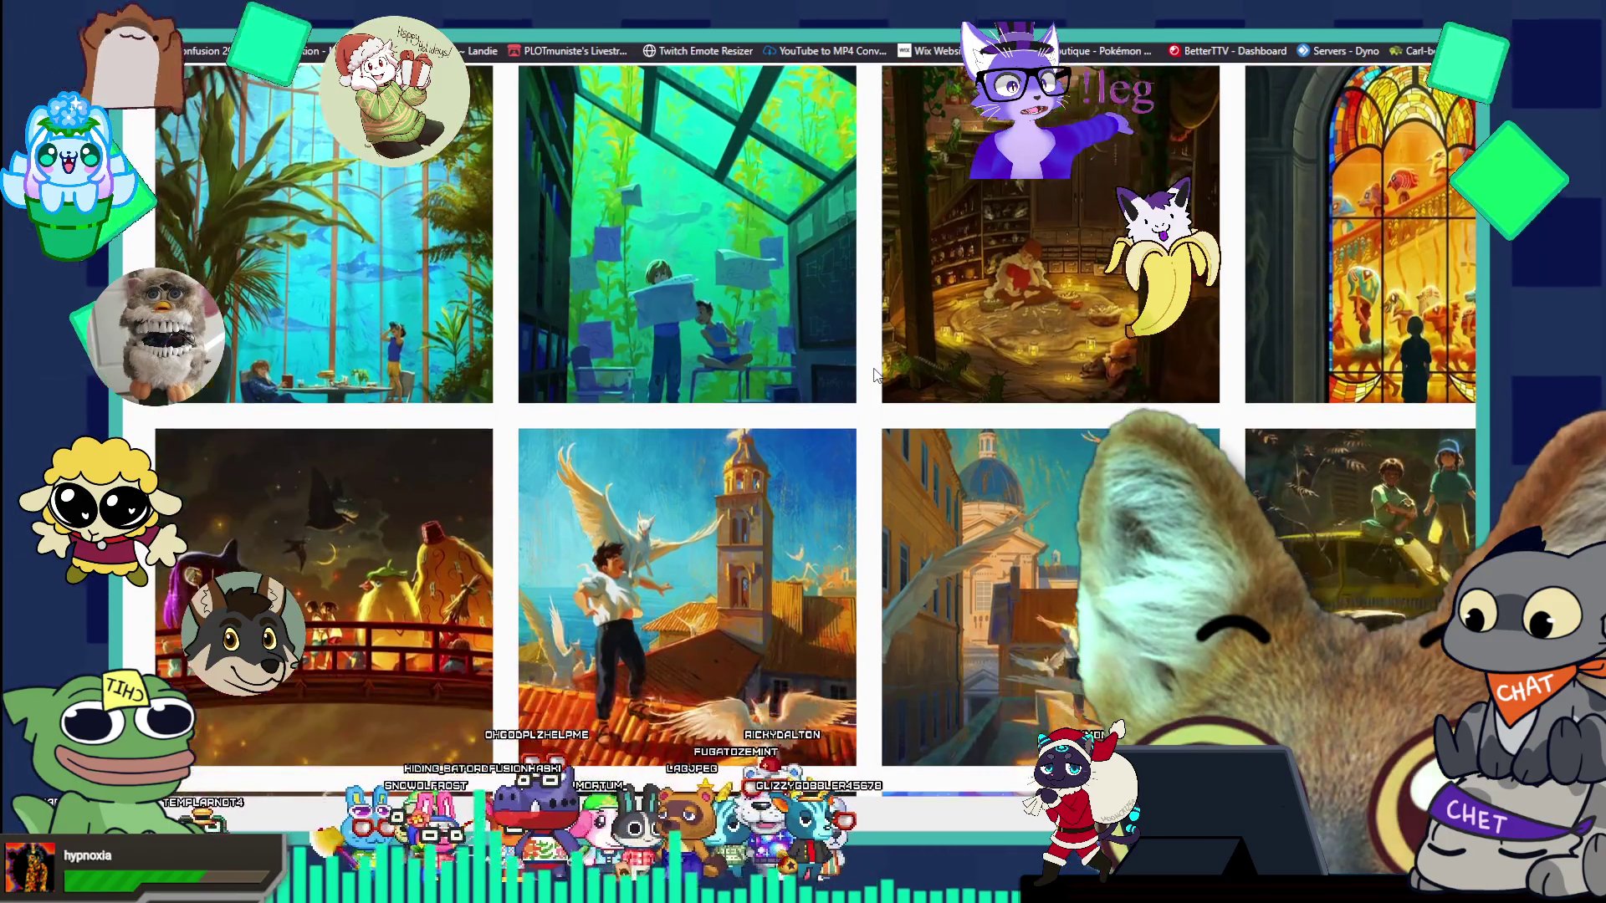
scroll(874, 374, down, 3)
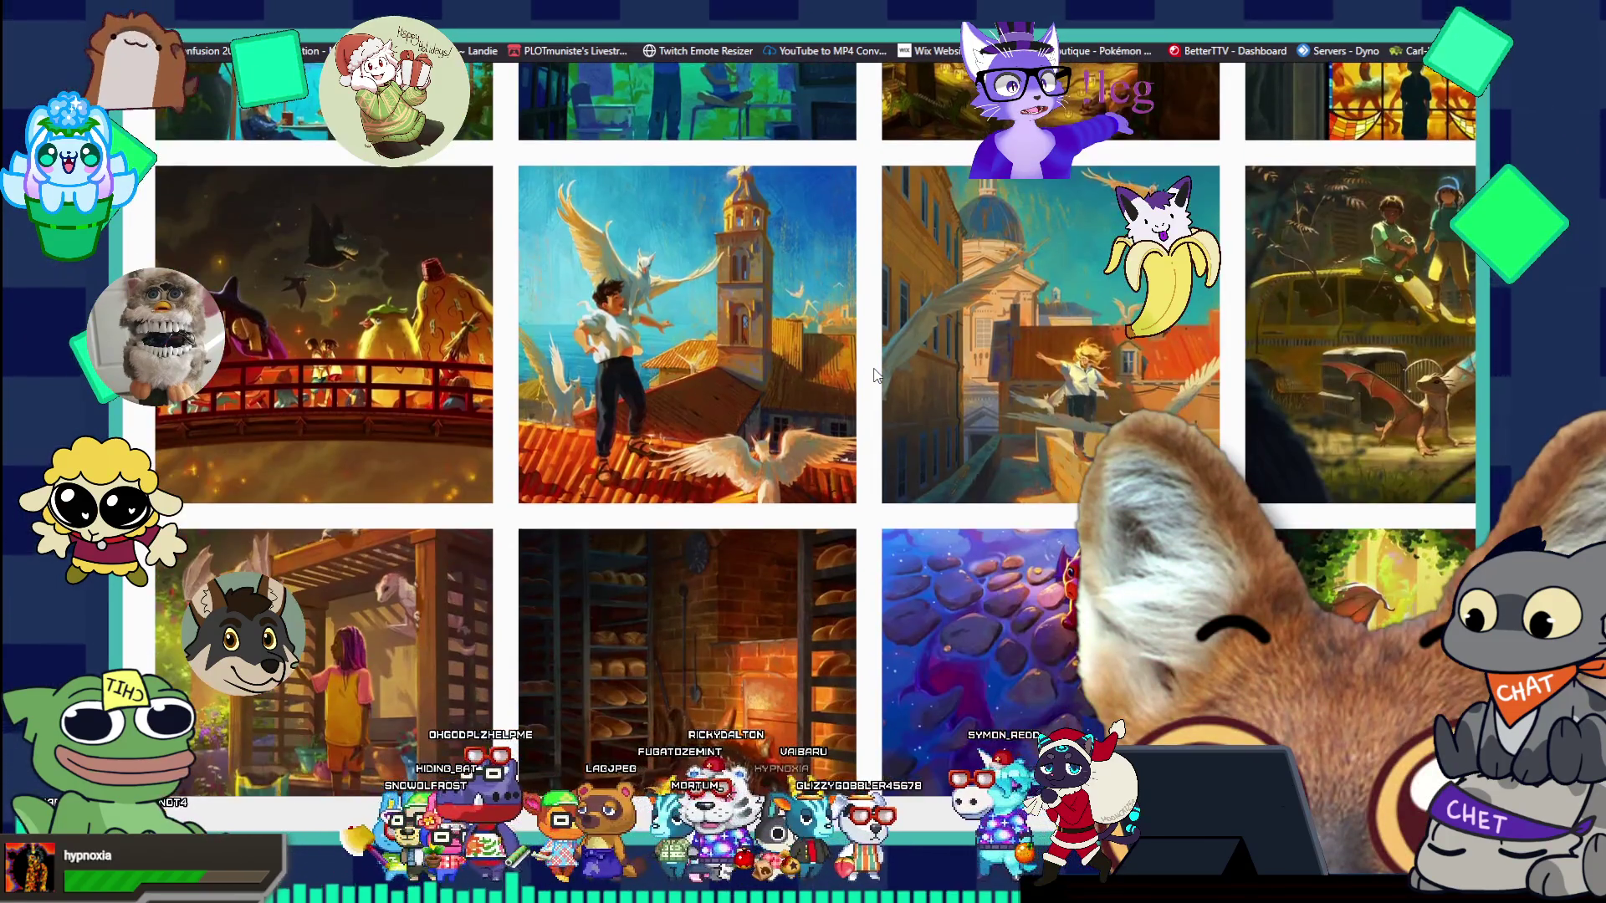
scroll(874, 374, down, 2)
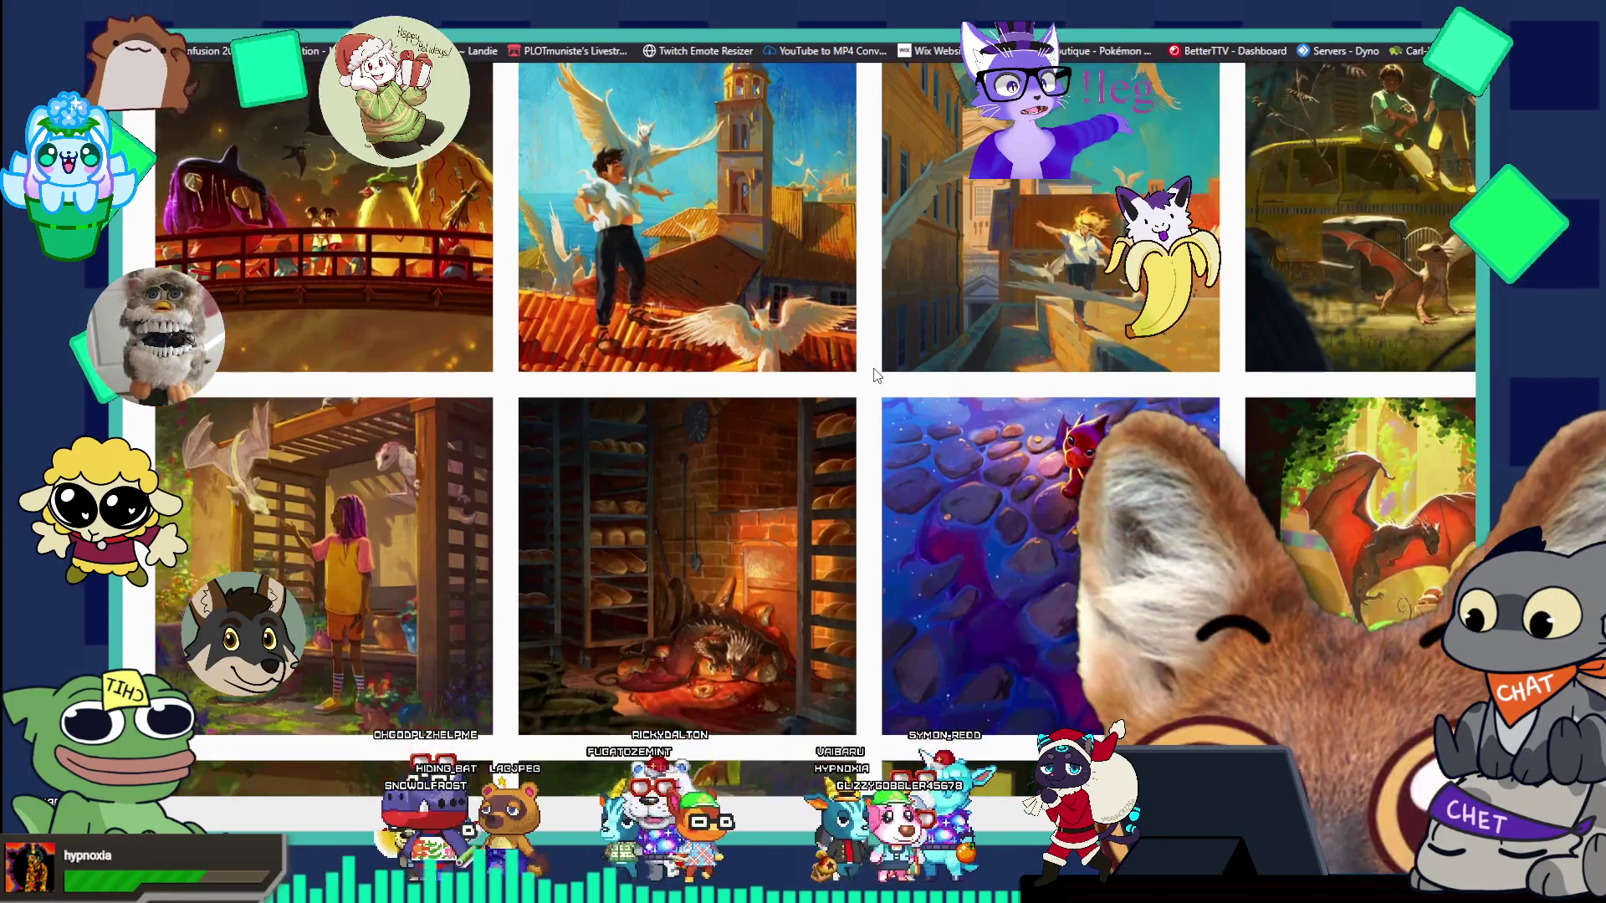
scroll(874, 373, down, 2)
scroll(873, 373, down, 1)
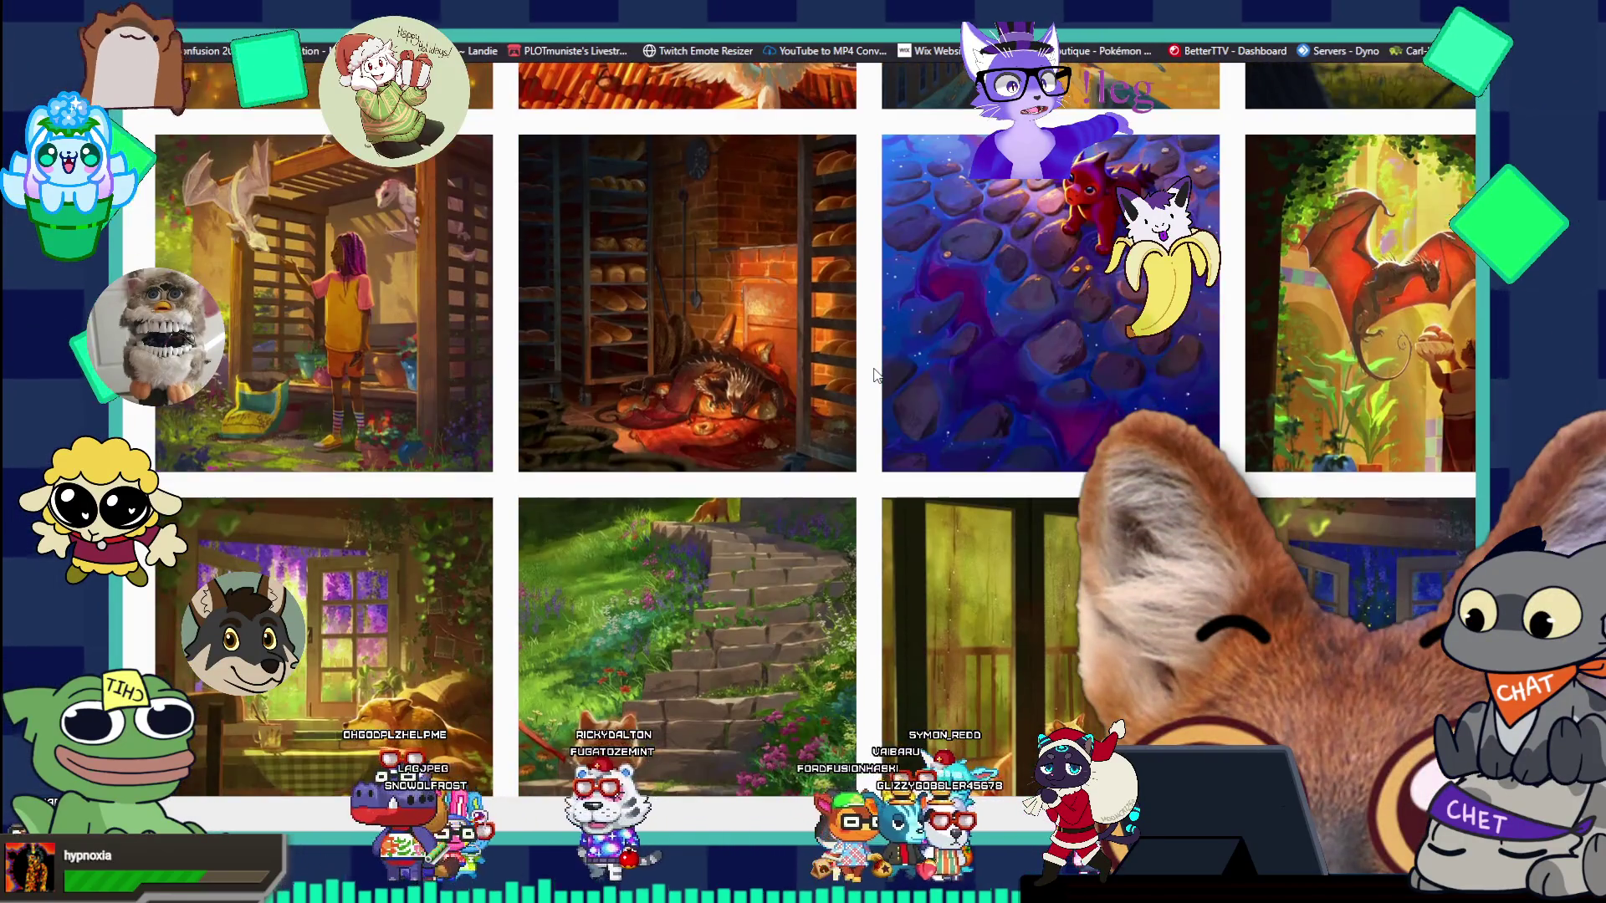
scroll(874, 374, down, 3)
scroll(874, 374, down, 2)
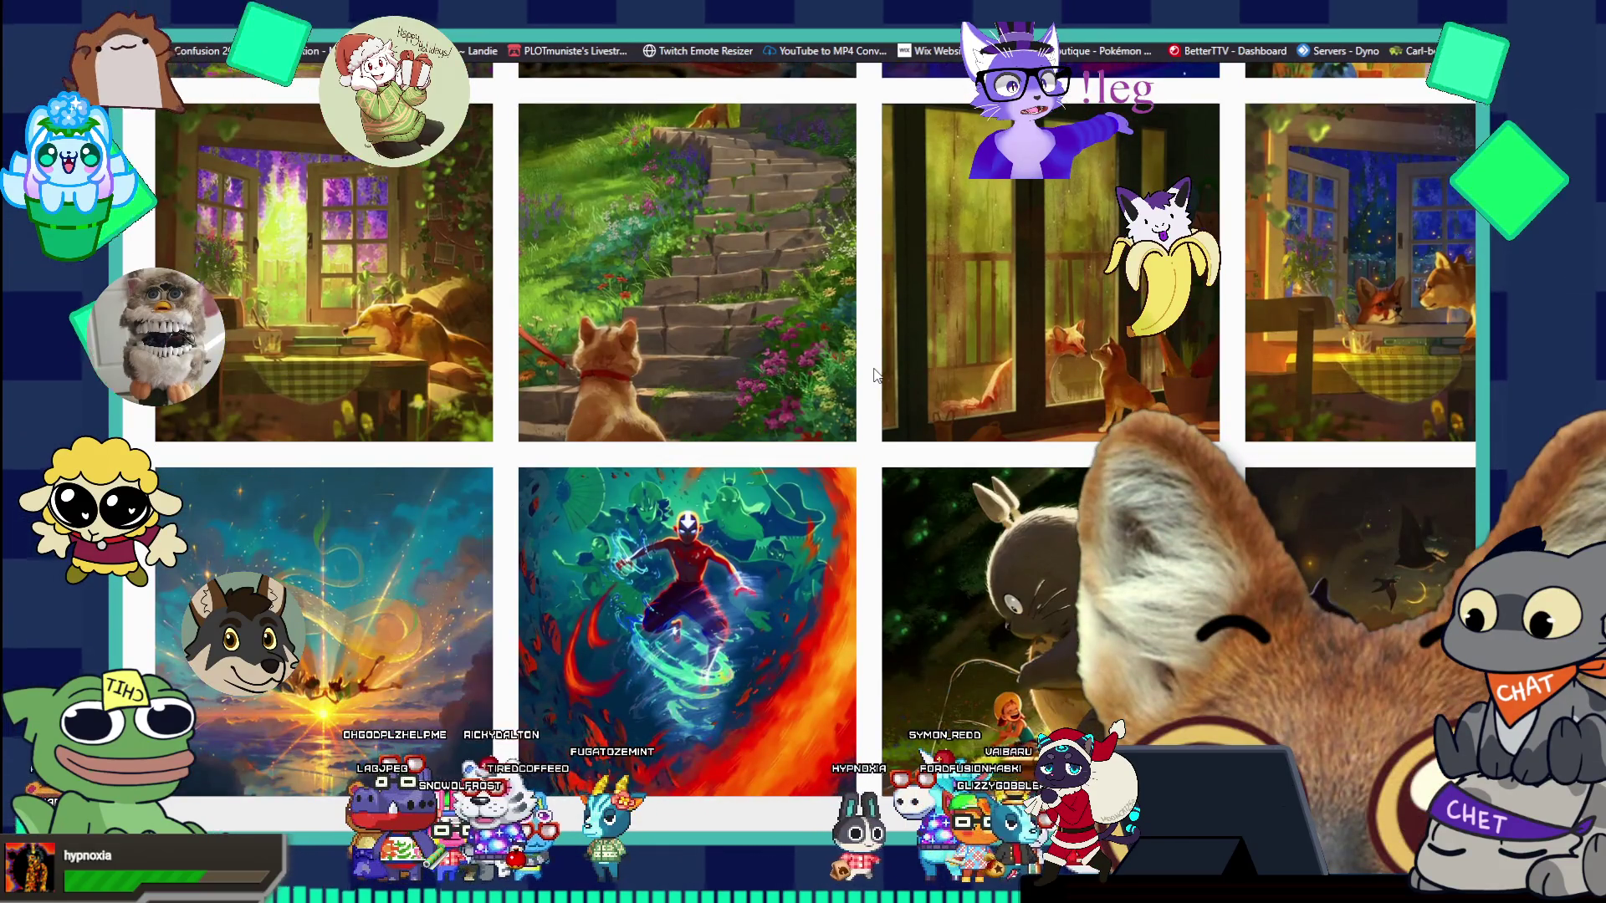
scroll(874, 374, down, 4)
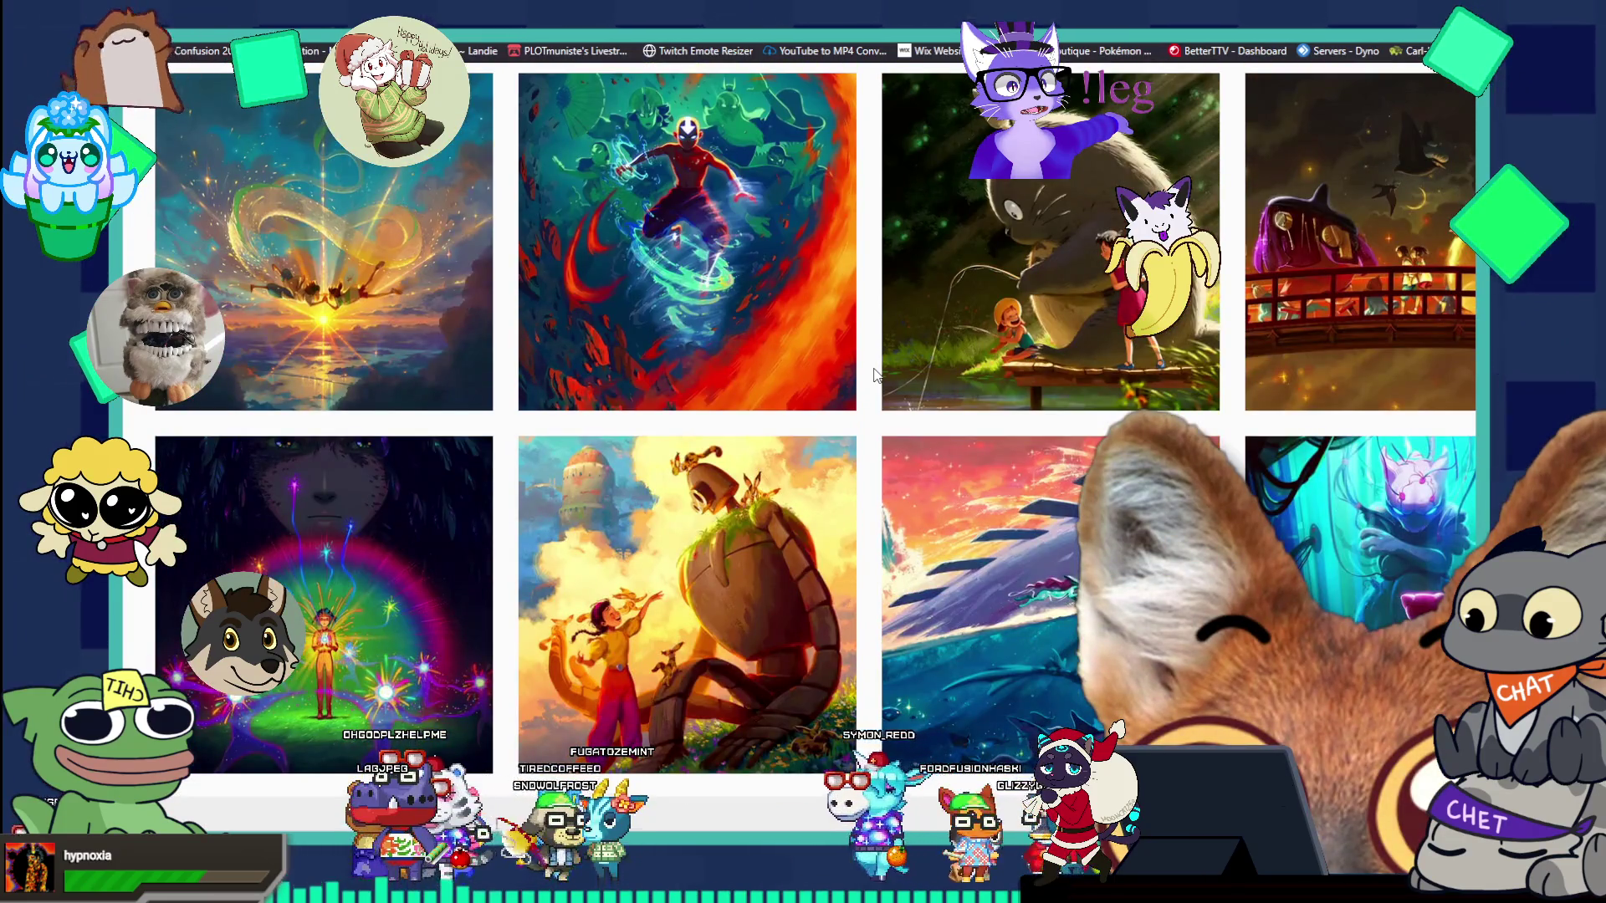
scroll(874, 373, down, 4)
scroll(874, 374, down, 3)
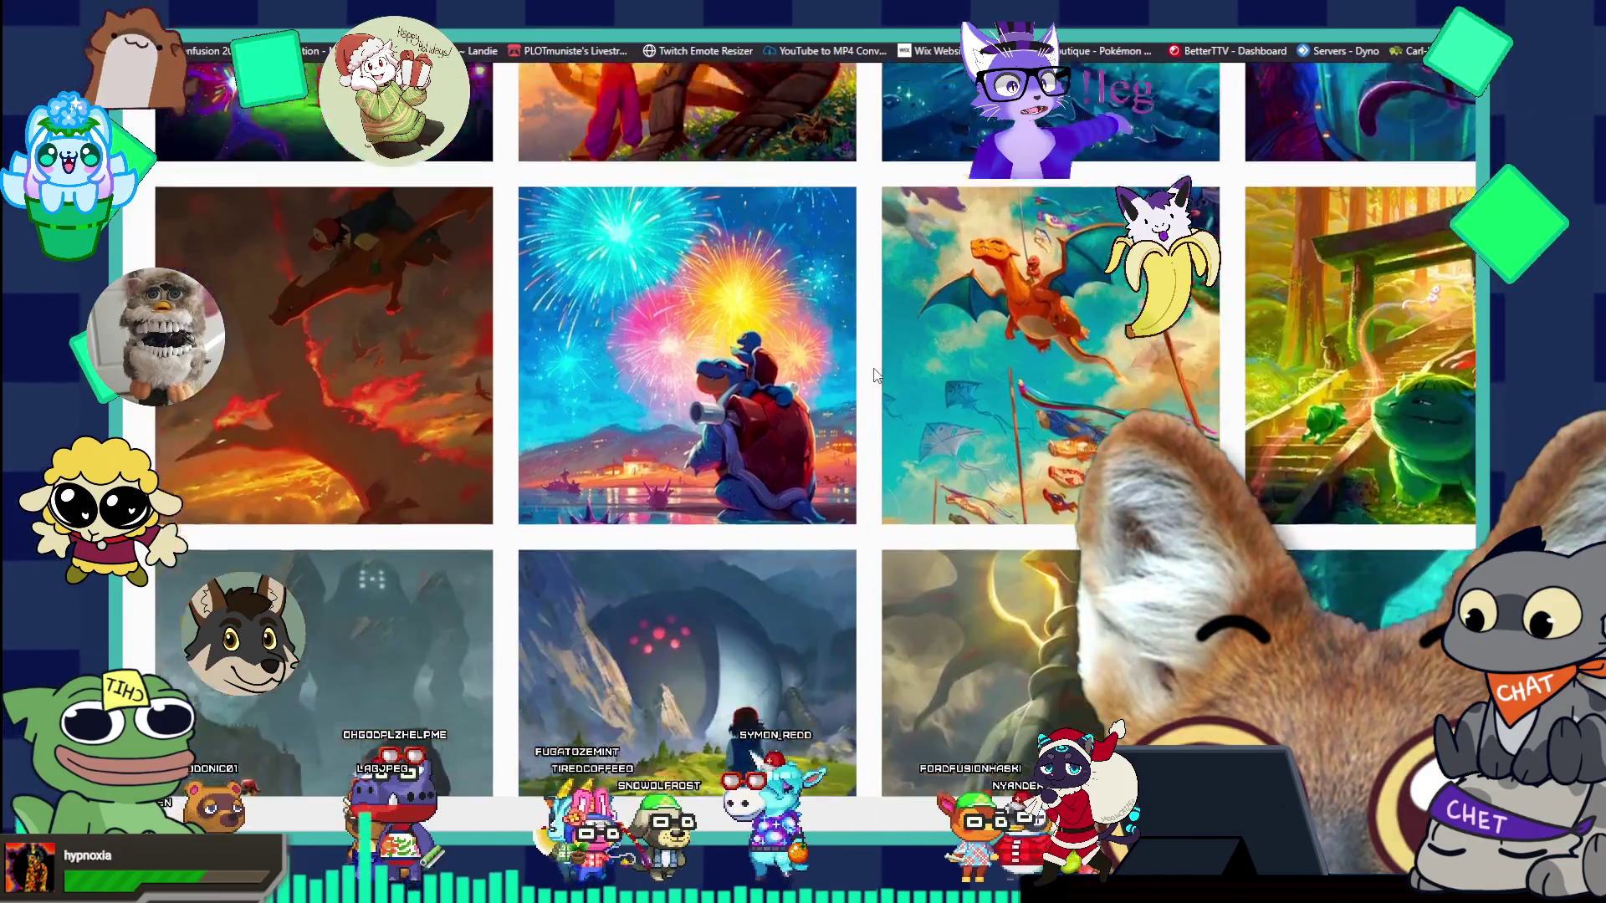
scroll(874, 374, down, 3)
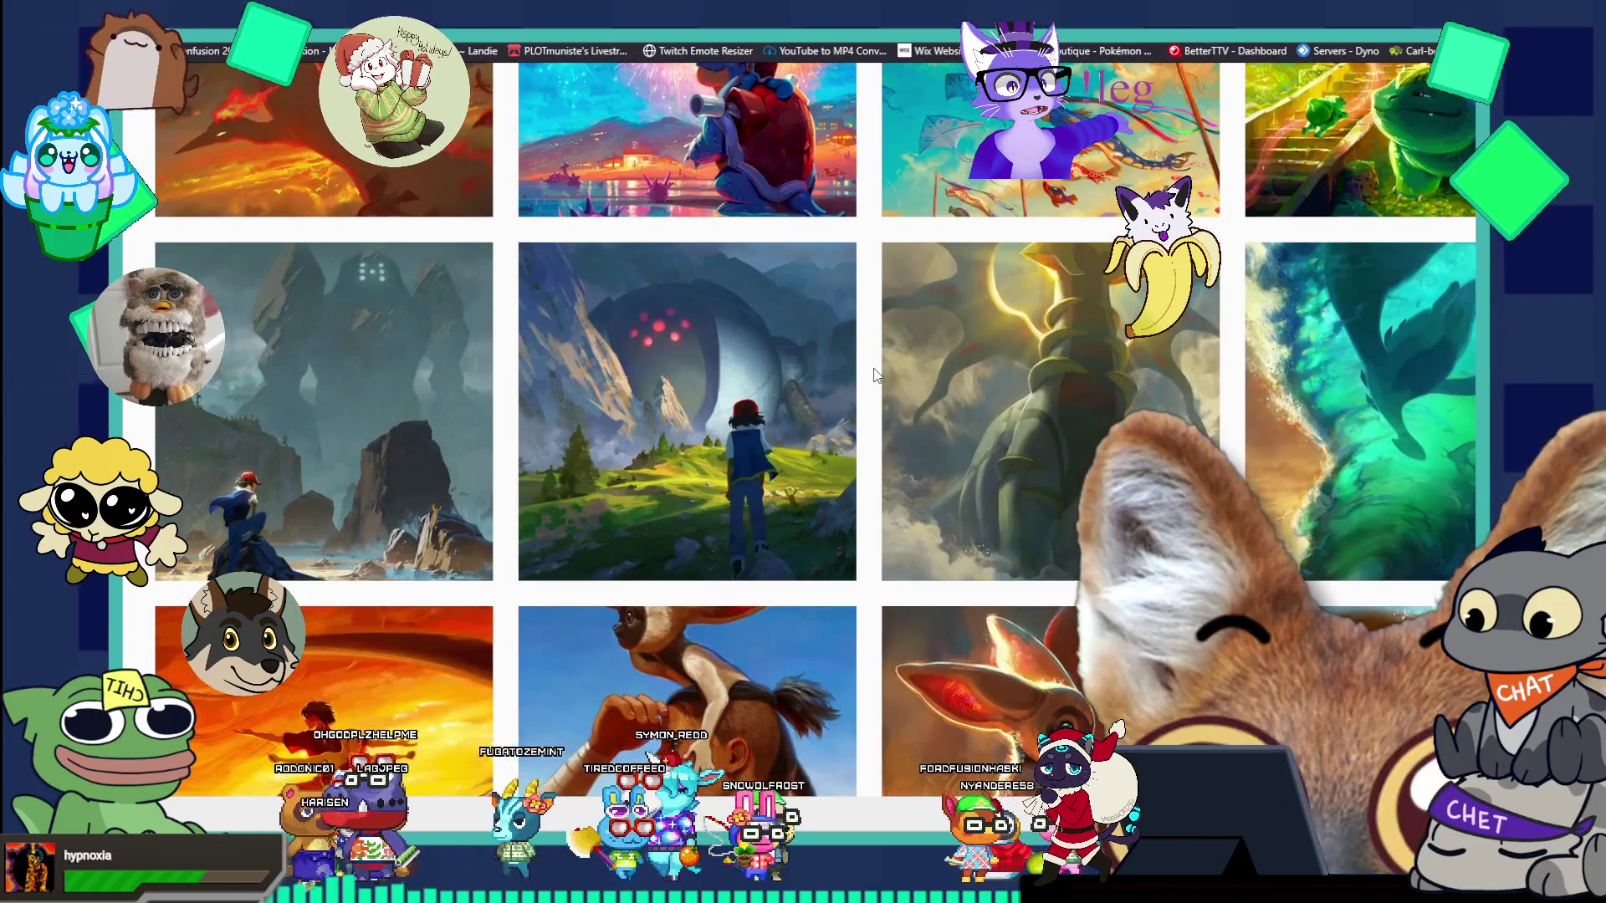
scroll(874, 374, down, 2)
scroll(874, 374, down, 8)
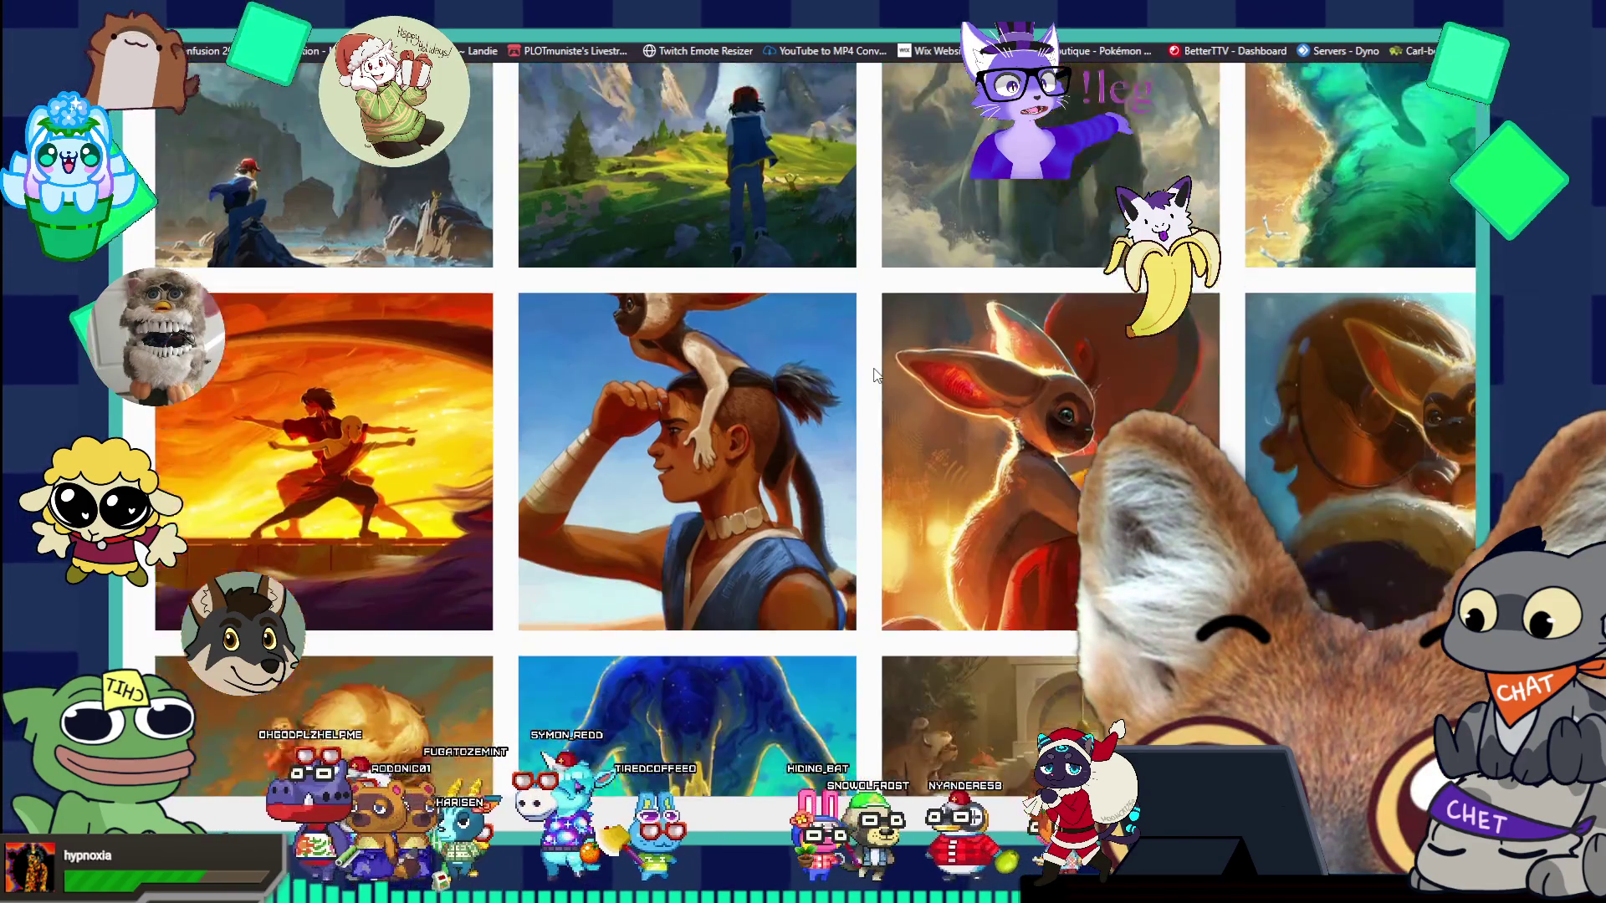
scroll(874, 374, down, 5)
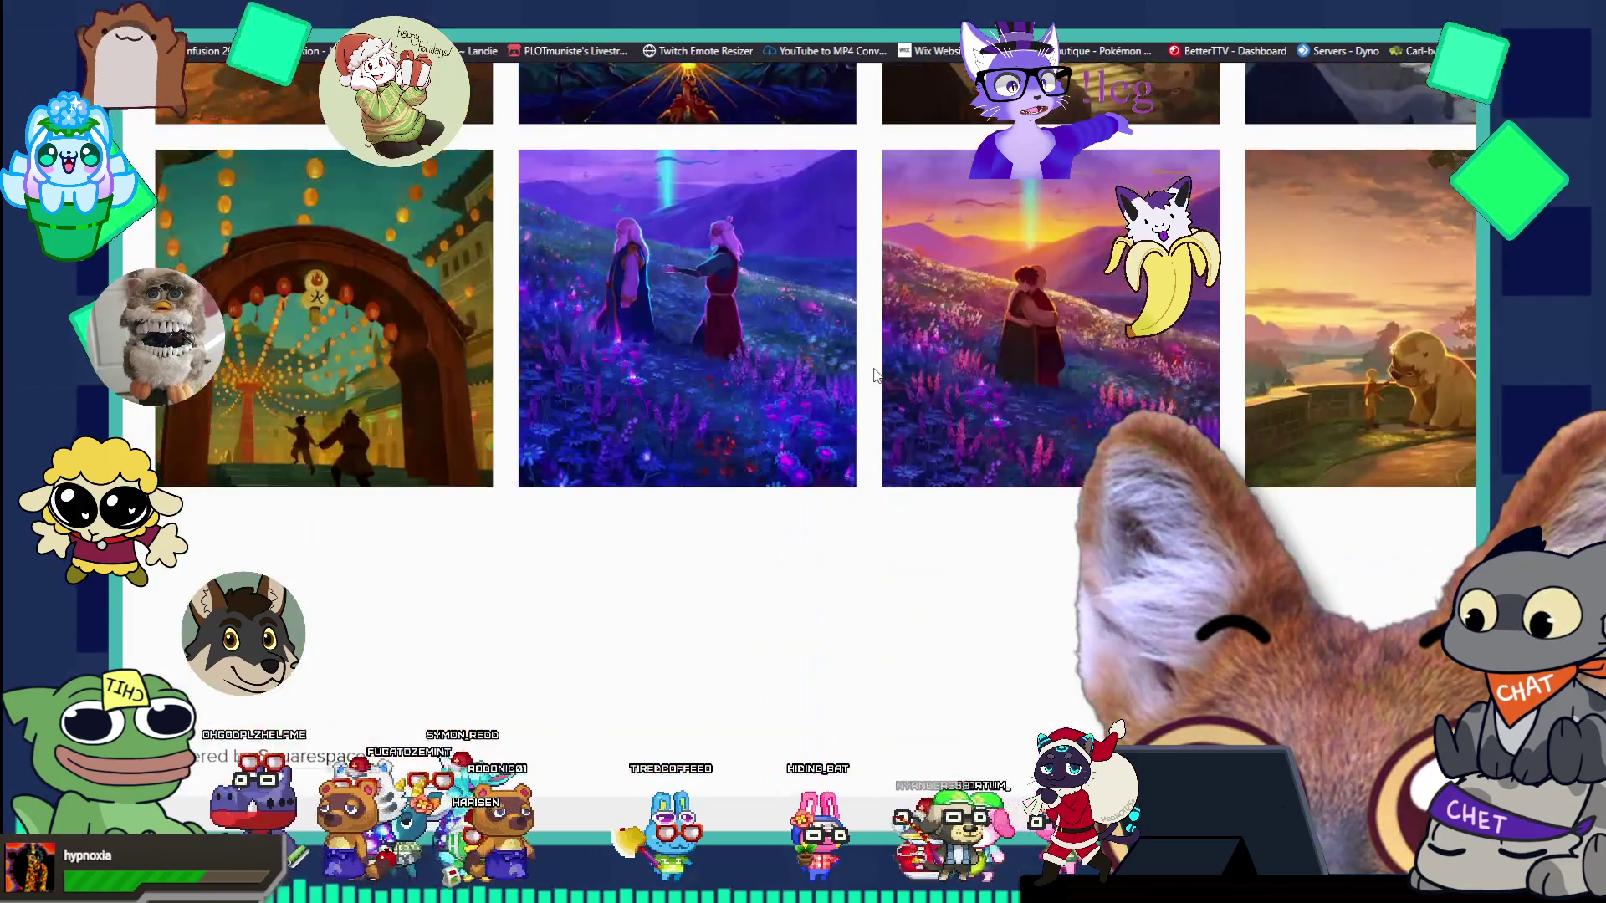
scroll(874, 374, down, 20)
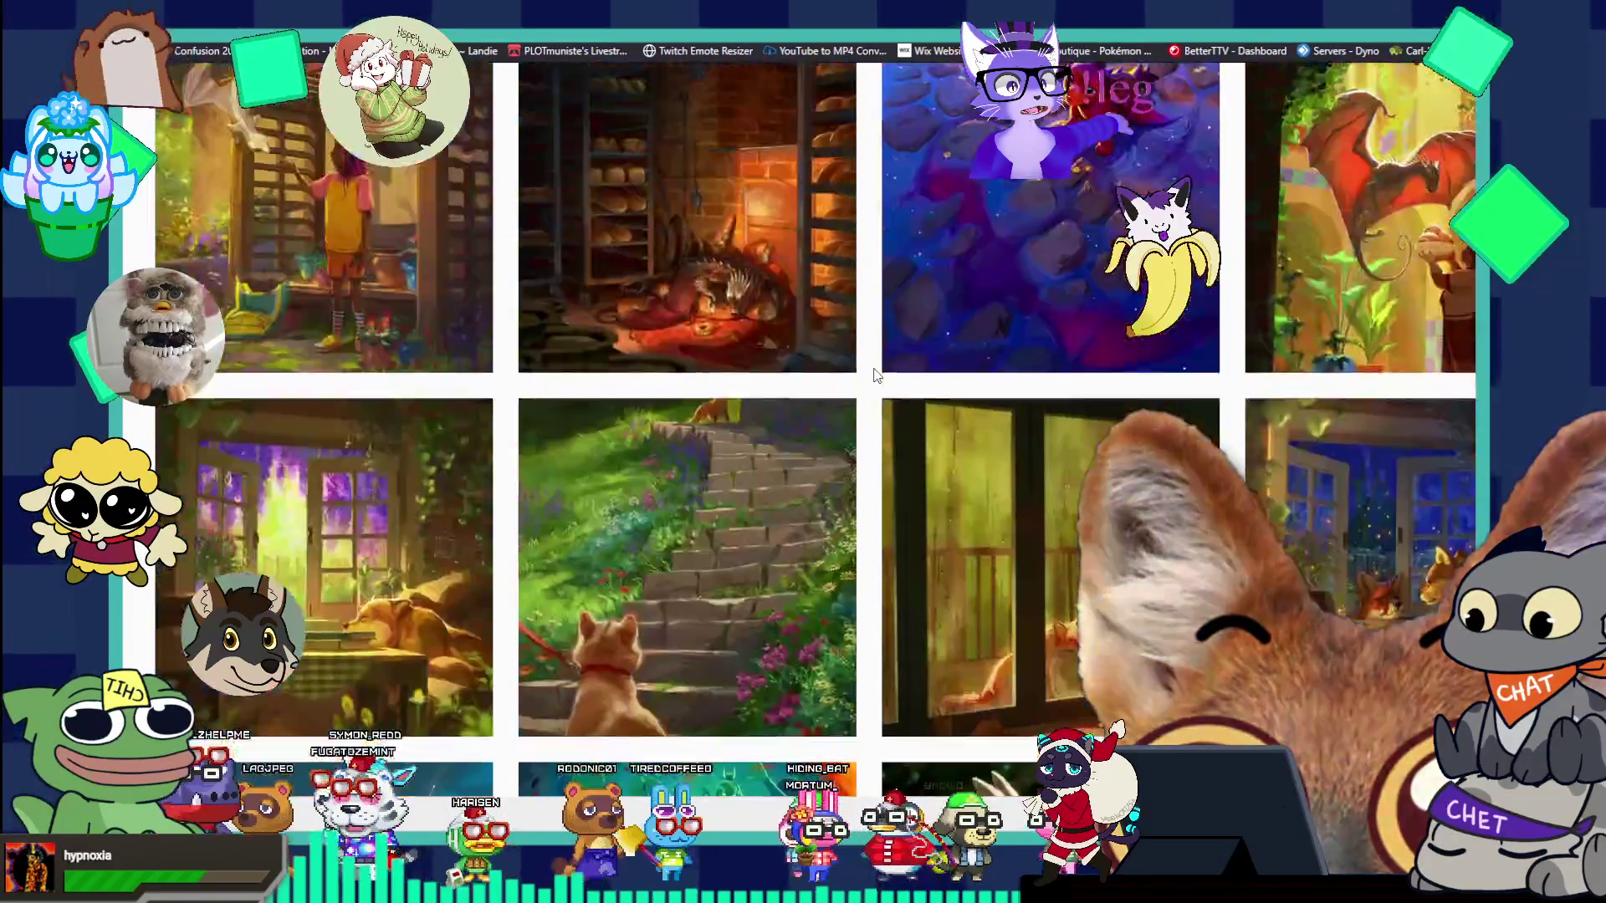
scroll(874, 373, up, 20)
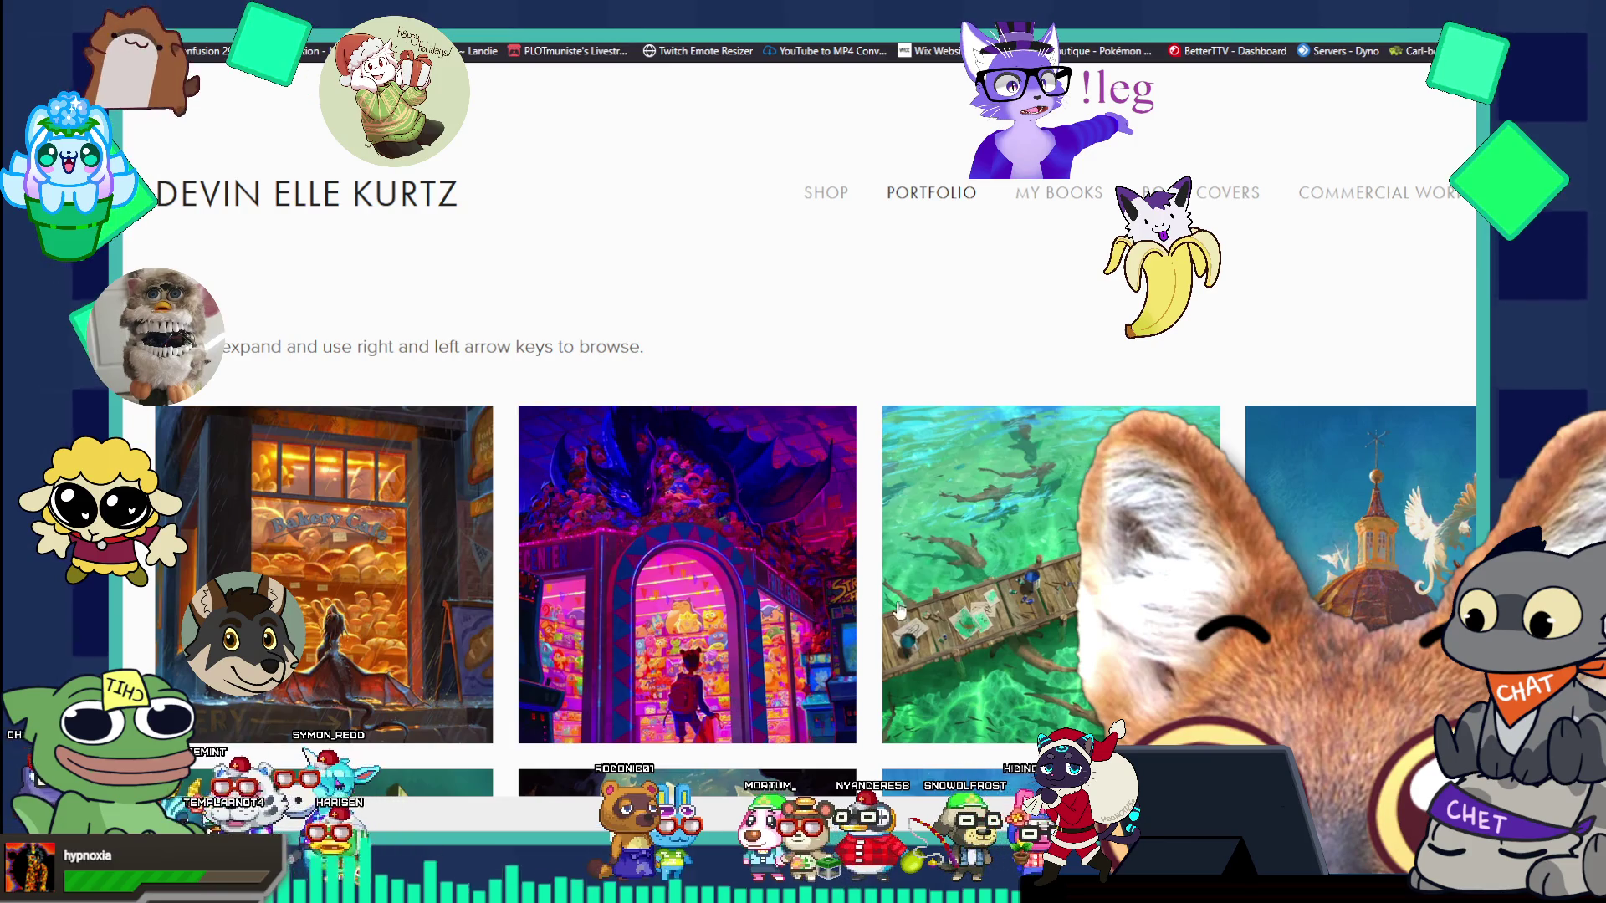
scroll(979, 598, down, 8)
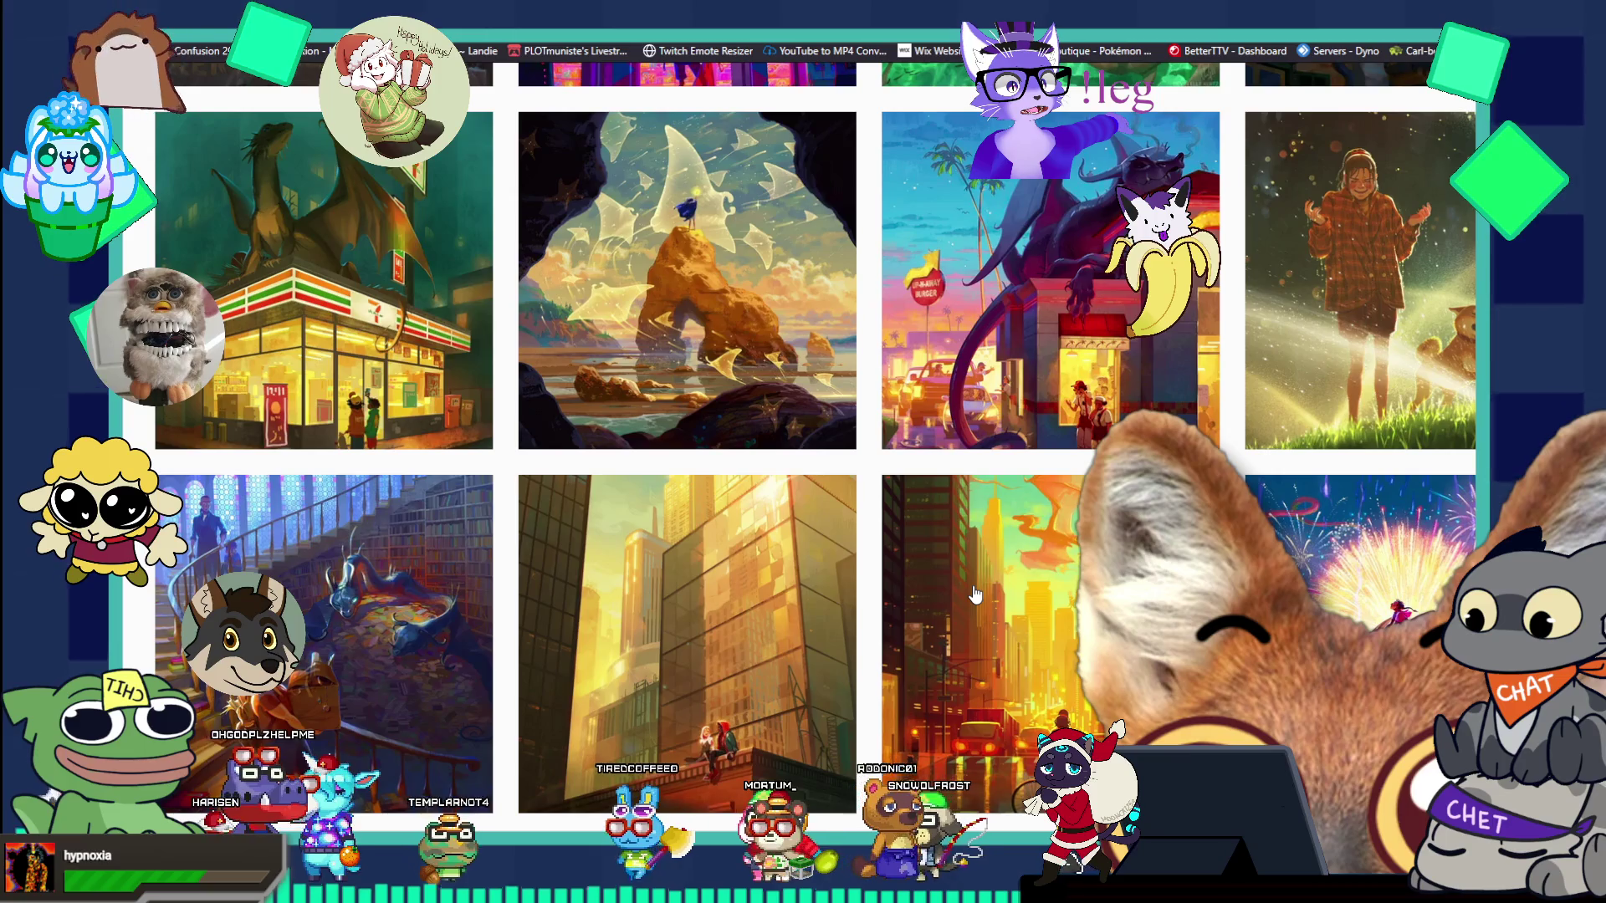
click(444, 673)
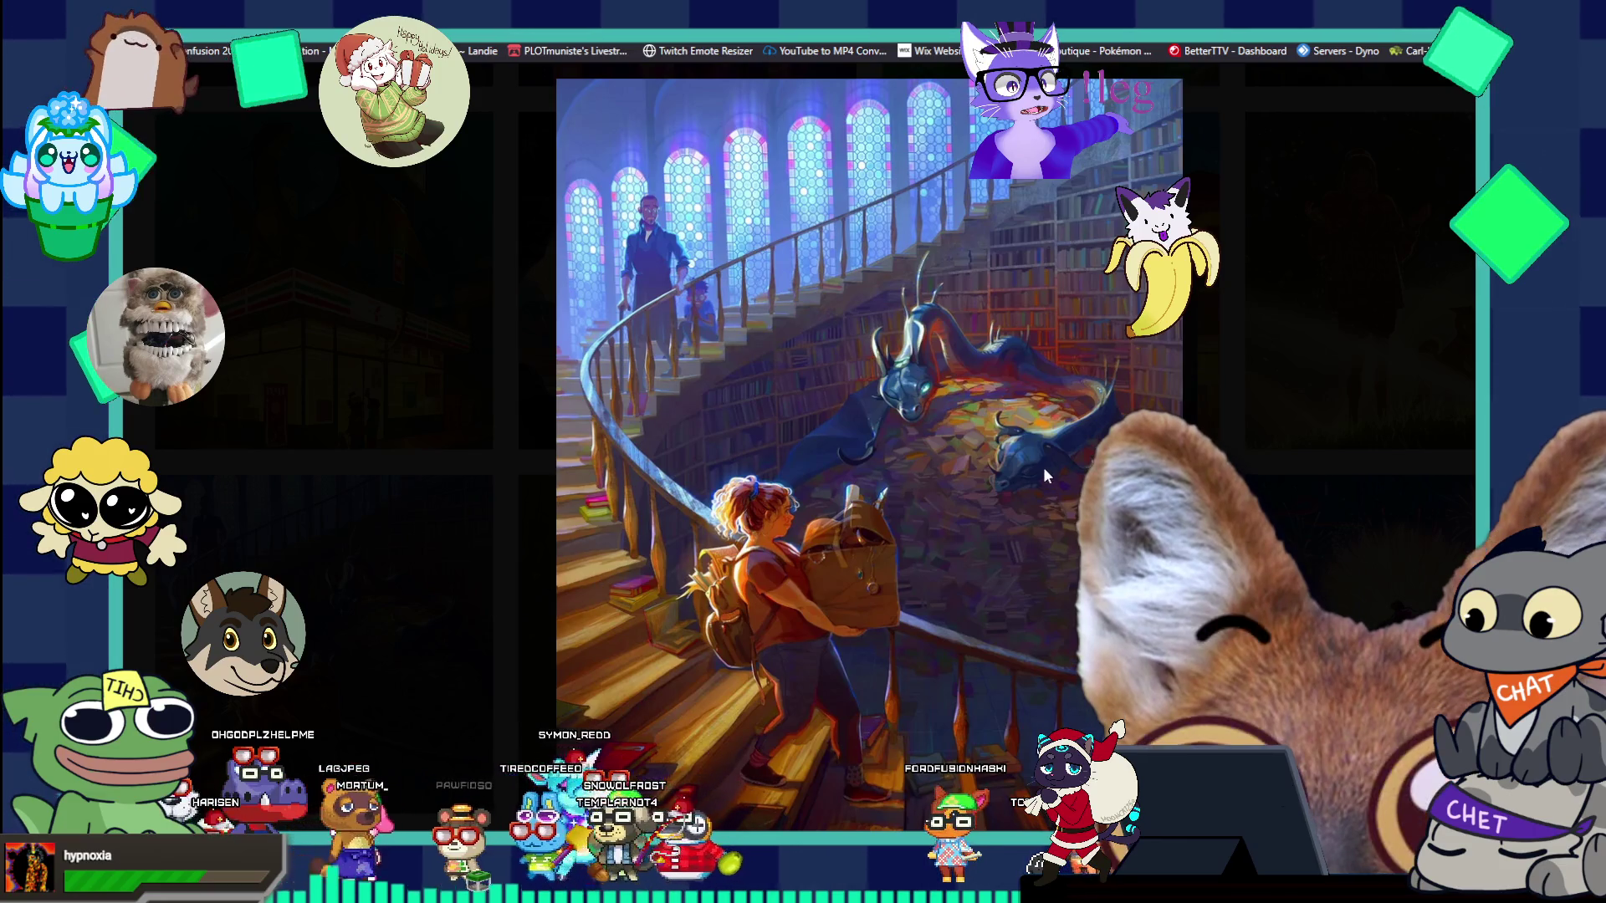
click(357, 575)
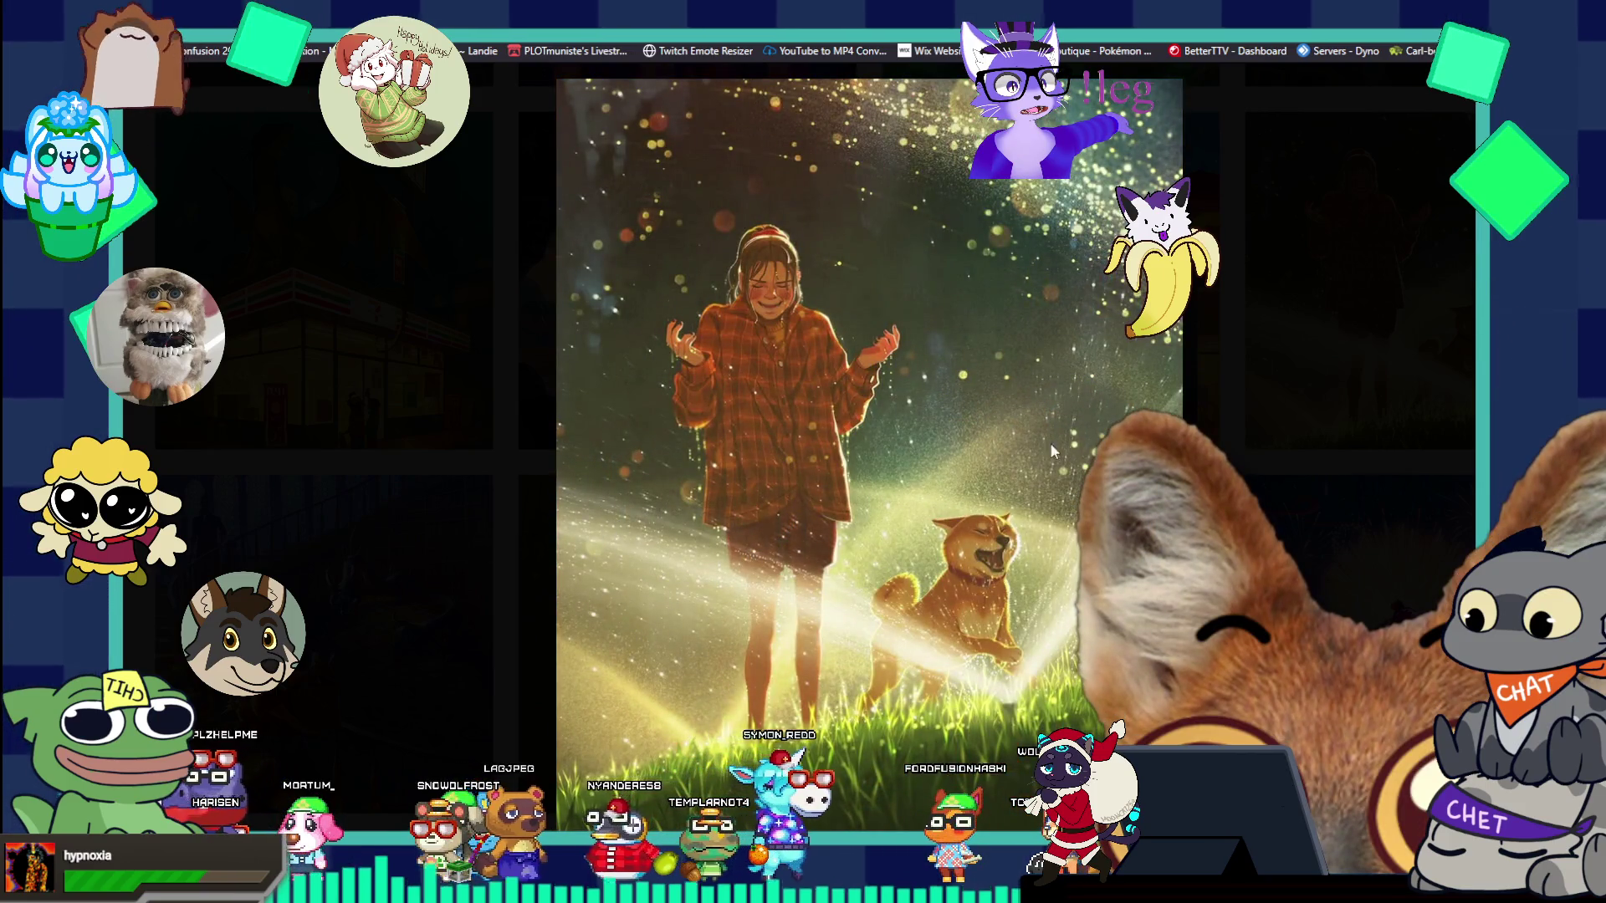
click(354, 549)
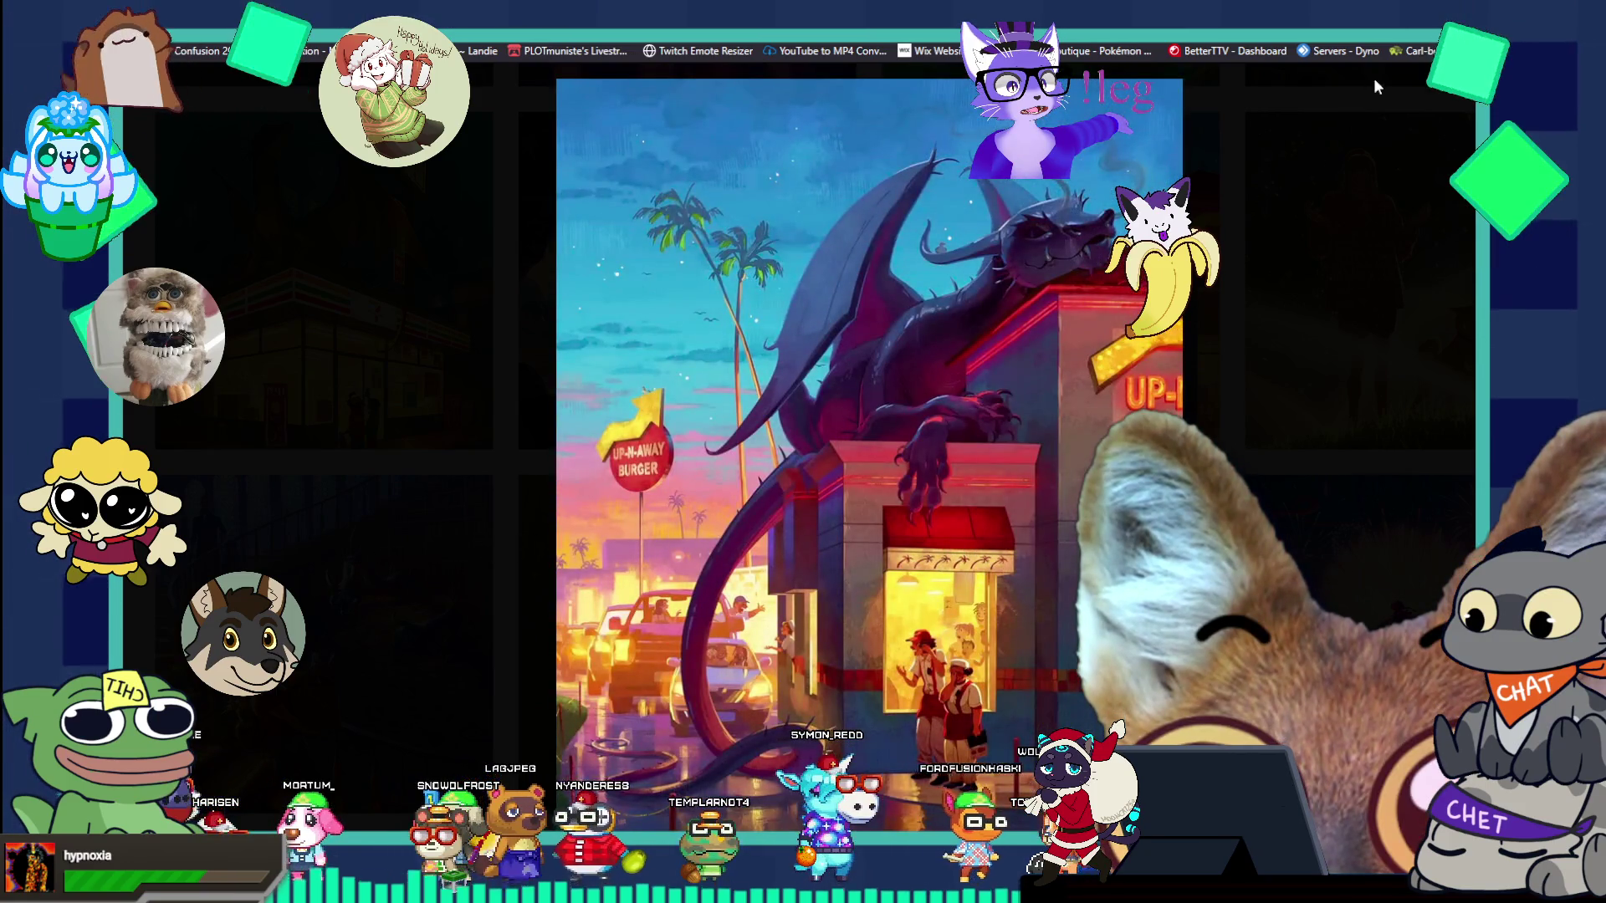
key(Escape)
scroll(1228, 452, down, 10)
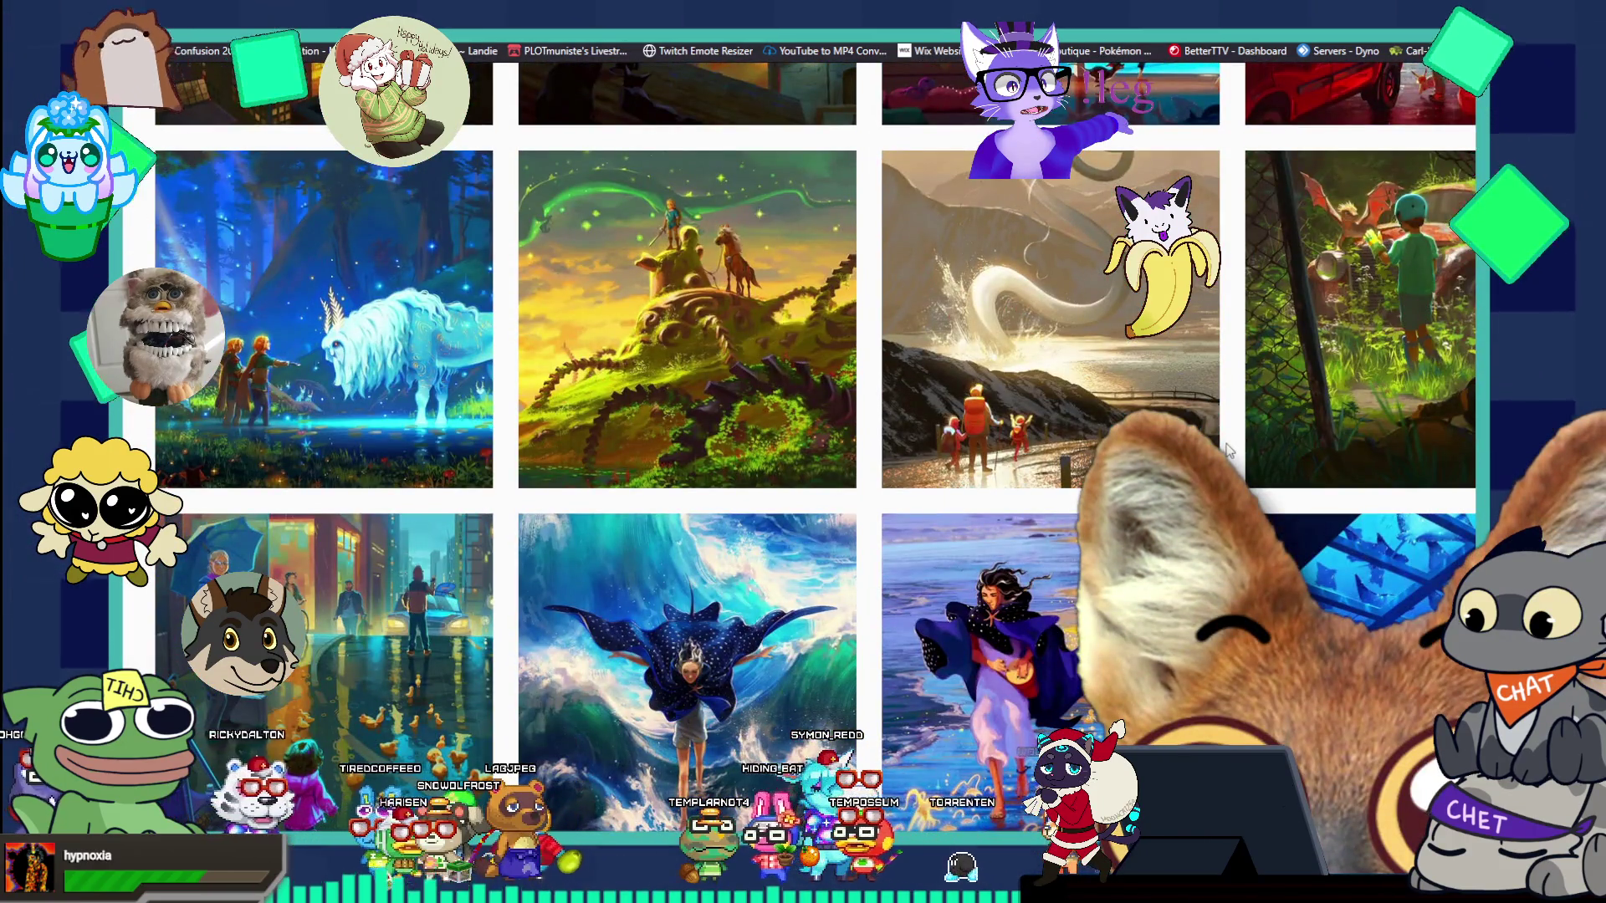
- Scroll the My Books gallery down to its final row, then jump back to the top
scroll(1228, 452, down, 3)
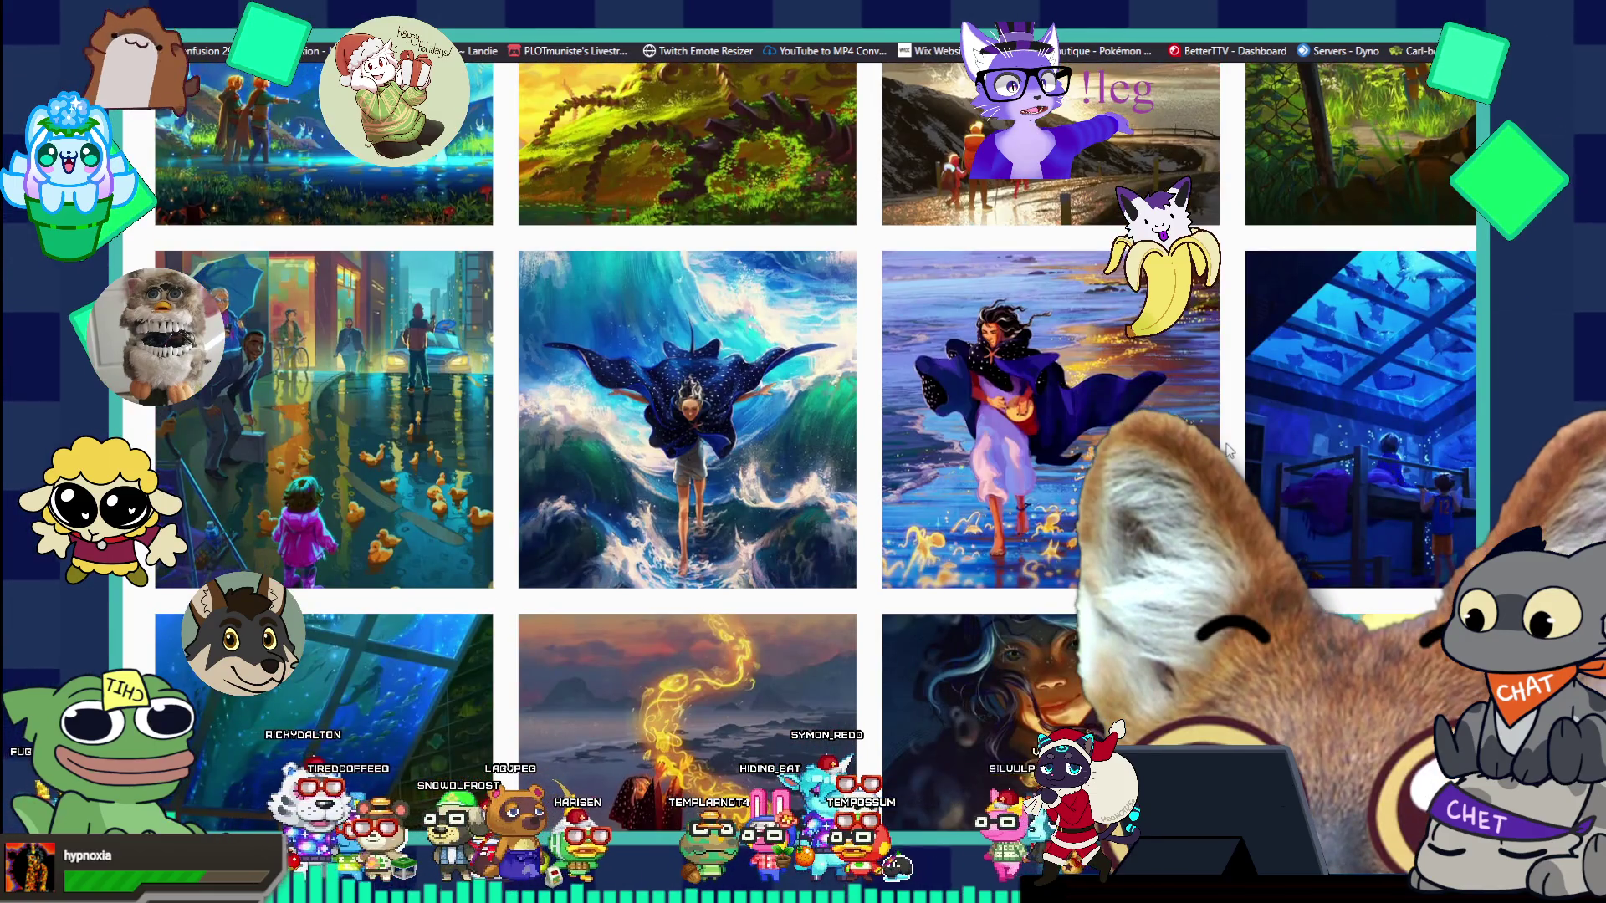
scroll(1228, 452, down, 5)
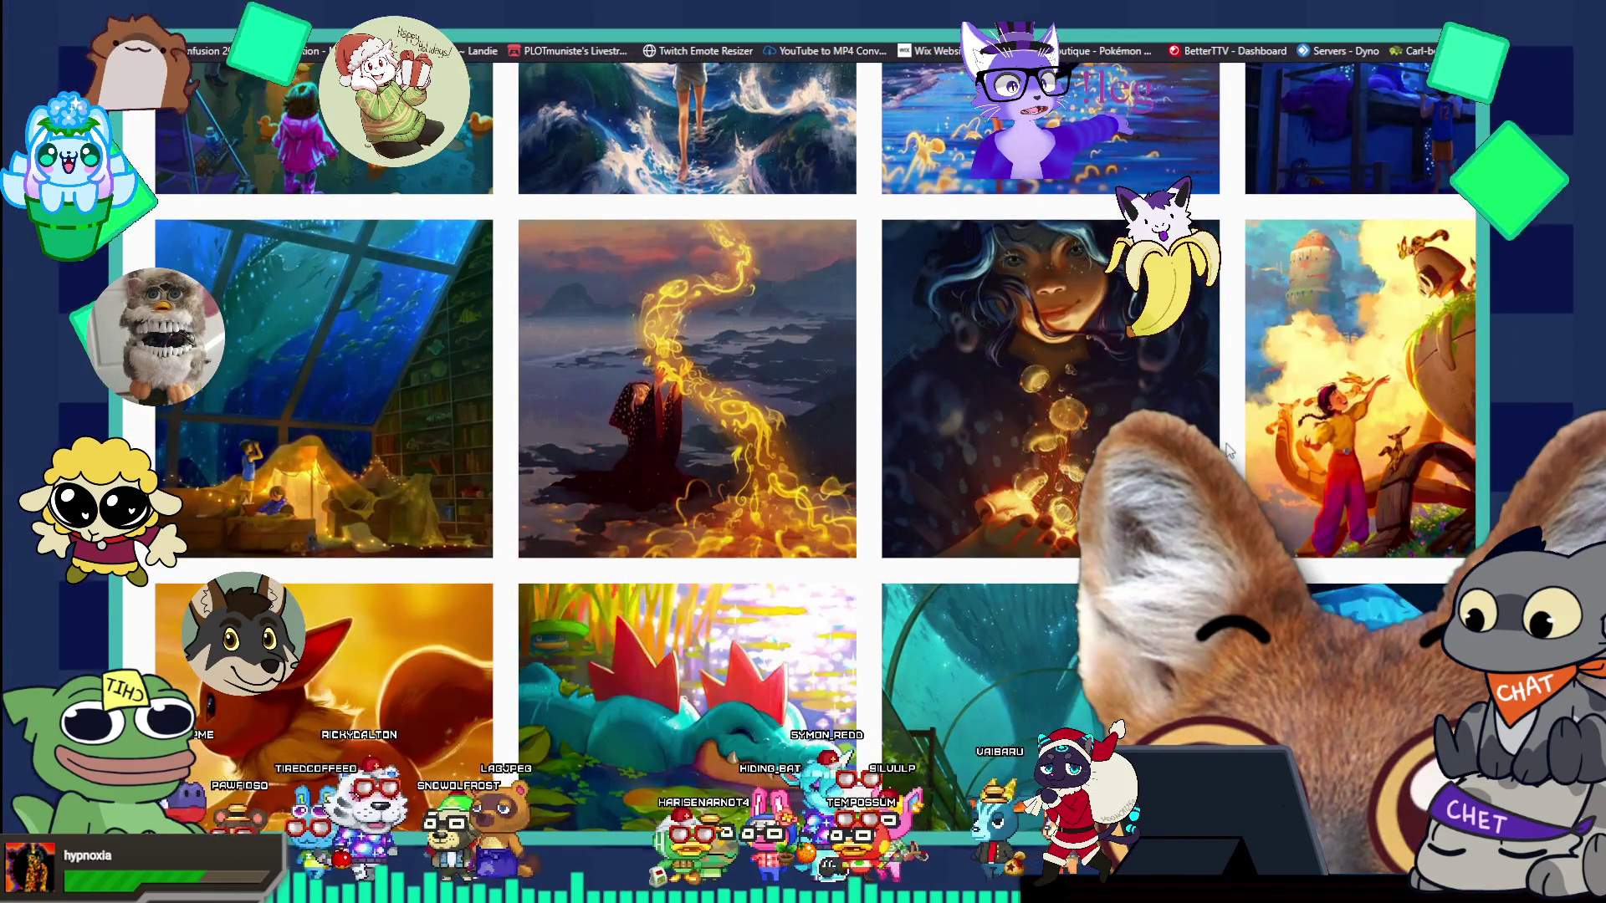
scroll(1228, 451, down, 12)
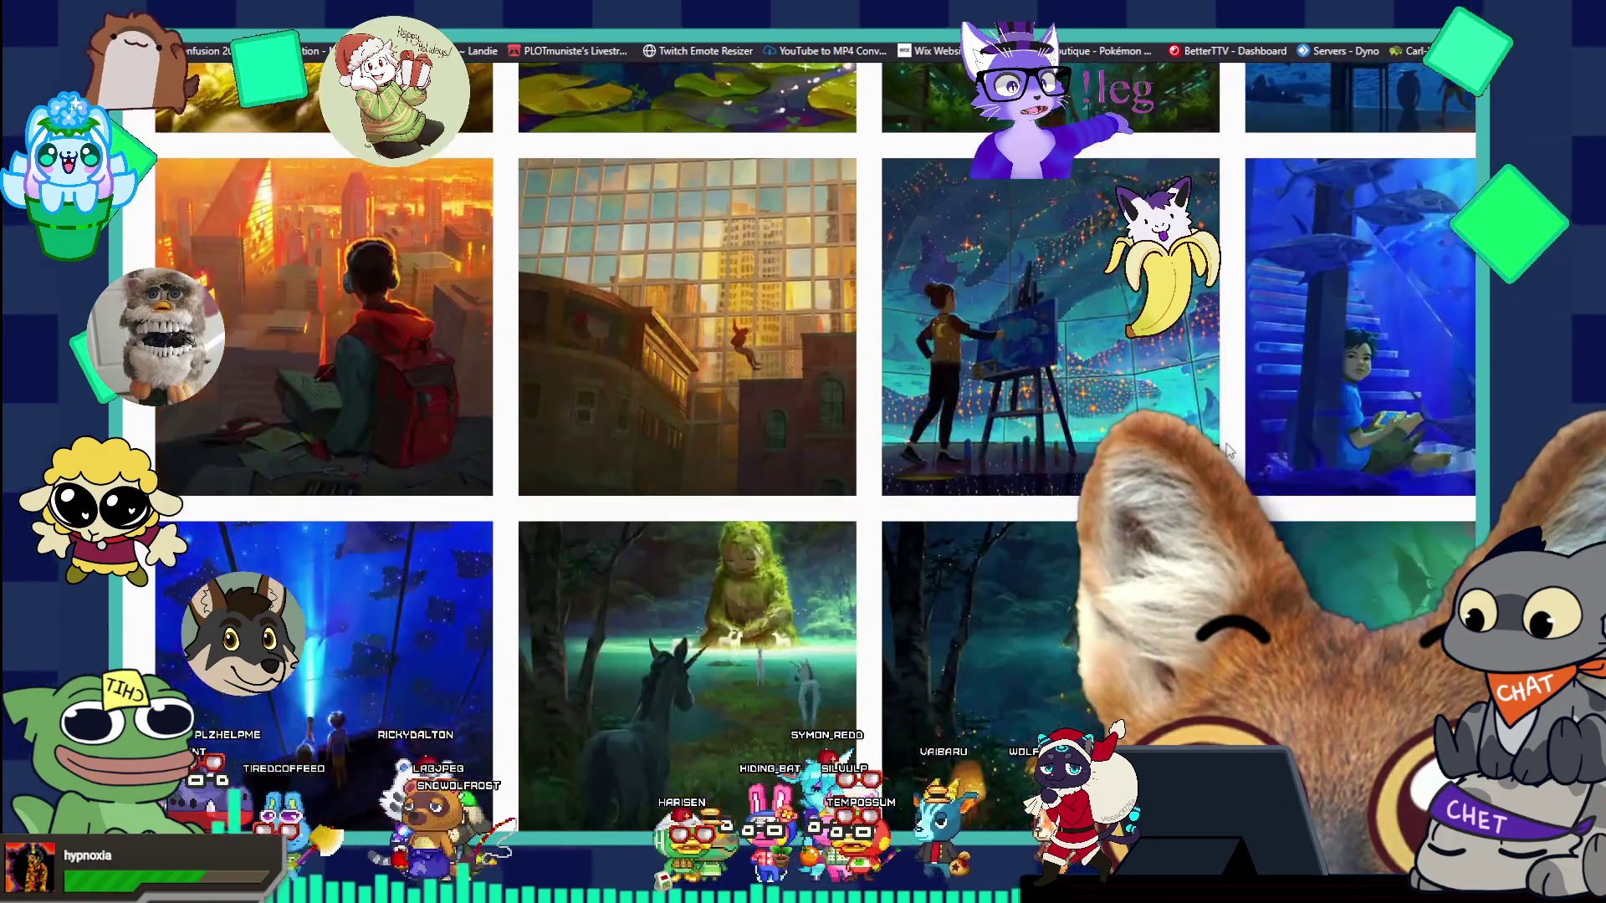
scroll(1227, 451, down, 10)
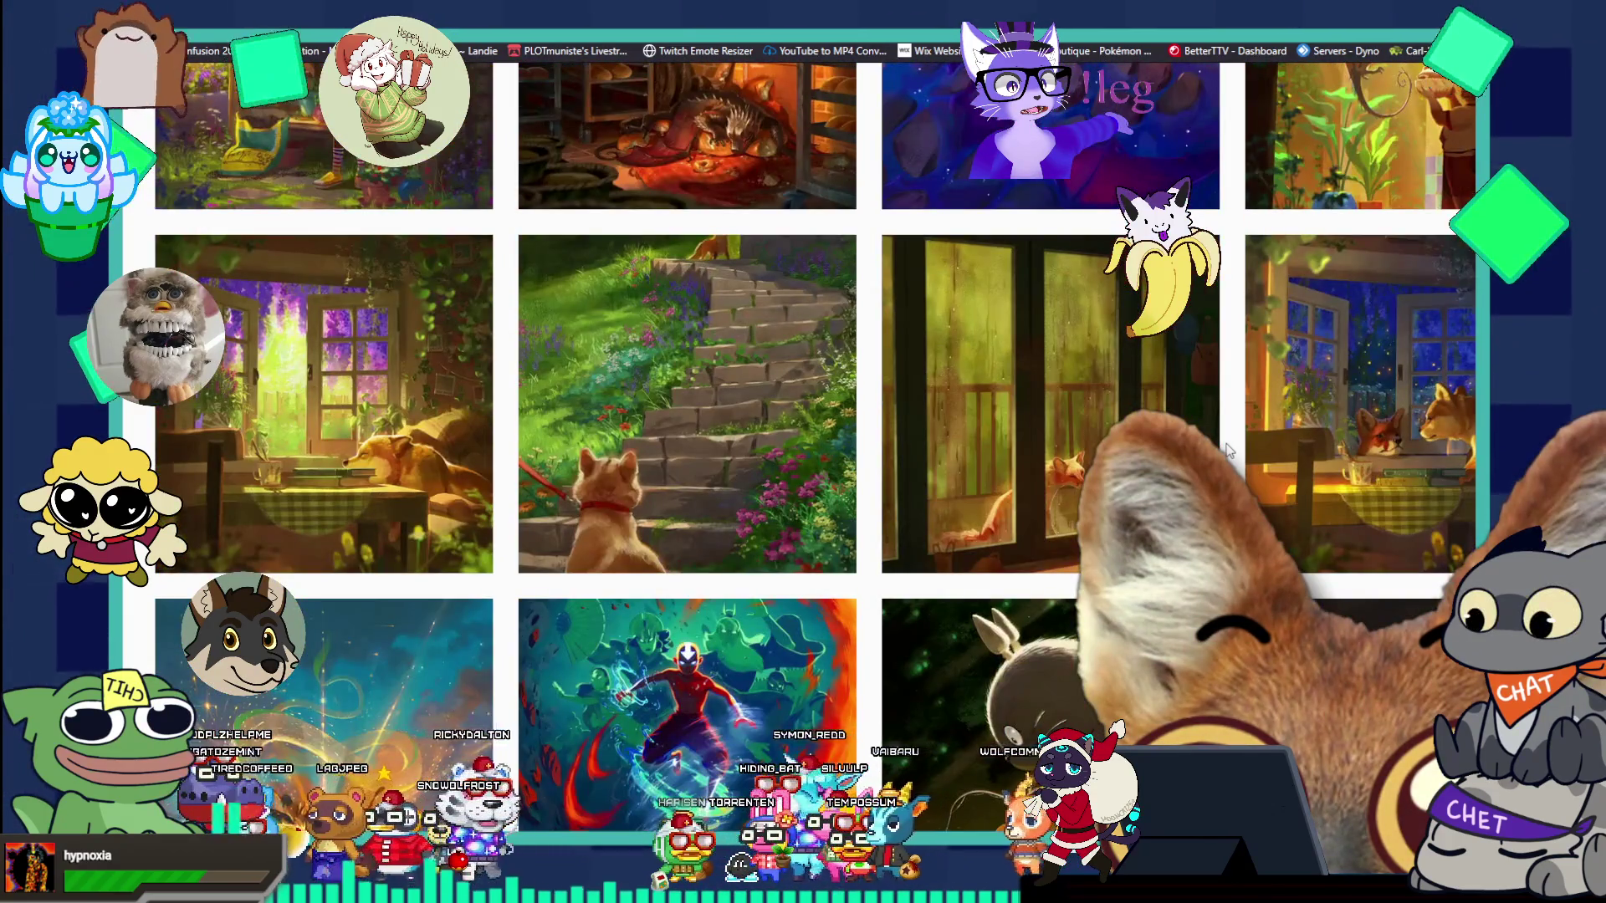
scroll(1227, 451, down, 5)
scroll(1228, 452, down, 10)
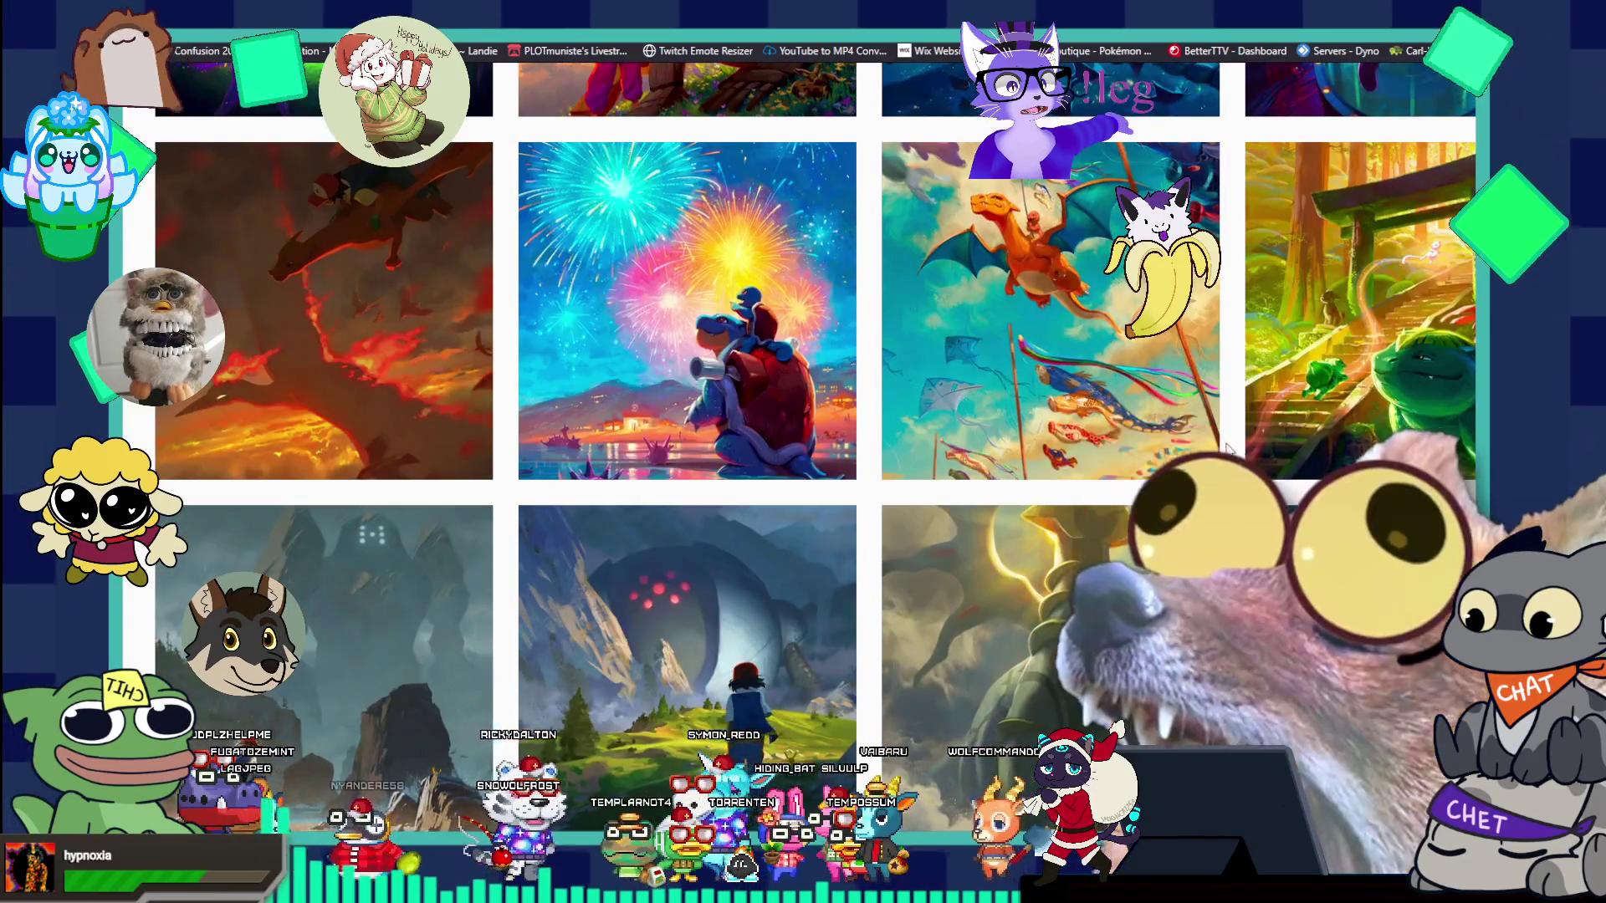
scroll(1228, 452, down, 5)
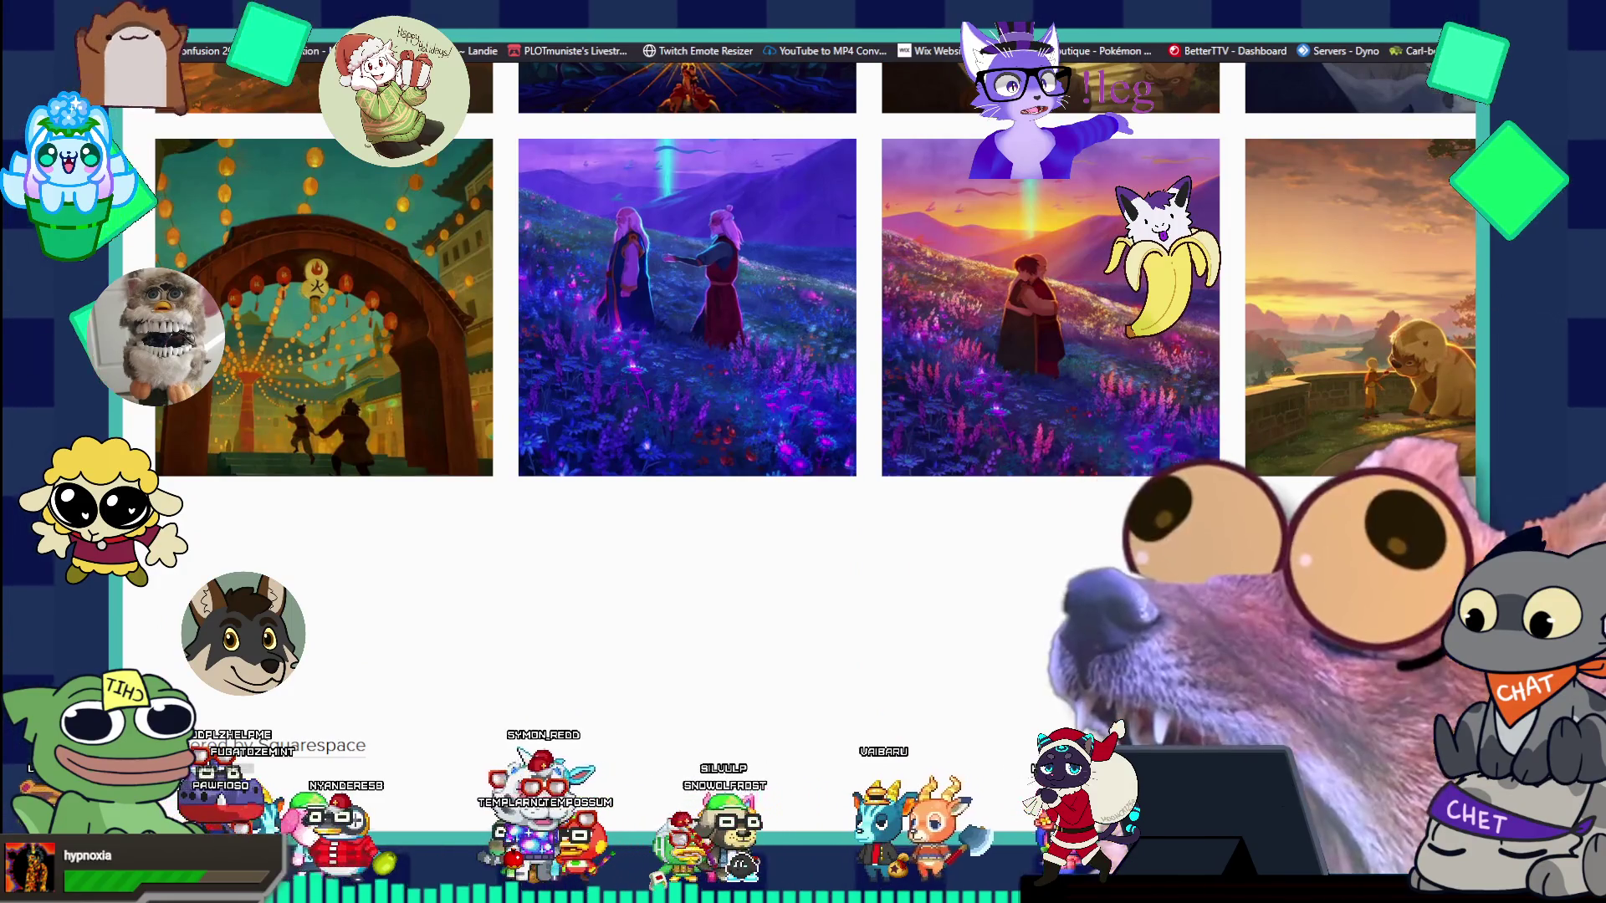
key(Home)
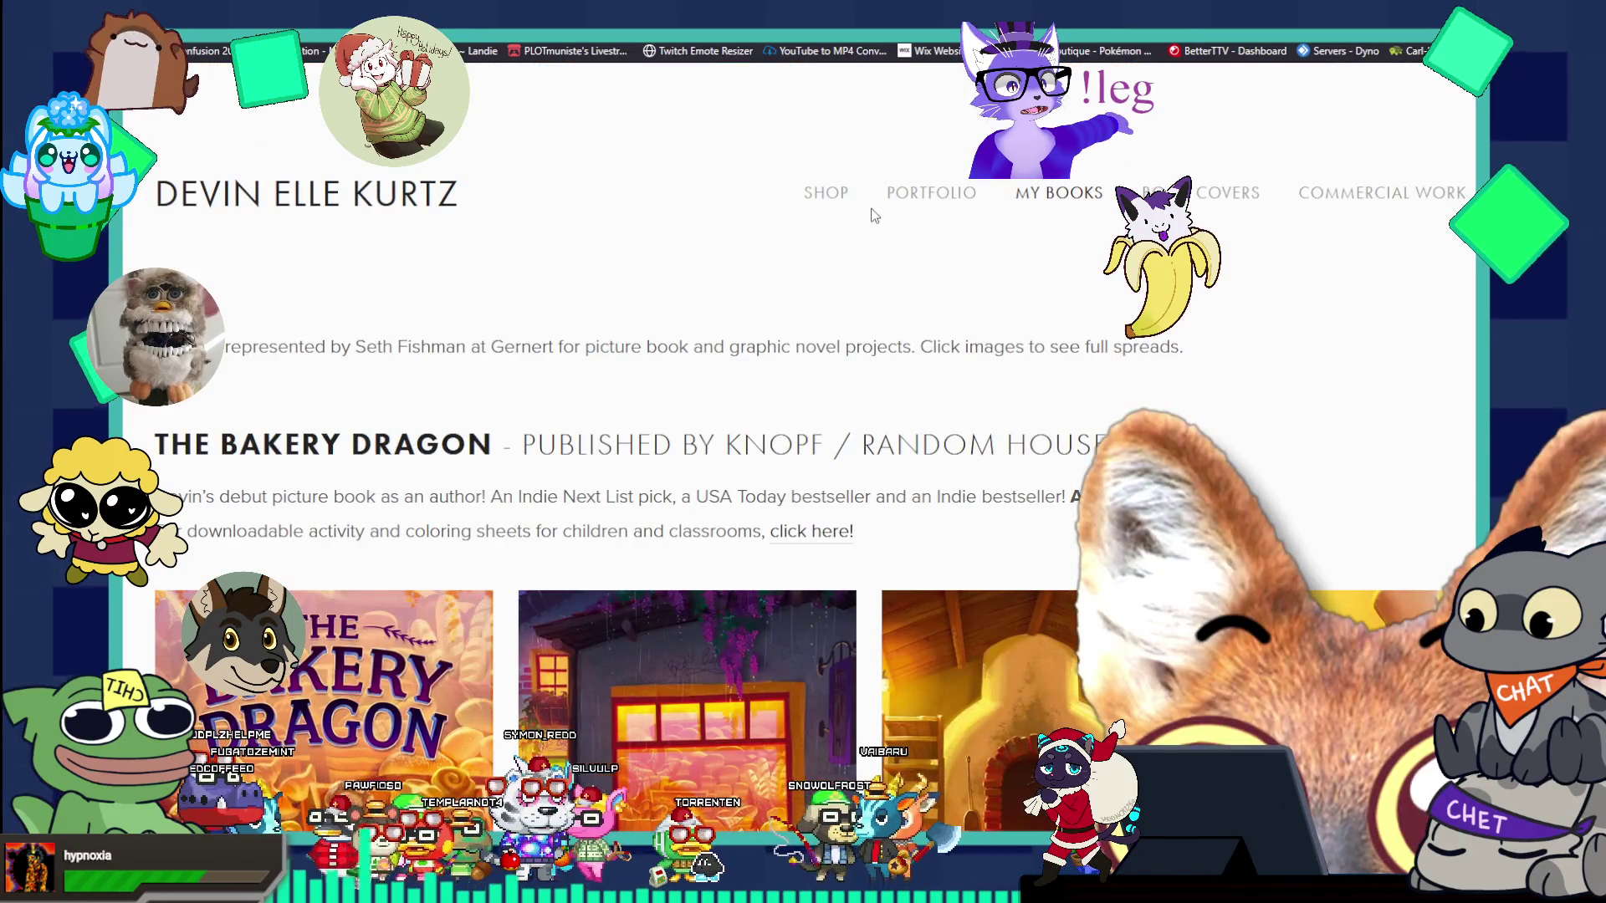
- Browse the artist's SHOP page, then go back twice toward the danielle kurtz art results
click(809, 177)
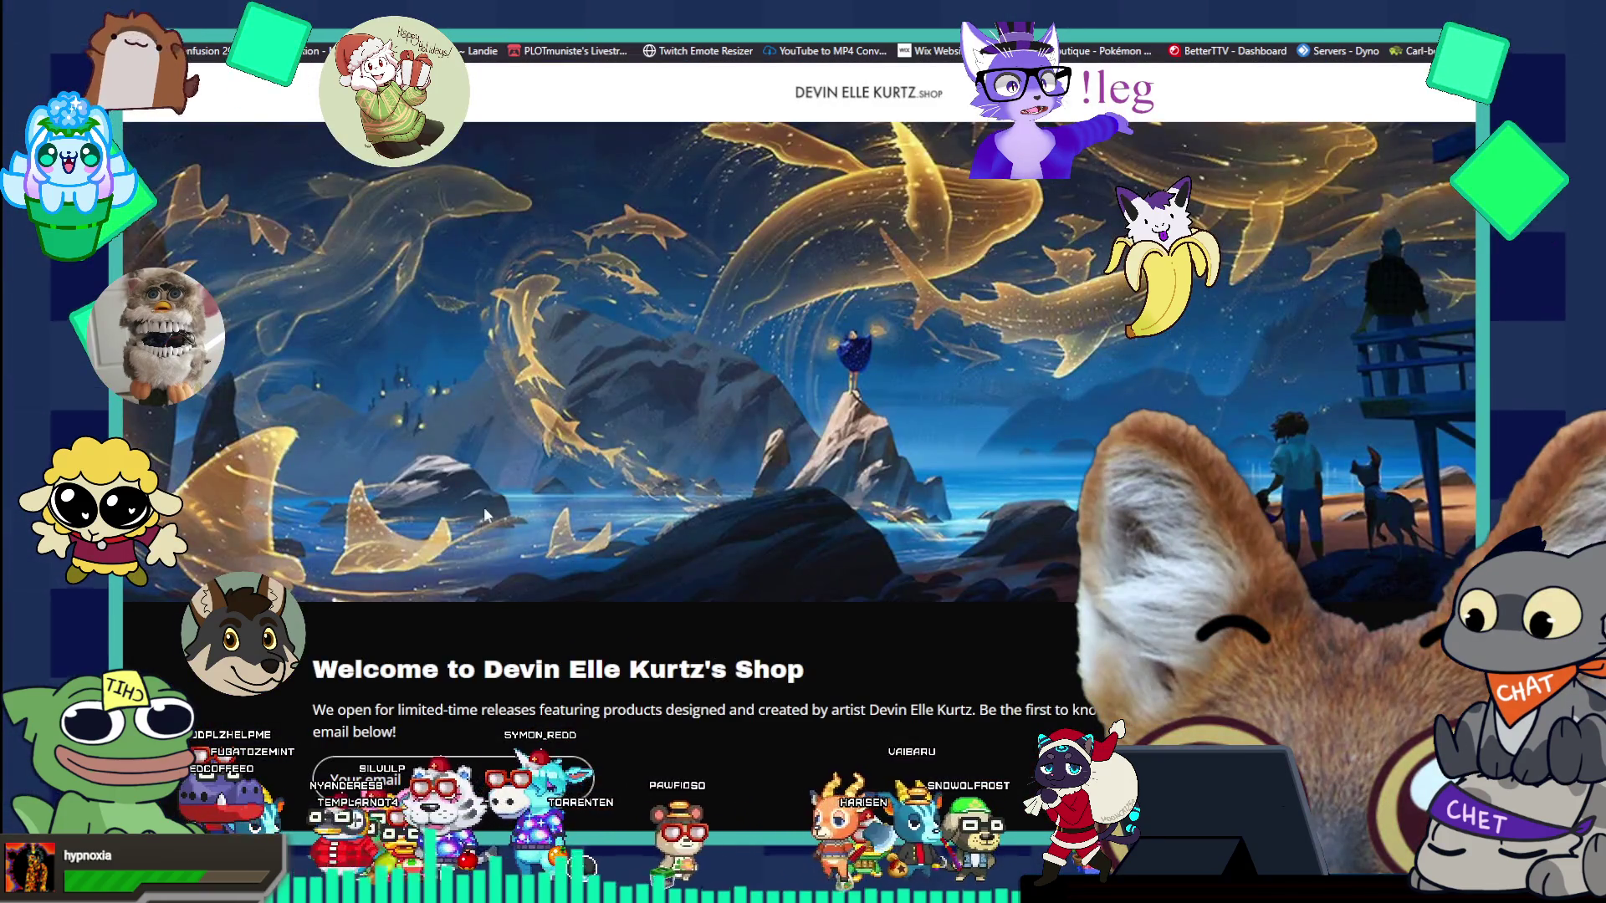
scroll(507, 656, down, 15)
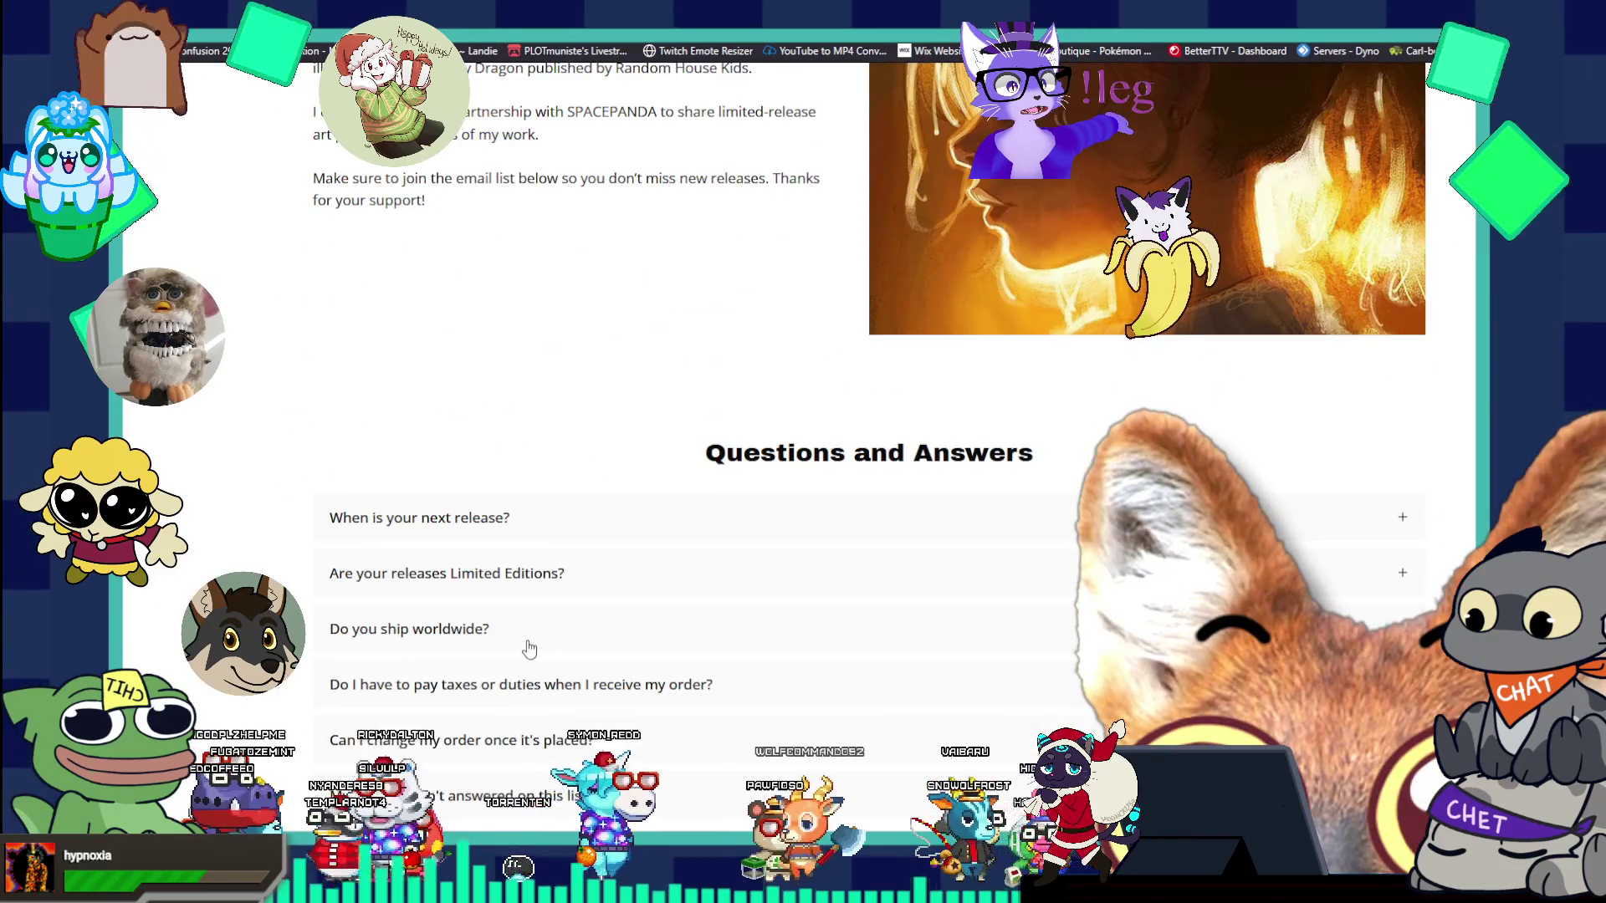
scroll(497, 518, up, 10)
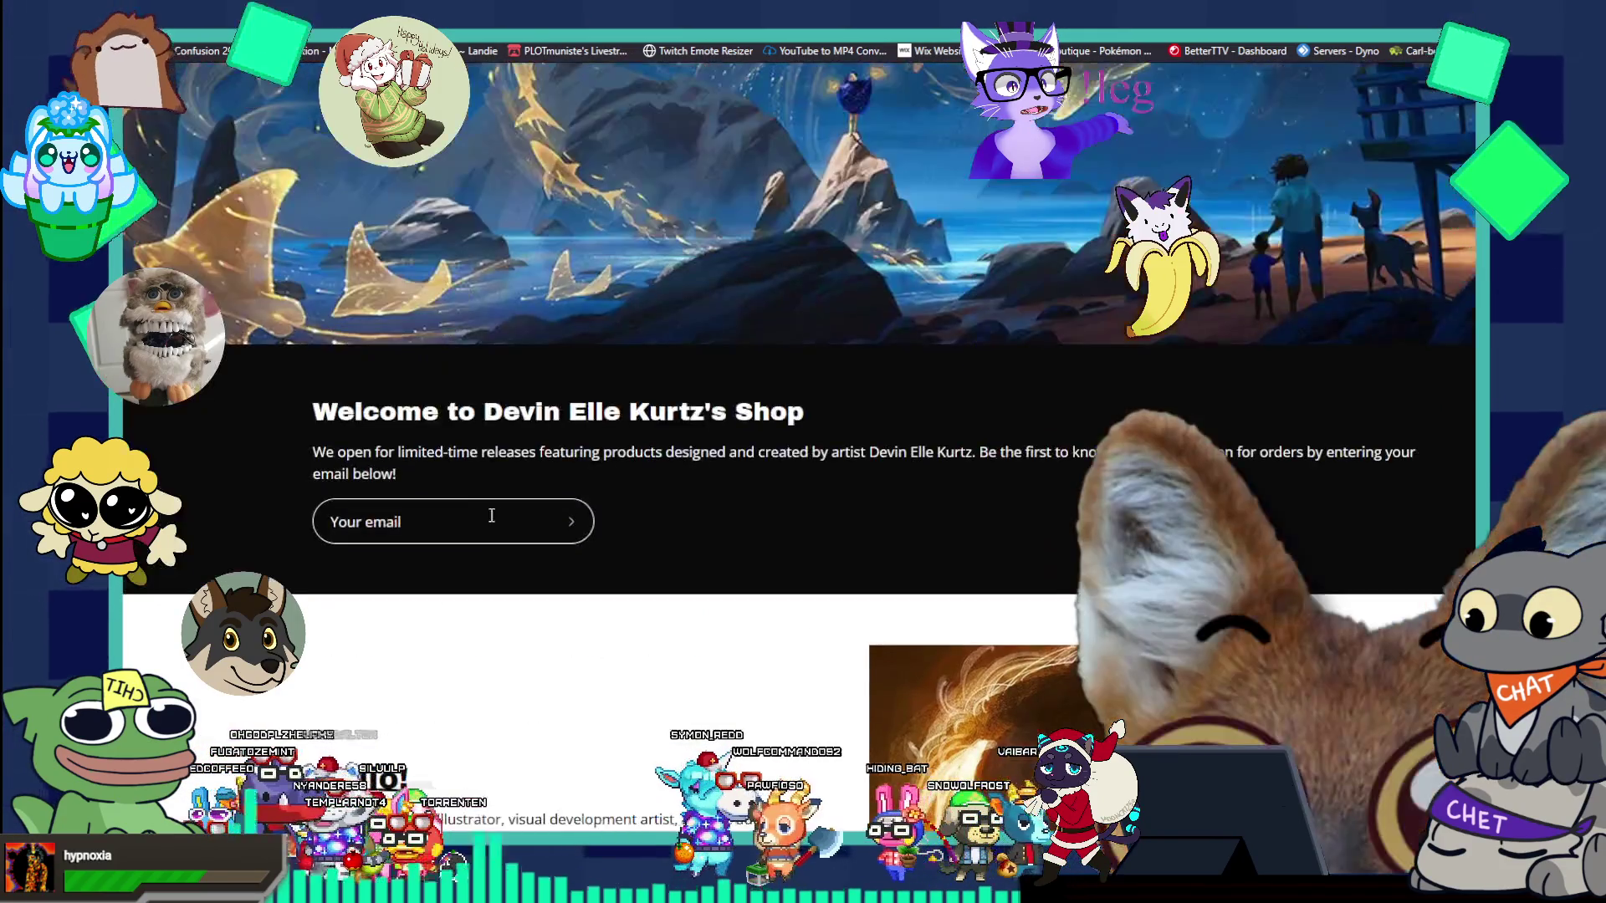
key(alt+Left)
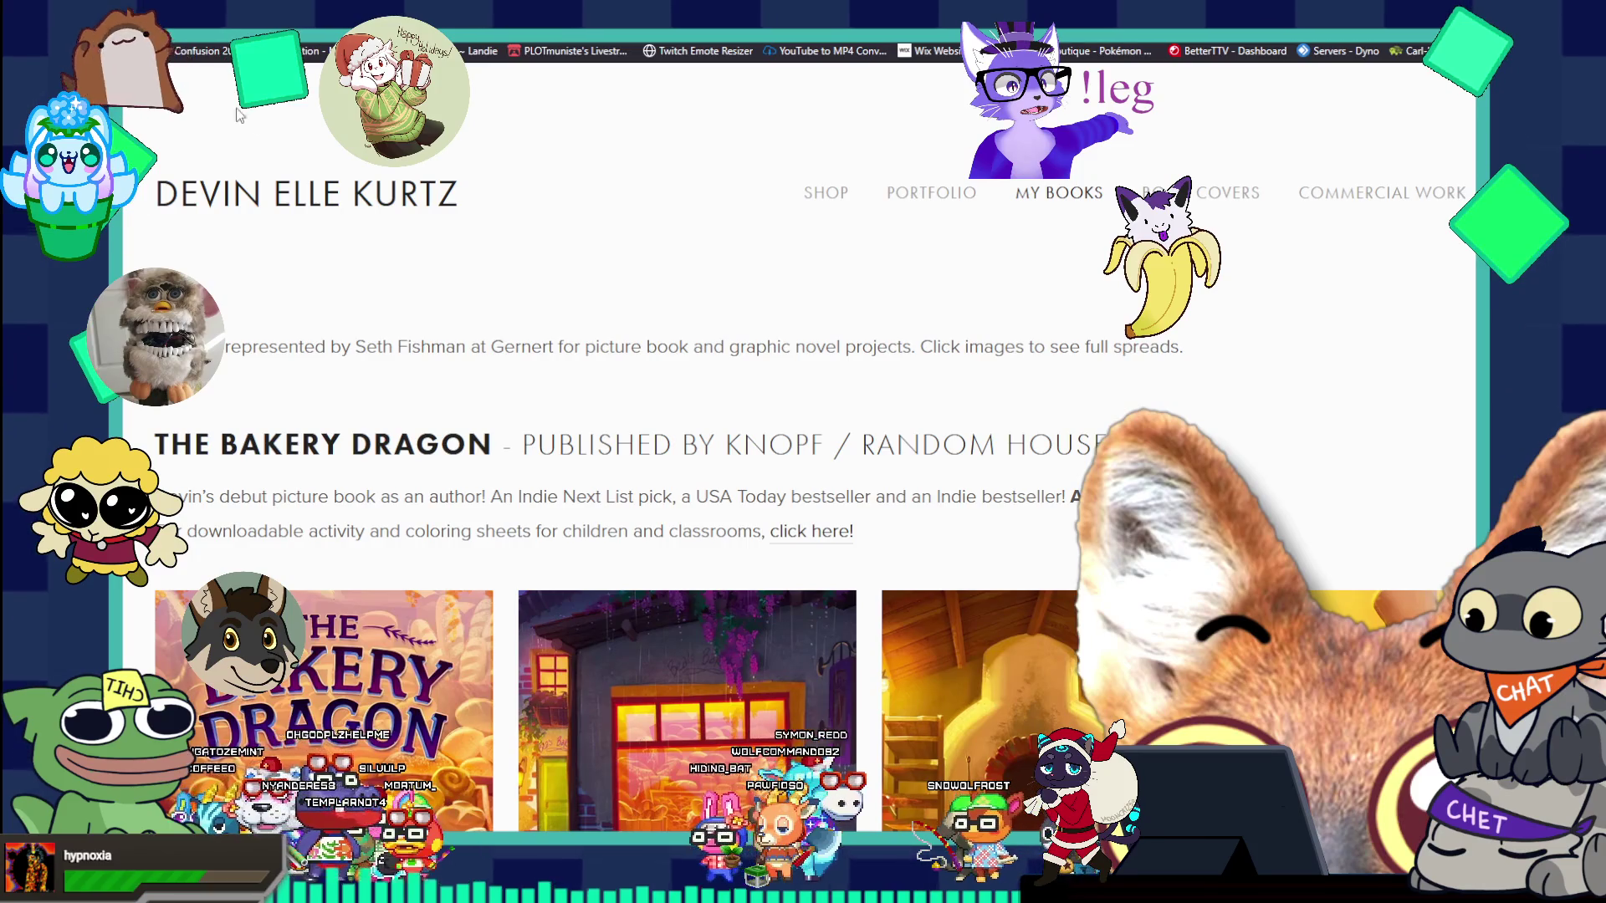
key(alt+Left)
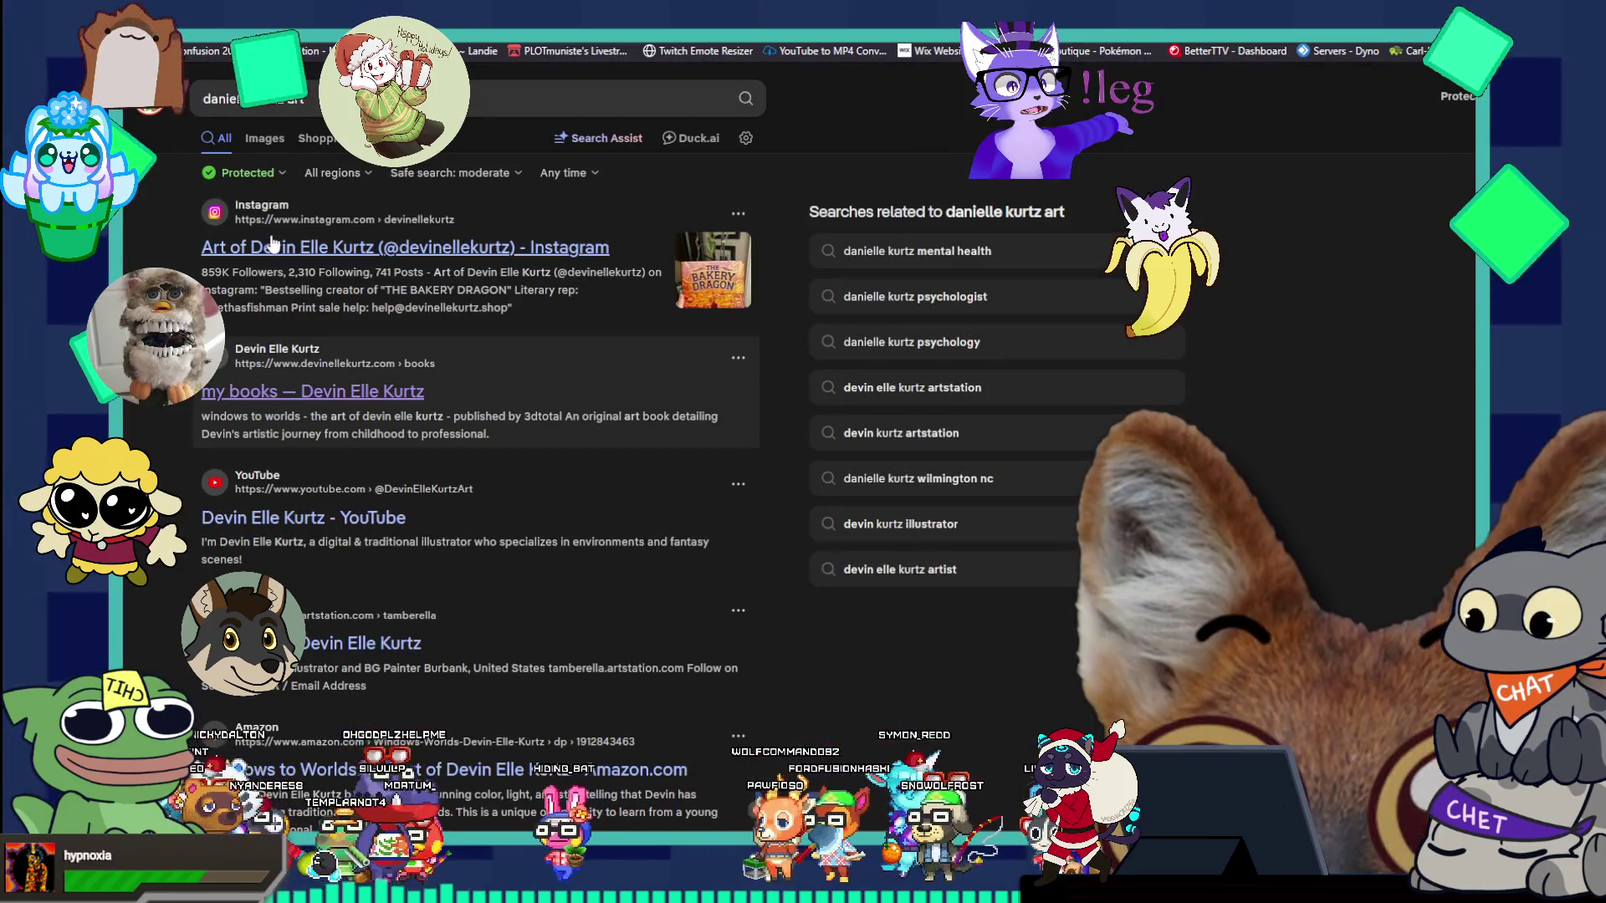
- Check the artist's Instagram result, return, and open the ArtStation profile instead
click(278, 223)
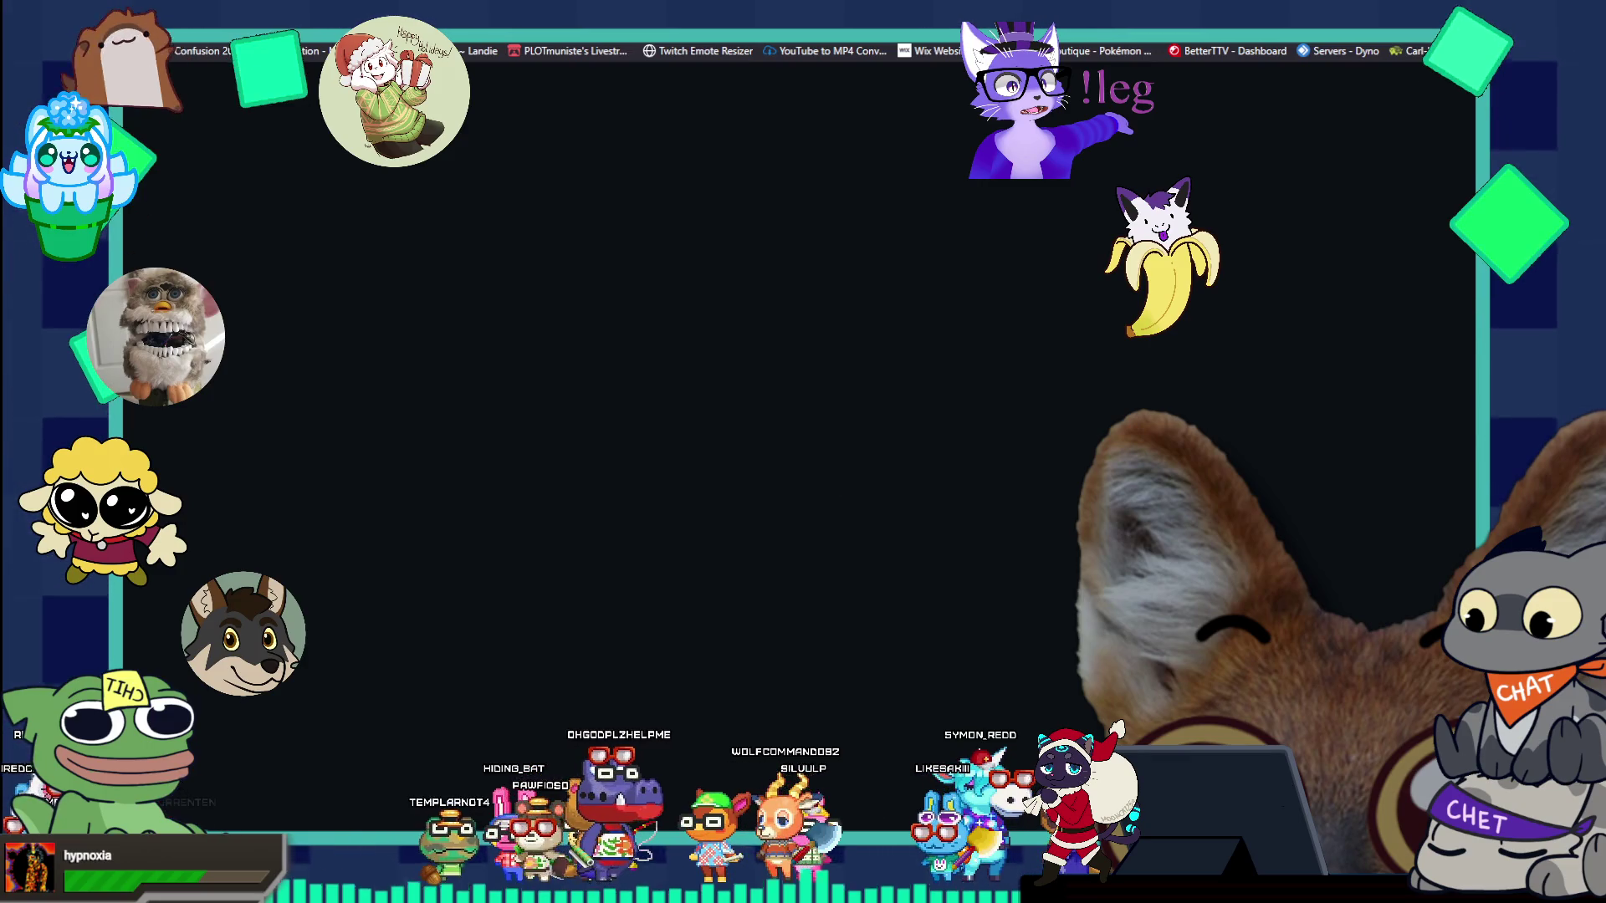
key(alt+Left)
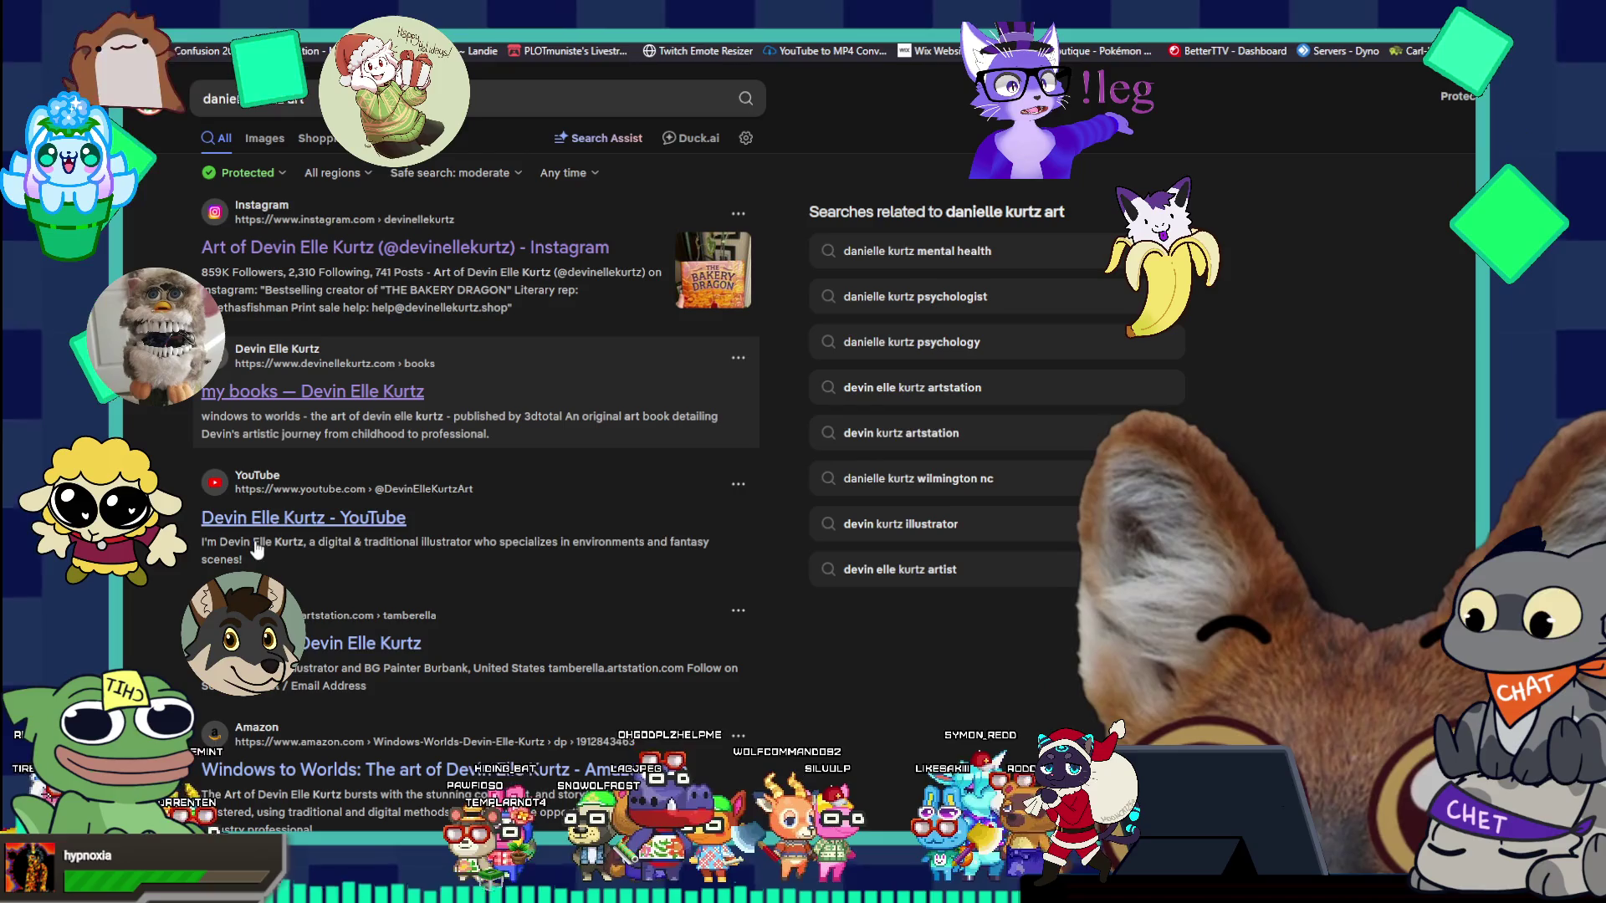
click(355, 643)
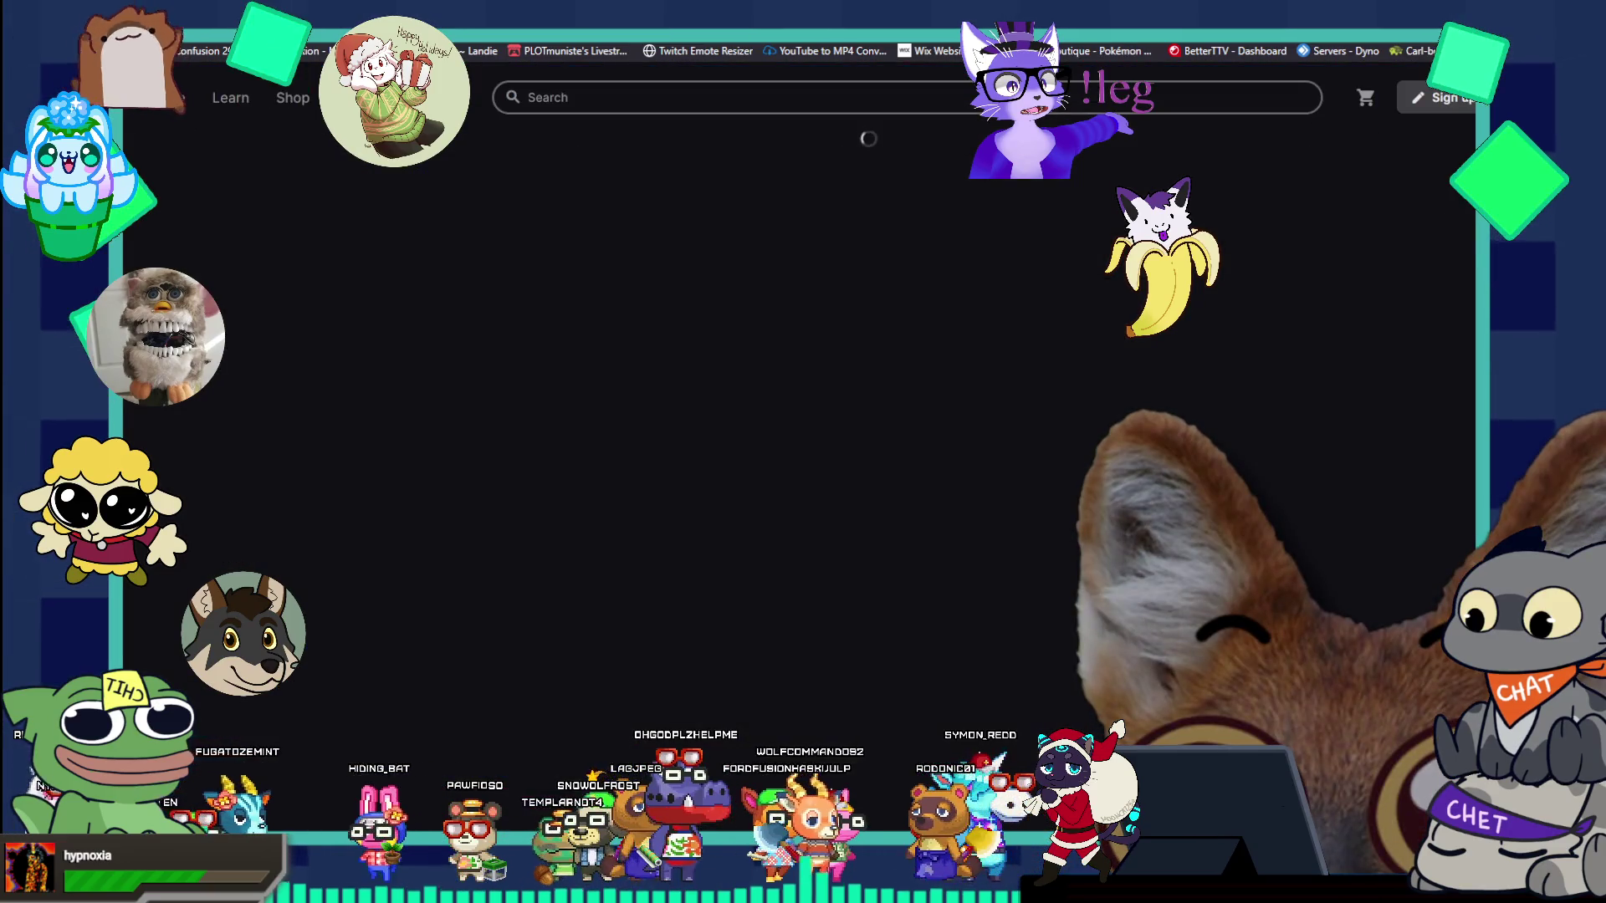
- Scroll through the ArtStation portfolio grid of painted scenes, then open a new blank tab
scroll(520, 501, down, 4)
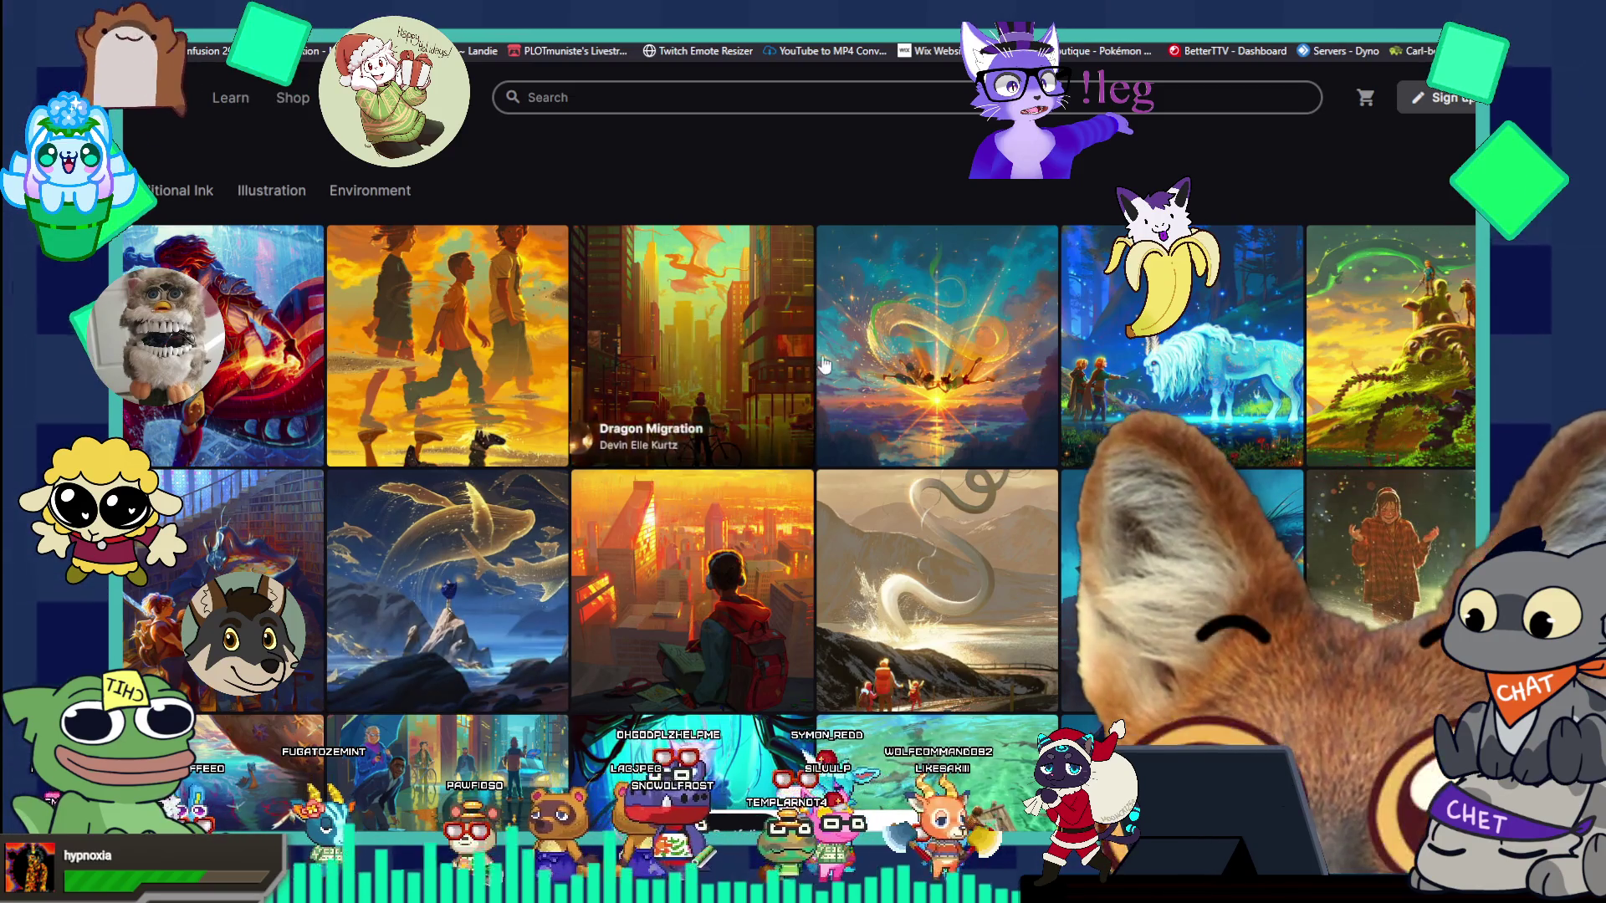
scroll(891, 328, down, 2)
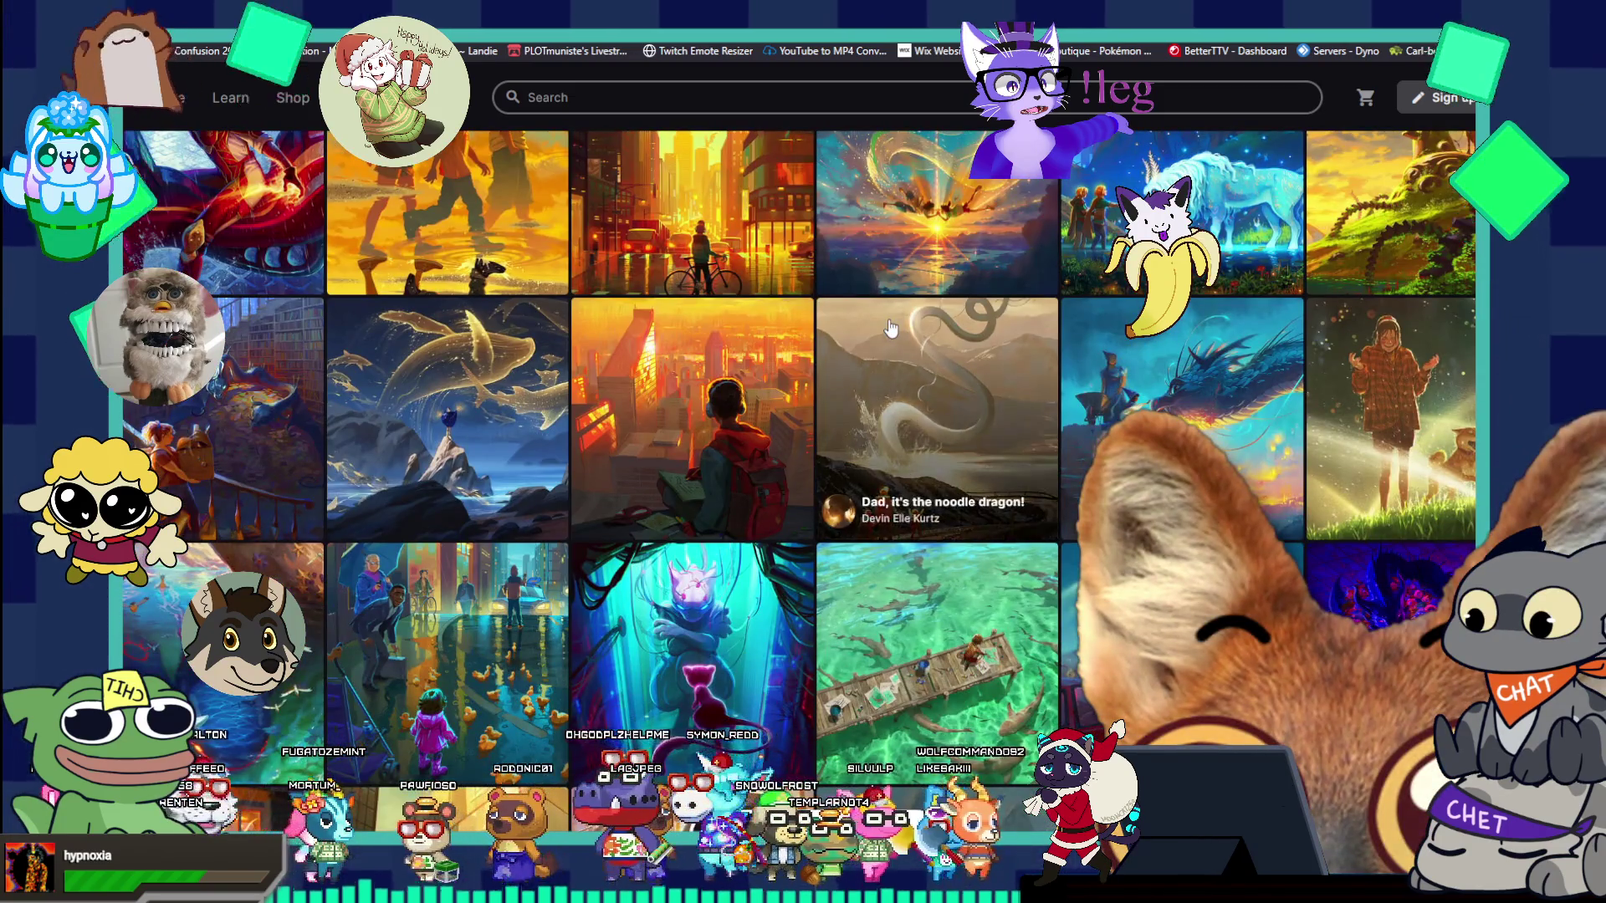
scroll(891, 327, down, 1)
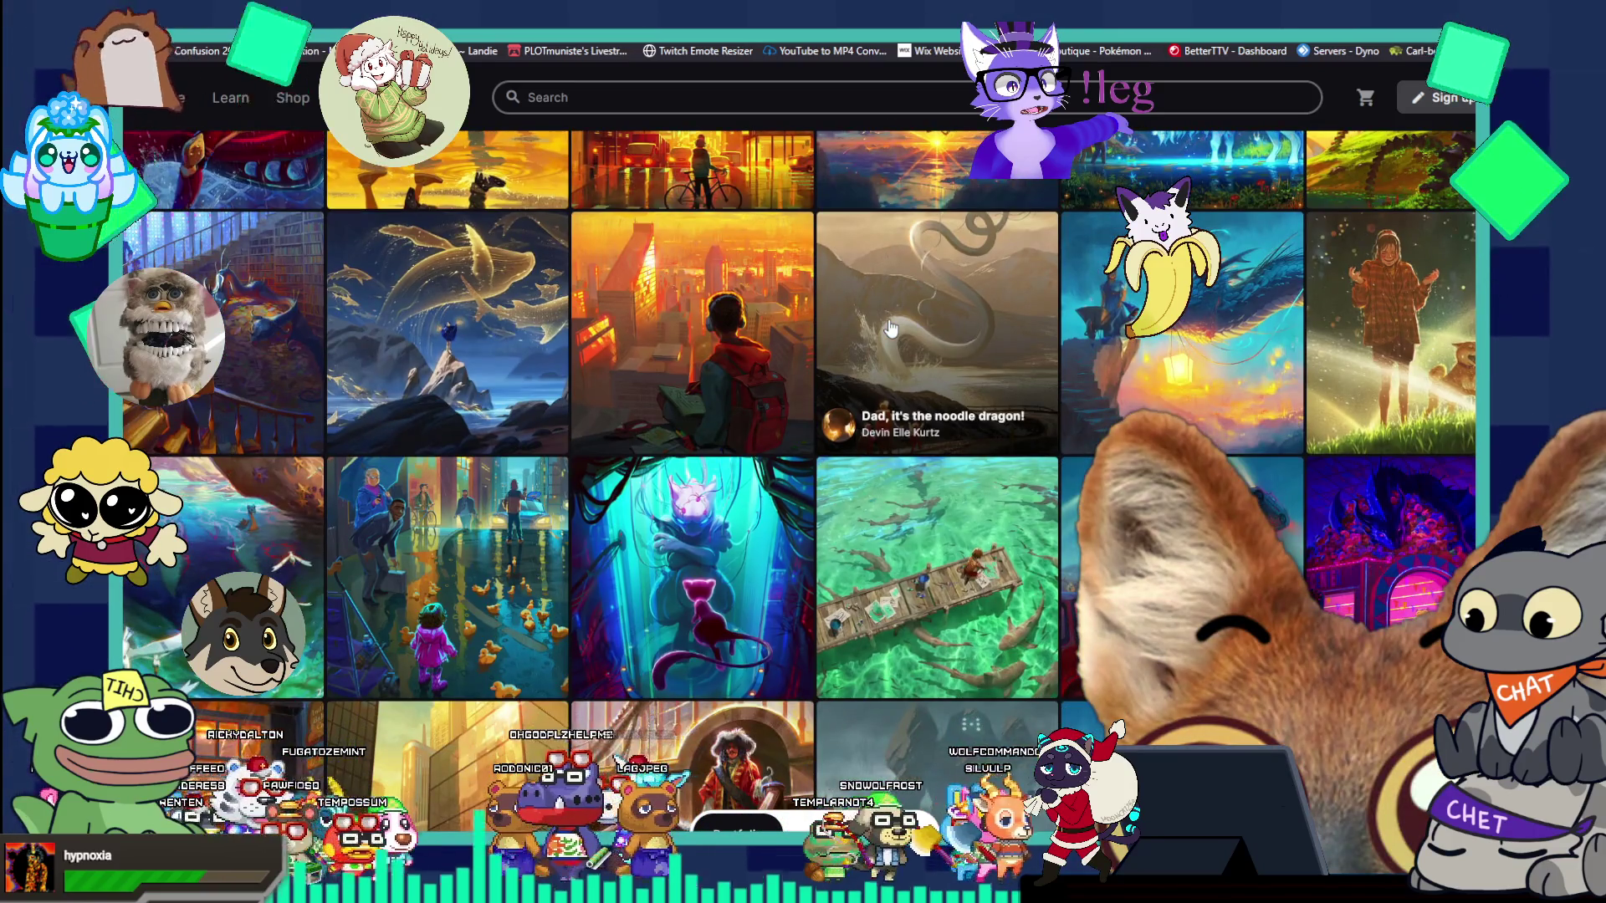
scroll(891, 328, down, 1)
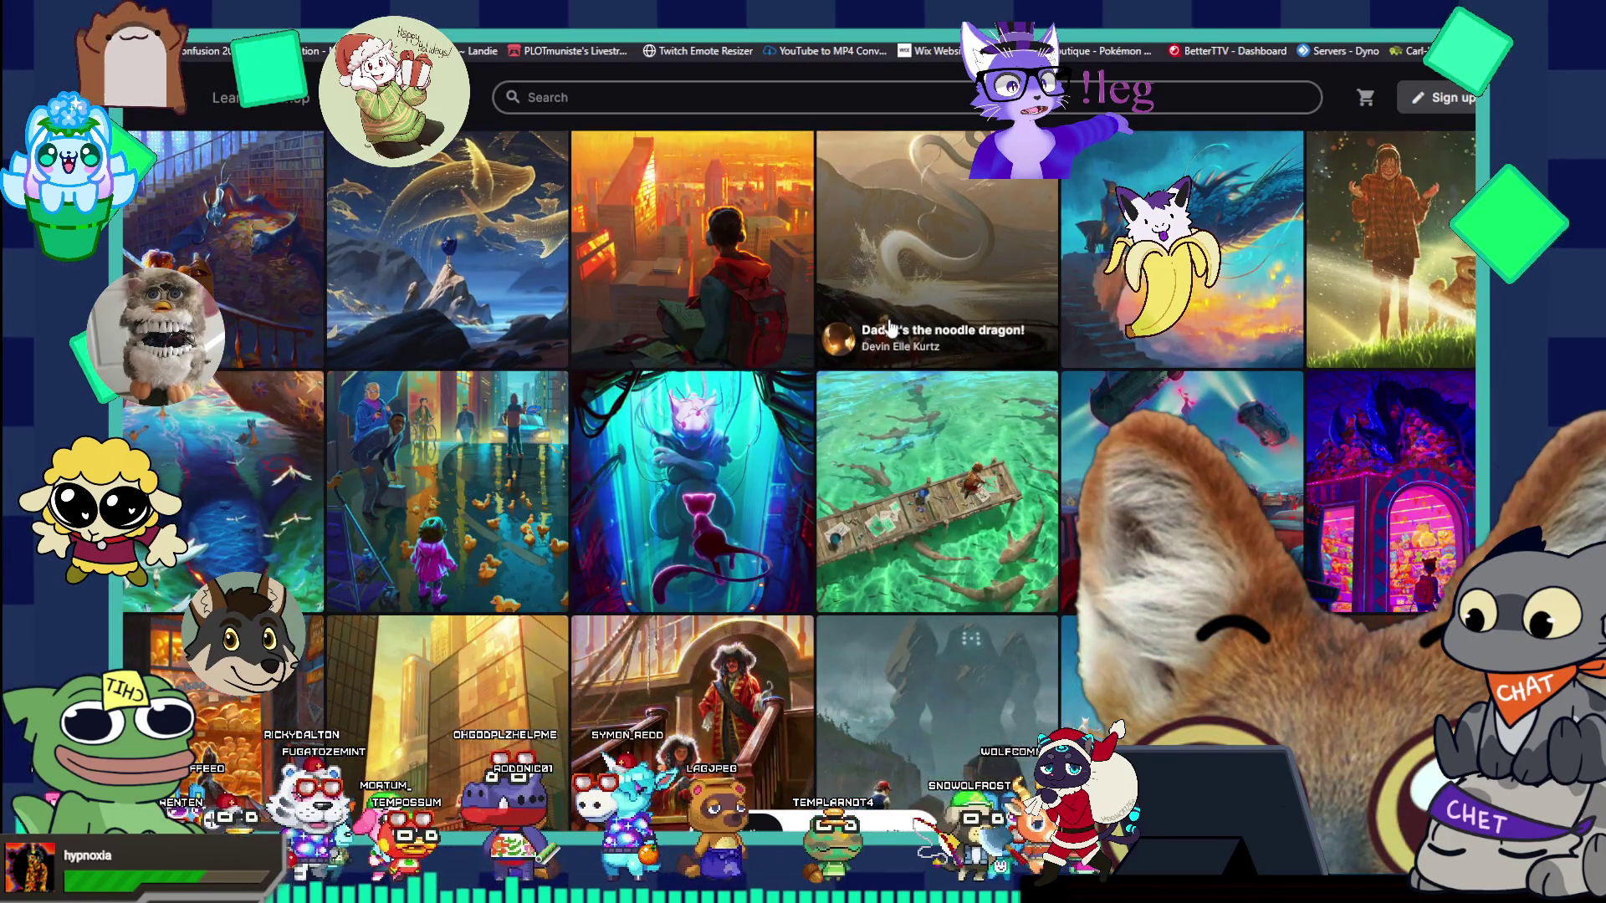
scroll(891, 328, down, 1)
scroll(891, 328, down, 1)
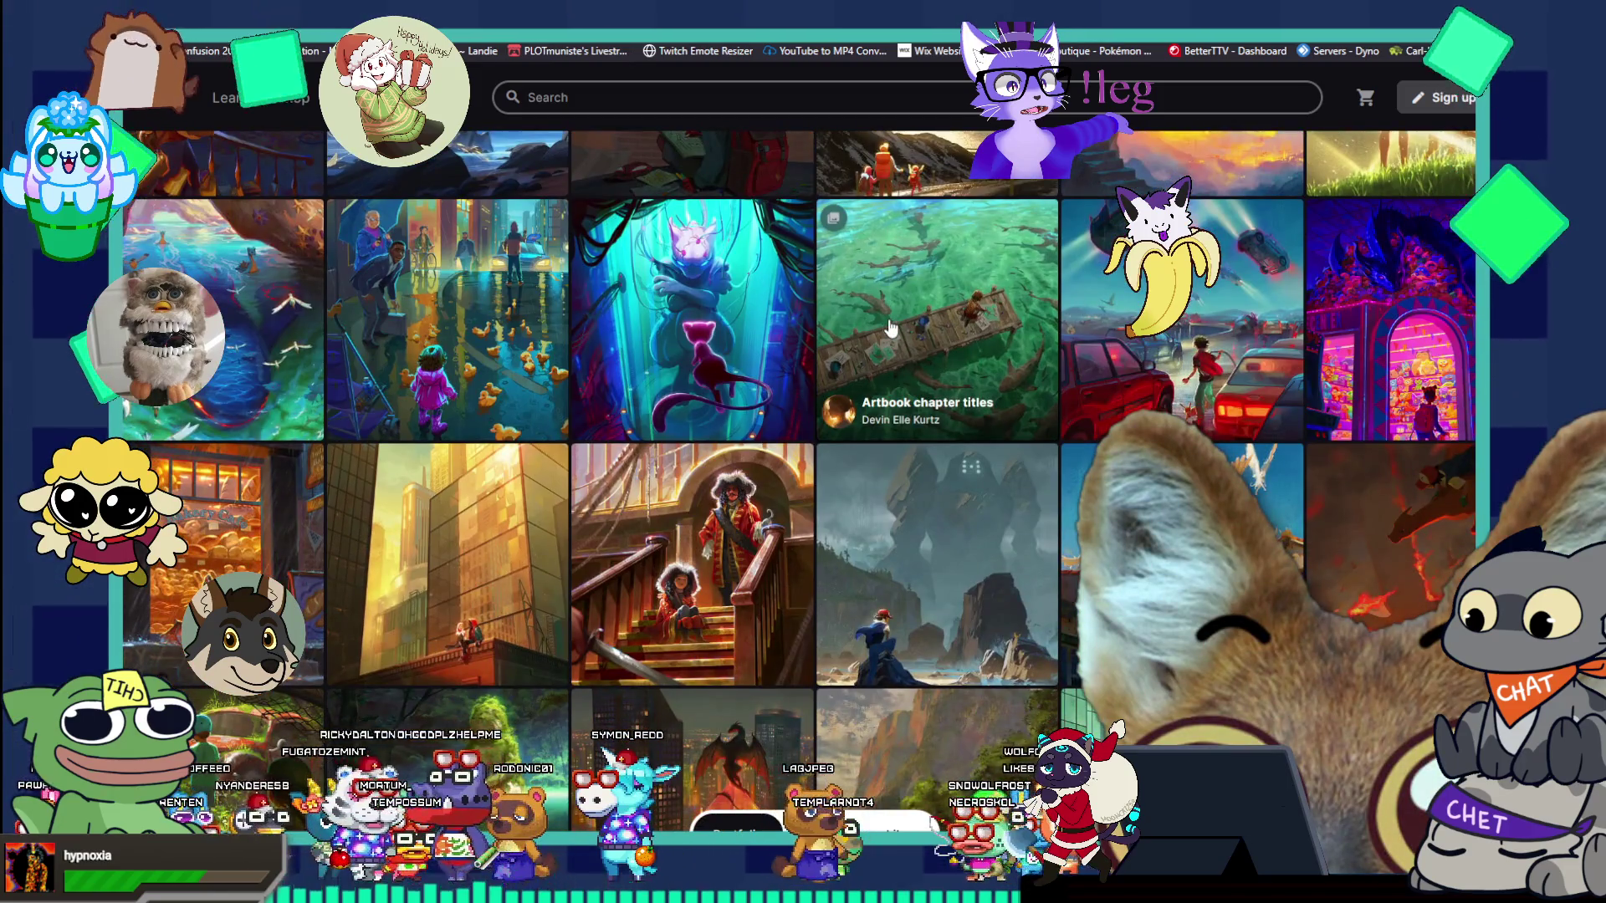
scroll(891, 327, down, 2)
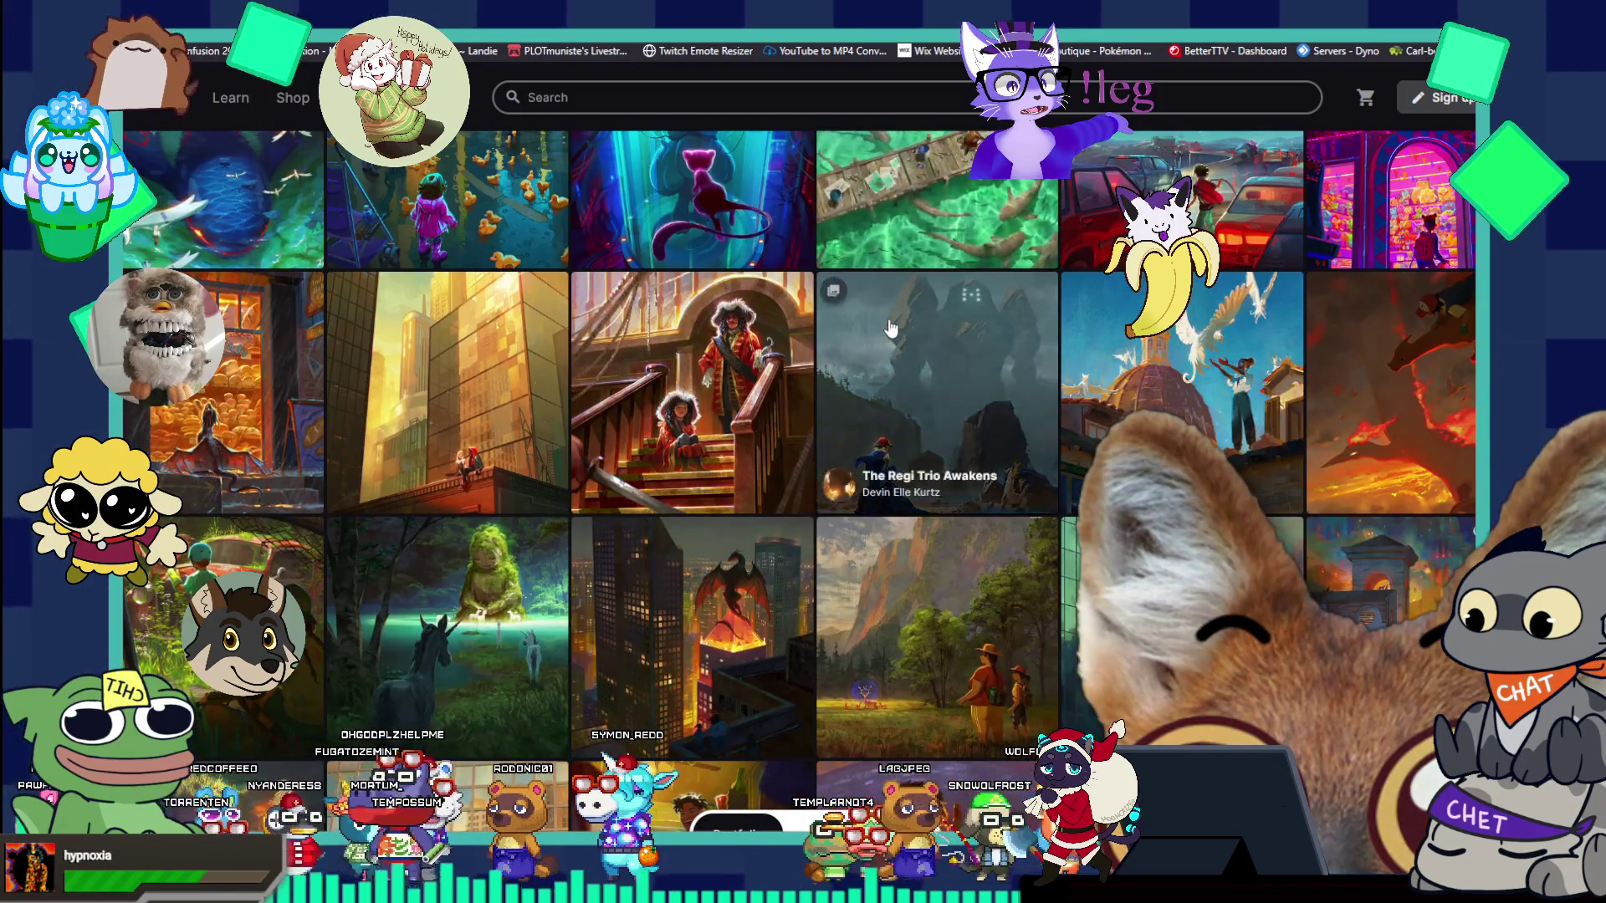
scroll(890, 328, down, 2)
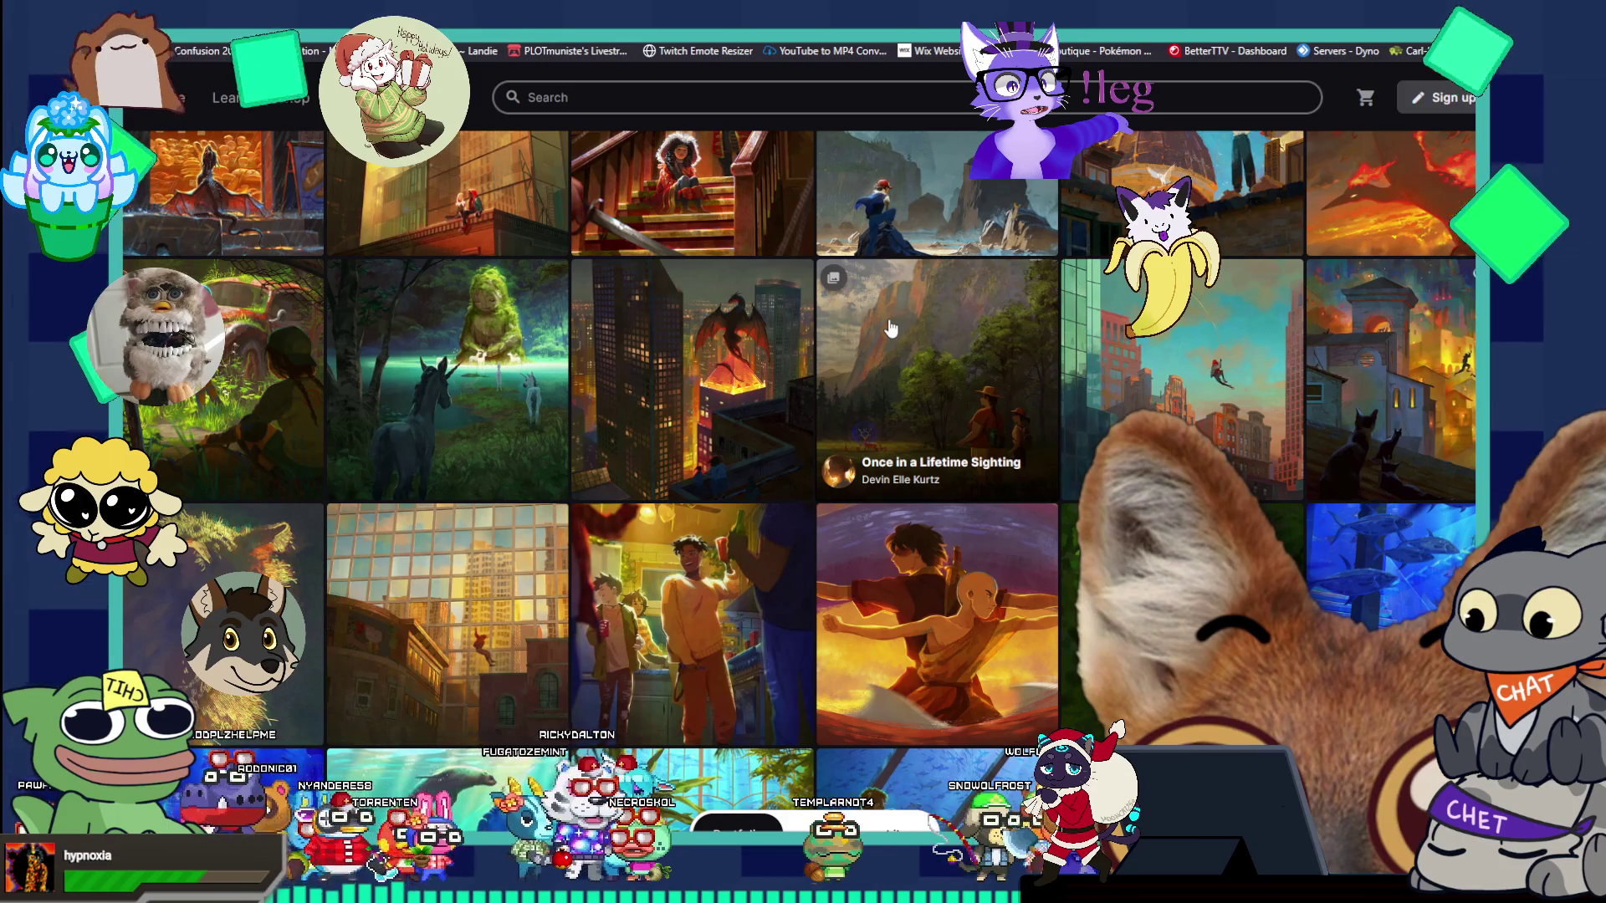
scroll(890, 328, down, 2)
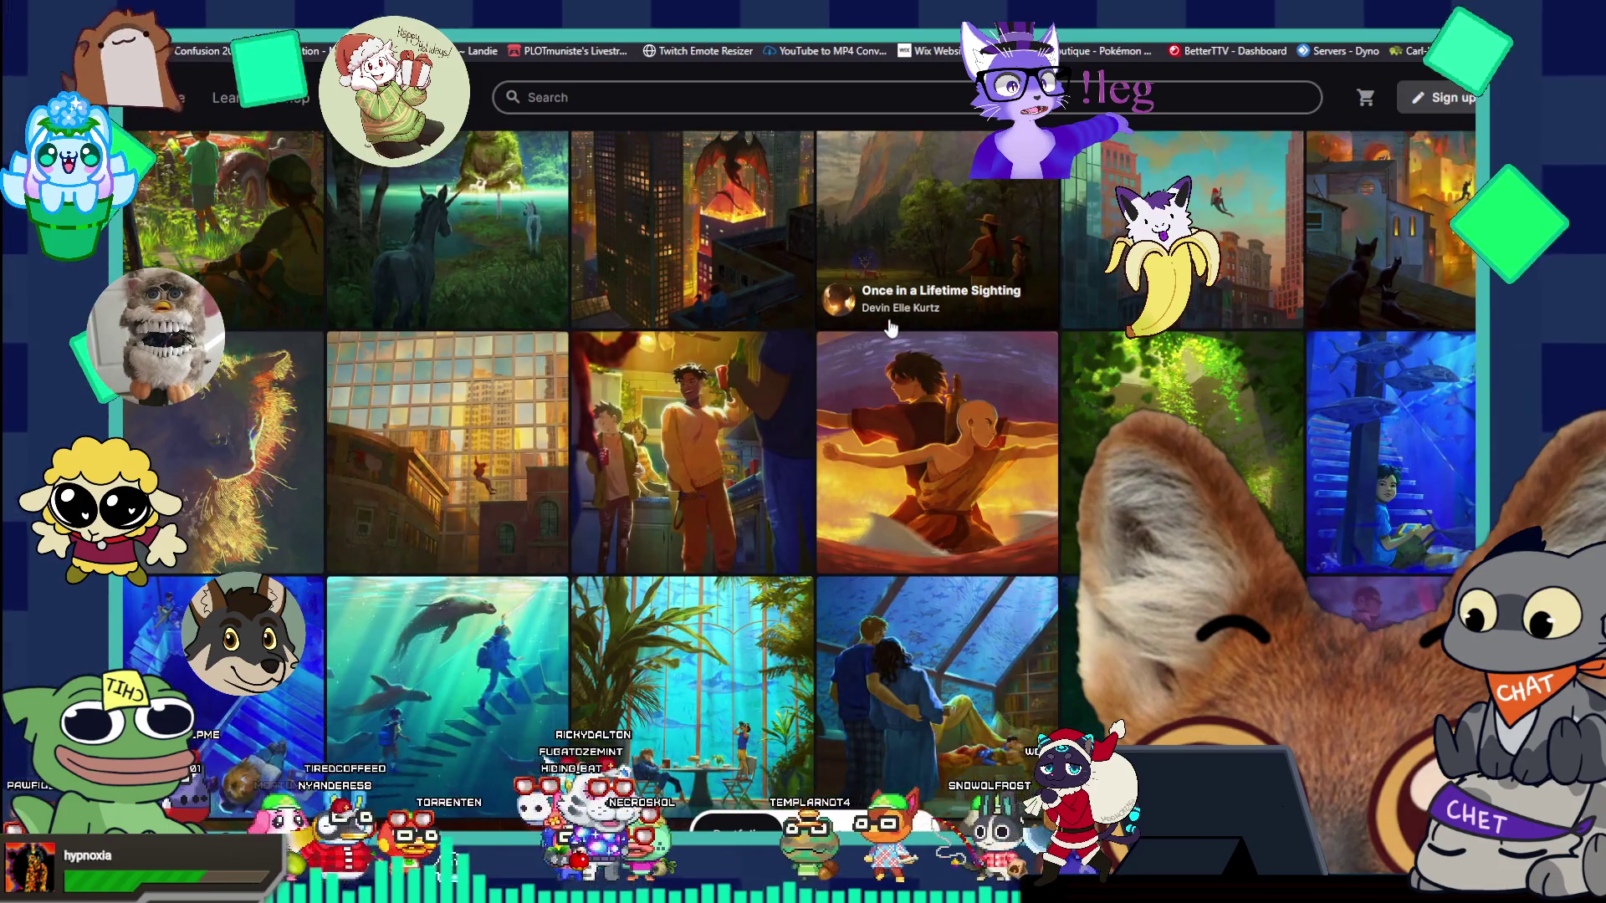
scroll(890, 328, down, 1)
scroll(890, 328, down, 1)
scroll(890, 328, down, 1)
scroll(890, 328, down, 2)
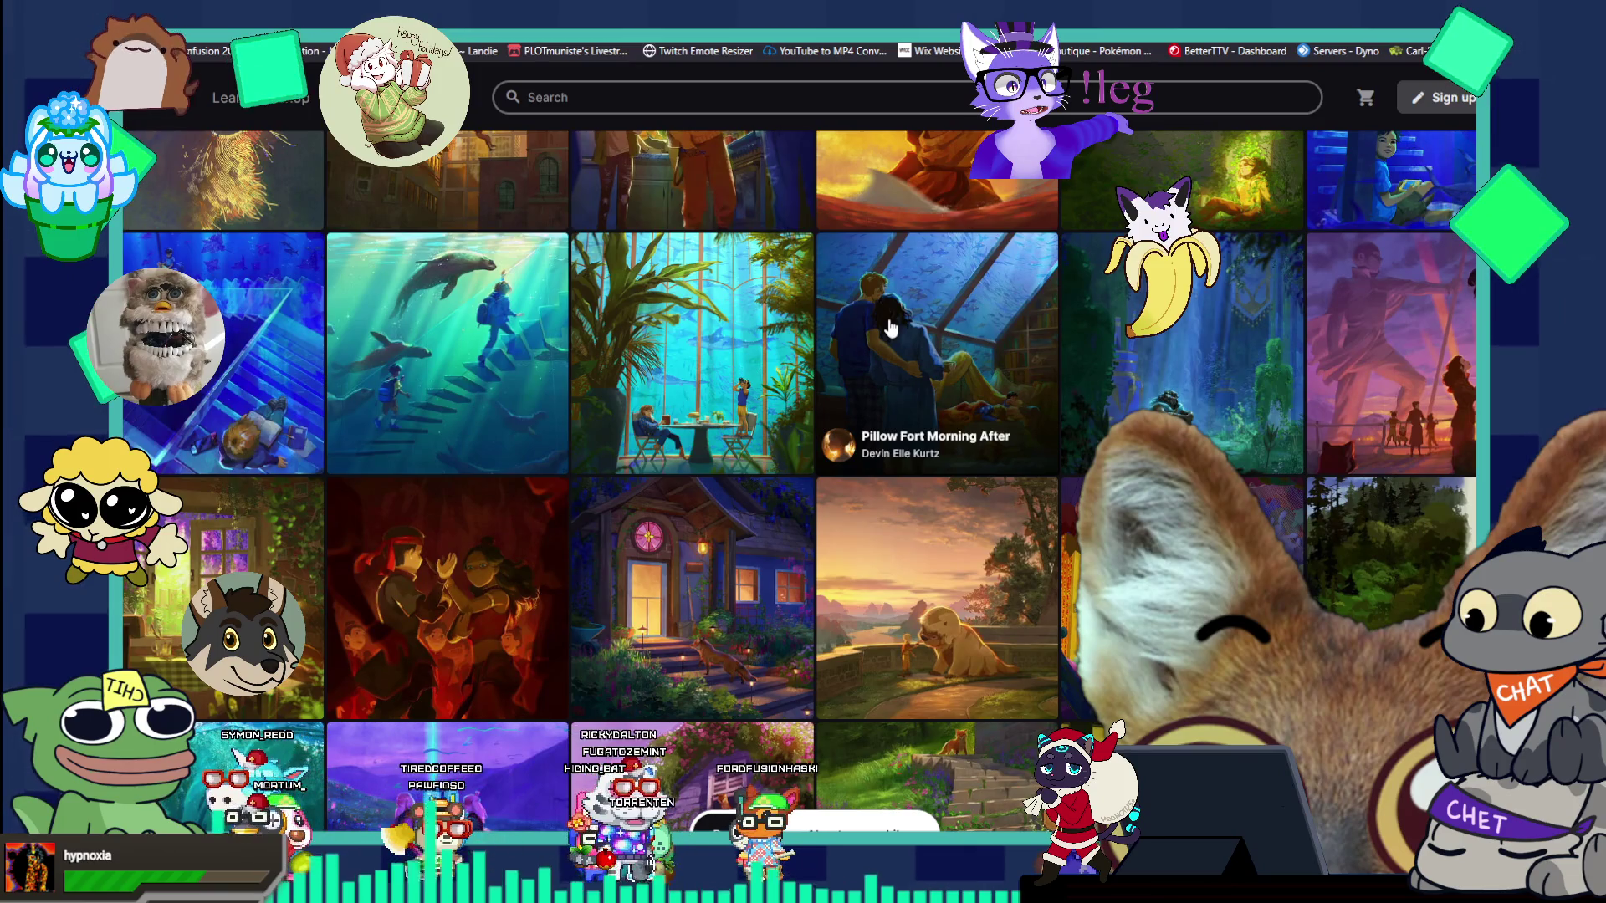
scroll(890, 328, down, 3)
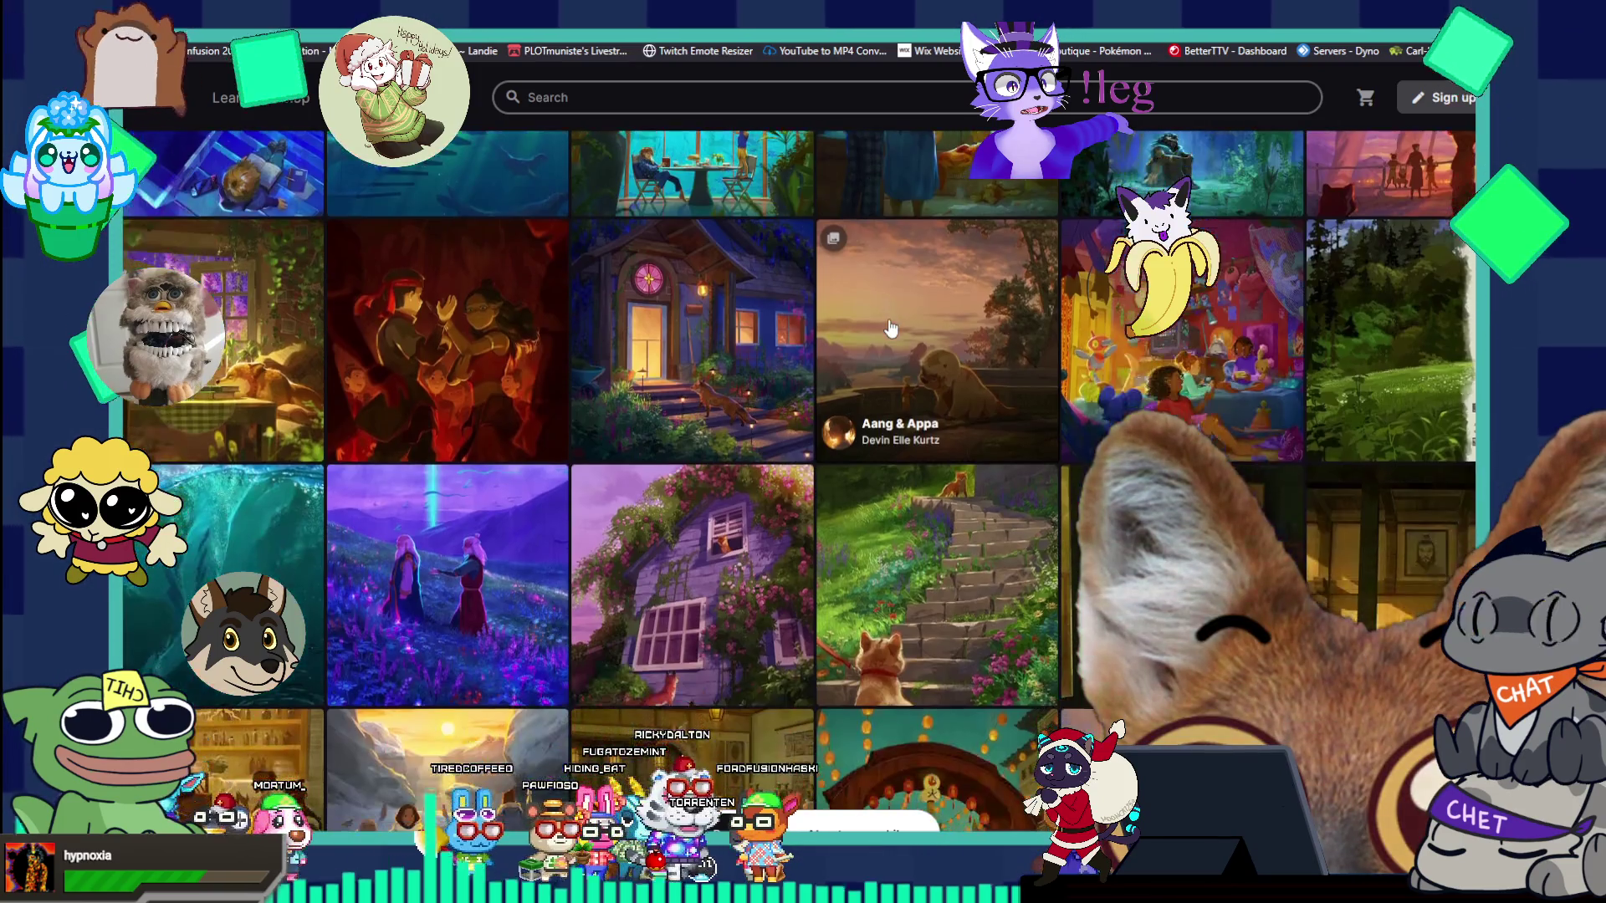
scroll(890, 328, down, 1)
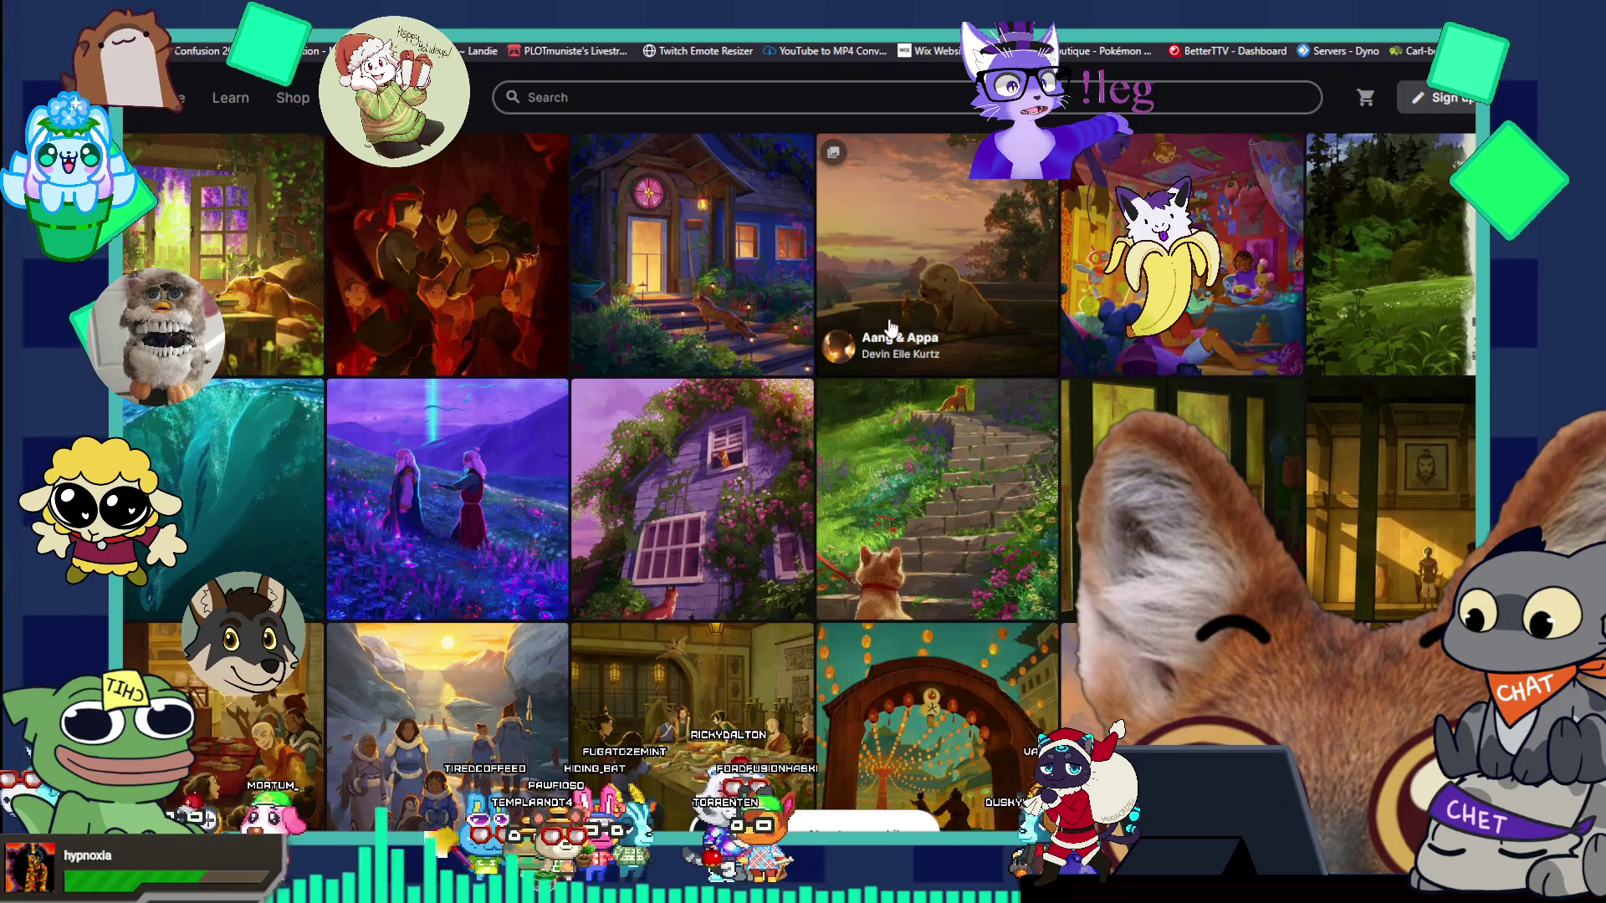
scroll(889, 328, down, 3)
scroll(890, 327, down, 1)
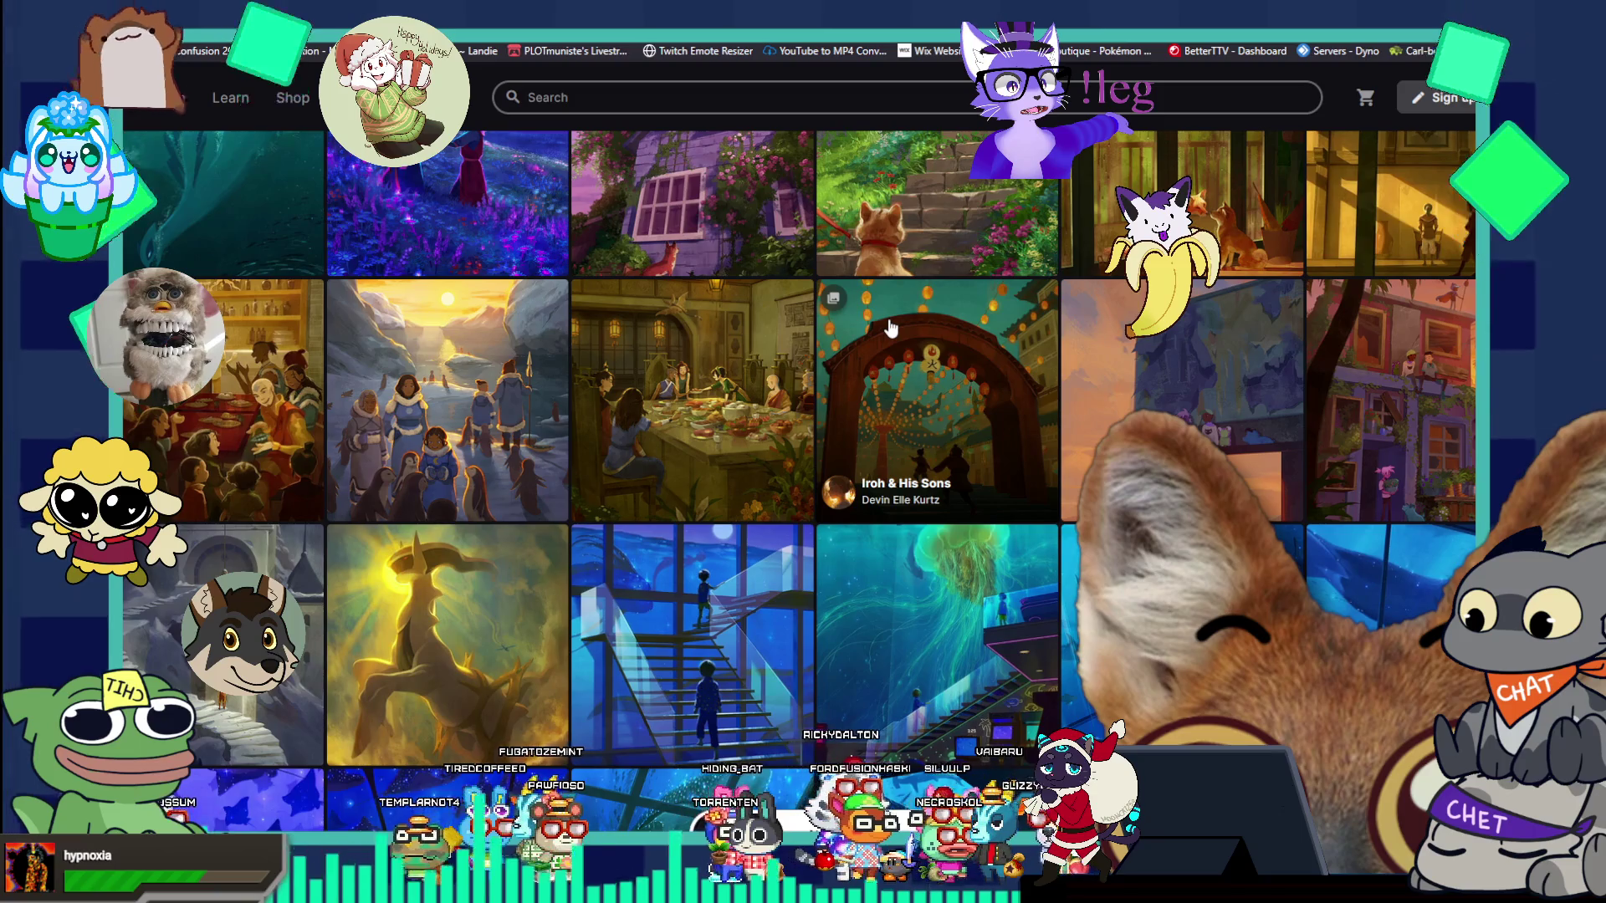
scroll(890, 328, down, 2)
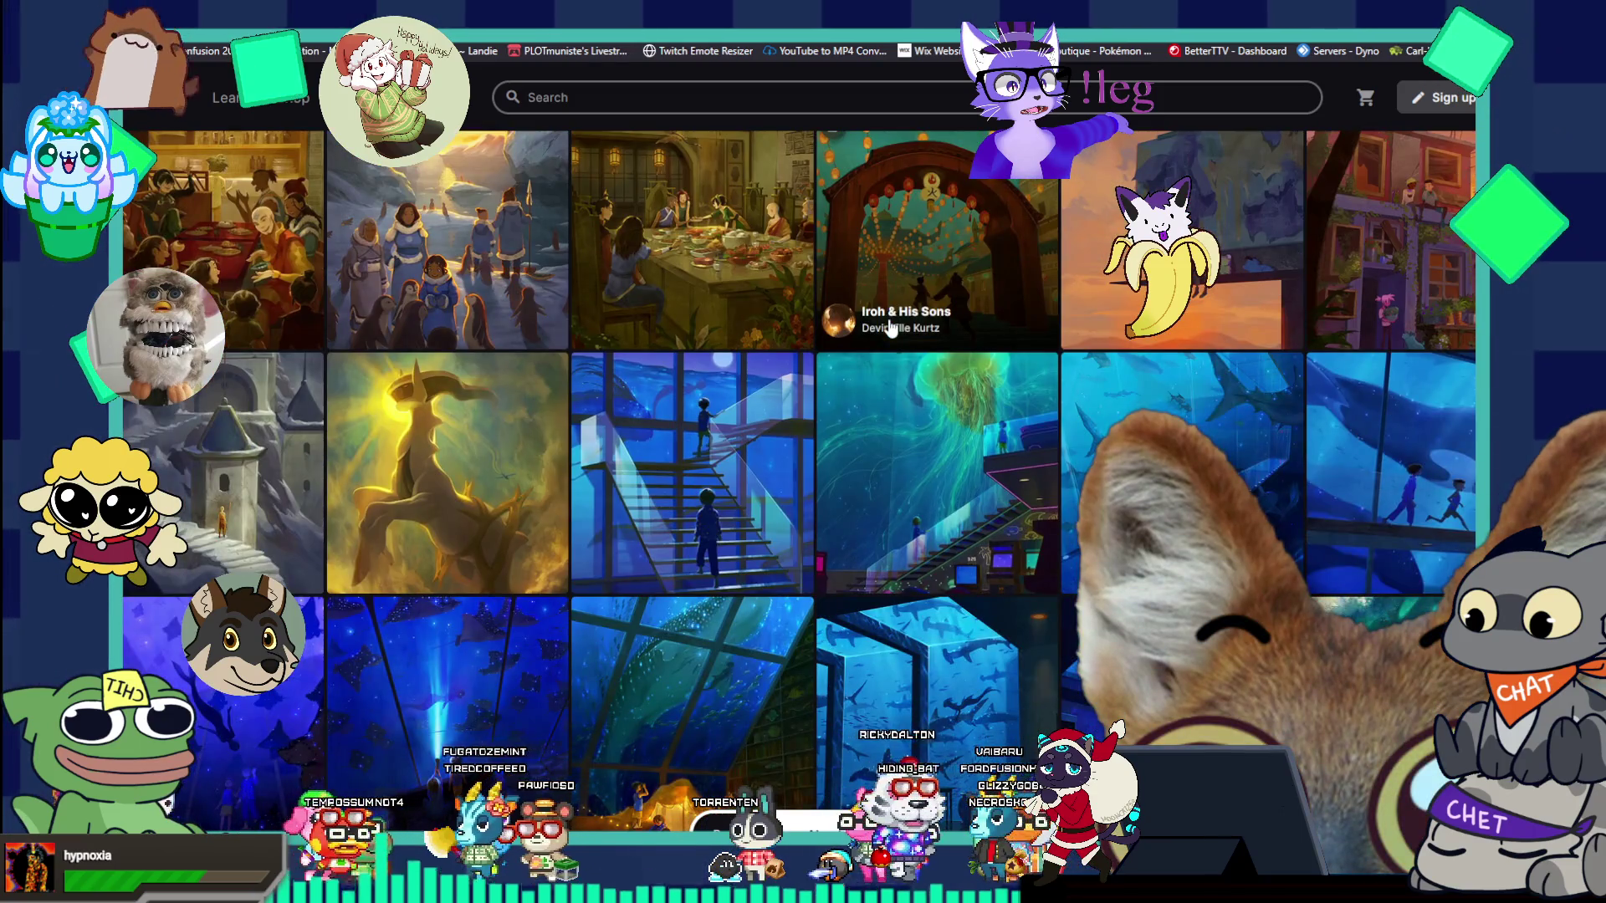
scroll(889, 328, down, 2)
scroll(890, 328, down, 2)
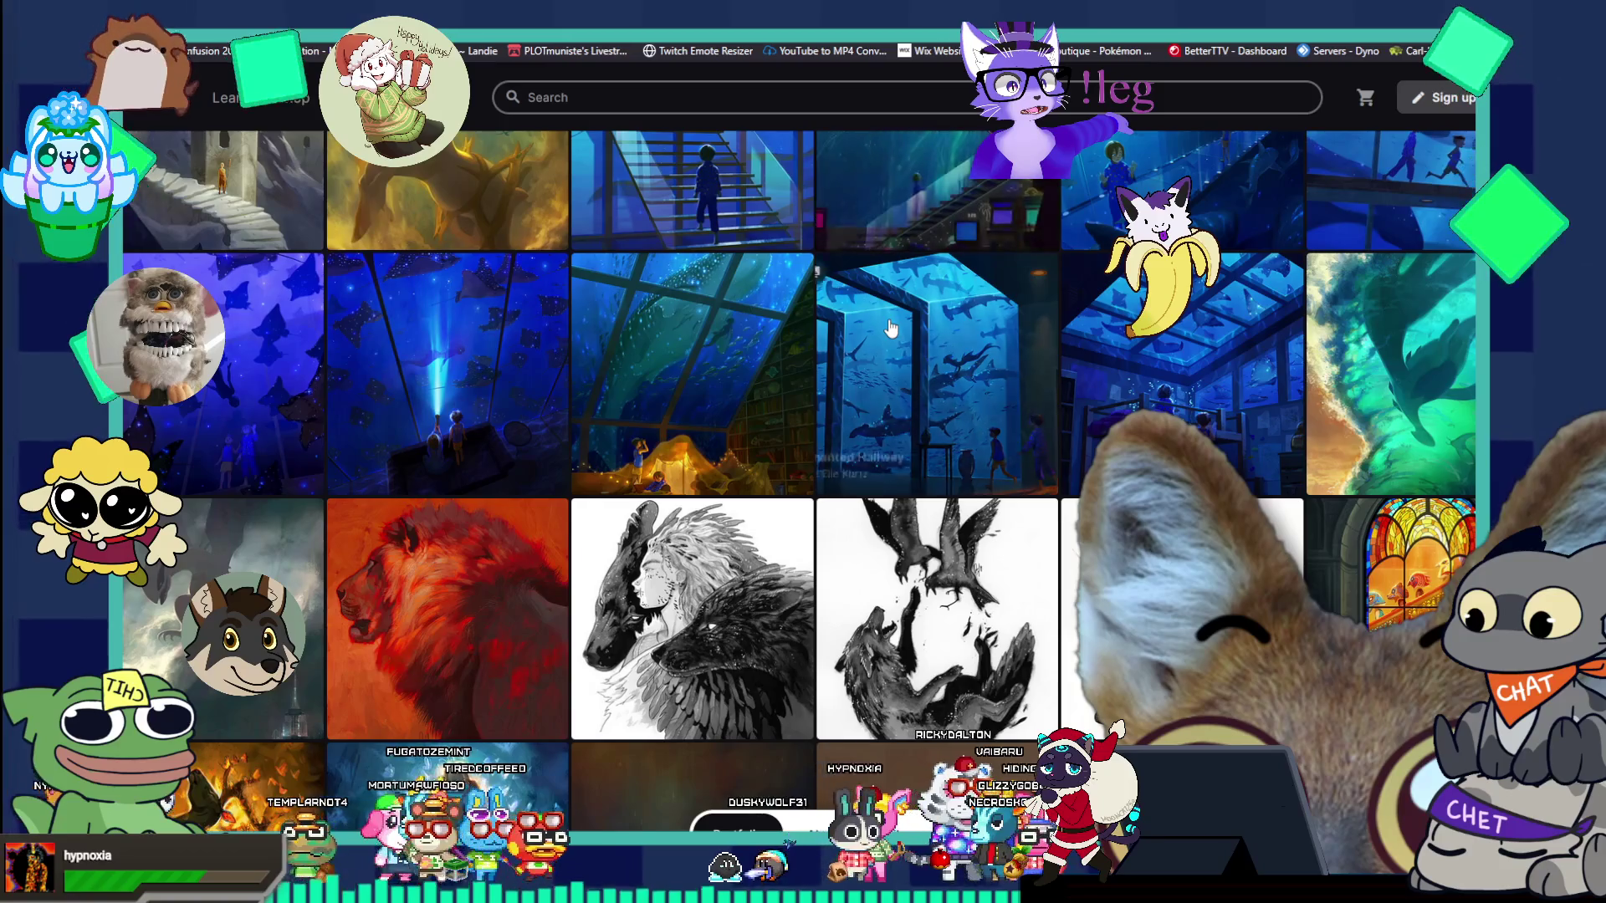
scroll(889, 327, down, 3)
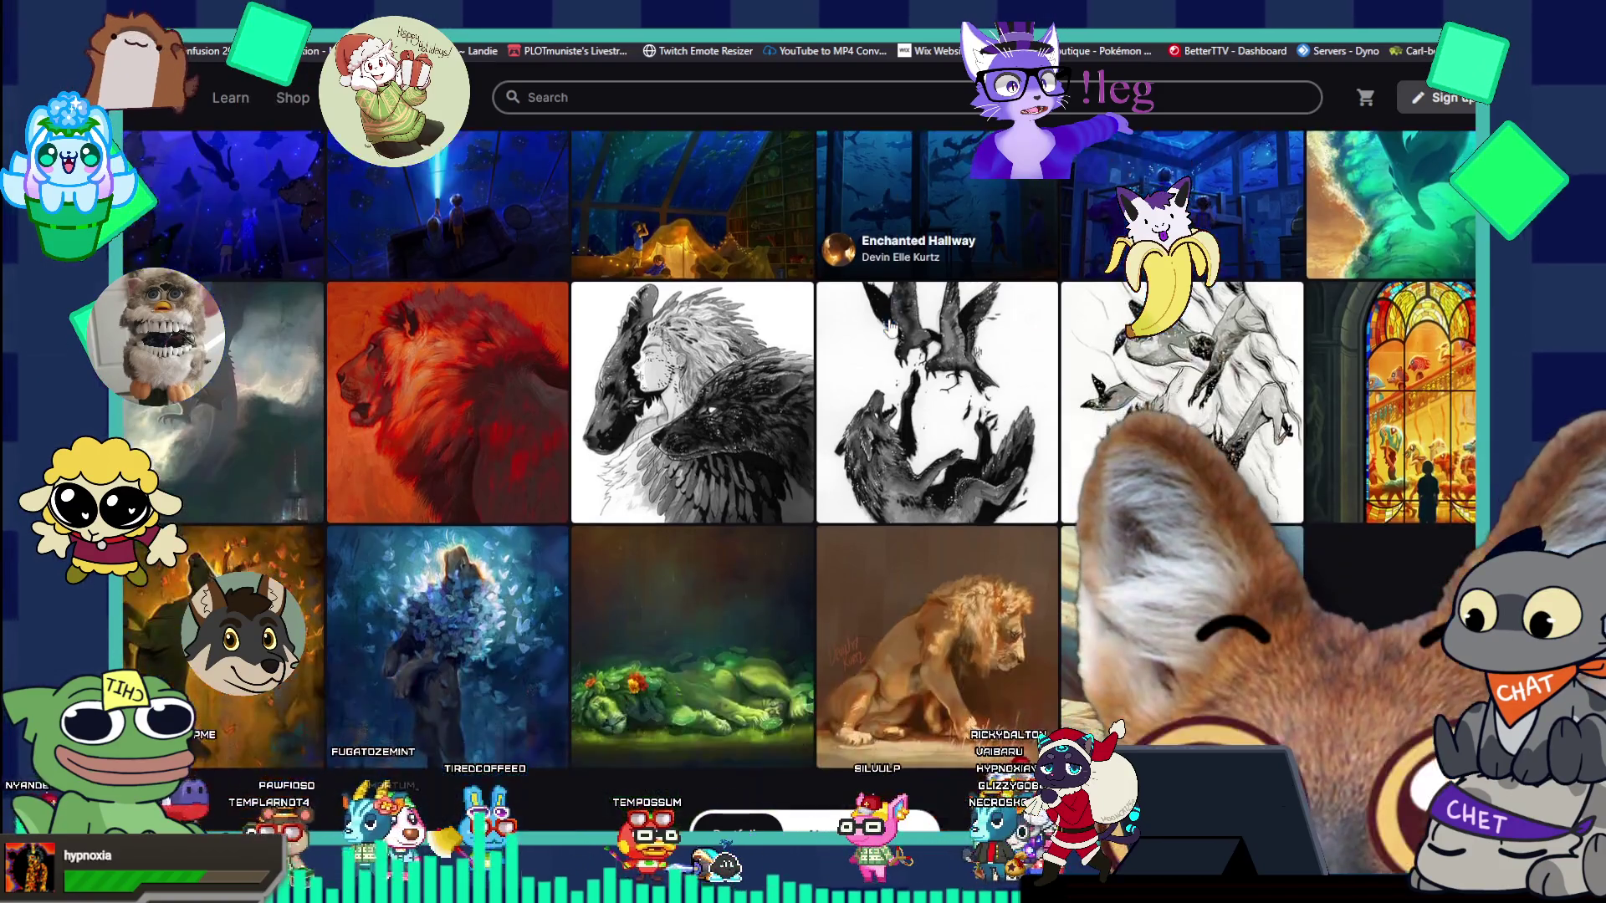
scroll(890, 328, up, 5)
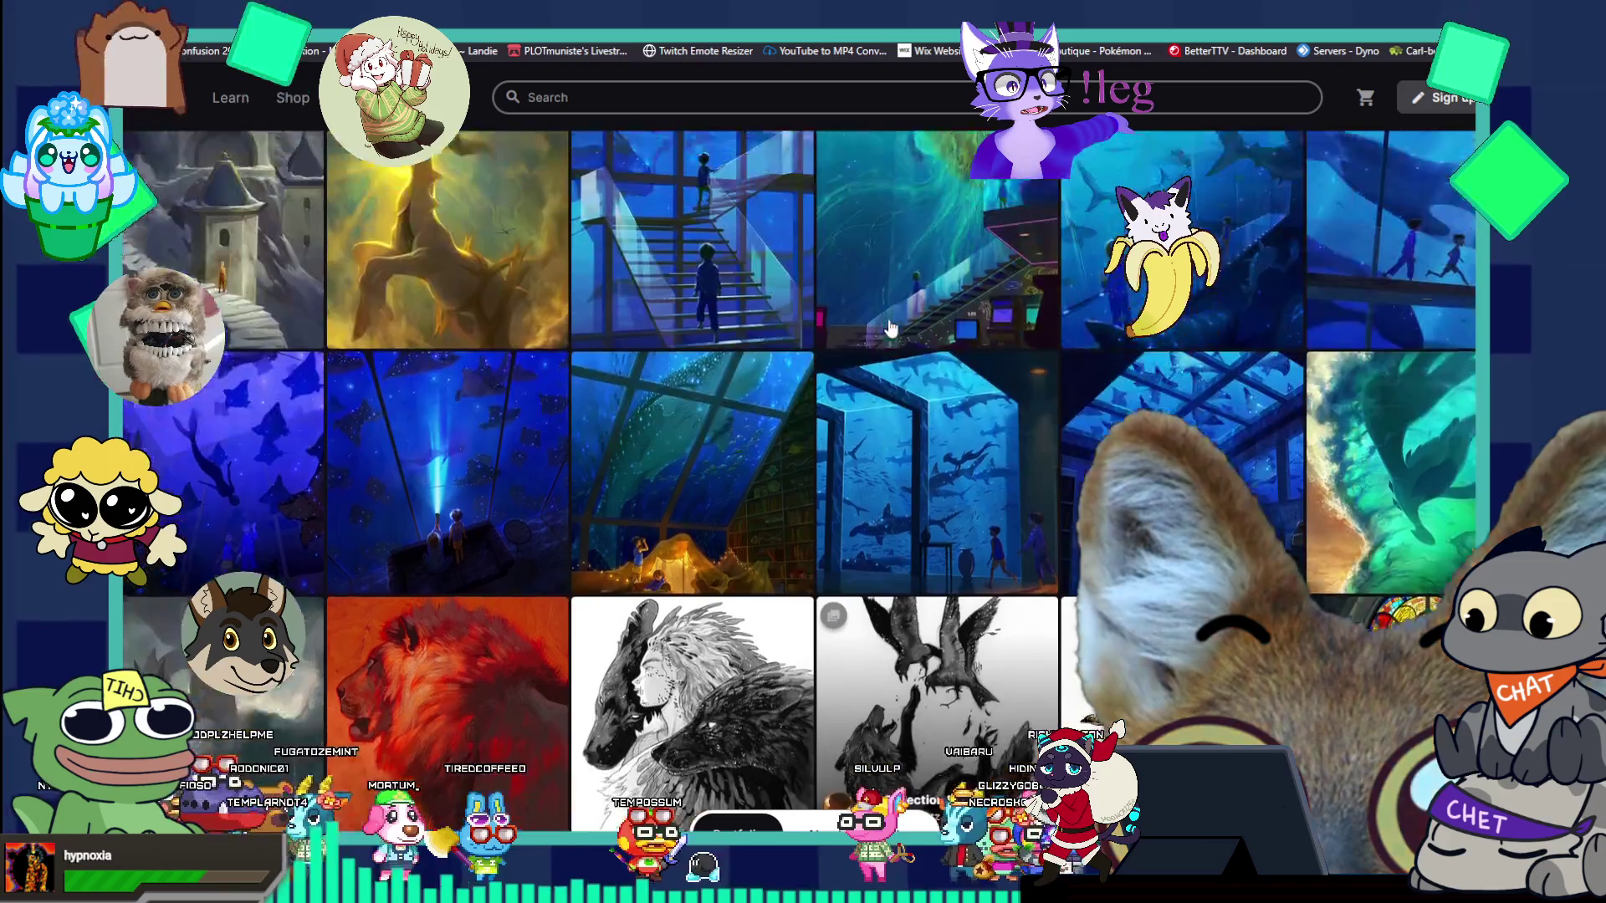
scroll(890, 328, up, 8)
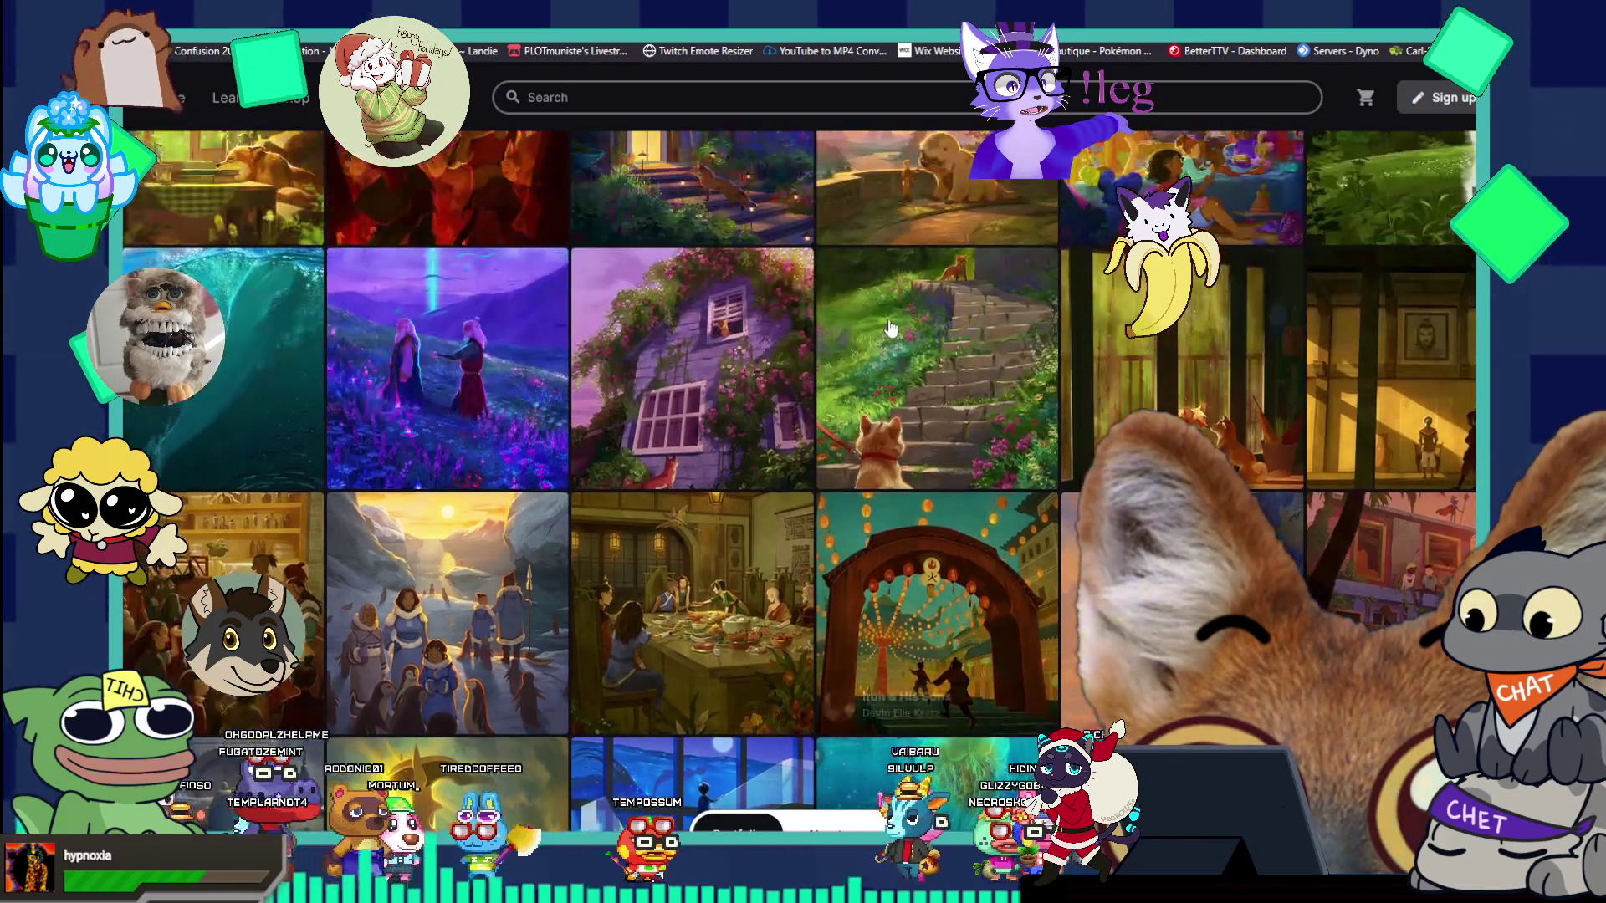
scroll(890, 328, up, 2)
scroll(890, 328, up, 2)
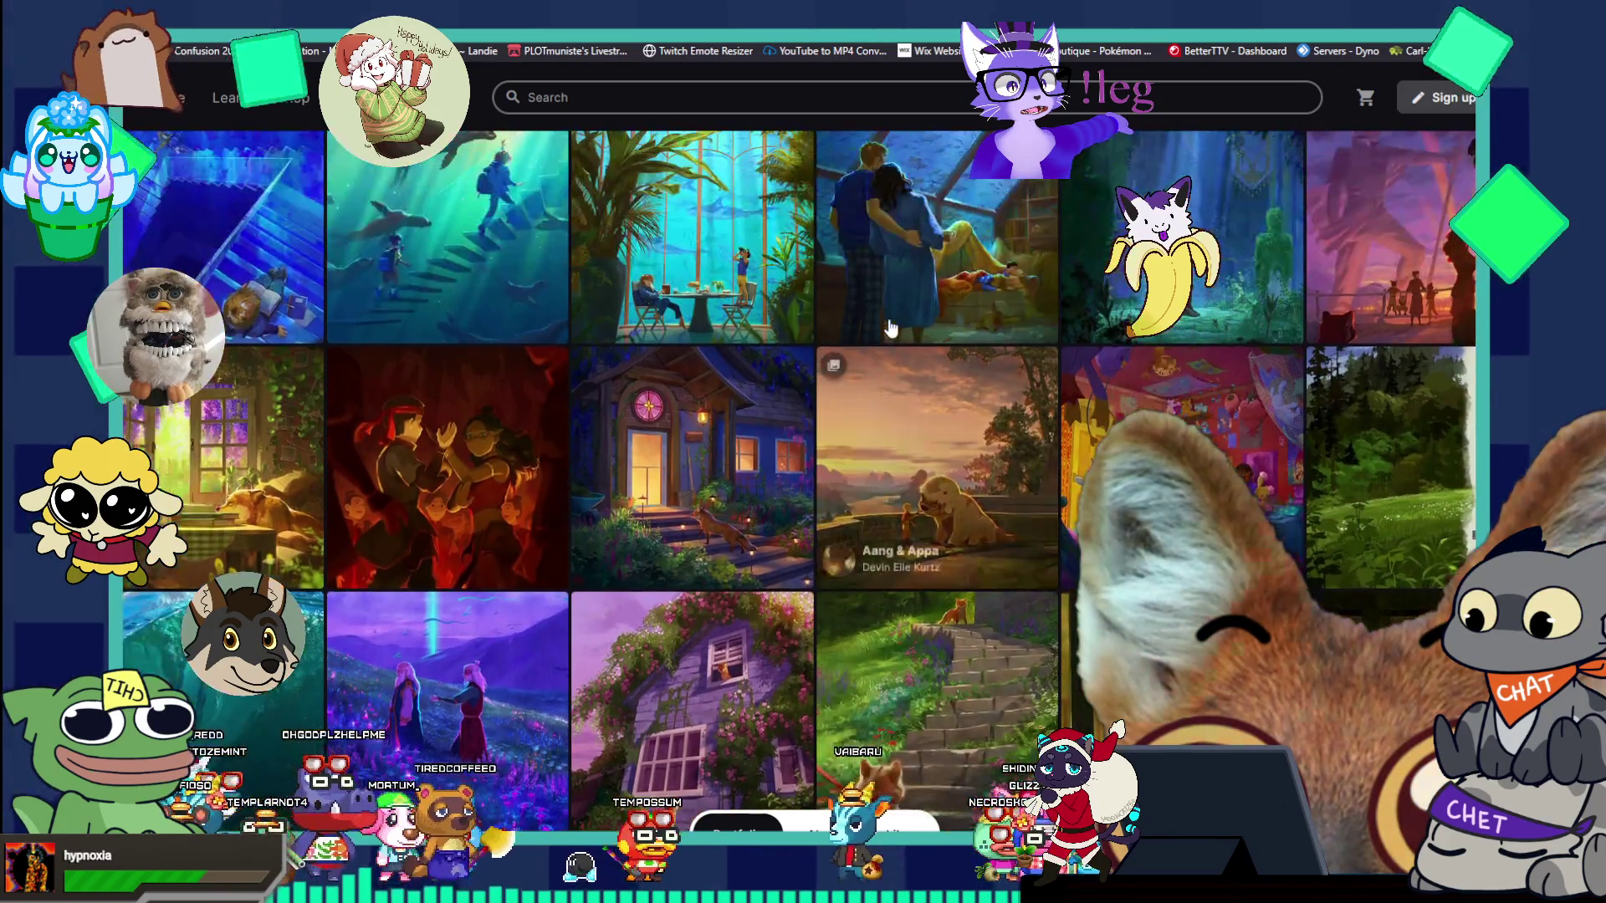
key(ctrl+t)
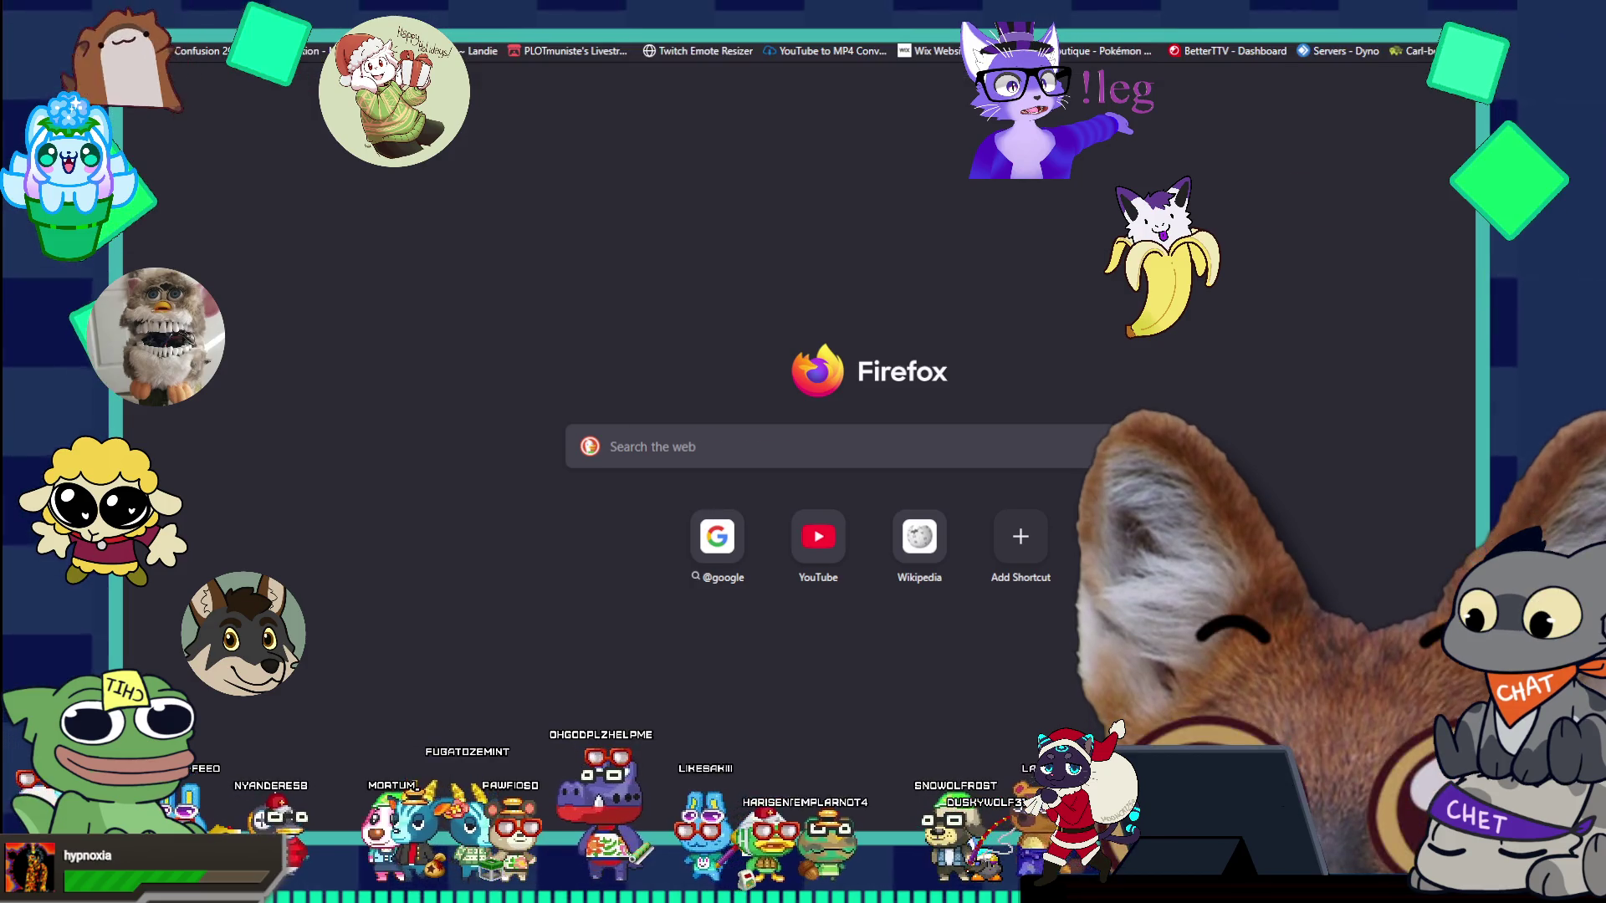
- View image results for 'magic tree house art', then video results for 'magic tree house anime'
key(Return)
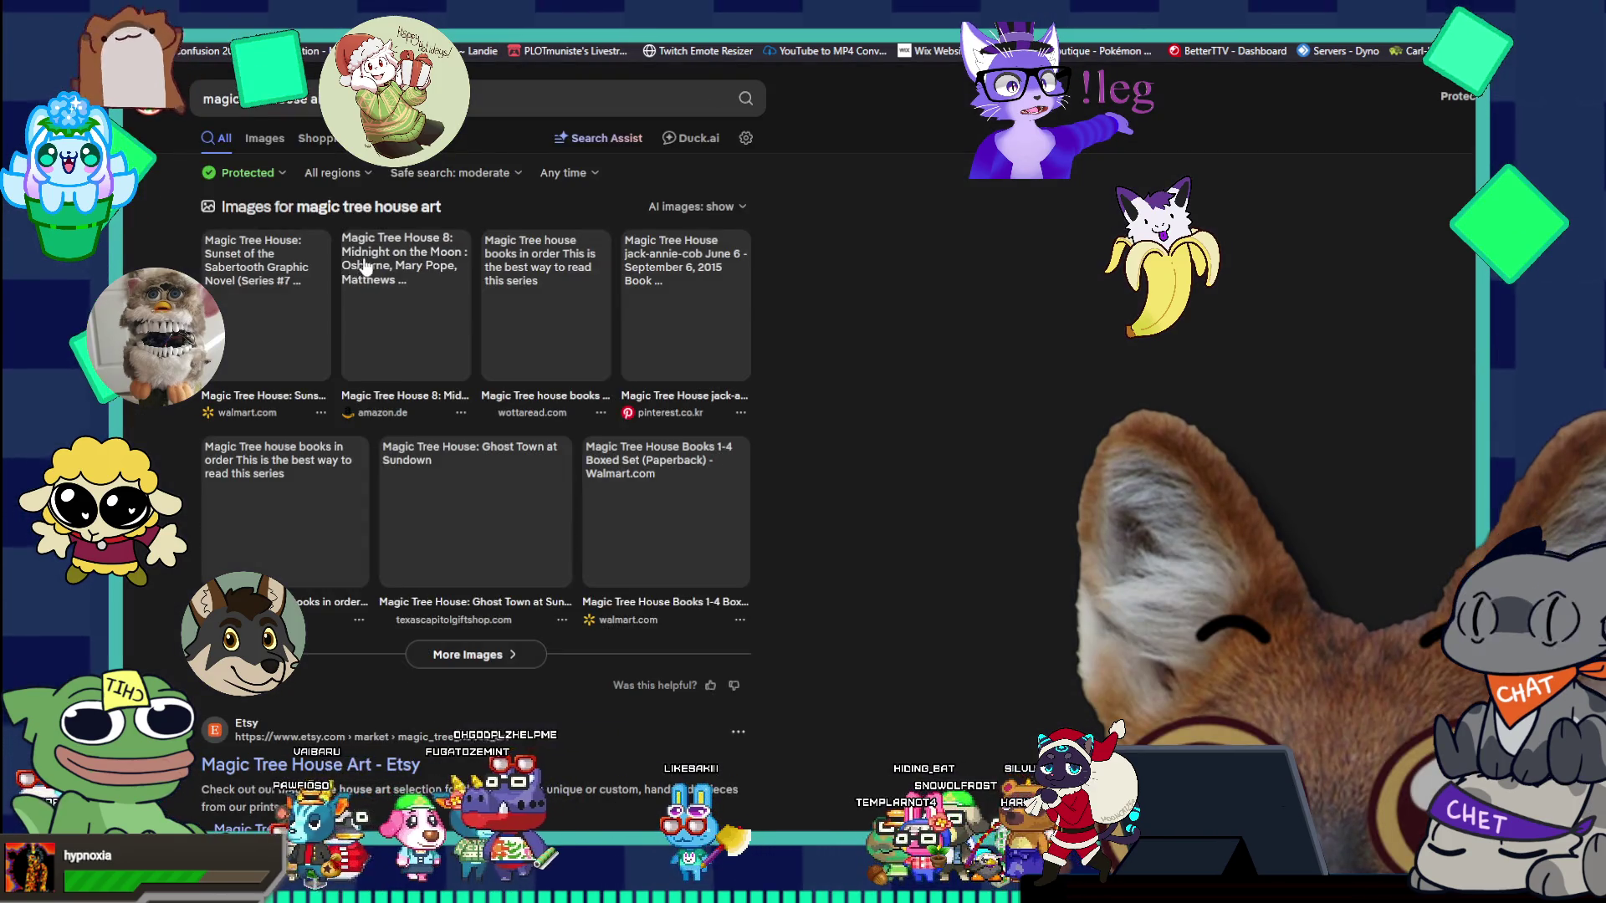
click(259, 140)
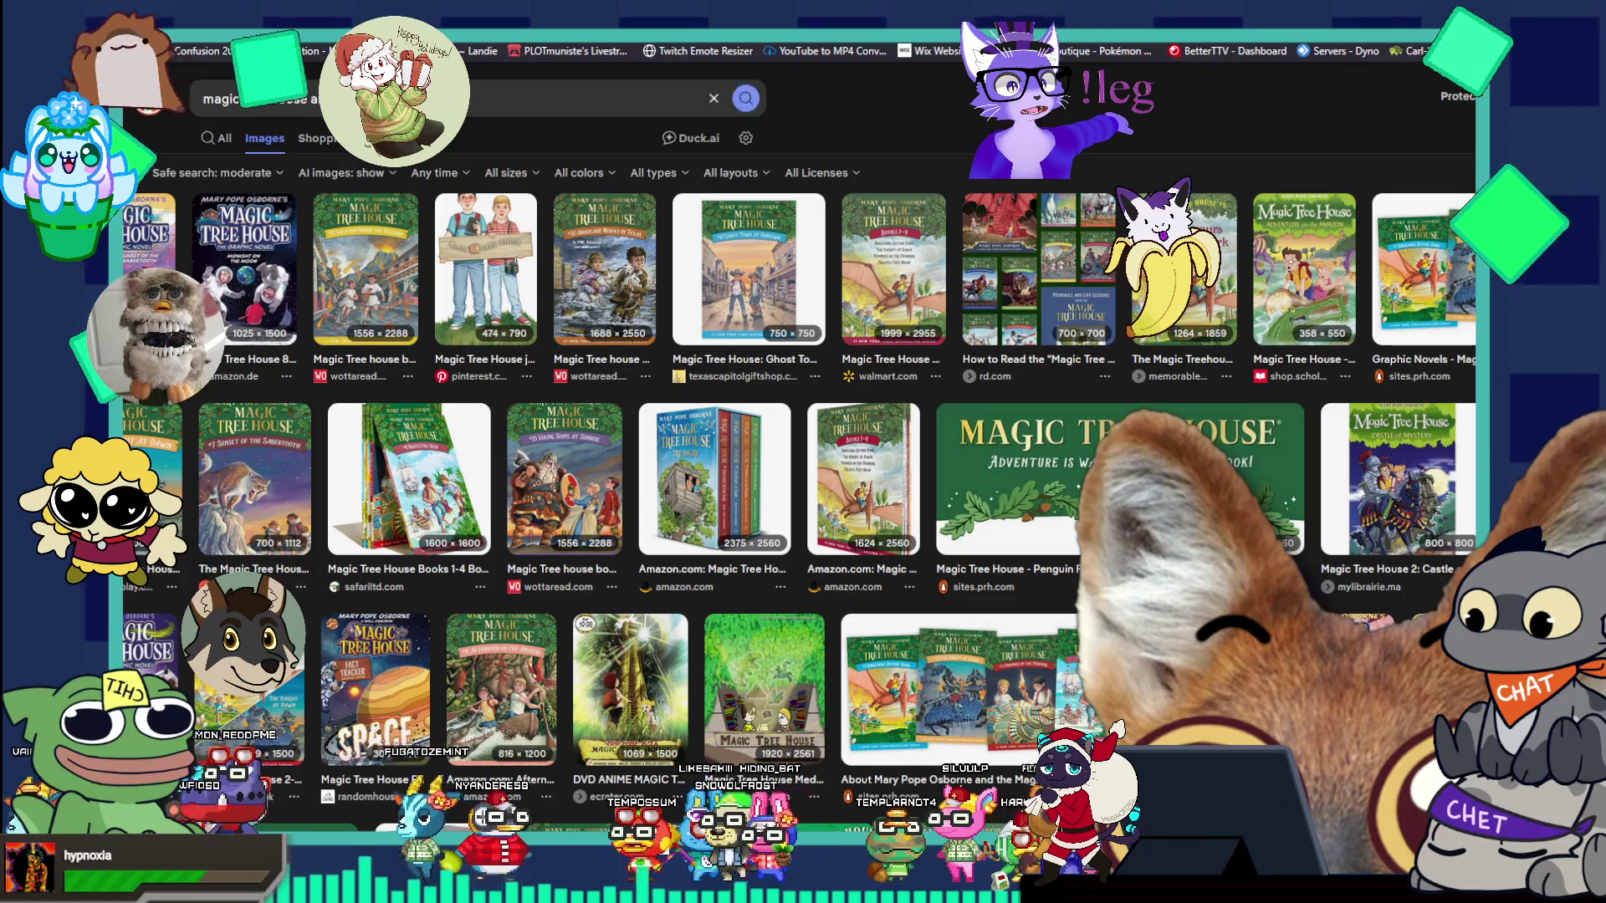
click(393, 99)
text(ime)
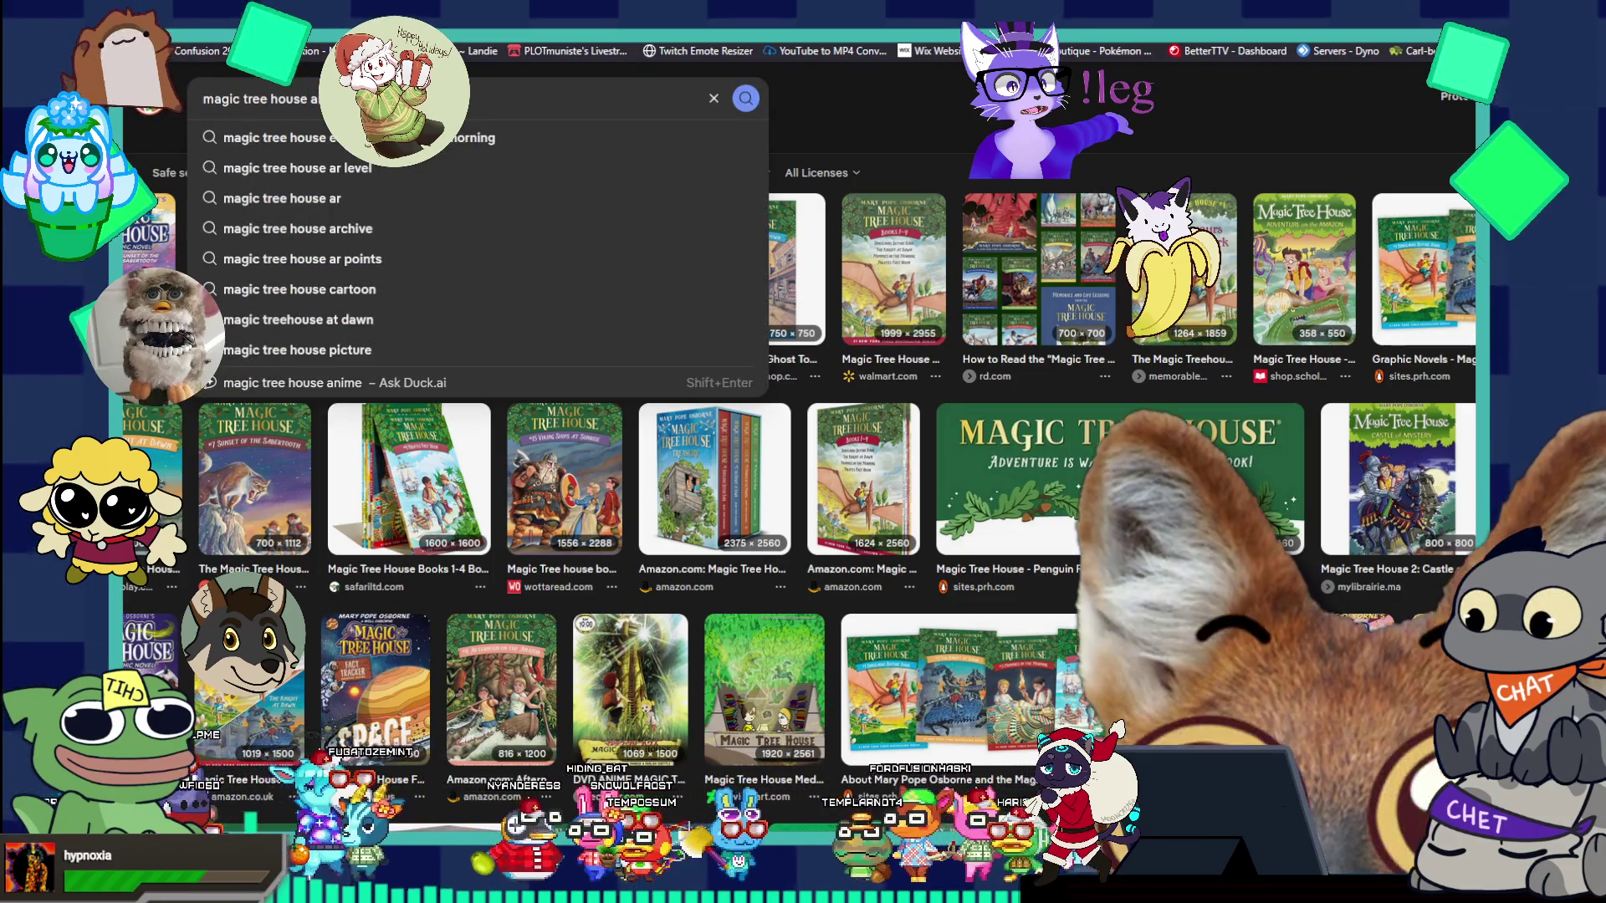
key(Return)
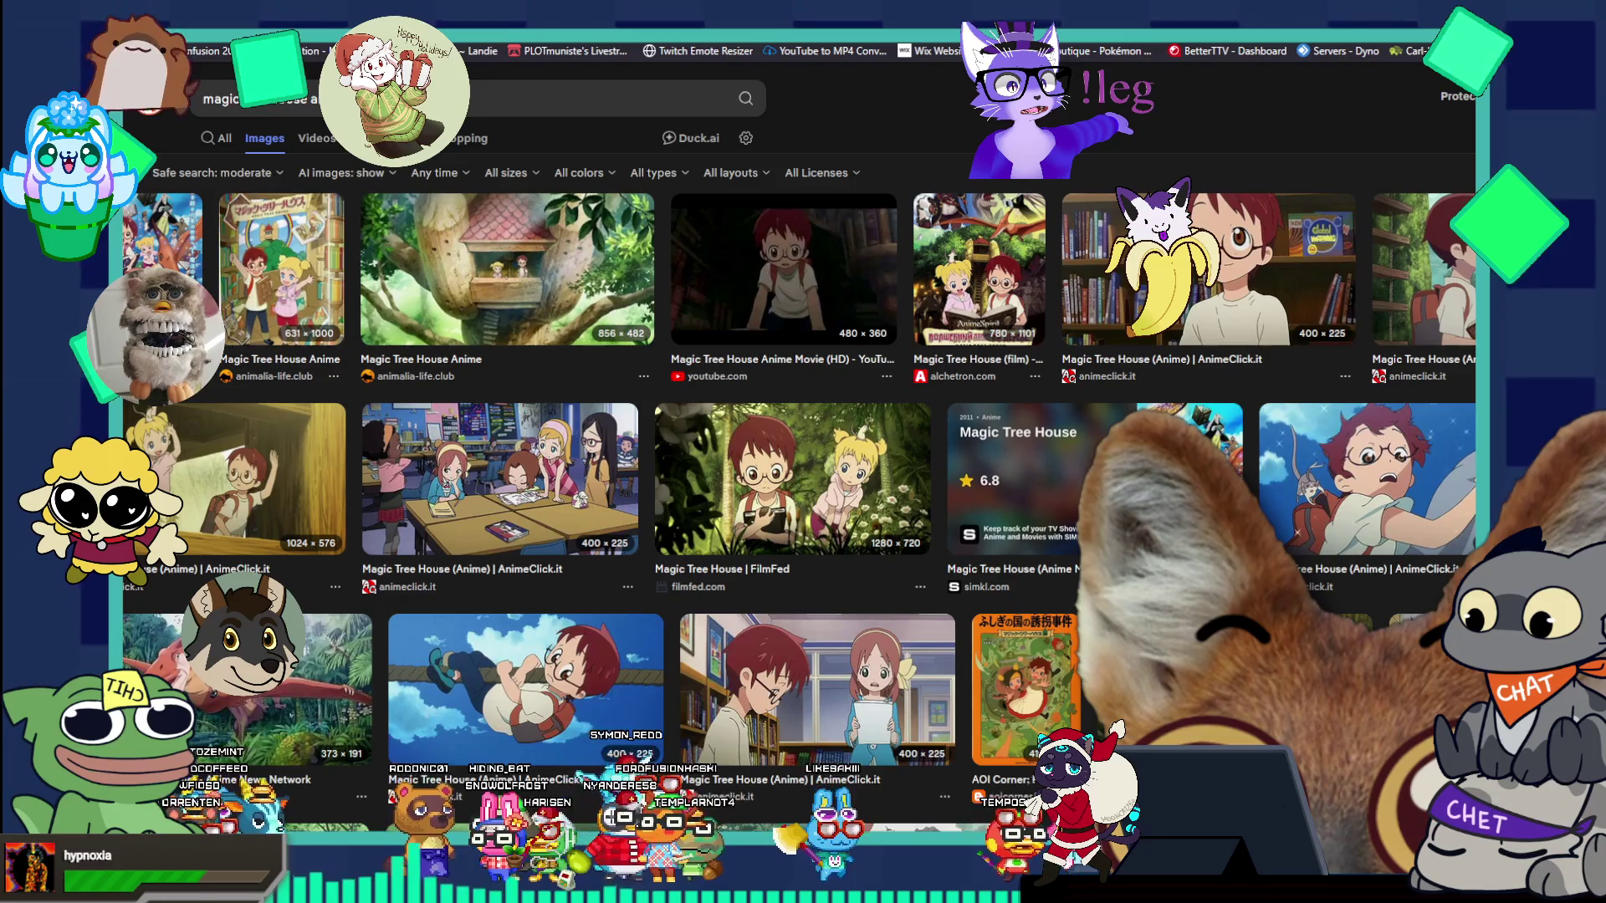
click(316, 138)
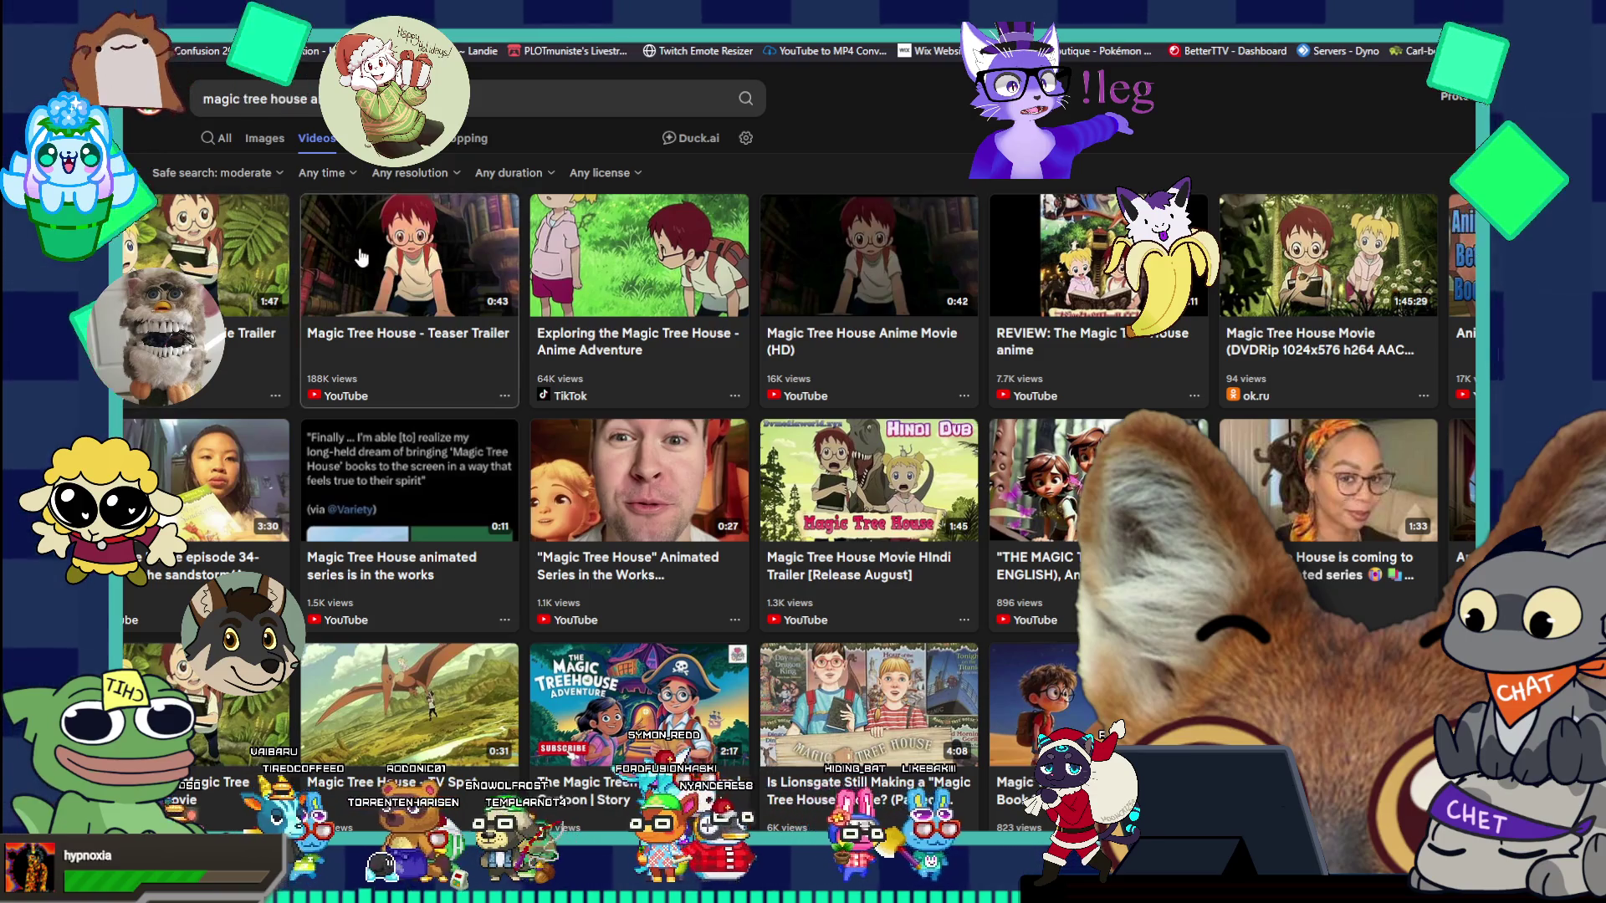
click(361, 256)
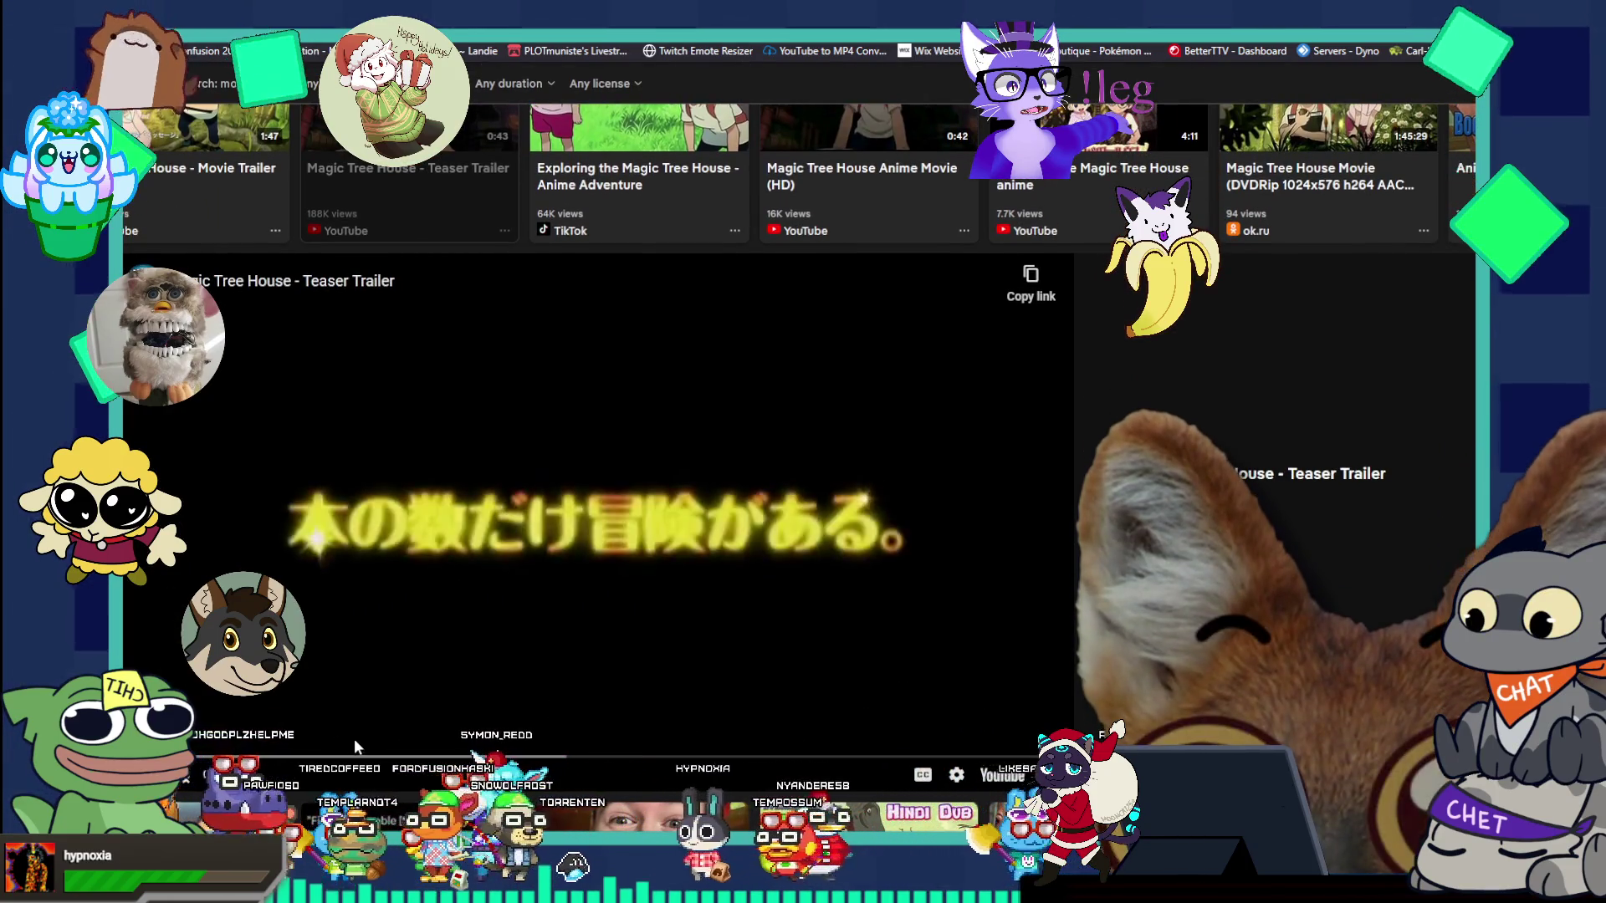
- Scrub the teaser trailer to 0:26, back to the library scene, and pause there
drag(355, 757, 703, 757)
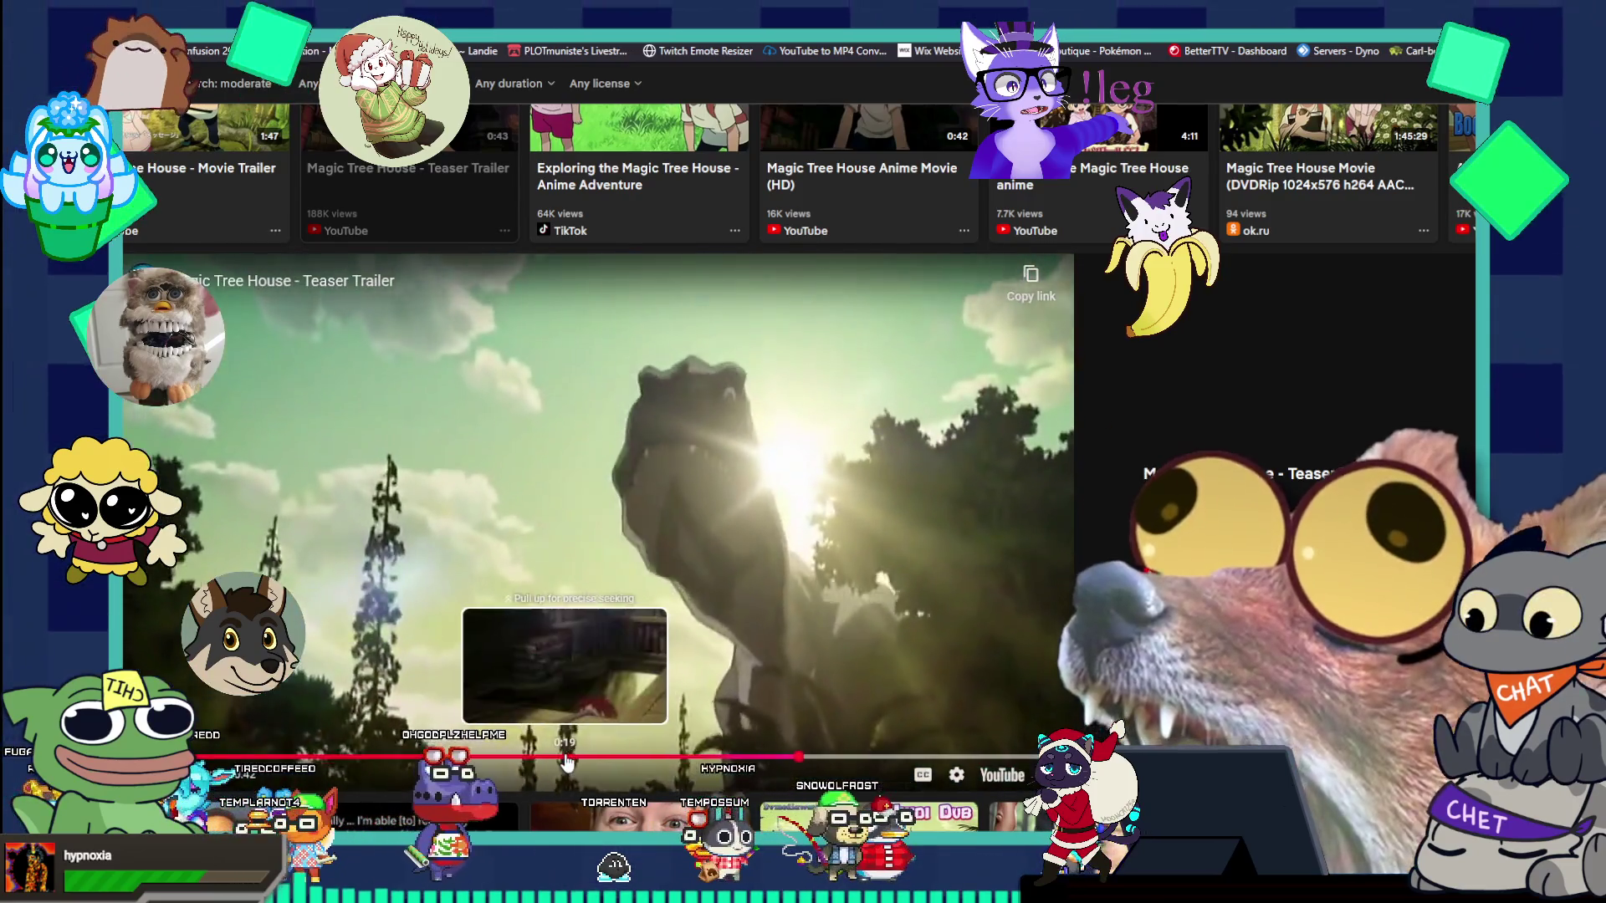
drag(562, 757, 580, 757)
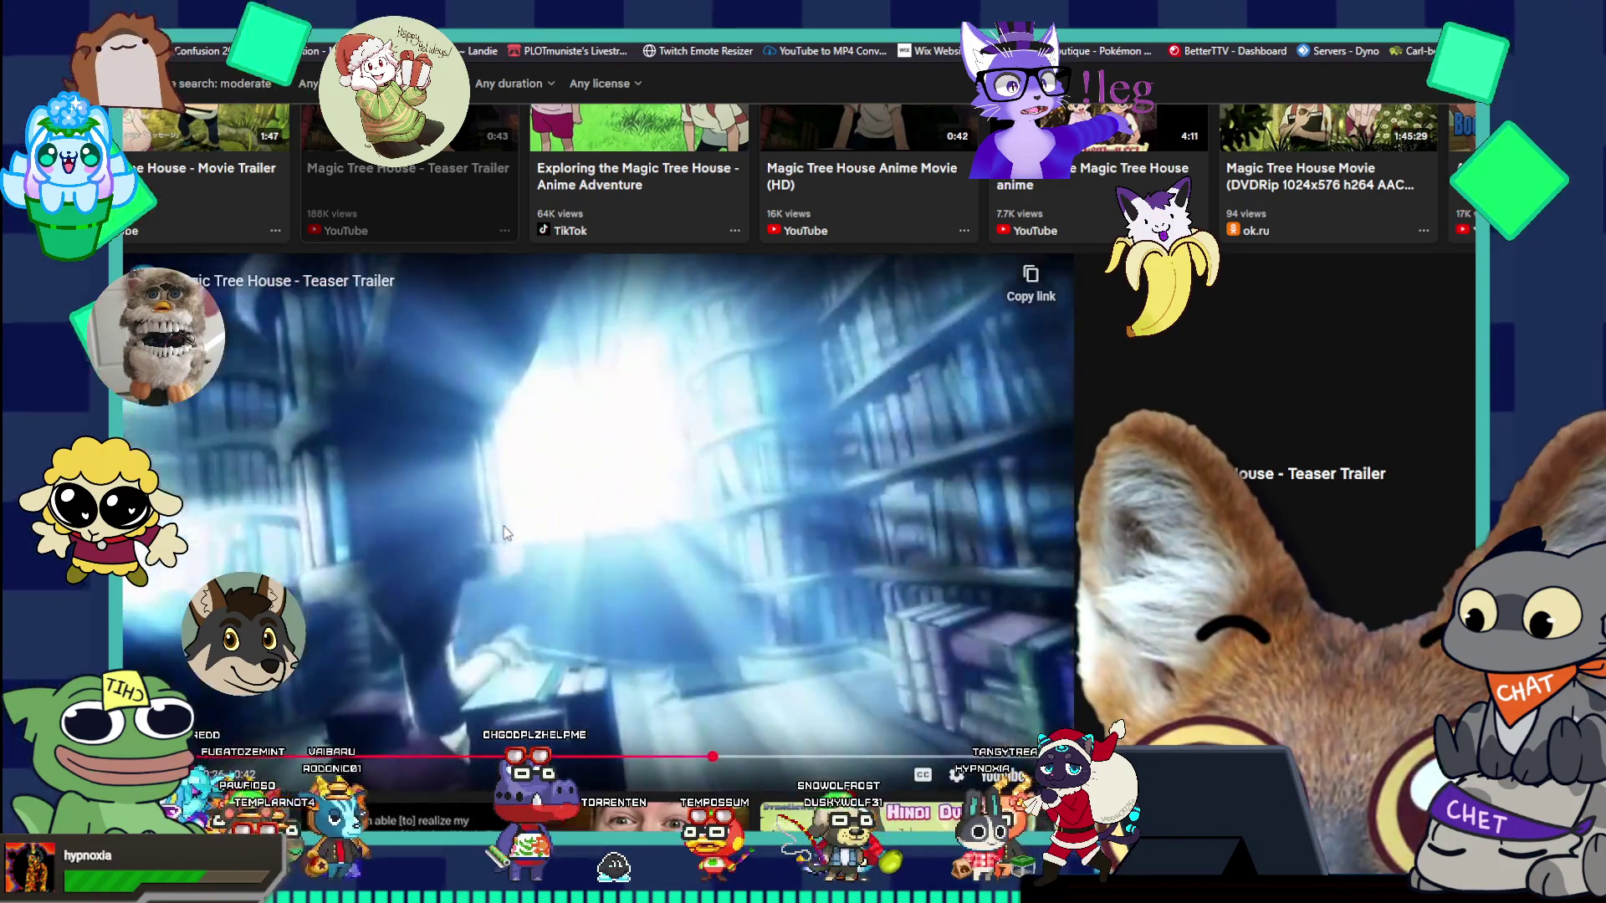
click(504, 532)
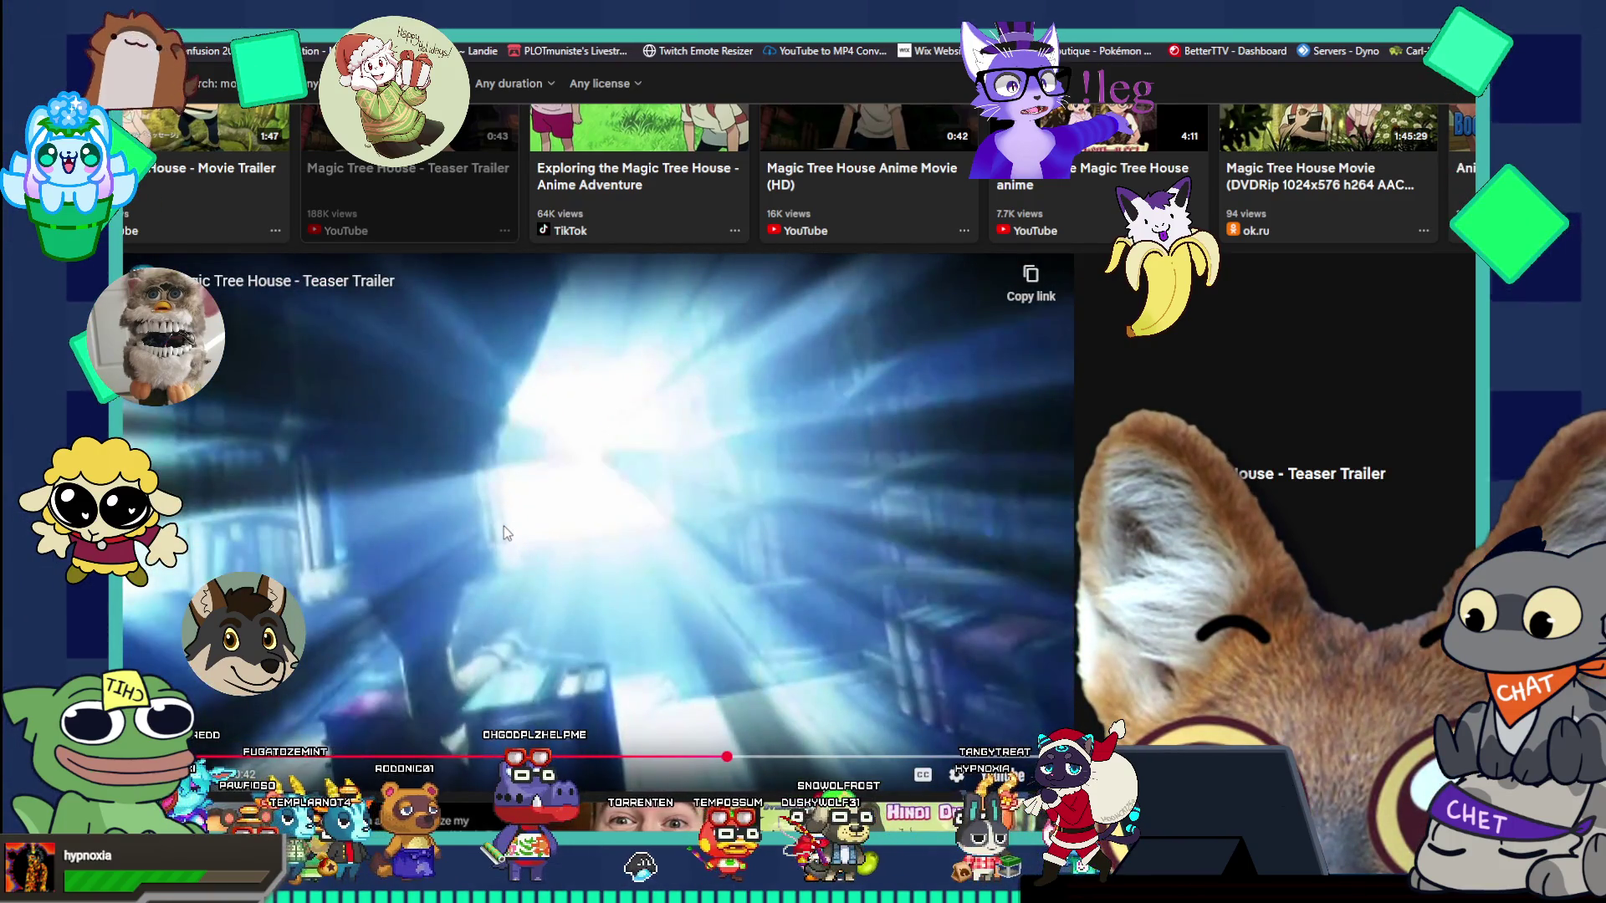
- Open the Magic Tree House movie trailer from the video results
scroll(870, 339, down, 6)
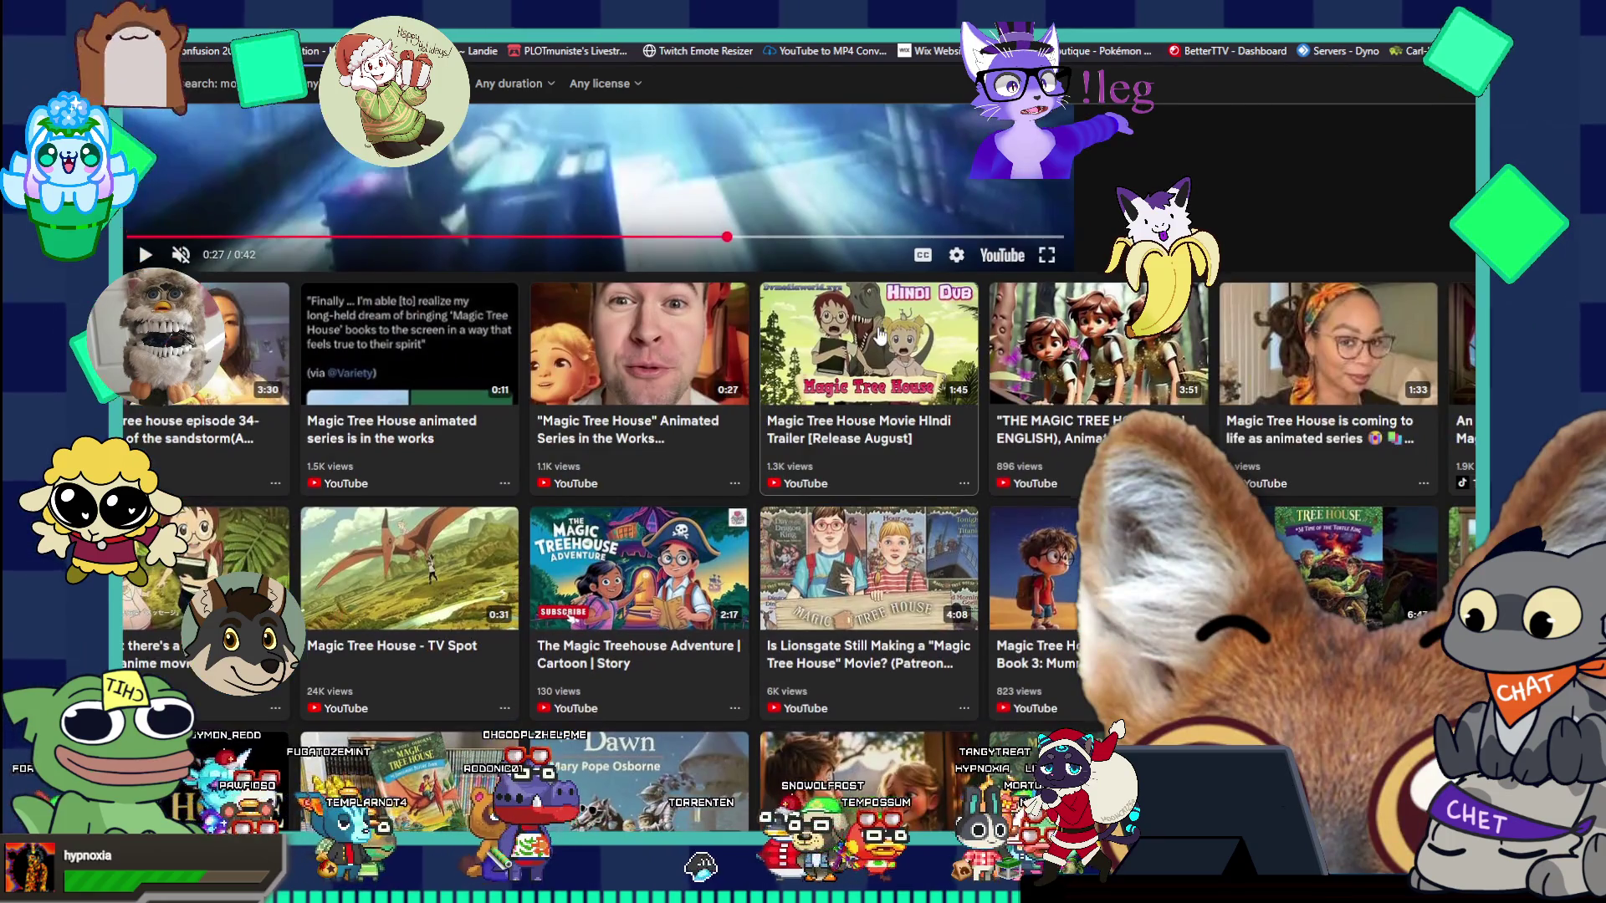
scroll(879, 334, up, 7)
scroll(879, 336, up, 1)
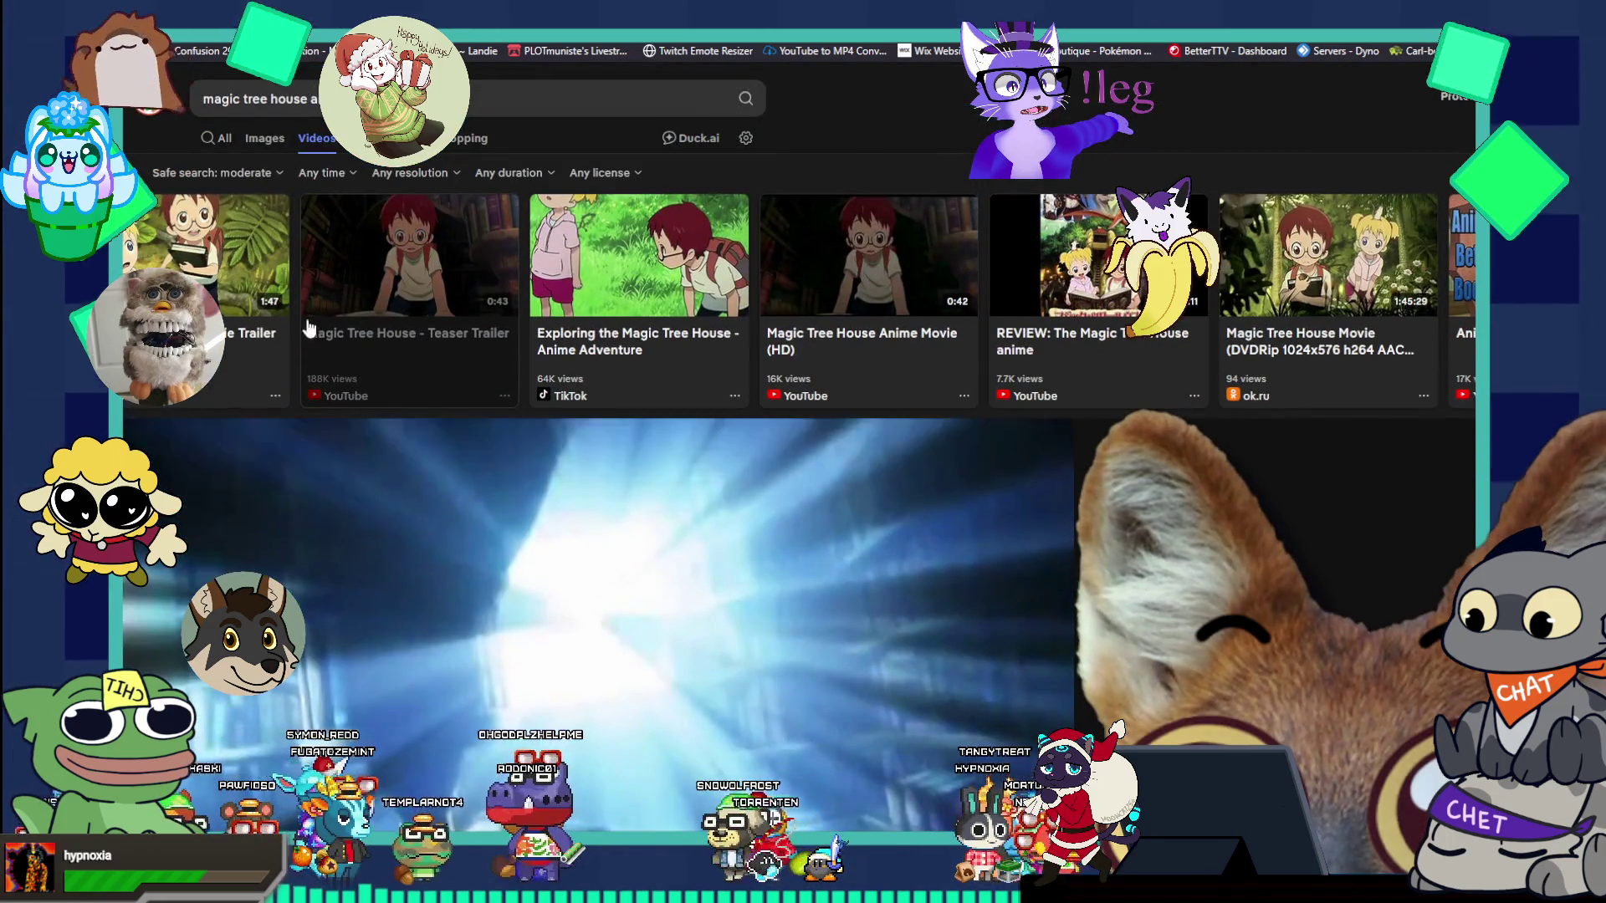
click(654, 481)
scroll(655, 482, down, 2)
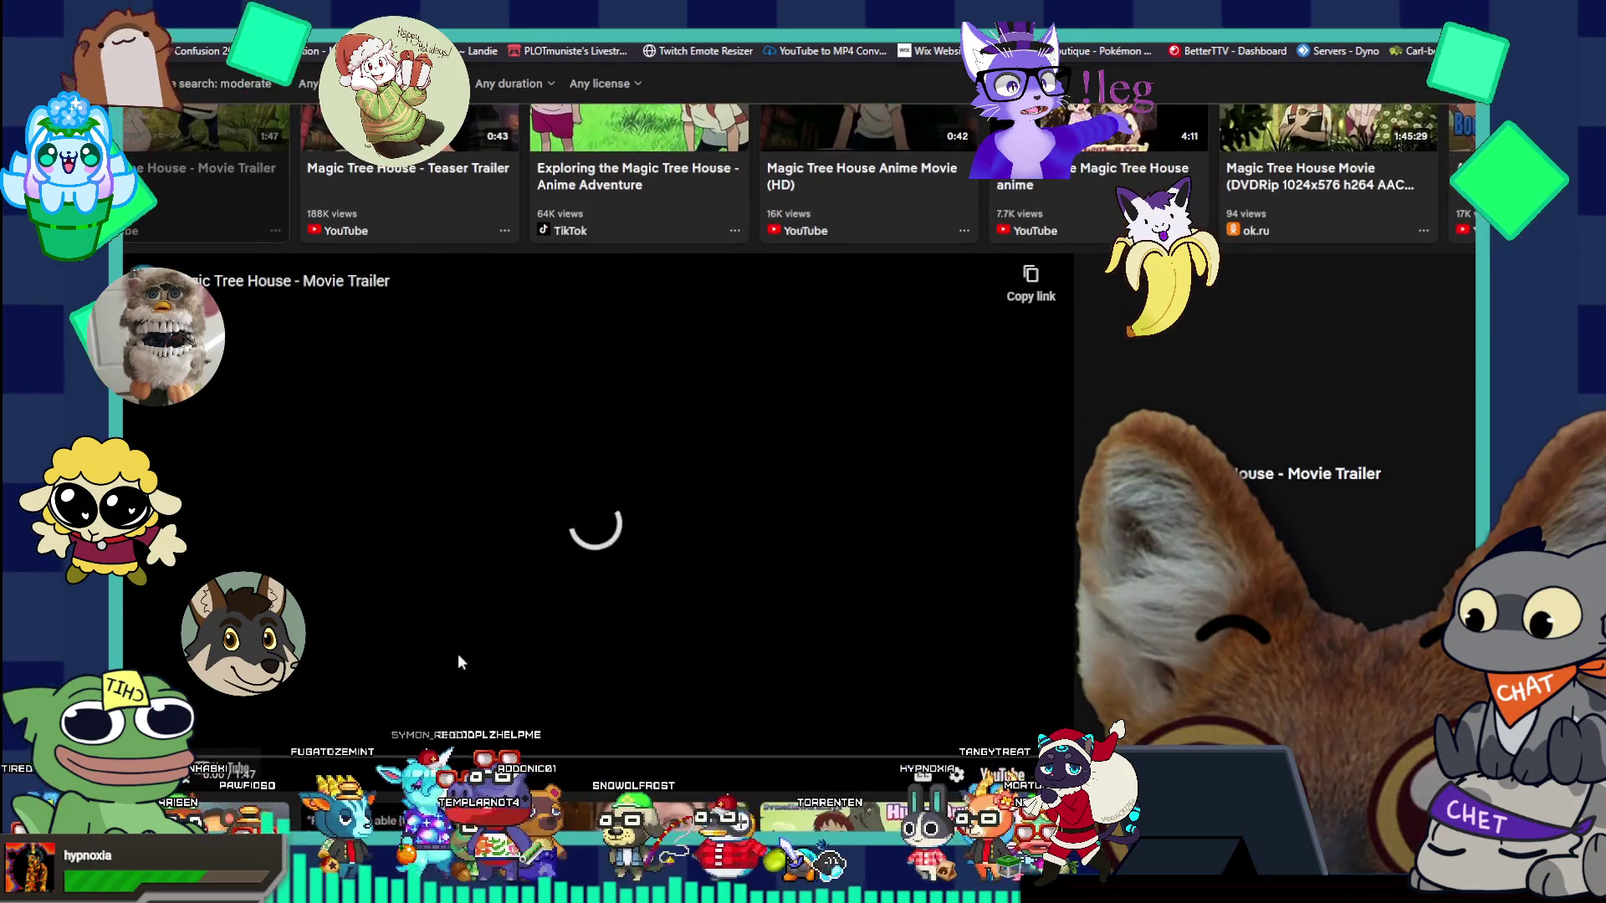
- Jump through the movie trailer's scenes, pause on the open-book scene, and return to Photoshop
click(239, 753)
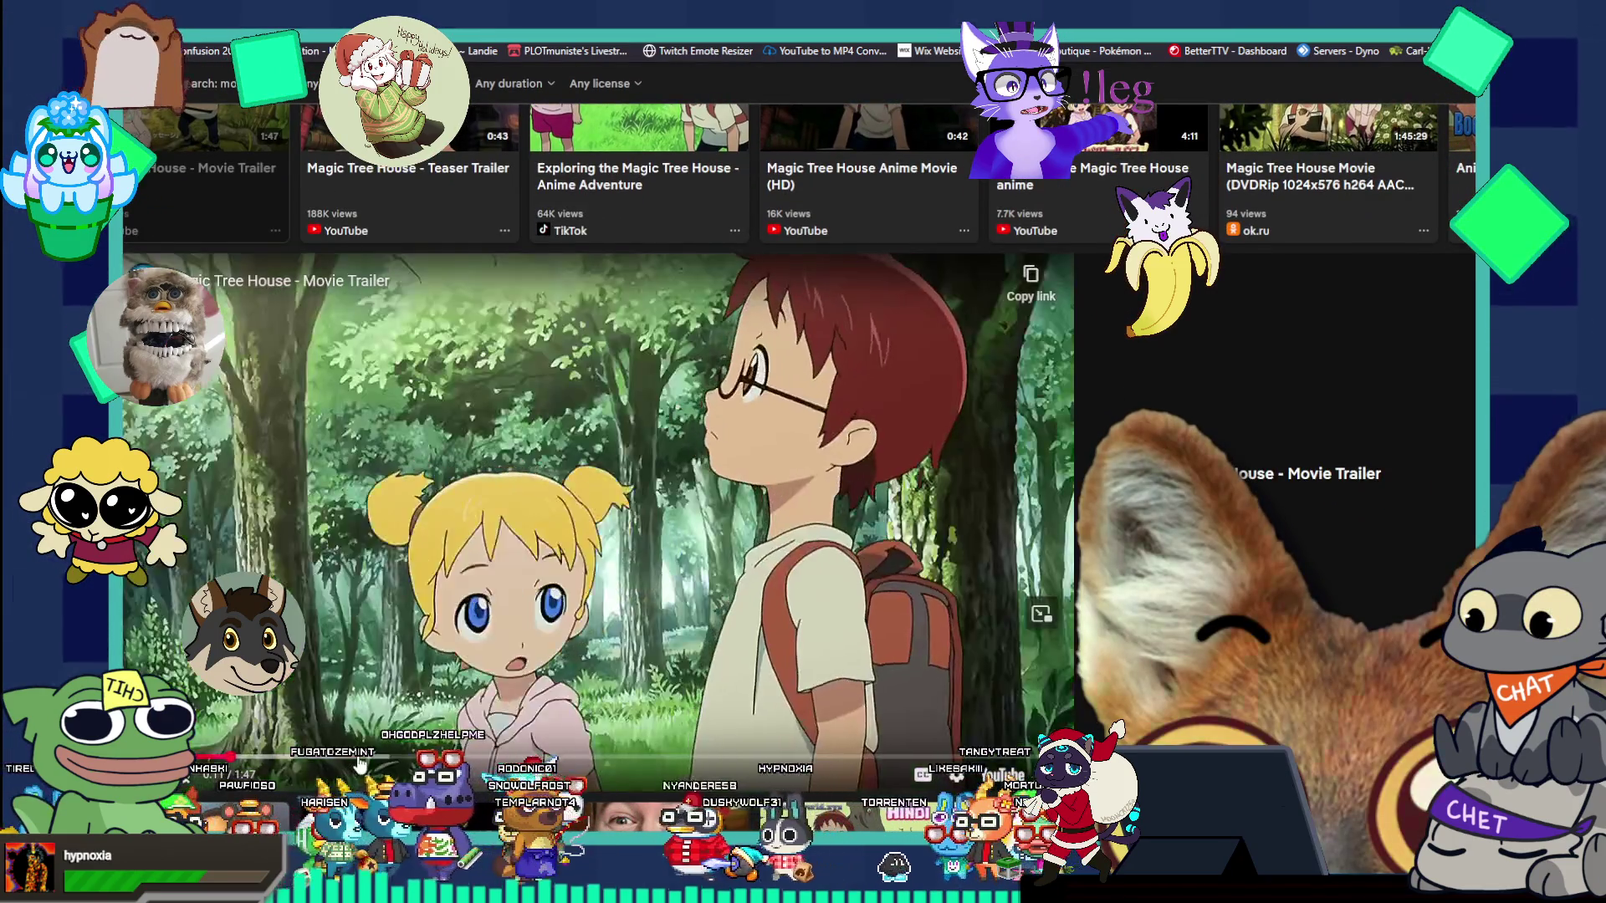
click(362, 755)
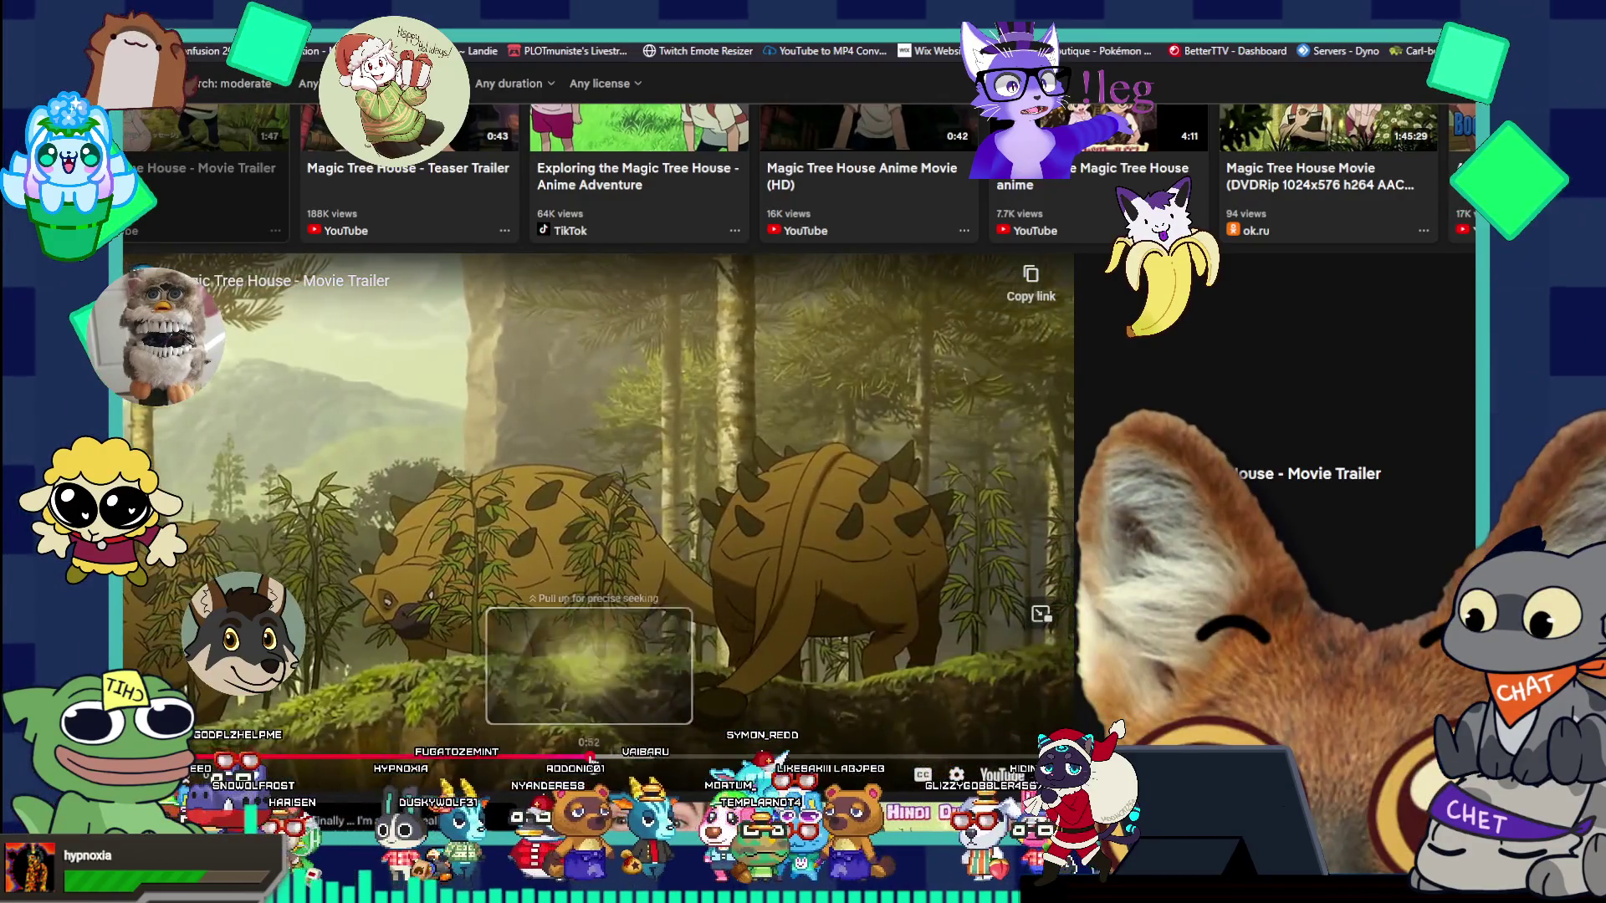
click(597, 755)
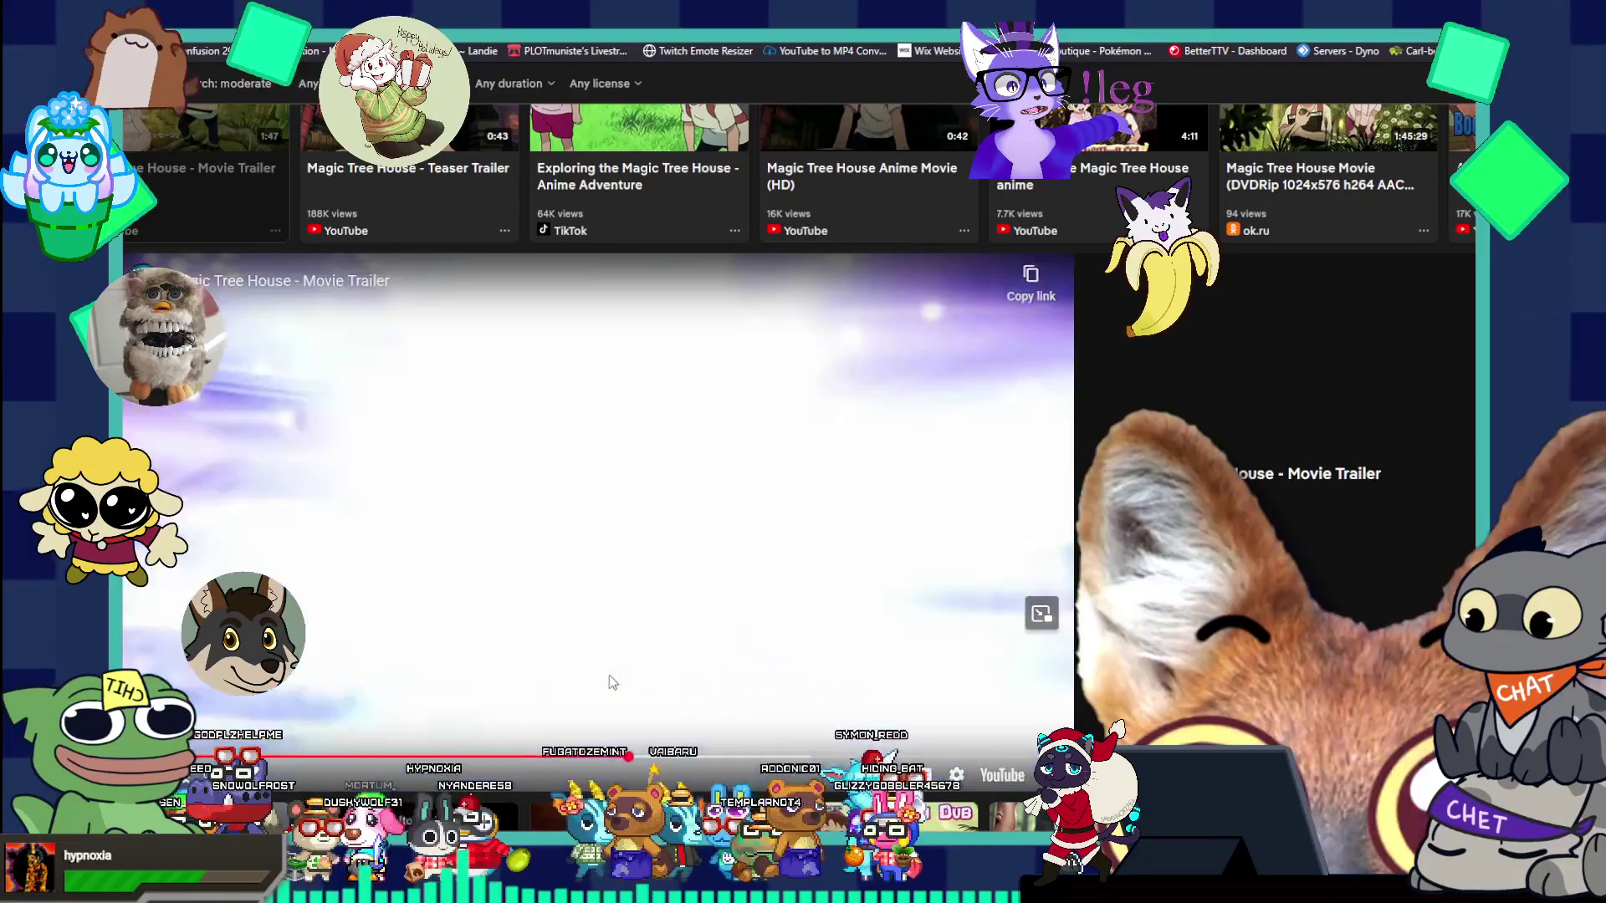
mouse_move(526, 755)
mouse_down()
mouse_move(505, 742)
mouse_move(525, 757)
mouse_up()
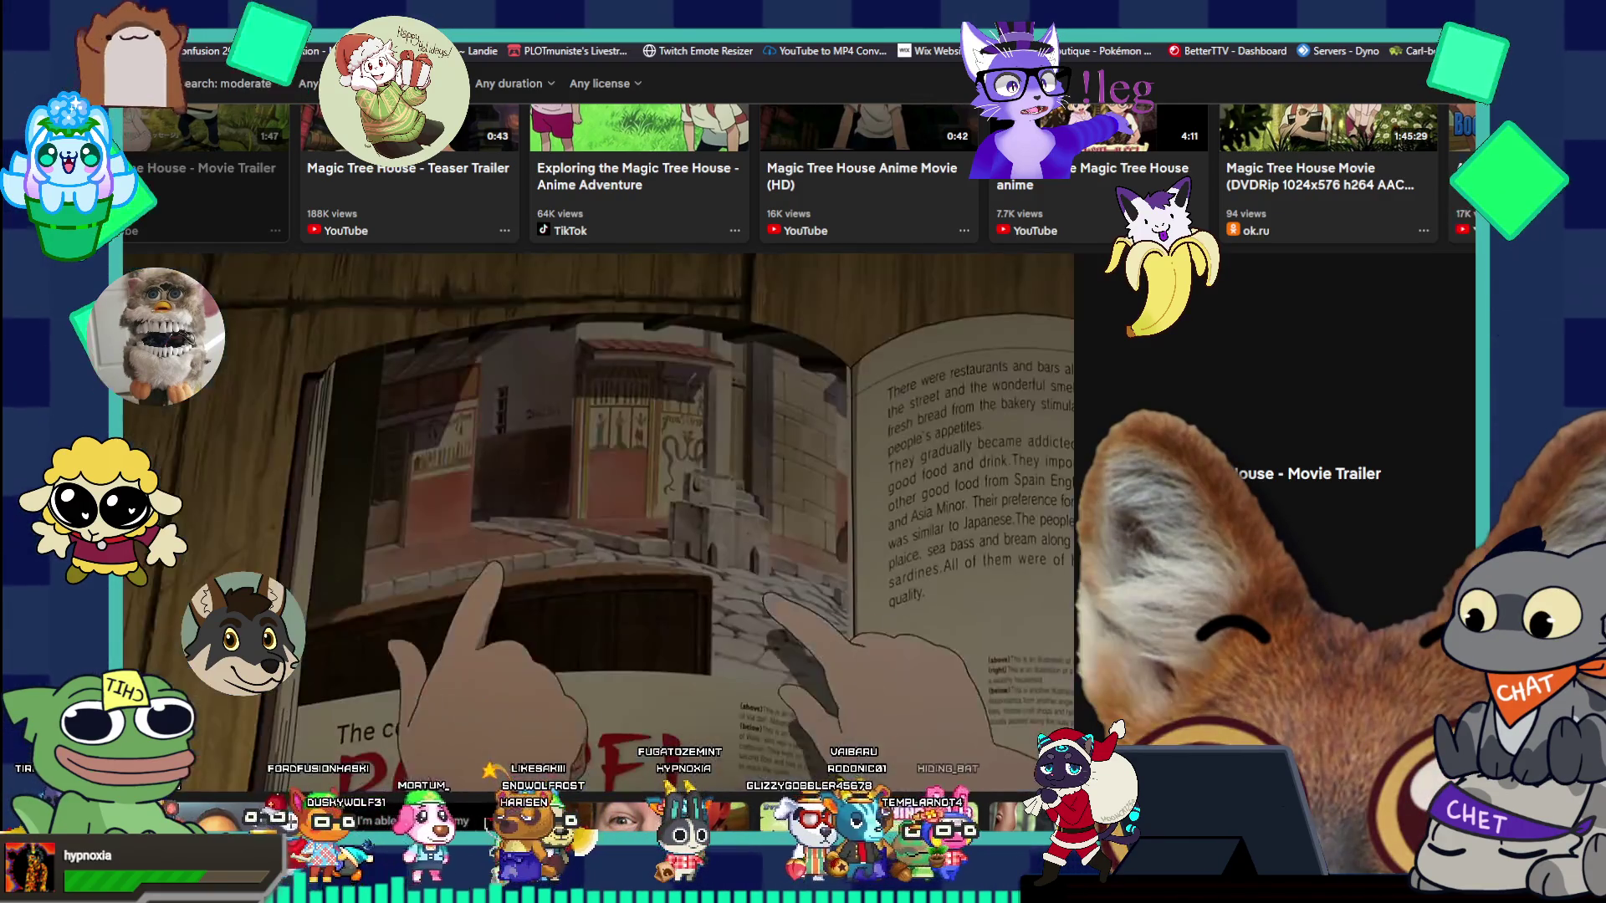
click(473, 494)
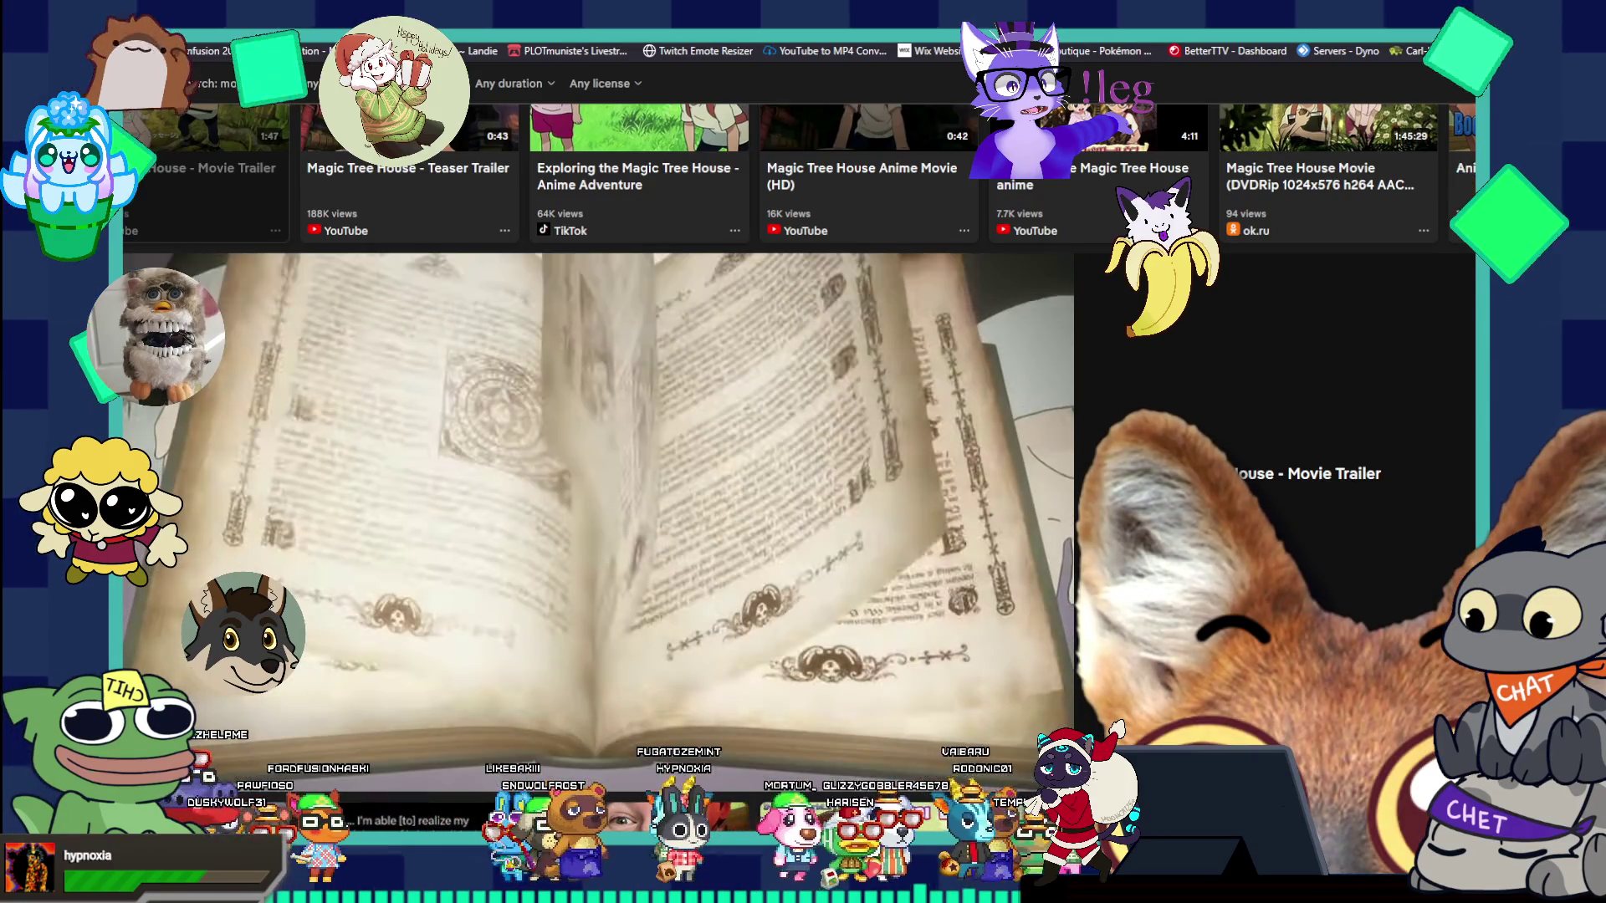
scroll(585, 502, up, 2)
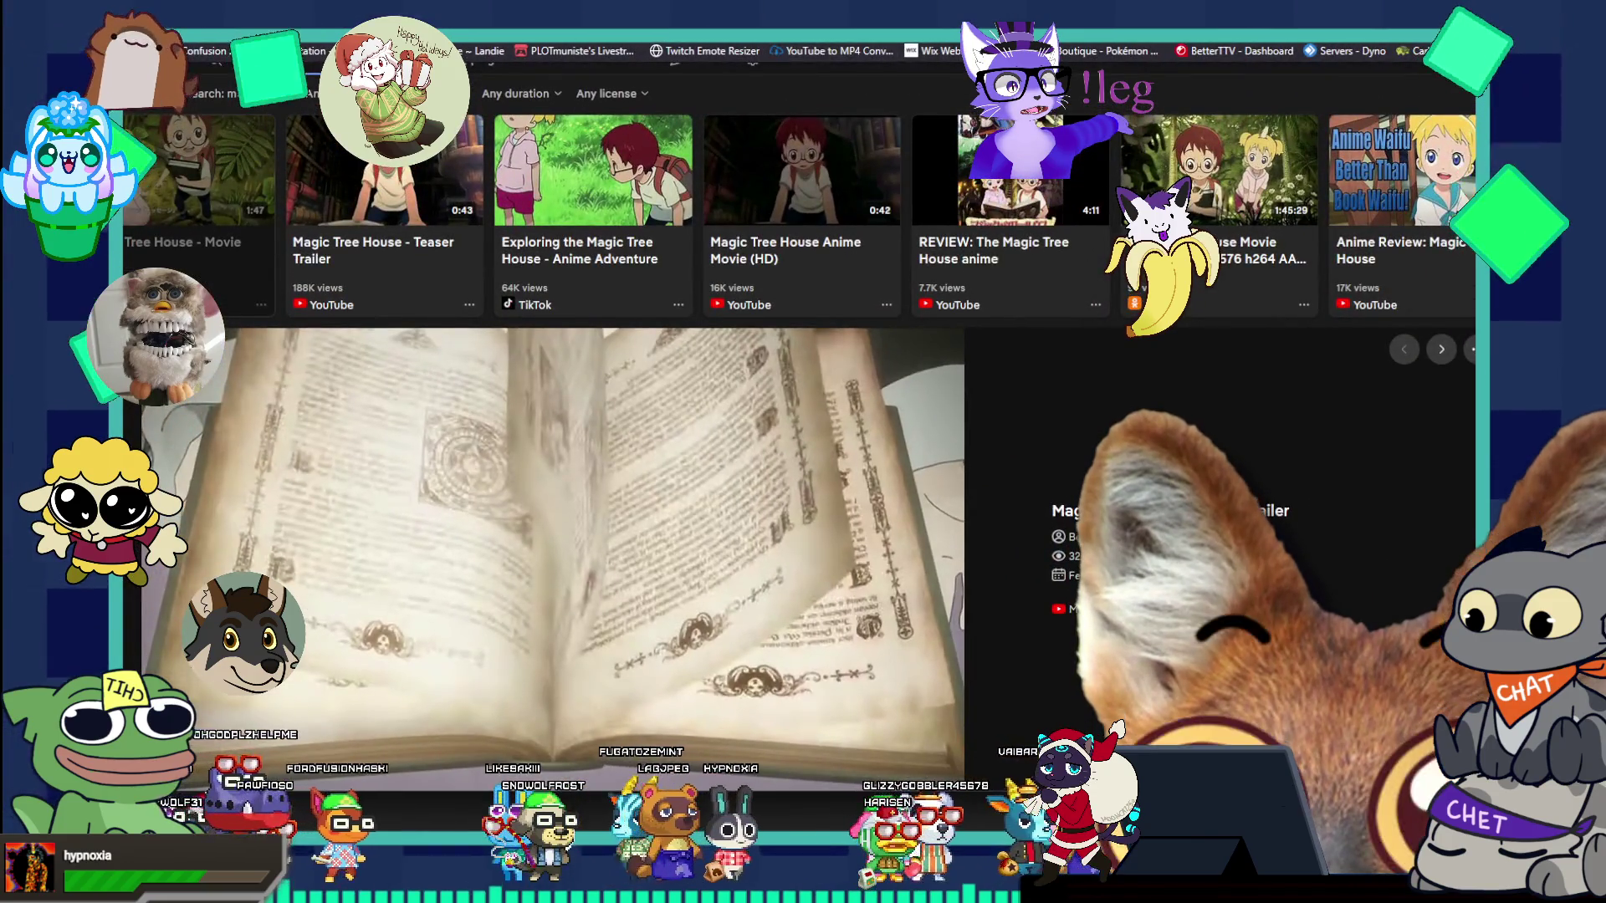
key(super+Down)
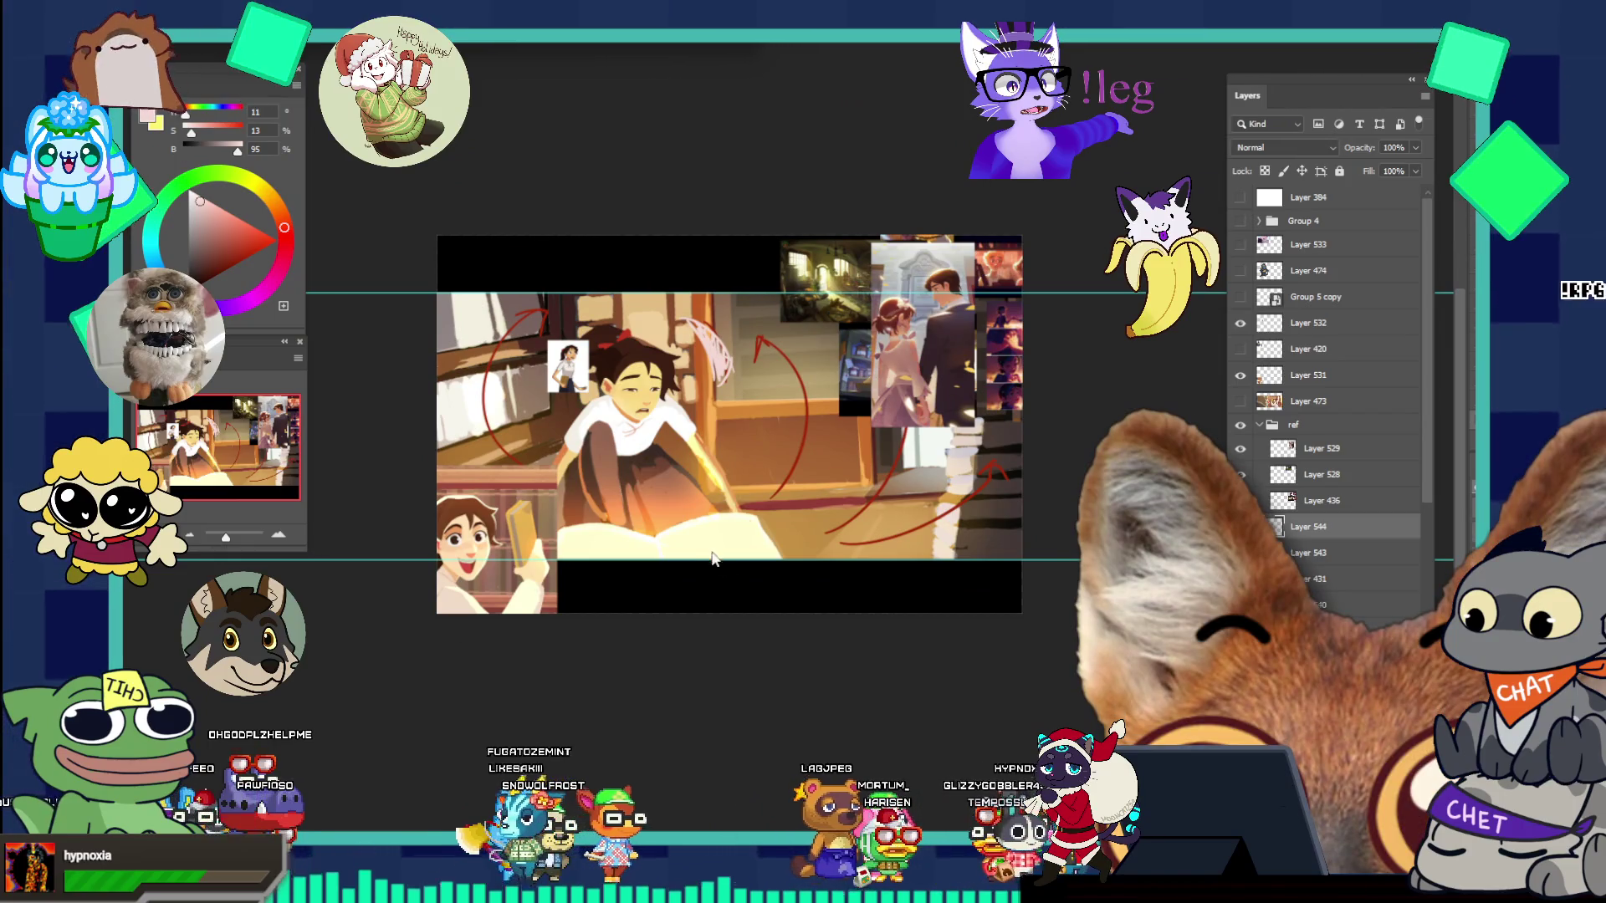
- Paint pale white streaks and arcs in a V over the girl's open book
drag(648, 492, 705, 569)
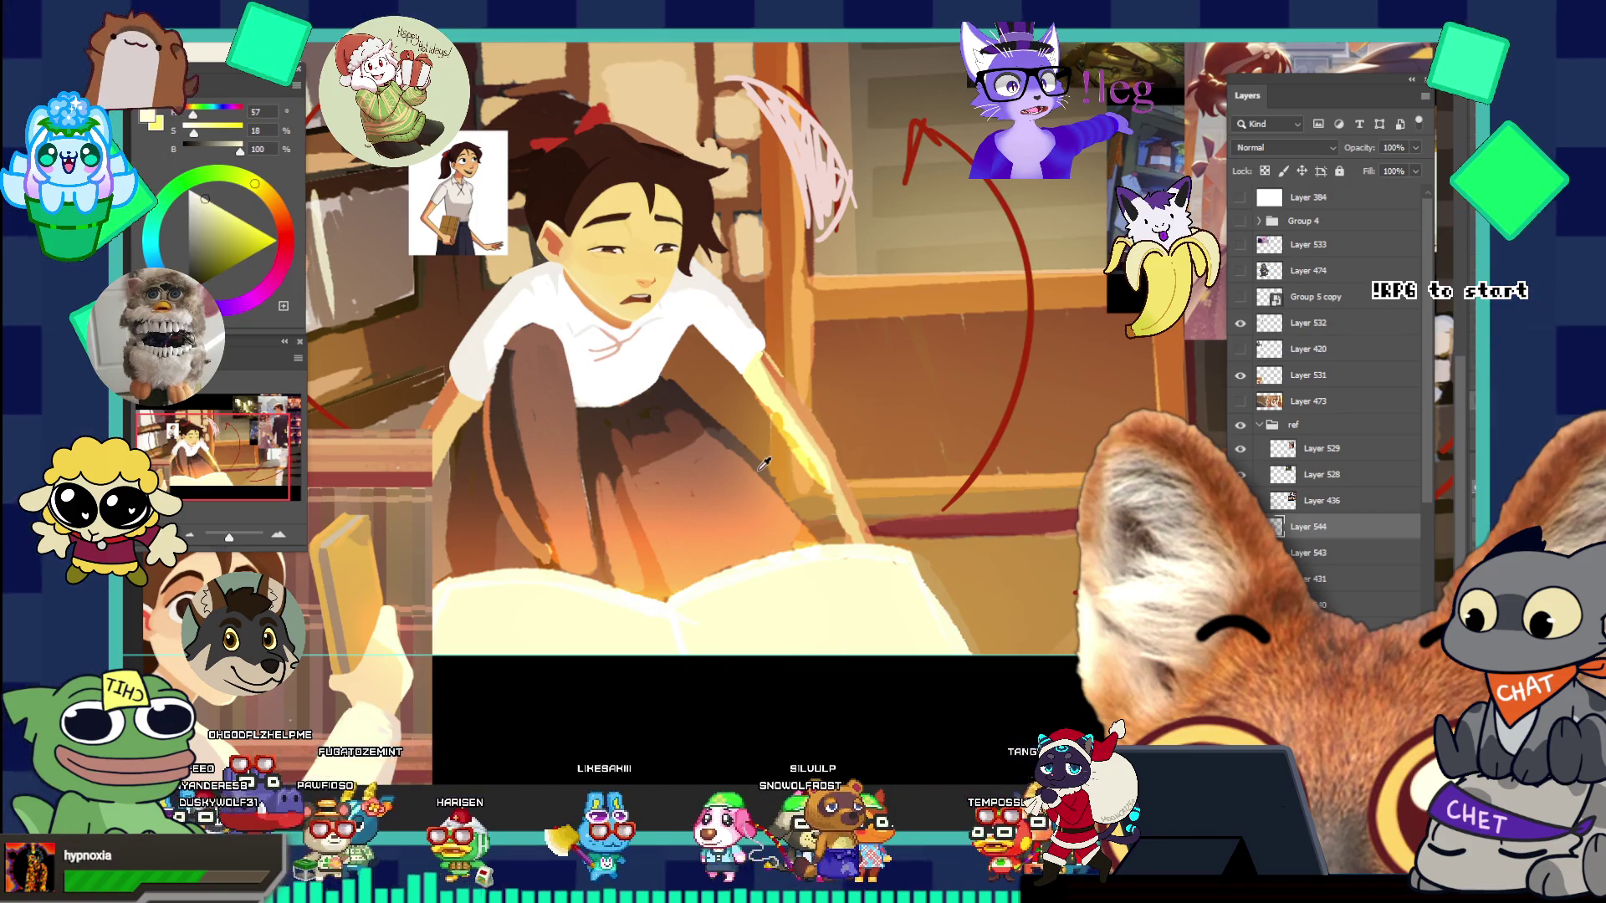
drag(601, 473, 676, 595)
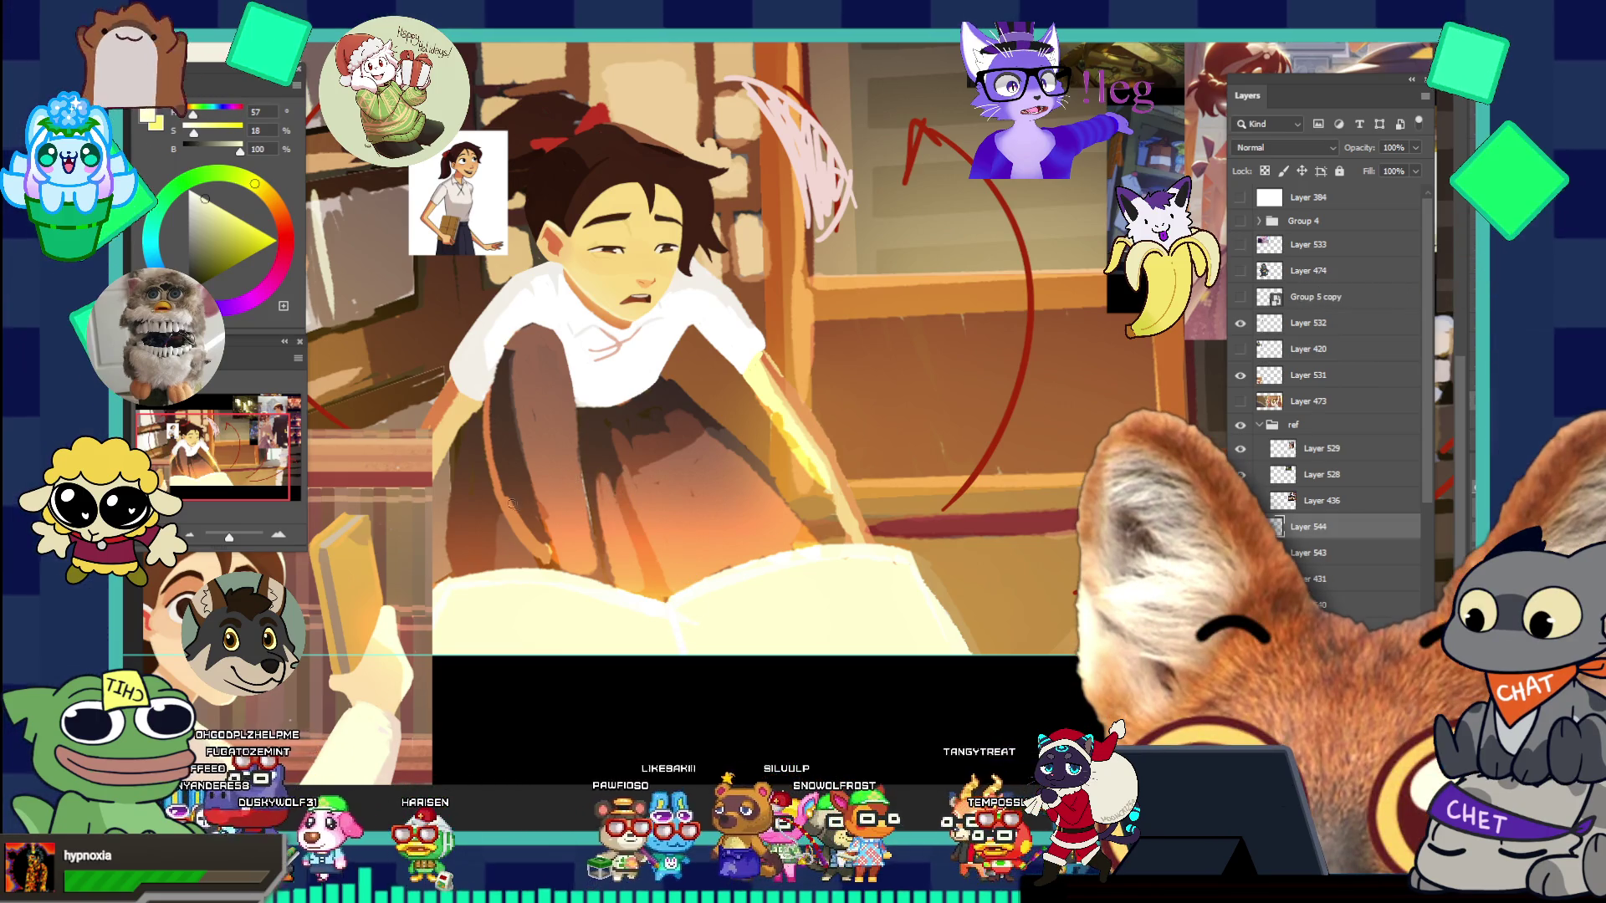
drag(478, 484, 565, 467)
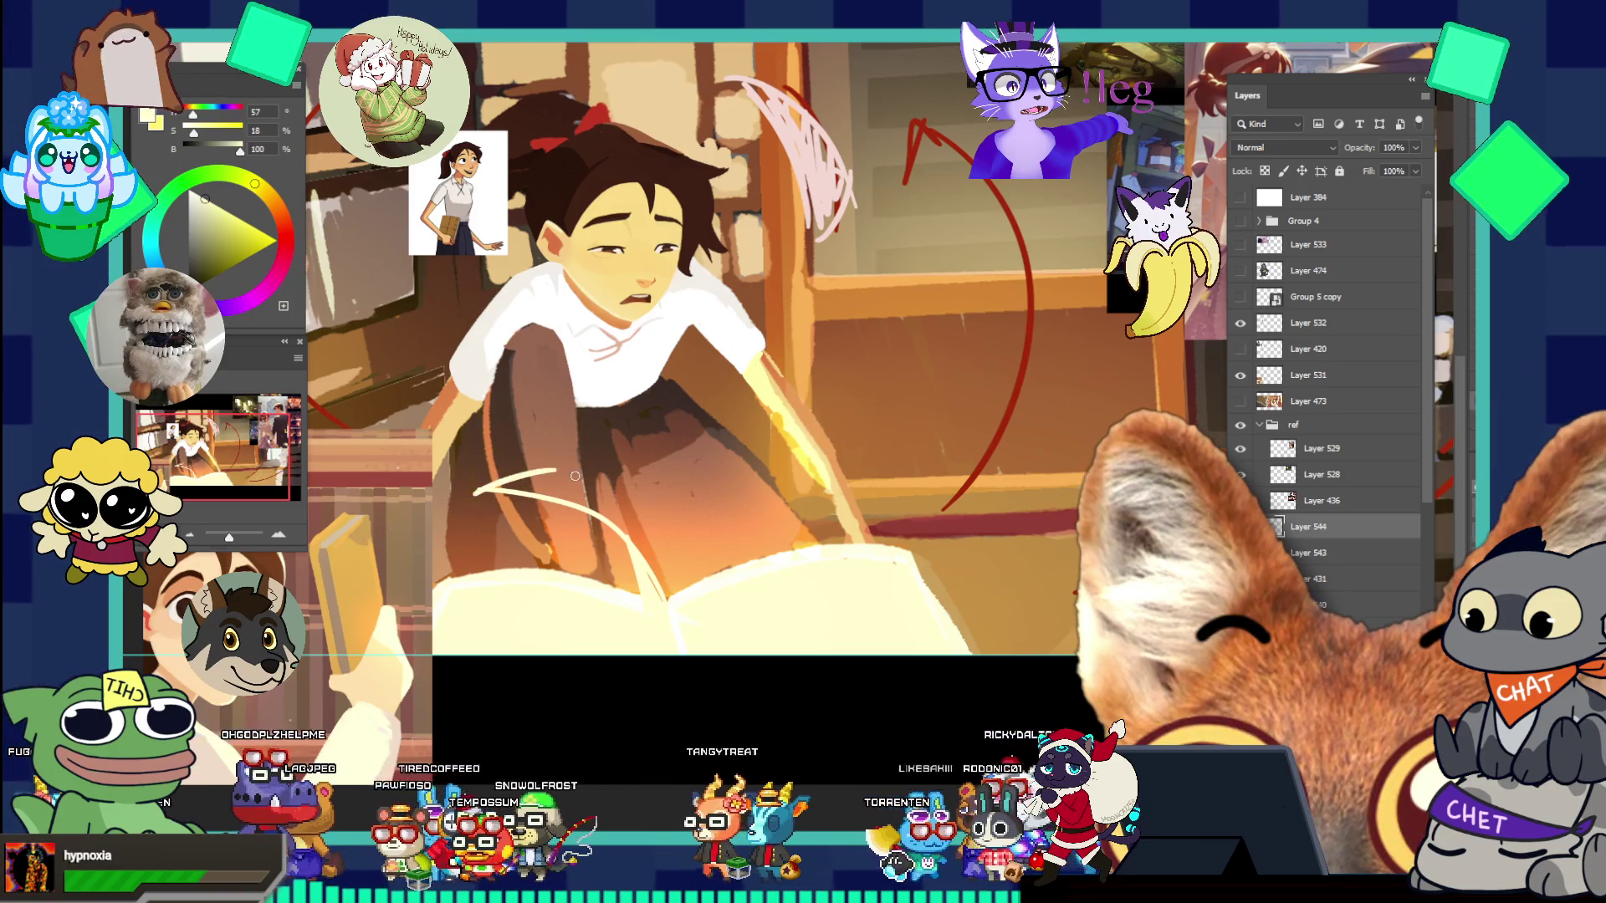
drag(485, 487, 548, 483)
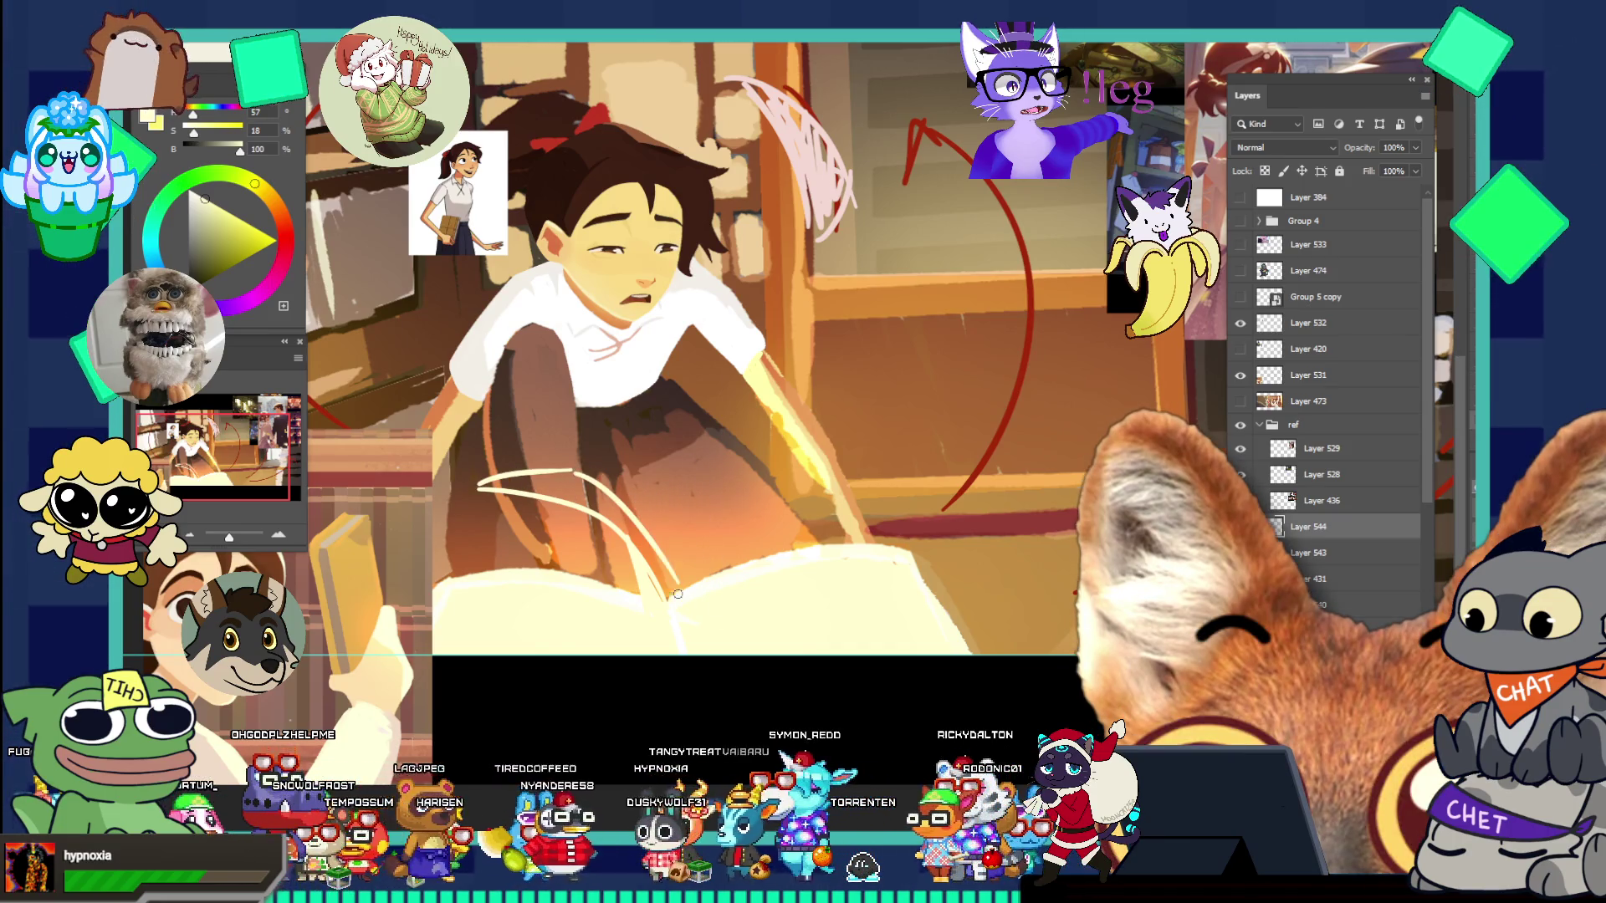
drag(475, 487, 588, 493)
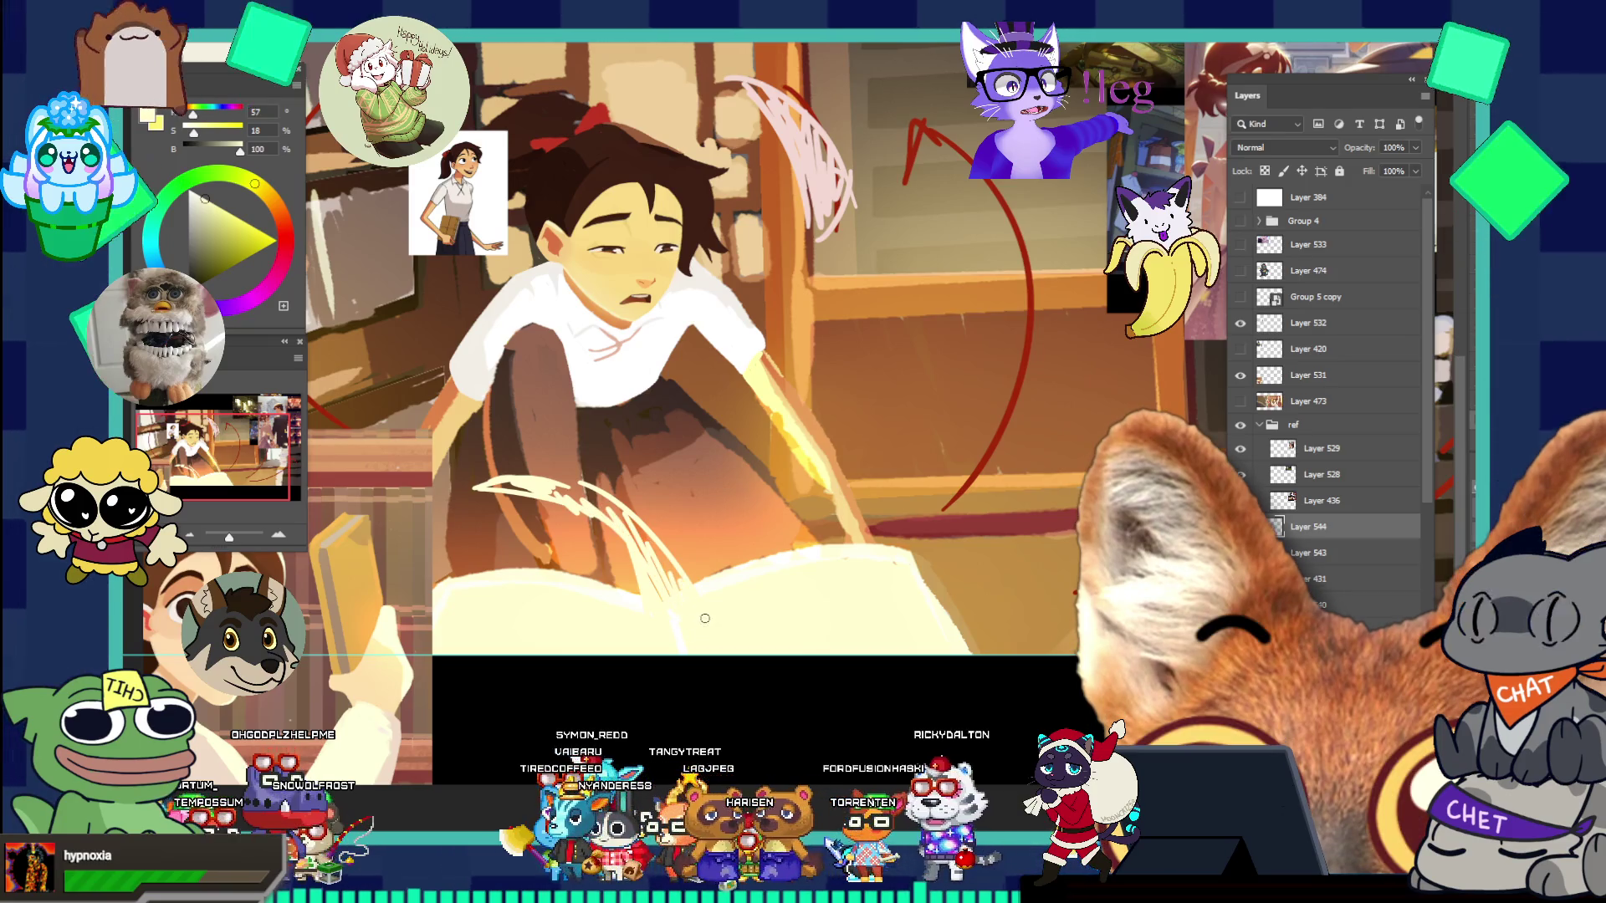
scroll(705, 618, down, 3)
scroll(782, 564, up, 2)
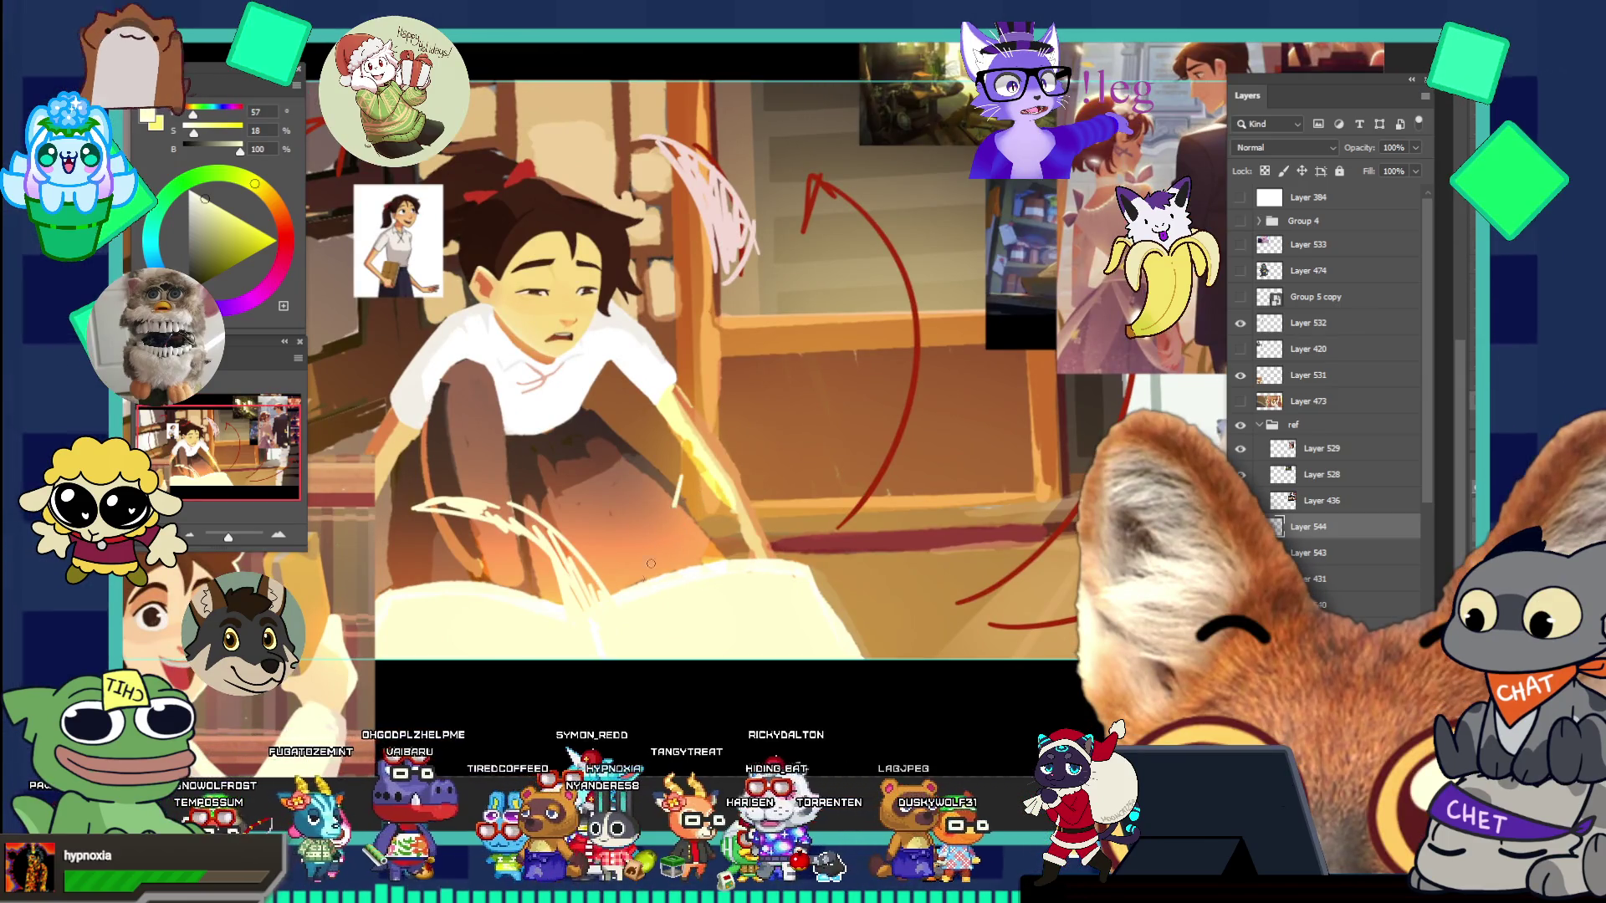
key(v)
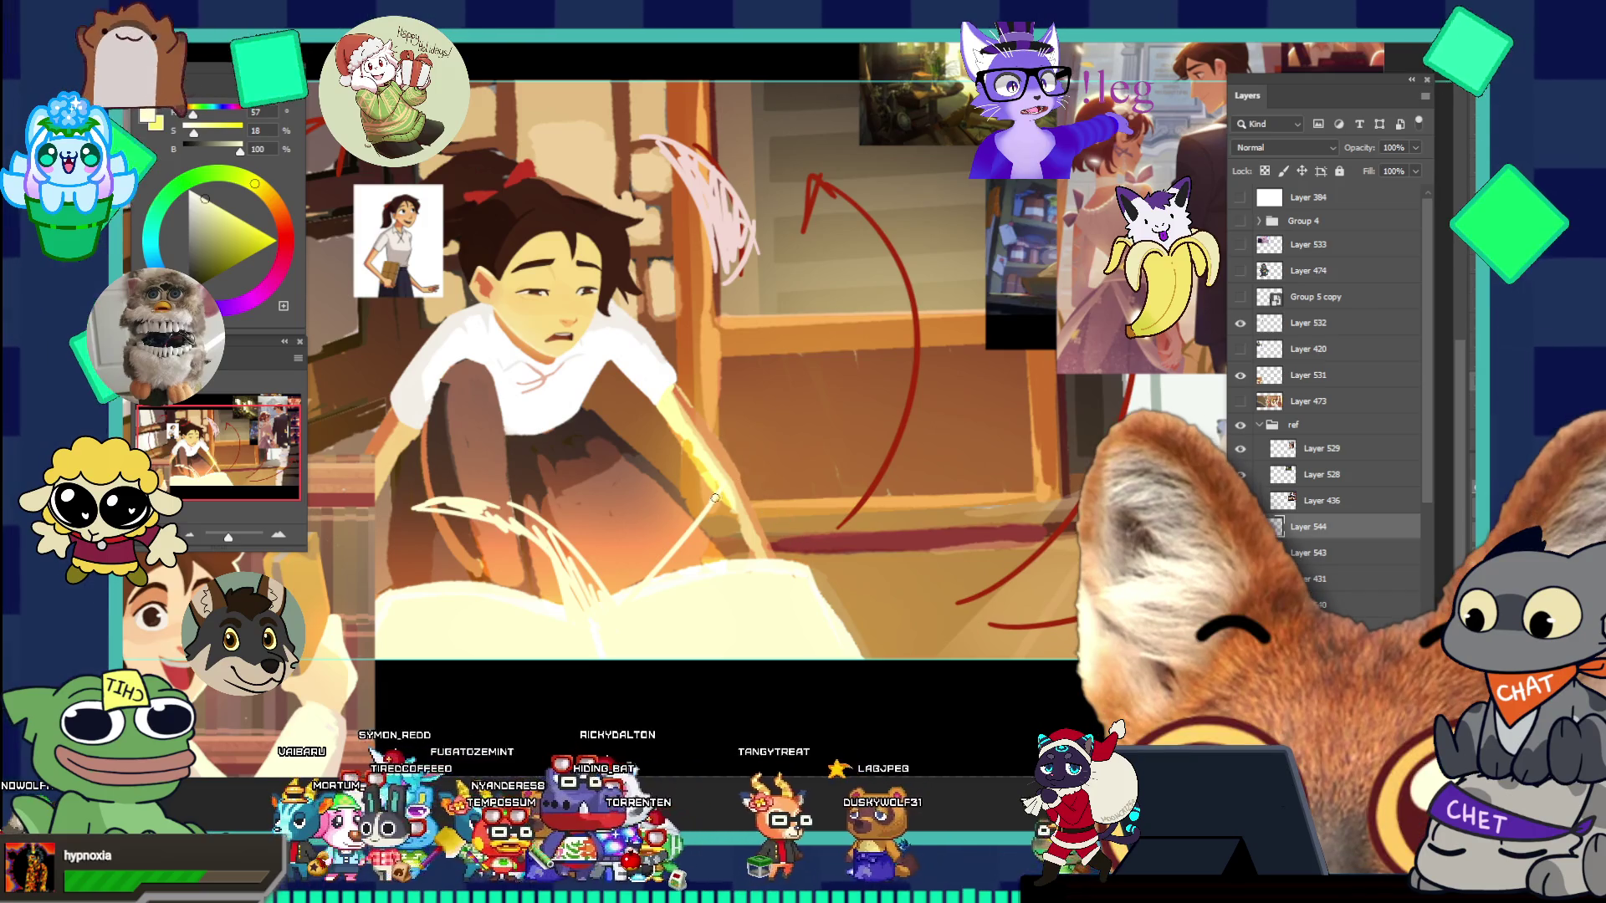
drag(711, 500, 804, 573)
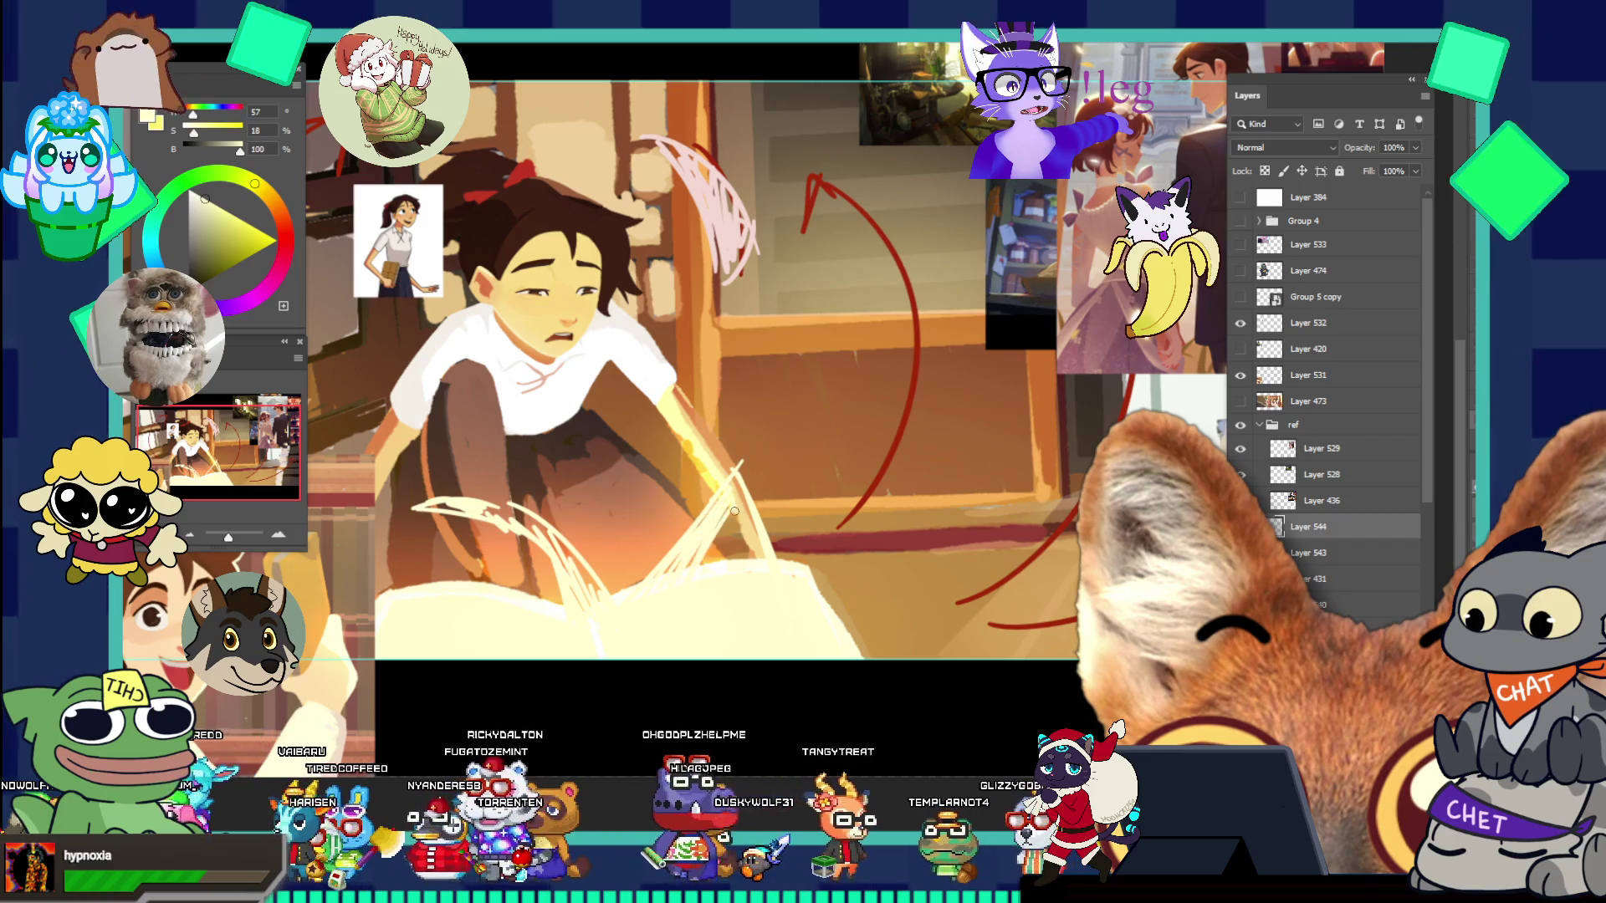
drag(737, 502, 701, 496)
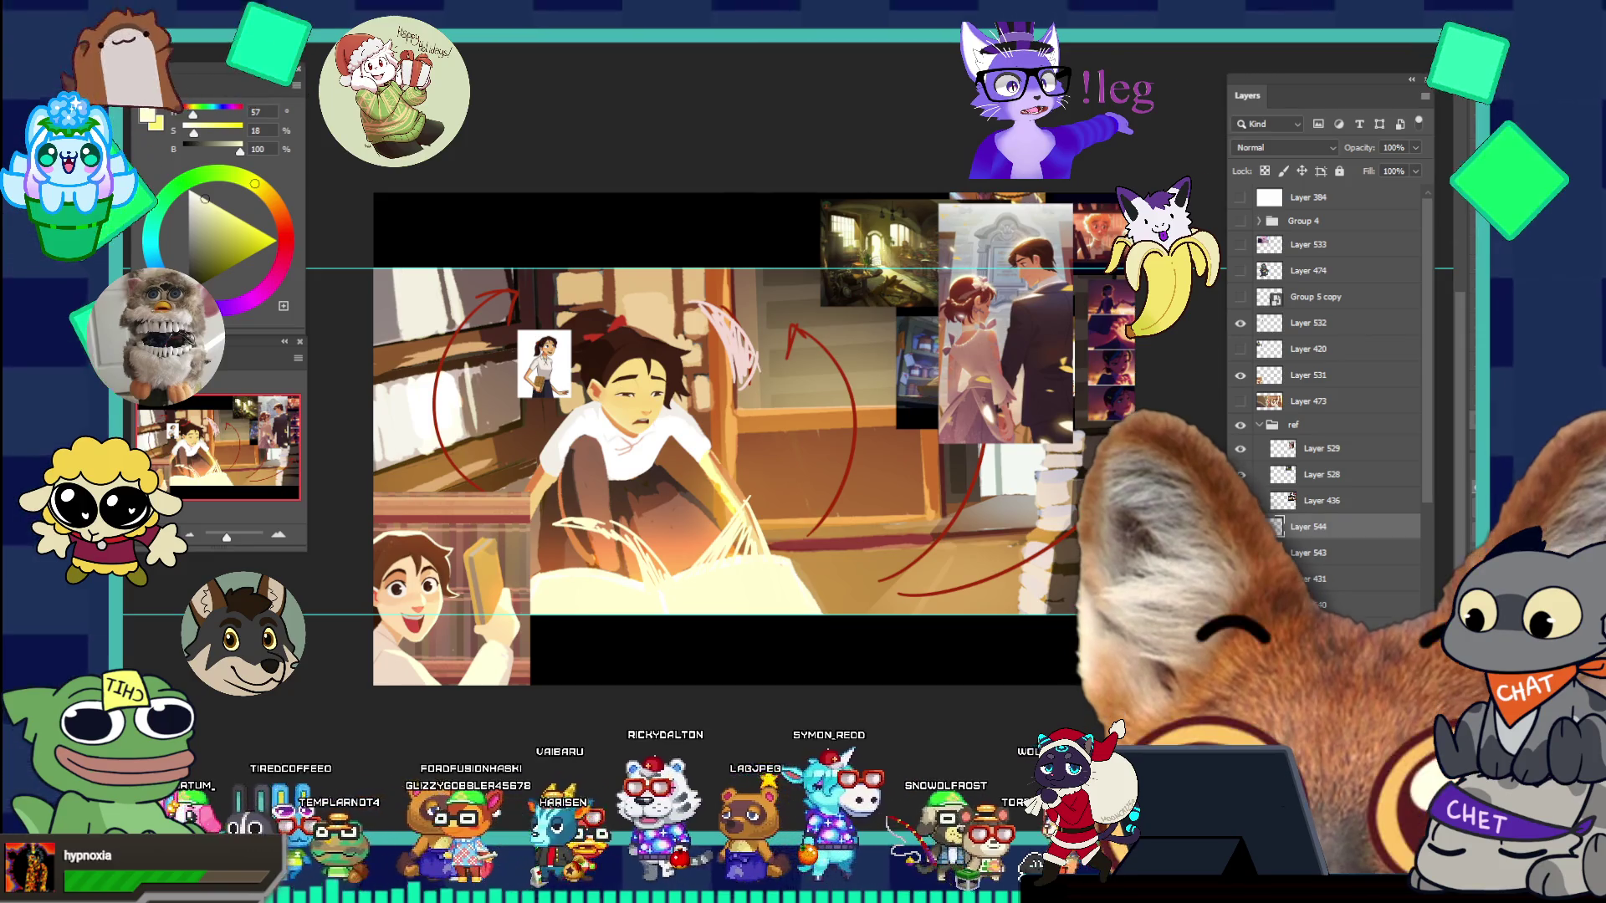
- Sketch white flying-page strokes right of the book, undoing and redrawing one mistake
scroll(830, 381, up, 3)
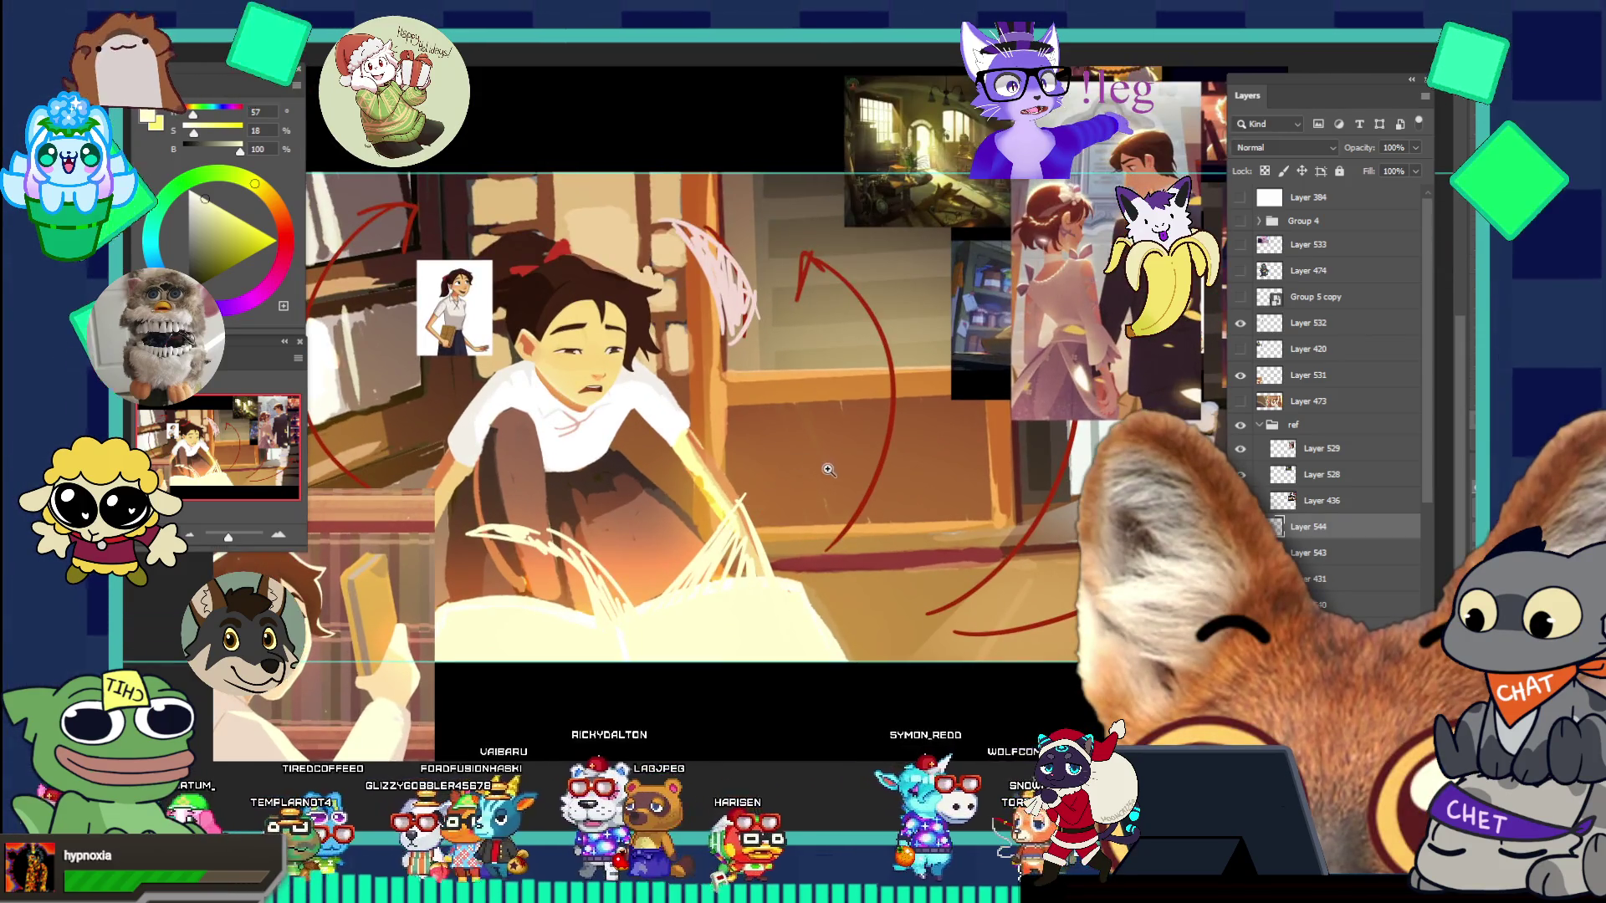
scroll(830, 380, down, 3)
scroll(830, 381, up, 2)
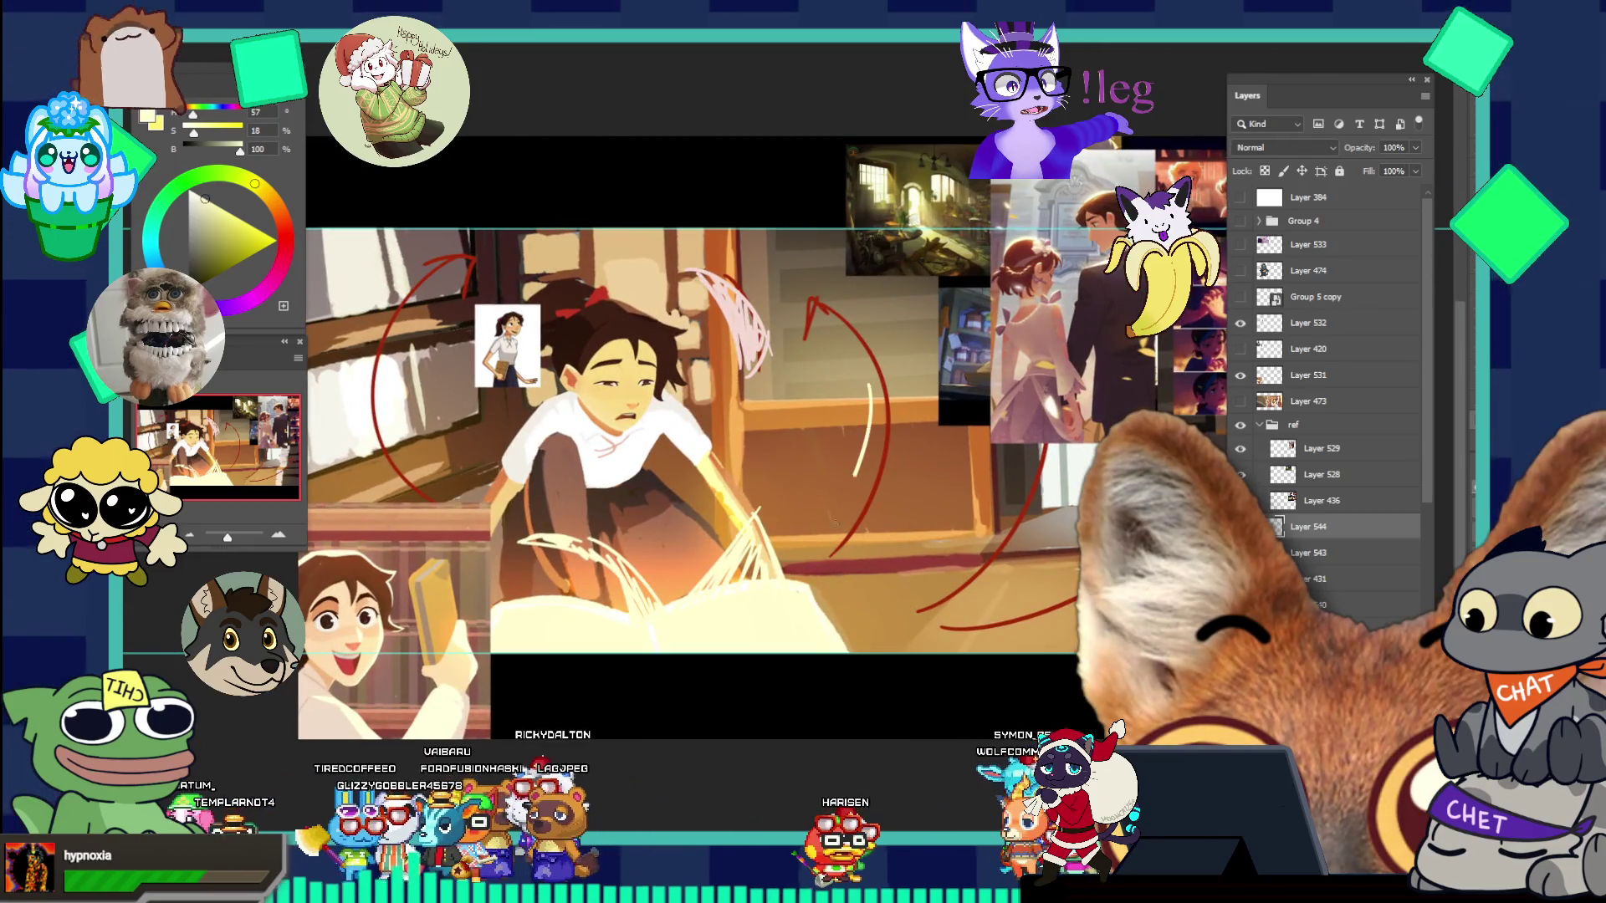
mouse_move(866, 407)
mouse_down()
mouse_move(865, 435)
mouse_move(912, 364)
mouse_move(891, 484)
mouse_up()
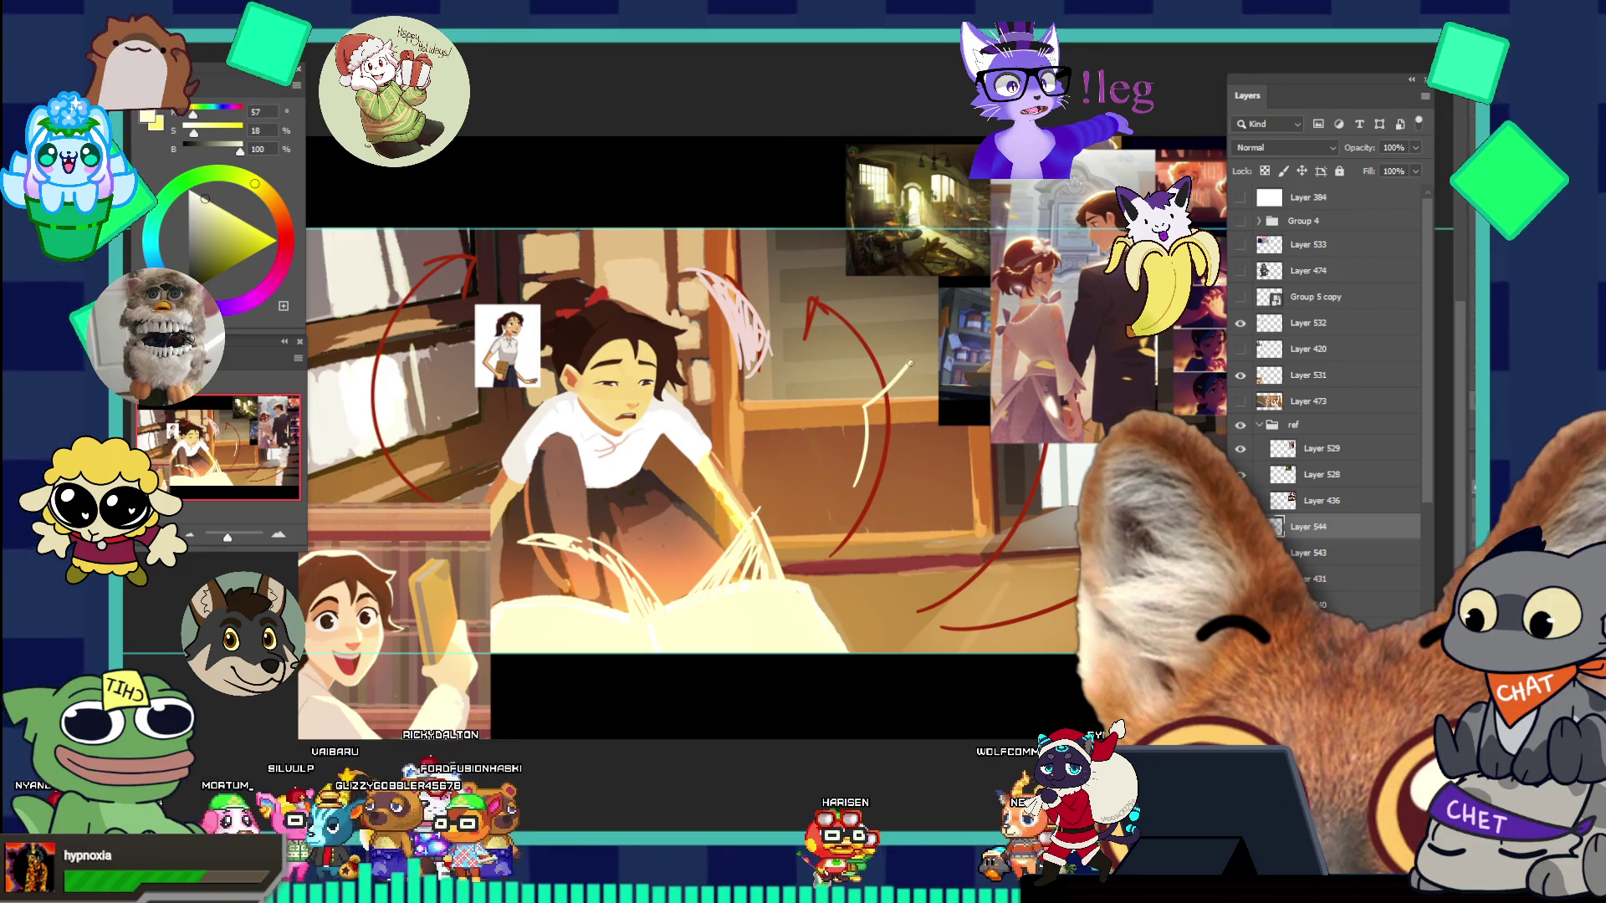
key(ctrl+z)
key(ctrl+z)
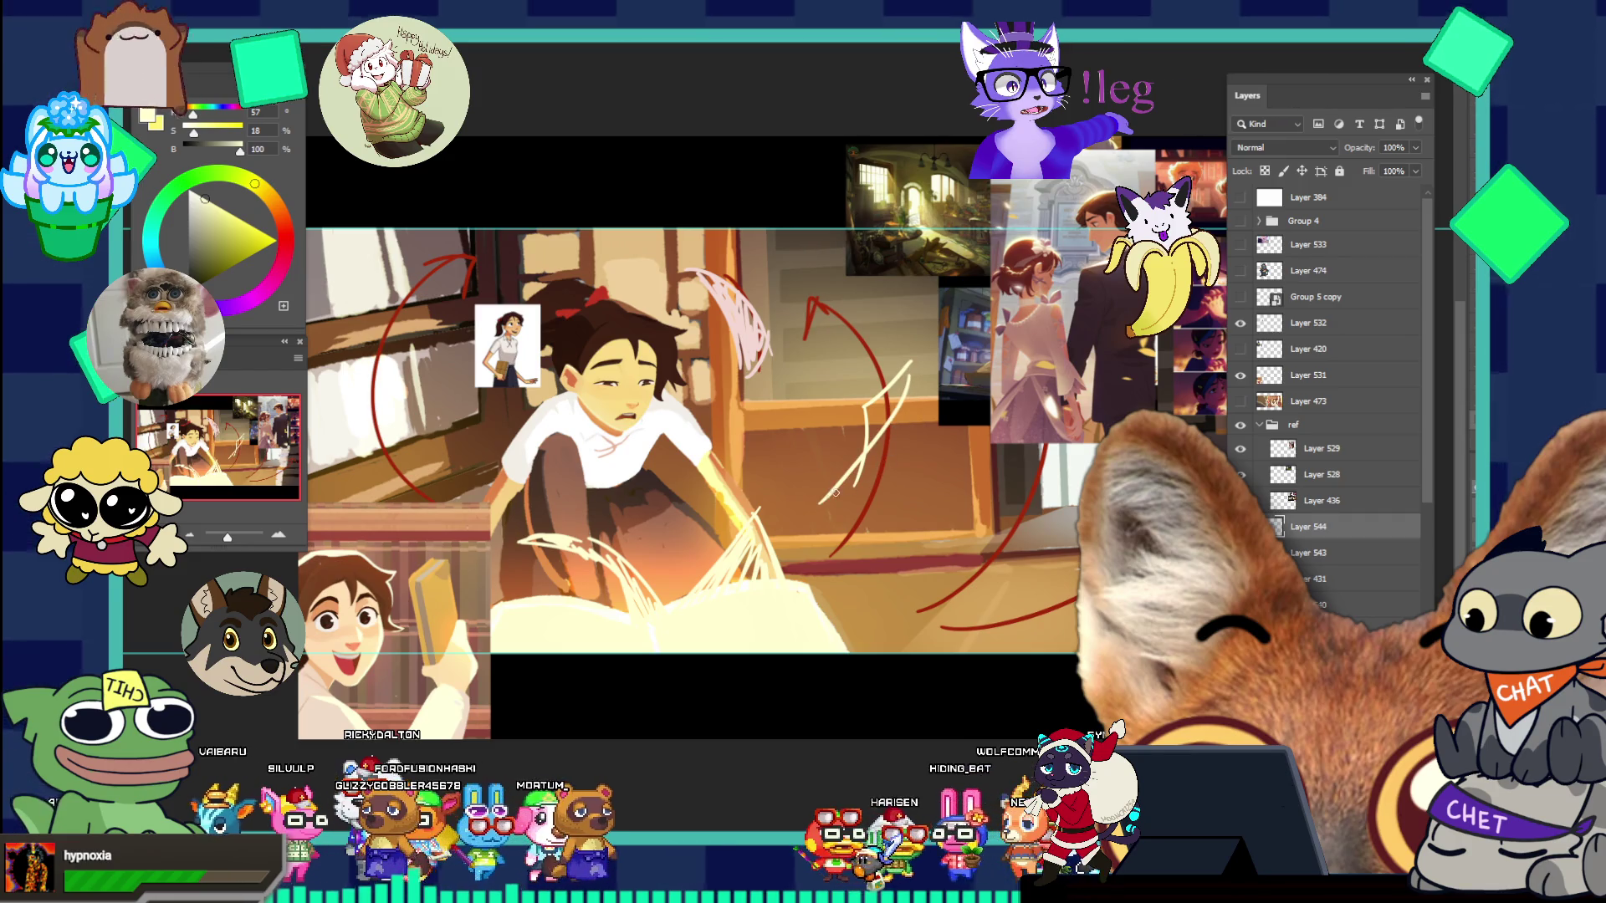
mouse_move(817, 504)
mouse_down()
mouse_move(870, 465)
mouse_move(870, 441)
mouse_up()
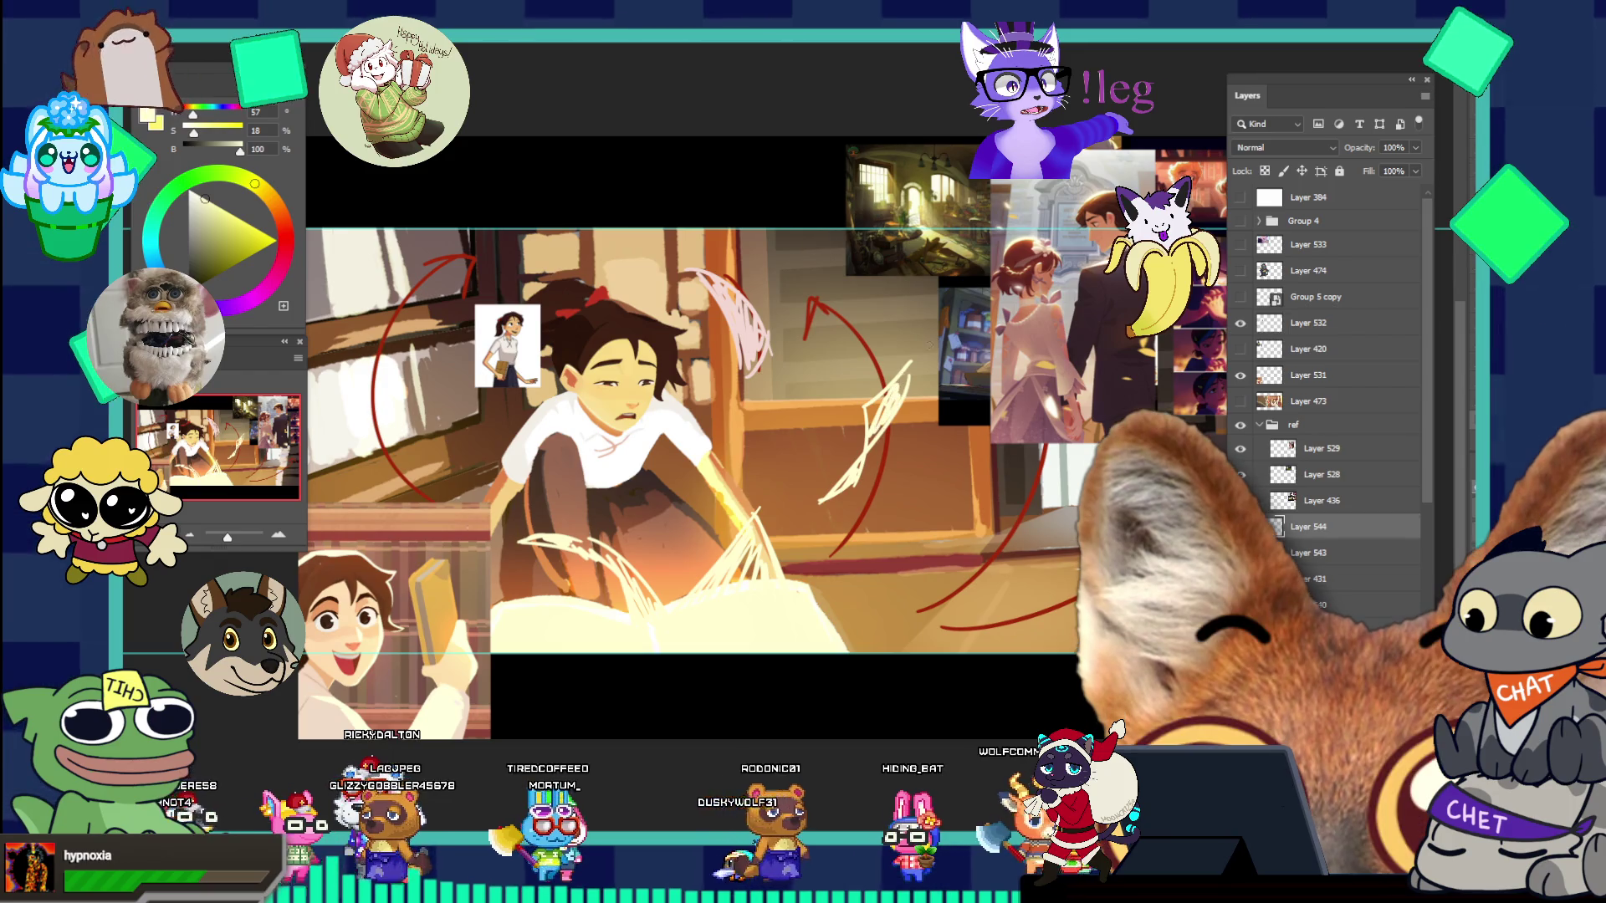
mouse_move(854, 548)
mouse_down()
mouse_move(880, 505)
mouse_move(871, 529)
mouse_up()
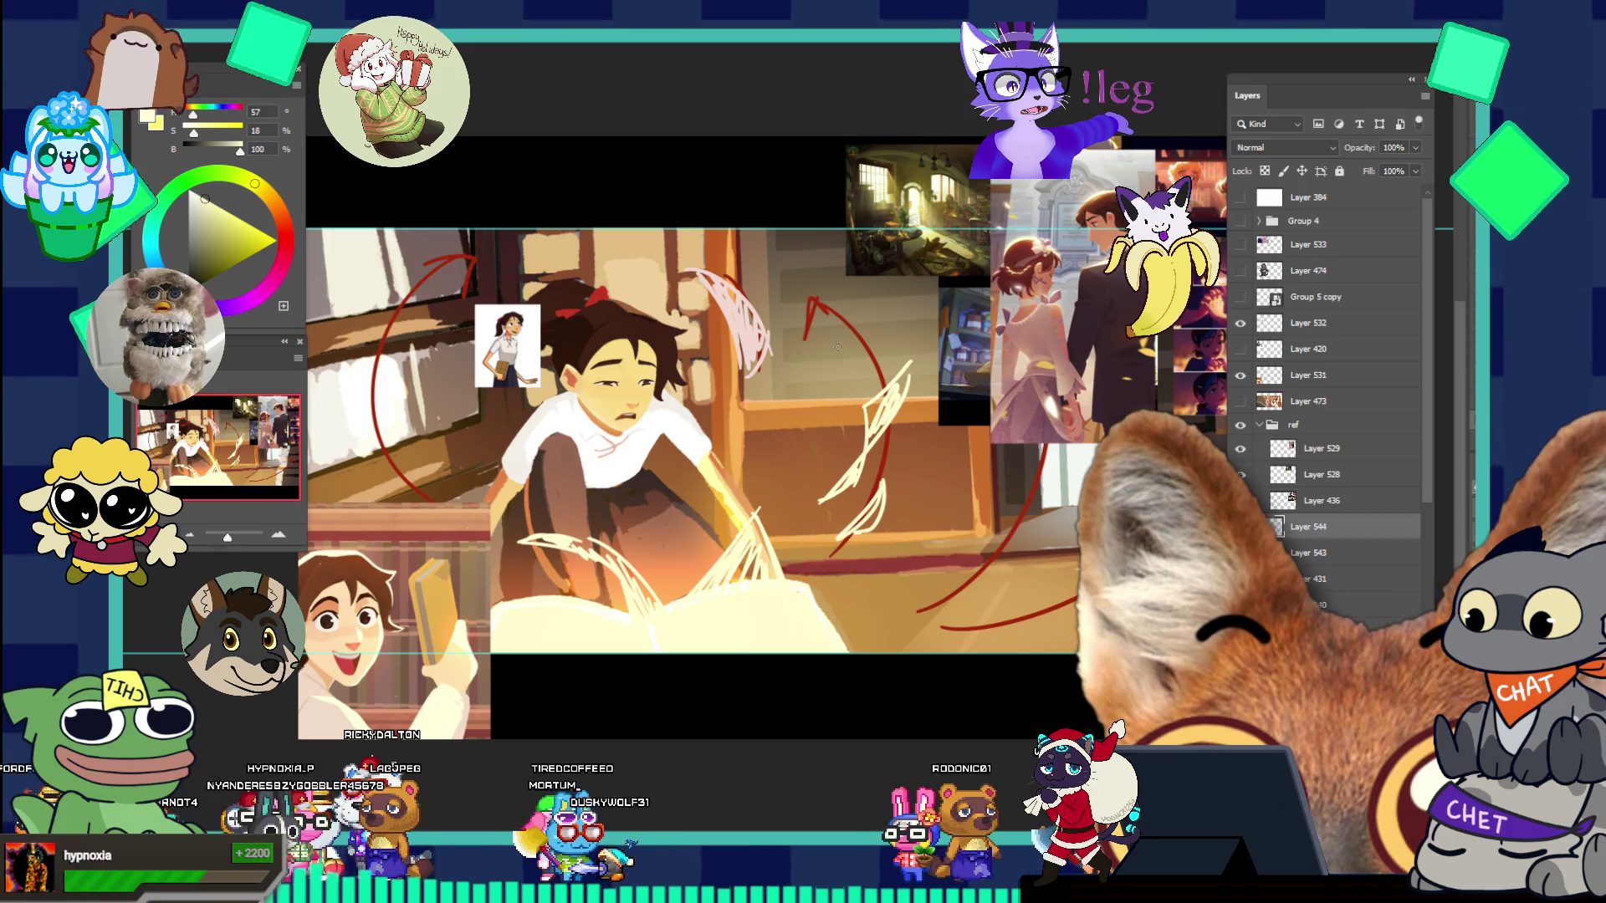
drag(834, 306, 852, 365)
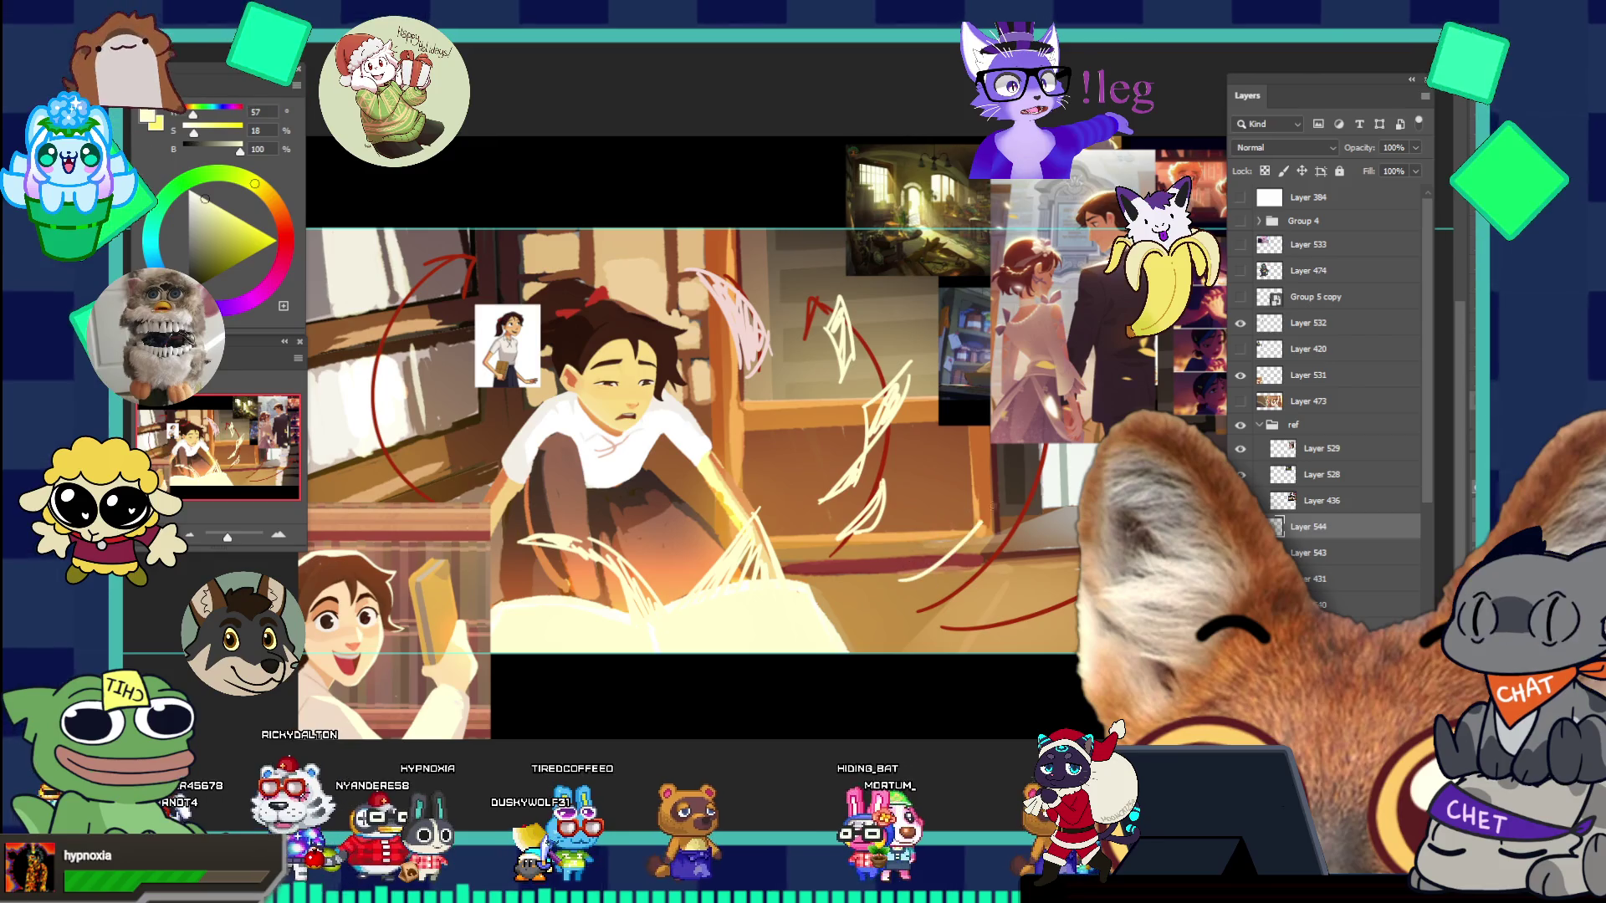
drag(989, 512, 947, 575)
- Zoom out to see the whole collage, then switch to the orange griffin painting
drag(939, 520, 857, 420)
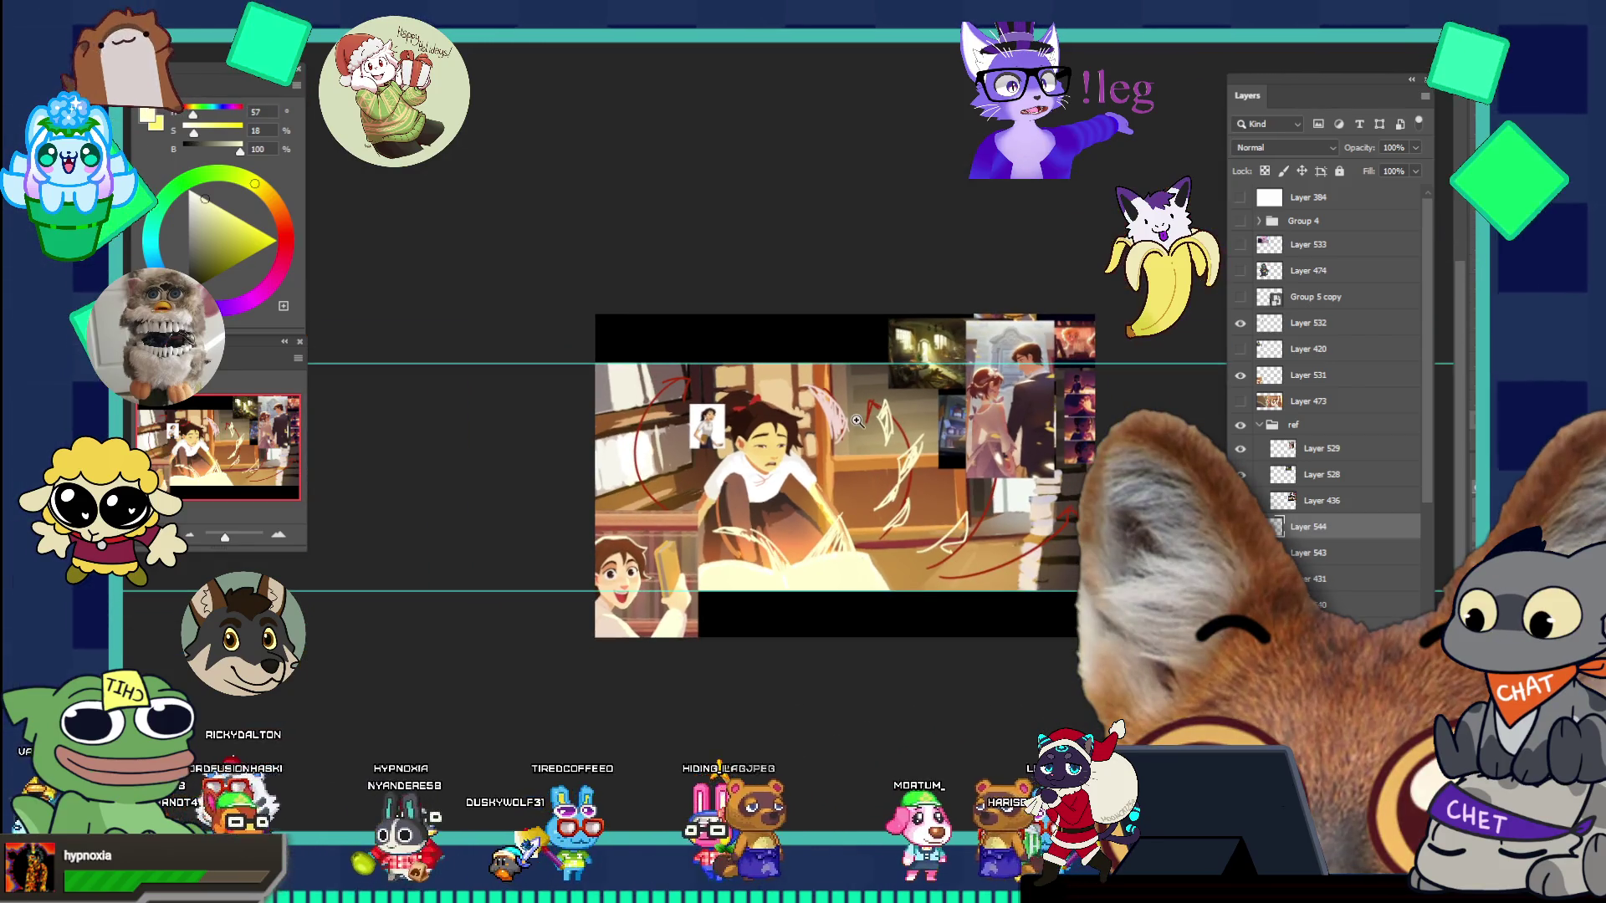
drag(989, 532, 1034, 489)
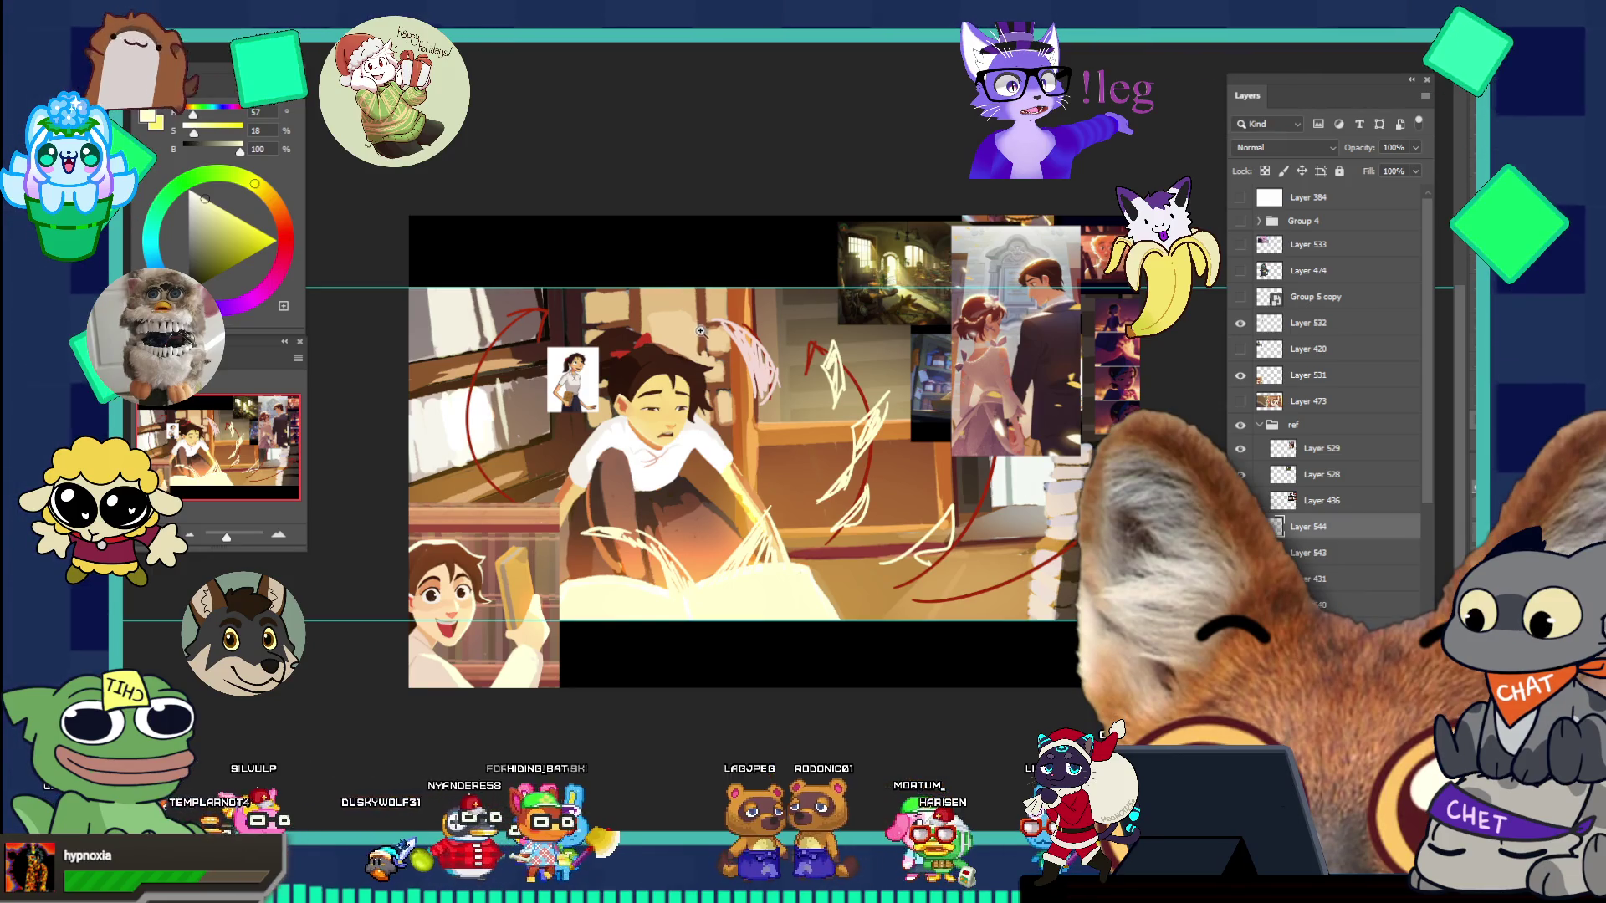
drag(752, 377, 735, 303)
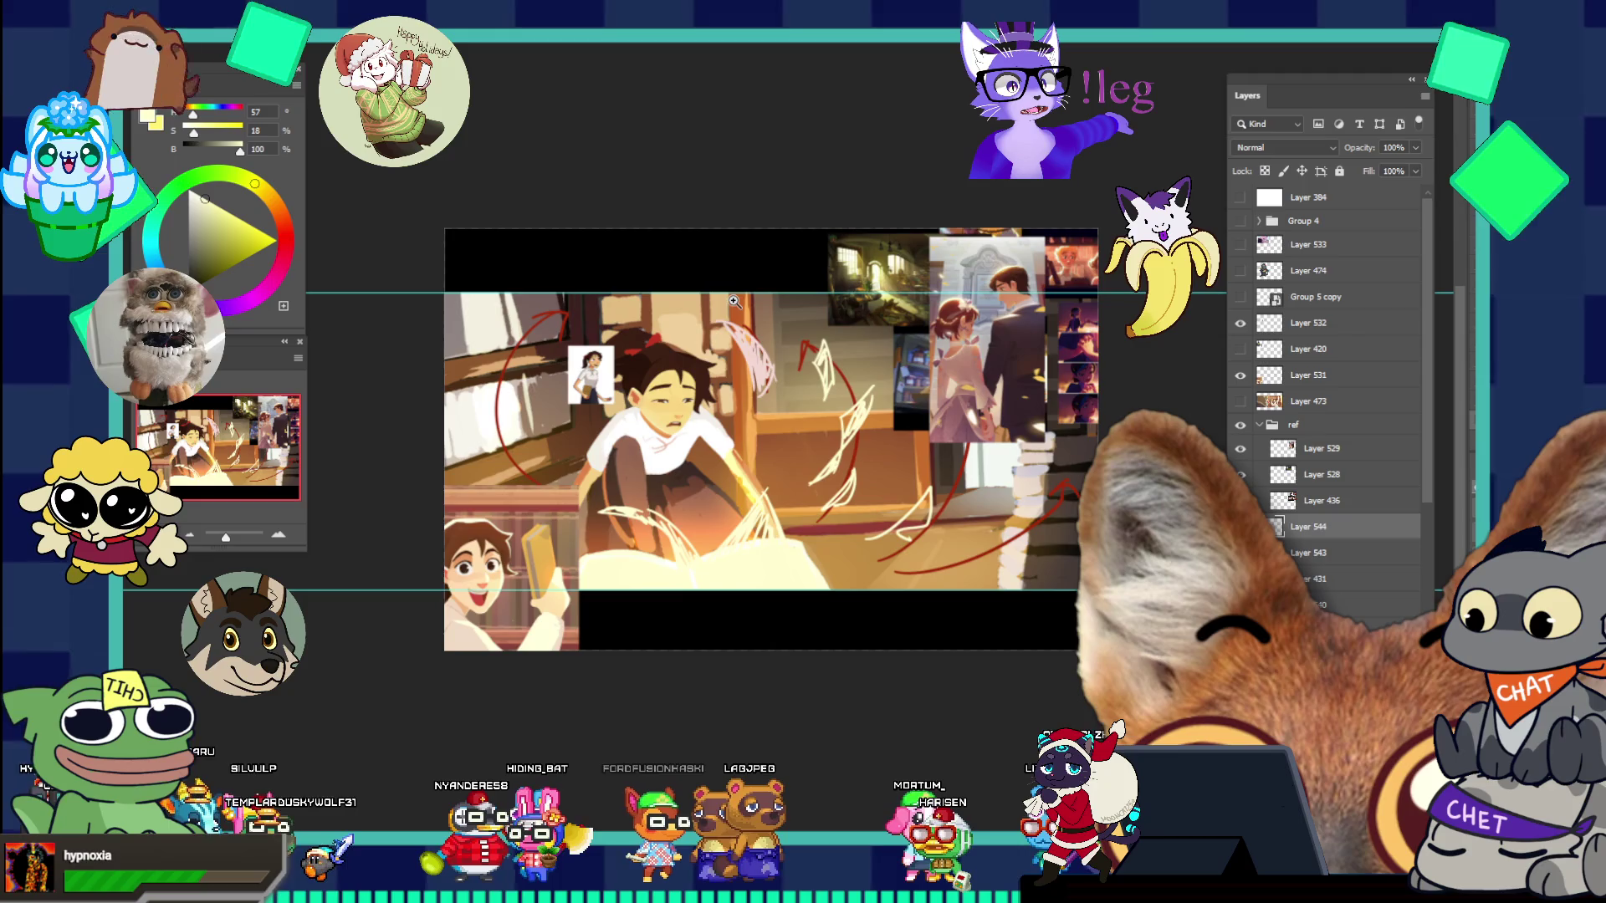
mouse_move(767, 393)
mouse_down()
mouse_move(720, 391)
mouse_move(757, 393)
mouse_up()
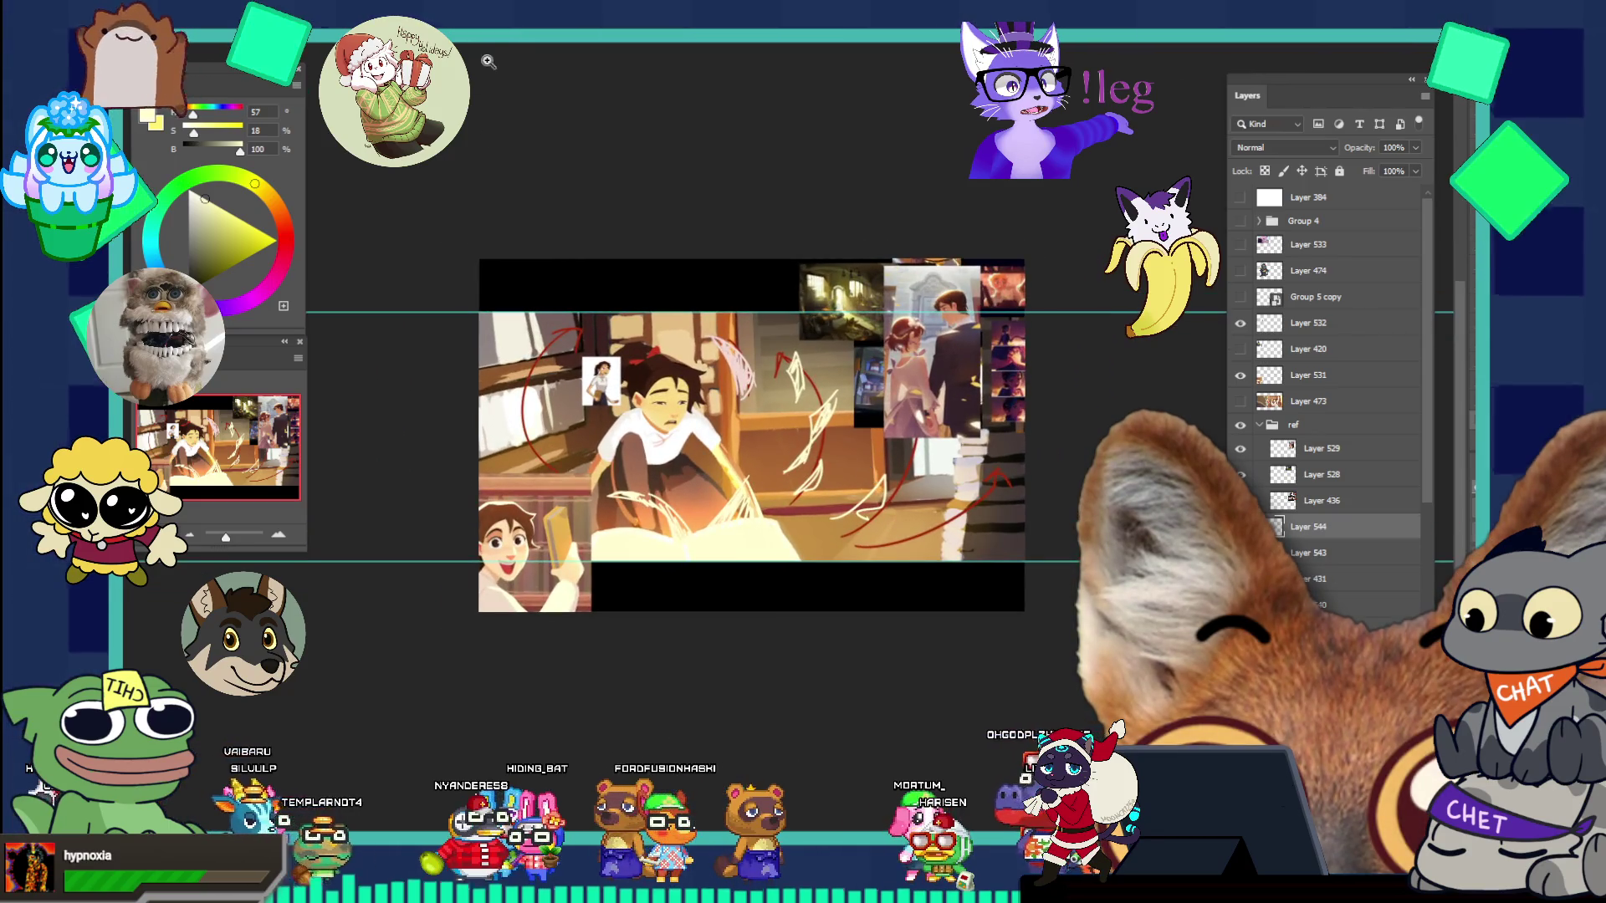
key(ctrl+Tab)
mouse_move(821, 460)
mouse_down()
mouse_move(635, 510)
mouse_move(674, 537)
mouse_up()
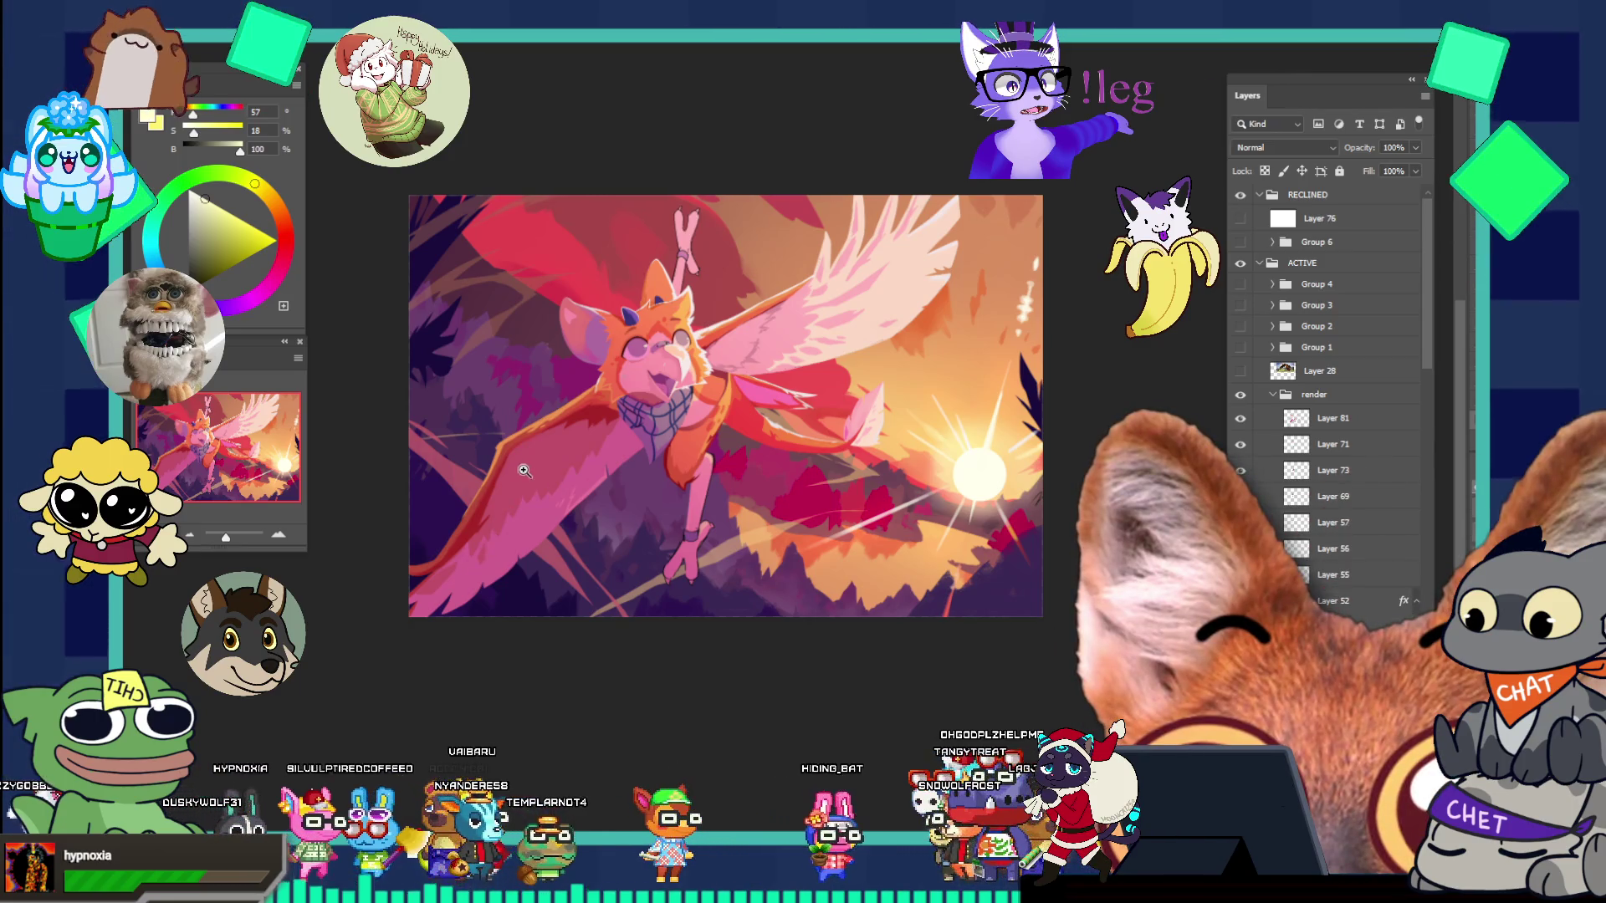
click(552, 499)
alt+click(543, 475)
alt+click(585, 444)
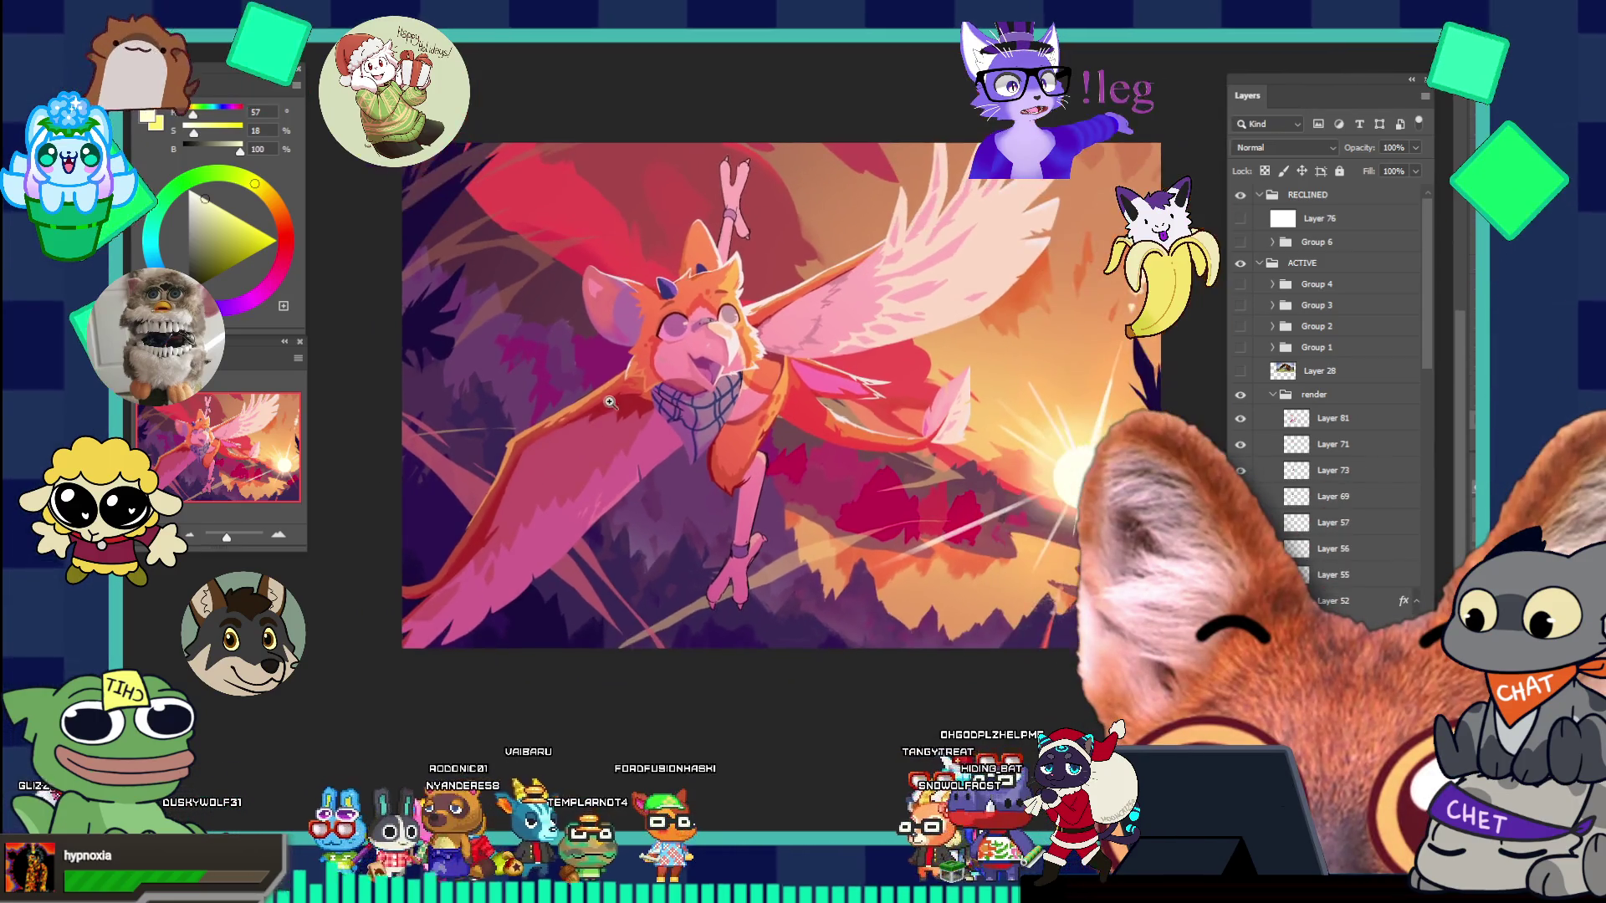
alt+click(650, 418)
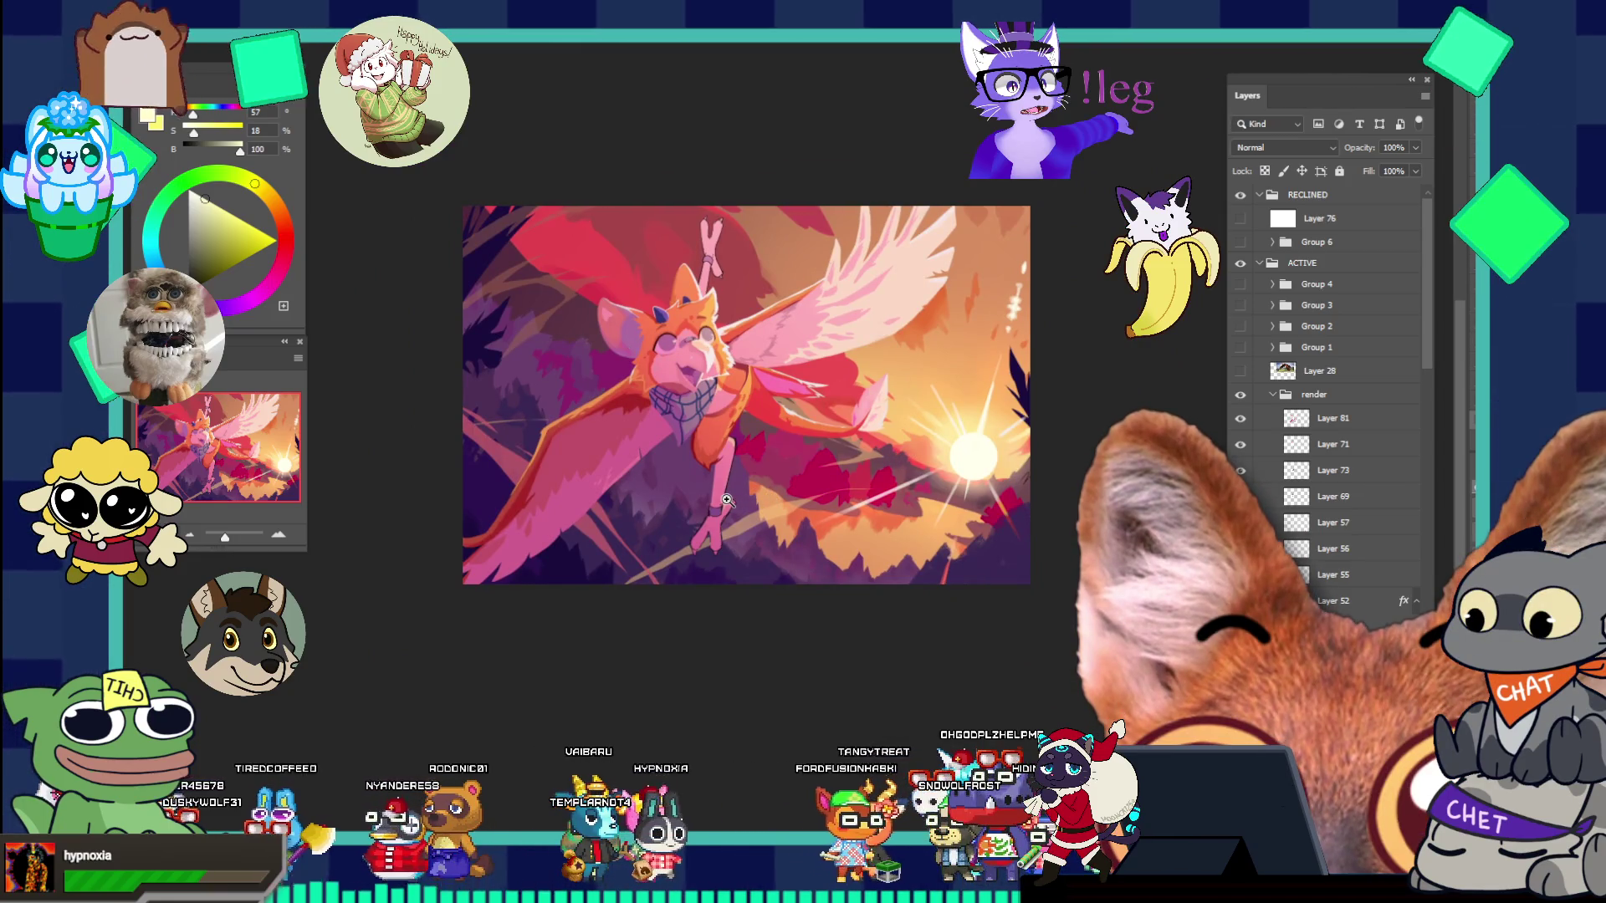
click(874, 544)
click(882, 594)
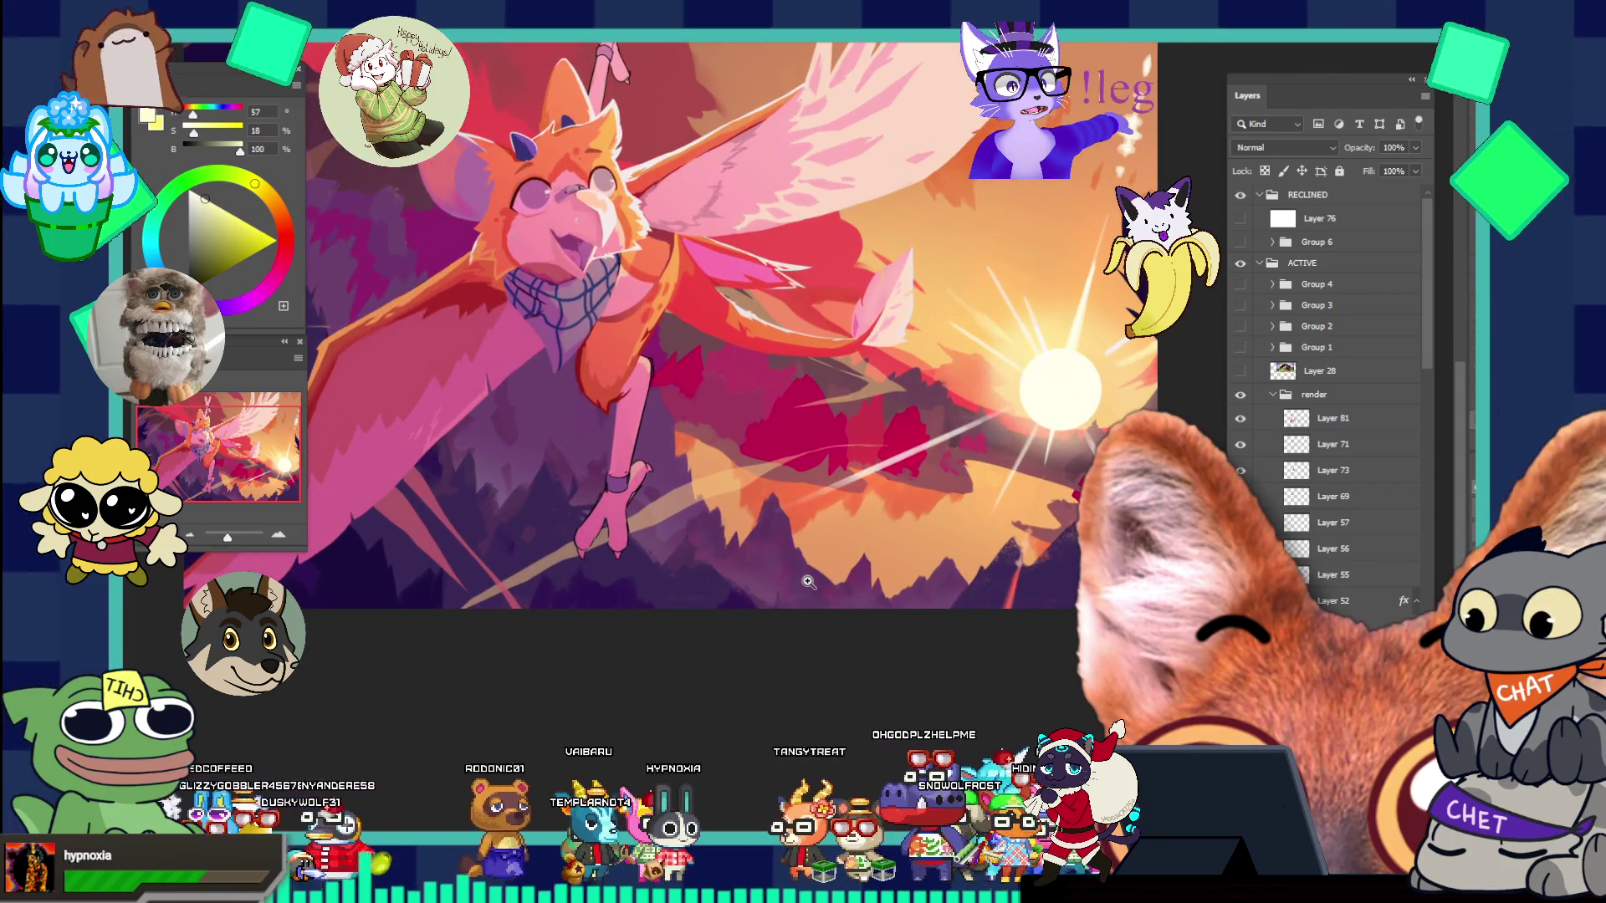
alt+click(781, 531)
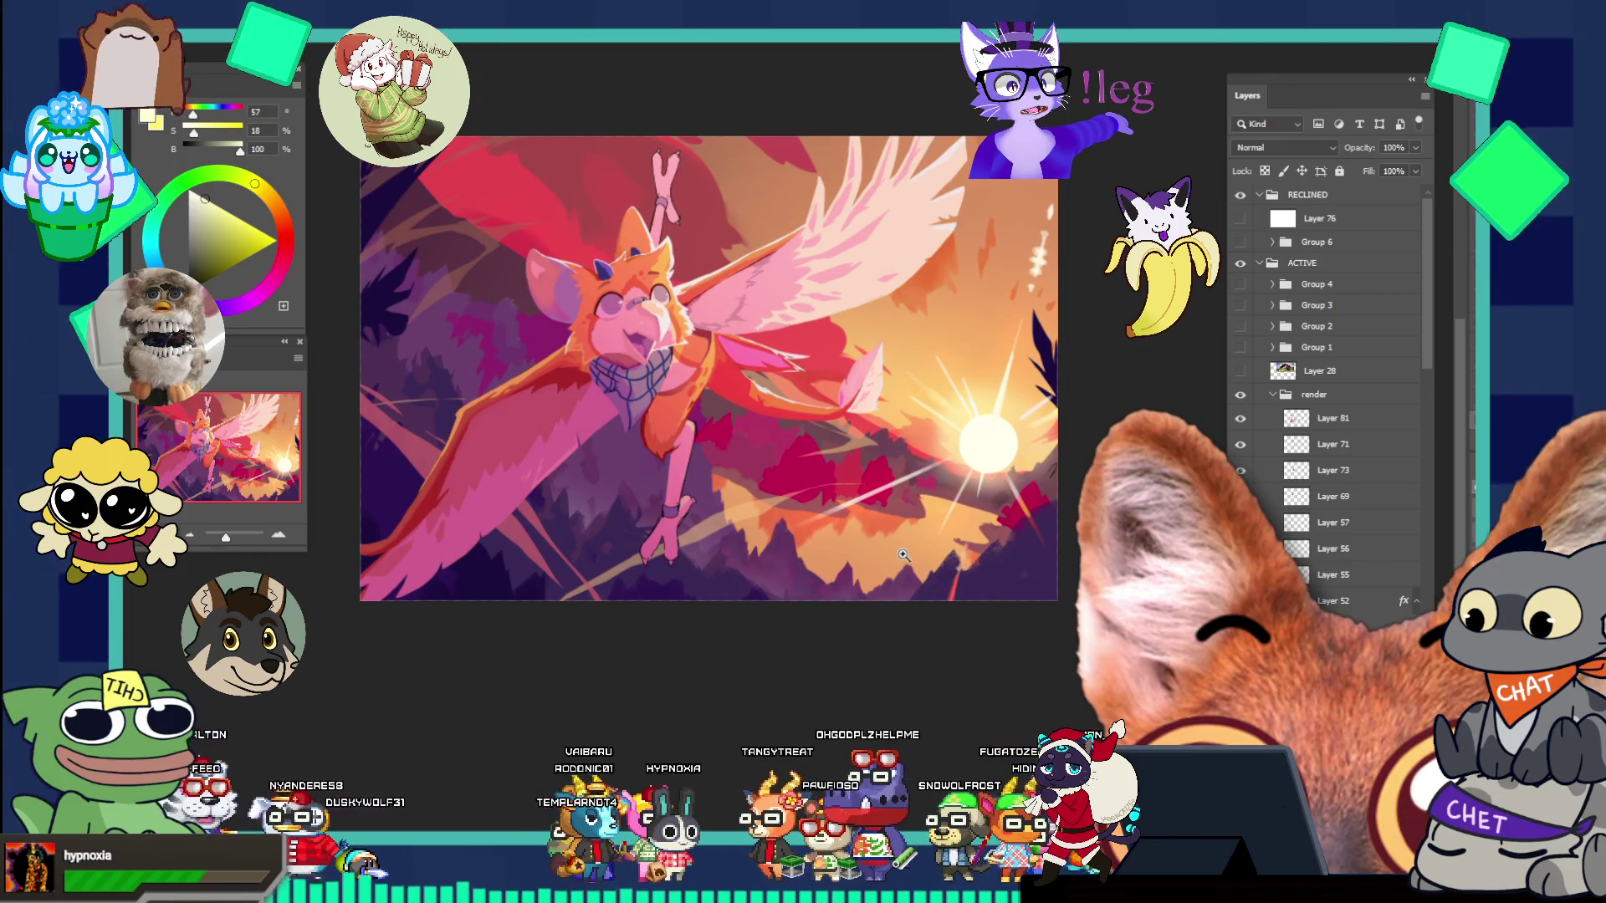
click(778, 536)
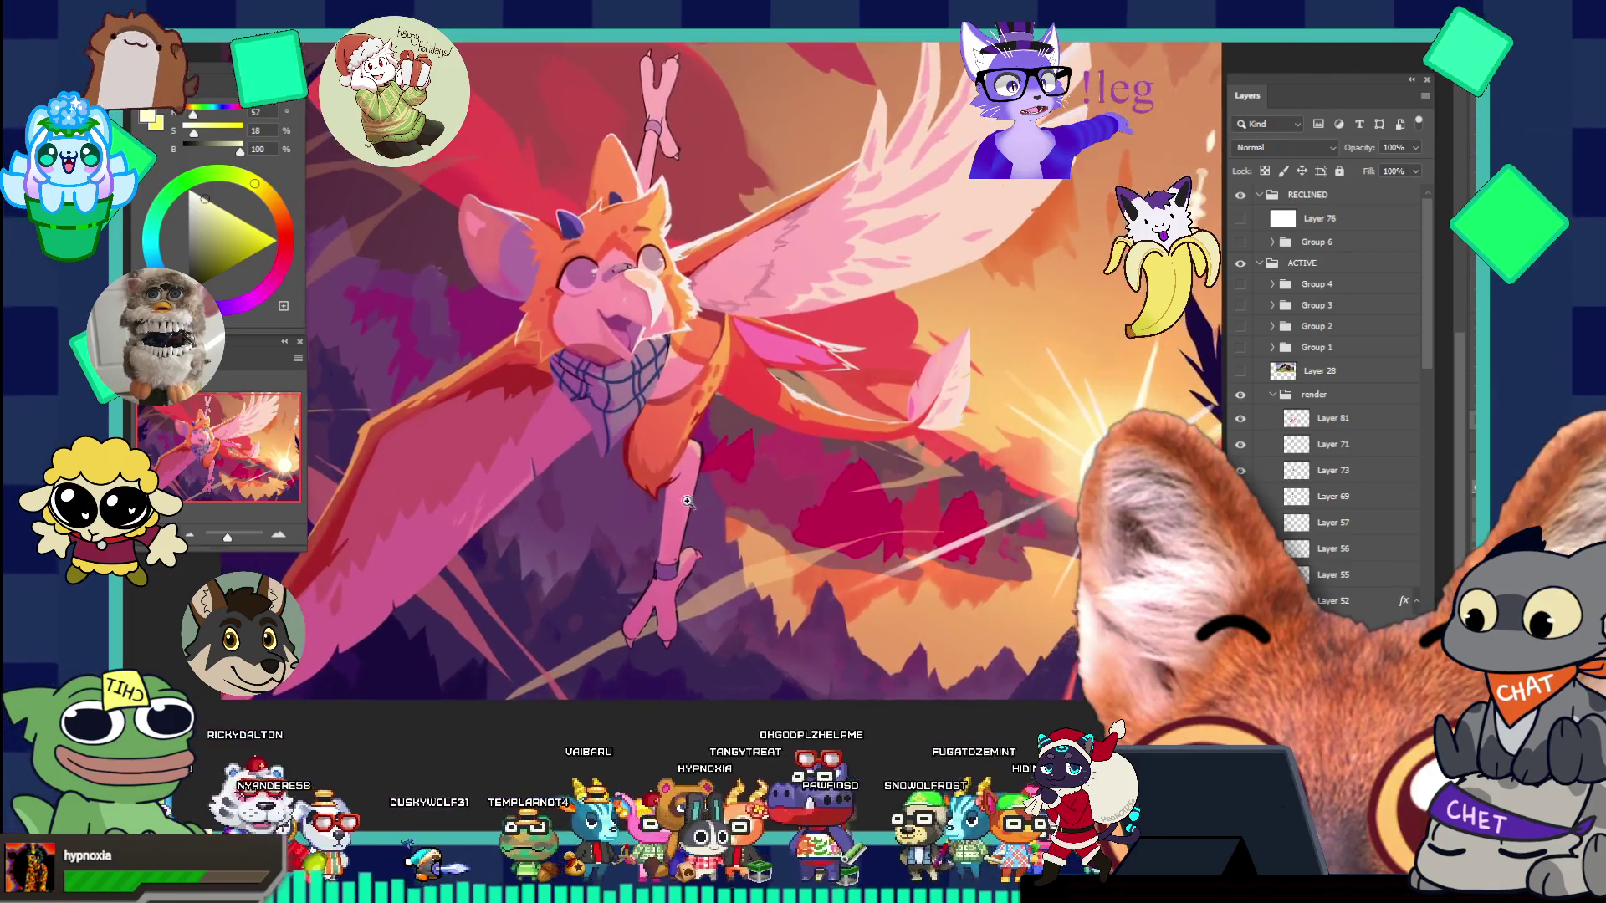
click(657, 520)
click(798, 378)
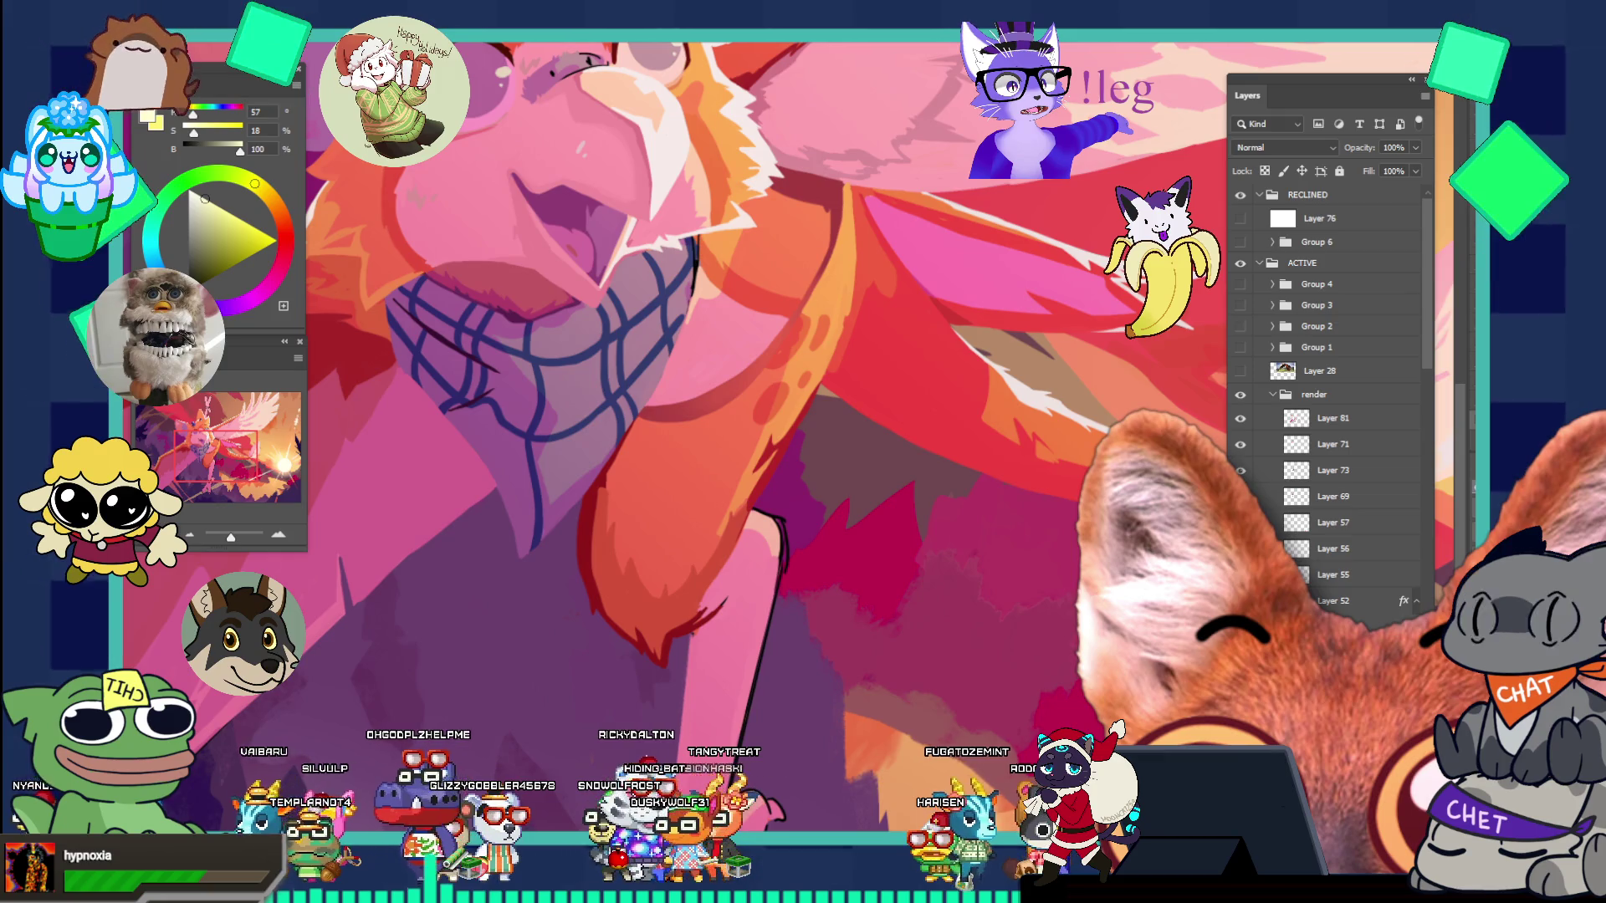
- Zoom in on the griffin's arm and sample the dark red from the painting
click(803, 418)
click(828, 349)
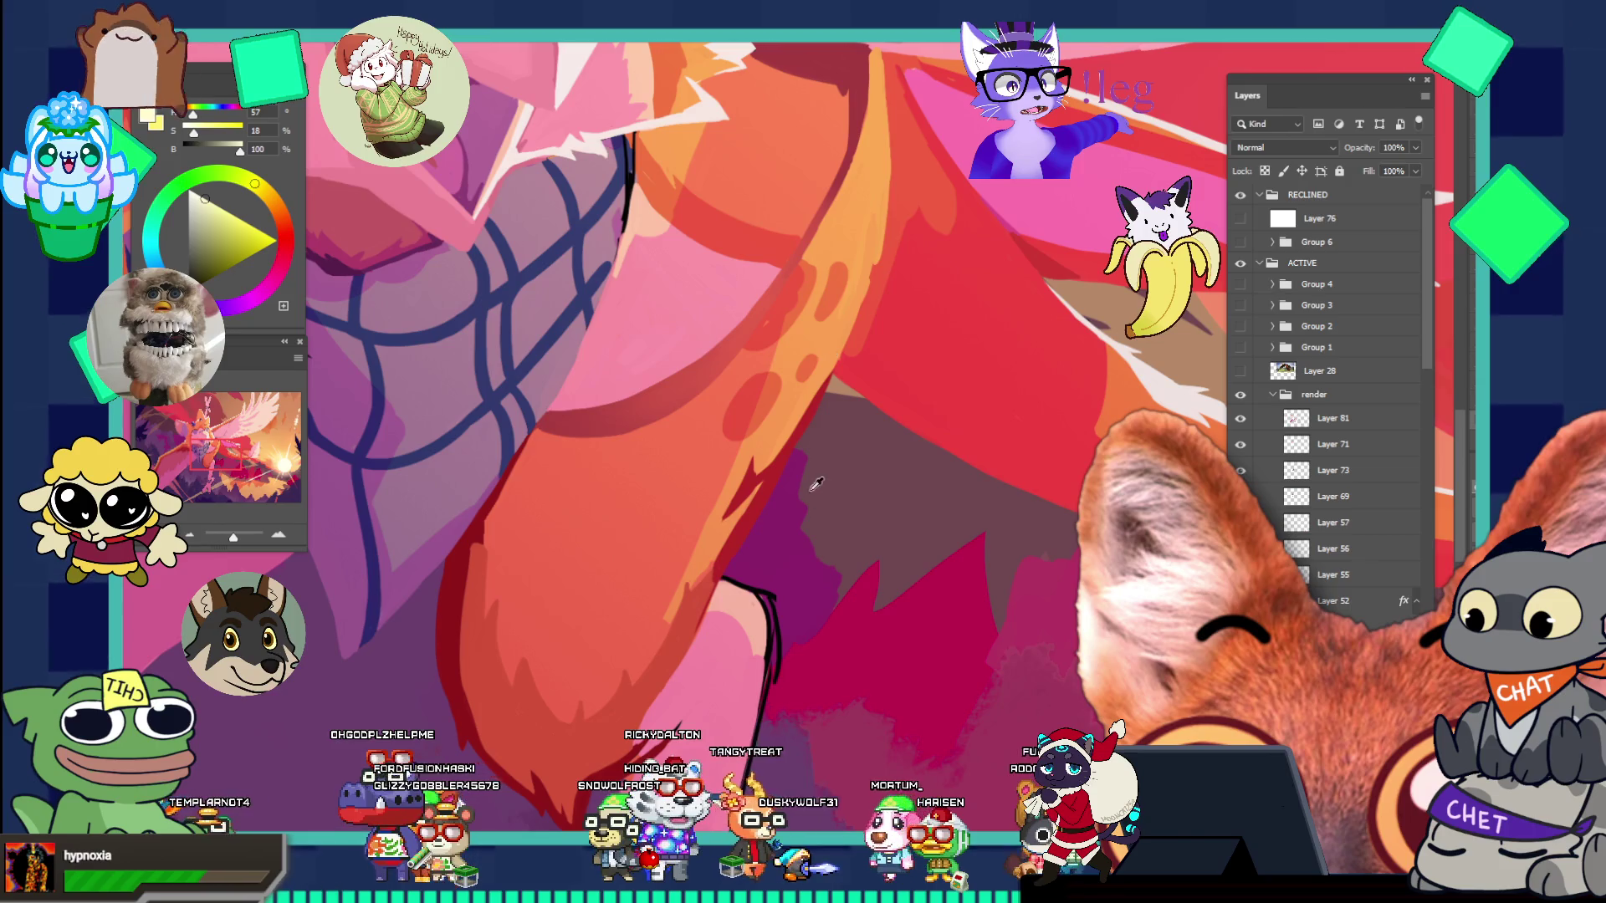
alt+click(747, 466)
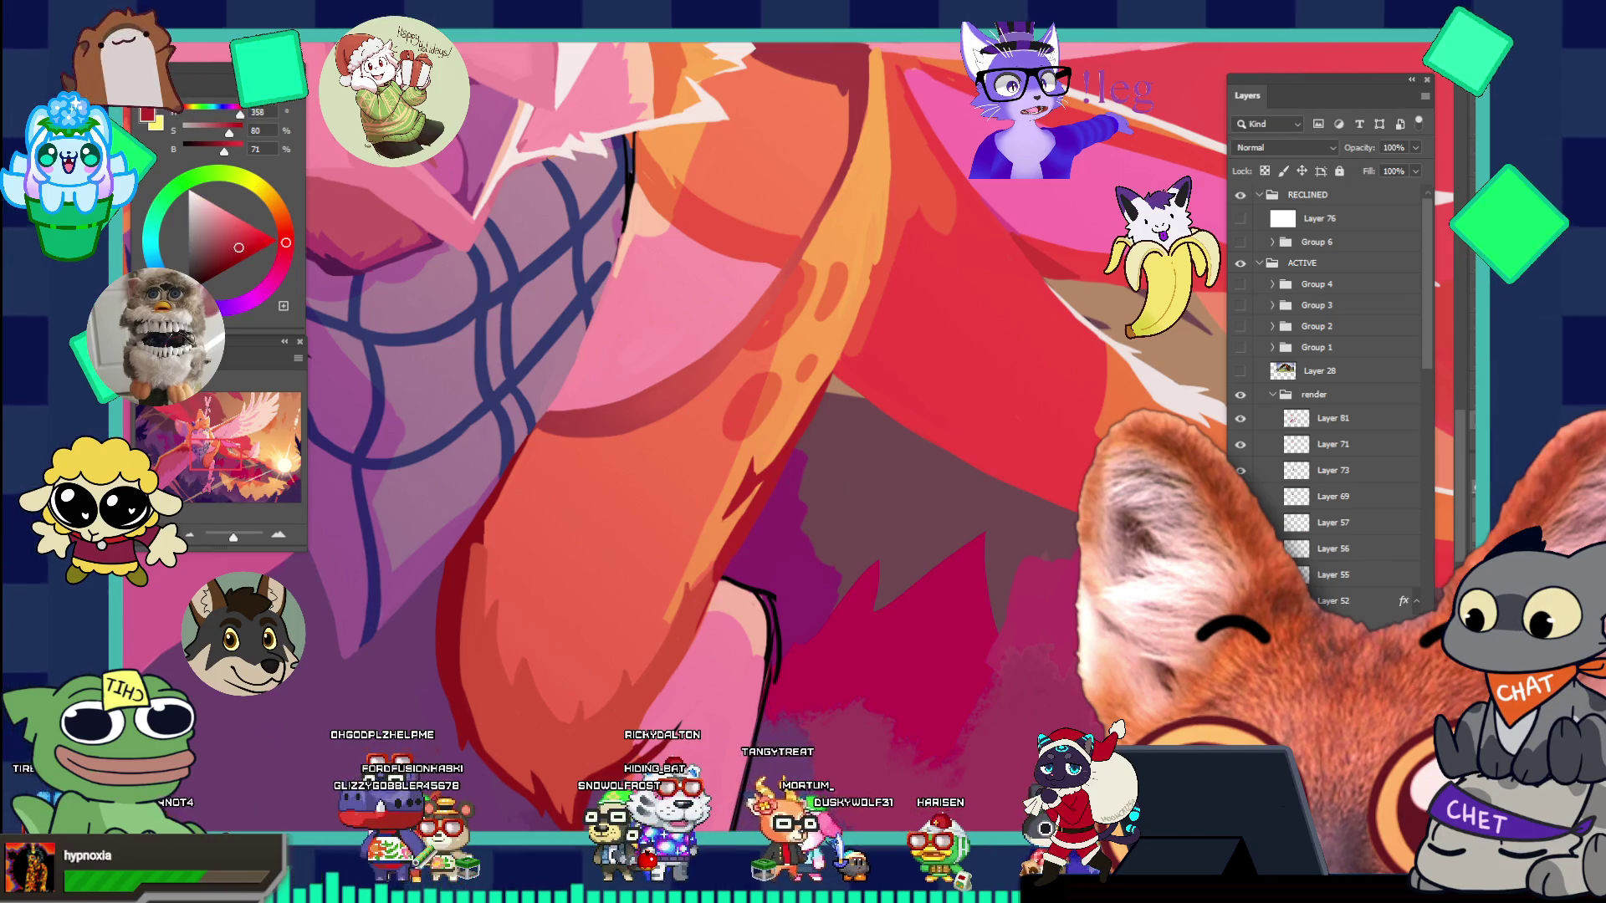
- Choose the rough rectangle 1 2674 brush and make Layer 81 the active layer
key(F5)
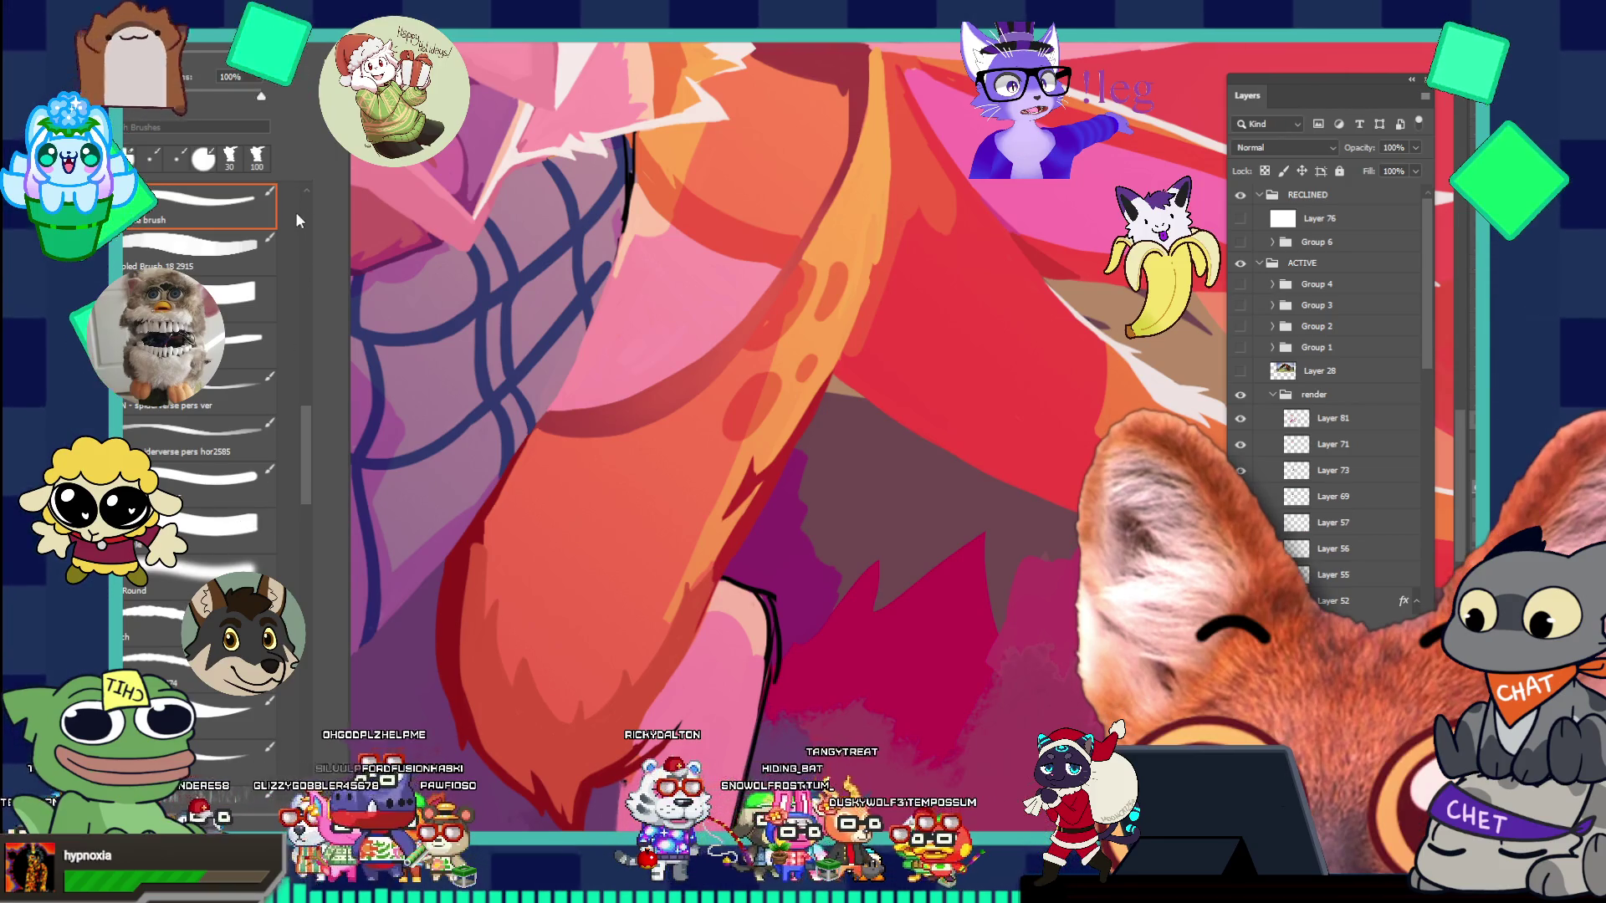
scroll(299, 213, up, 10)
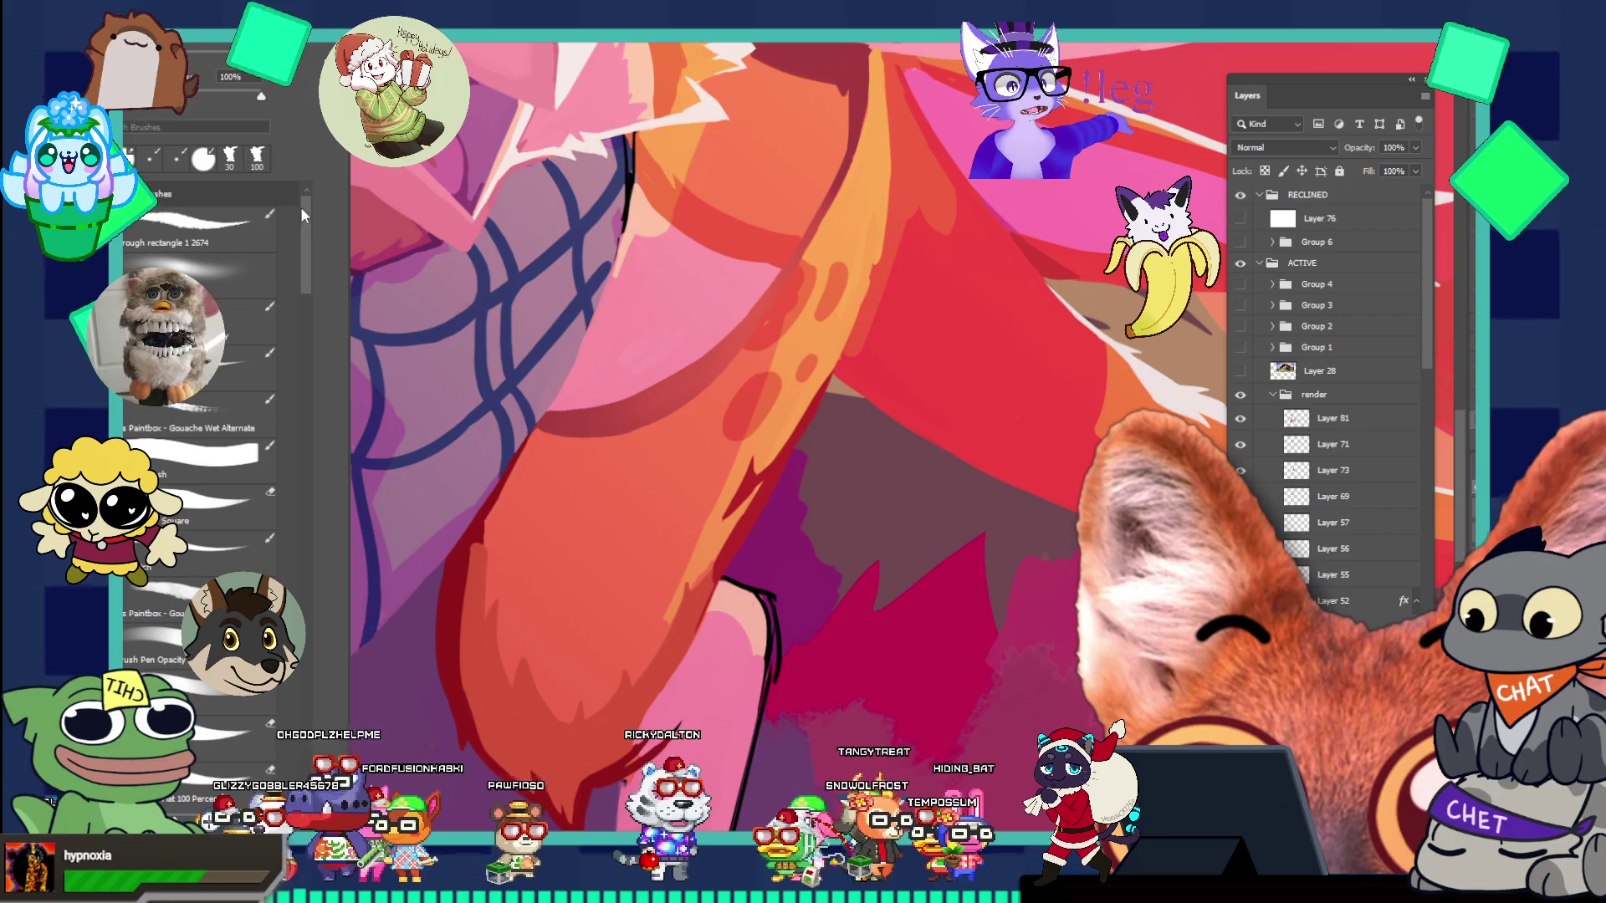
click(213, 224)
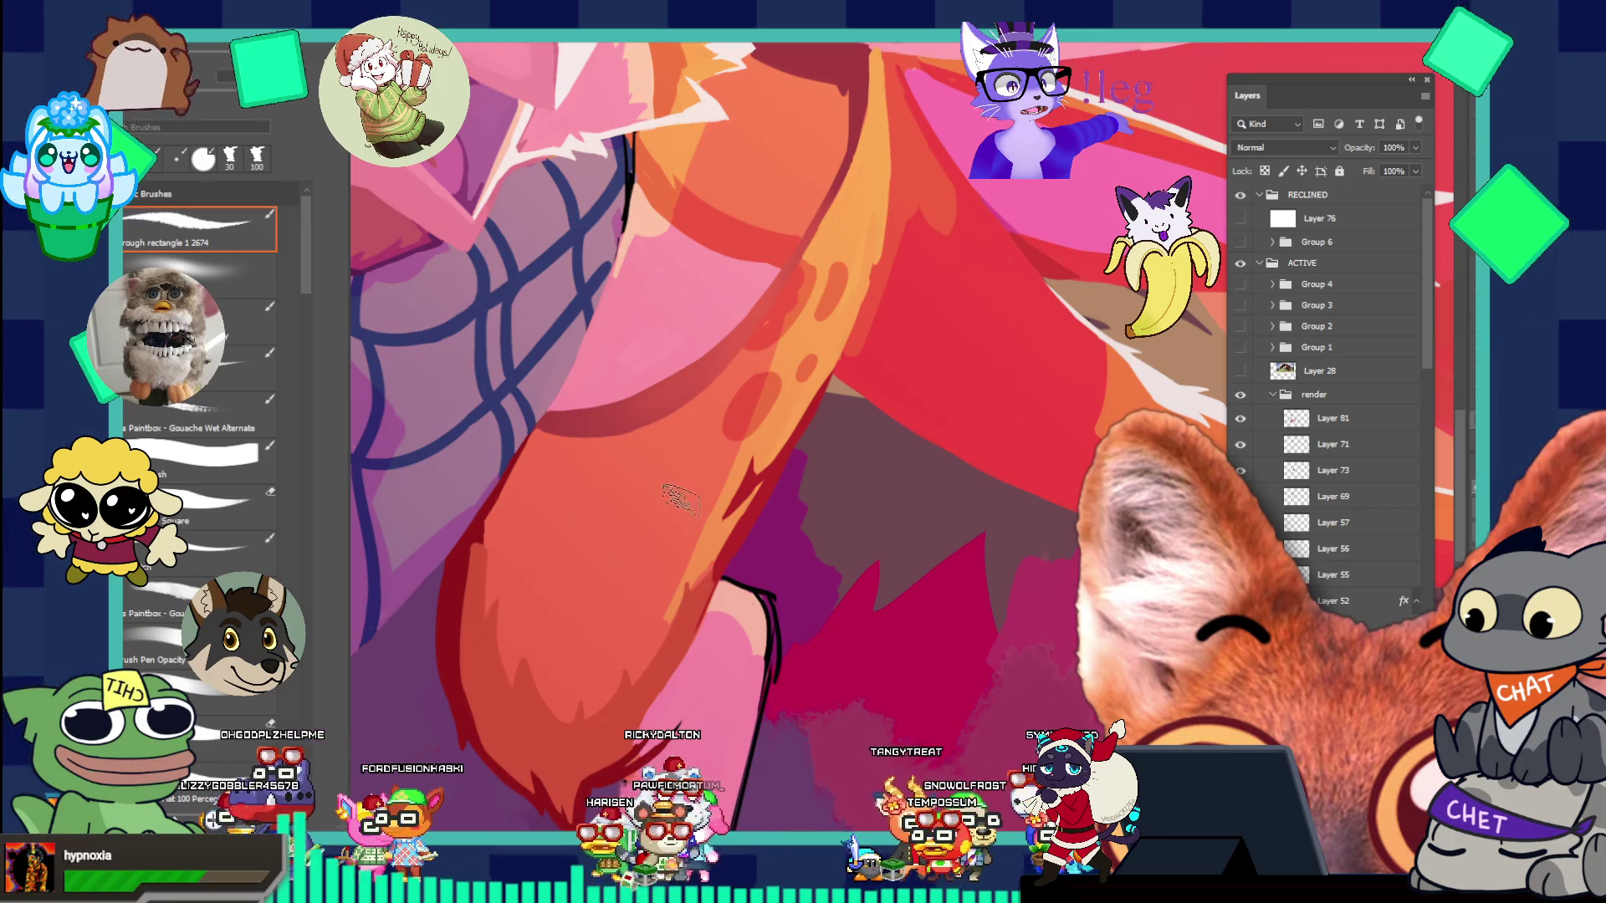
key(F5)
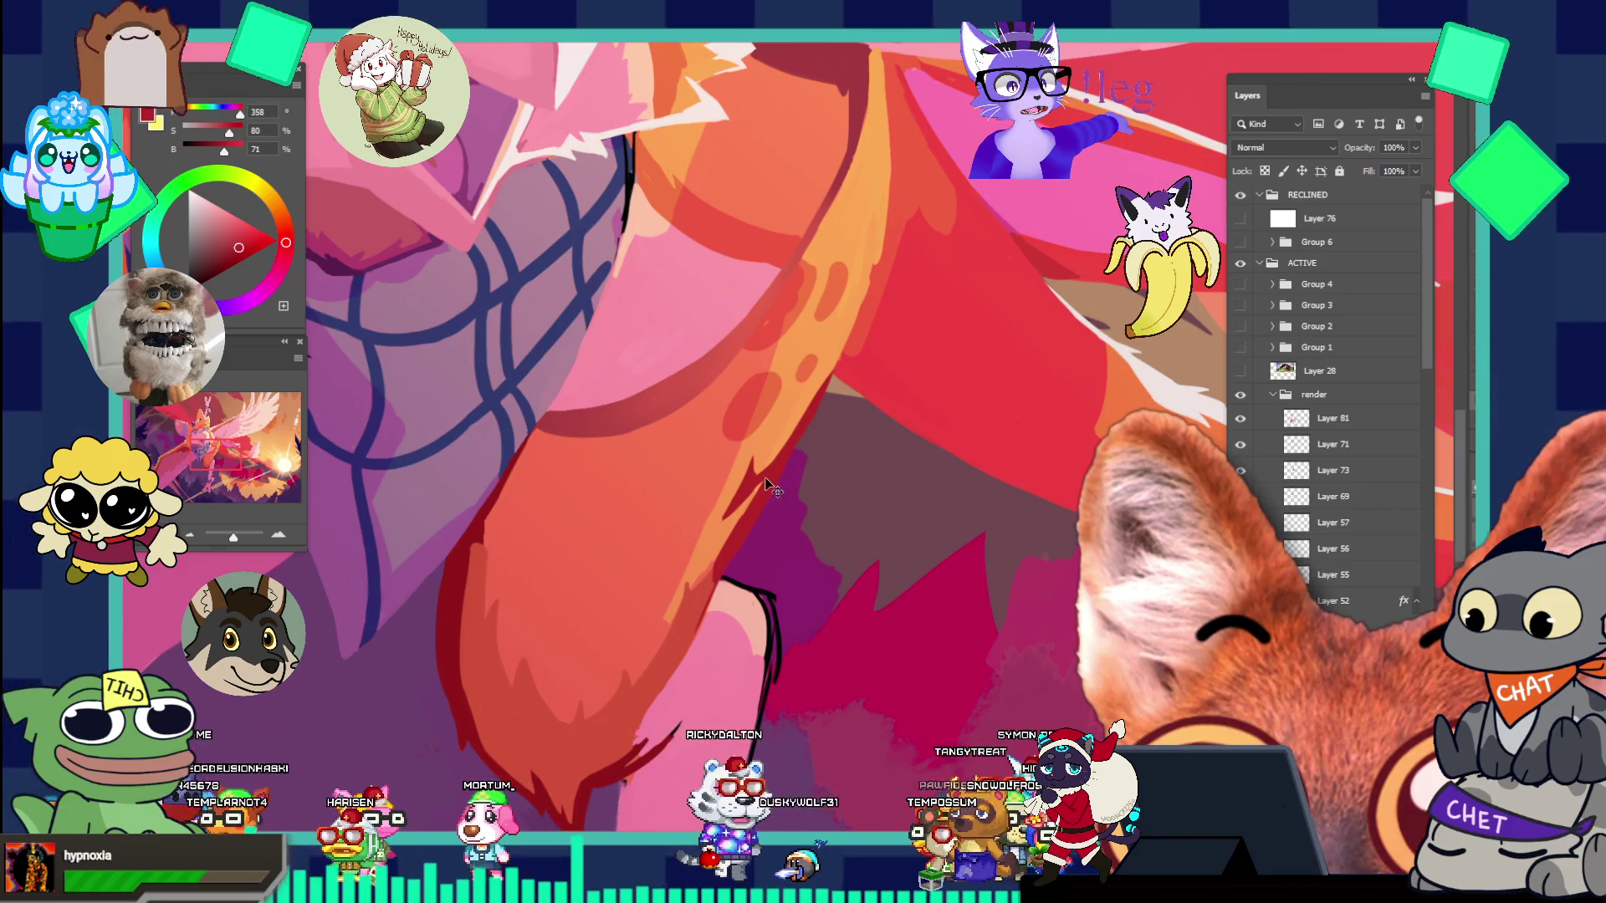
ctrl+click(768, 485)
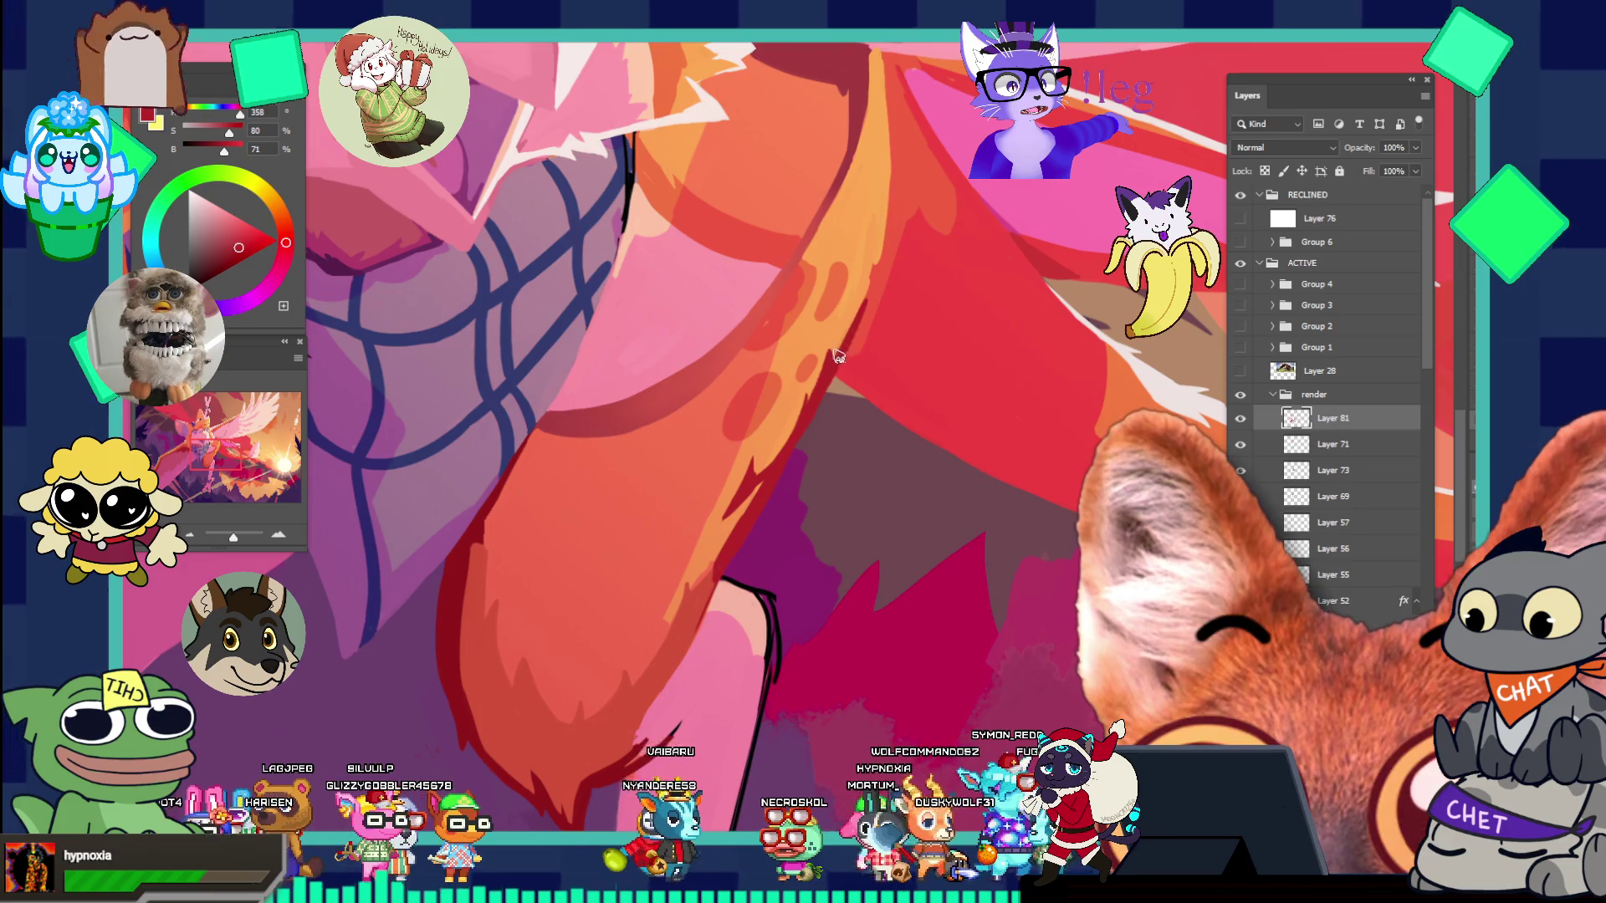
- Paint three short dark-red zigzag marks along the orange wing stripe and its edge
scroll(879, 285, down, 5)
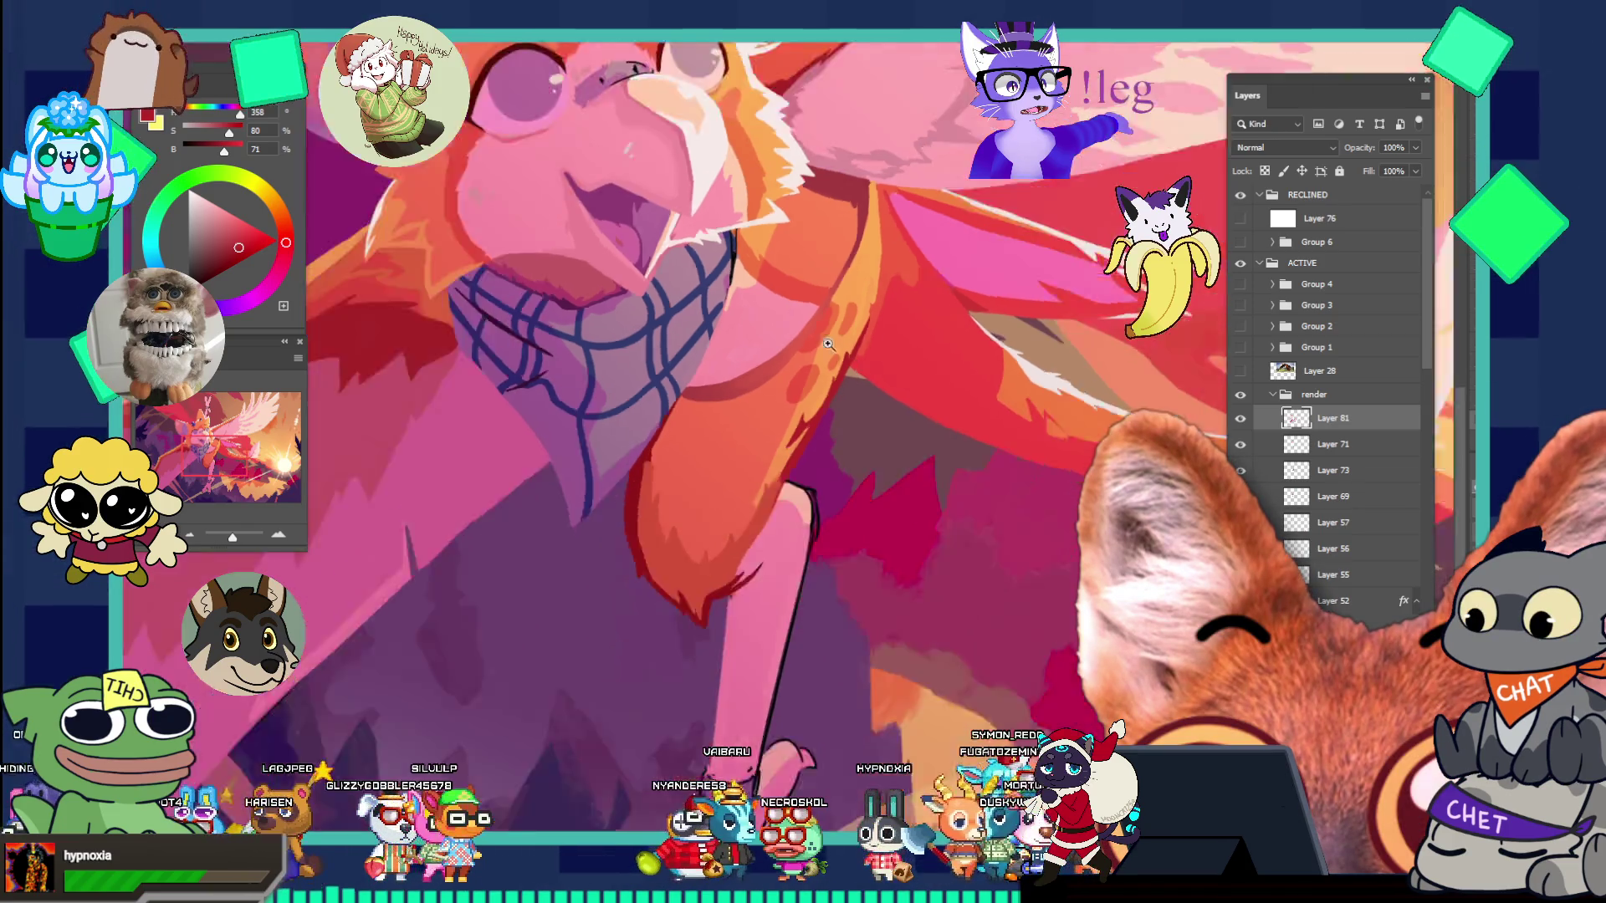
scroll(883, 308, up, 5)
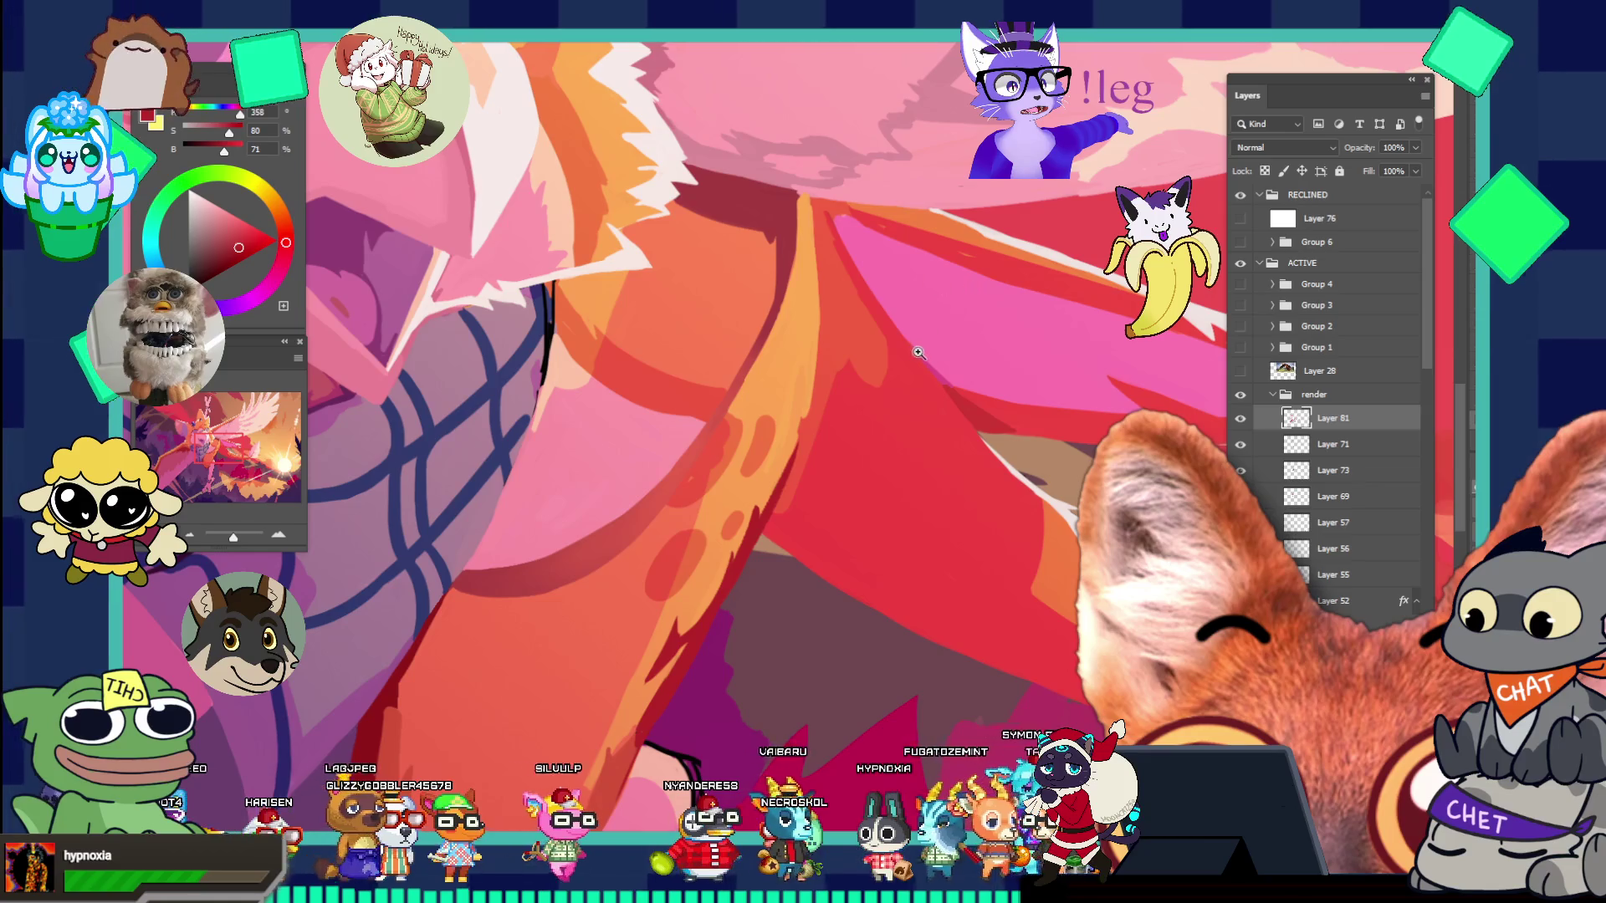
scroll(919, 352, up, 1)
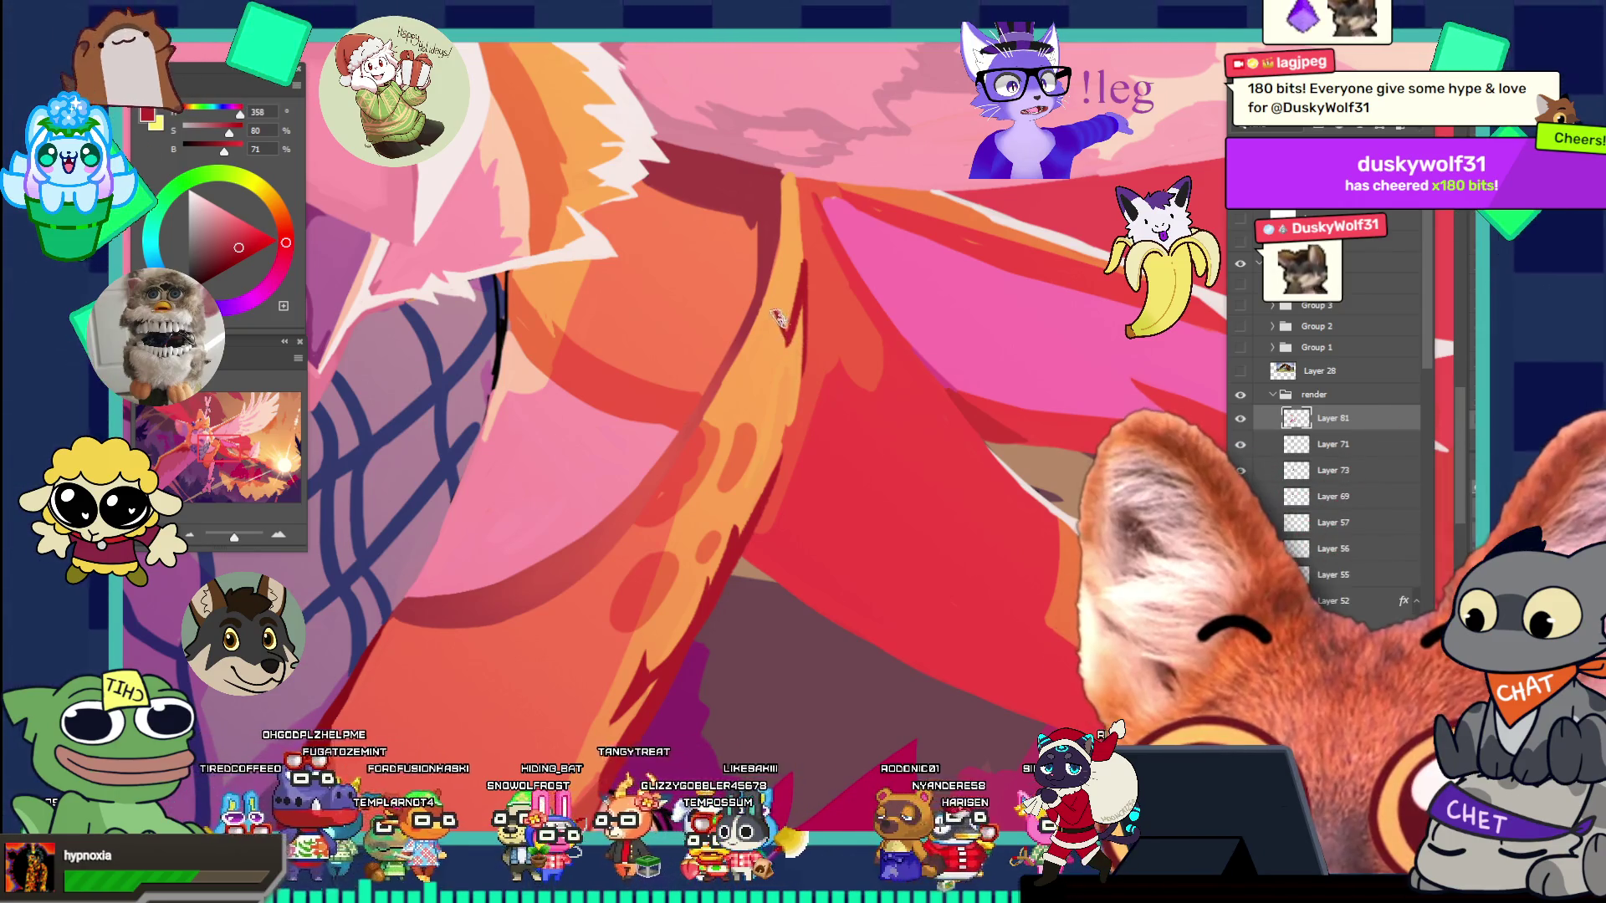
drag(777, 318, 780, 331)
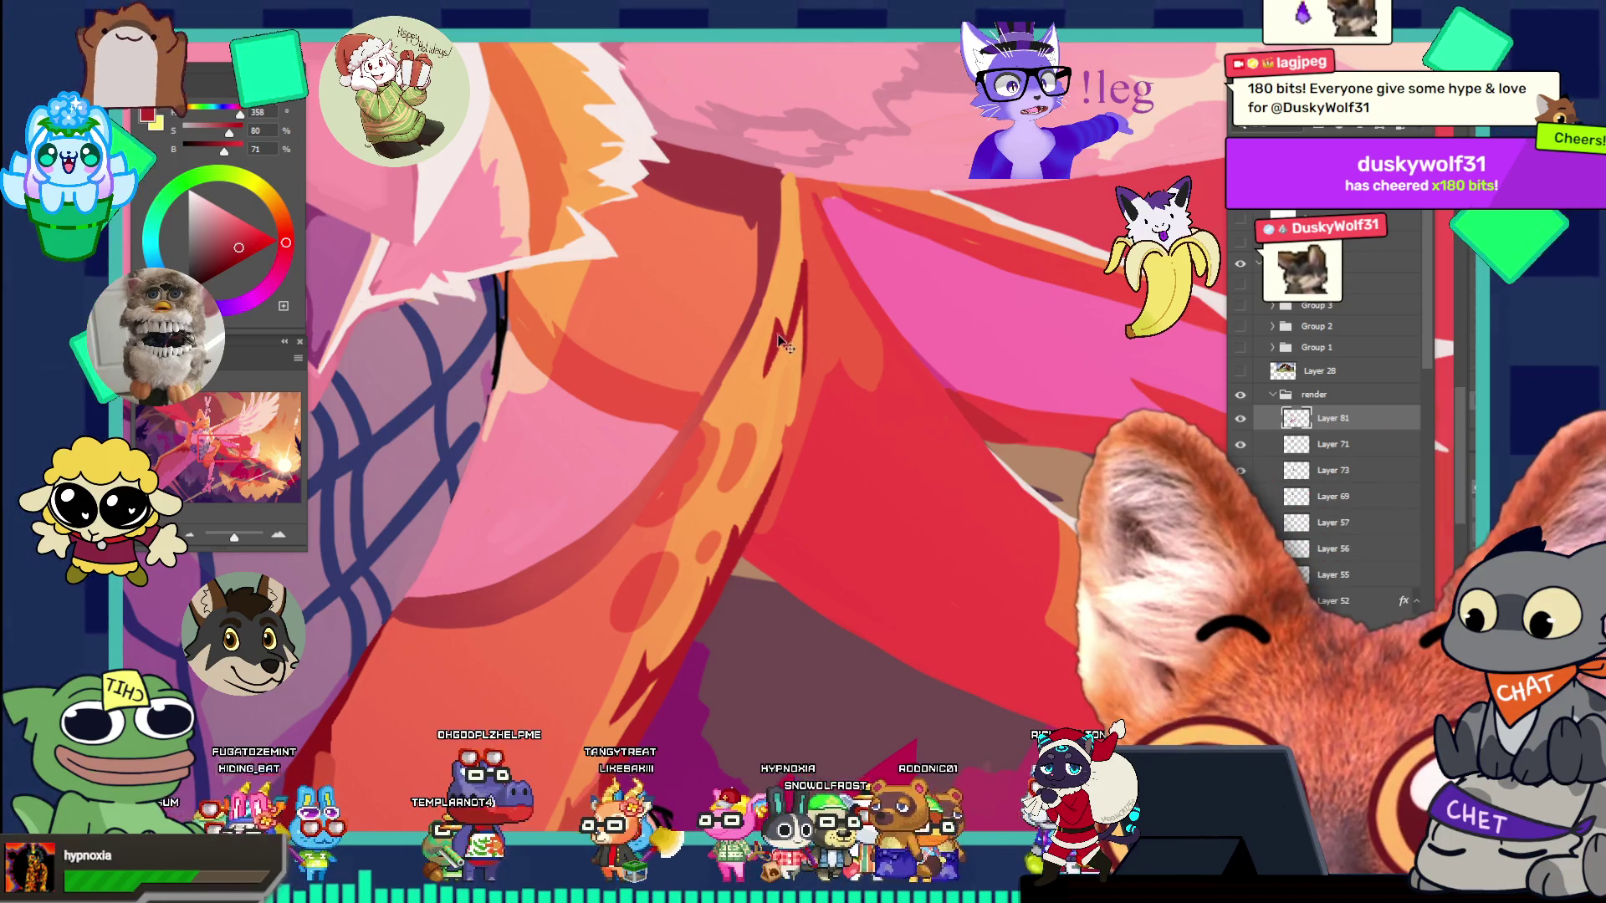
drag(776, 331, 811, 328)
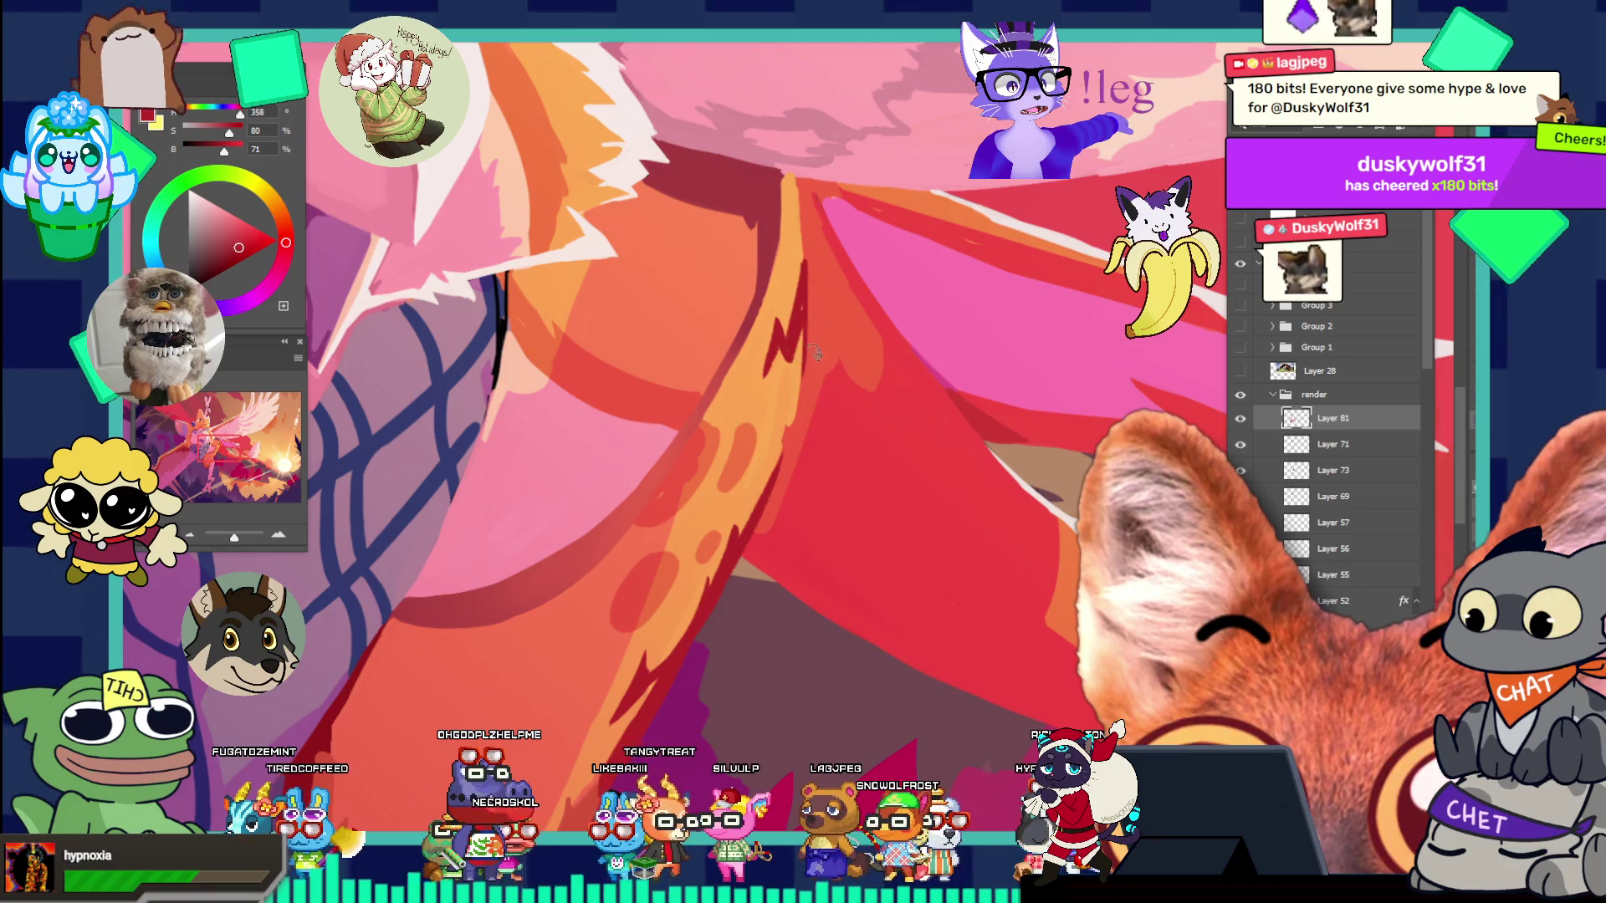
drag(786, 368, 807, 398)
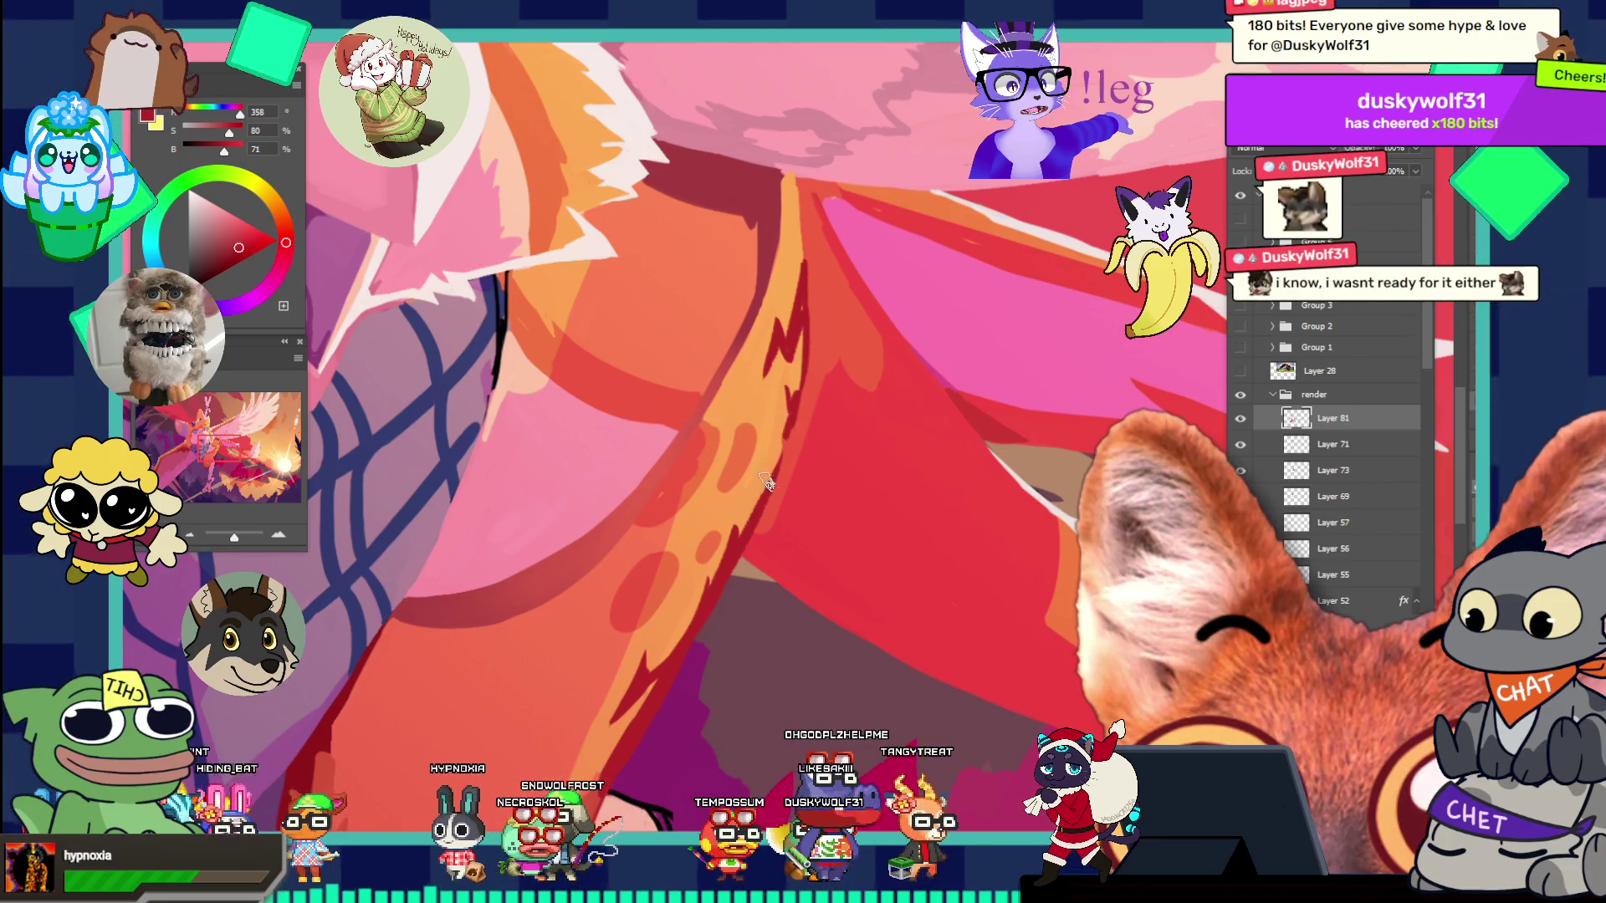
key(z)
scroll(801, 407, down, 5)
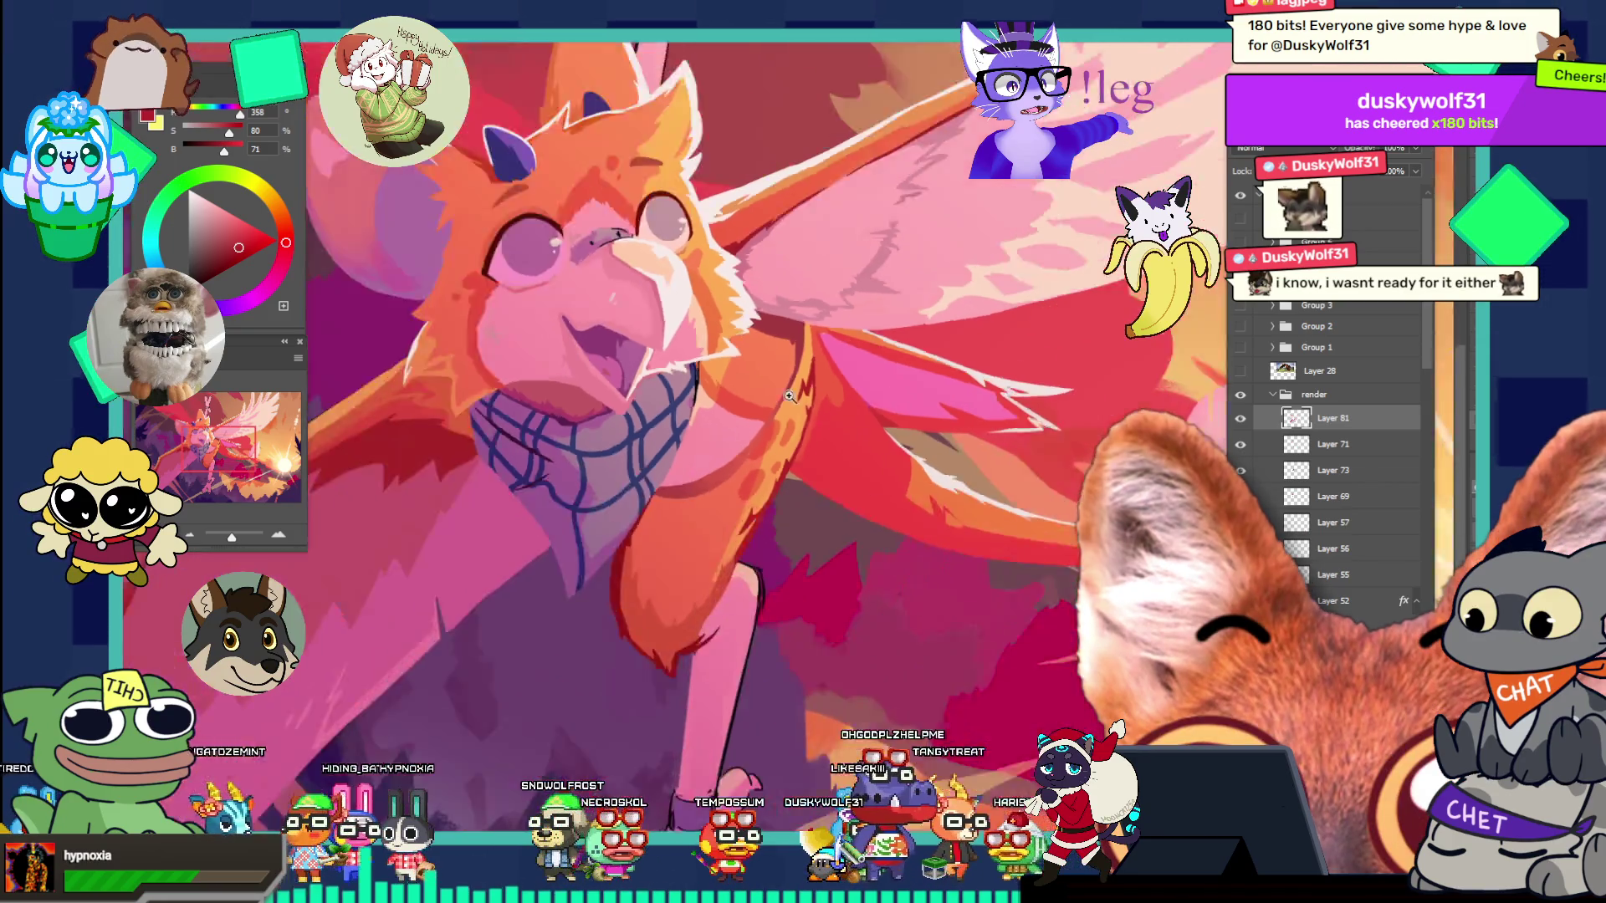
- Undo to bring back the thin black outlines along the griffin's shape edges
scroll(872, 502, up, 2)
scroll(872, 502, up, 3)
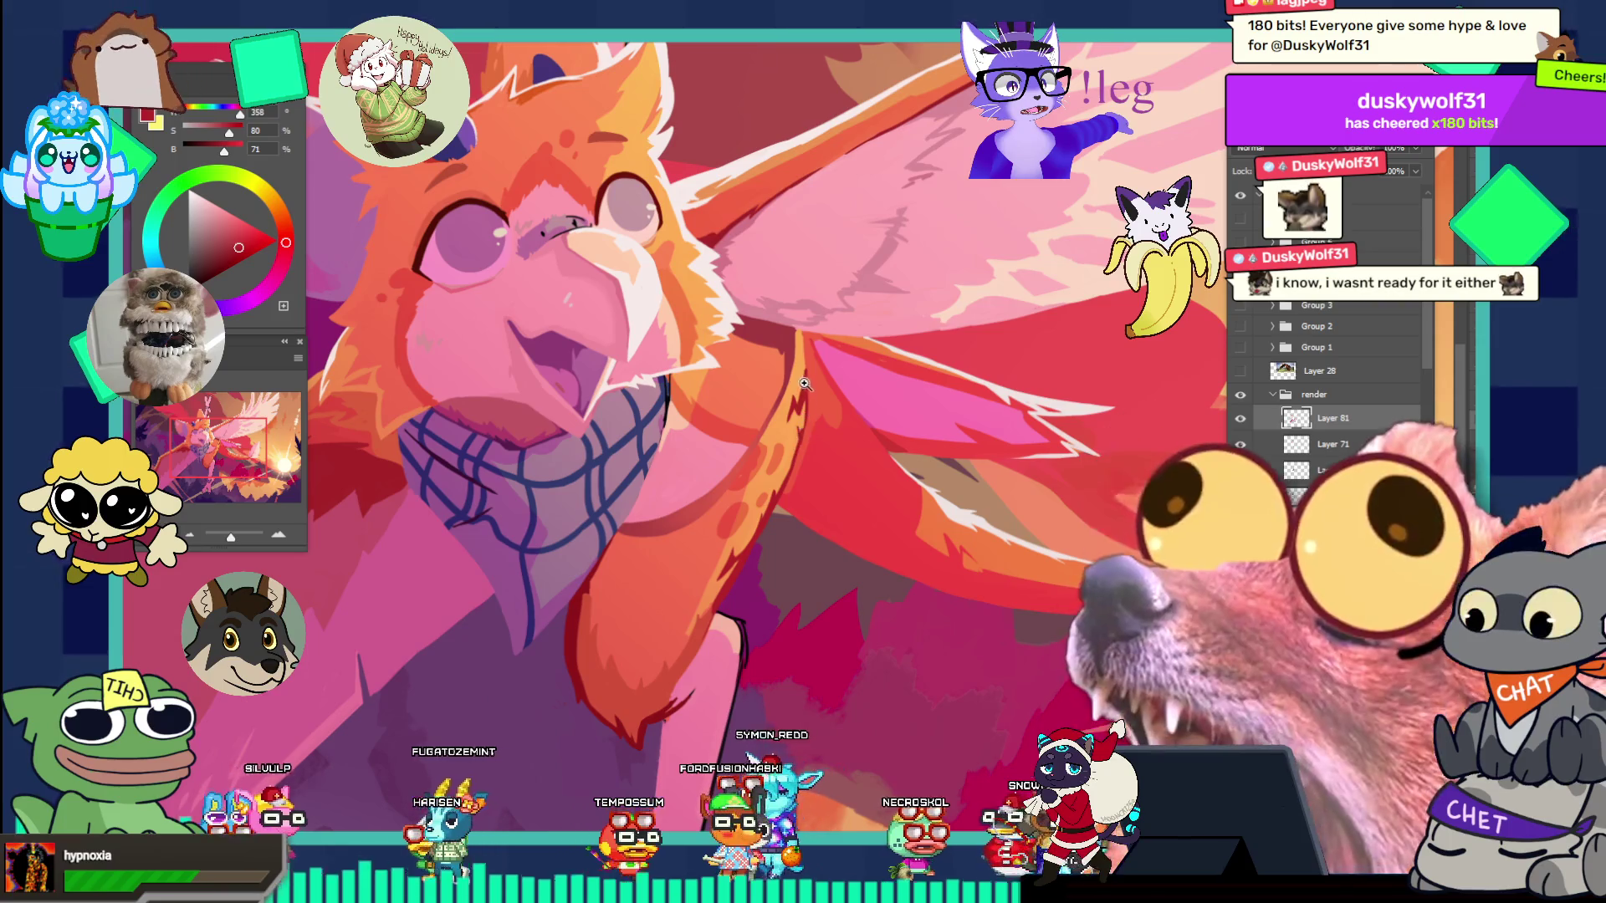
click(875, 376)
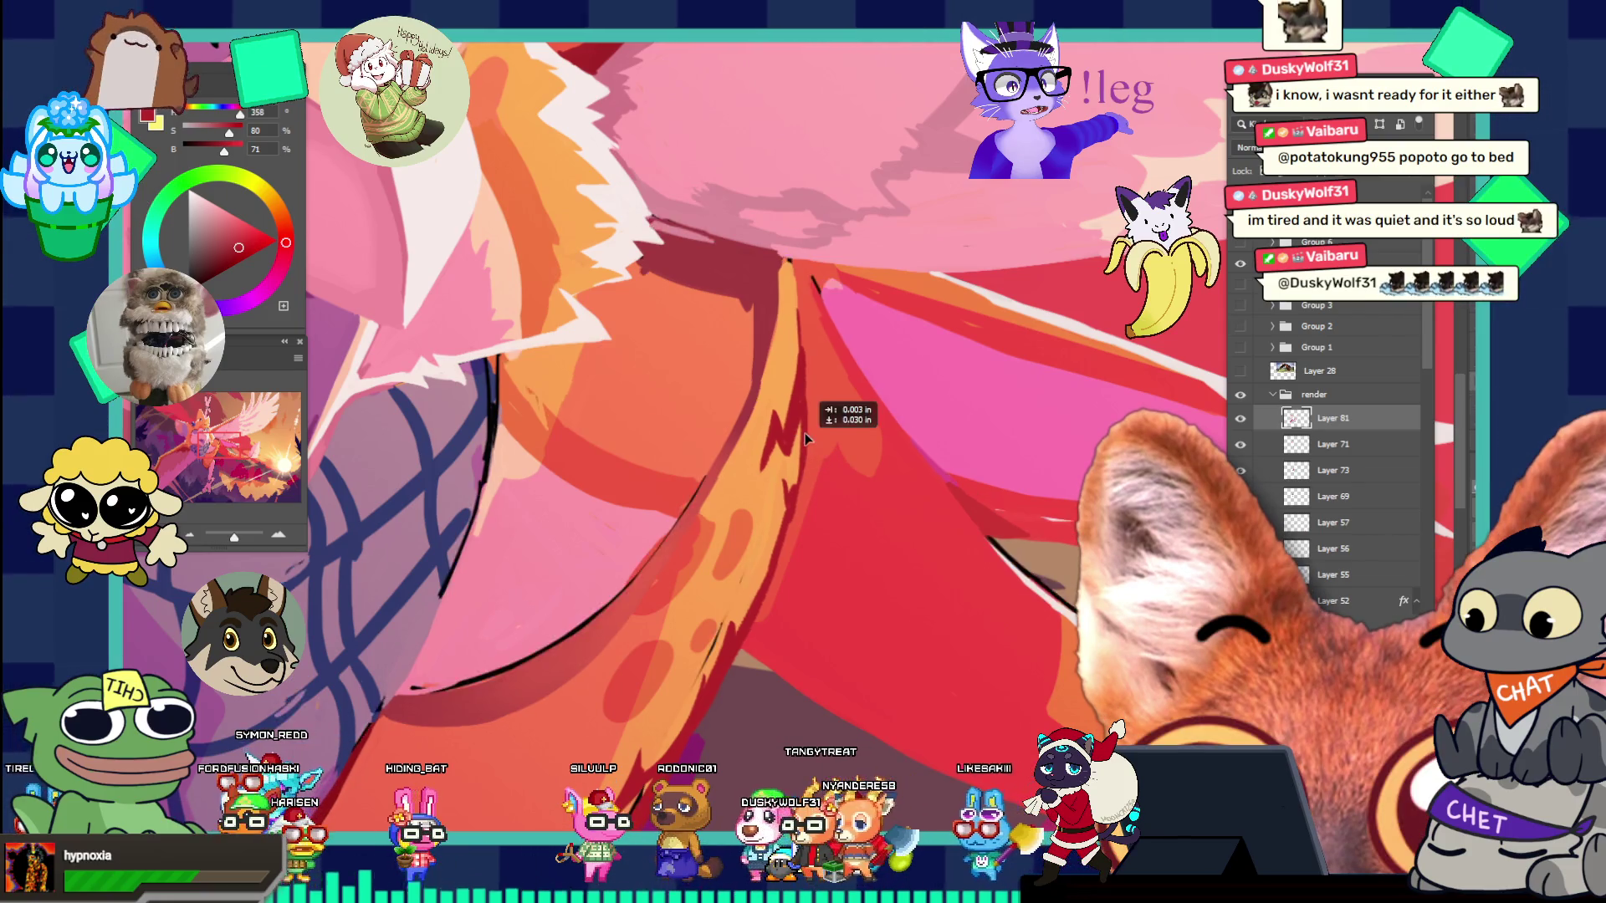
key(ctrl+z)
key(ctrl+z)
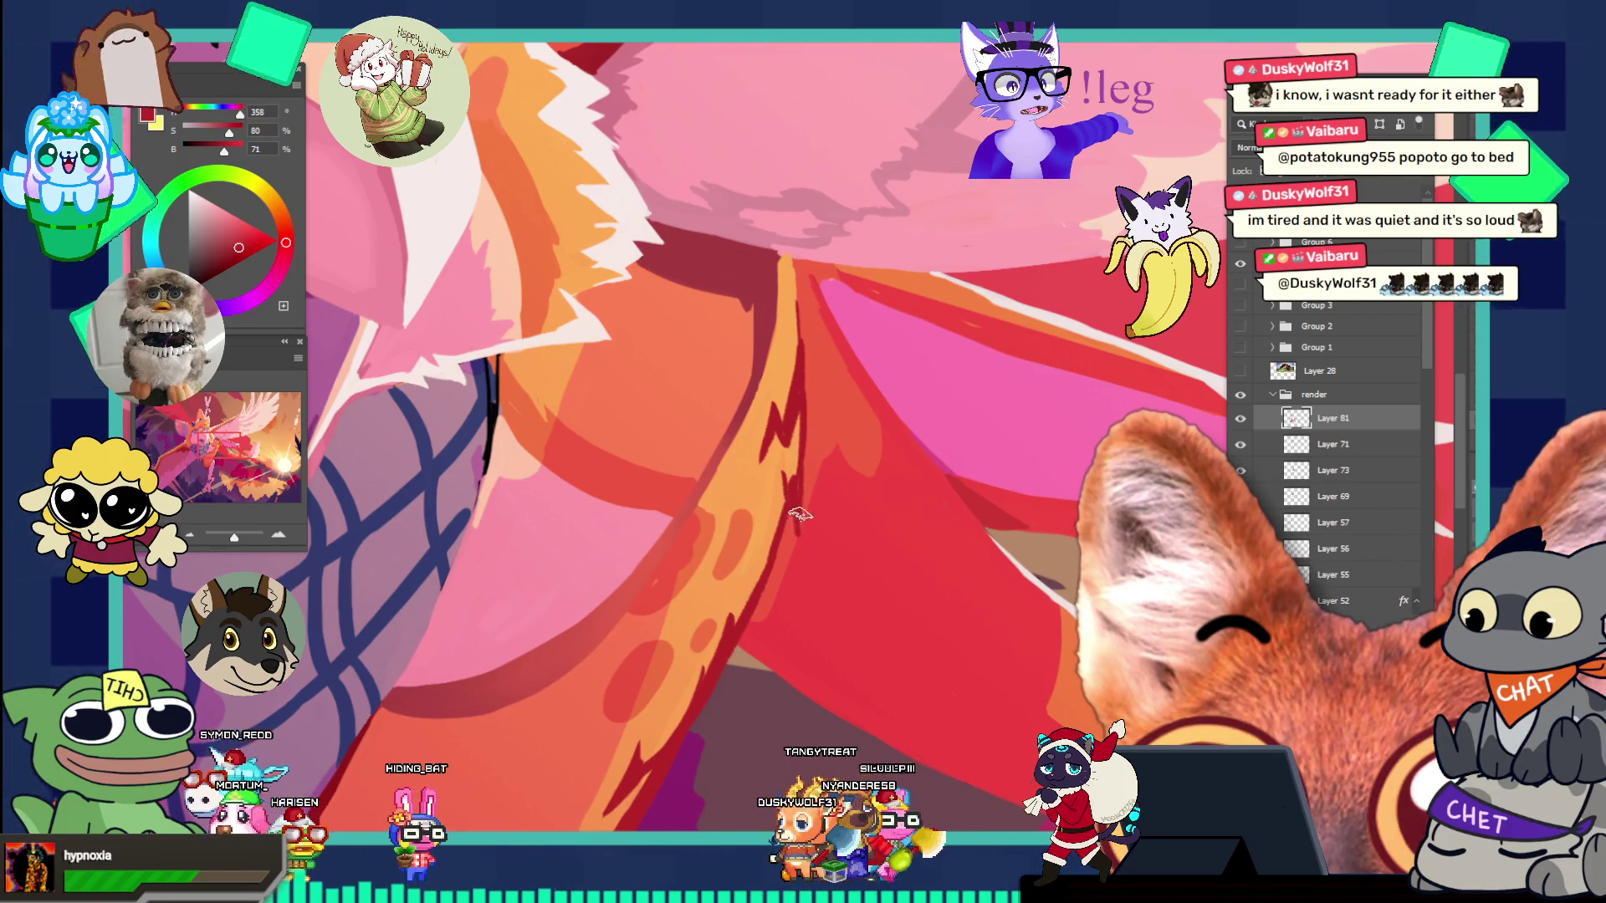
scroll(738, 411, down, 2)
scroll(738, 410, down, 3)
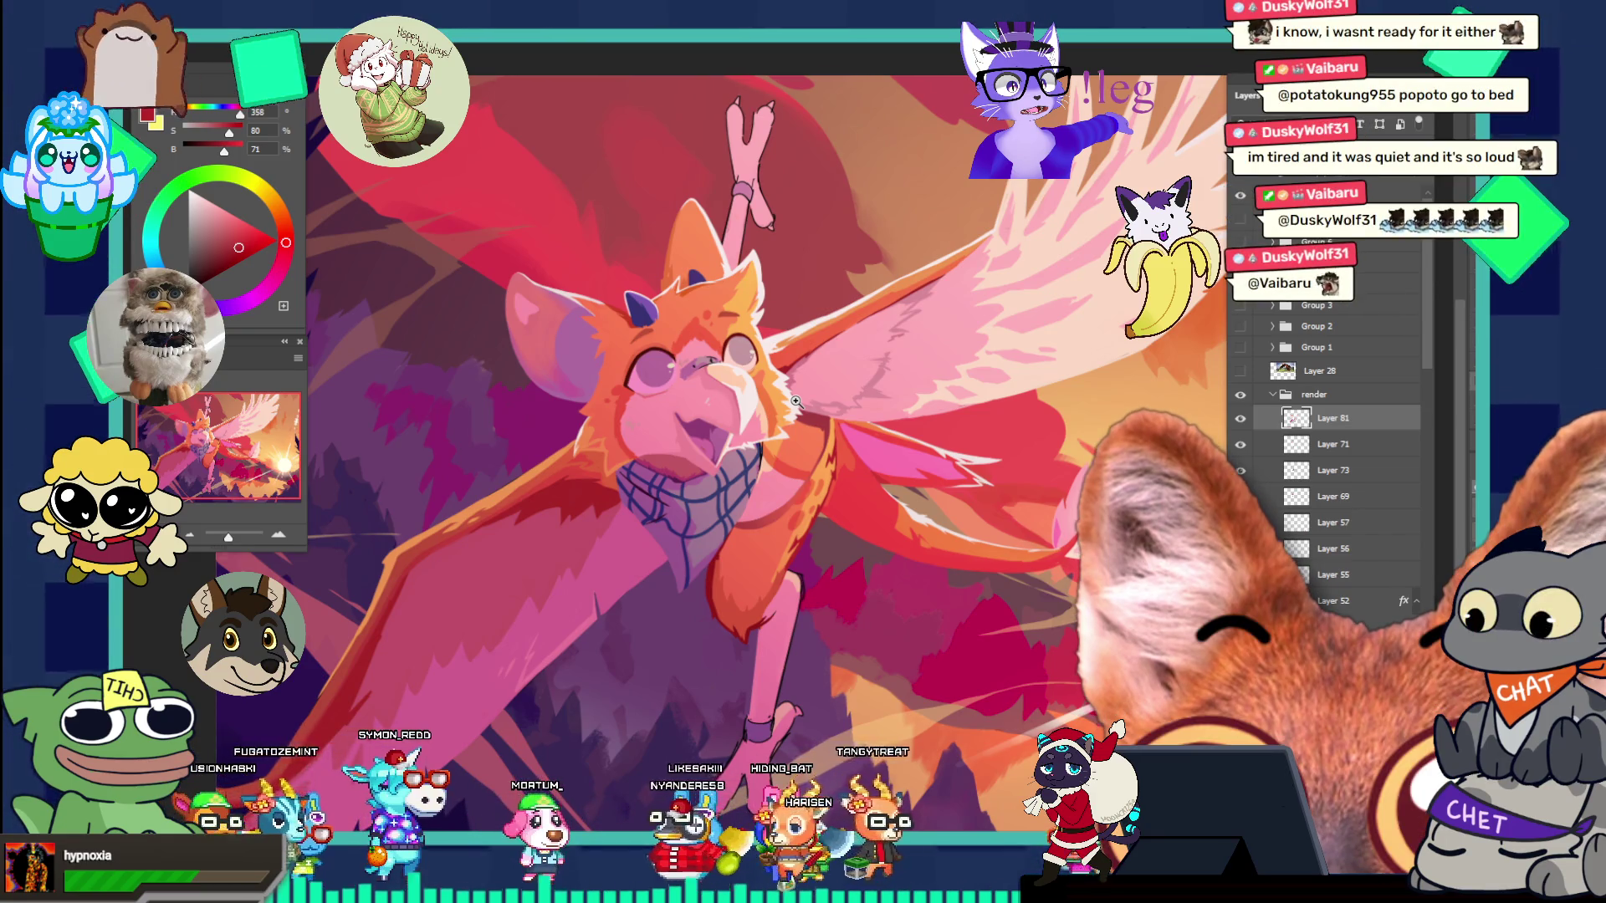
scroll(800, 659, down, 1)
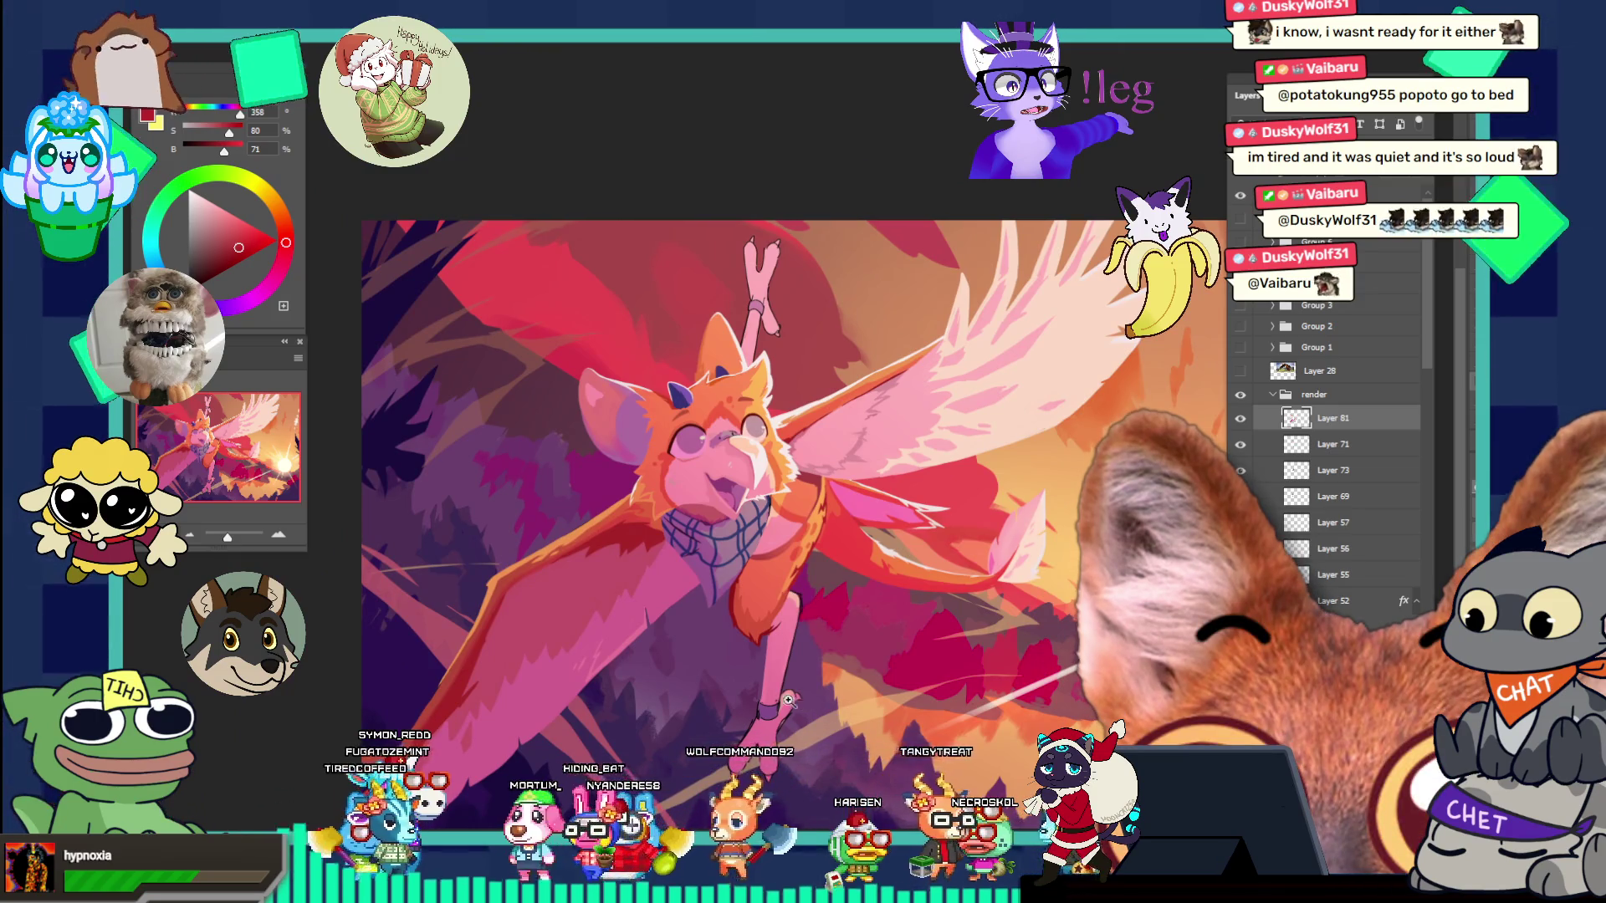
scroll(790, 701, up, 3)
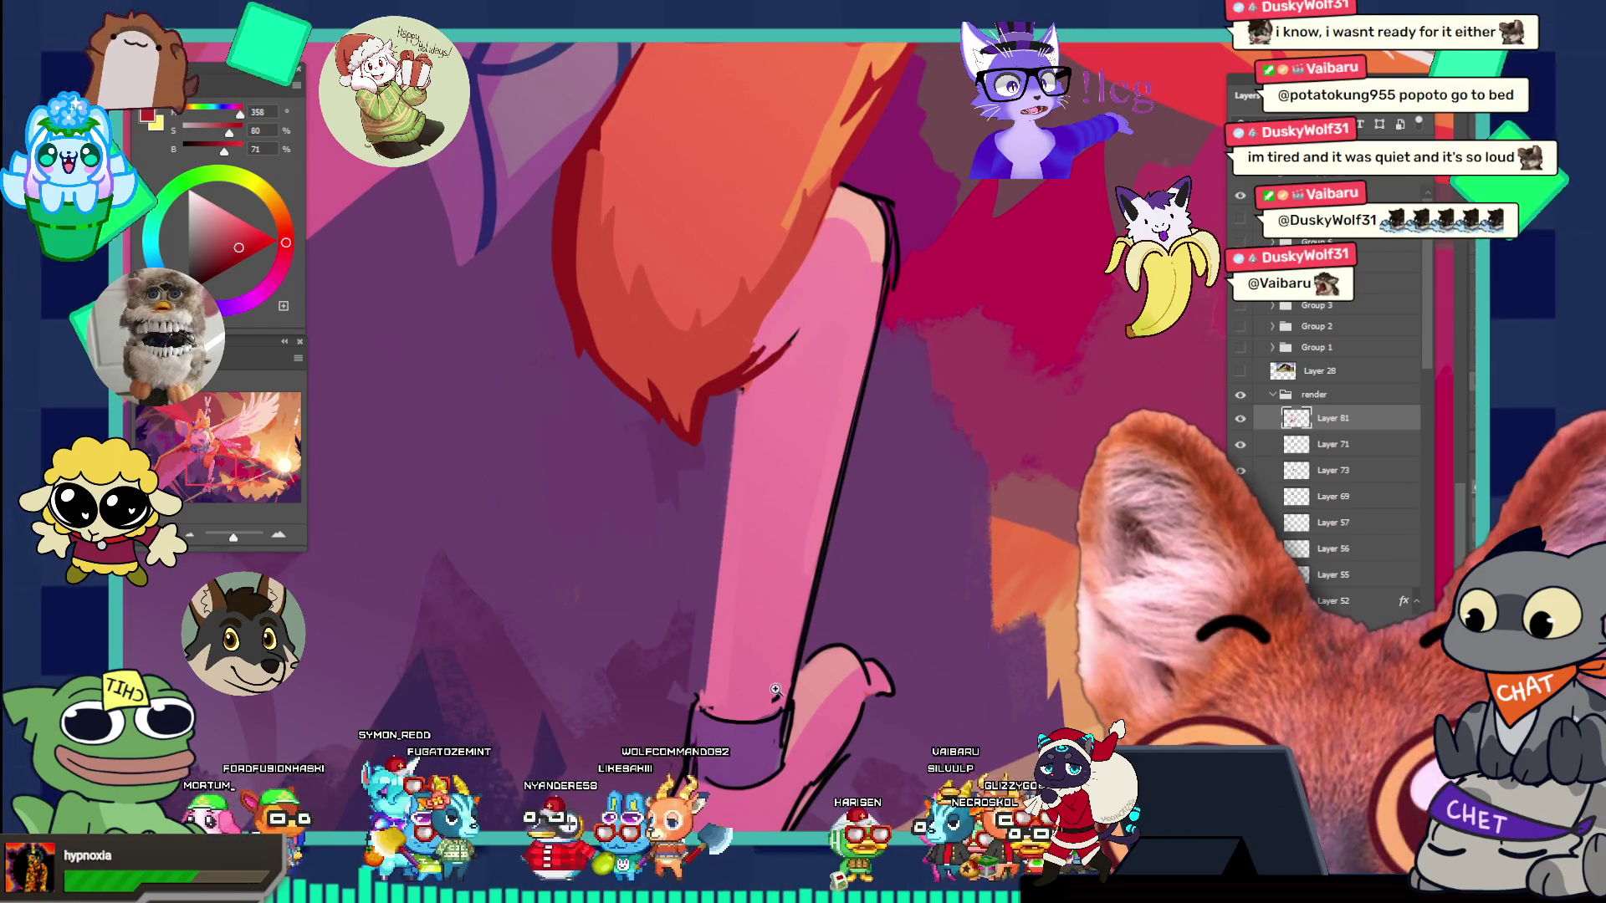
scroll(709, 576, down, 2)
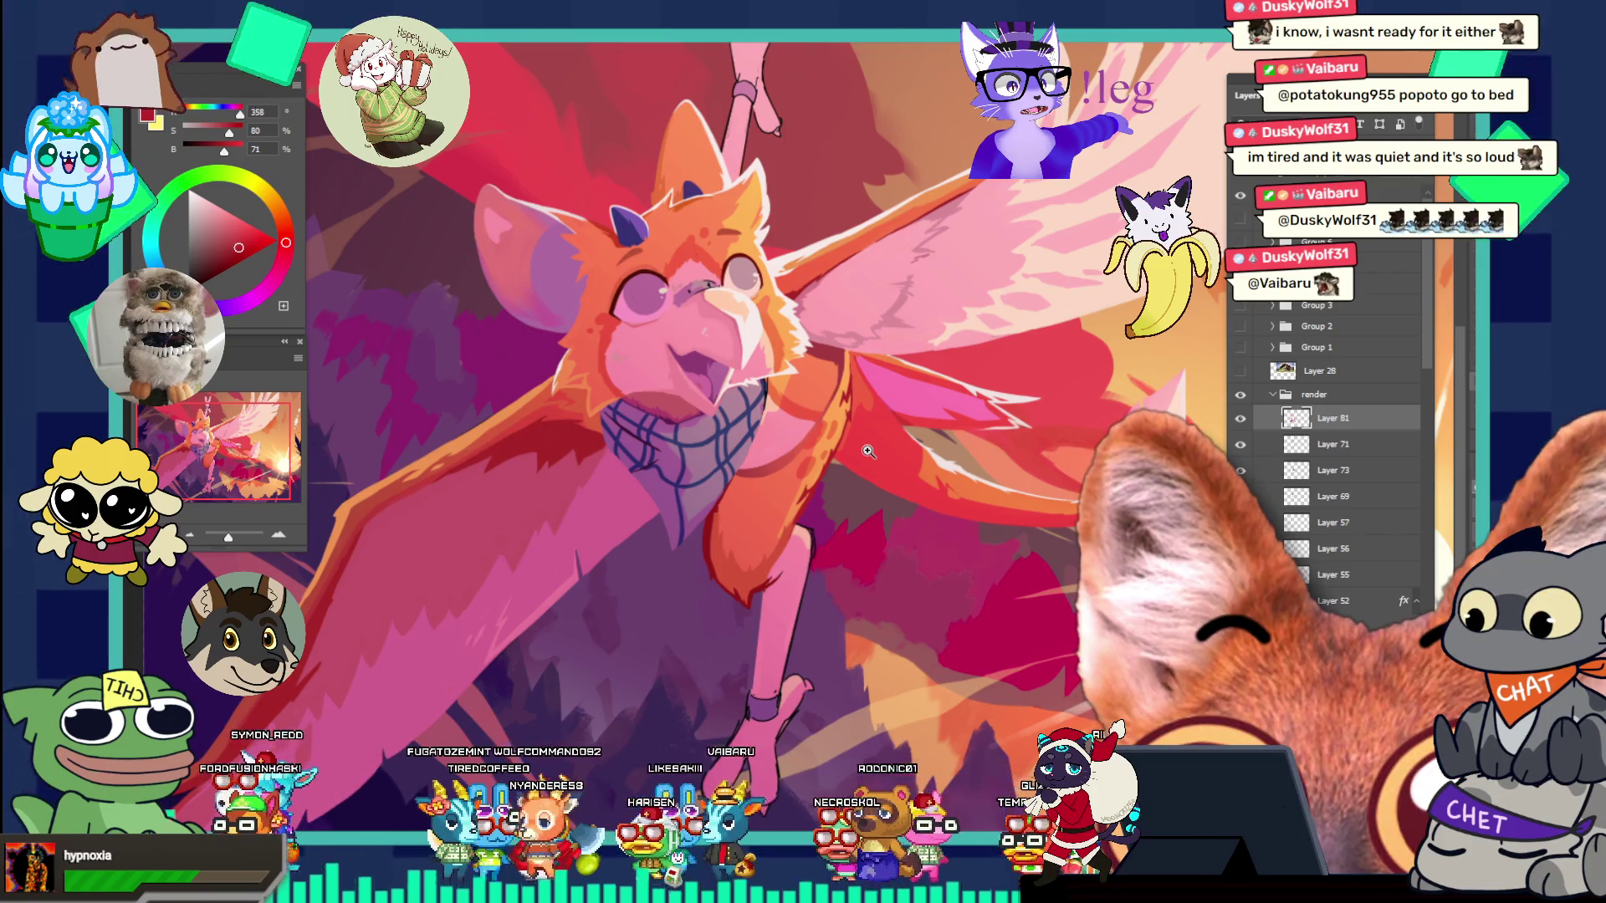
- Zoom onto the neck and chest and sample the orange of the stripe line
alt+click(740, 497)
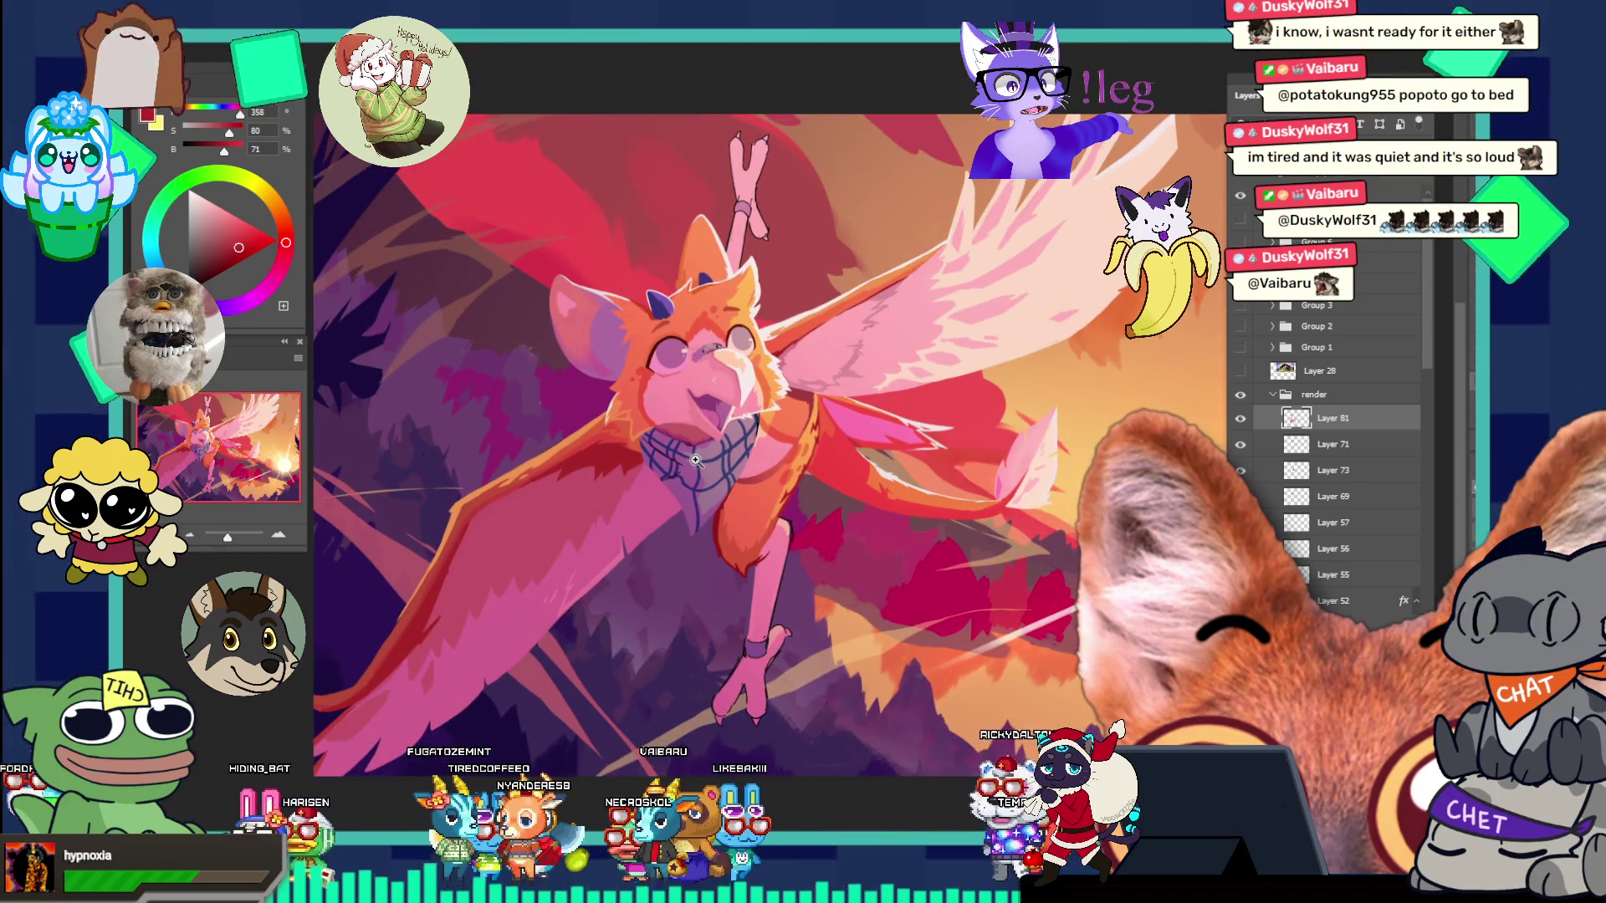
click(837, 434)
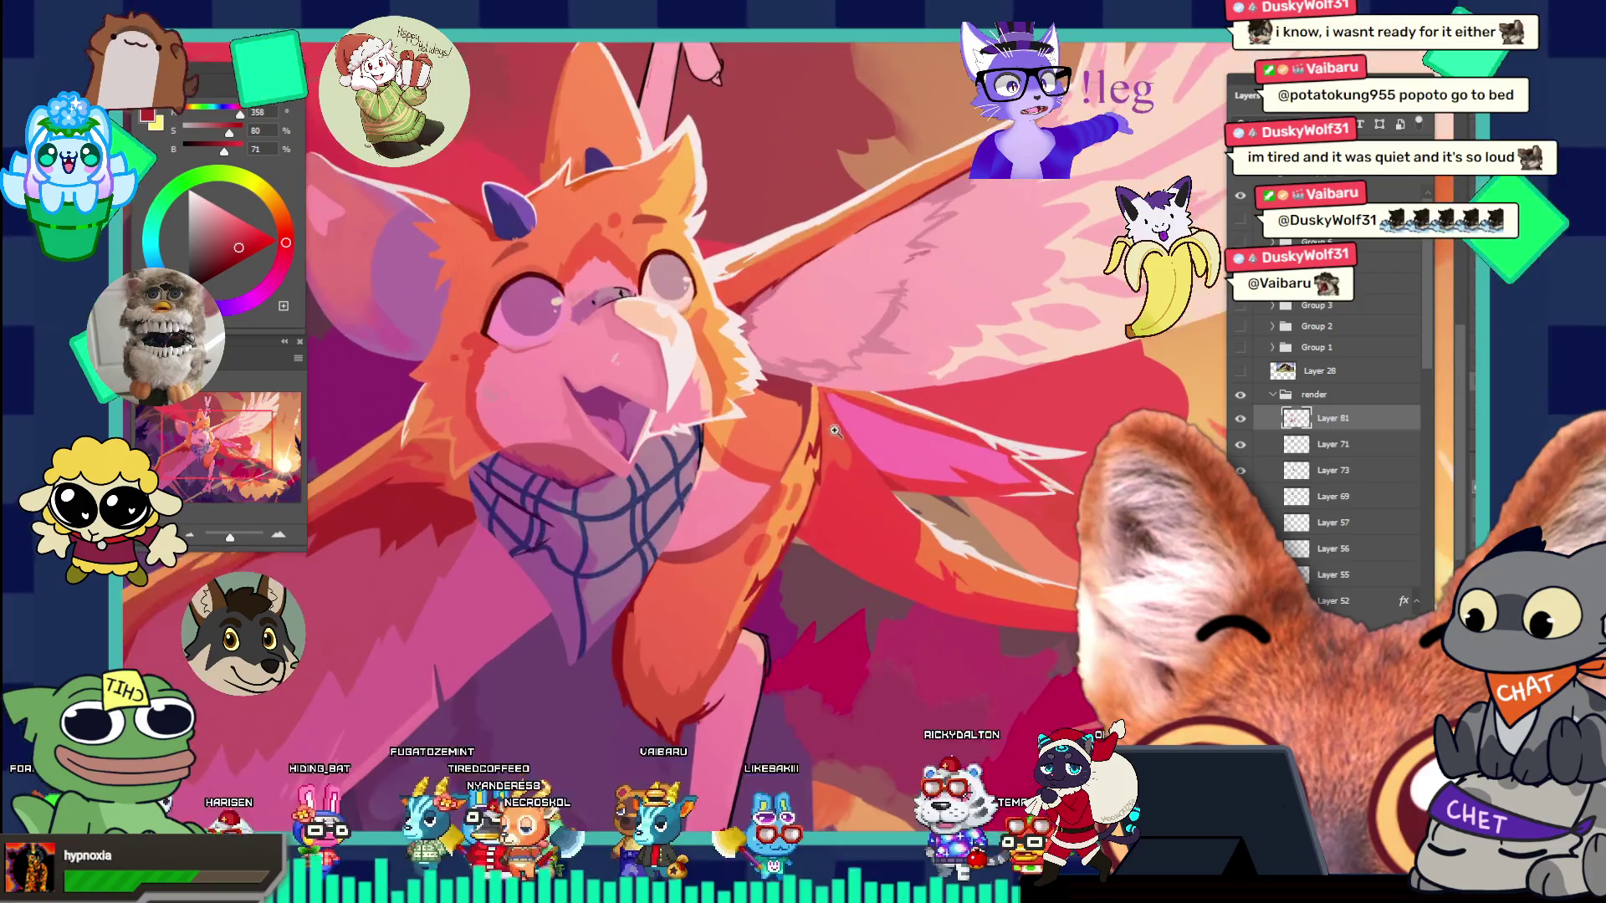
click(838, 434)
click(857, 418)
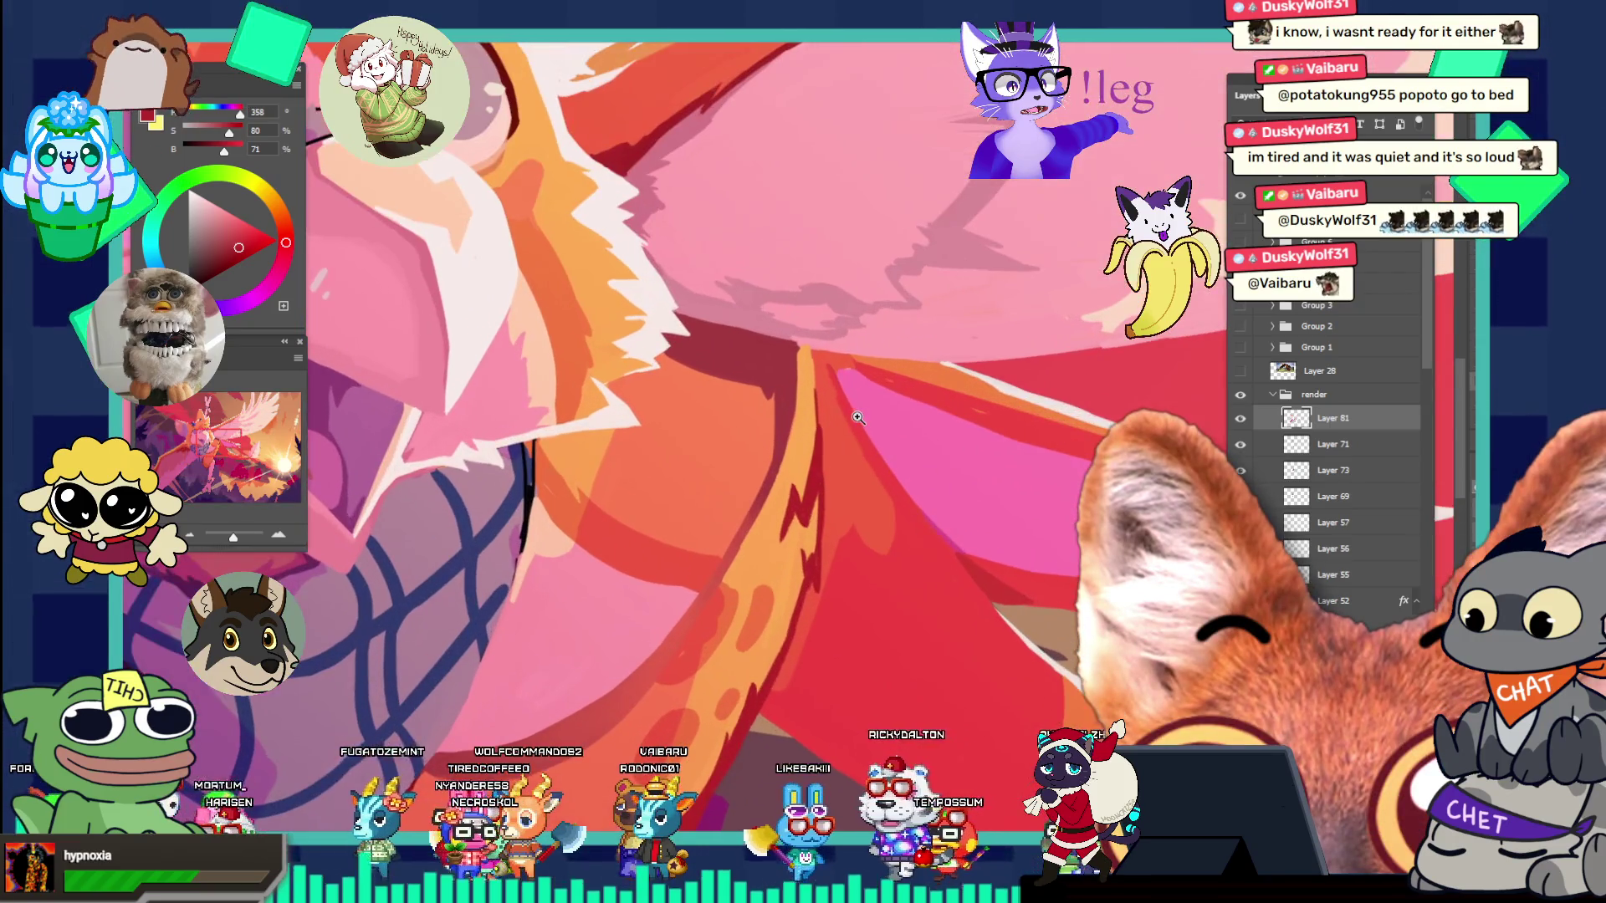
alt+click(809, 405)
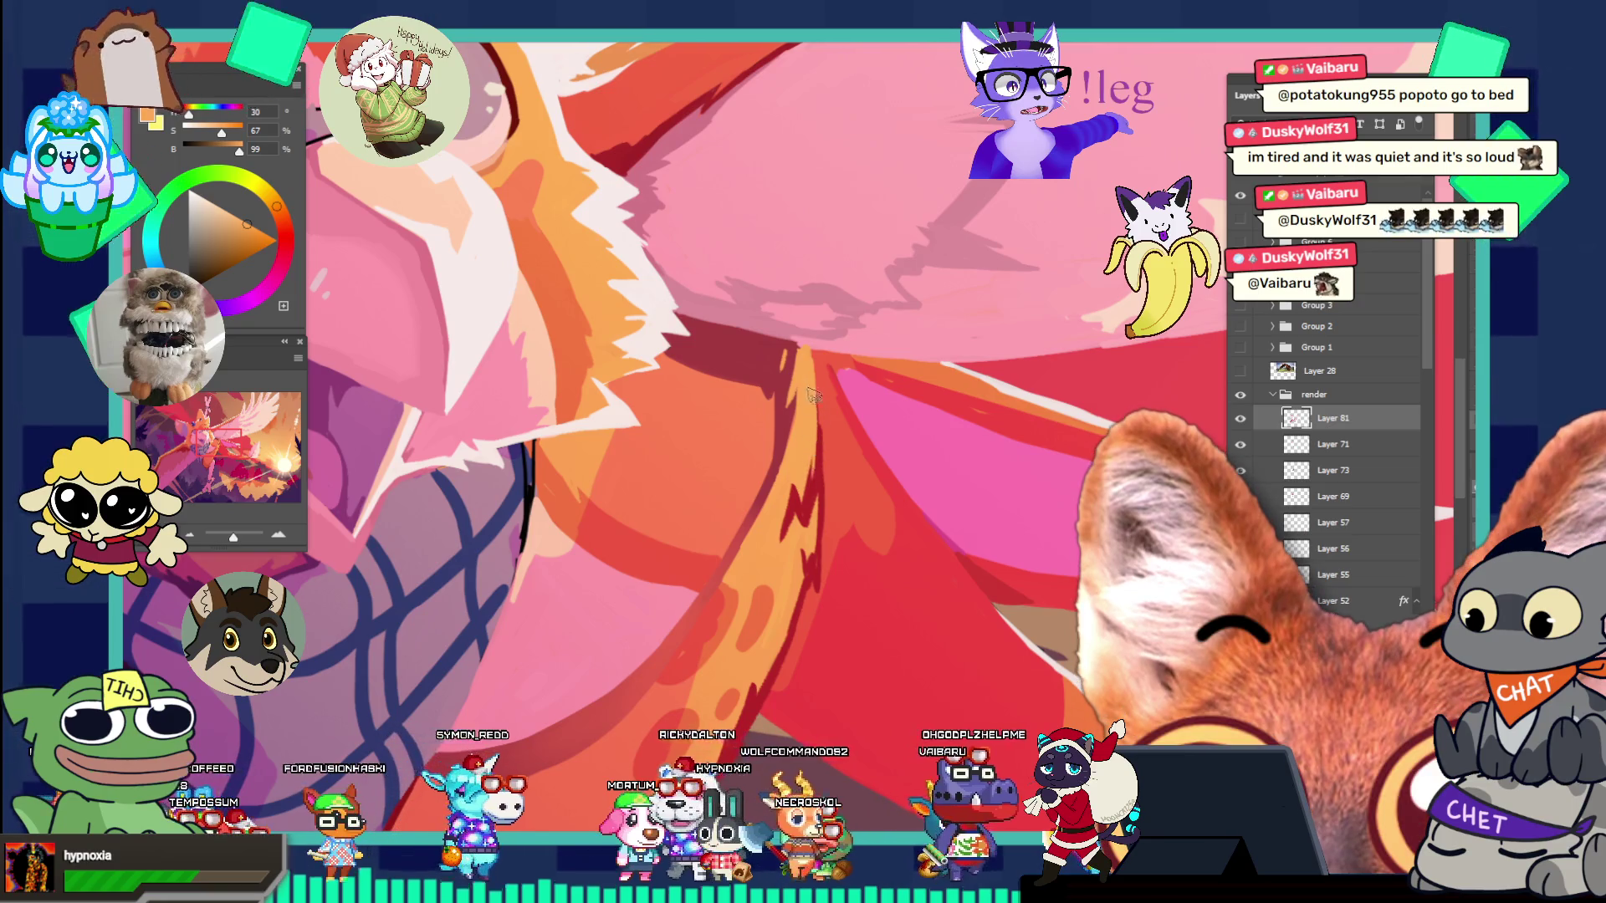
scroll(795, 393, down, 5)
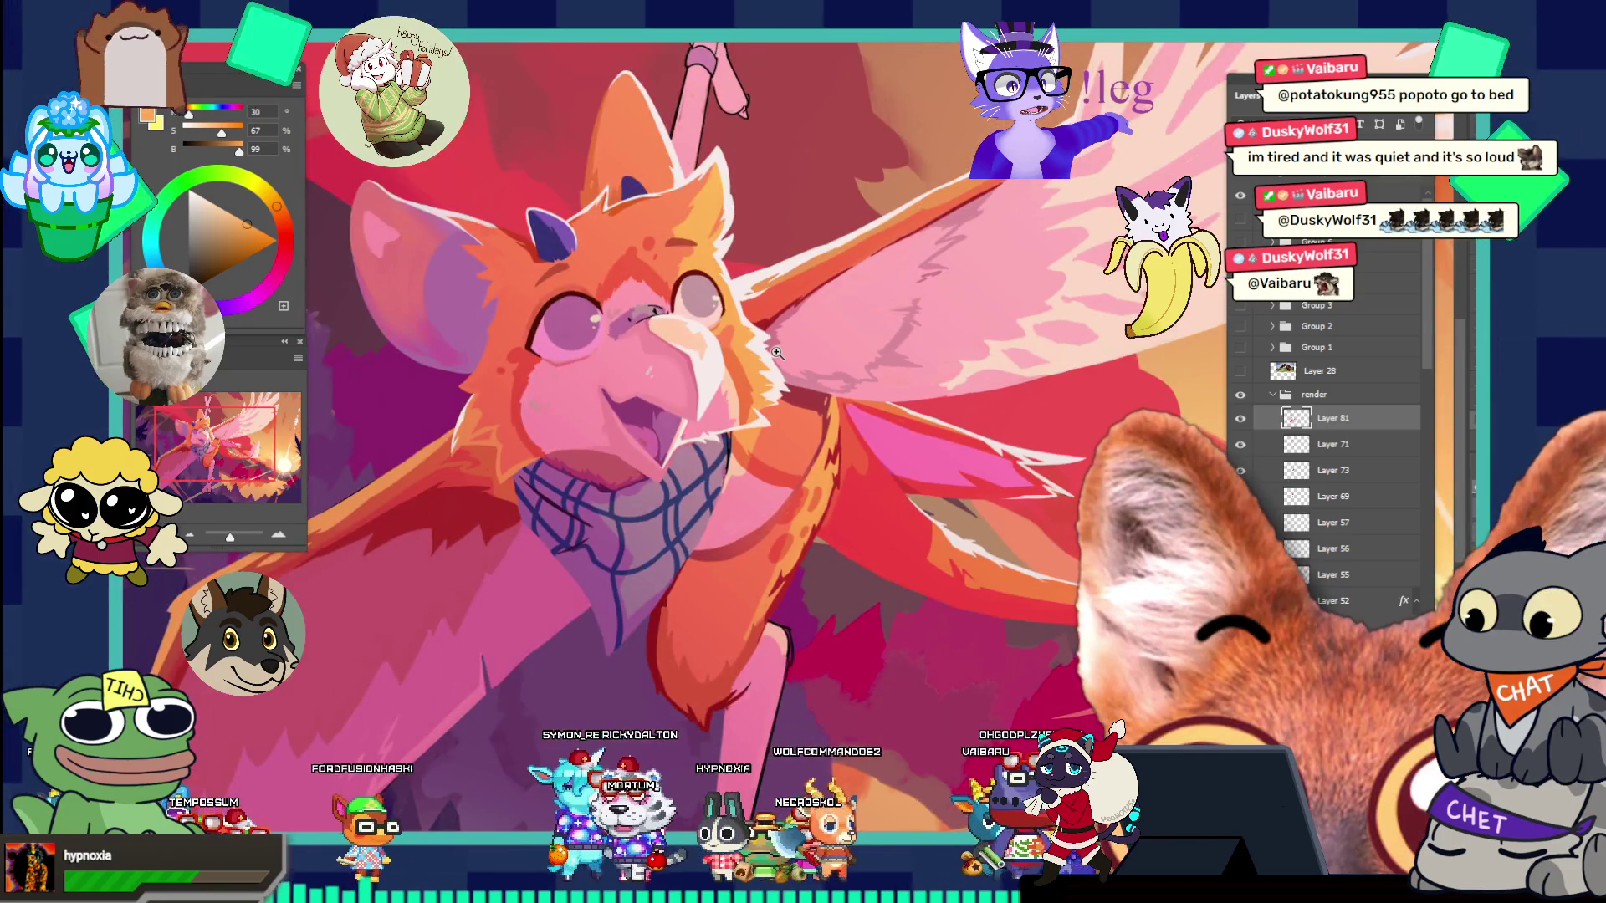
scroll(908, 521, down, 3)
scroll(928, 551, up, 3)
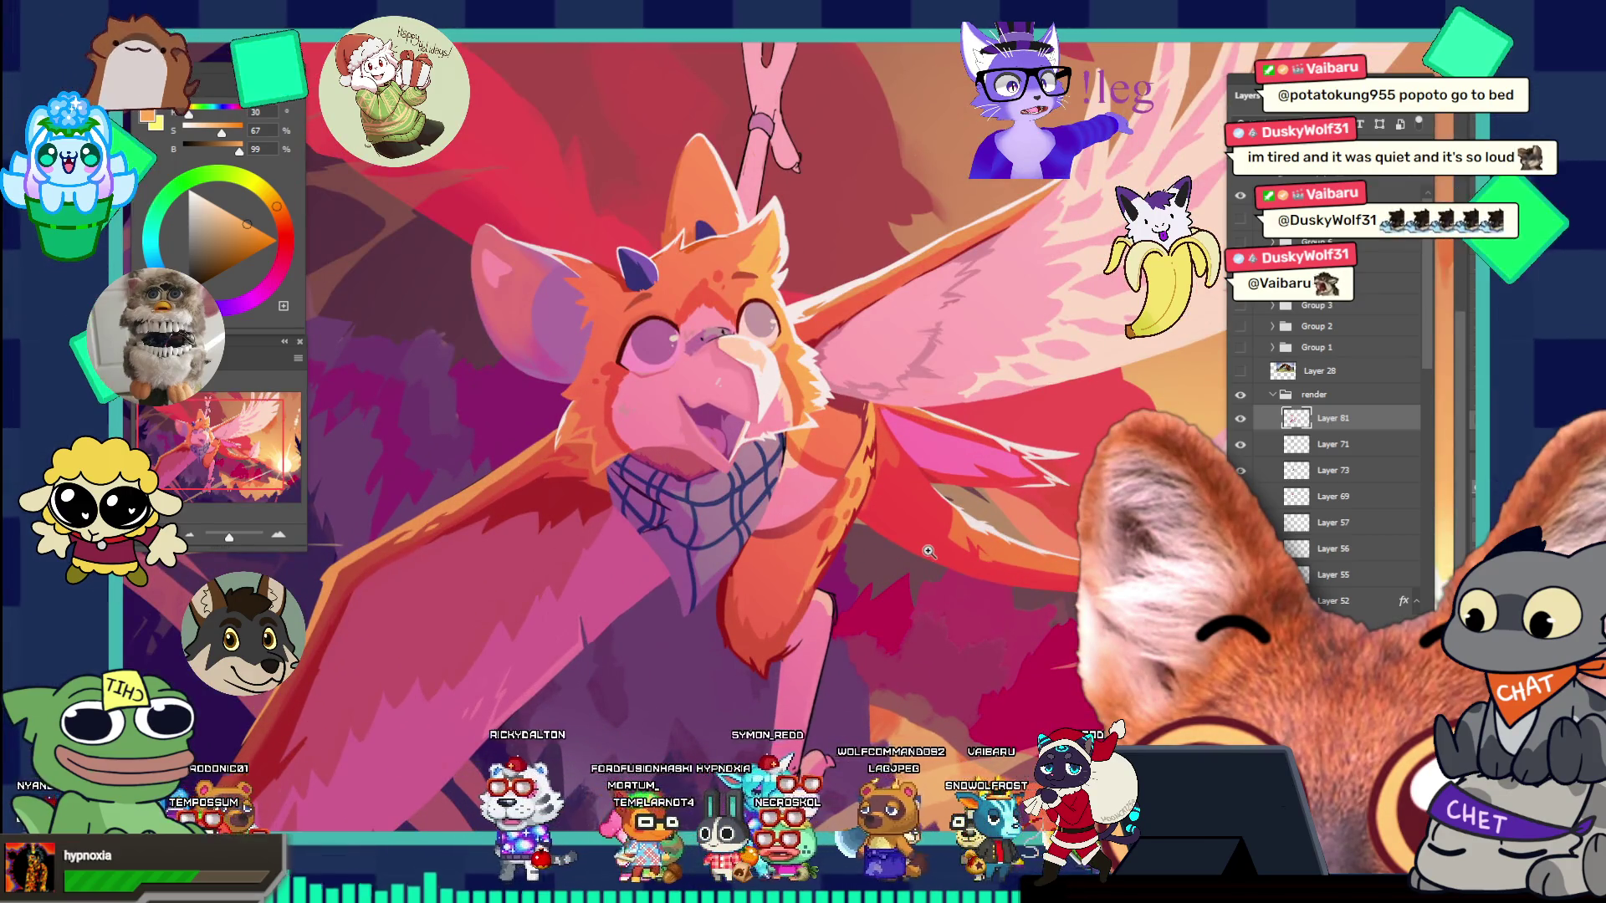
scroll(928, 551, up, 3)
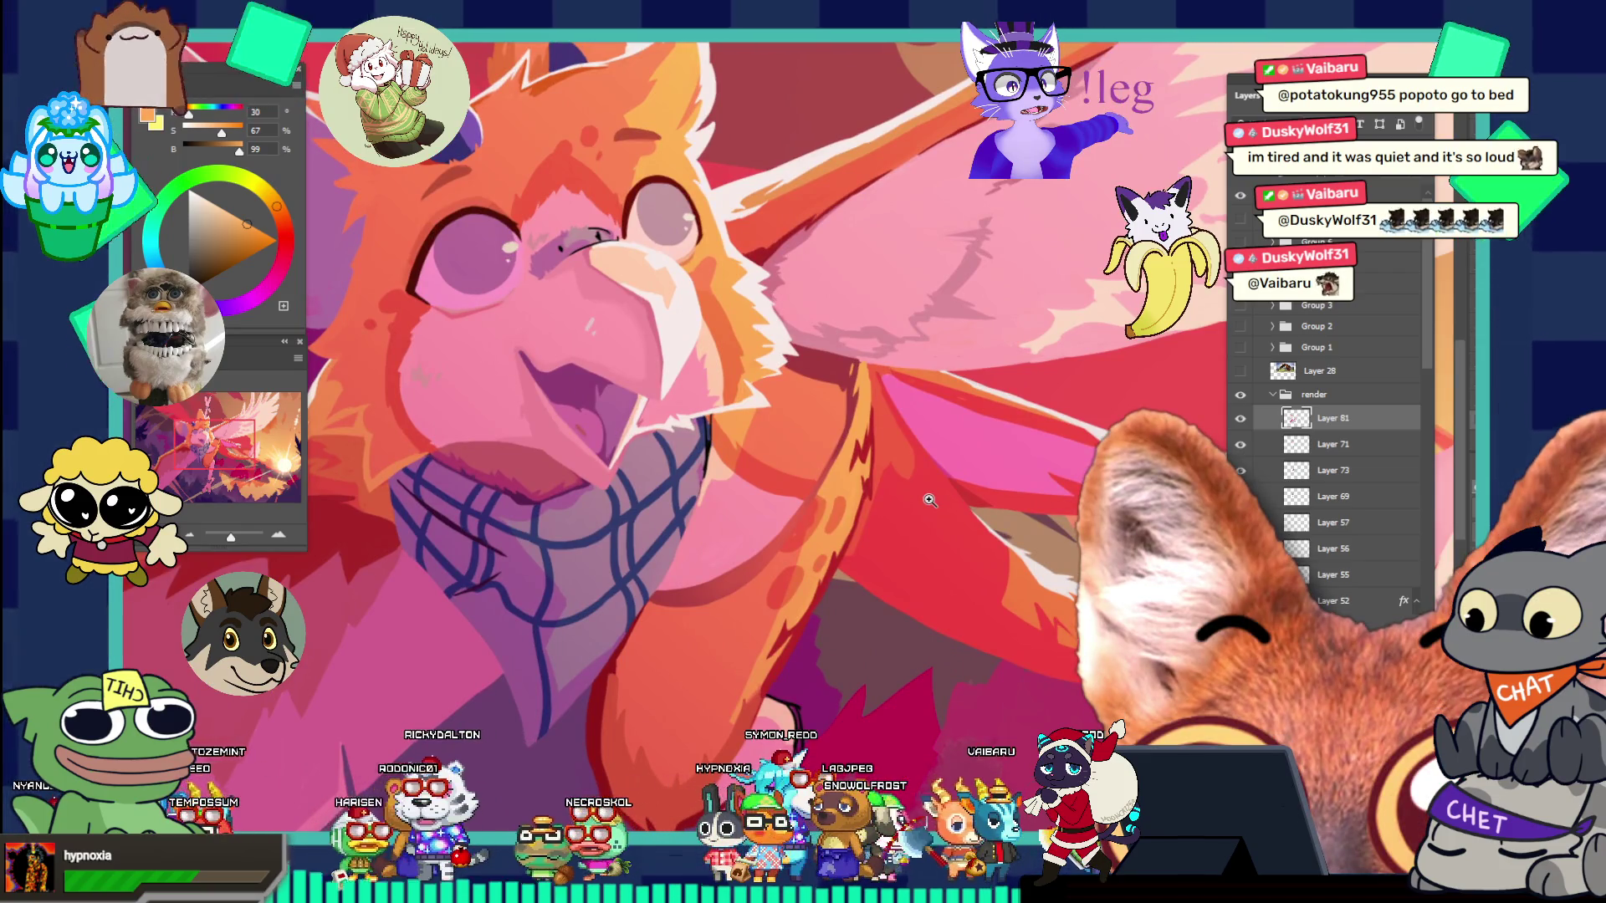
scroll(929, 499, down, 2)
scroll(864, 510, down, 1)
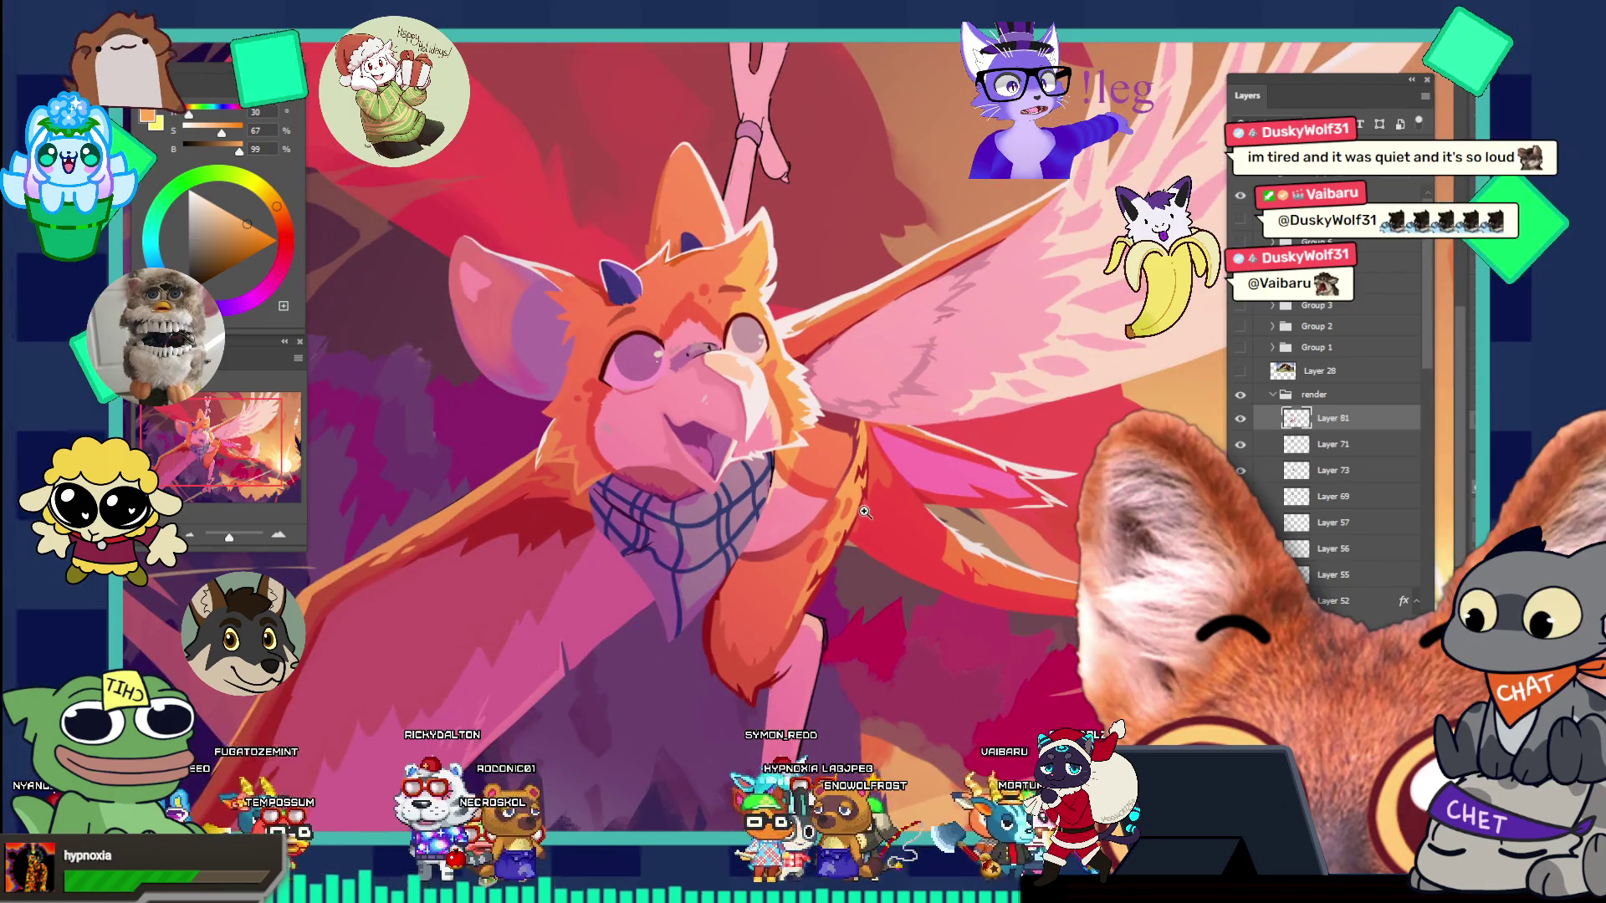
scroll(841, 577, down, 2)
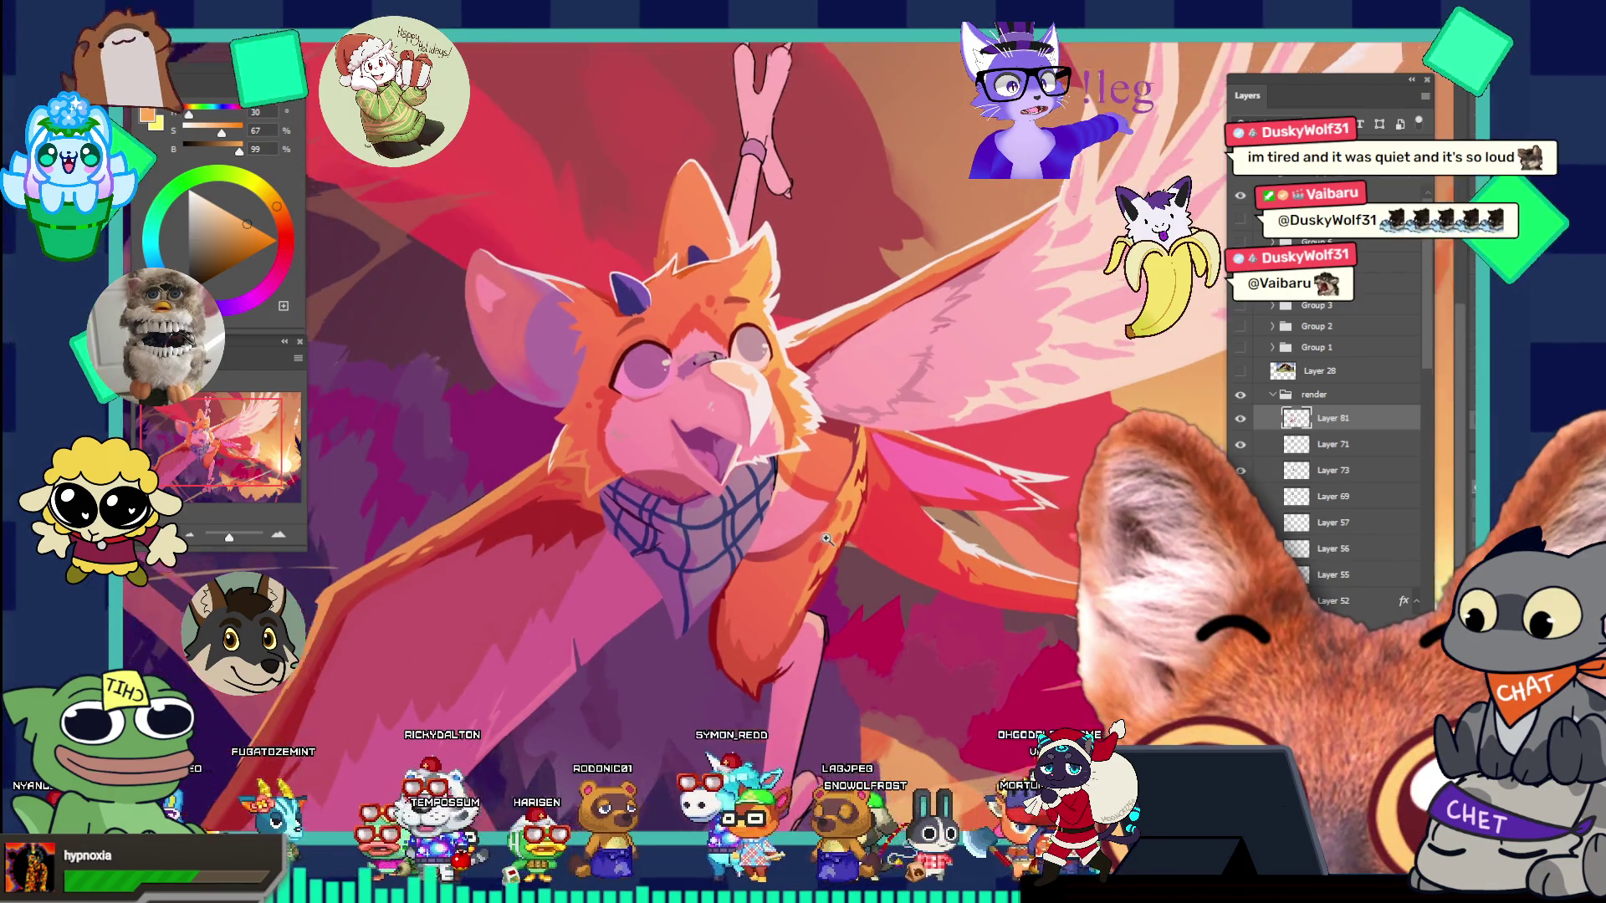
scroll(825, 651, up, 5)
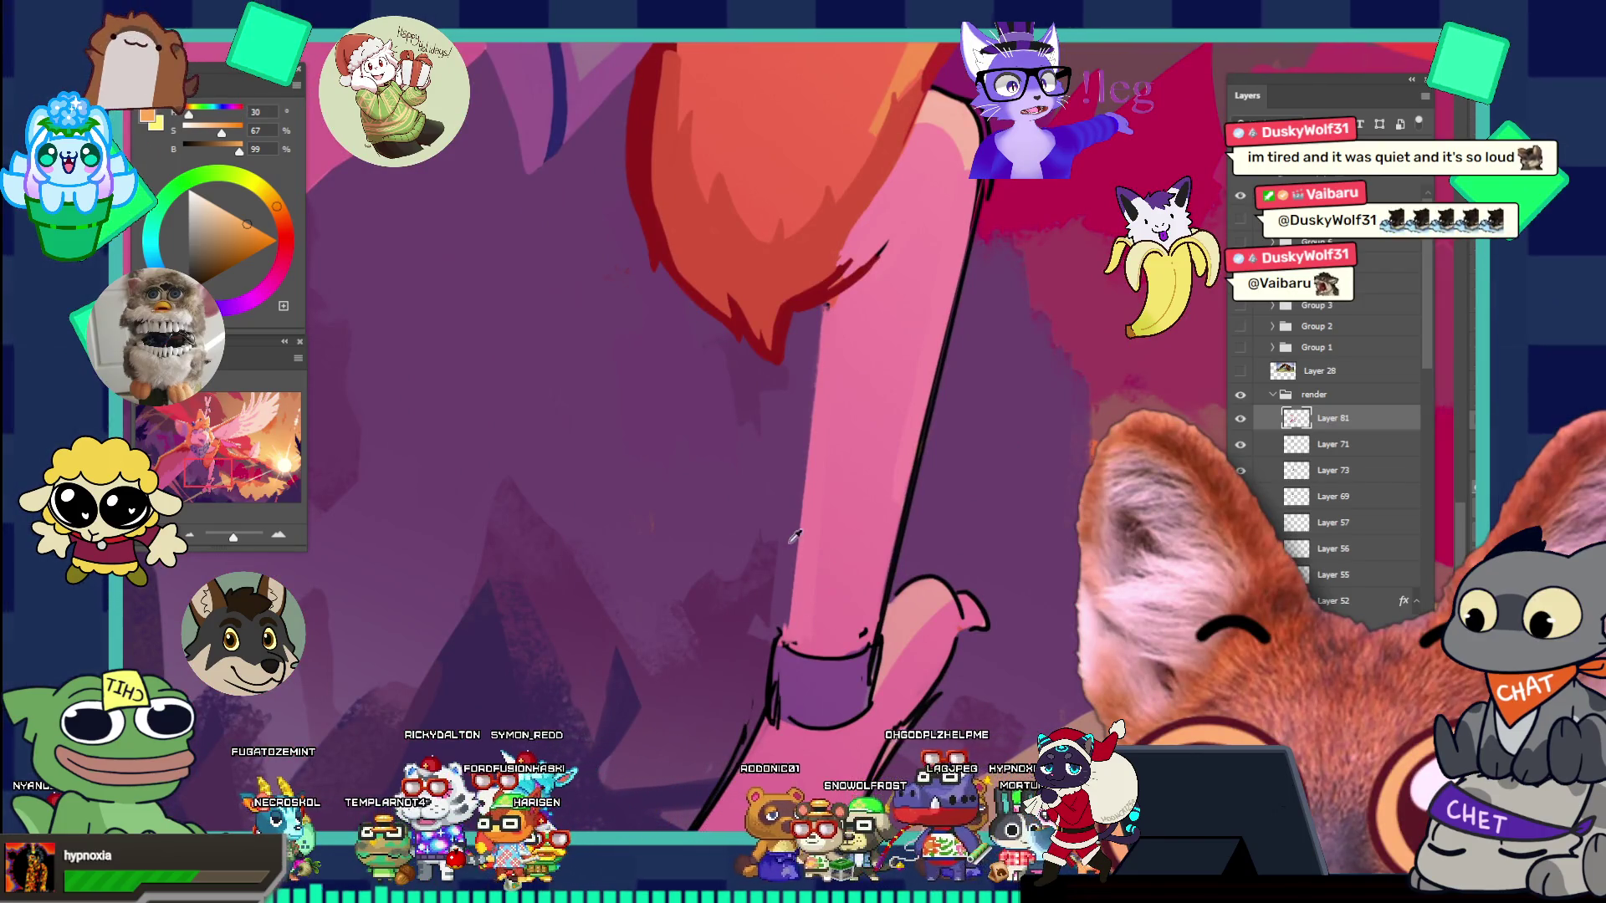
- Sample the muted purple, then the leg's bright pink, and zoom out to the whole griffin
alt+click(795, 514)
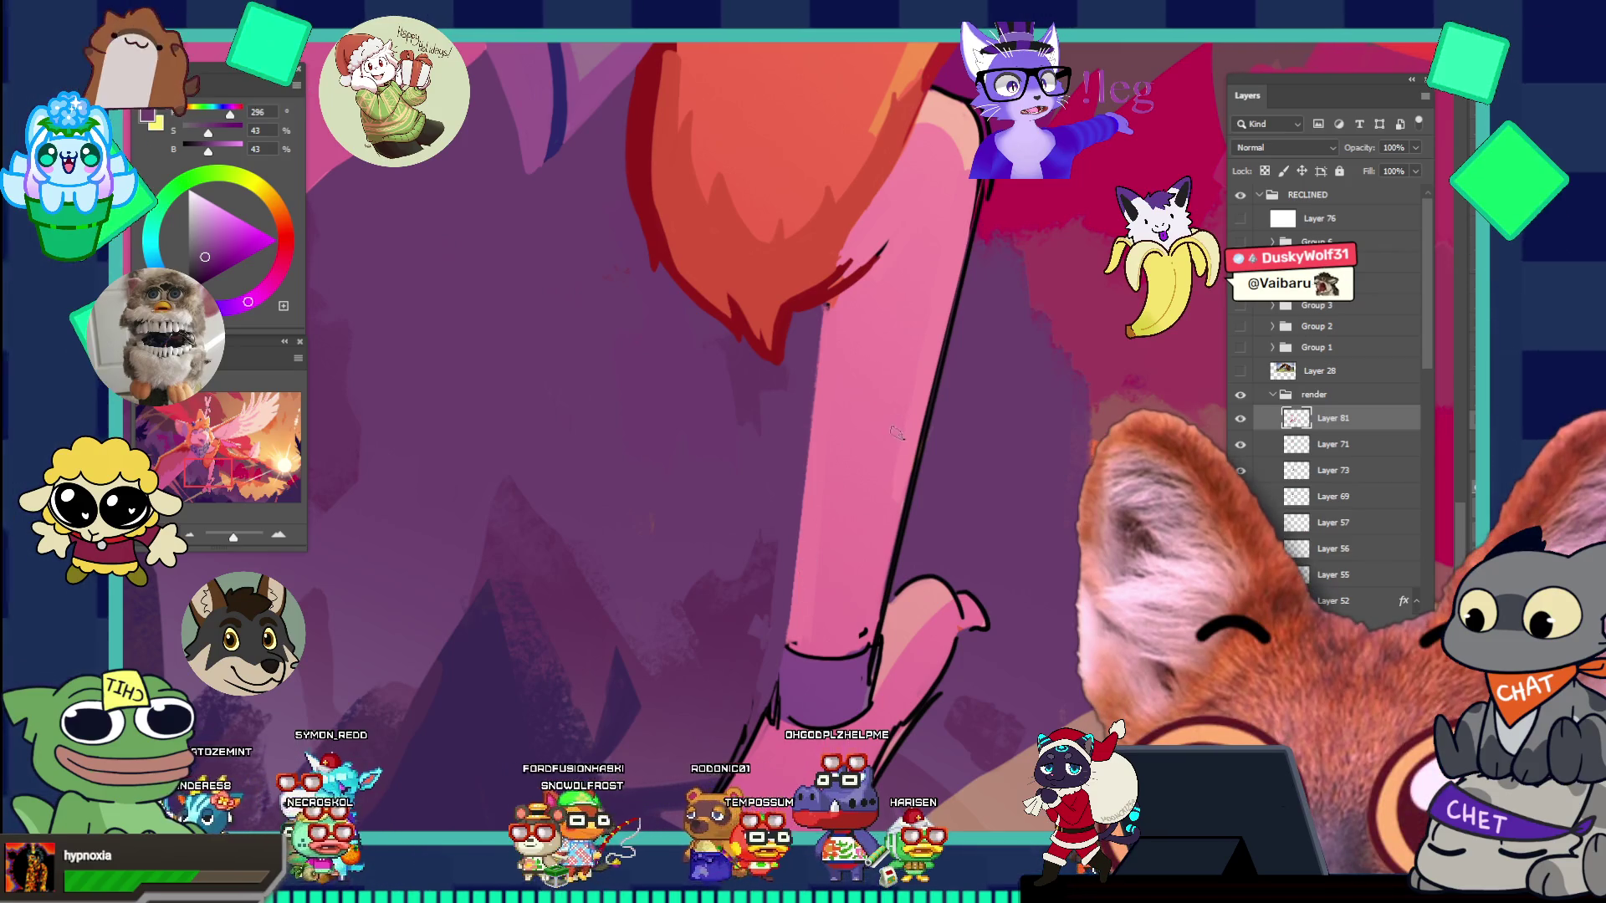
alt+click(859, 312)
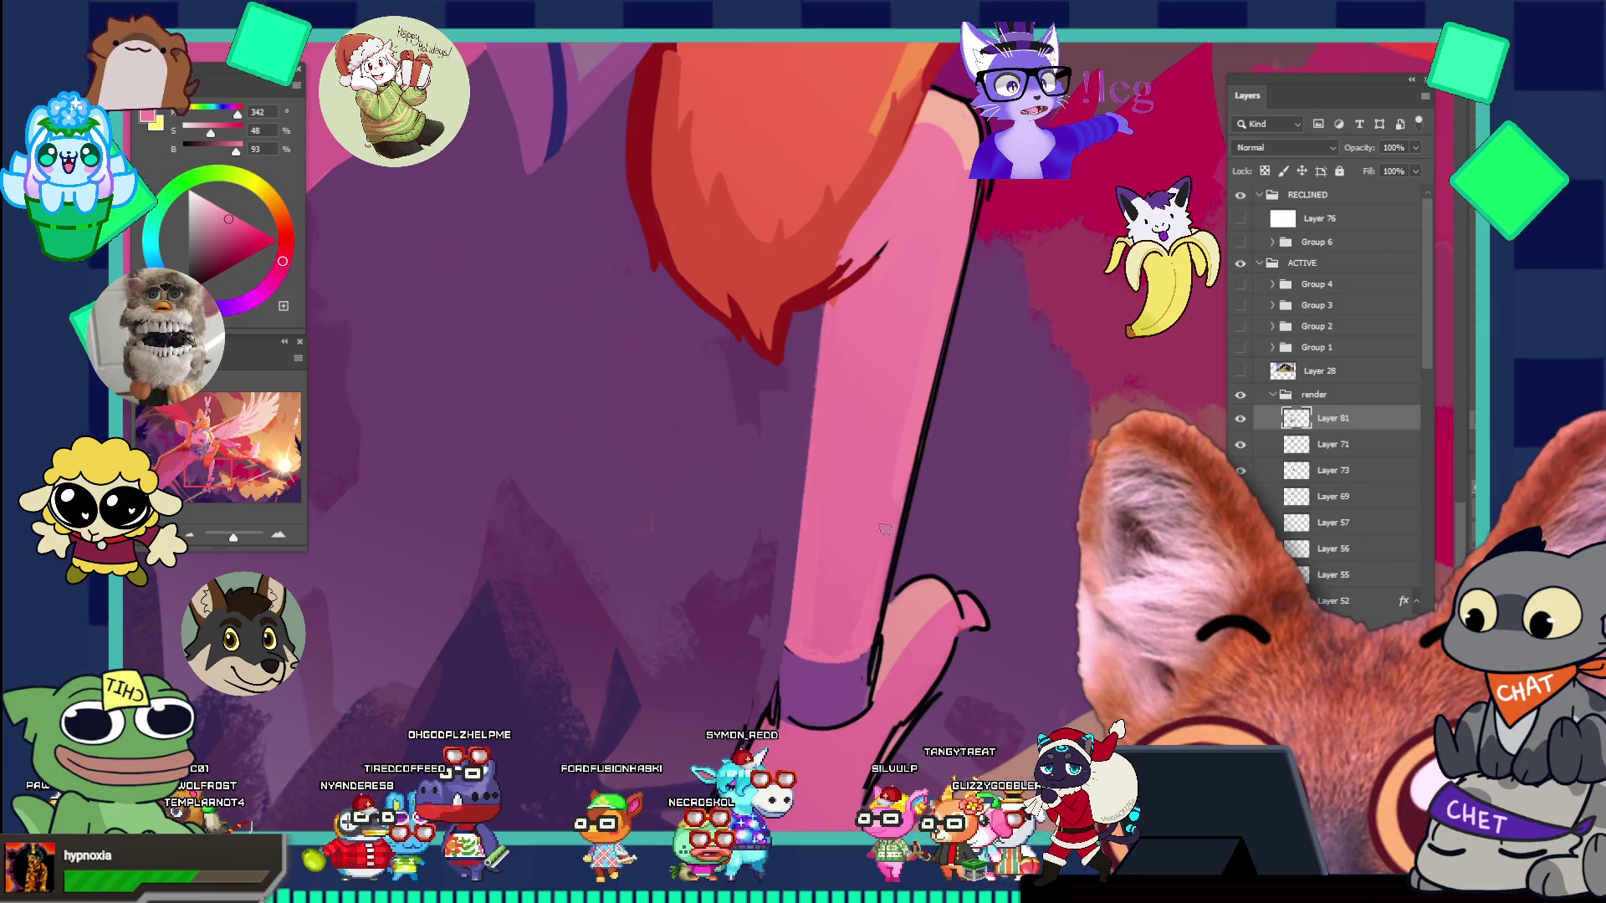
alt+click(828, 408)
scroll(904, 532, down, 5)
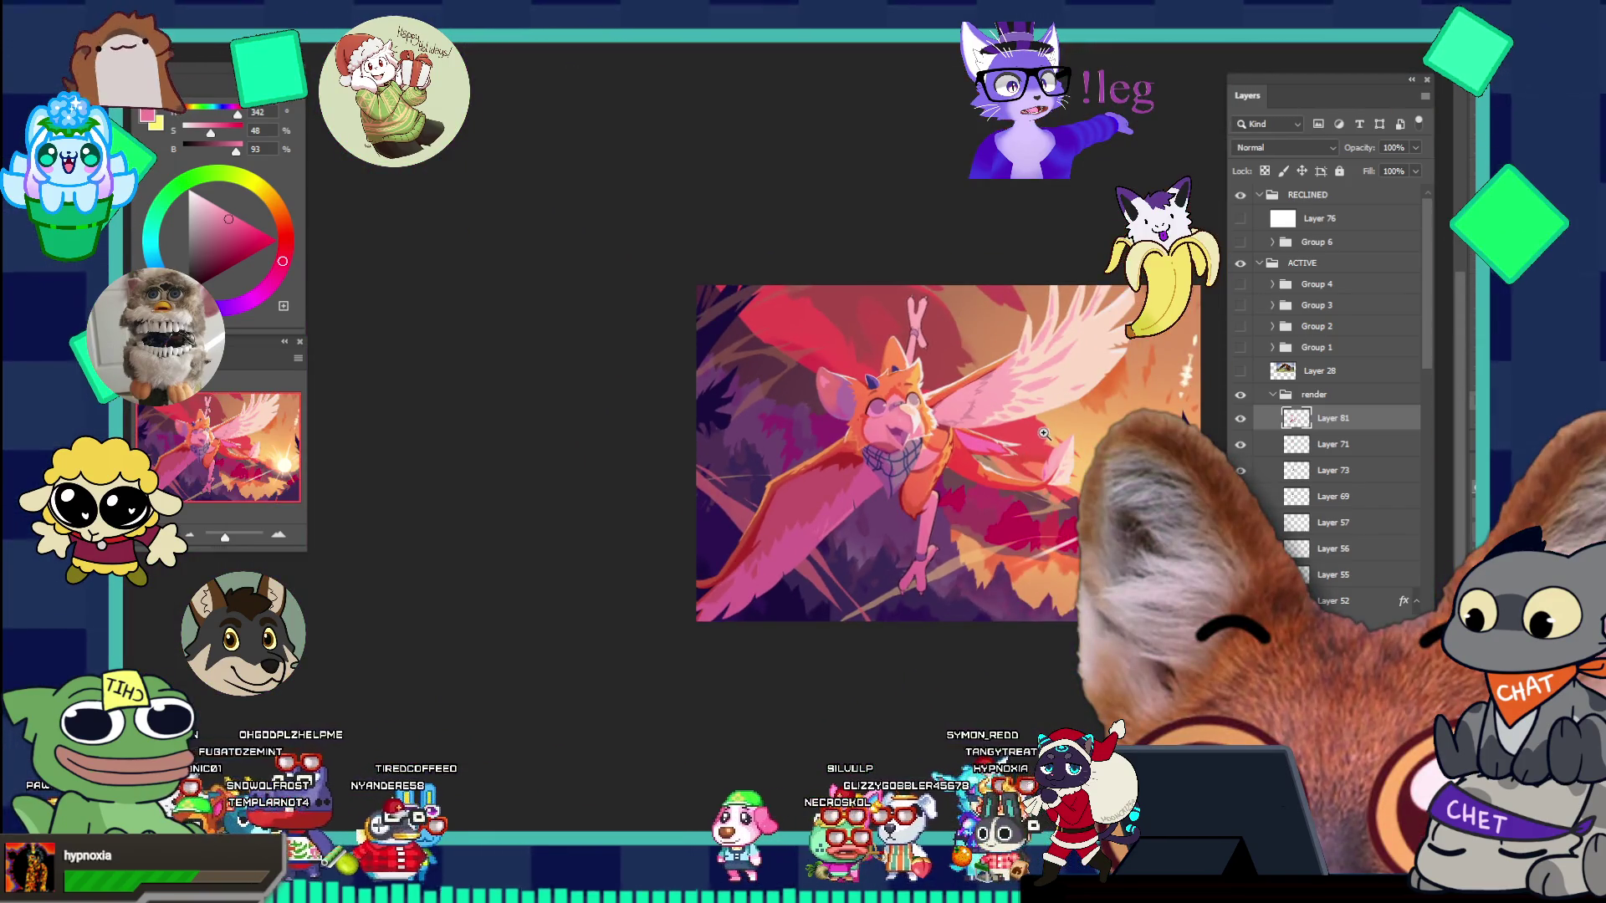
click(1043, 433)
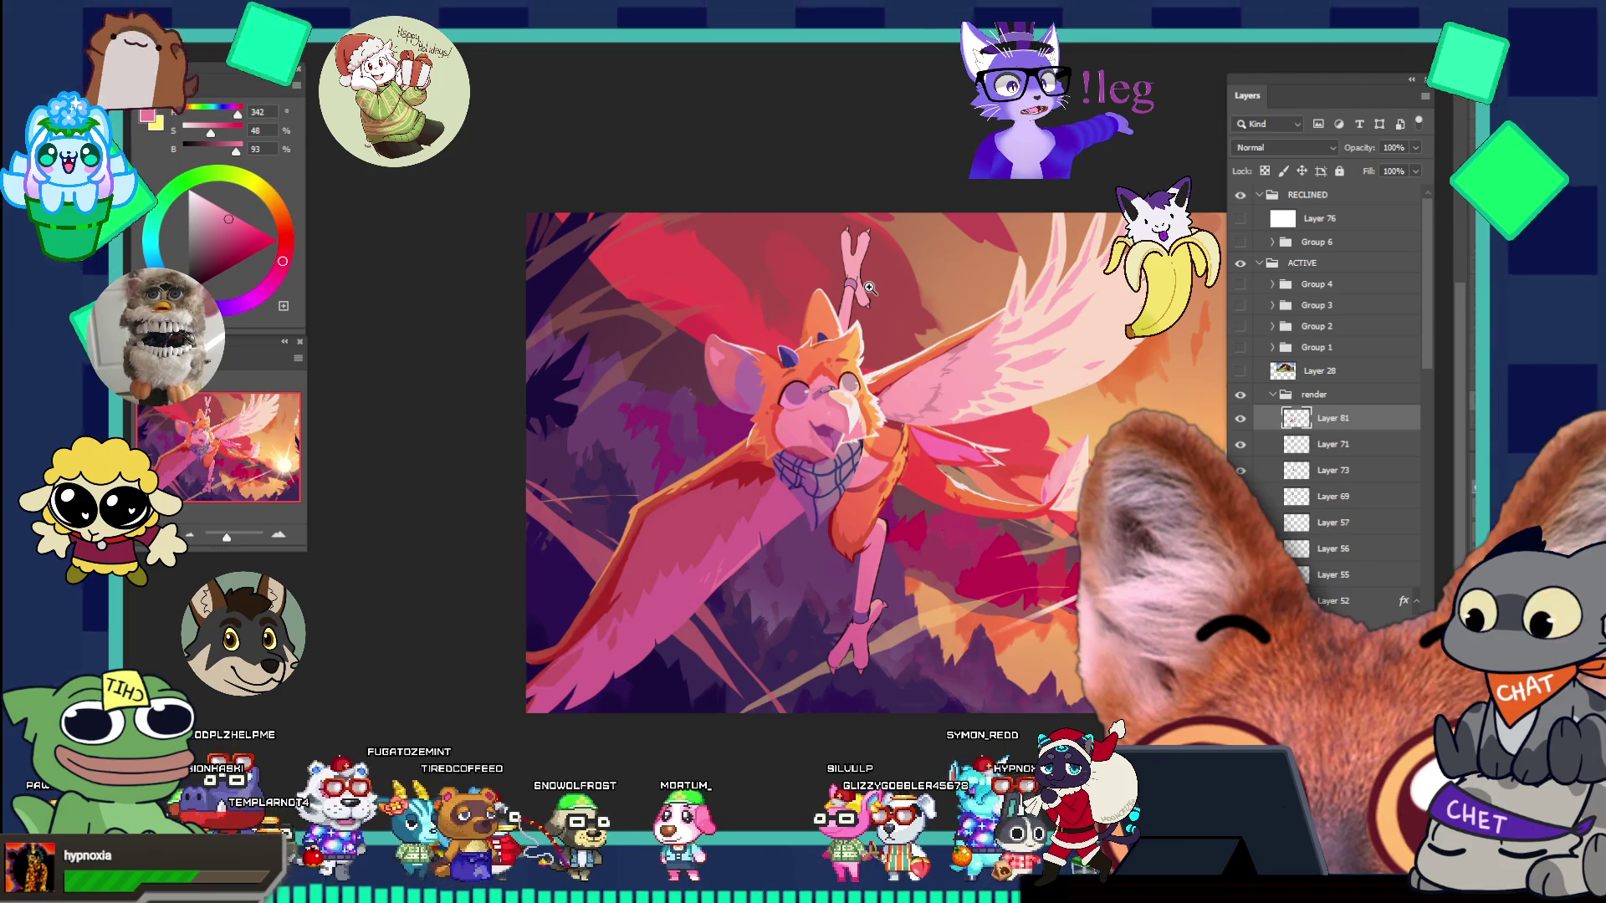
click(889, 520)
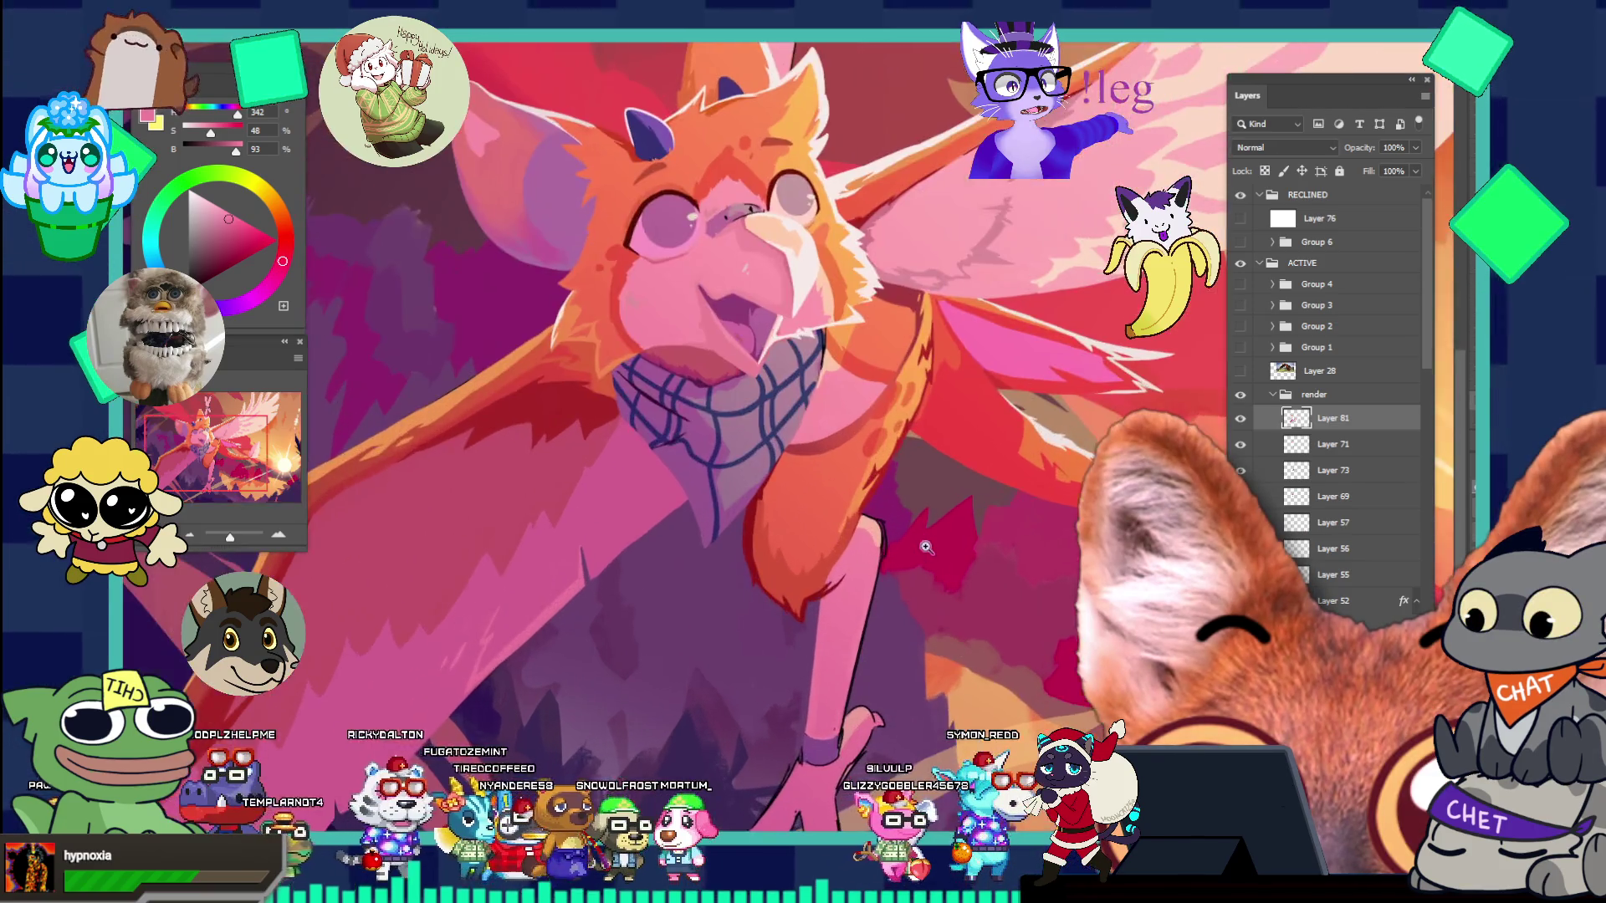
click(900, 523)
click(909, 525)
key(b)
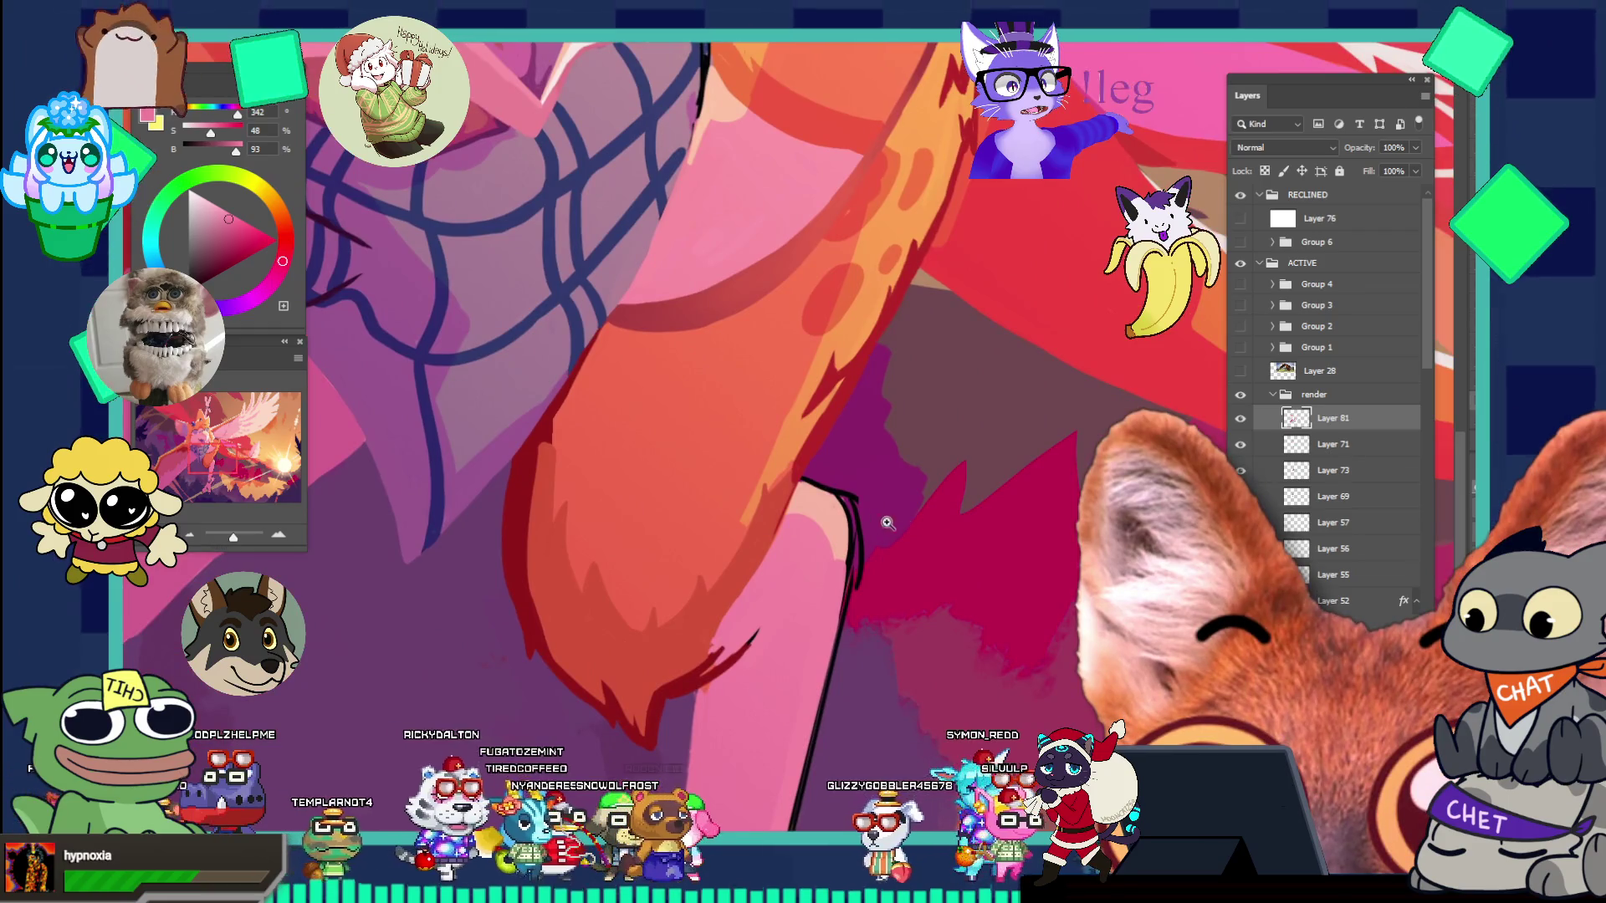
alt+click(861, 472)
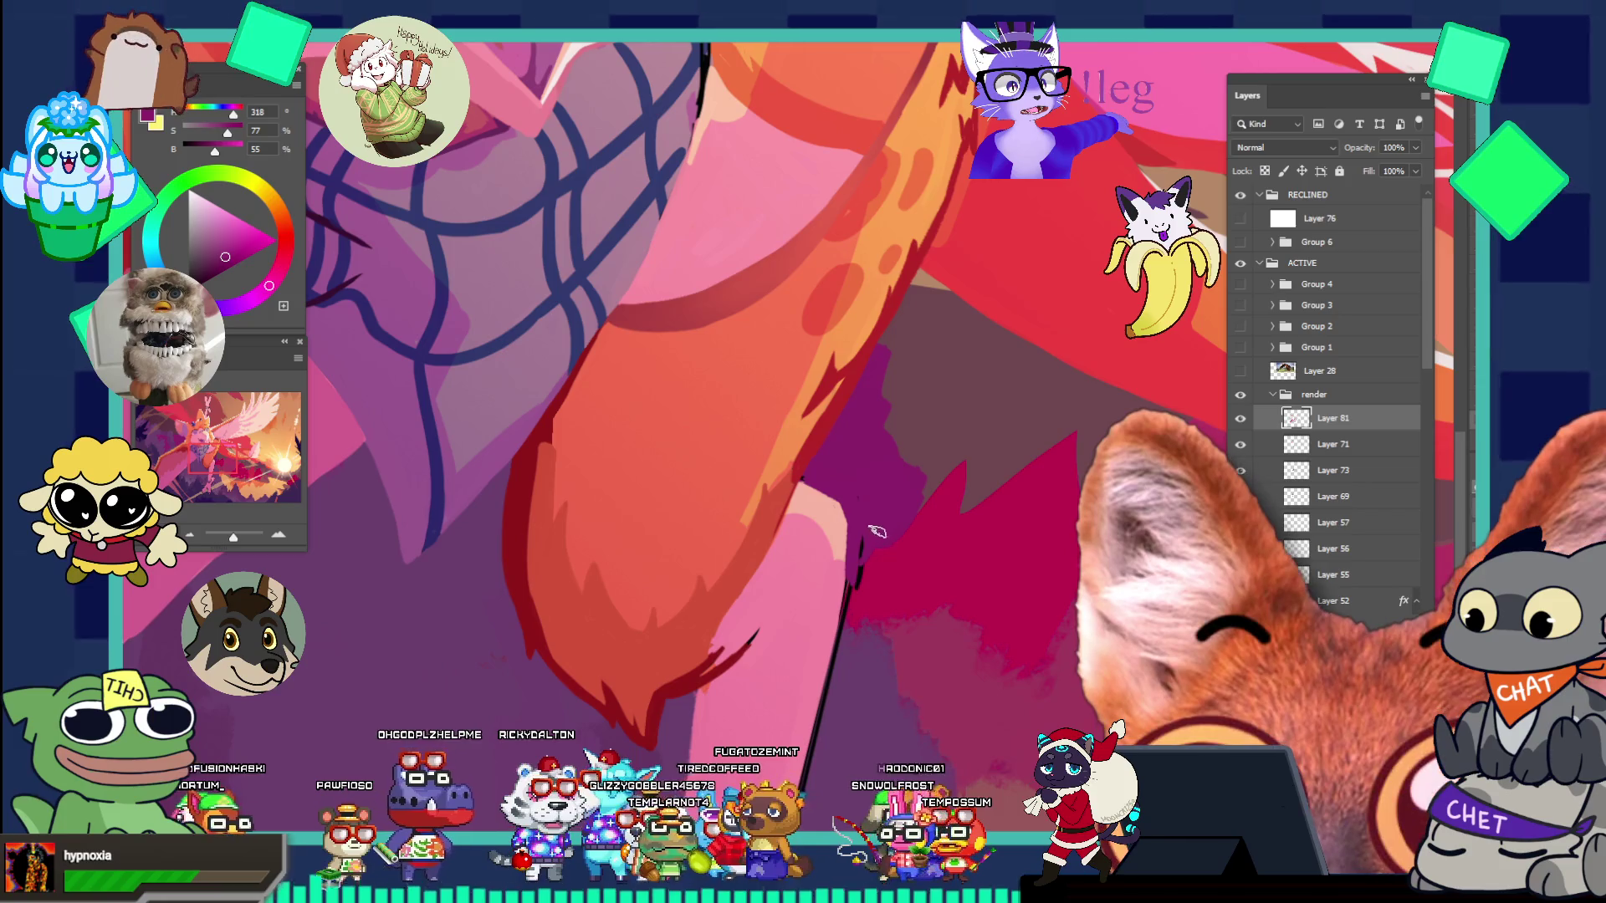
key(ctrl+0)
key(ctrl+minus)
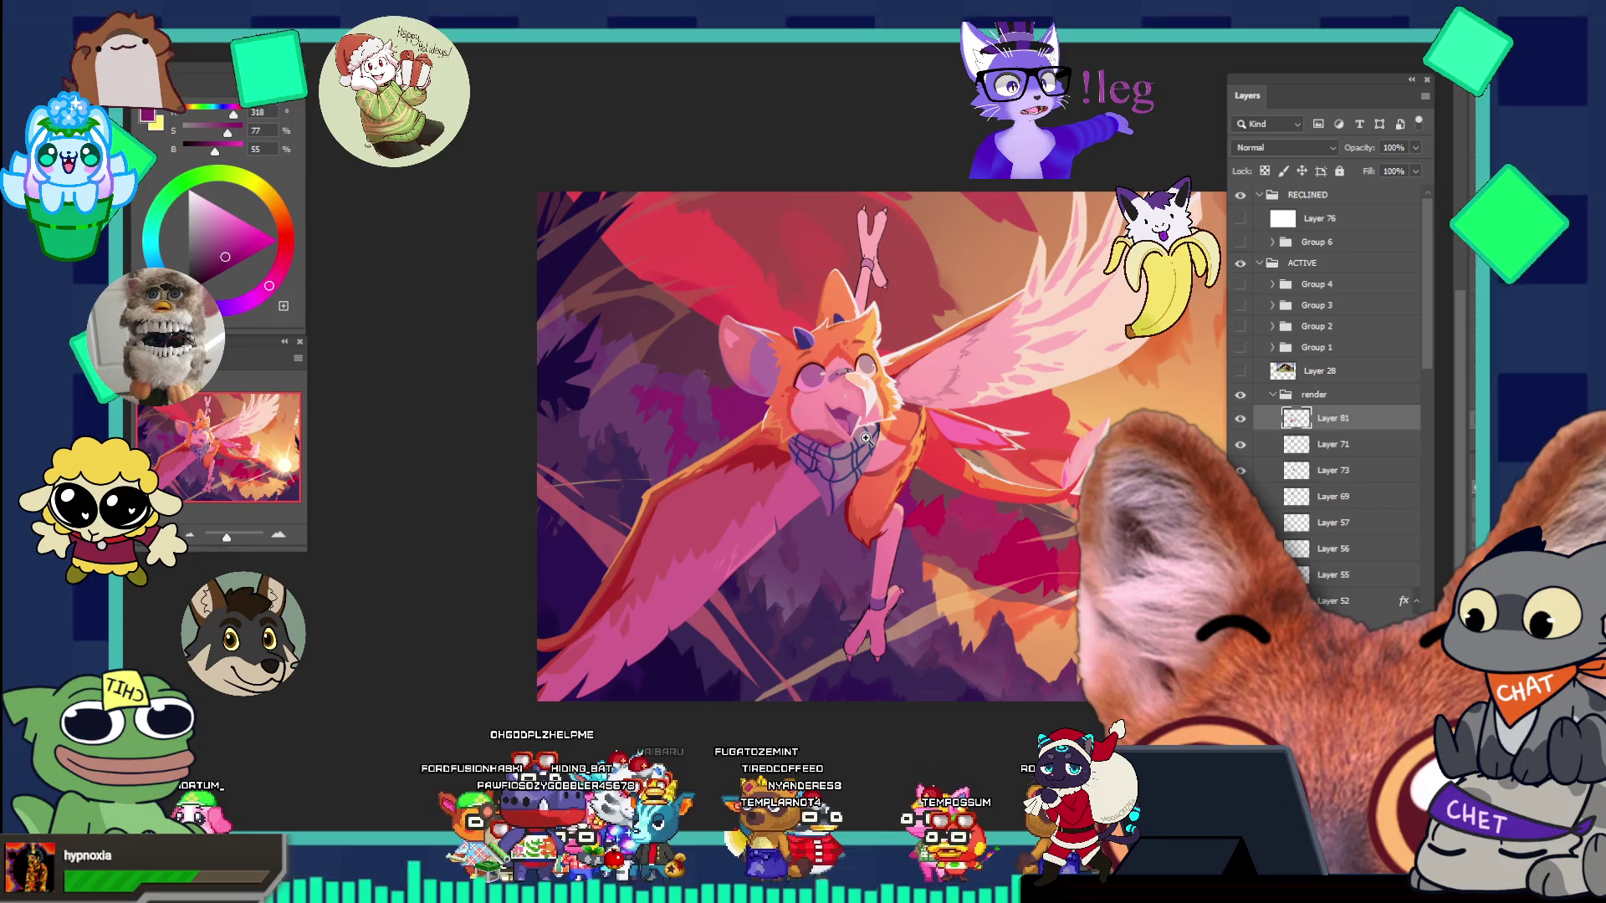
alt+click(863, 494)
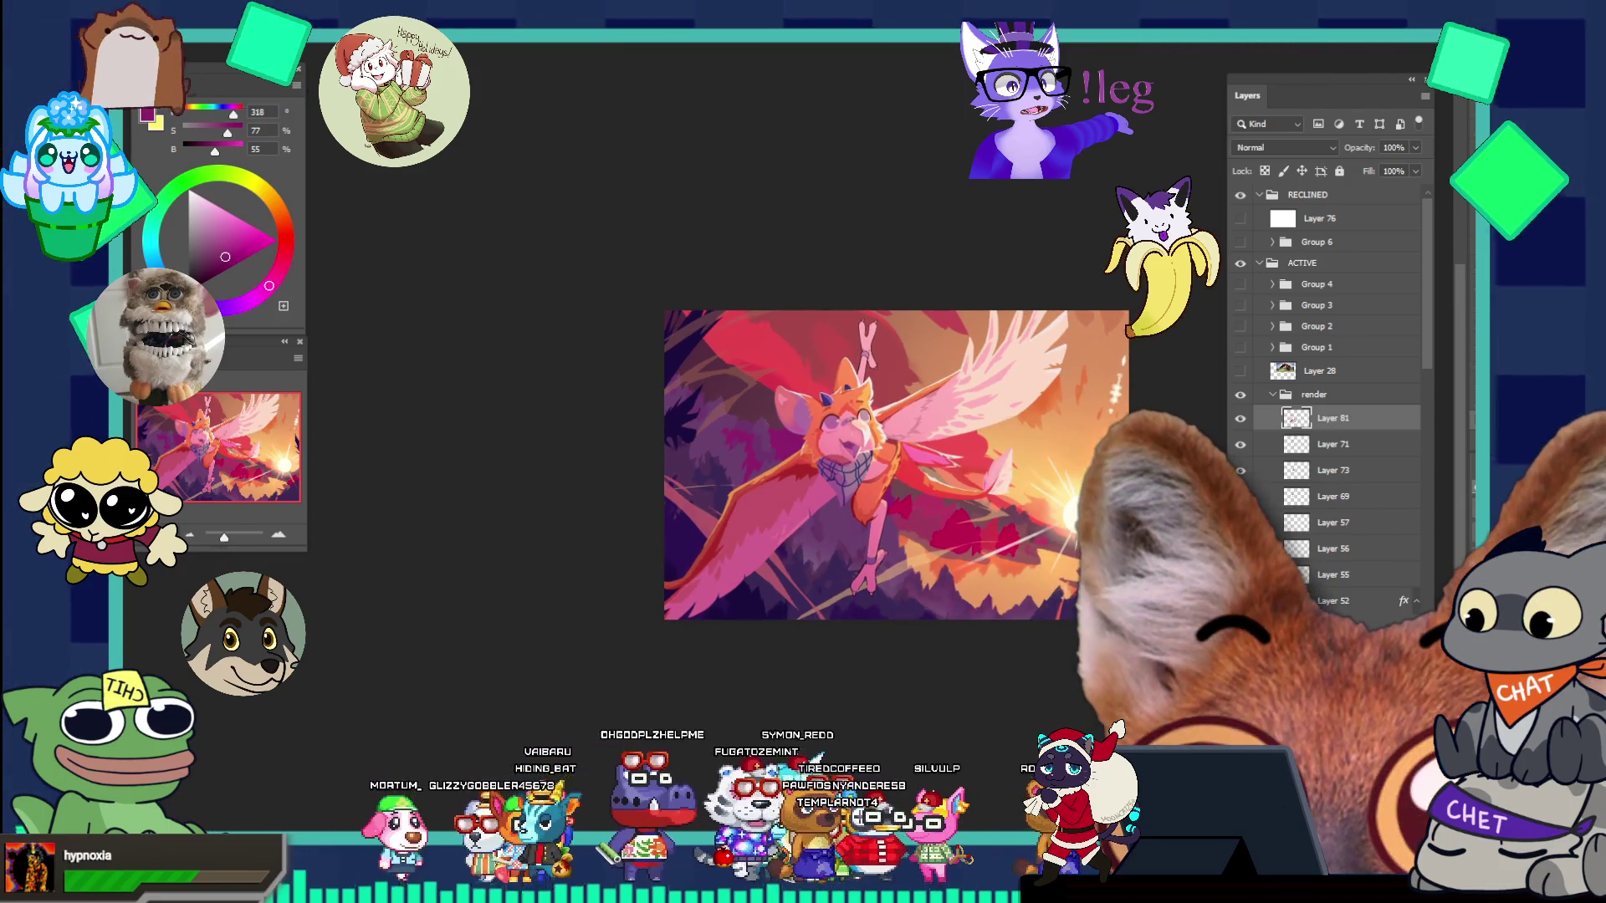
click(1091, 531)
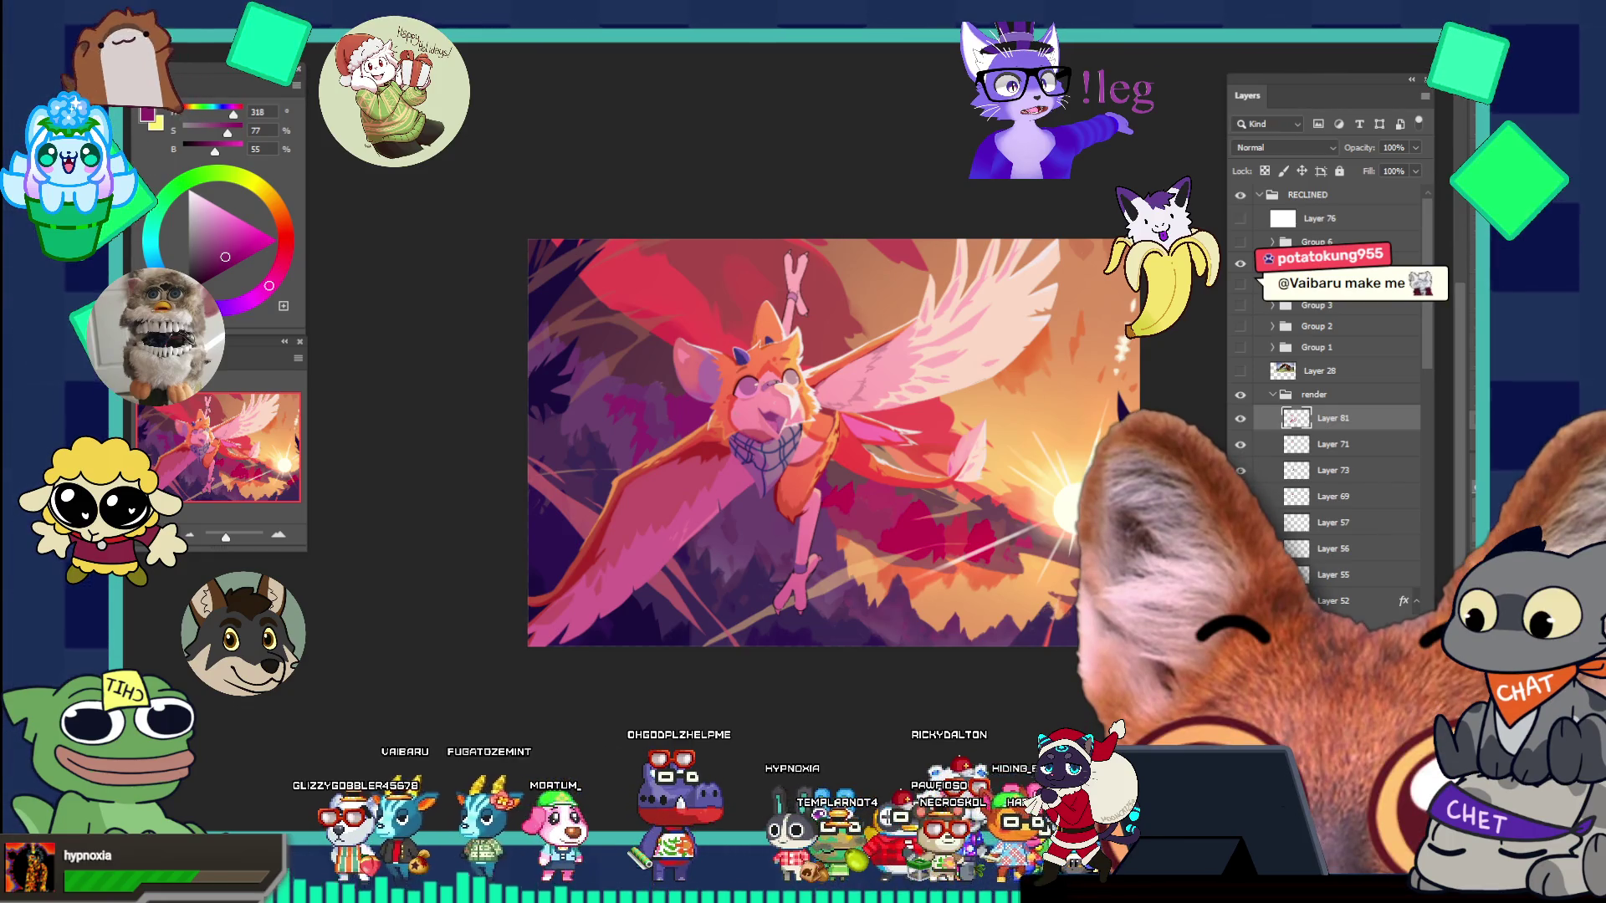
click(819, 512)
click(822, 560)
click(826, 611)
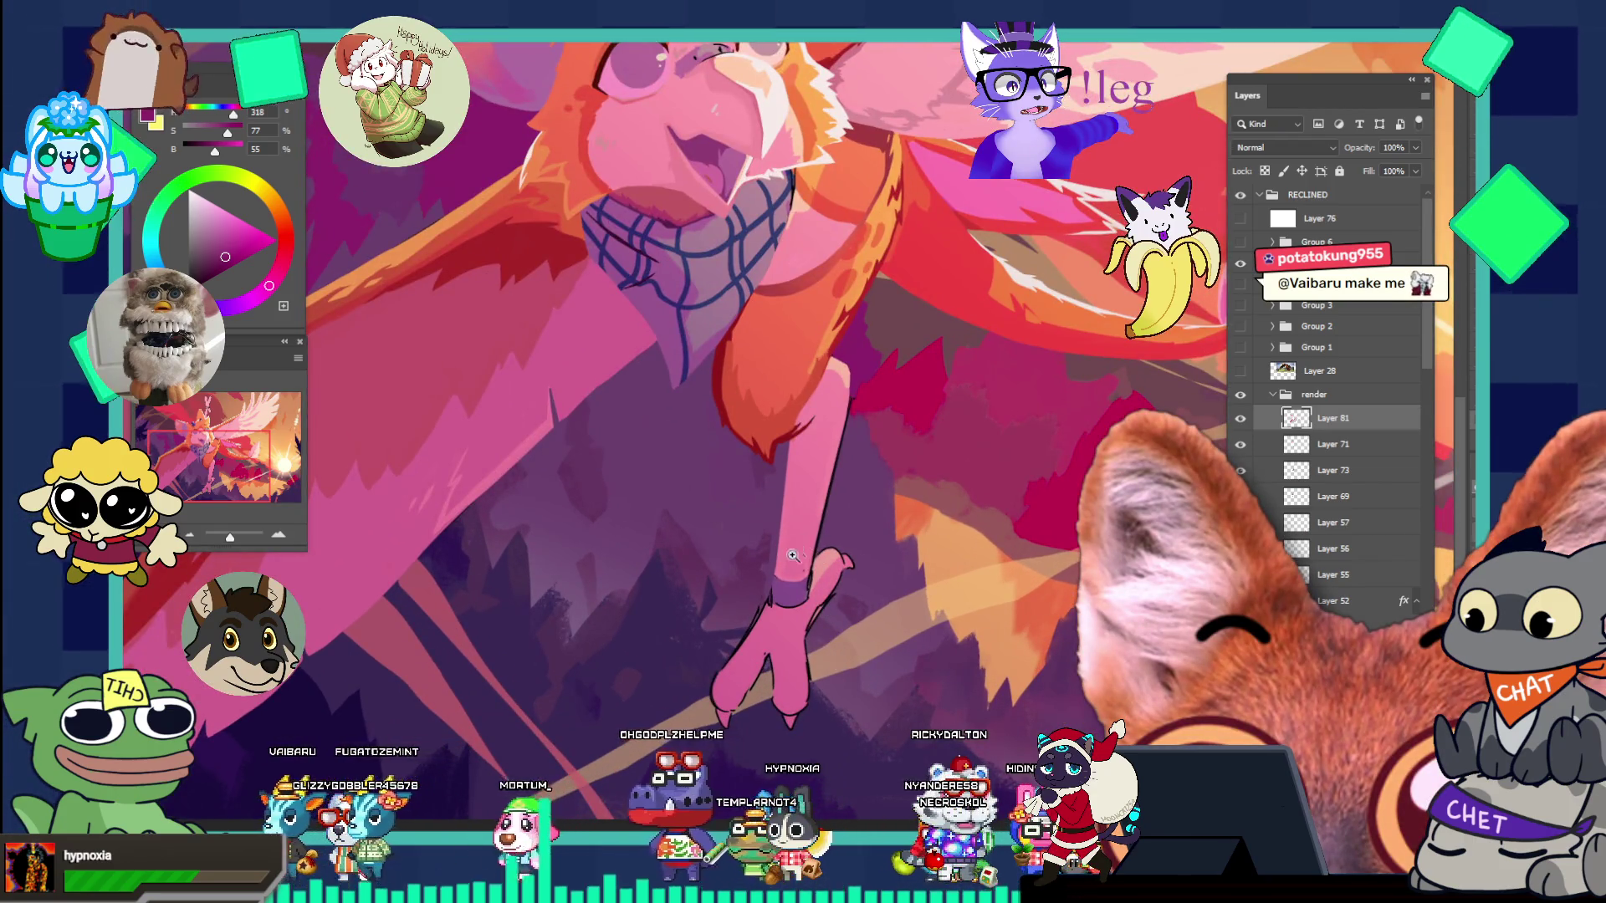
- Zoom in on the arm and wrist, then sample the light pink from the arm with the brush
click(819, 616)
alt+click(809, 574)
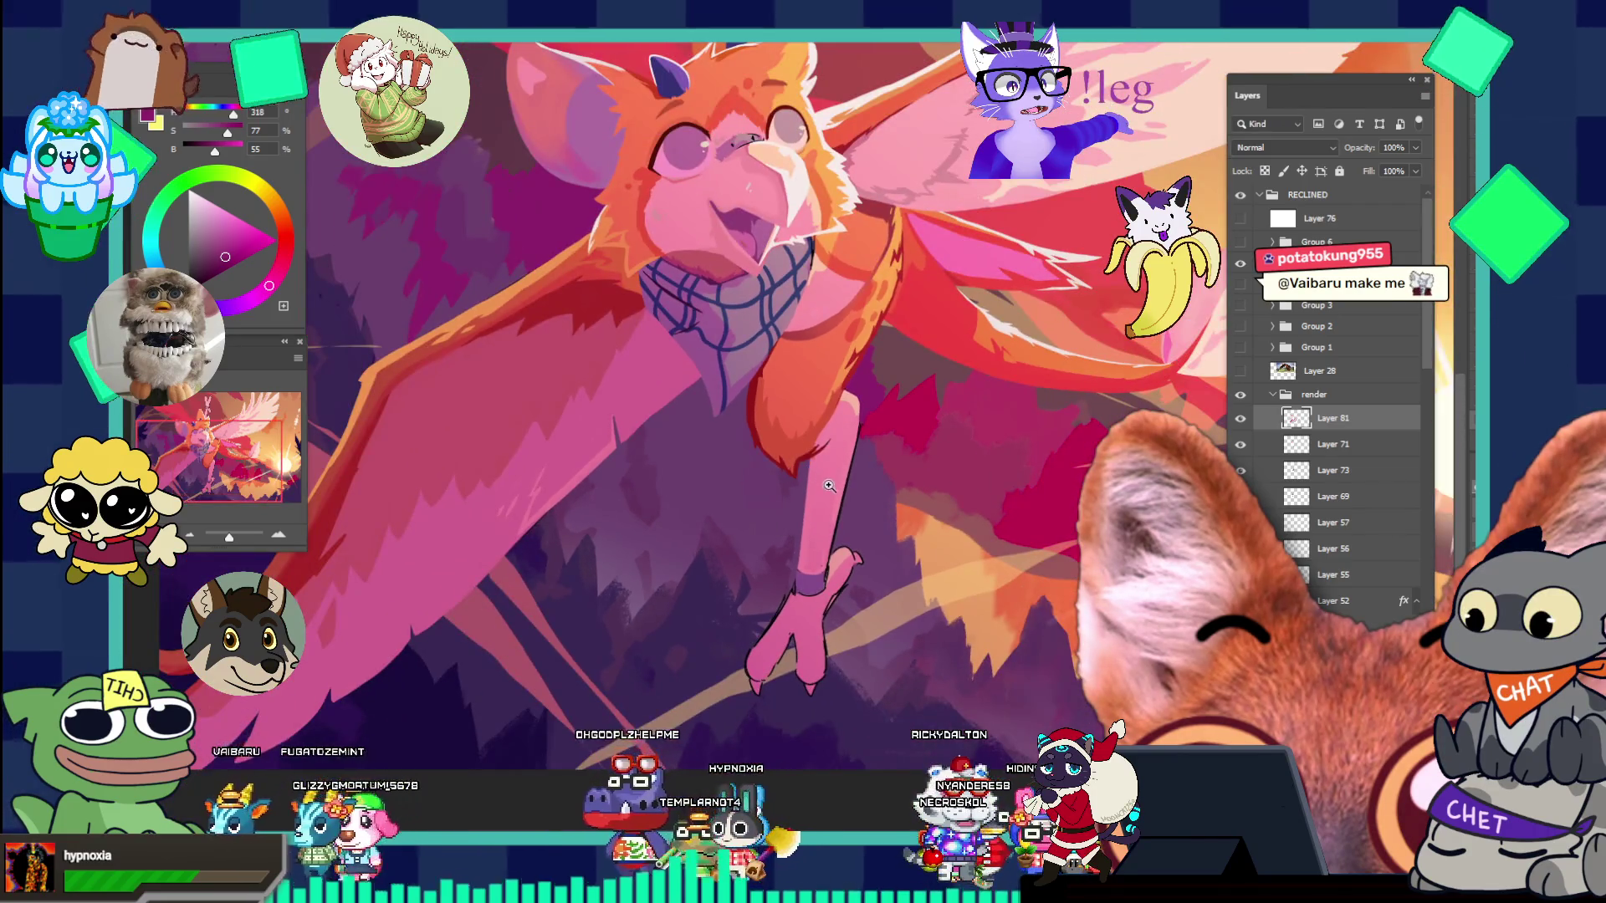
click(837, 510)
click(855, 514)
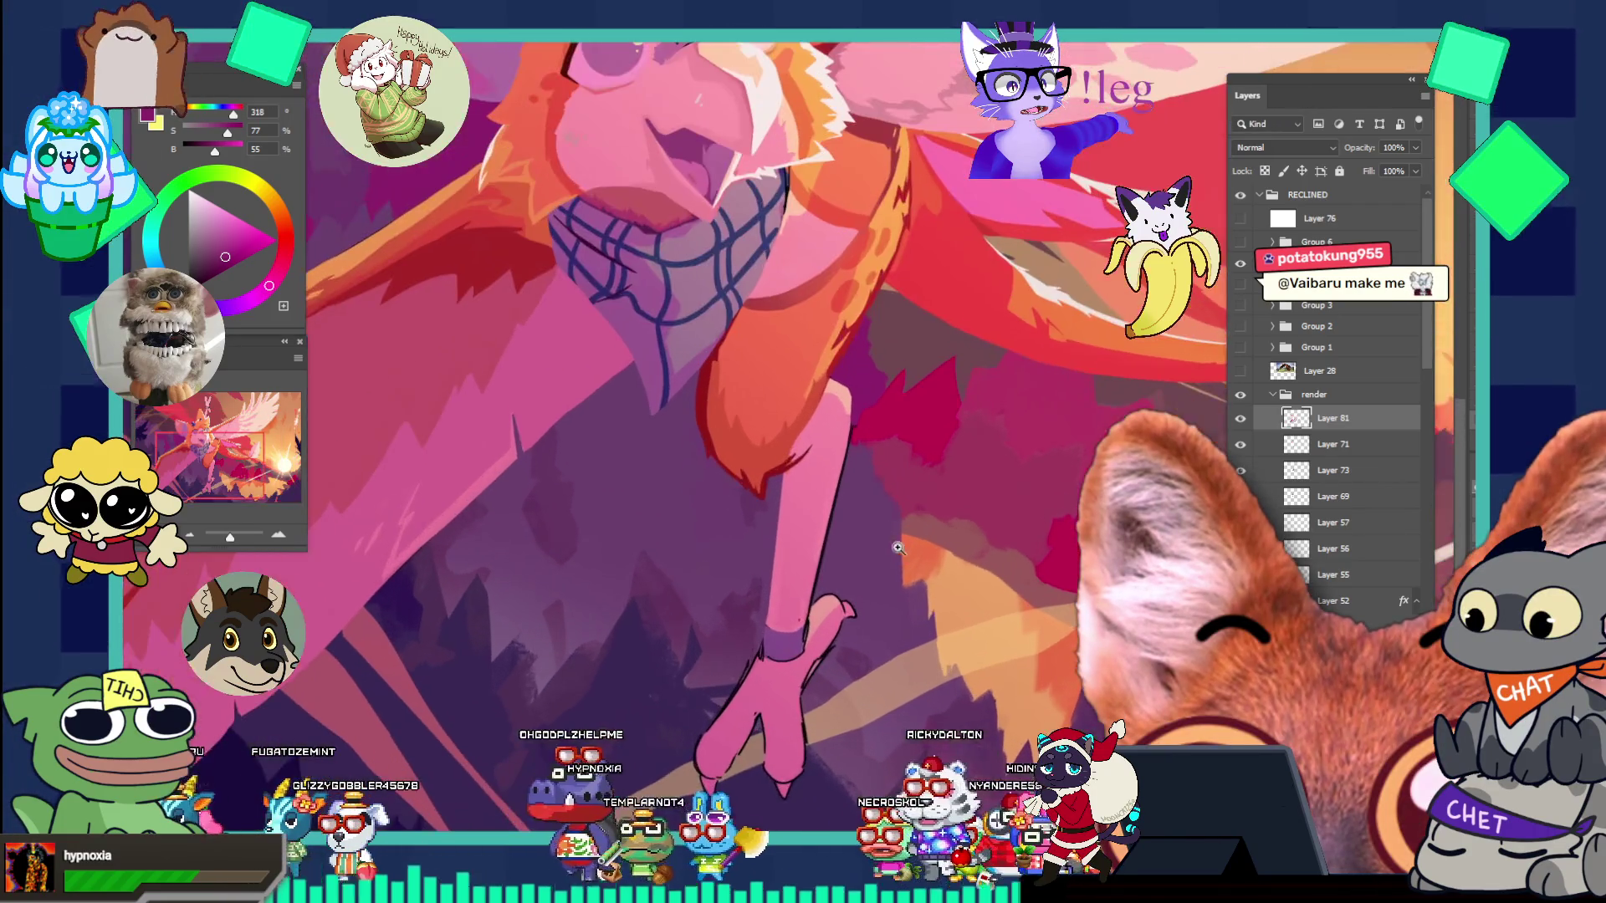
click(877, 517)
click(876, 518)
key(b)
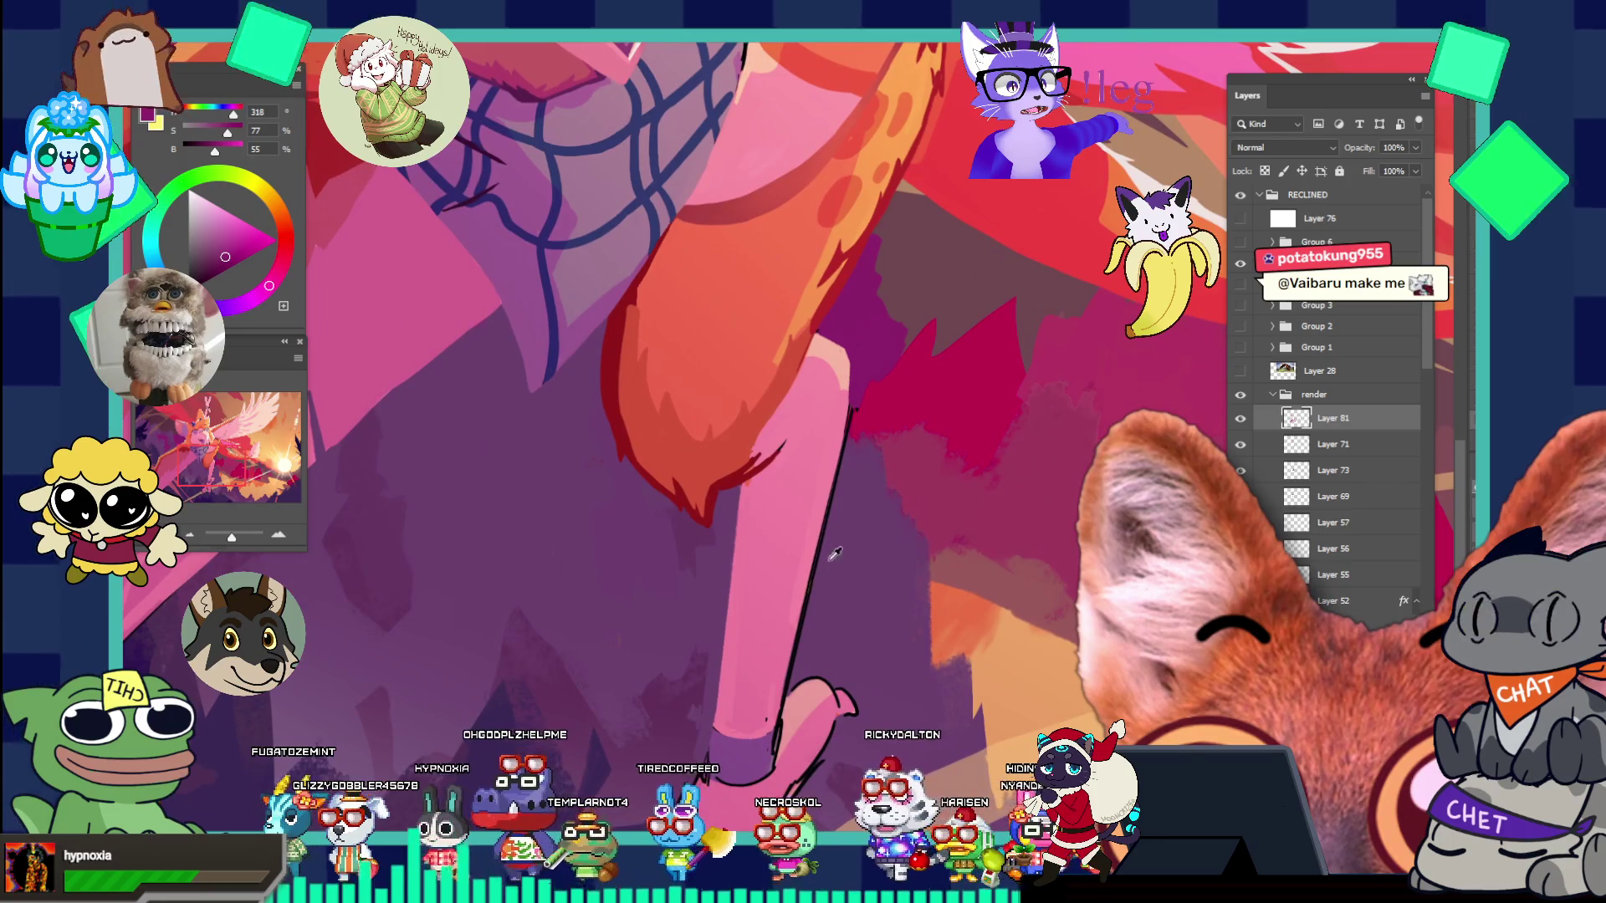
alt+click(837, 482)
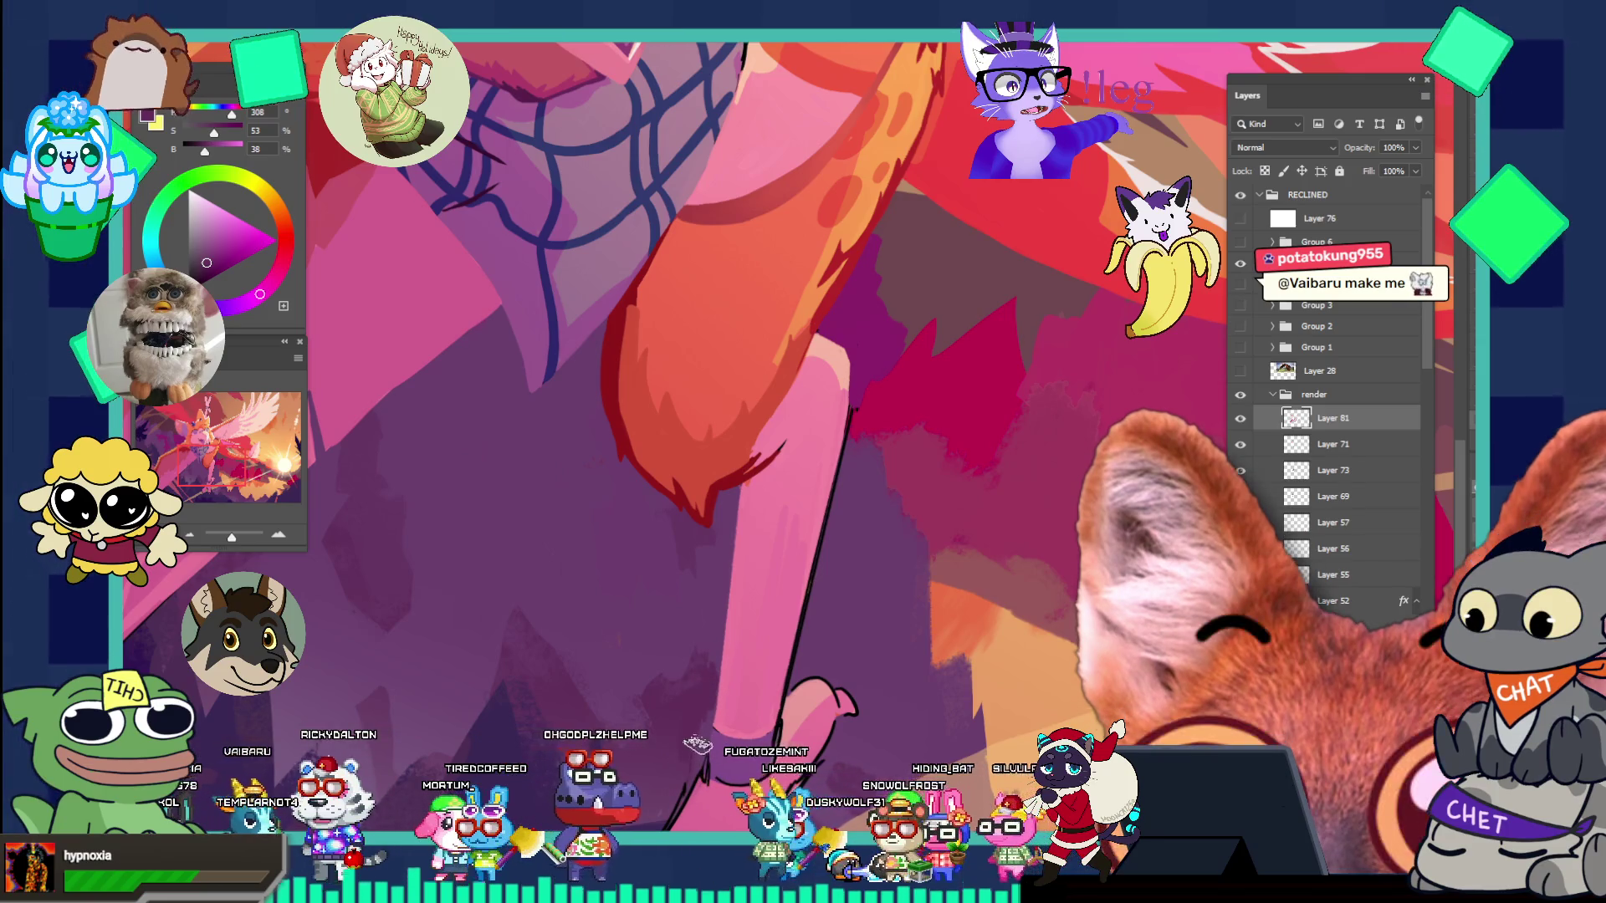
scroll(746, 721, down, 10)
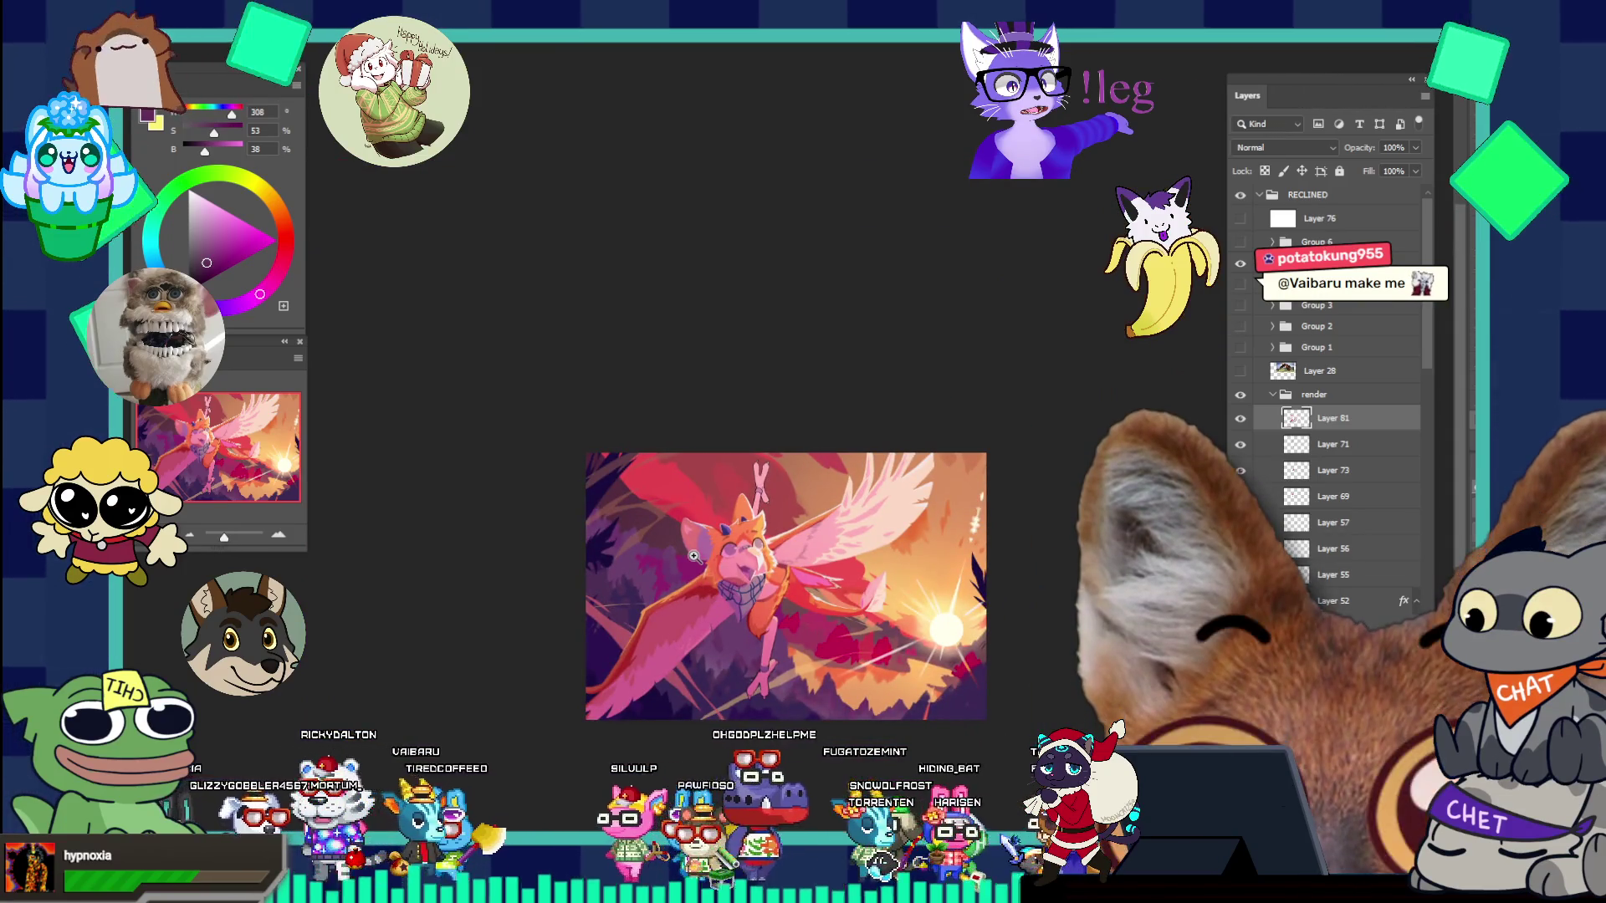
- Sample the pale face pink and the dark blue scarf lines, then shrink the brush for detail
scroll(757, 585, up, 10)
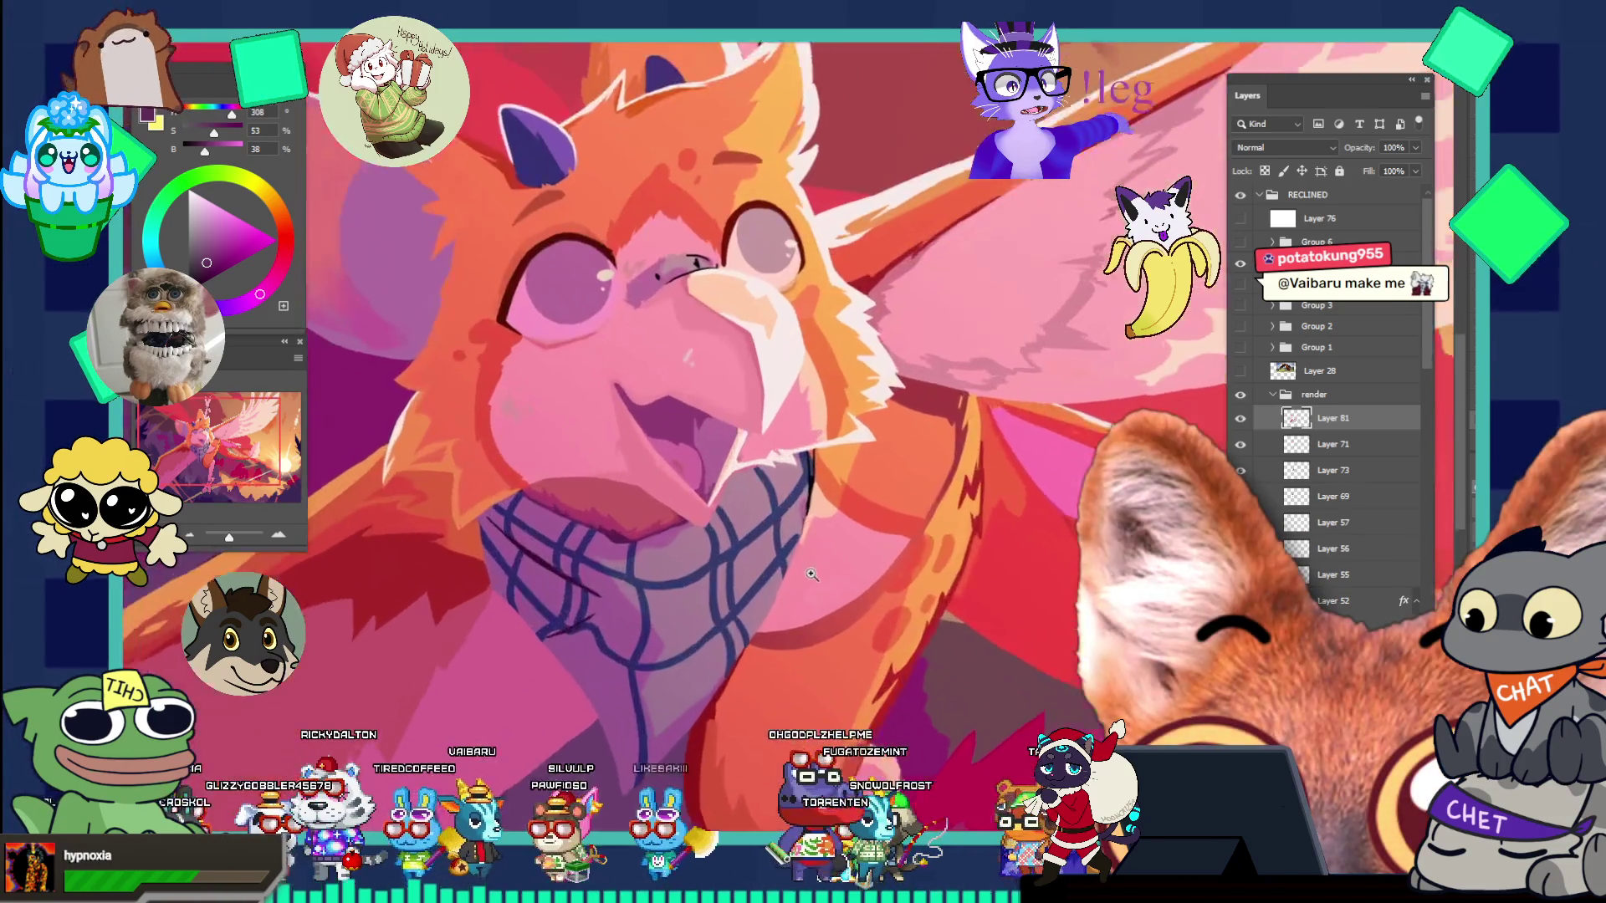
scroll(819, 669, down, 2)
scroll(795, 694, up, 3)
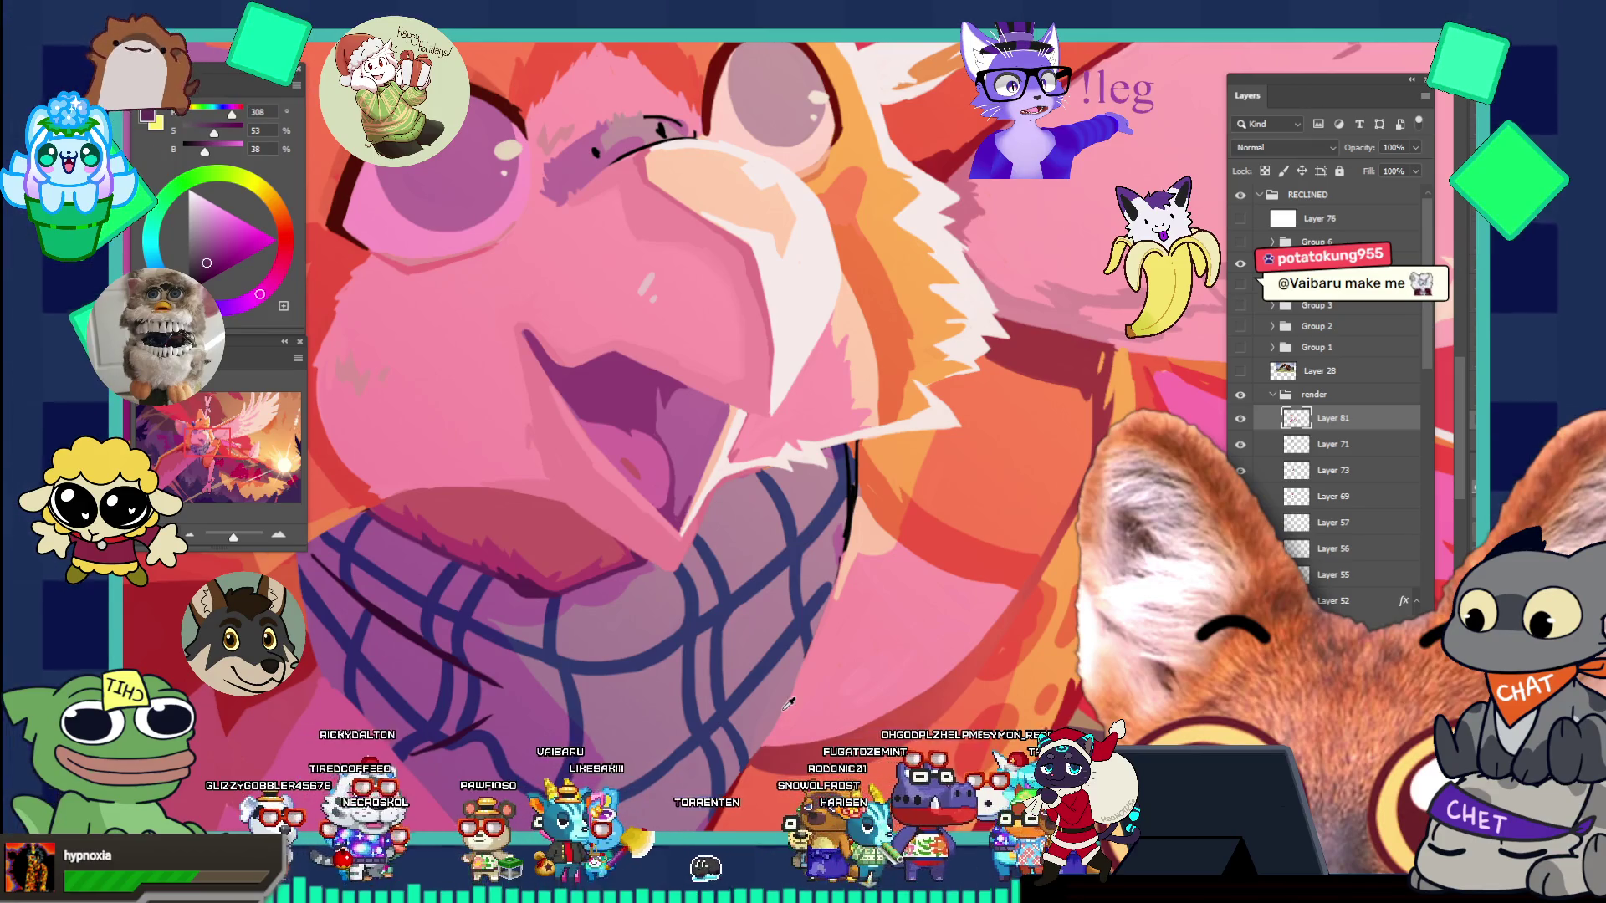
alt+click(845, 454)
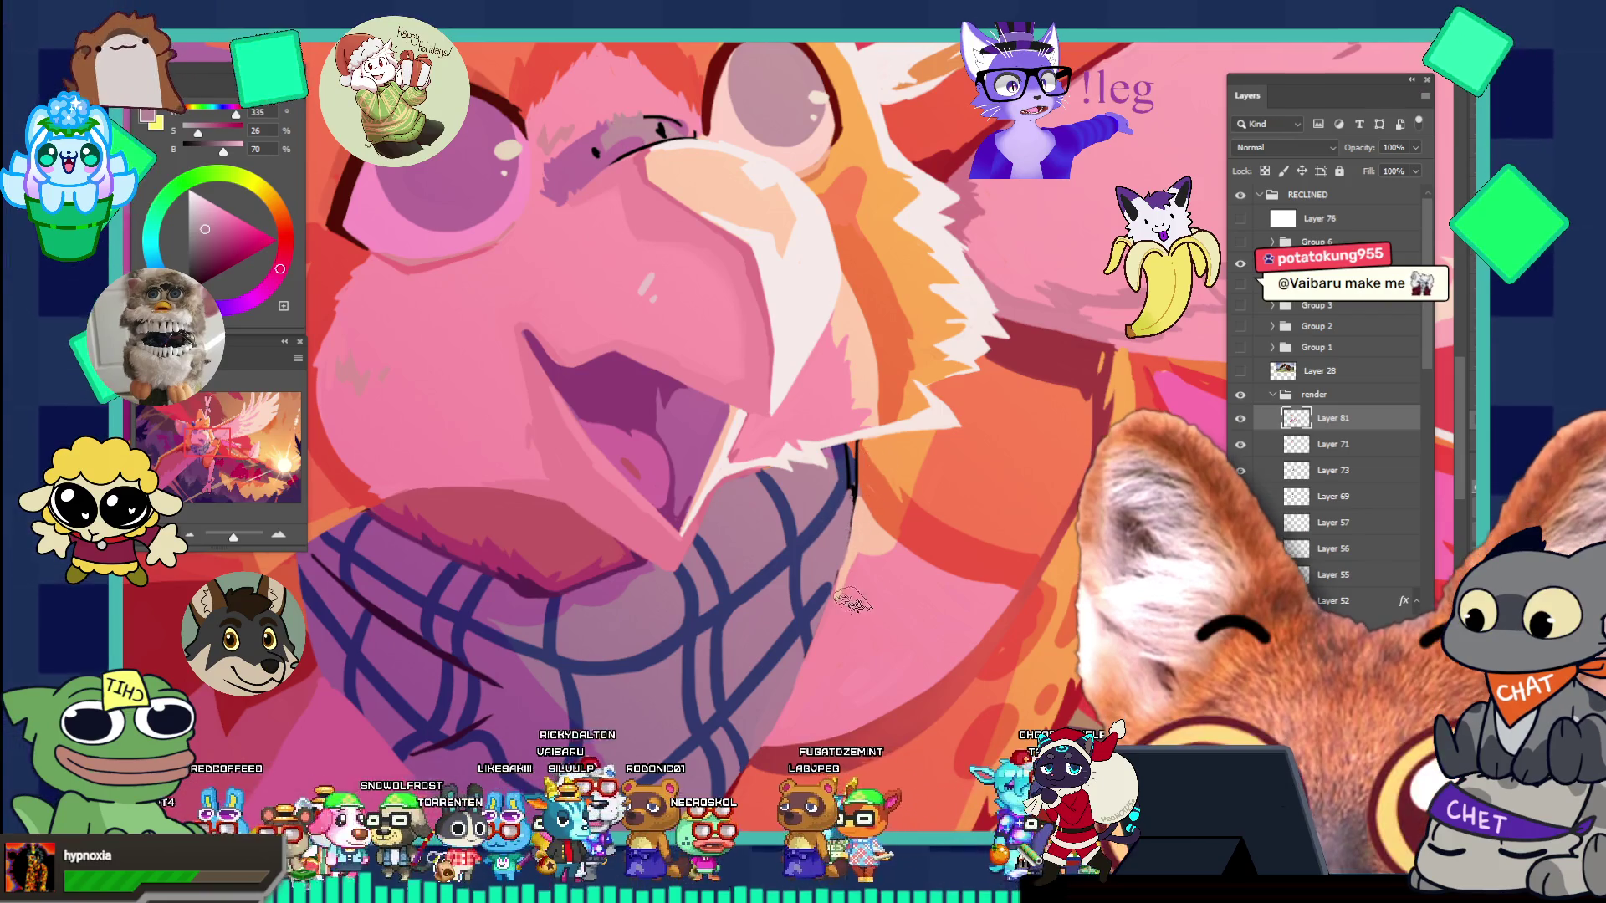
alt+click(821, 581)
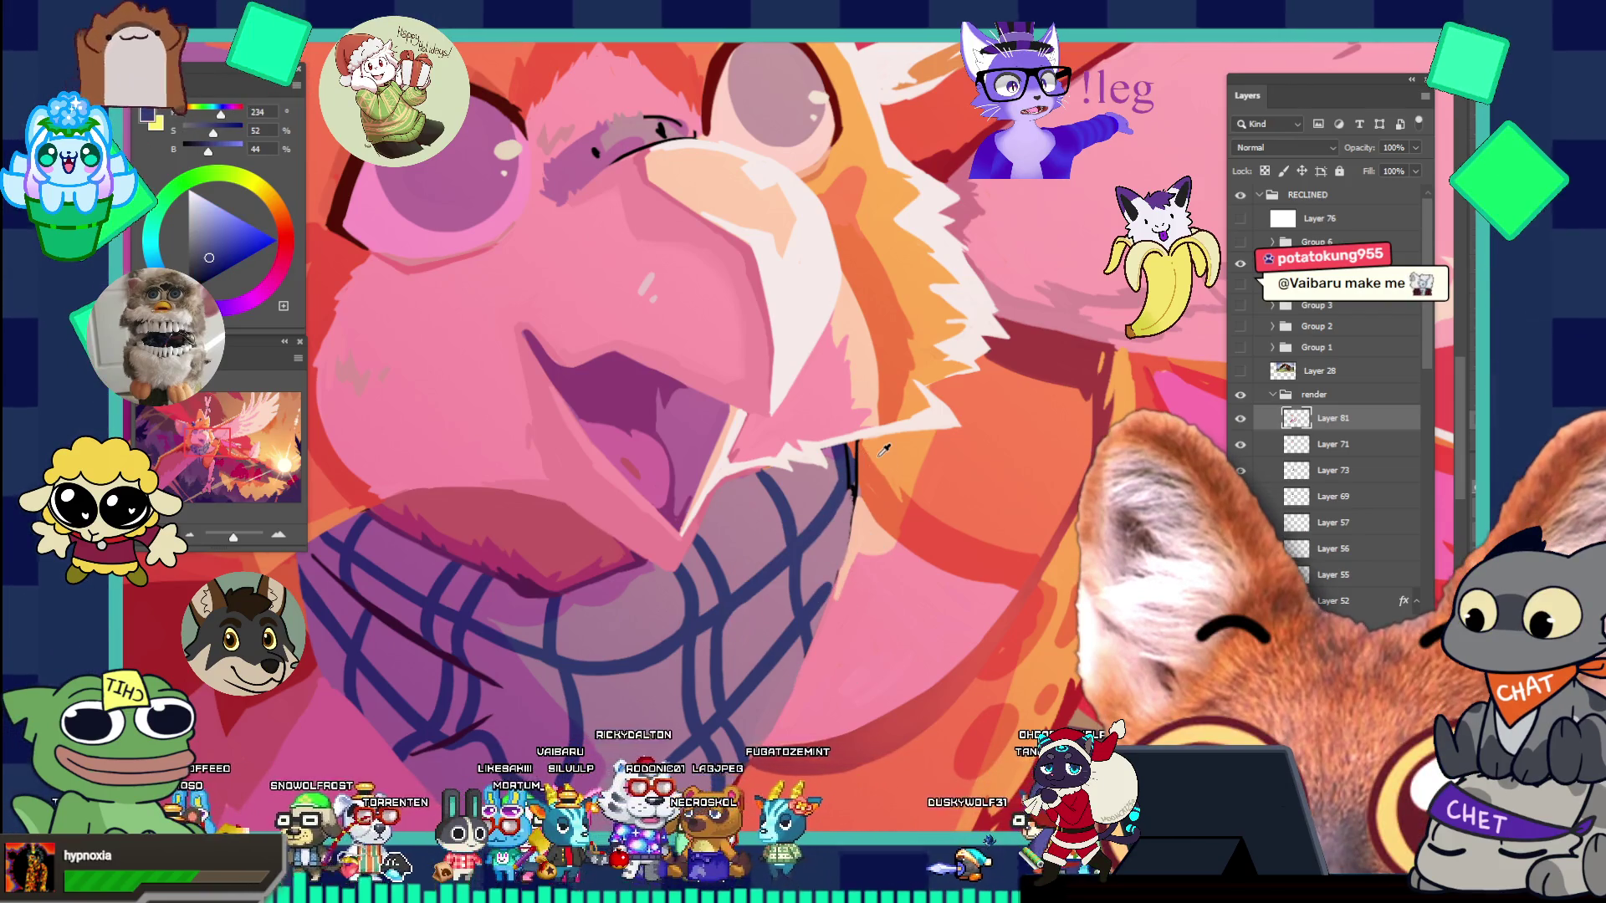
drag(866, 537, 899, 498)
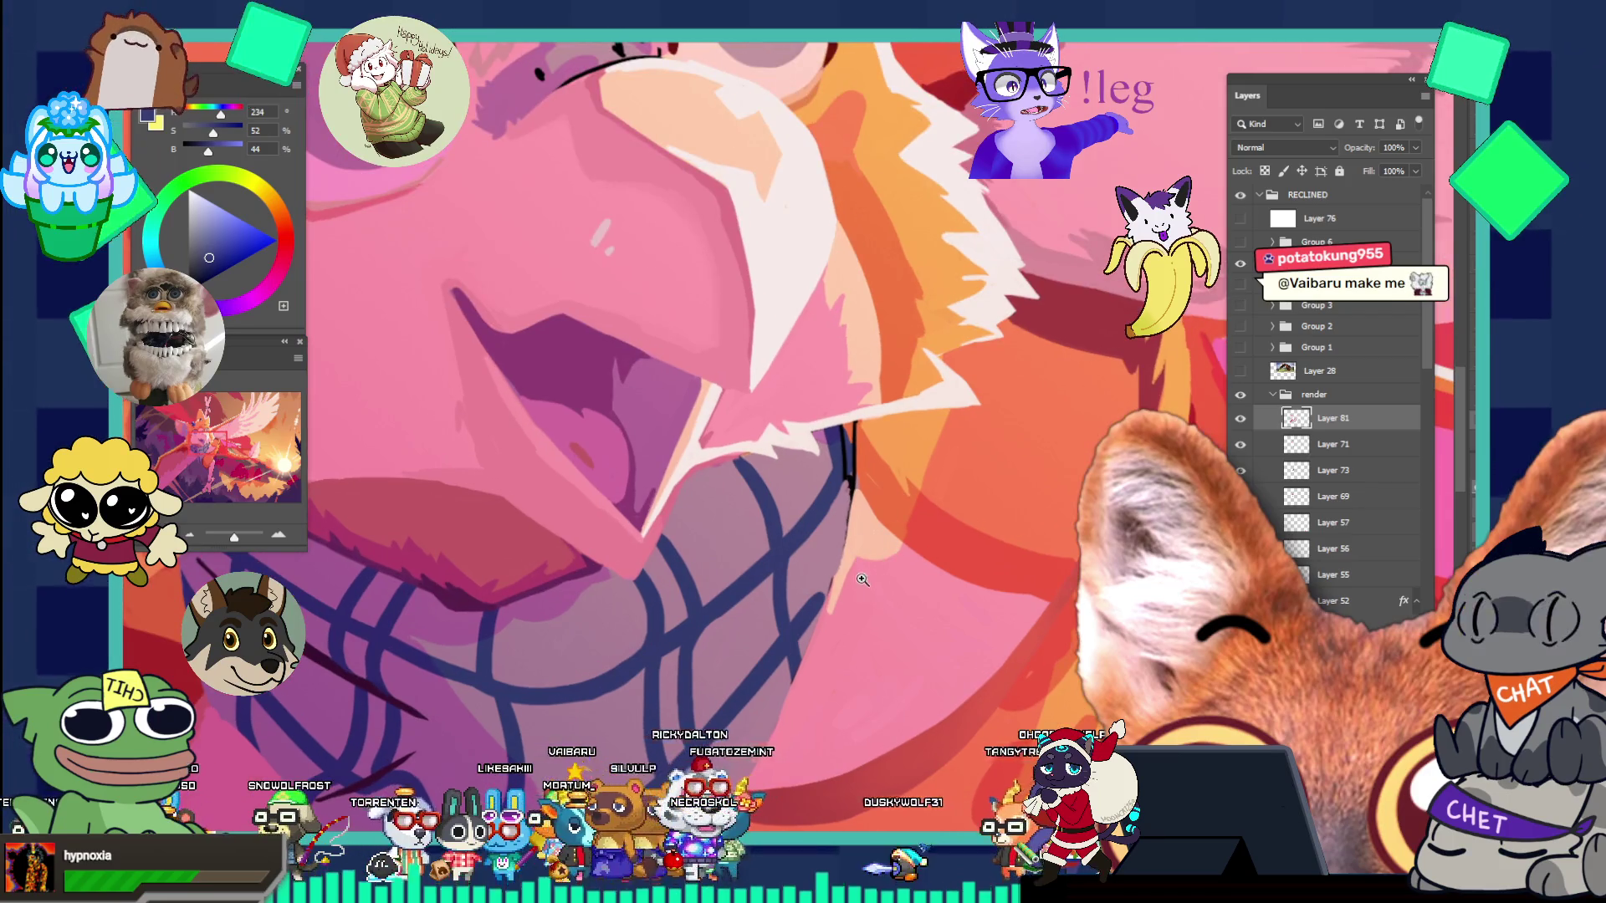
key(bracketleft)
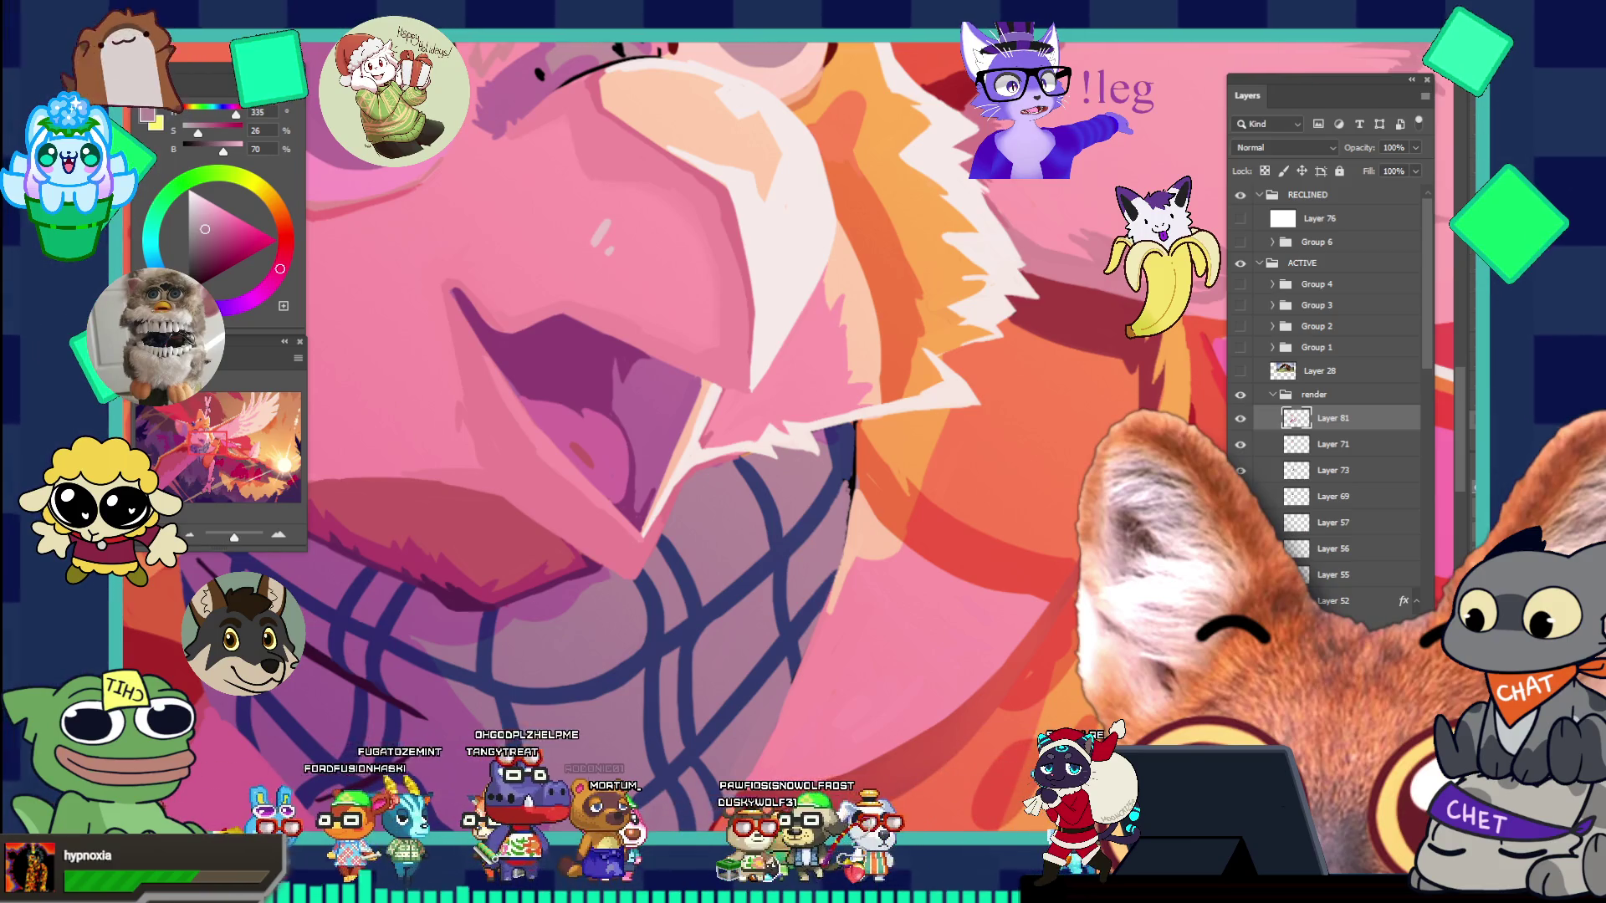
- Zoom closer on the neck and scarf and resample the dark blue scarf line colour
click(877, 422)
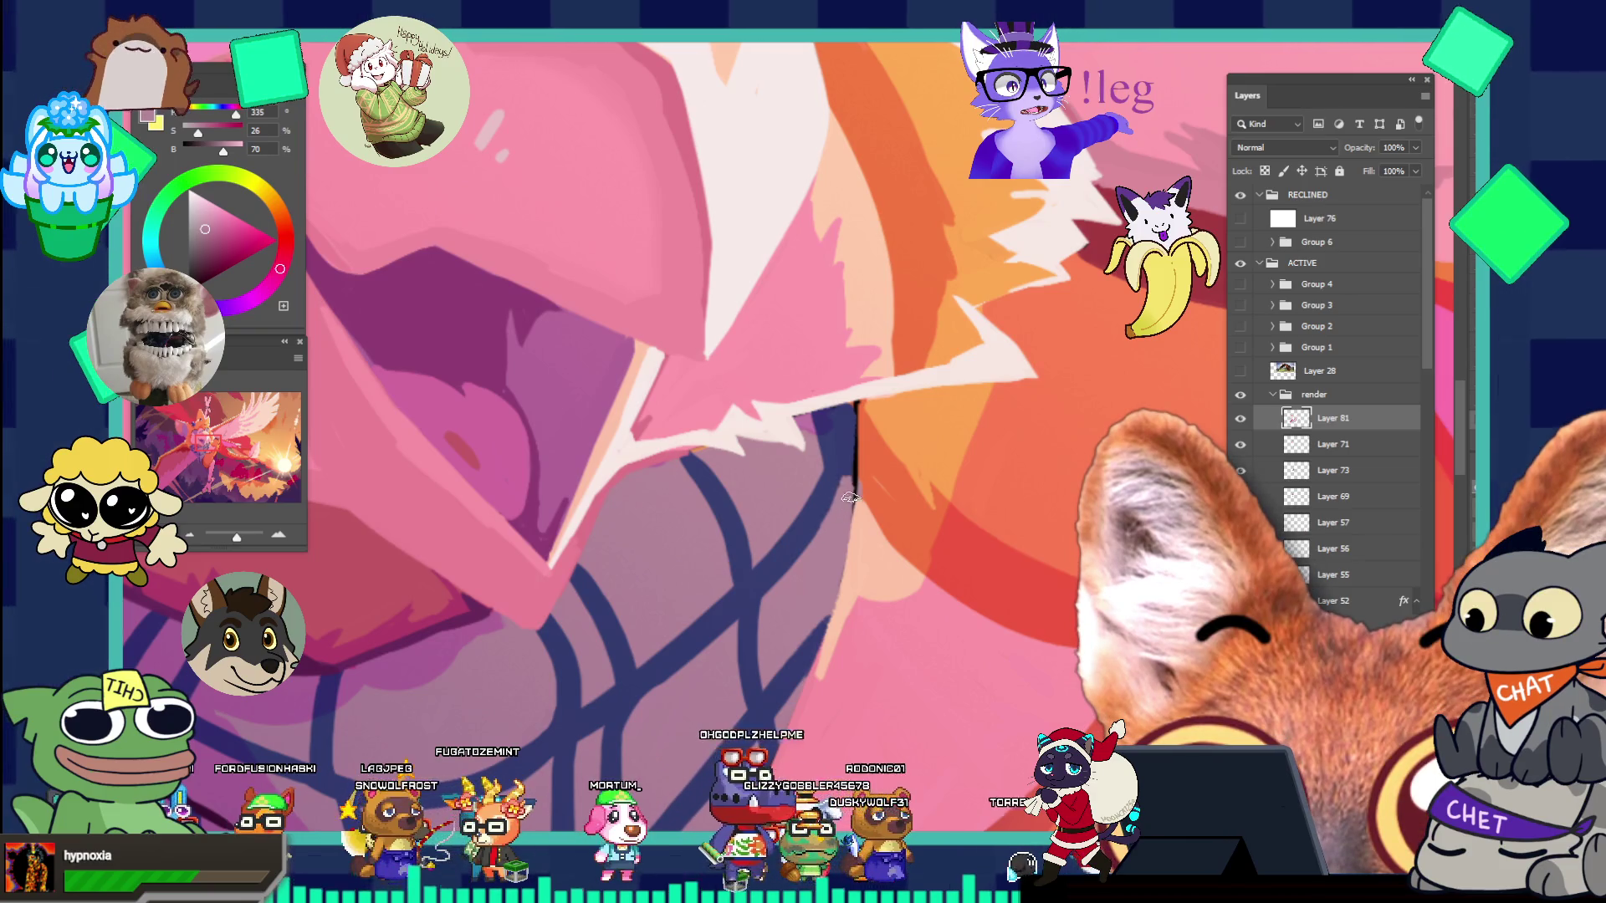
drag(846, 499, 900, 485)
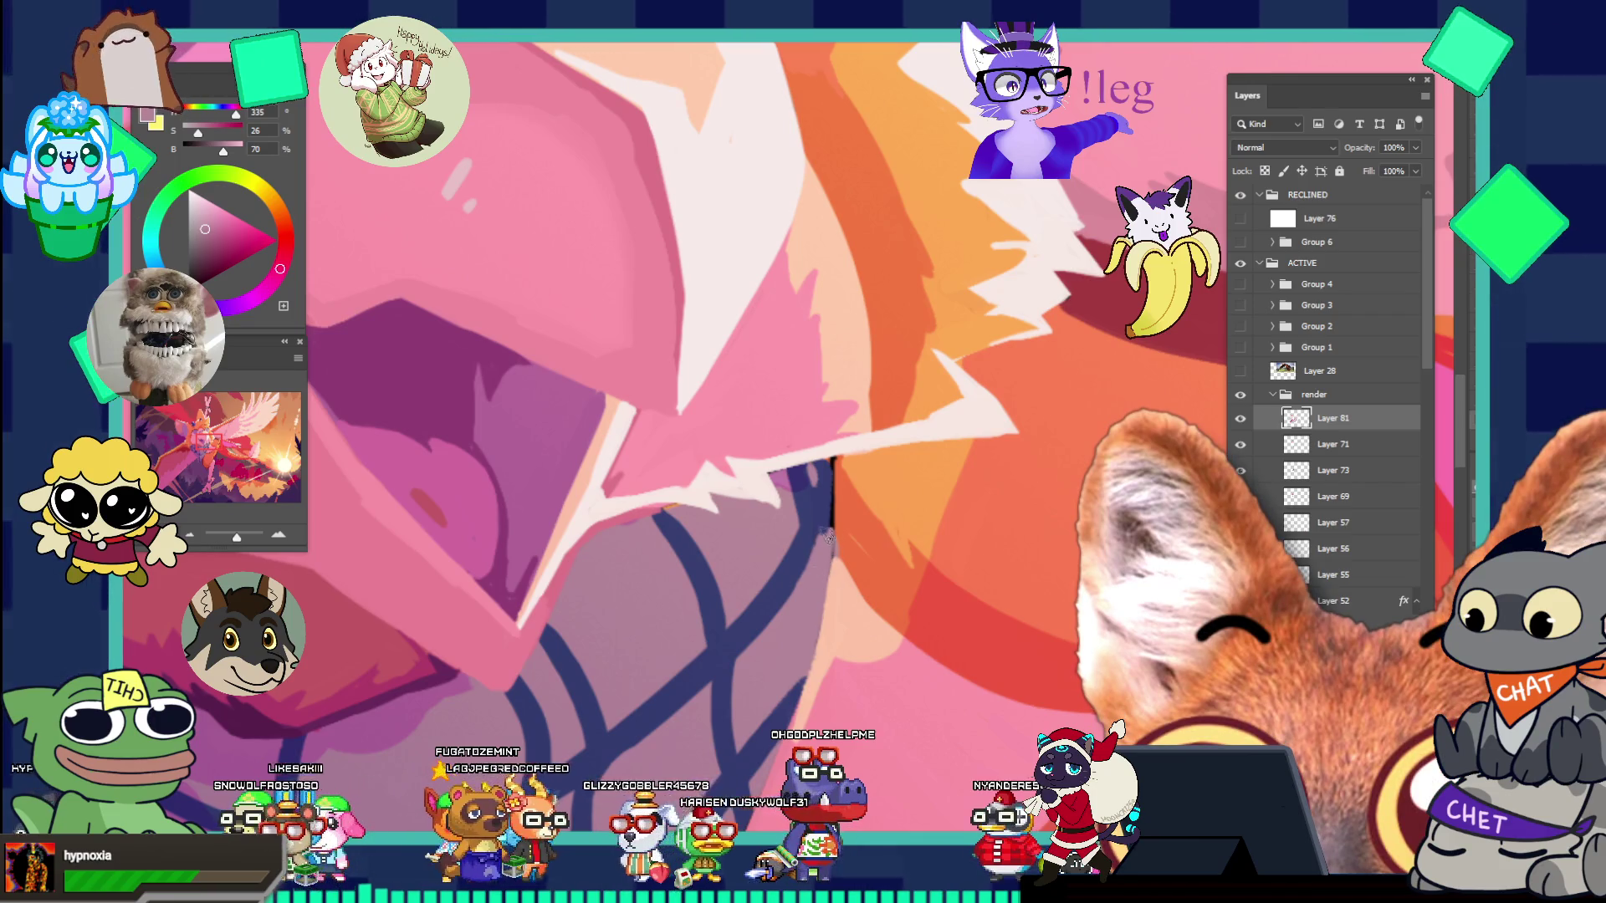
alt+click(780, 568)
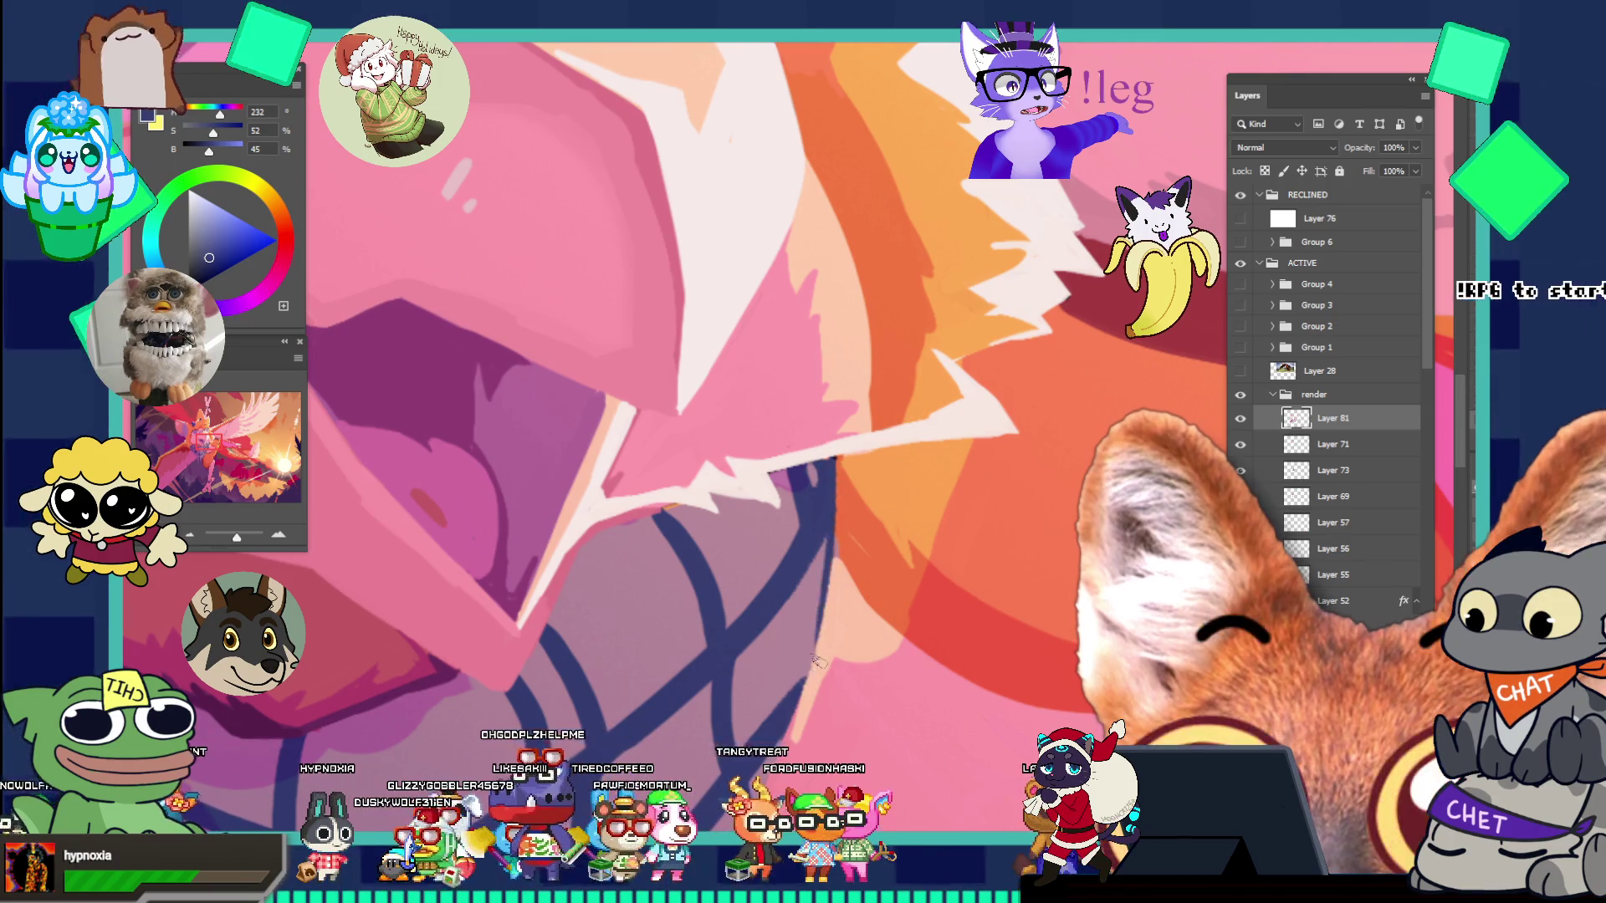
drag(847, 577, 717, 459)
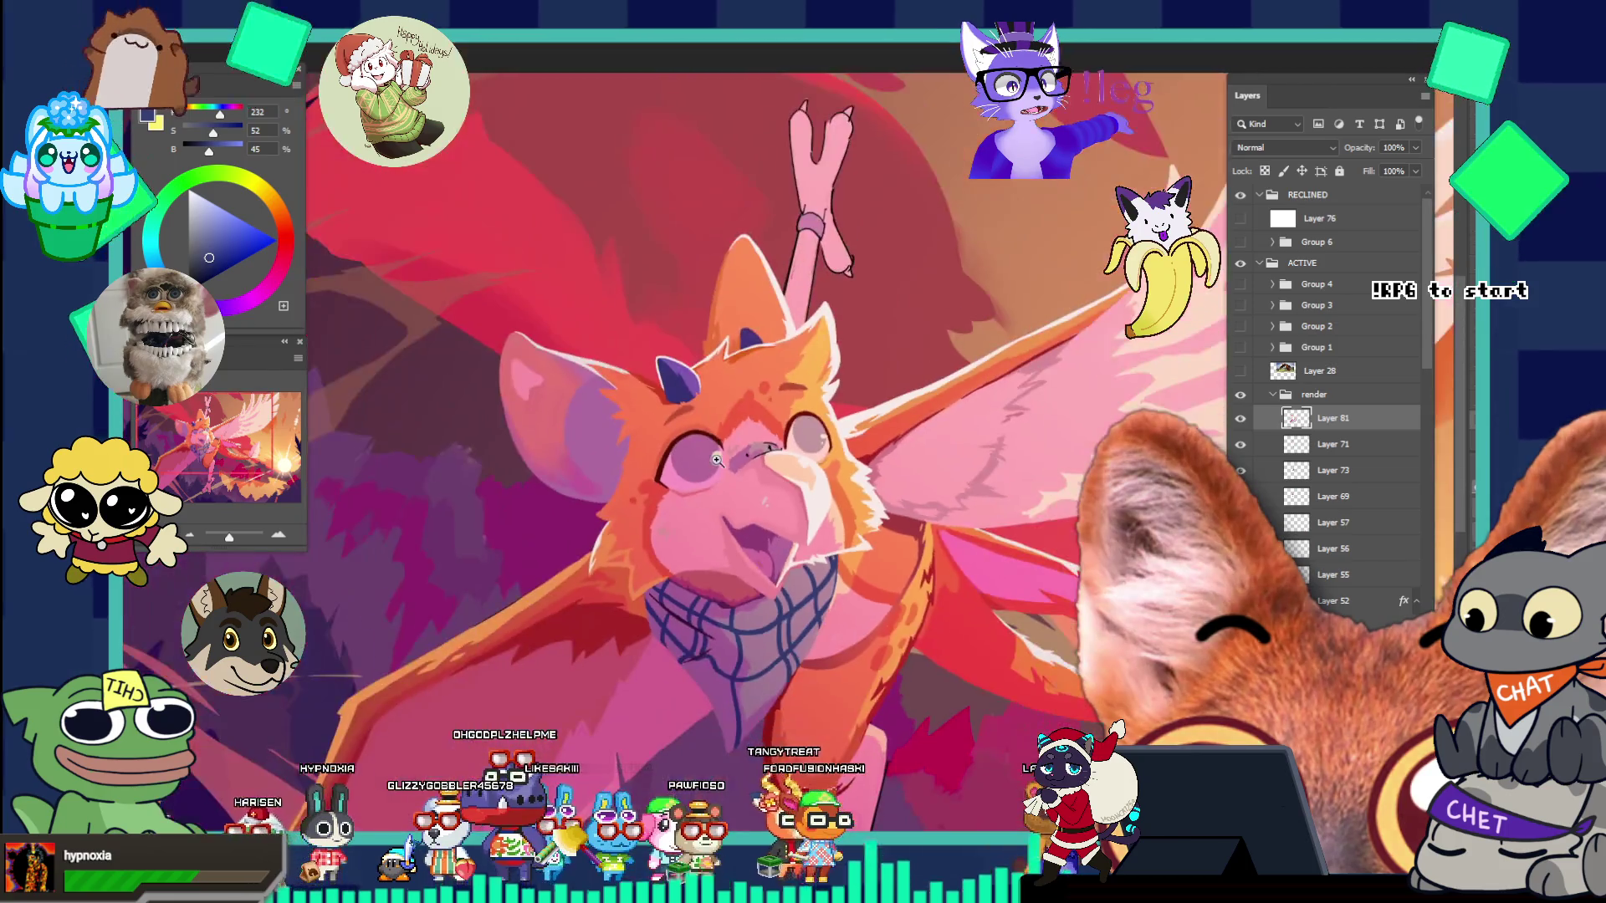
- Lock the transparent pixels on Layer 81
drag(789, 710, 878, 704)
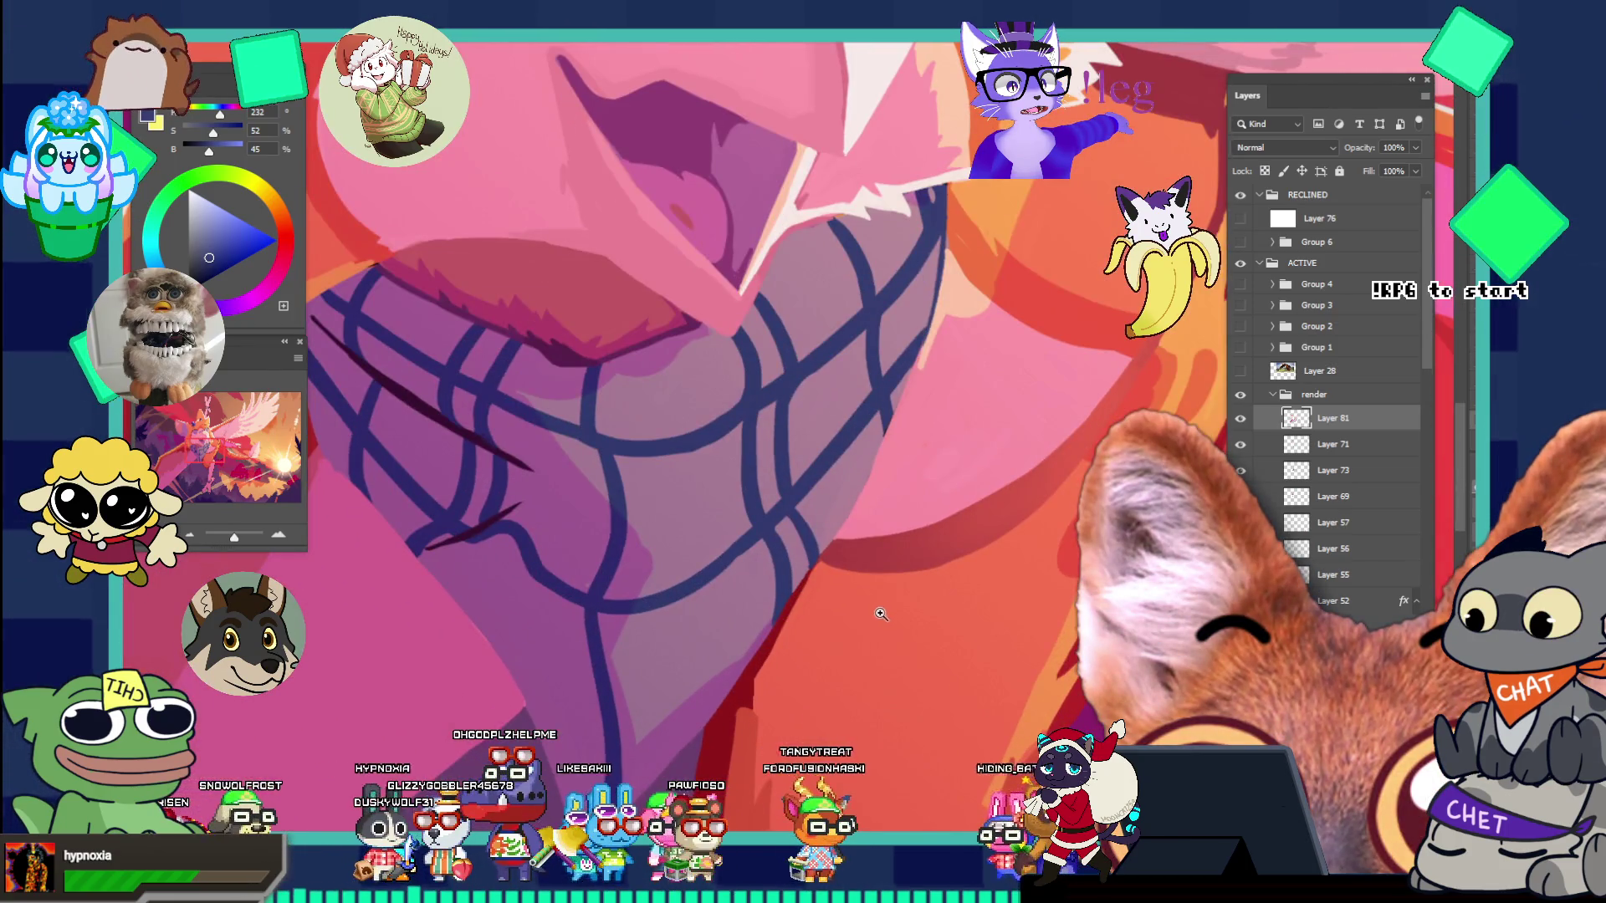
mouse_move(881, 613)
mouse_down()
mouse_move(857, 595)
mouse_move(802, 652)
mouse_move(948, 690)
mouse_up()
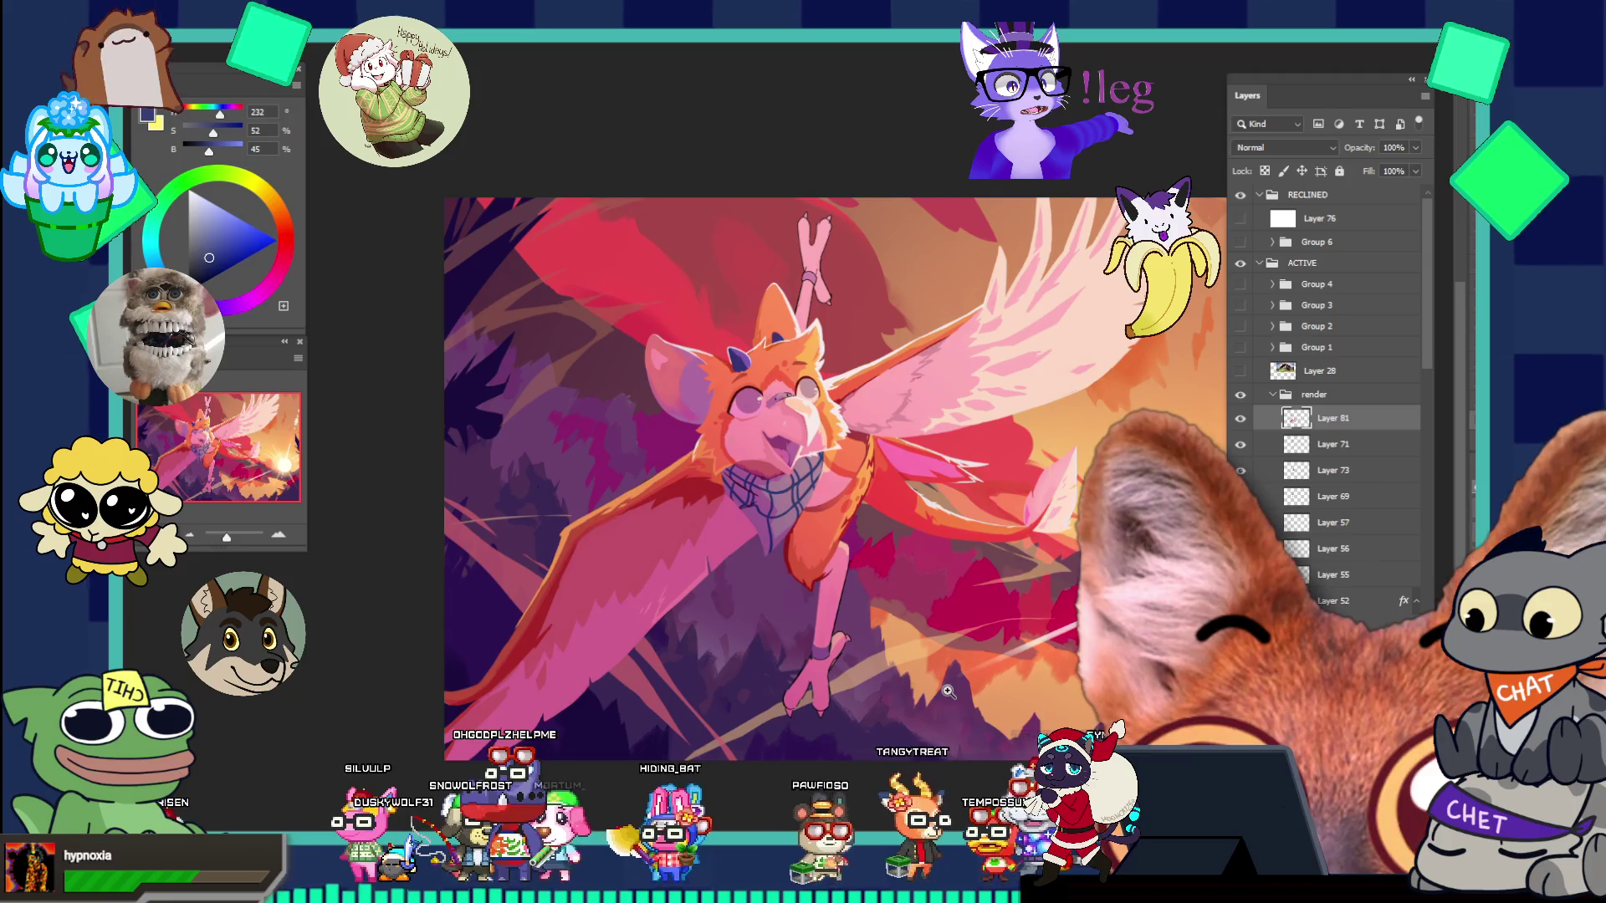
click(937, 506)
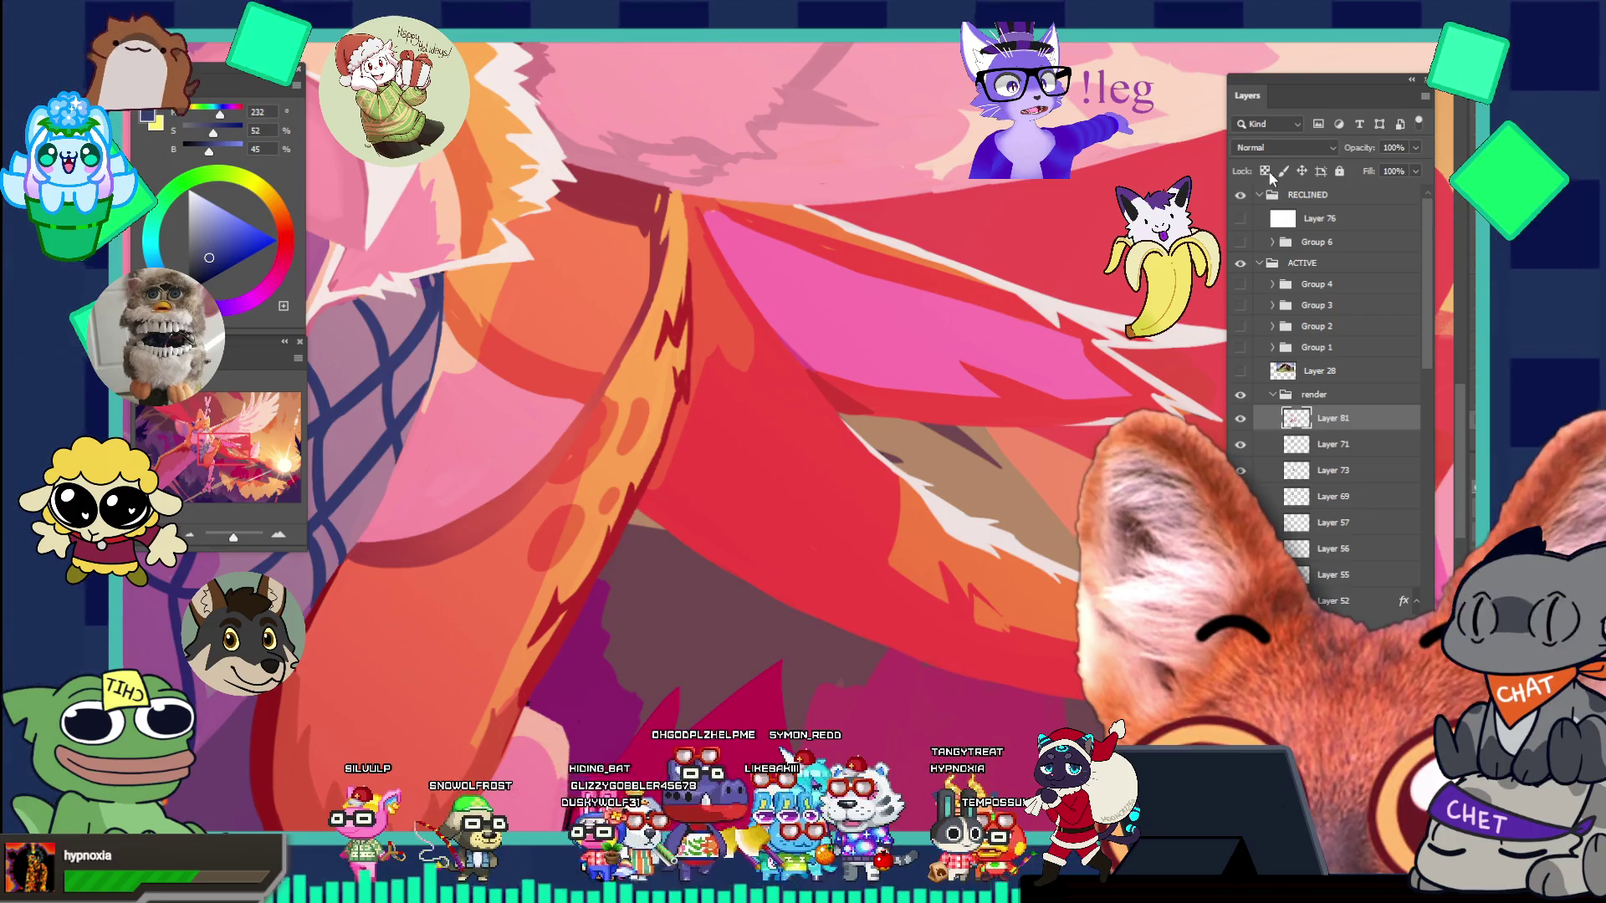
click(1265, 172)
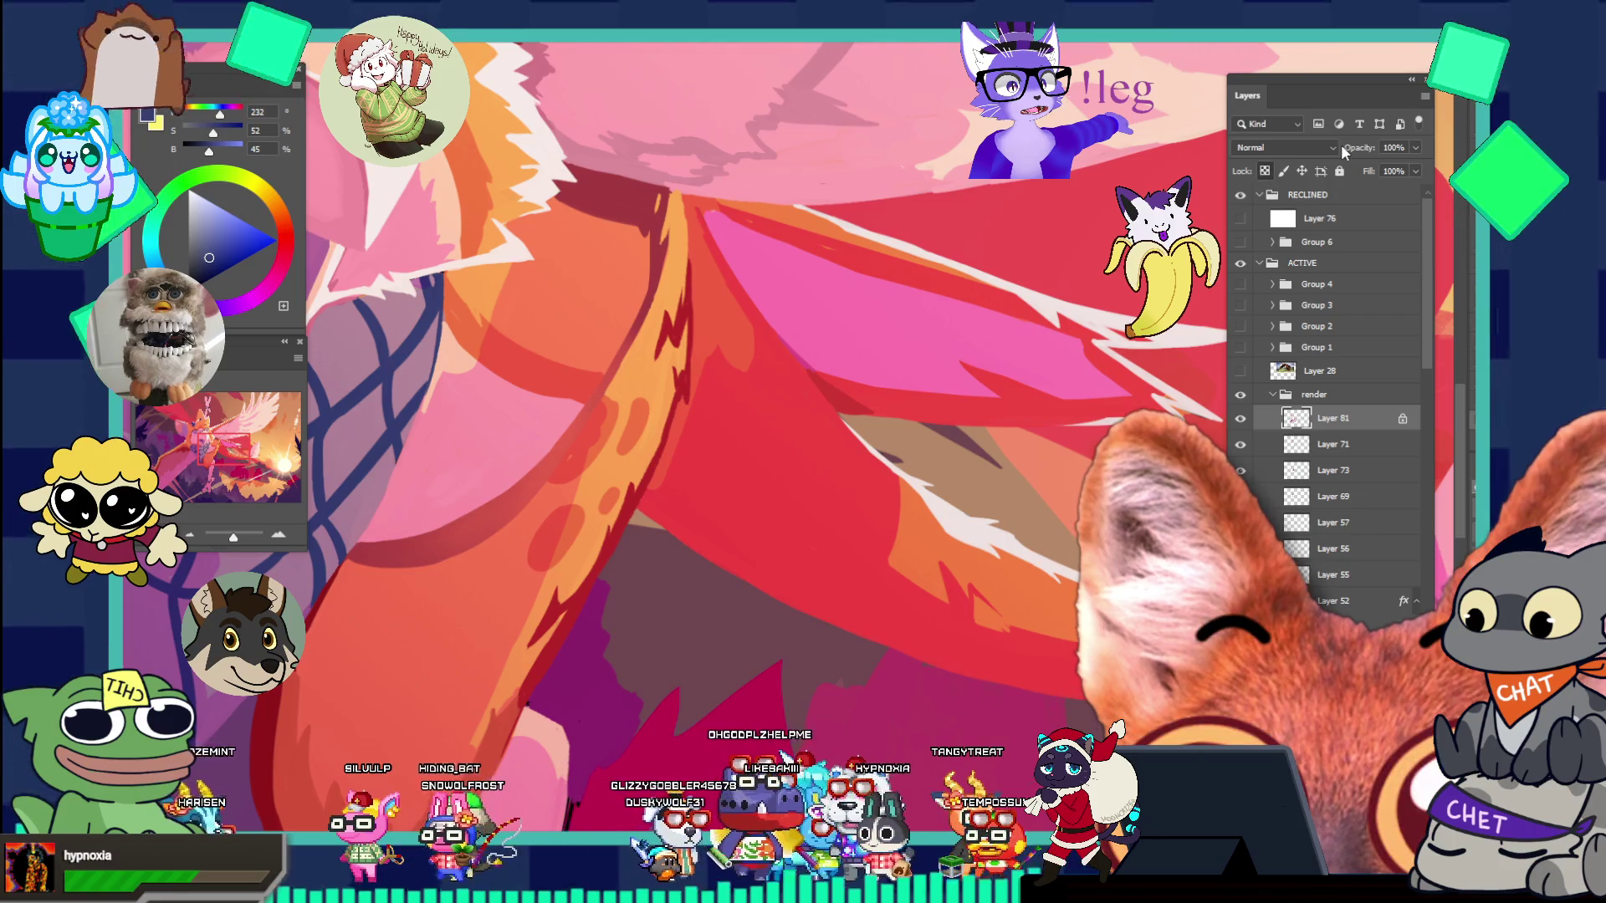
- Sample orange from the wing, enlarge the brush, then pick a darker red from the wing
alt+click(530, 641)
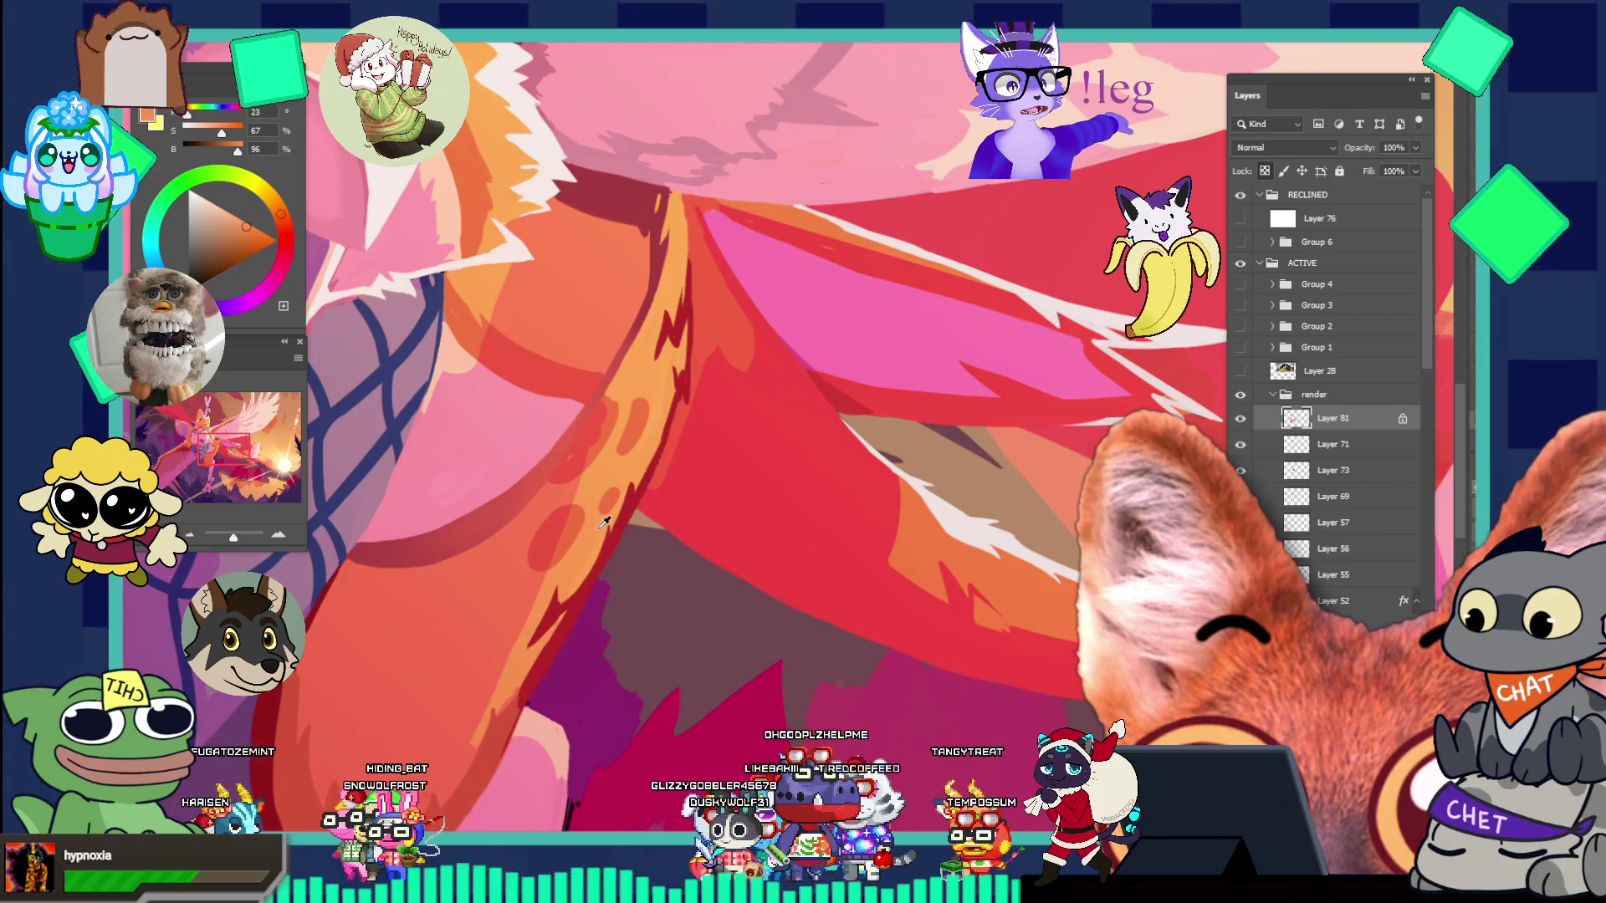
key(F5)
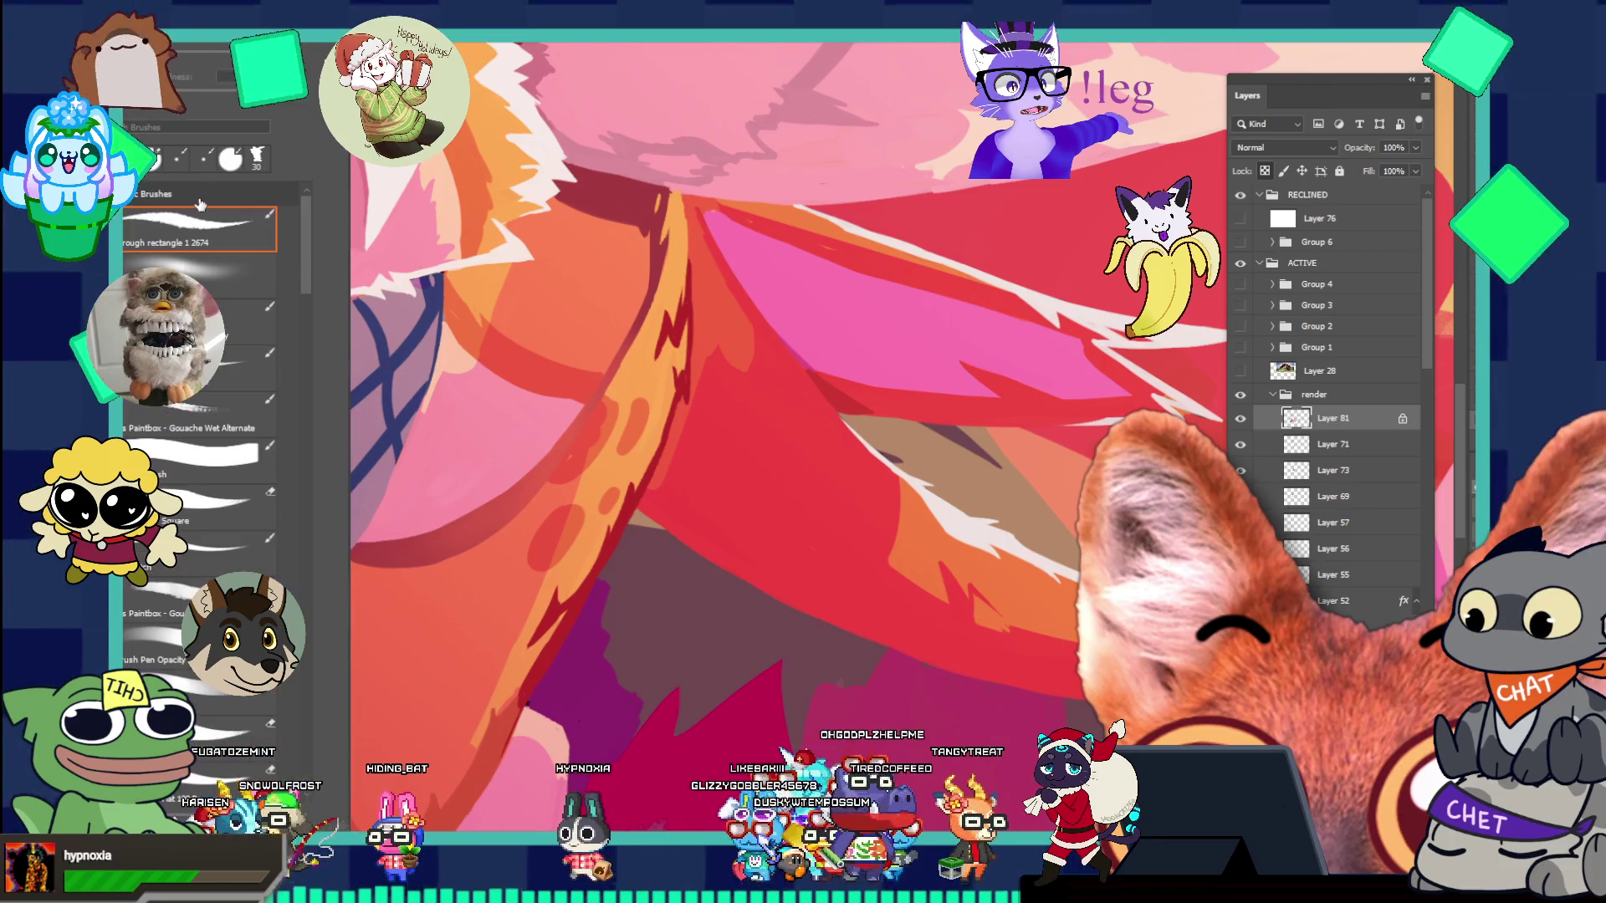
key(F5)
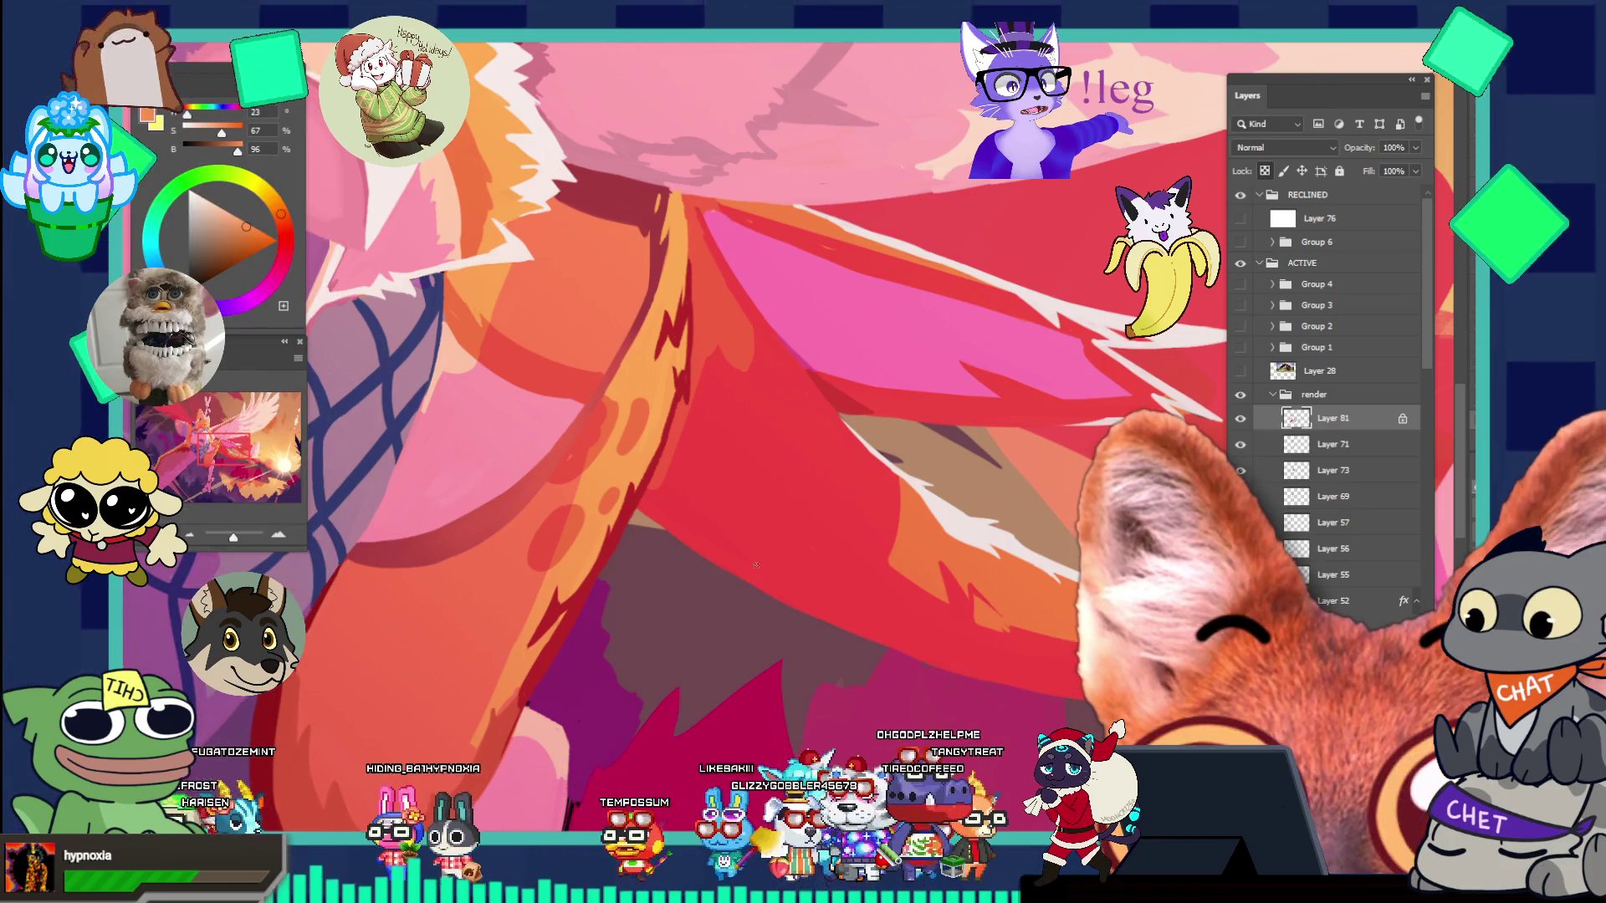
key(bracketright)
key(bracketright)
key(bracketright)
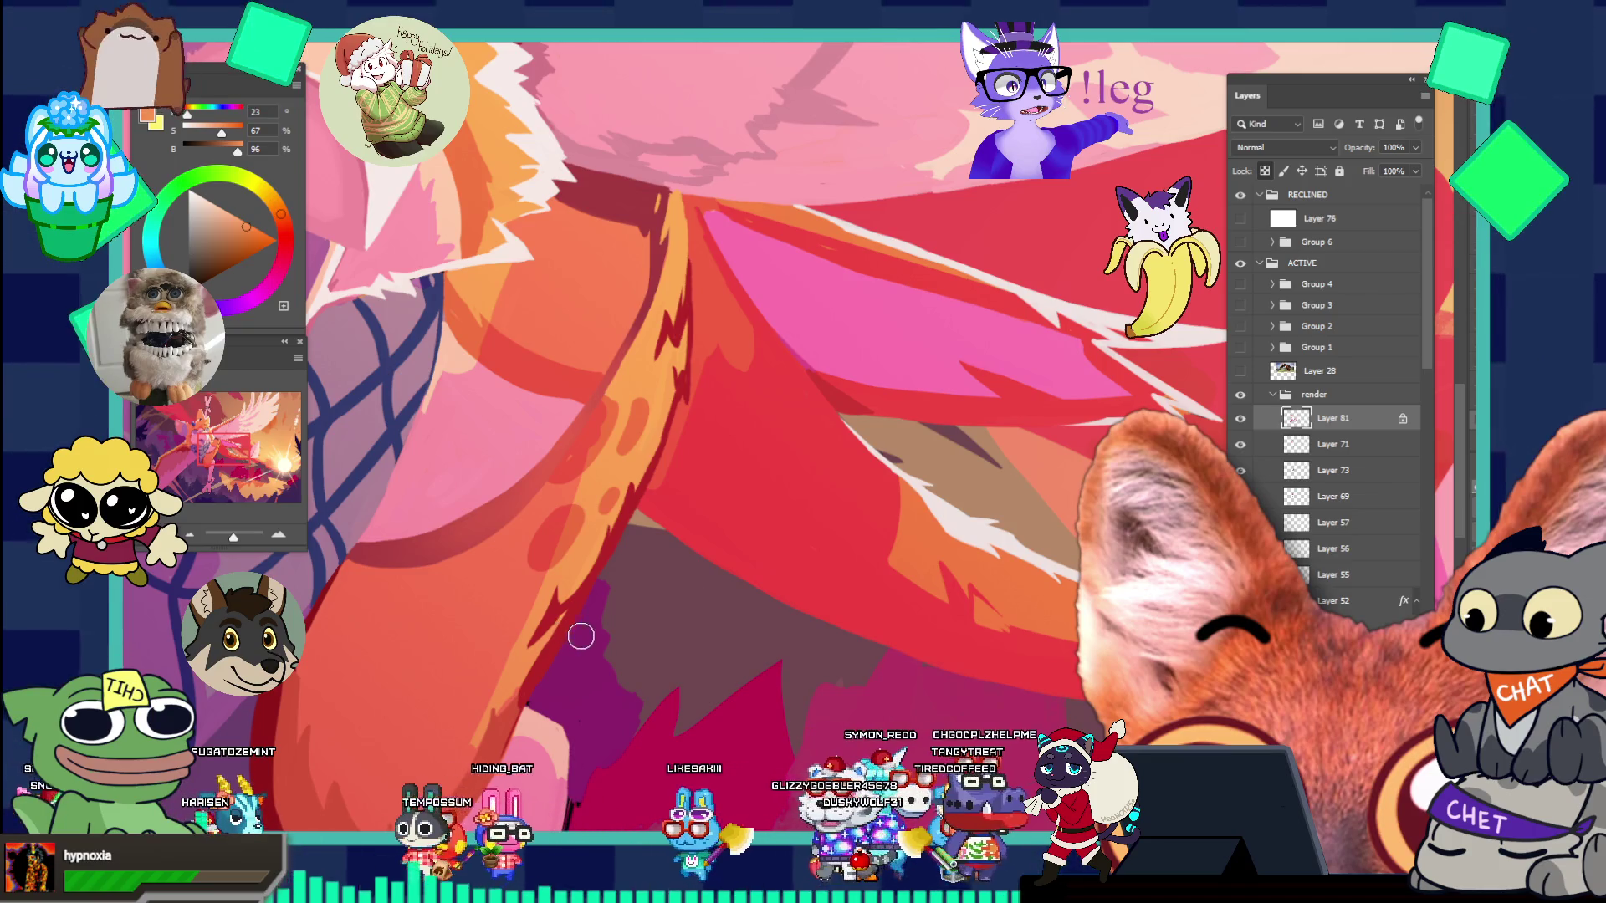
alt+click(510, 677)
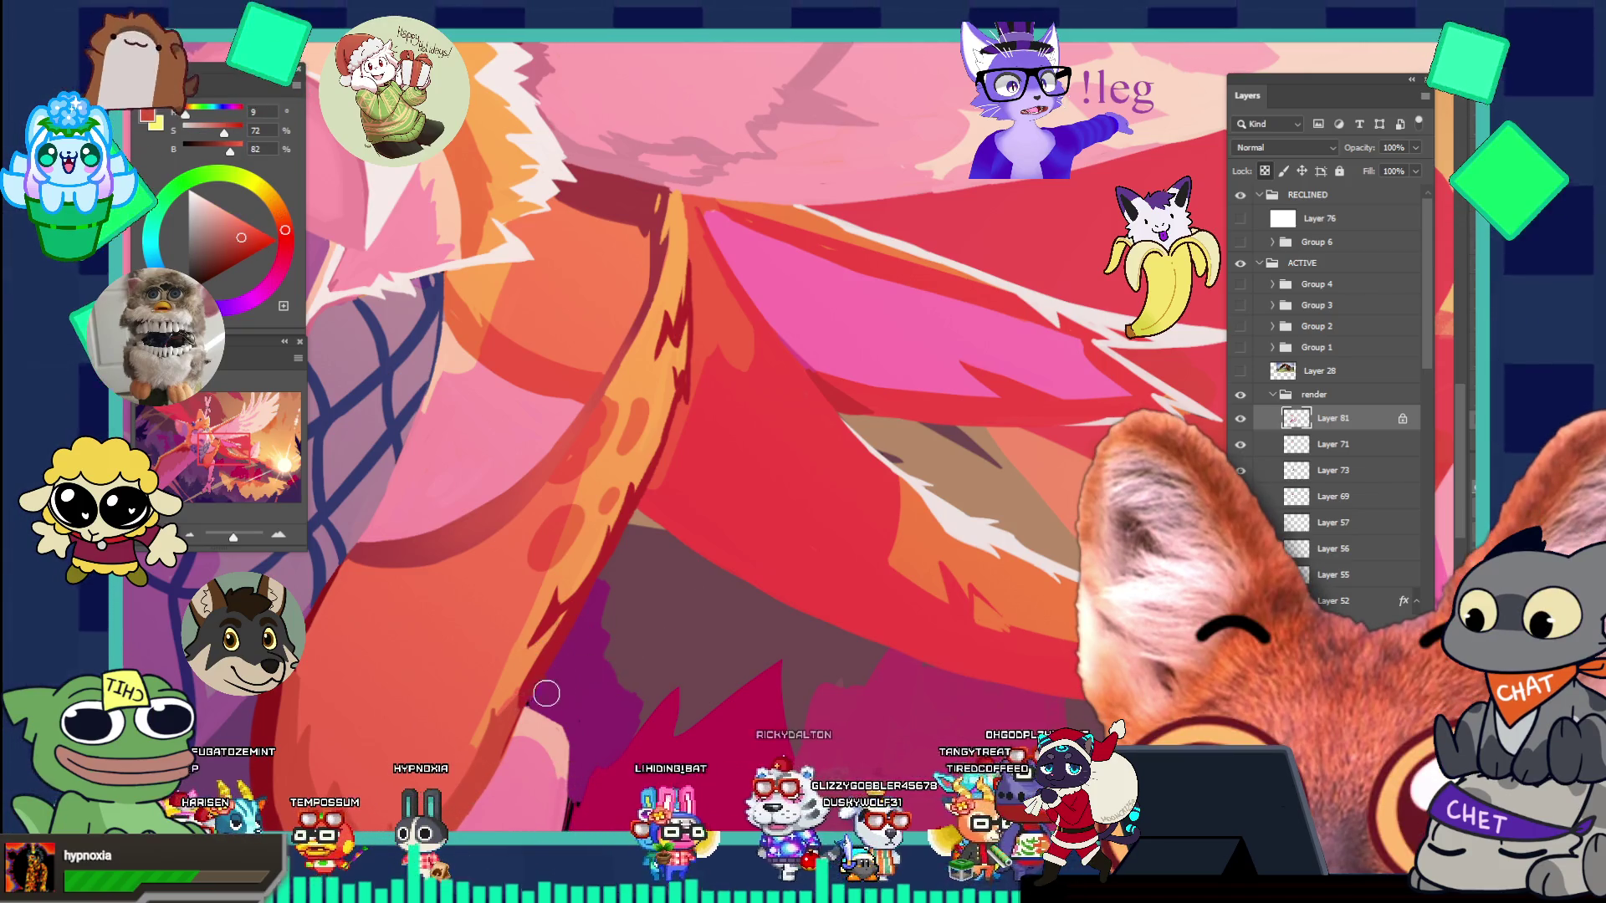